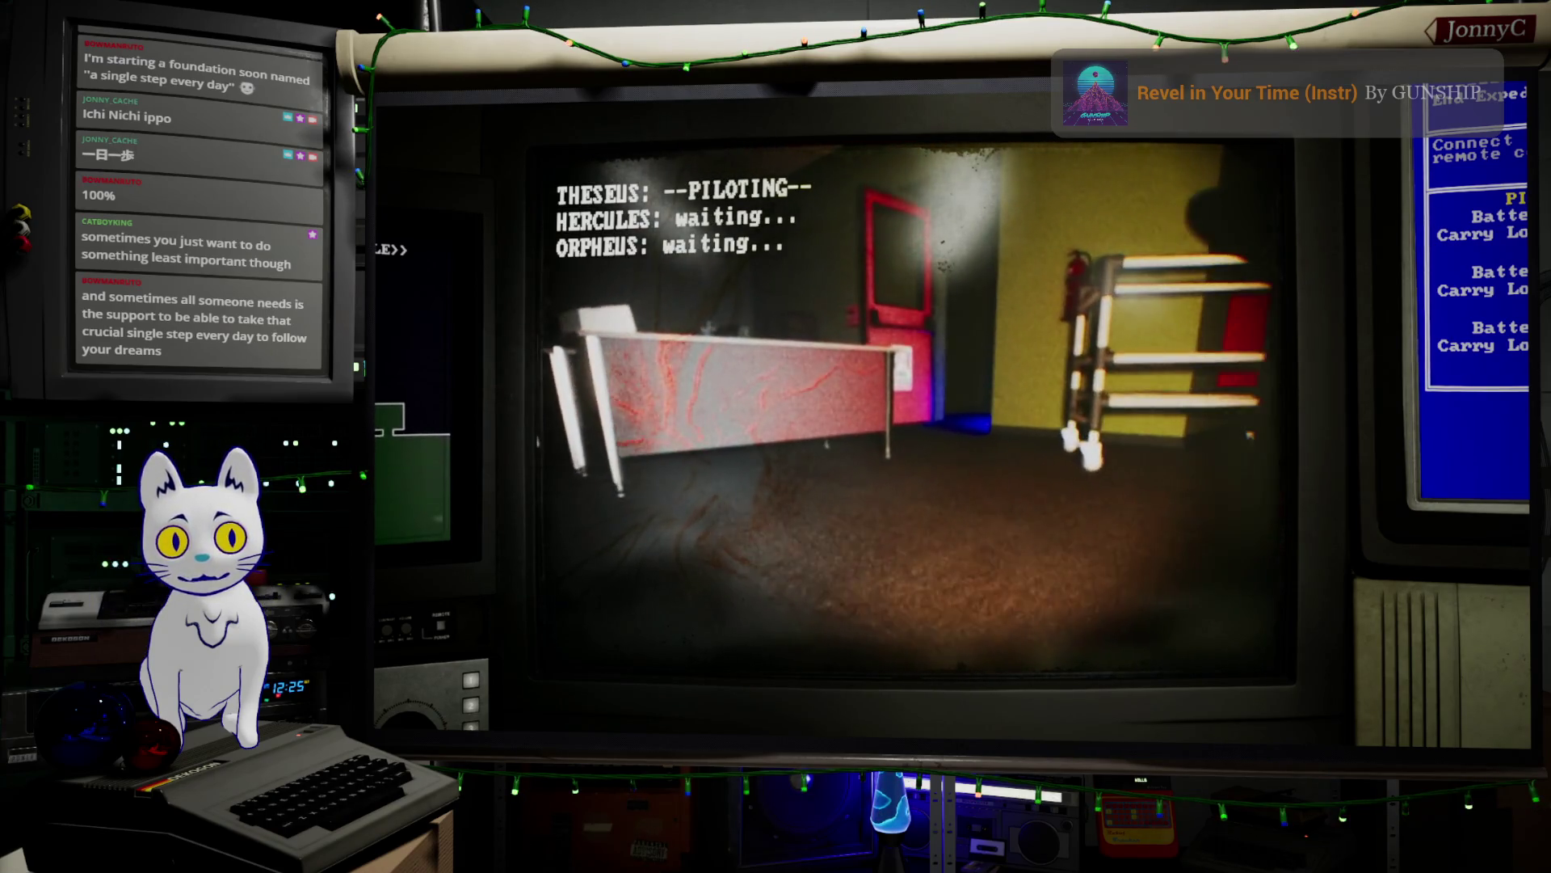
- Save and close the in-game settings, then steer the drone across the Head Office mat
key(Escape)
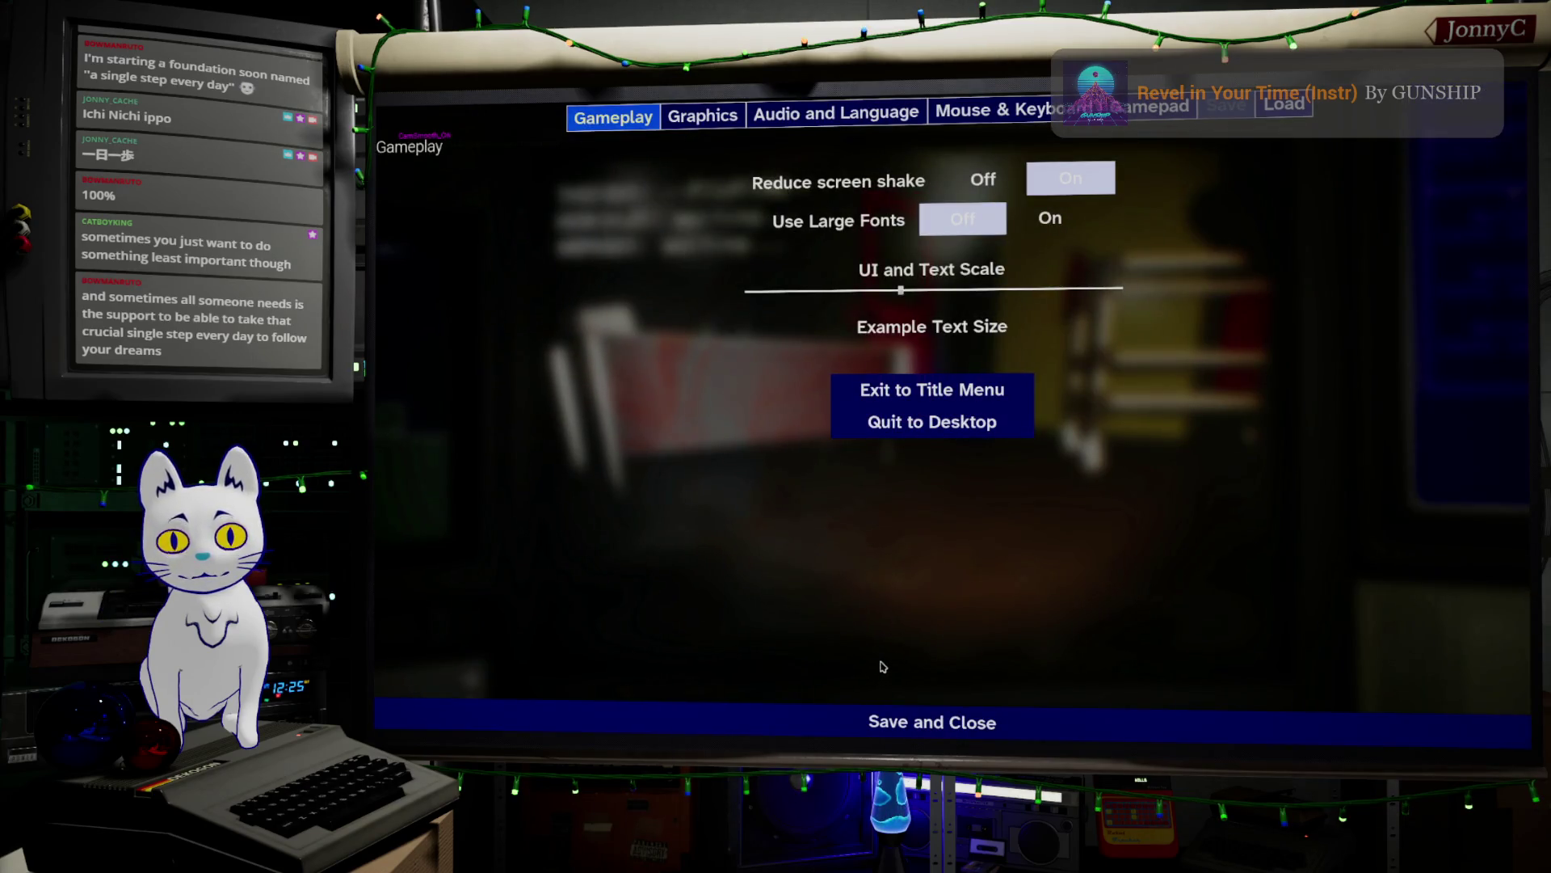
click(918, 706)
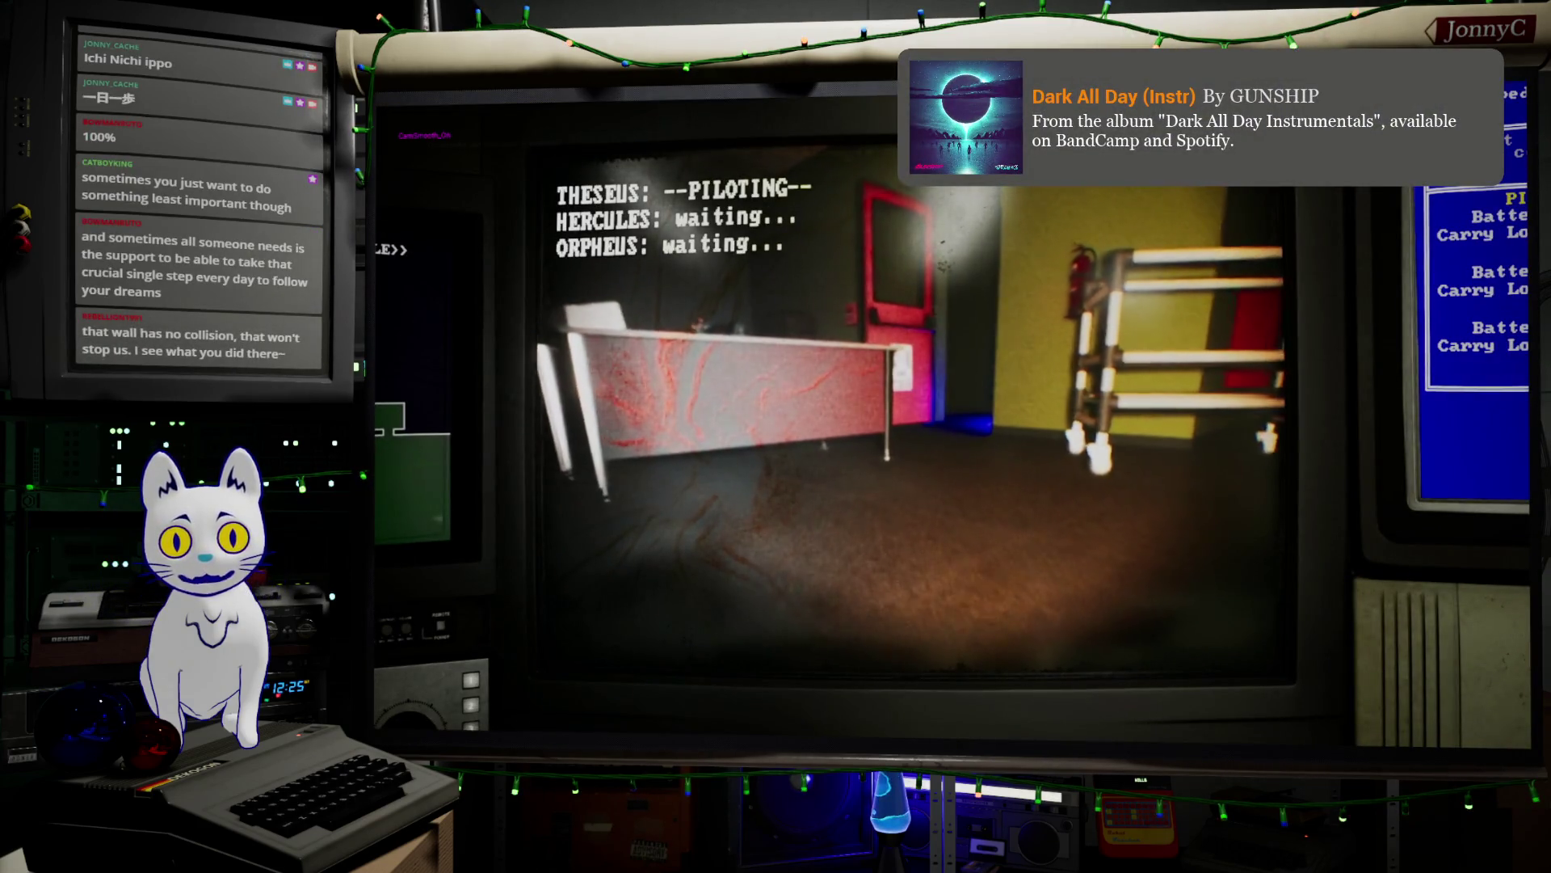
key(a)
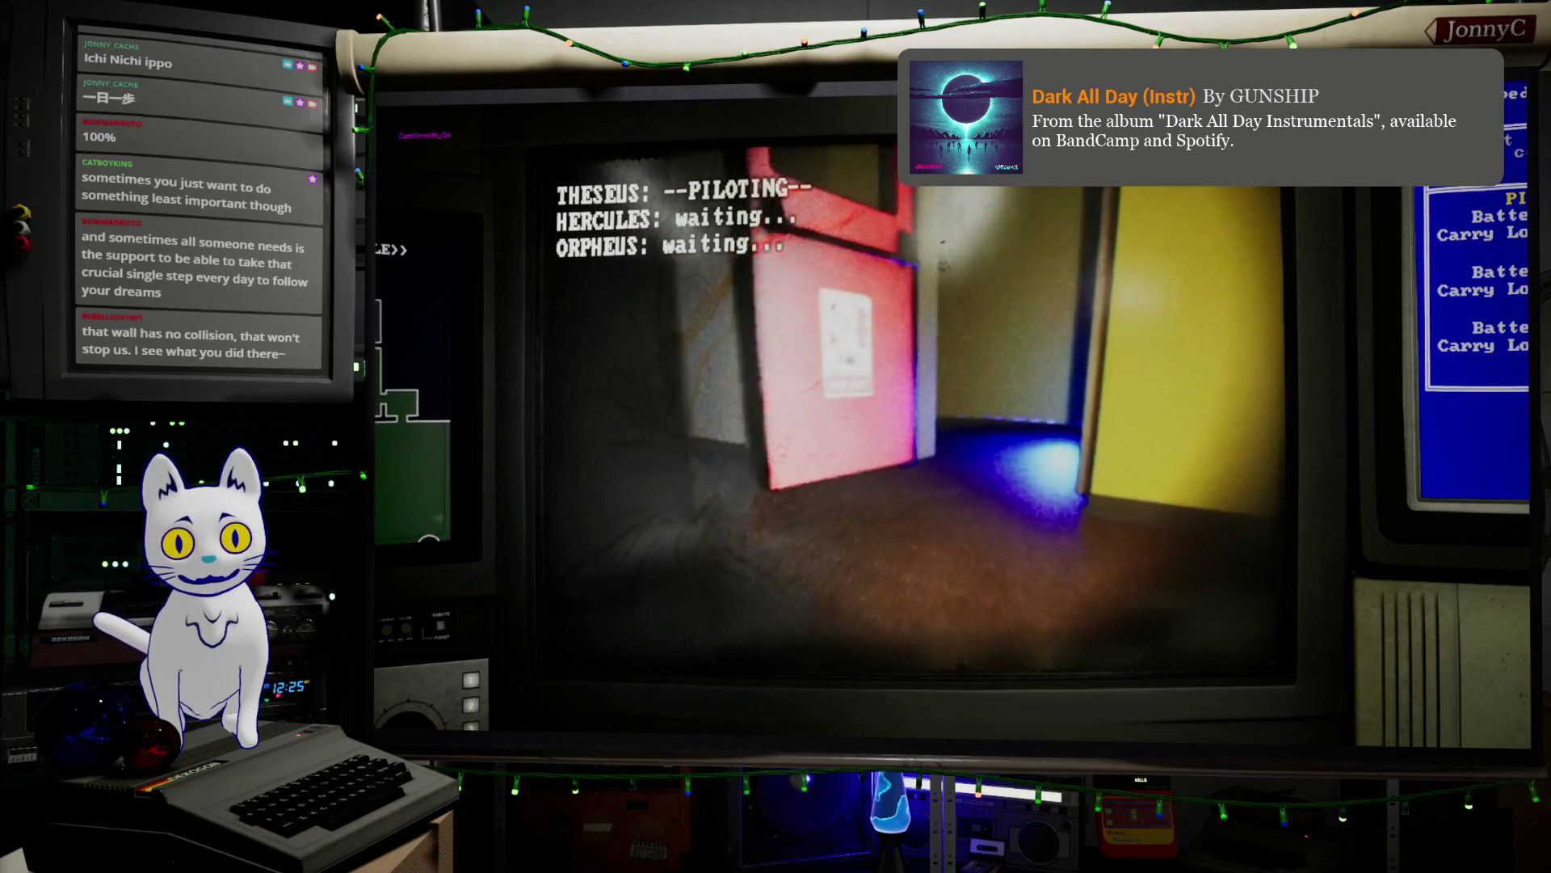
key(w)
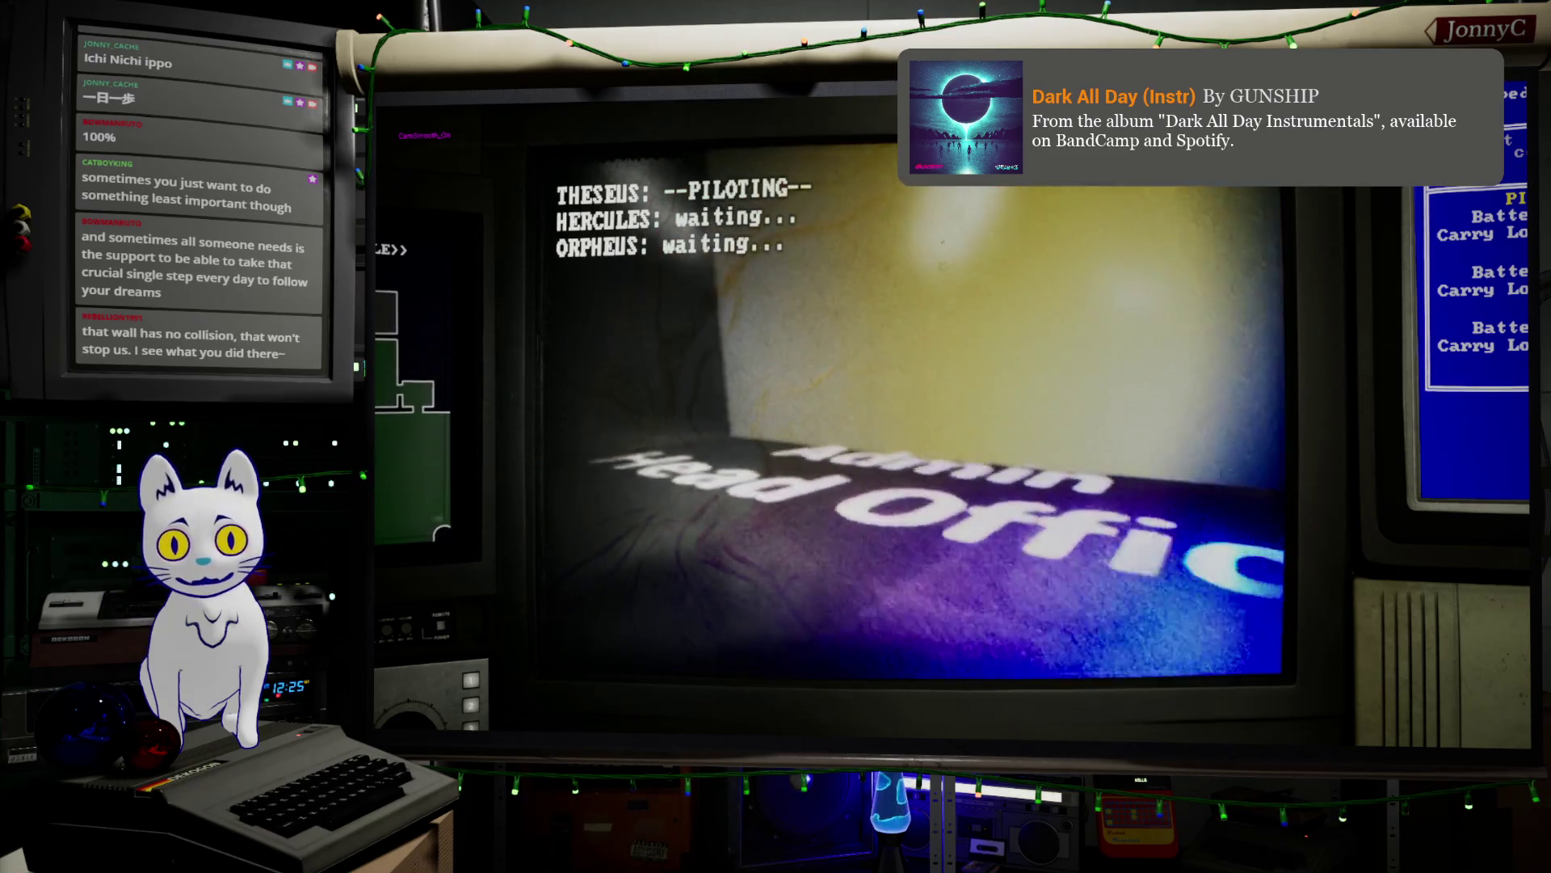
key(a)
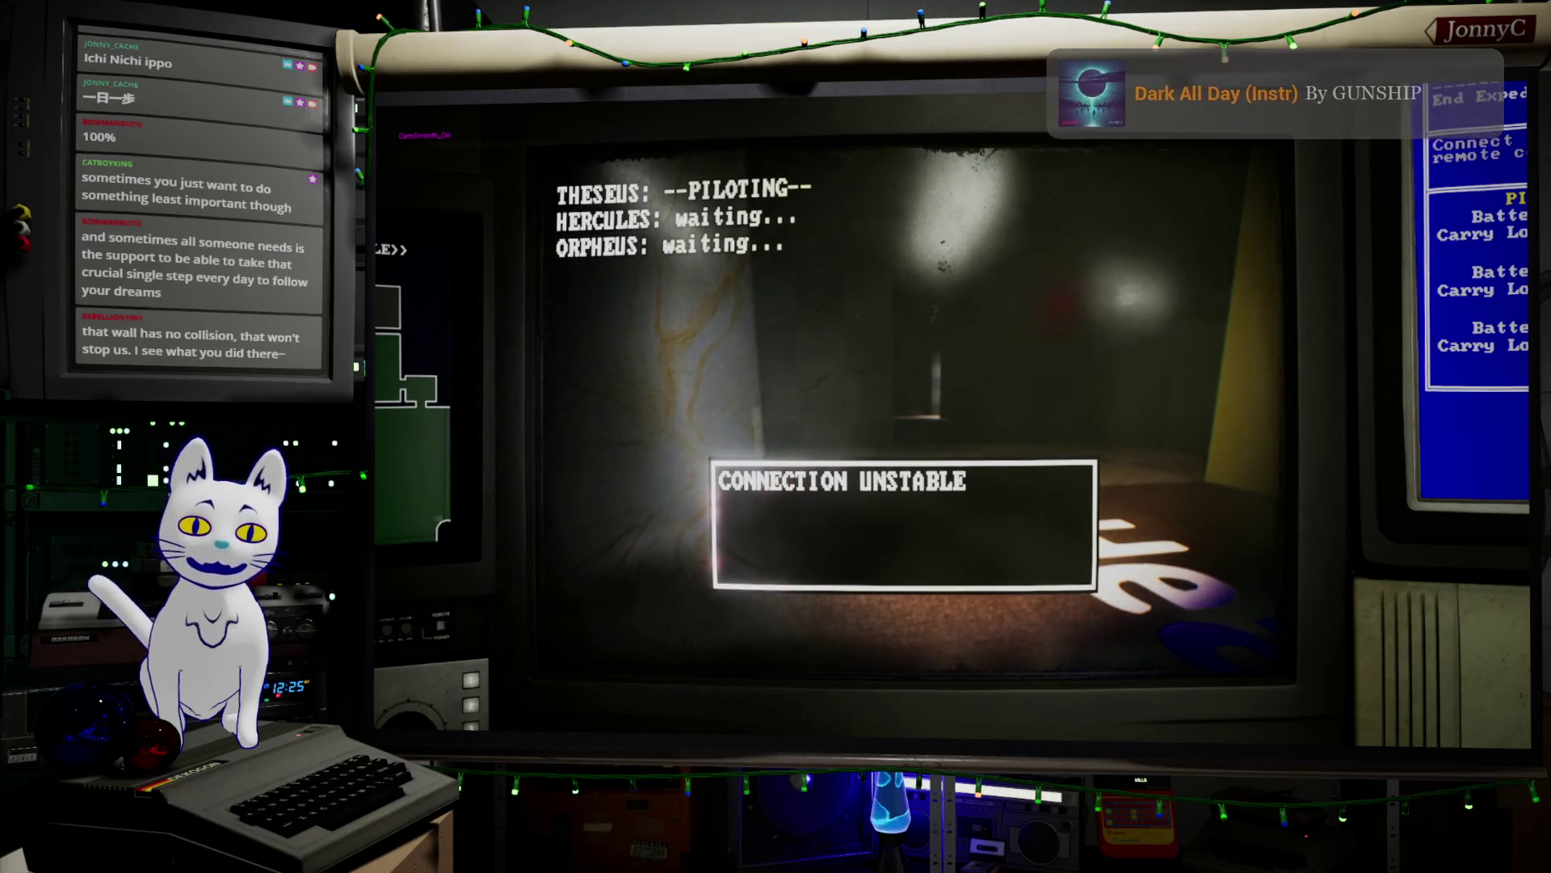
- Stop the play session and frame the selected actor in the editor viewport
key(Escape)
right_drag(1085, 654, 848, 638)
key(f)
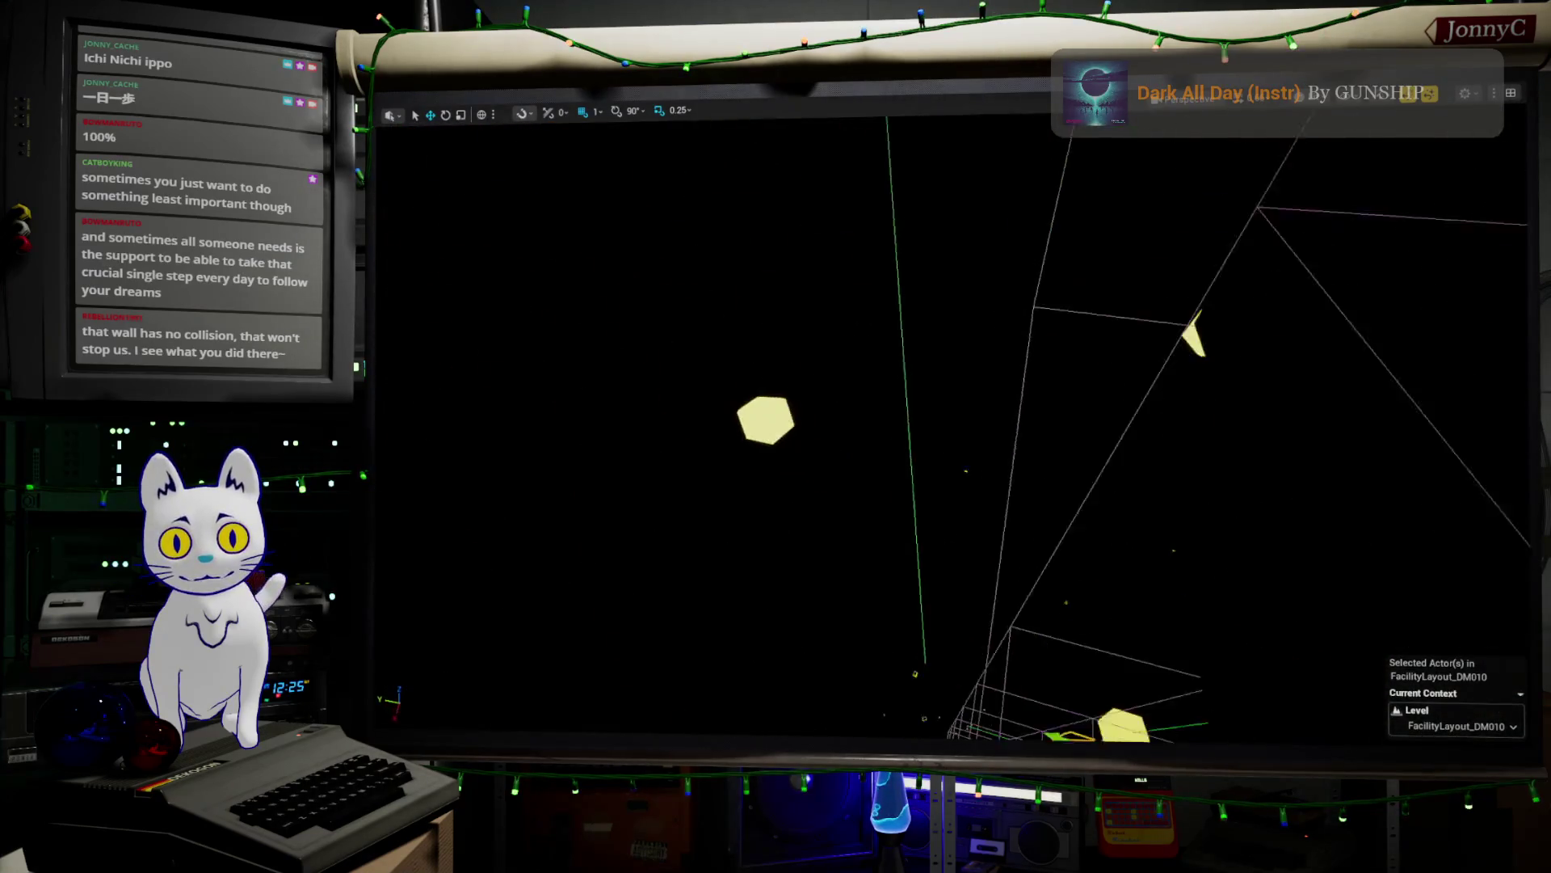
- Switch to Lit shading, select the Waypoint_TutorialSpawnPoint actor, and exit immersive mode with F11
mouse_move(922, 563)
right_down()
mouse_move(833, 574)
mouse_move(731, 553)
mouse_move(812, 554)
mouse_move(1271, 398)
right_up()
key(alt+4)
click(927, 466)
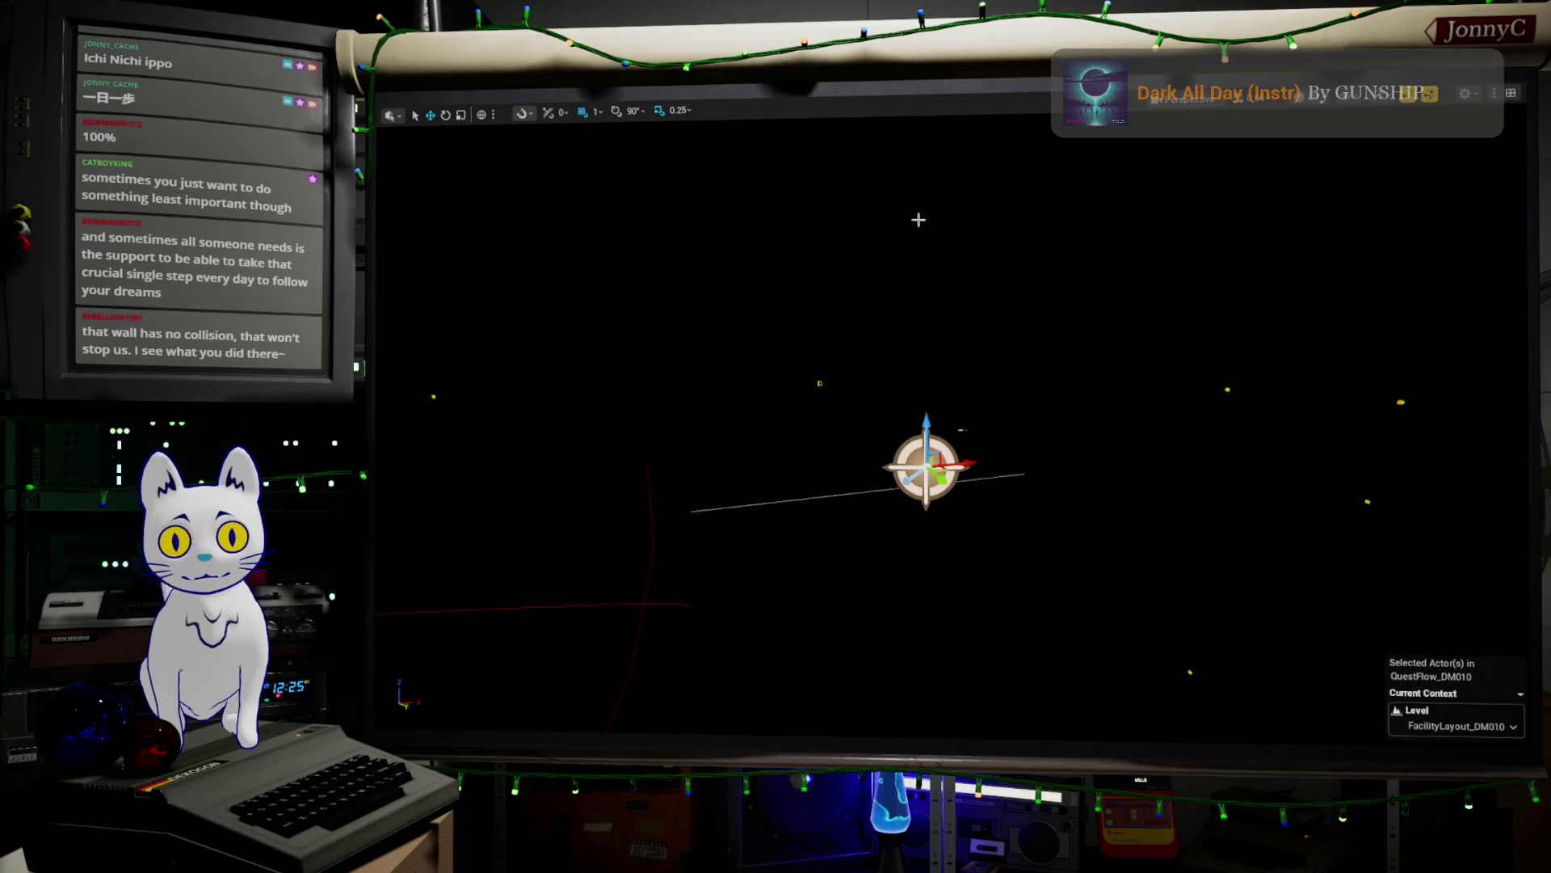
mouse_move(712, 134)
right_down()
mouse_move(671, 137)
mouse_move(712, 134)
right_up()
right_drag(1057, 173, 1050, 170)
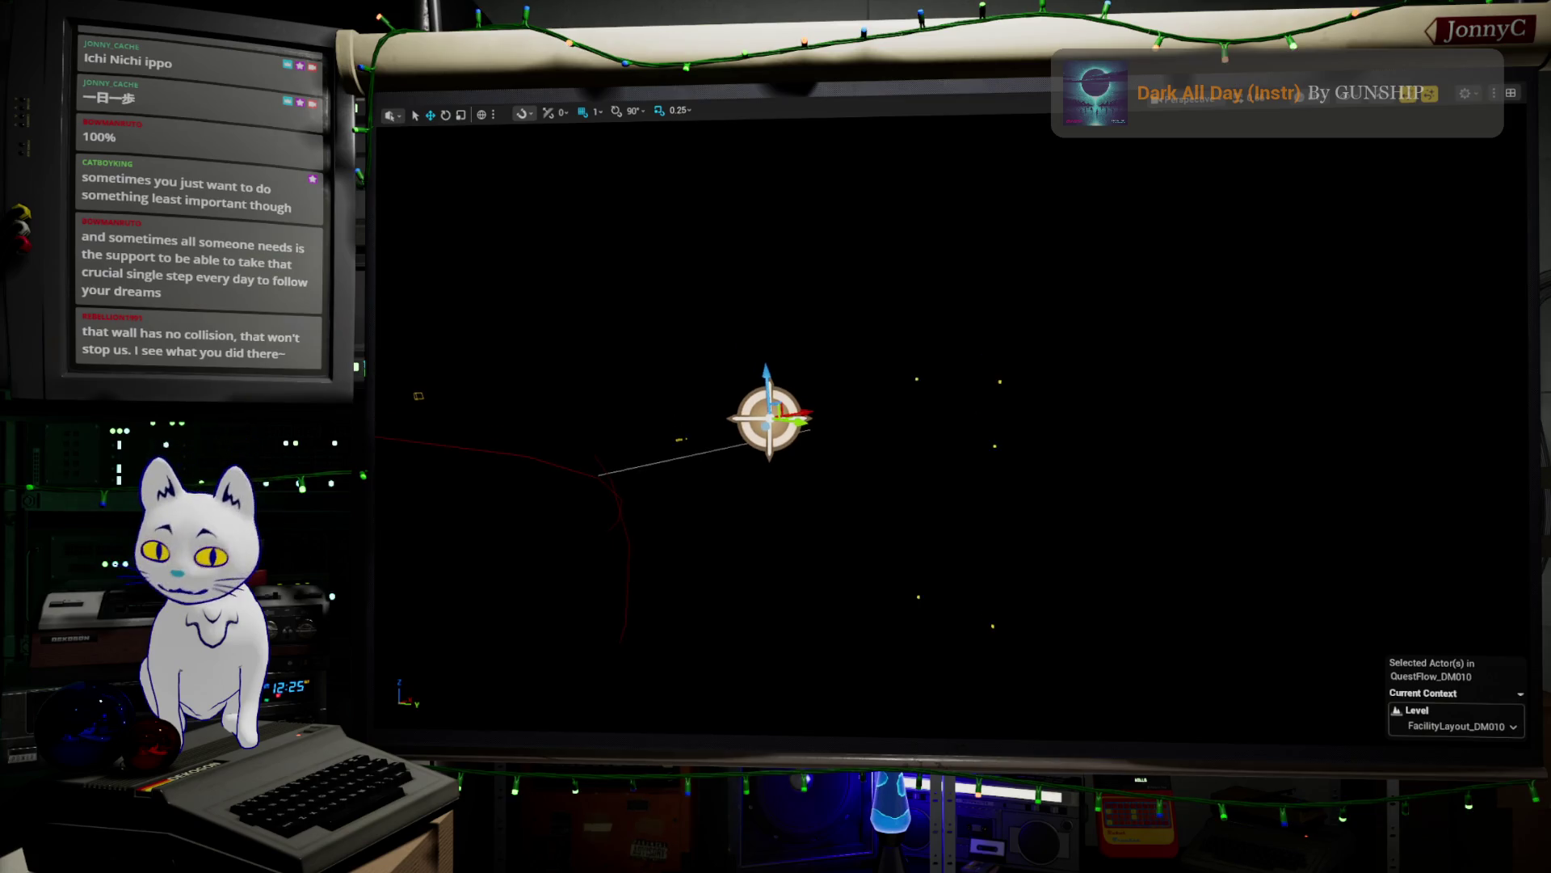
key(F11)
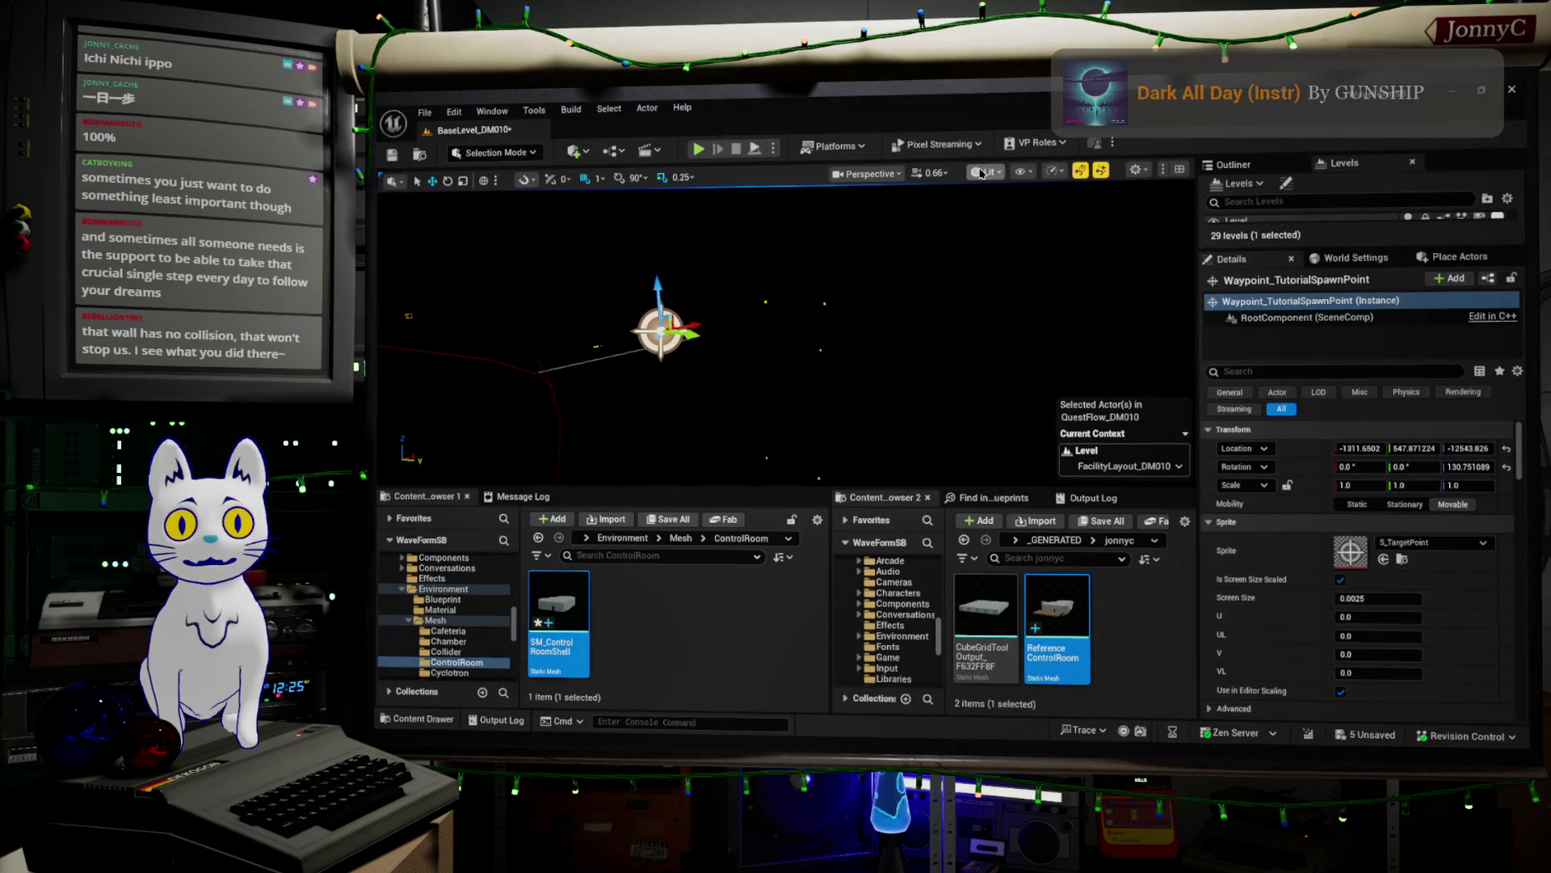
- Set the viewport view mode to Unlit and frame the room toward the fire-exit wall
click(982, 172)
click(1011, 241)
mouse_move(784, 331)
right_down()
mouse_move(759, 323)
mouse_move(776, 315)
mouse_move(791, 339)
mouse_move(752, 331)
mouse_move(784, 371)
right_up()
right_drag(635, 374, 719, 378)
- Select the bp_TestHazard1 sphere and slide it along Y across the Office floor
click(688, 384)
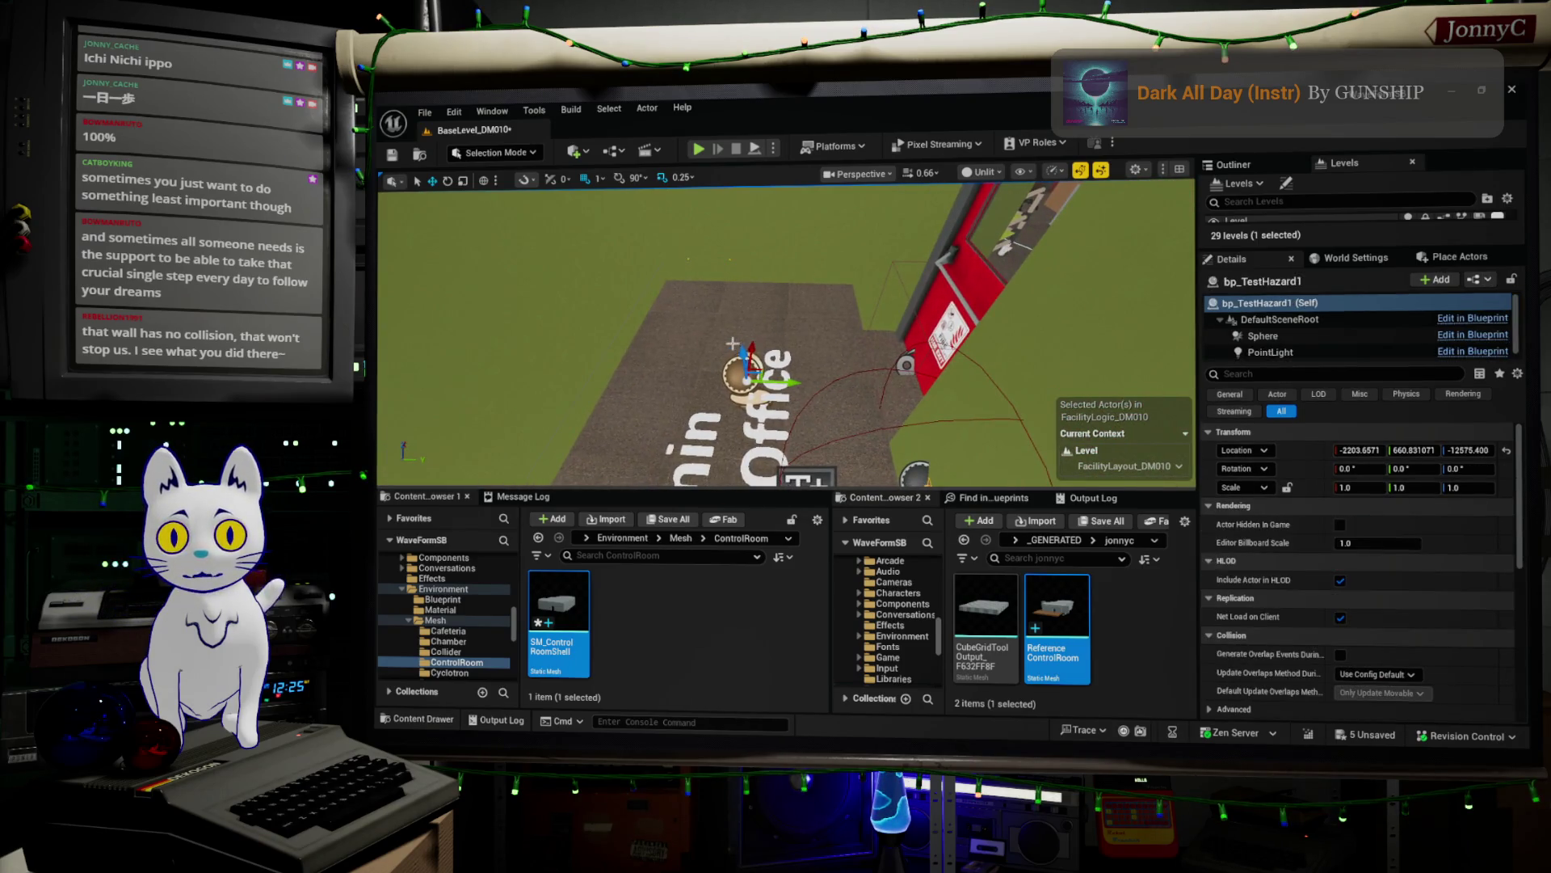
right_drag(614, 301, 614, 300)
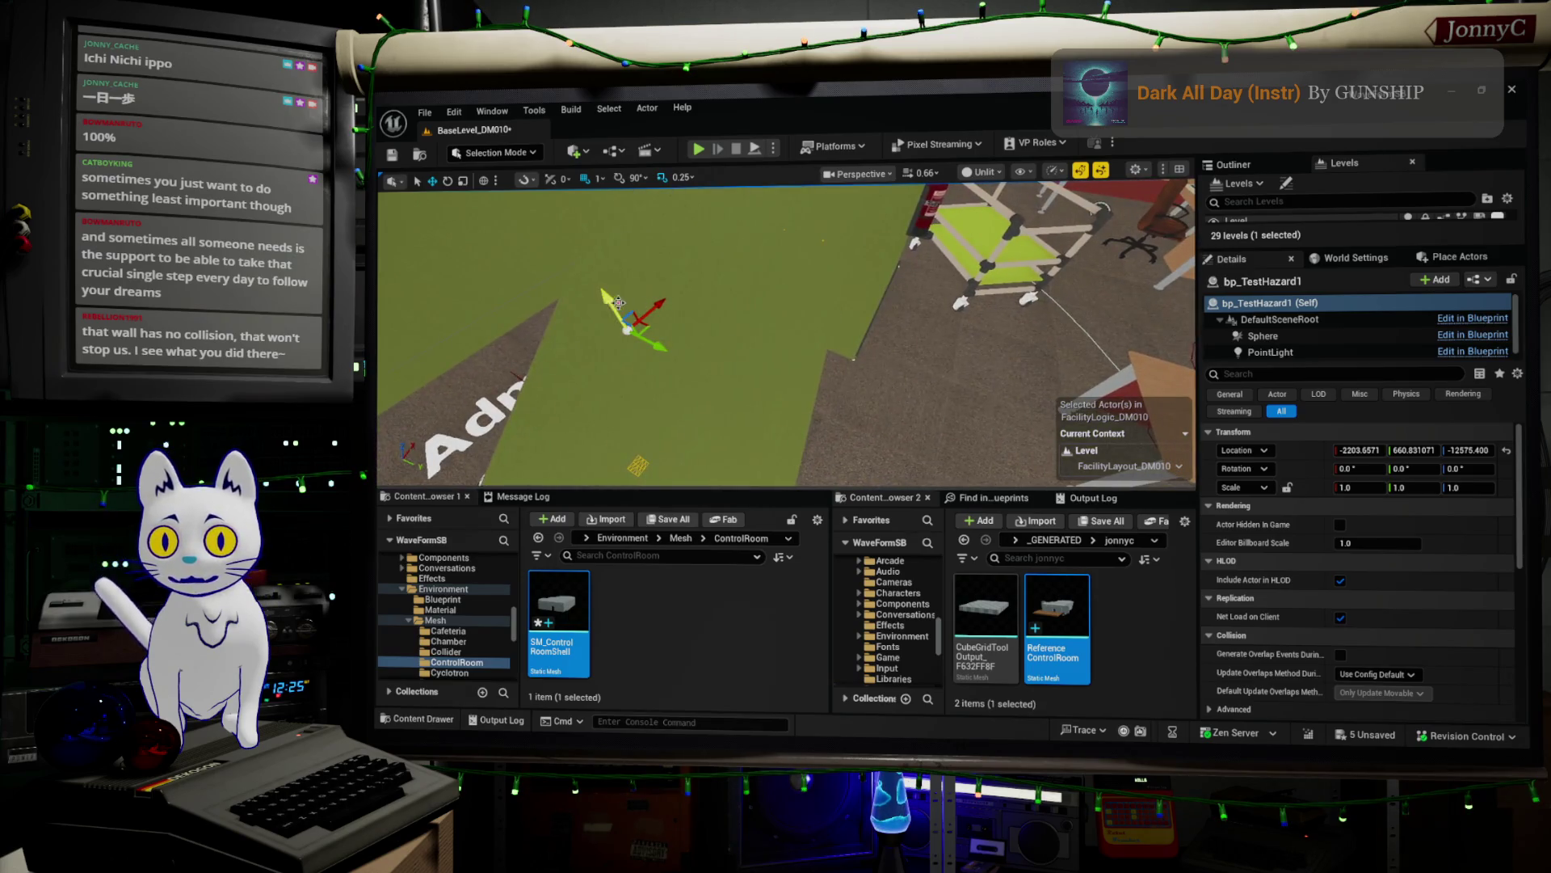
right_drag(770, 241, 770, 241)
right_drag(875, 272, 874, 271)
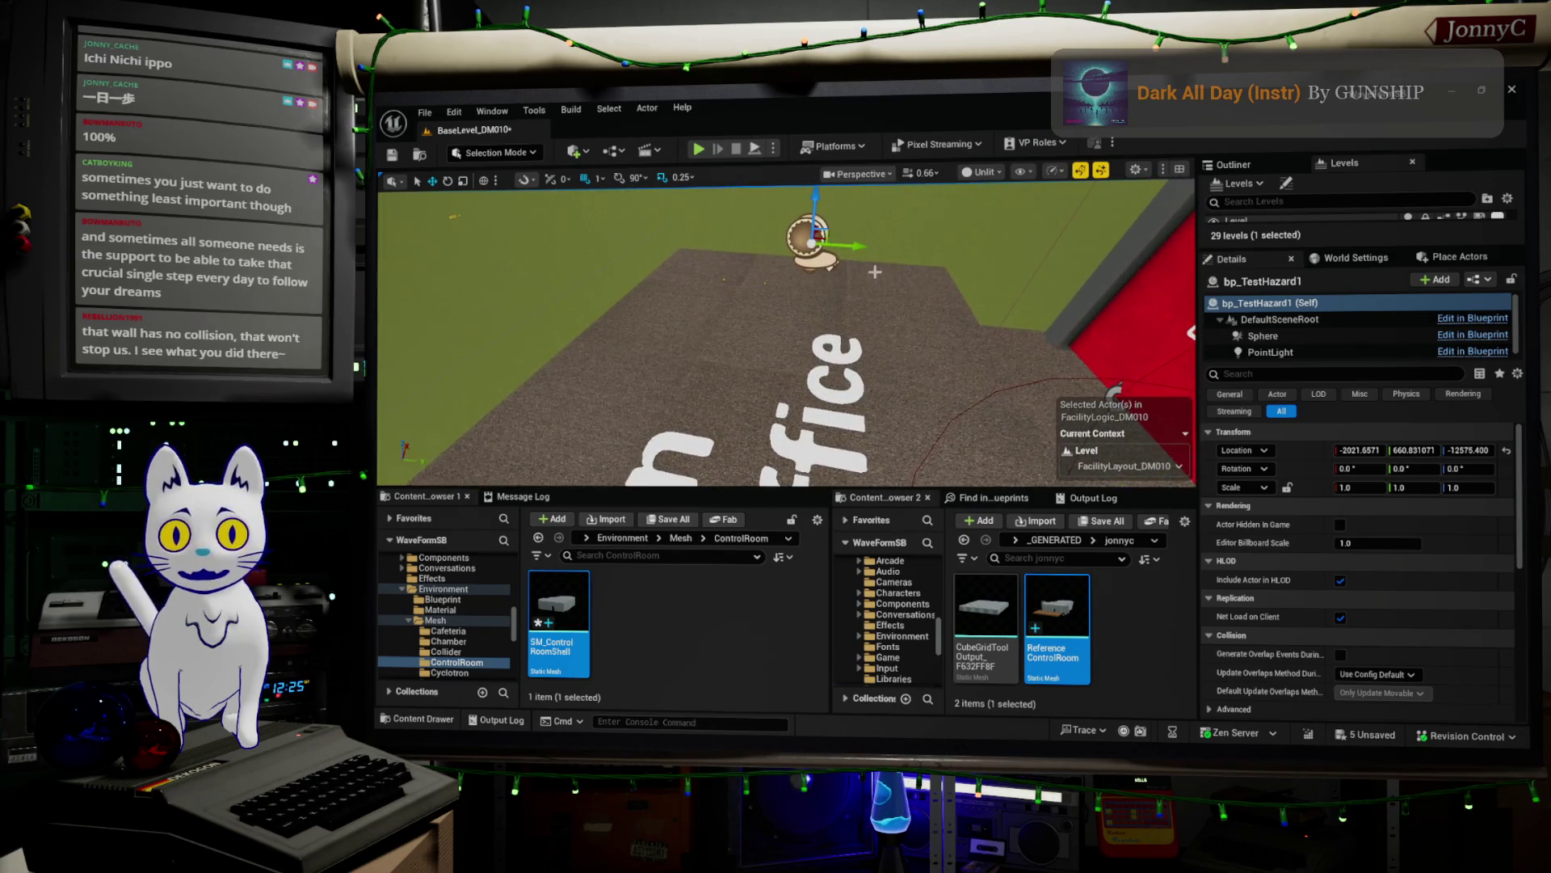
drag(861, 249, 731, 237)
right_drag(725, 233, 725, 232)
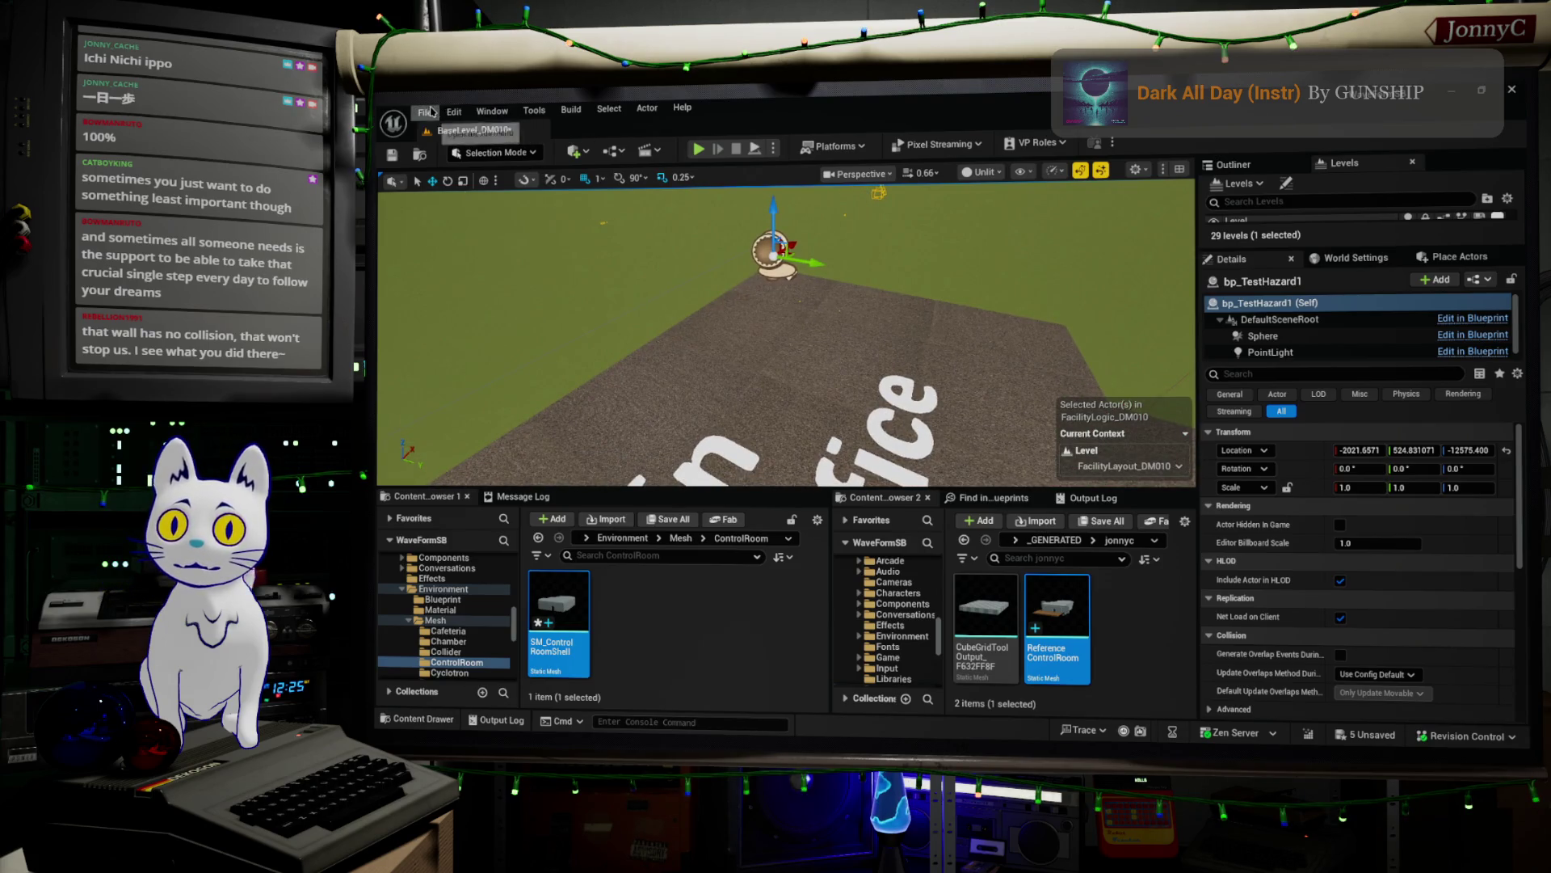
- Save all changed levels and assets with File > Save All
click(432, 111)
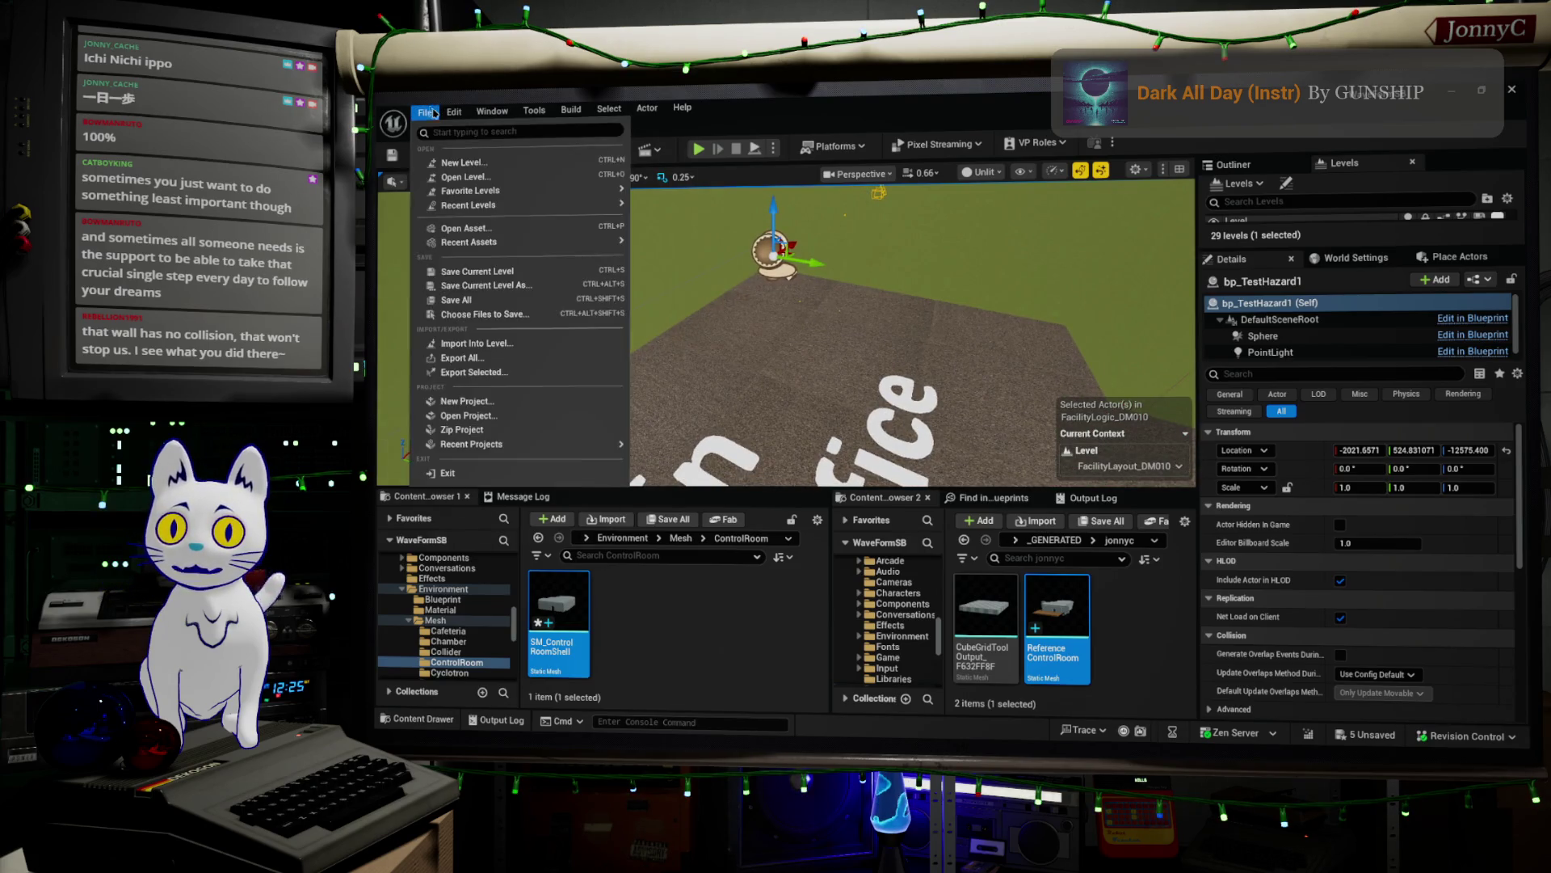
click(494, 299)
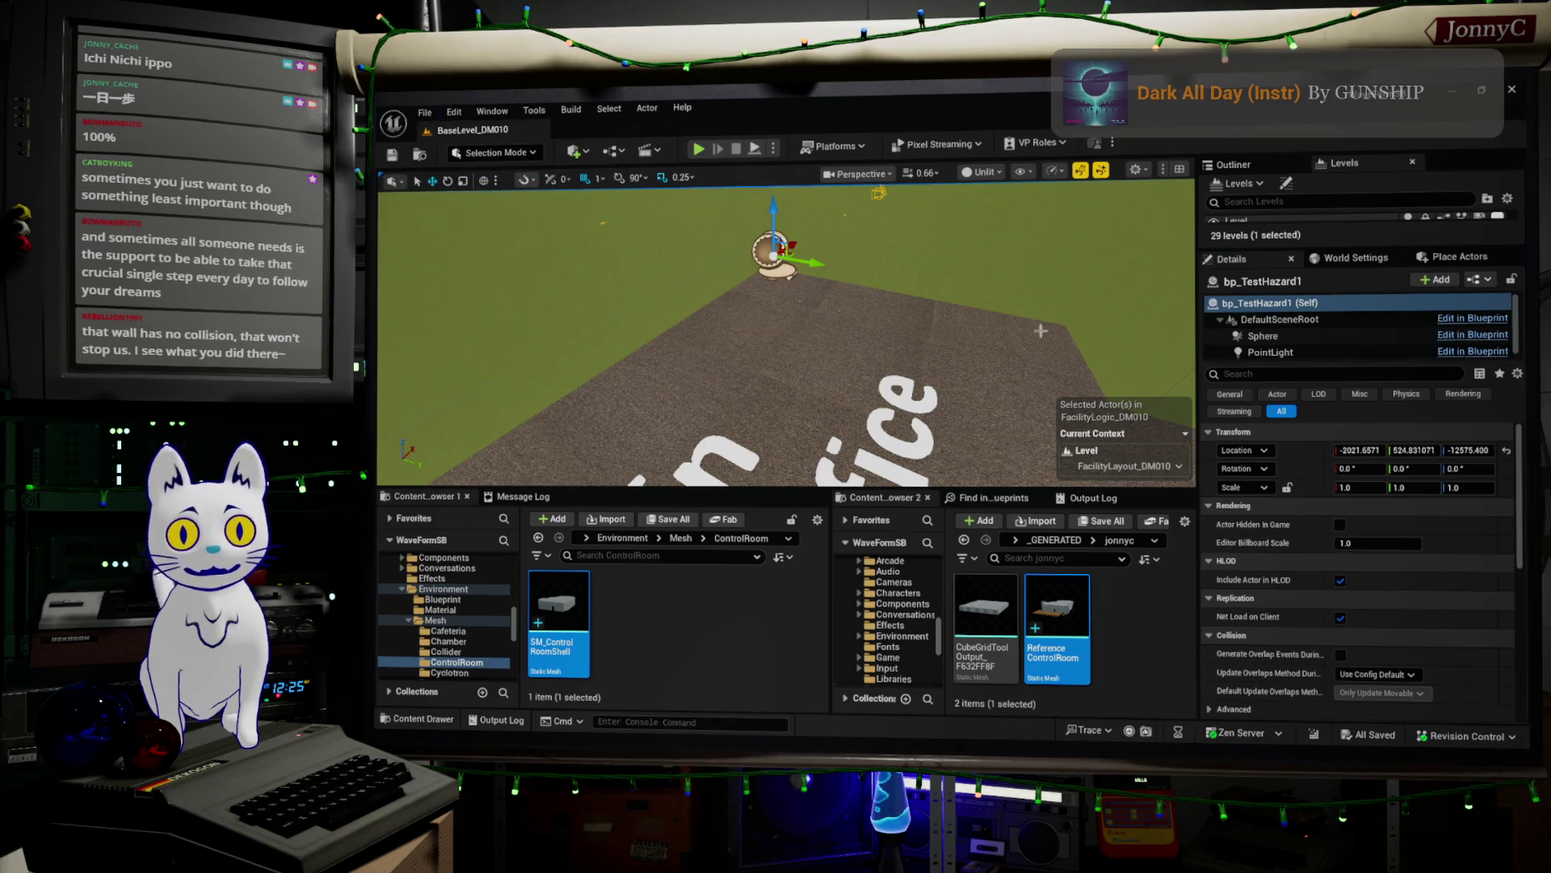
right_drag(956, 372, 1083, 372)
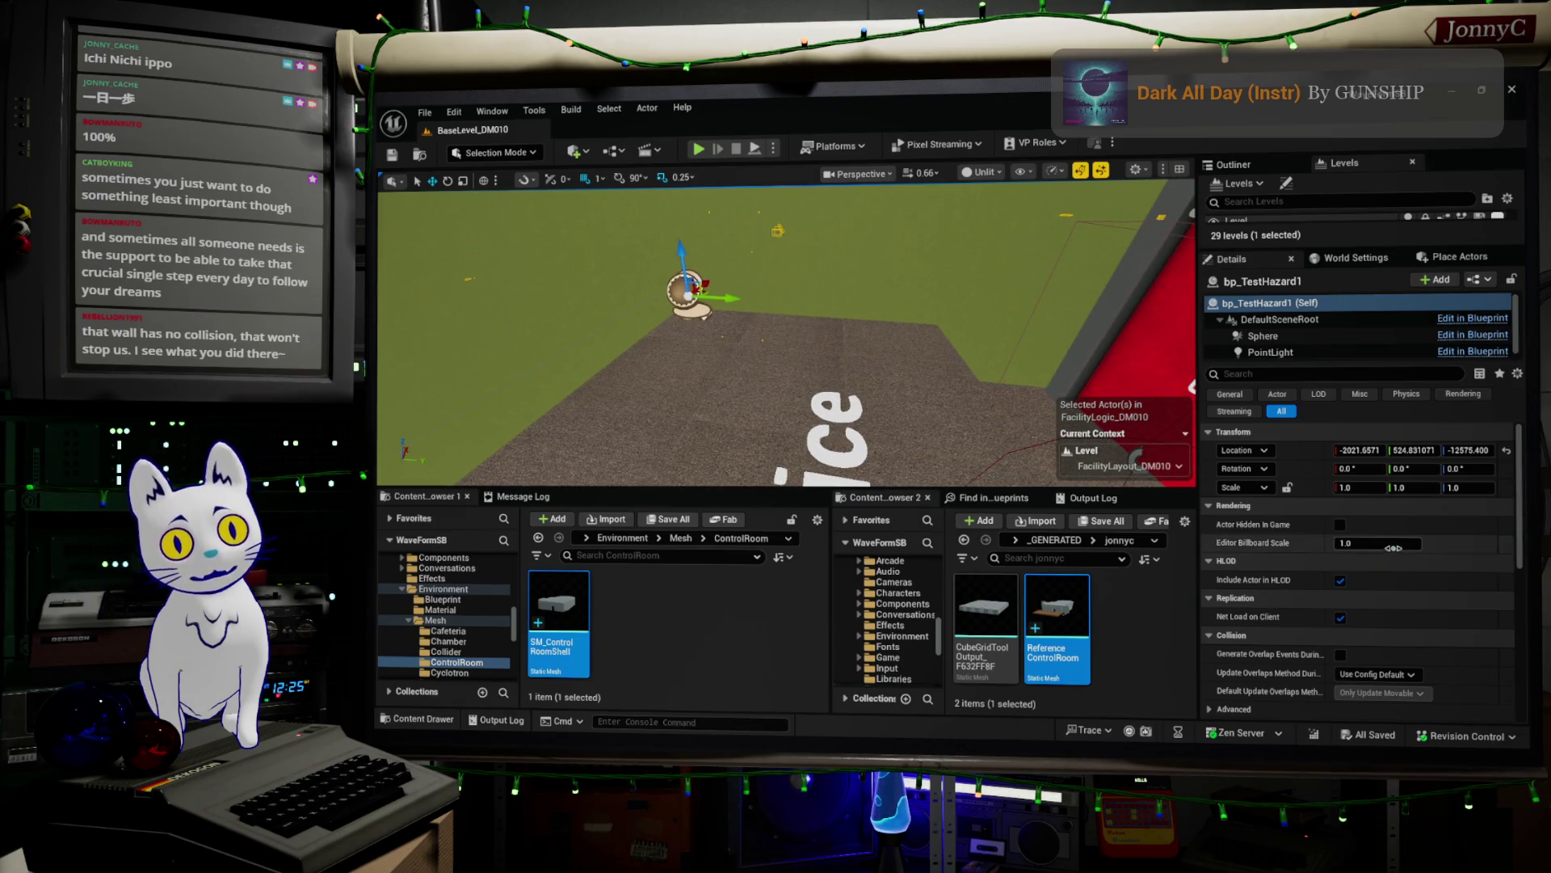
click(1478, 281)
- Open the bp_TestHazard blueprint and jump to its Event Tick node
click(1386, 359)
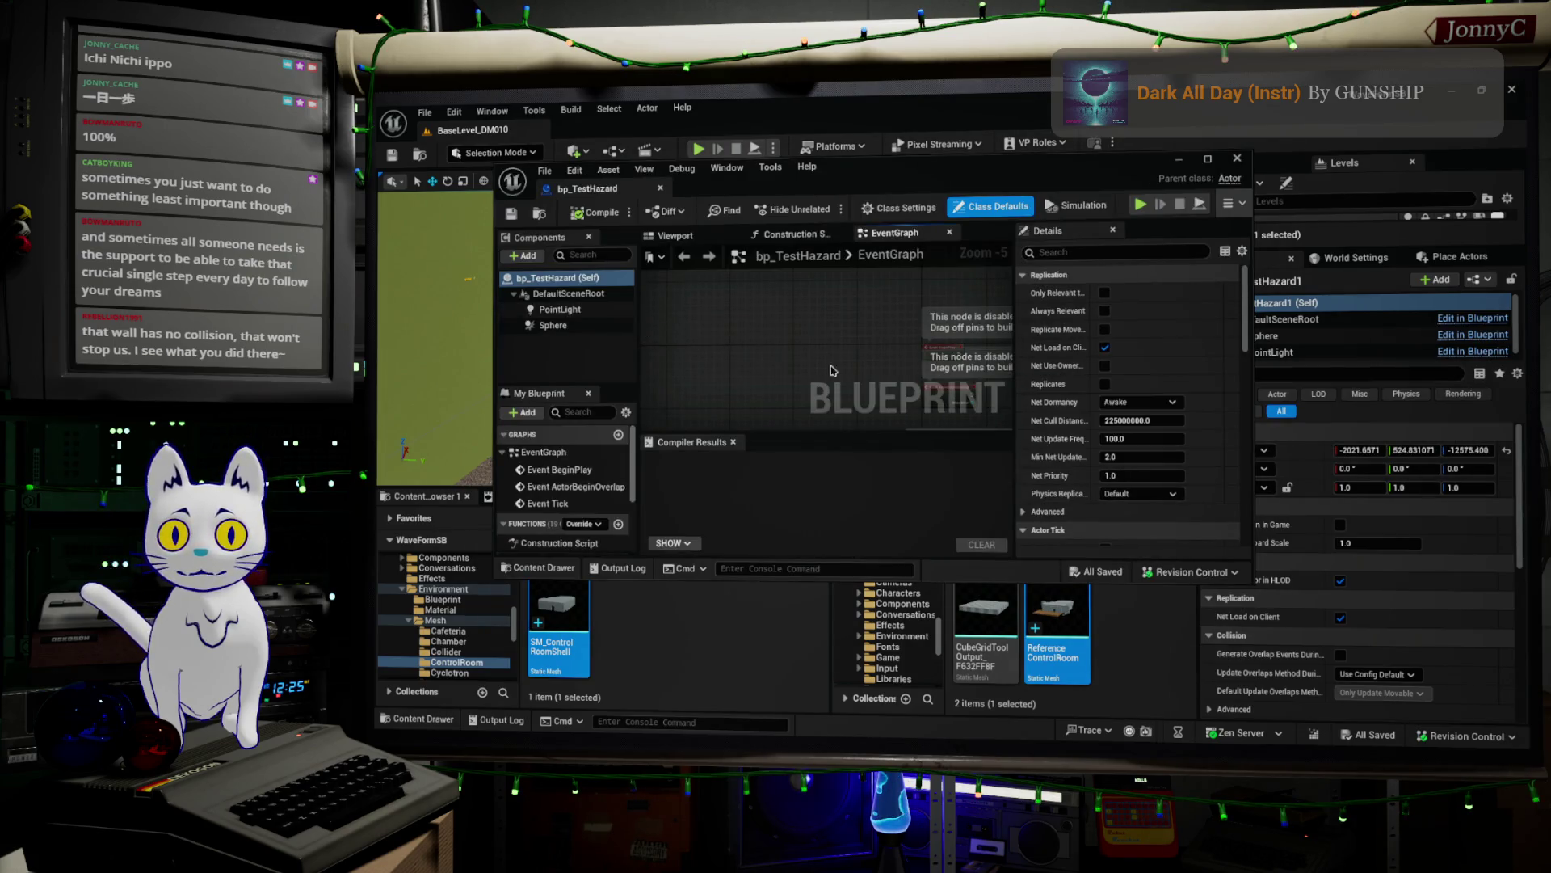
scroll(792, 377, down, 2)
double_click(566, 487)
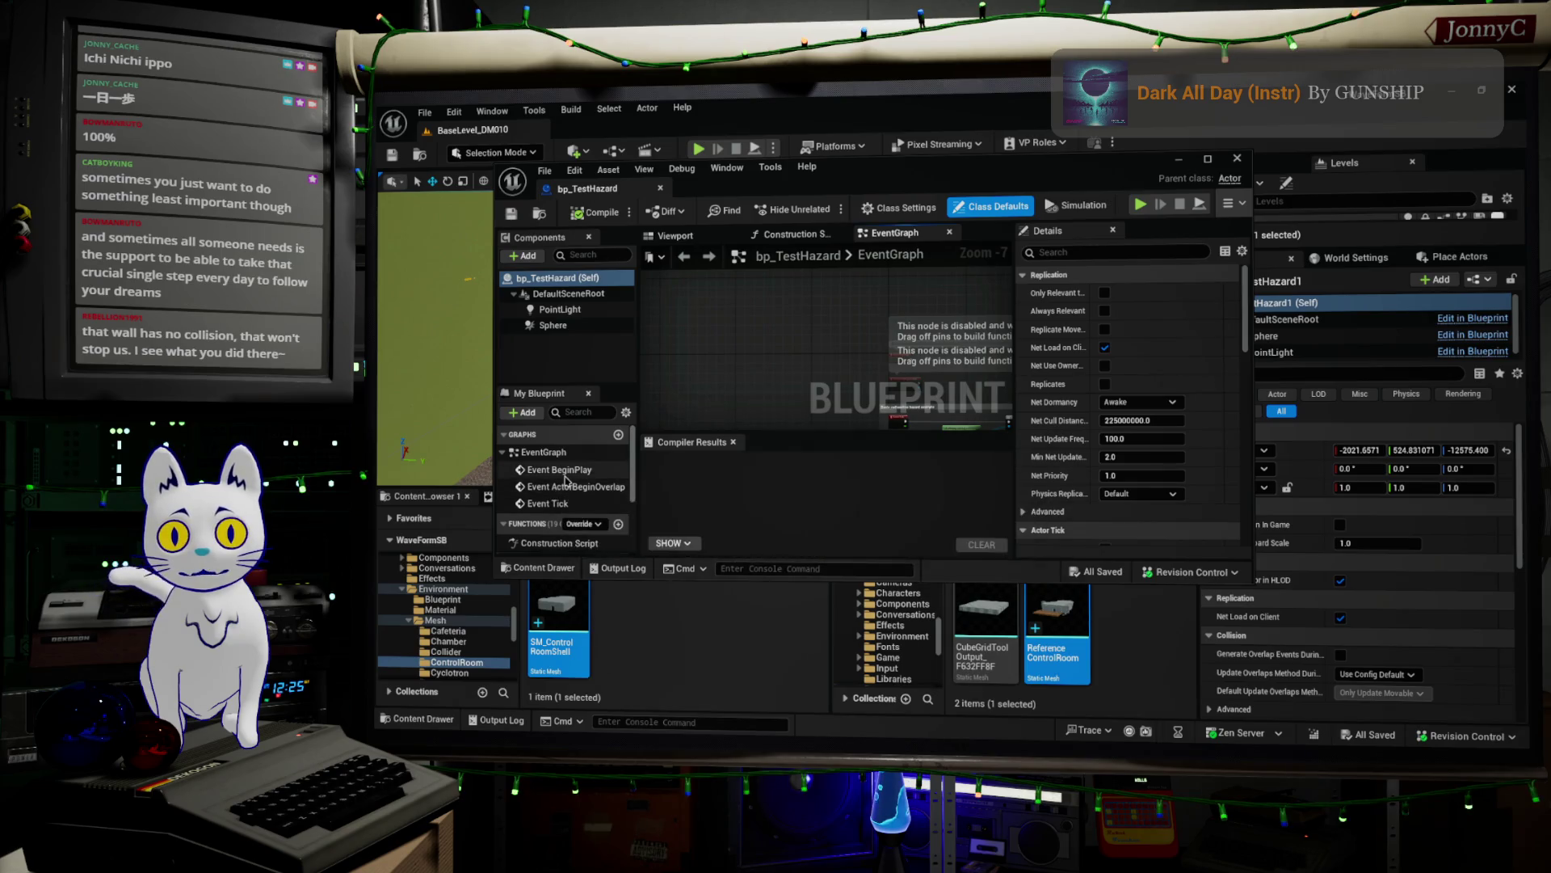
double_click(547, 504)
scroll(795, 351, down, 3)
scroll(794, 350, up, 1)
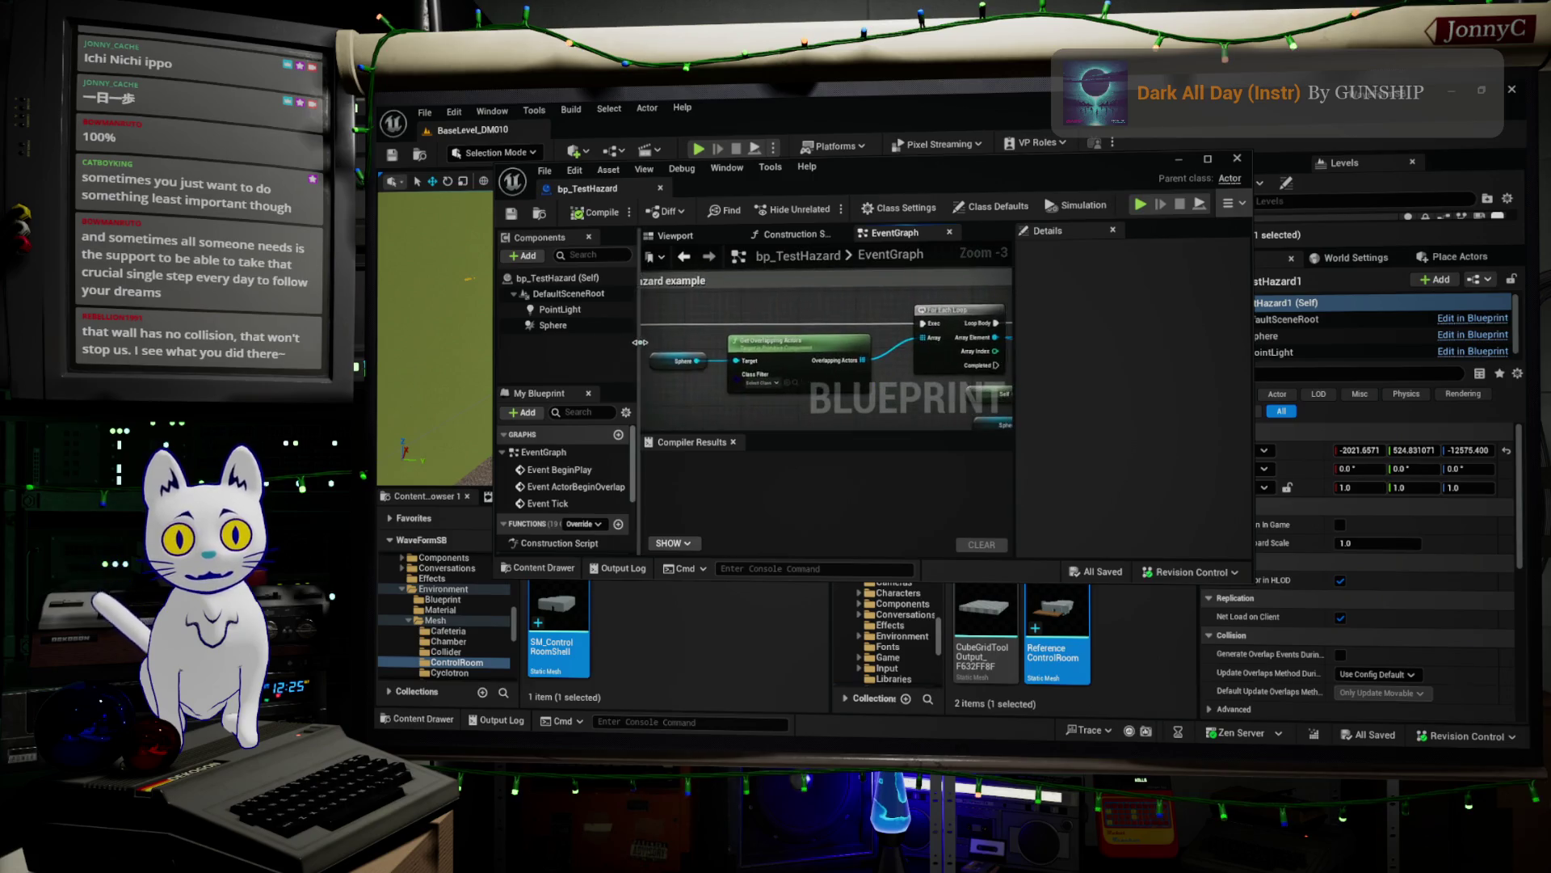
scroll(808, 377, down, 1)
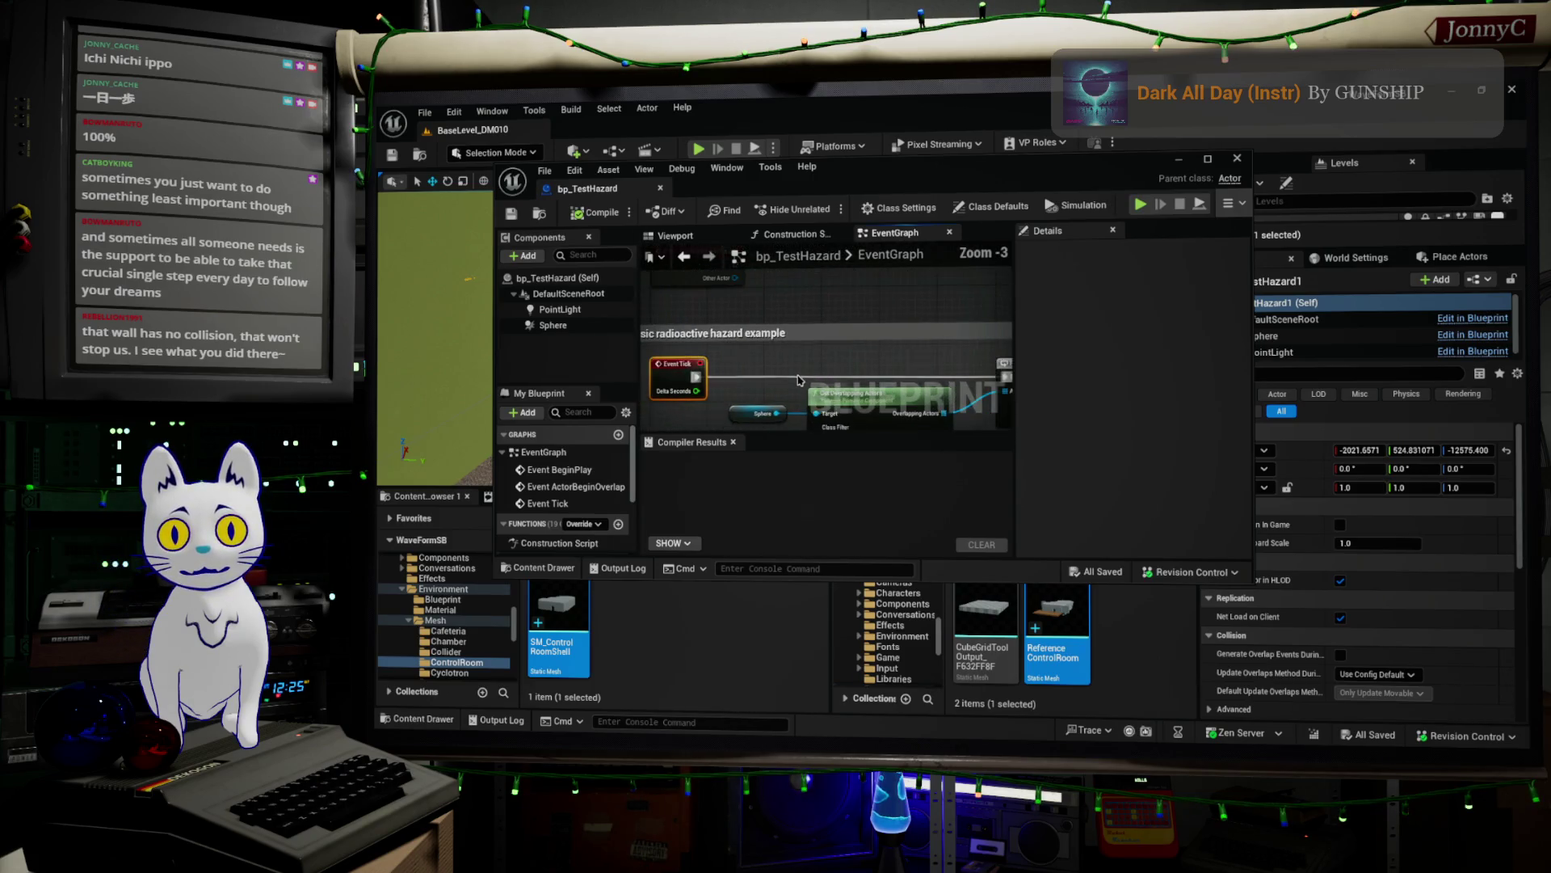
- Add a Branch after Event Tick, make room, and promote its Condition to a new Boolean
mouse_move(697, 377)
ctrl+mouse_down()
mouse_move(770, 360)
mouse_move(772, 376)
ctrl+mouse_up()
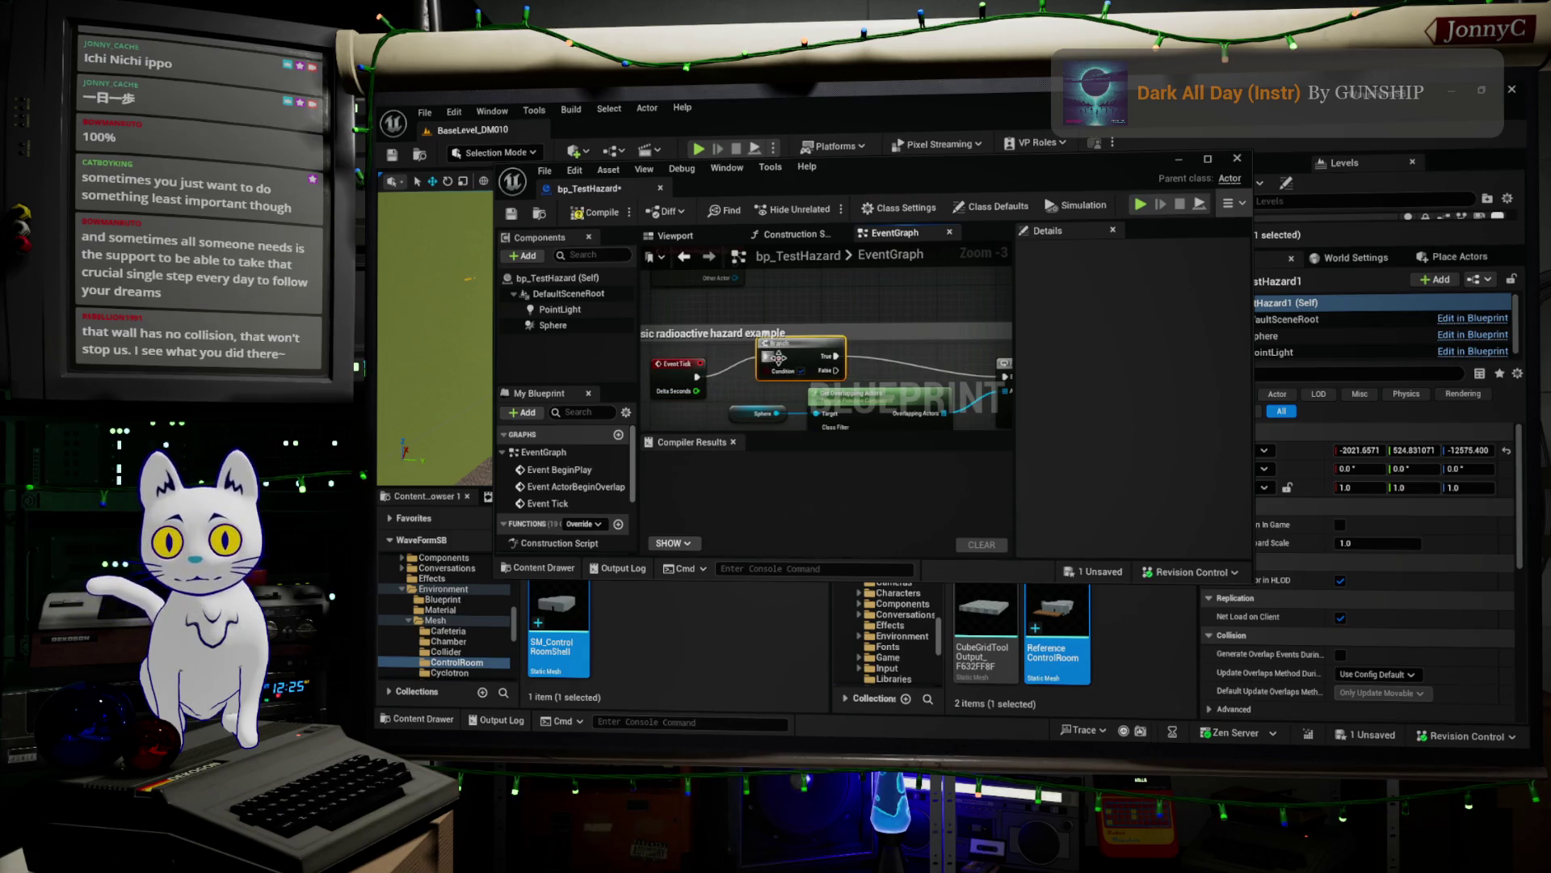
right_drag(836, 366, 813, 273)
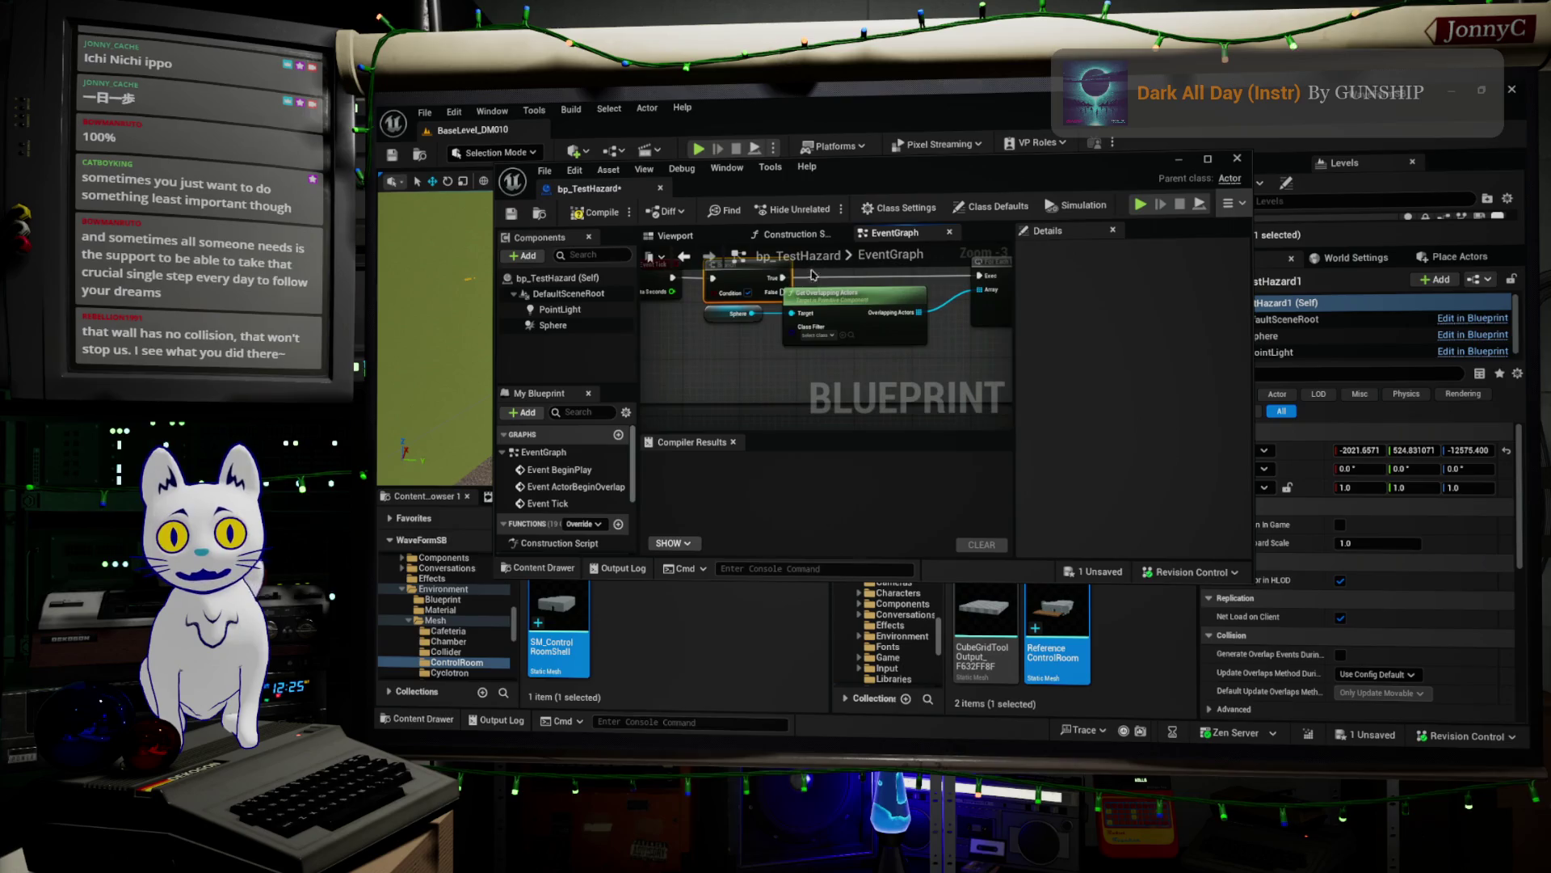
drag(855, 371, 731, 311)
drag(895, 308, 909, 322)
right_drag(908, 317, 985, 372)
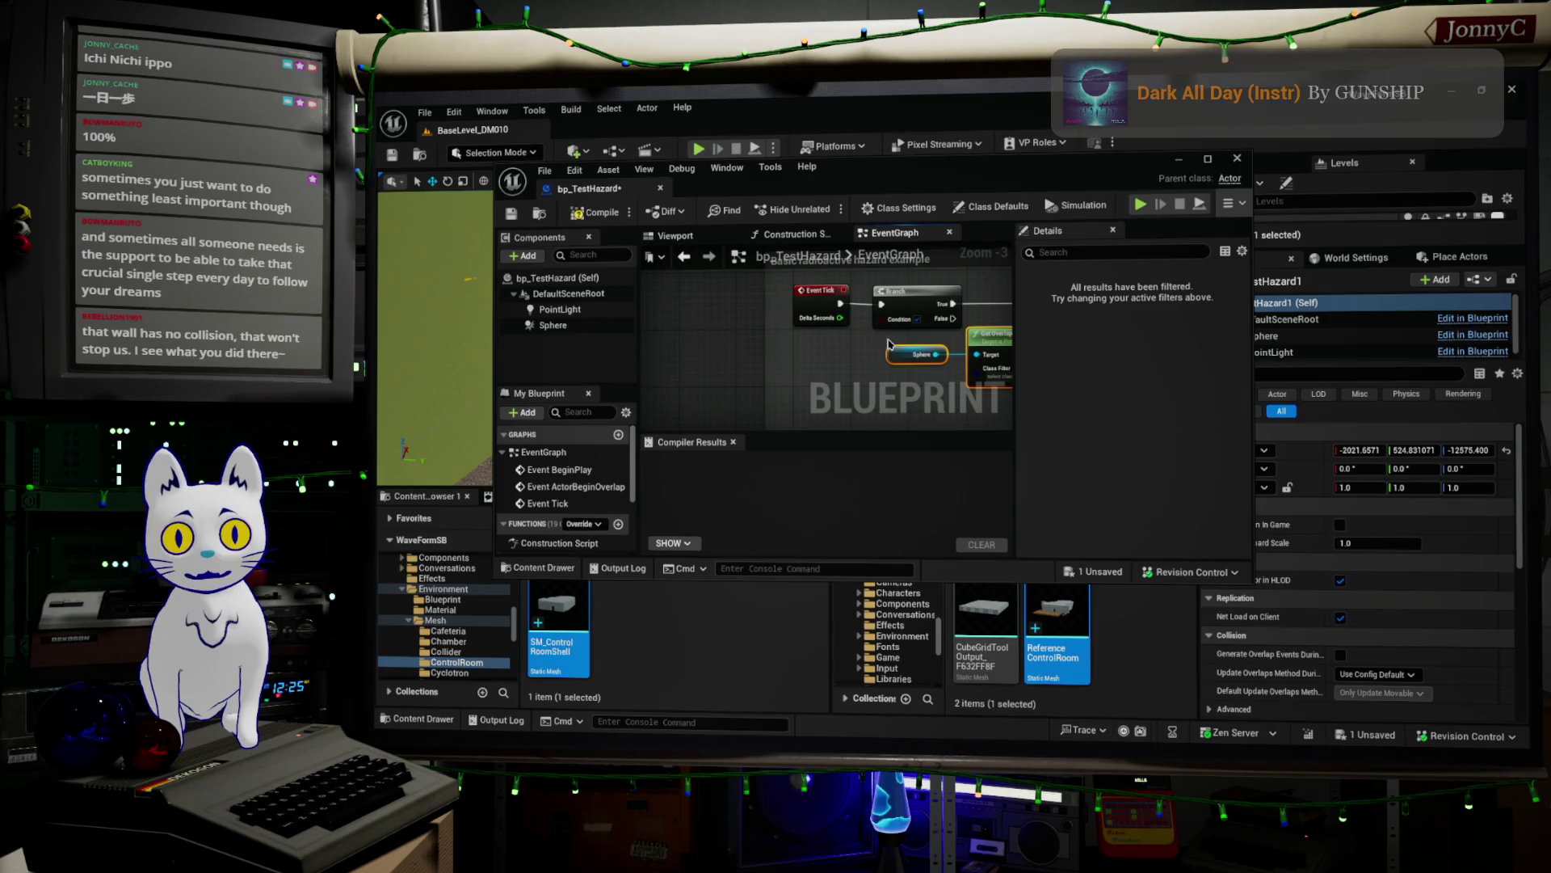
drag(881, 322, 809, 370)
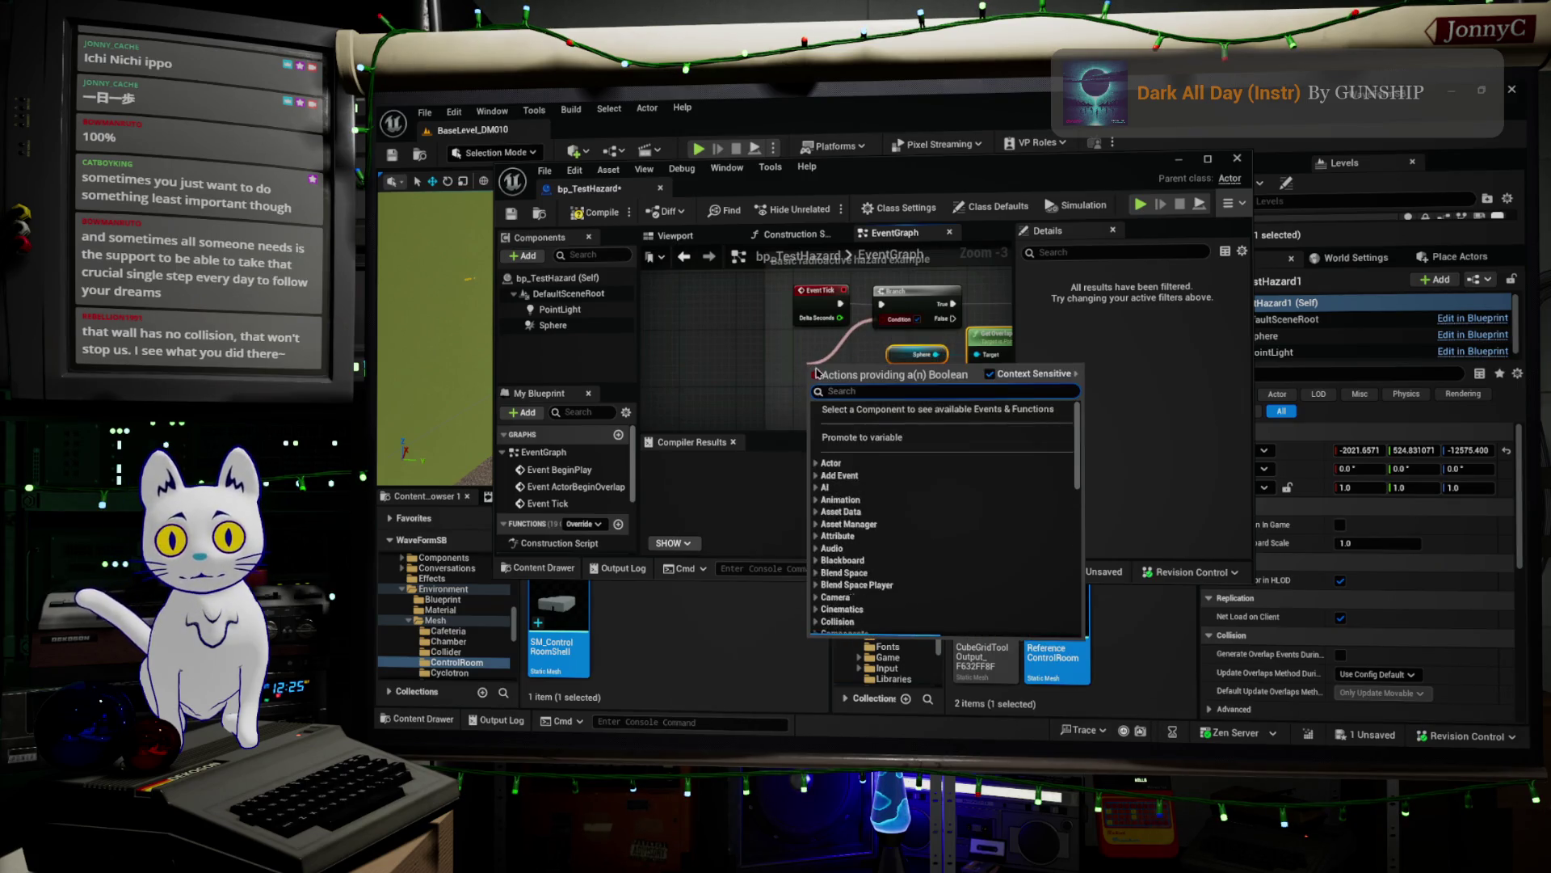
click(872, 445)
text(Enabled)
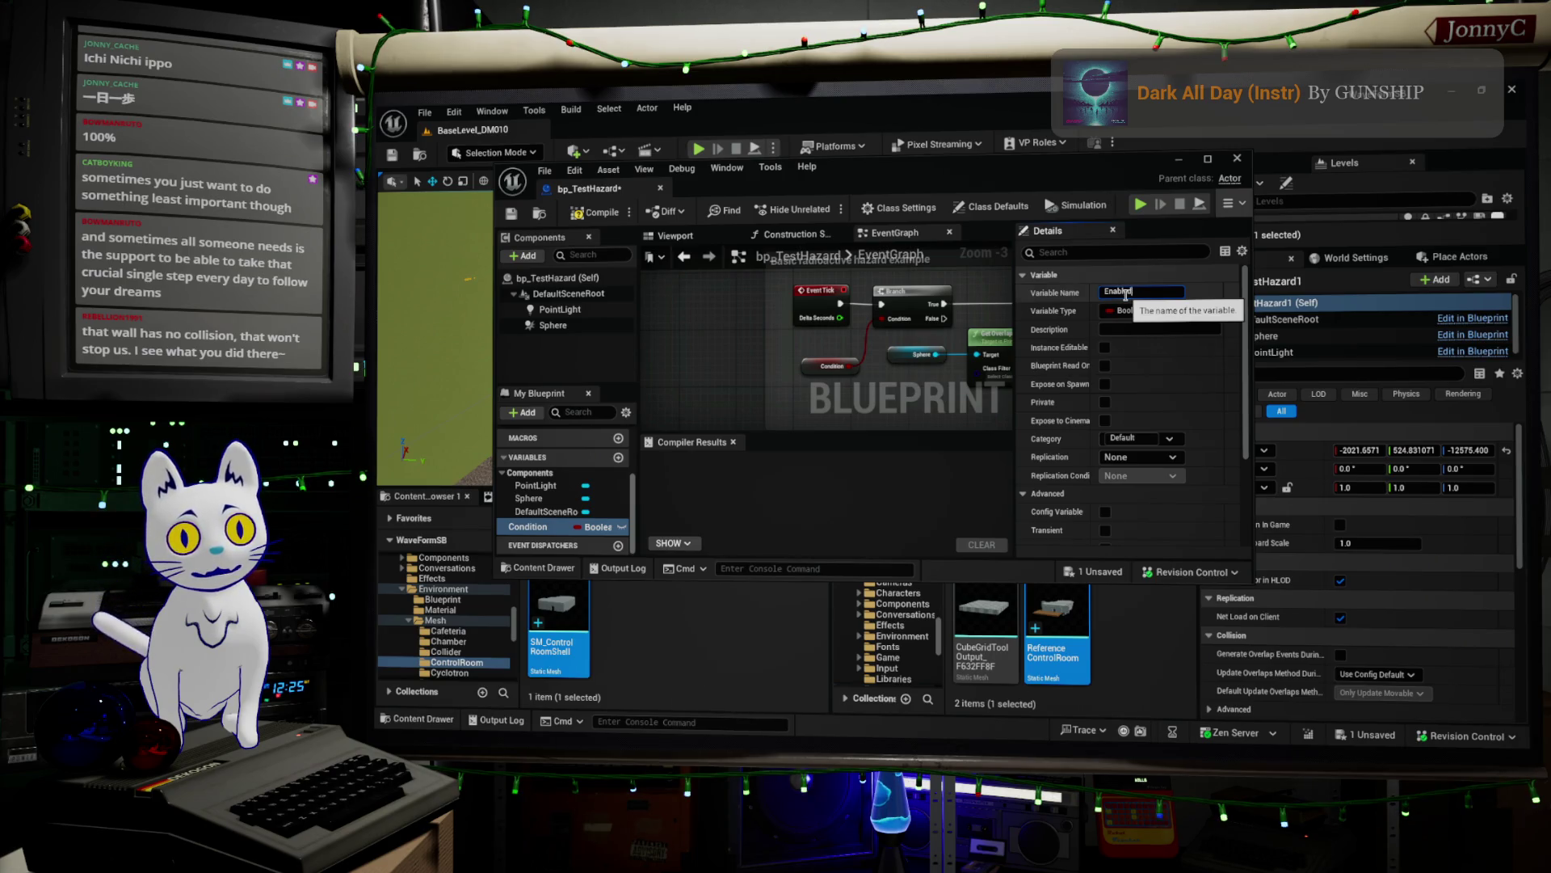
- Name the Boolean 'Enabled', then check out and compile bp_TestHazard successfully
key(Return)
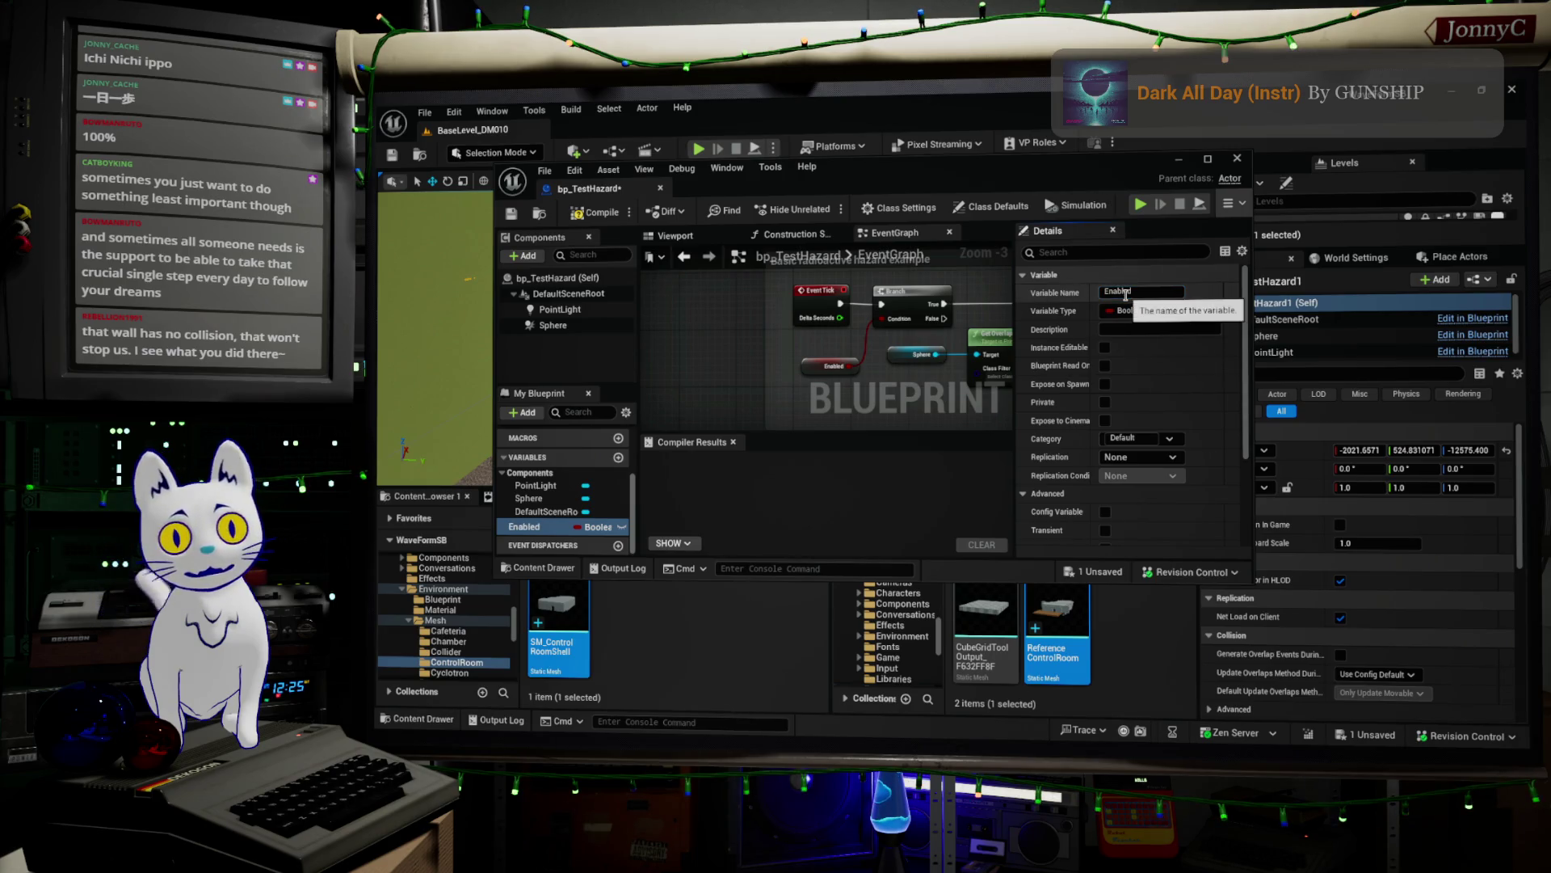
scroll(1213, 500, down, 5)
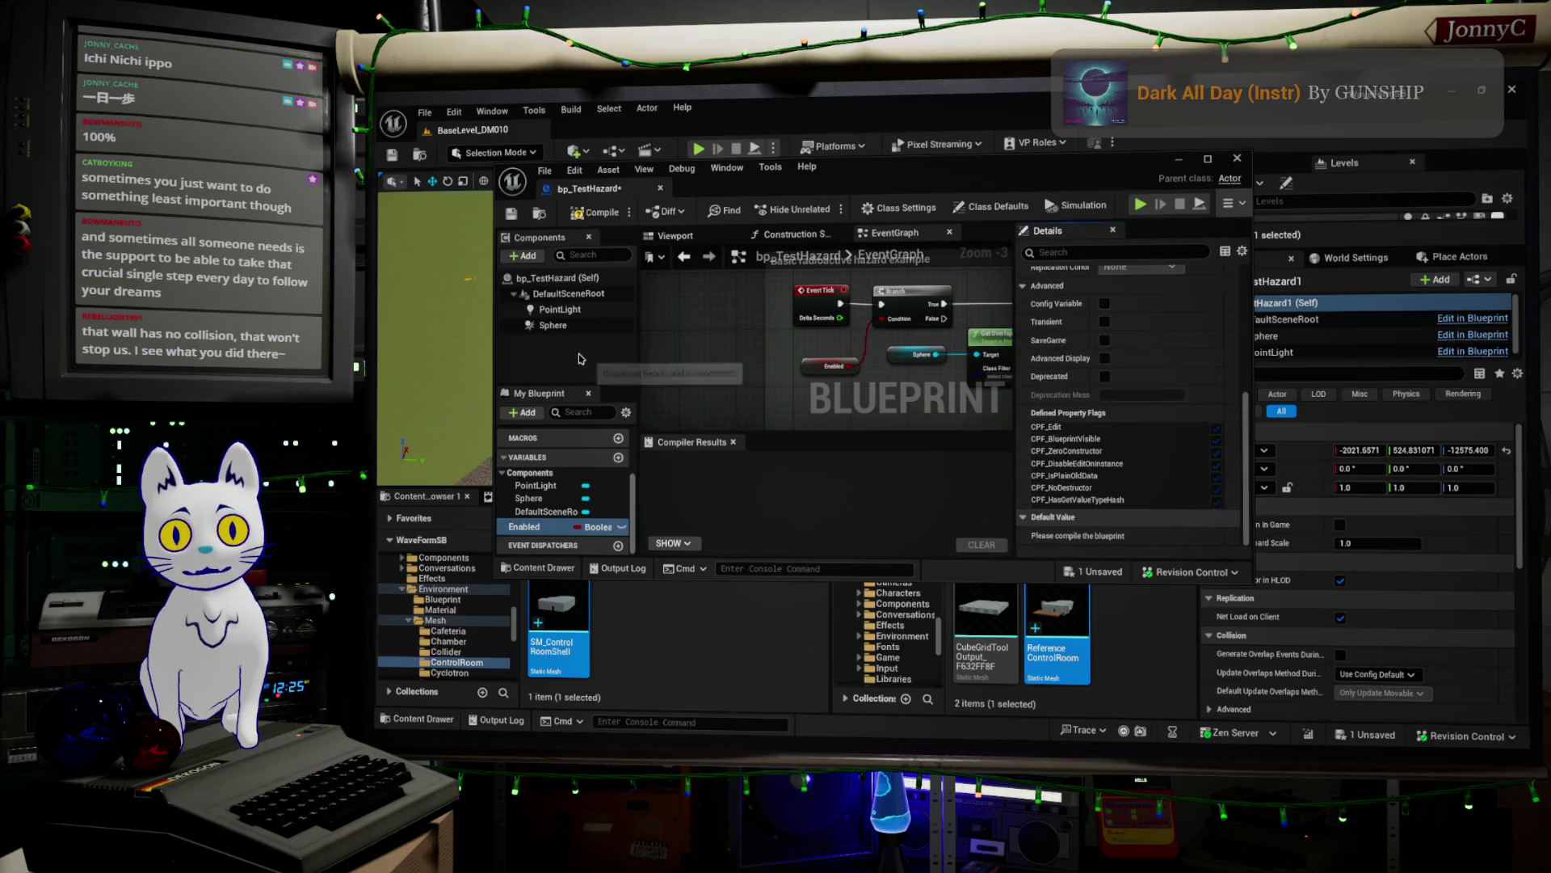
click(599, 218)
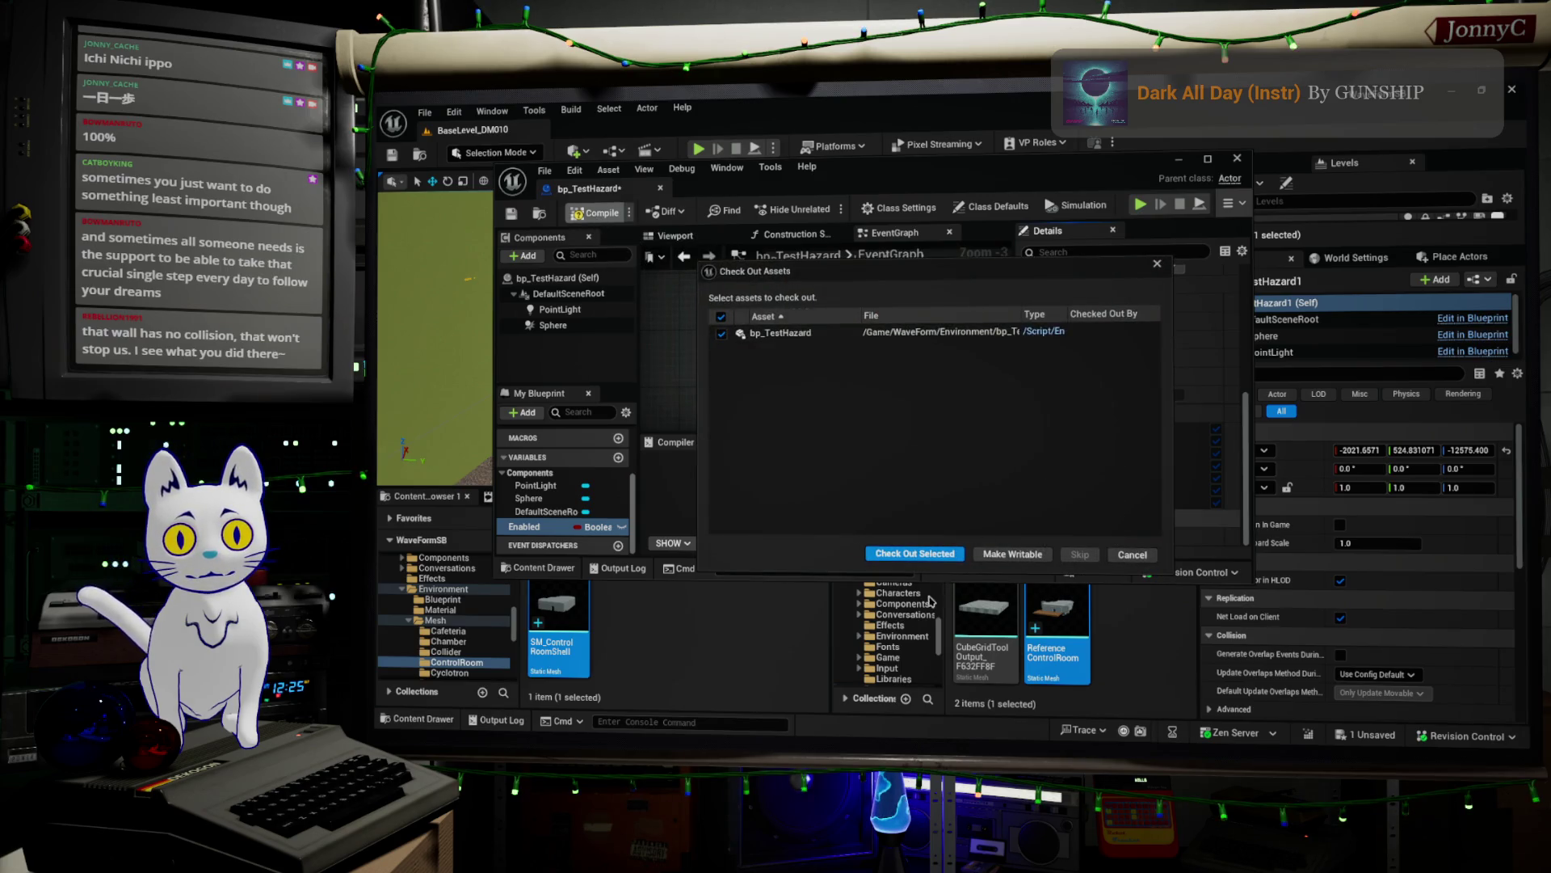
click(918, 555)
scroll(1164, 451, down, 2)
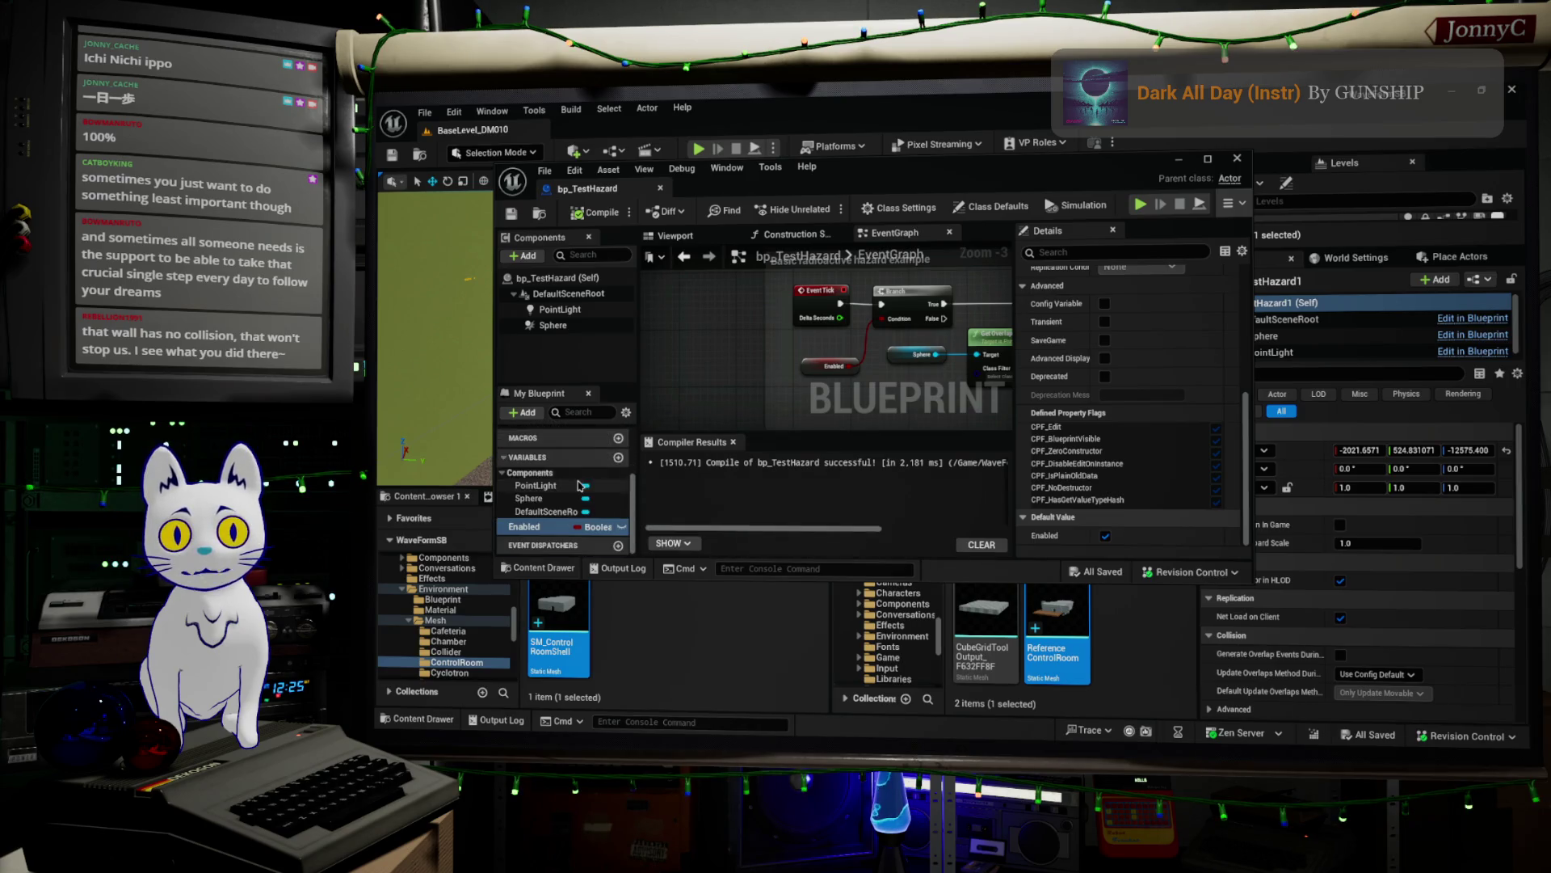
click(1237, 160)
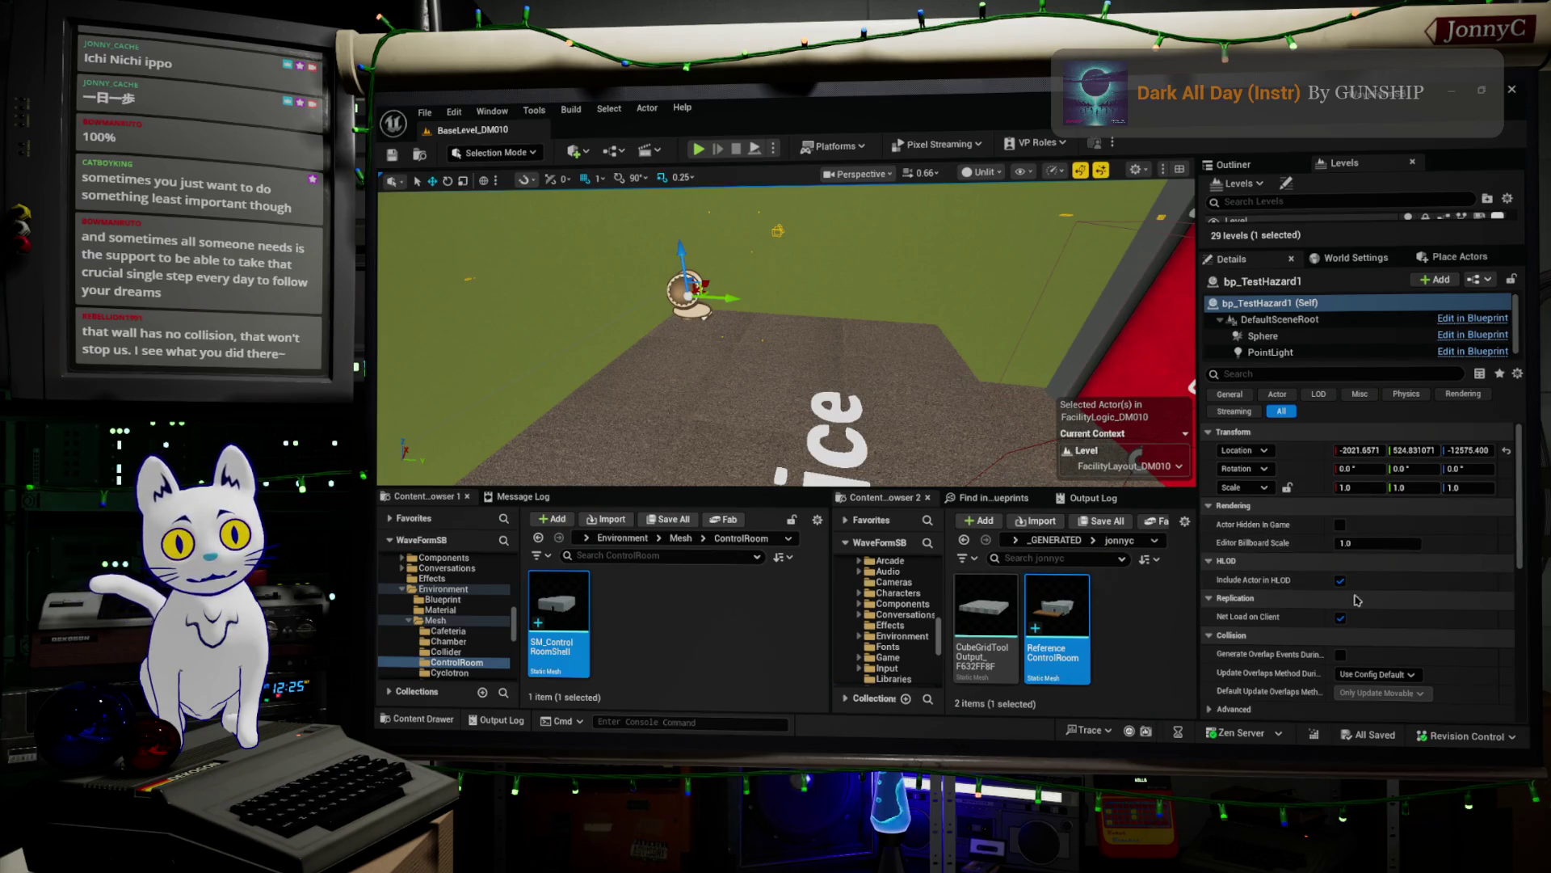
- In bp_TestHazard, make the Enabled variable instance-editable, then compile and save
scroll(1366, 577, down, 5)
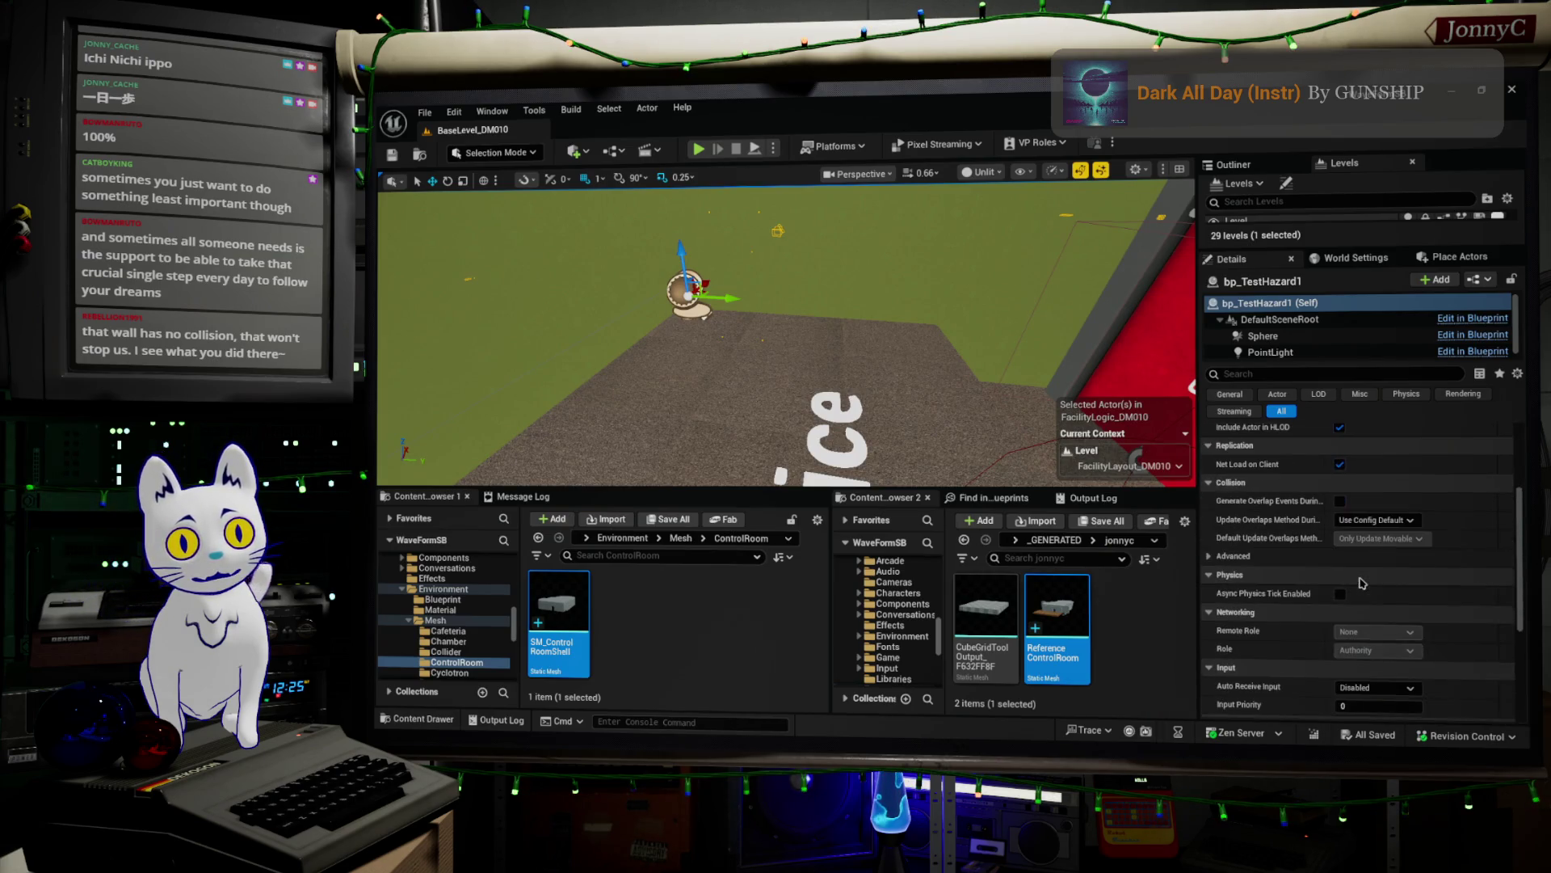
scroll(1363, 582, up, 5)
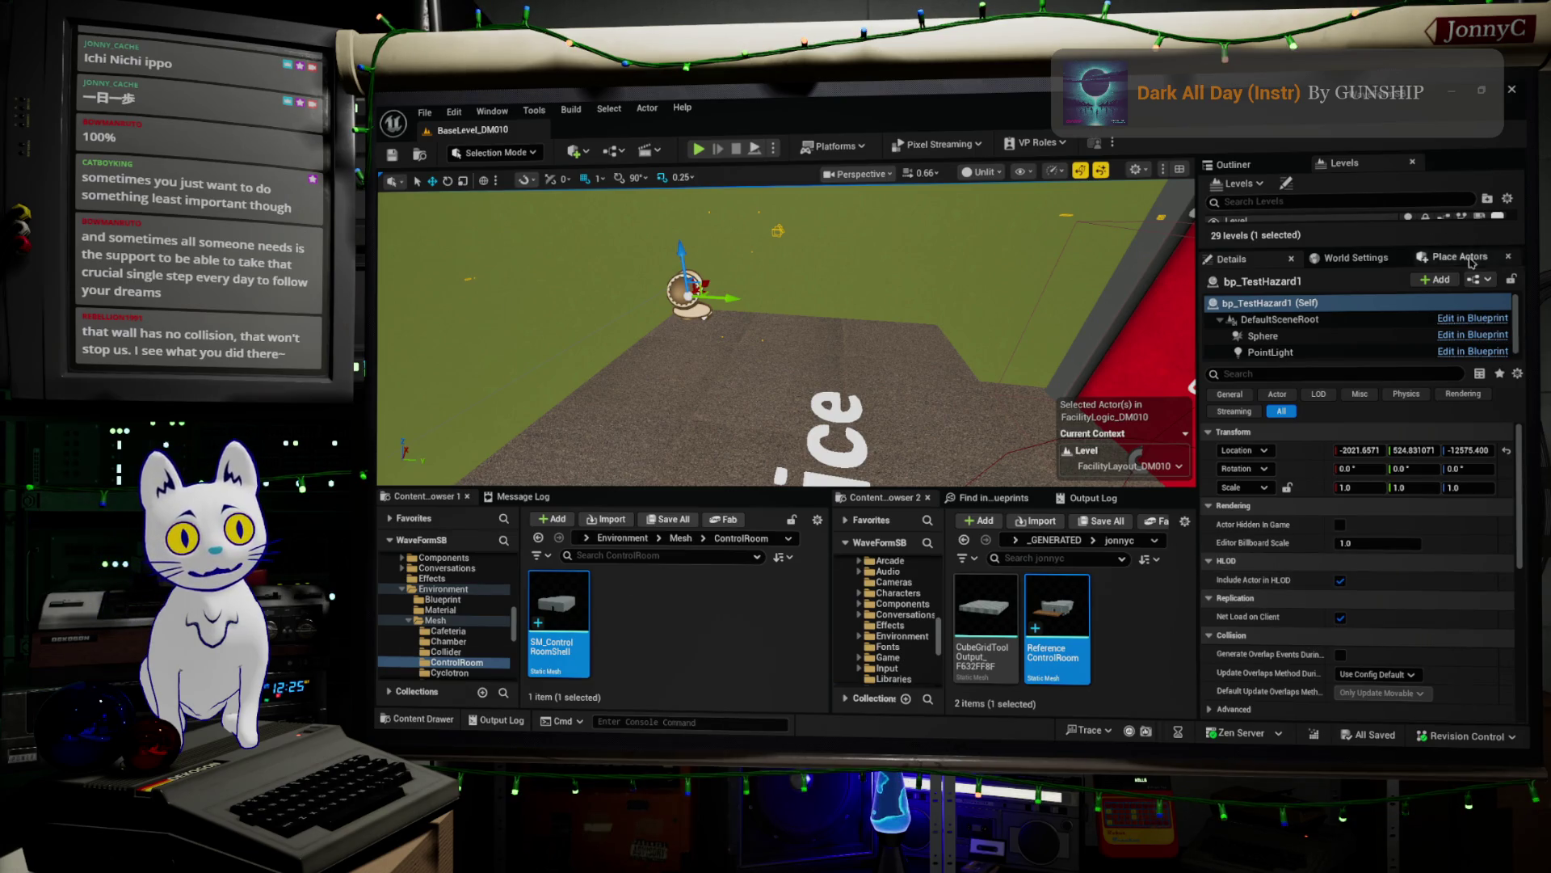
click(1473, 318)
click(1429, 319)
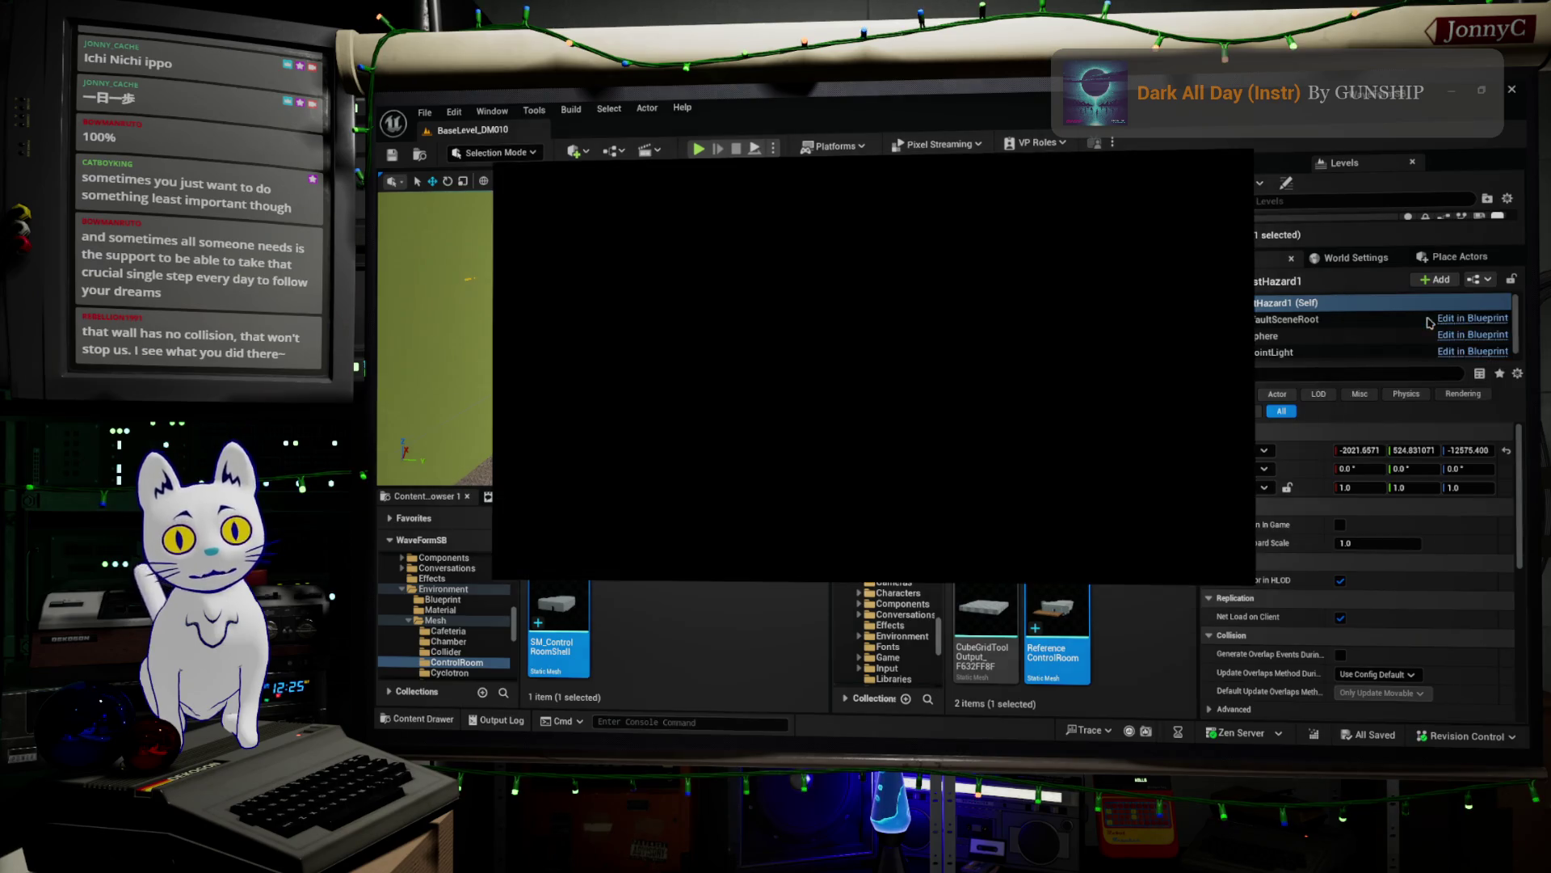
scroll(566, 518, down, 5)
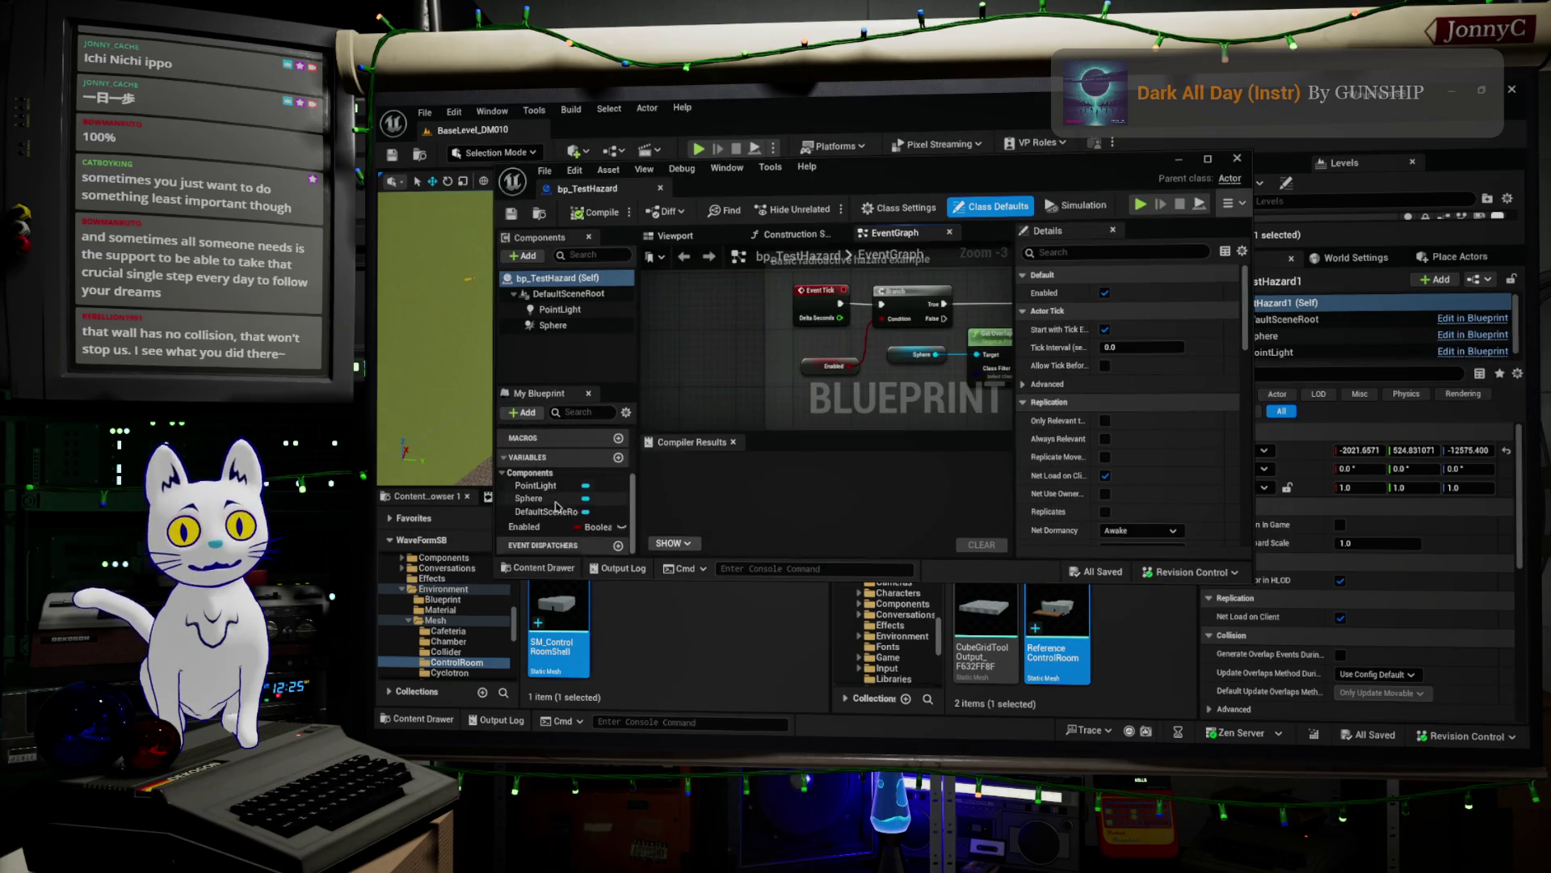
click(621, 526)
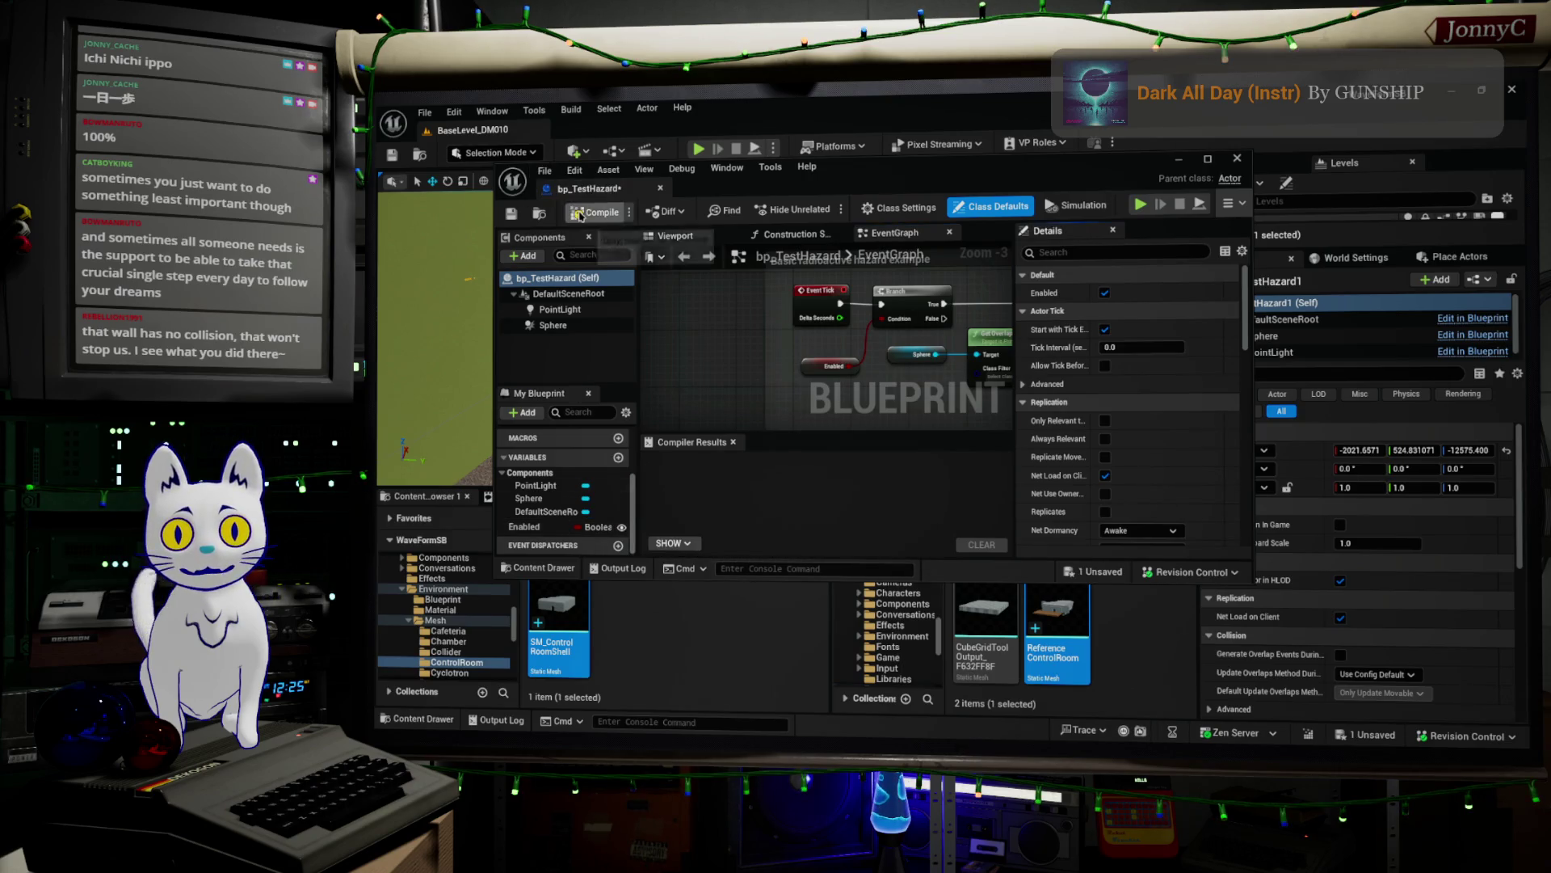
click(510, 216)
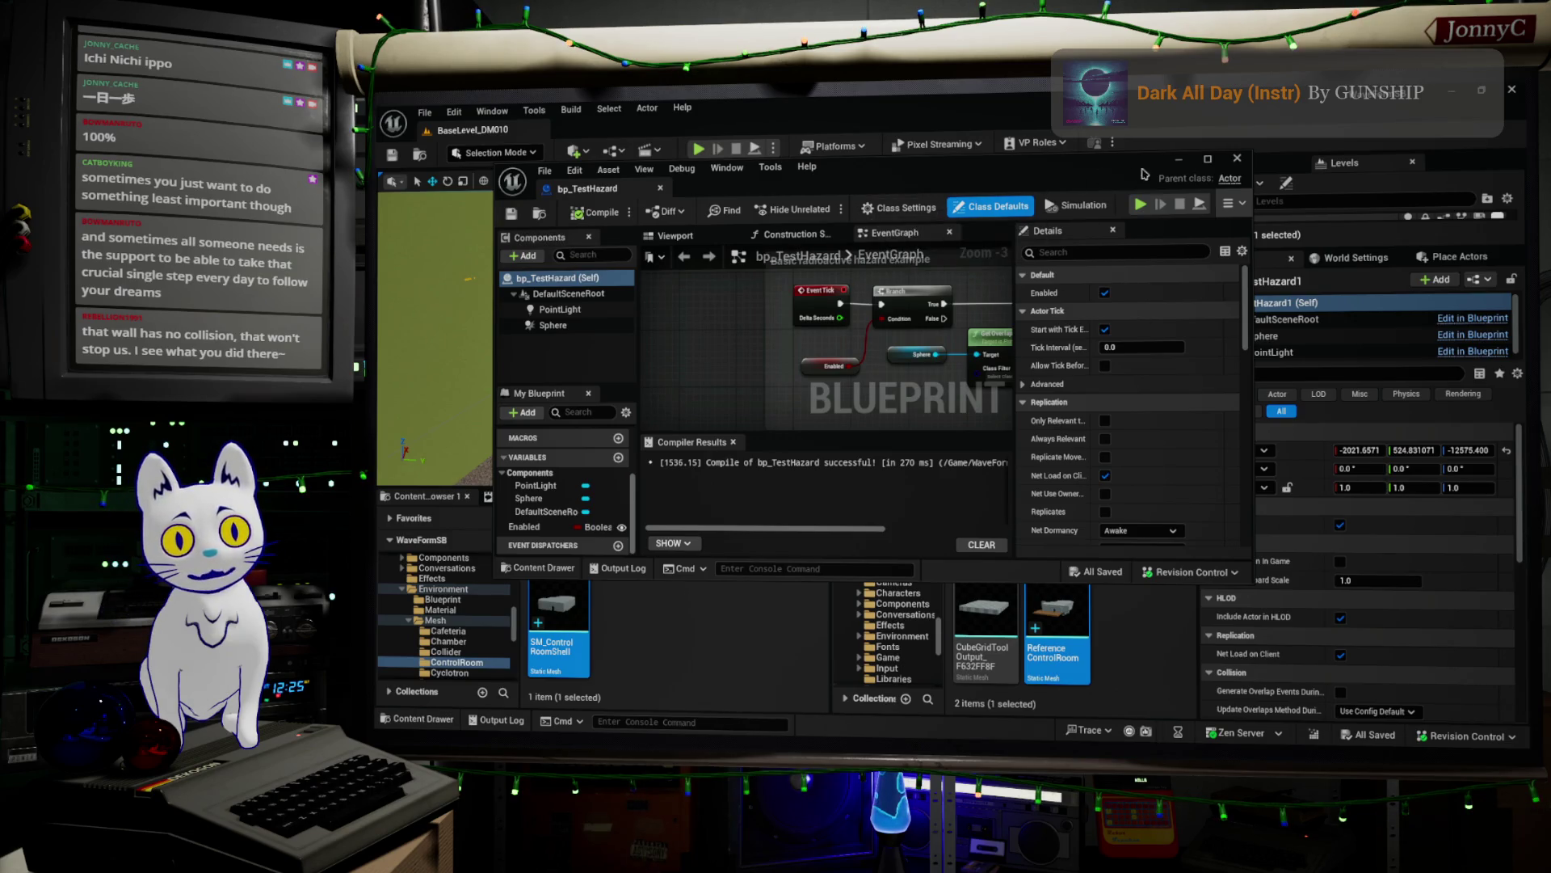
- Back in the level, uncheck Enabled on the placed bp_TestHazard1 actor
click(1236, 159)
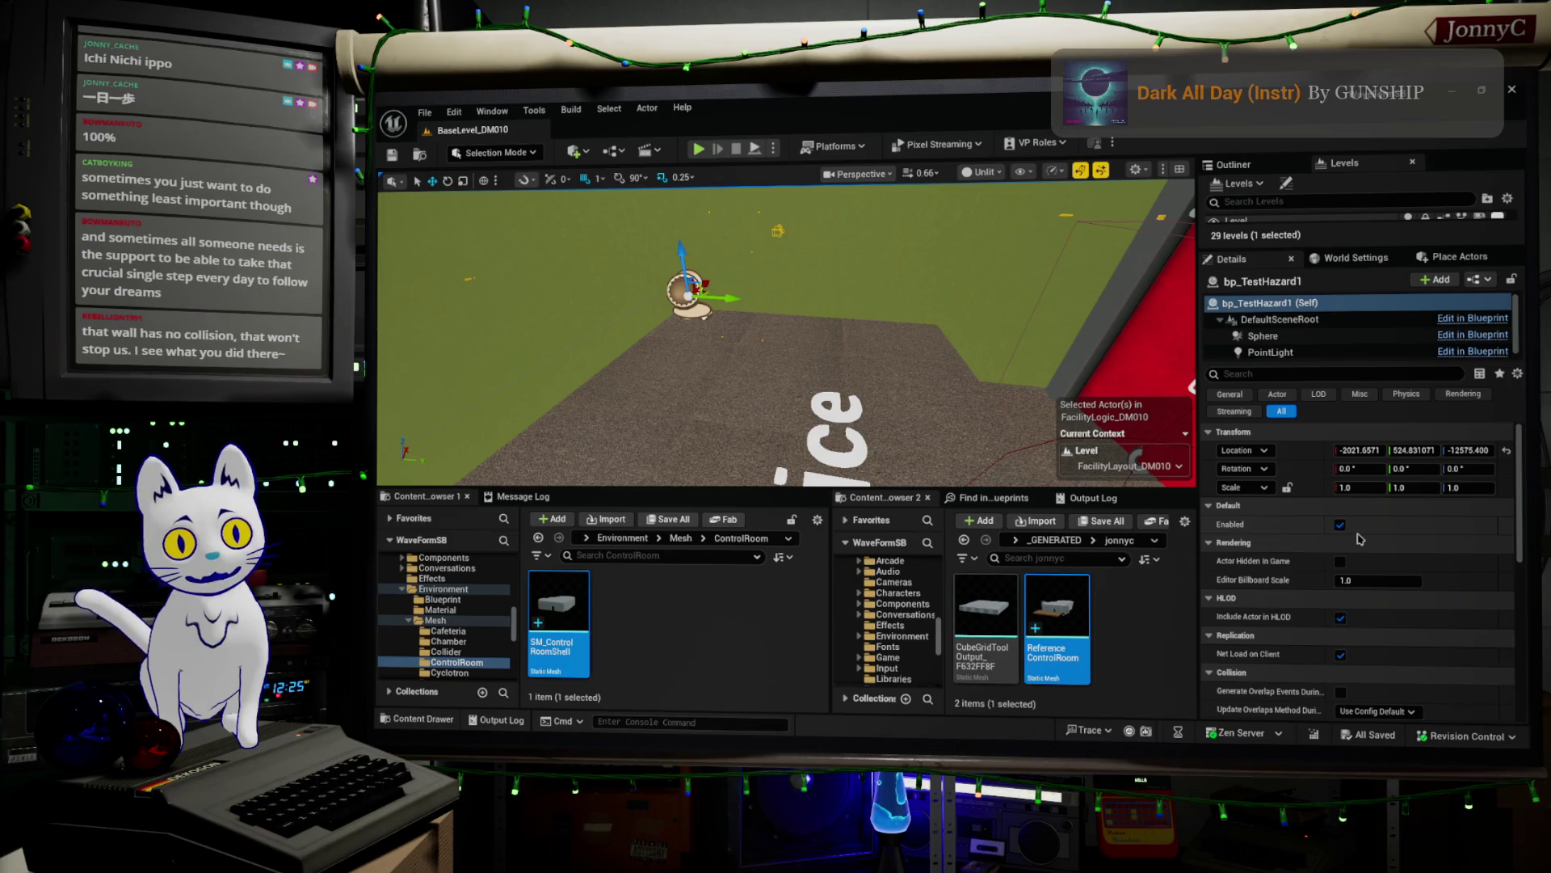
click(1339, 525)
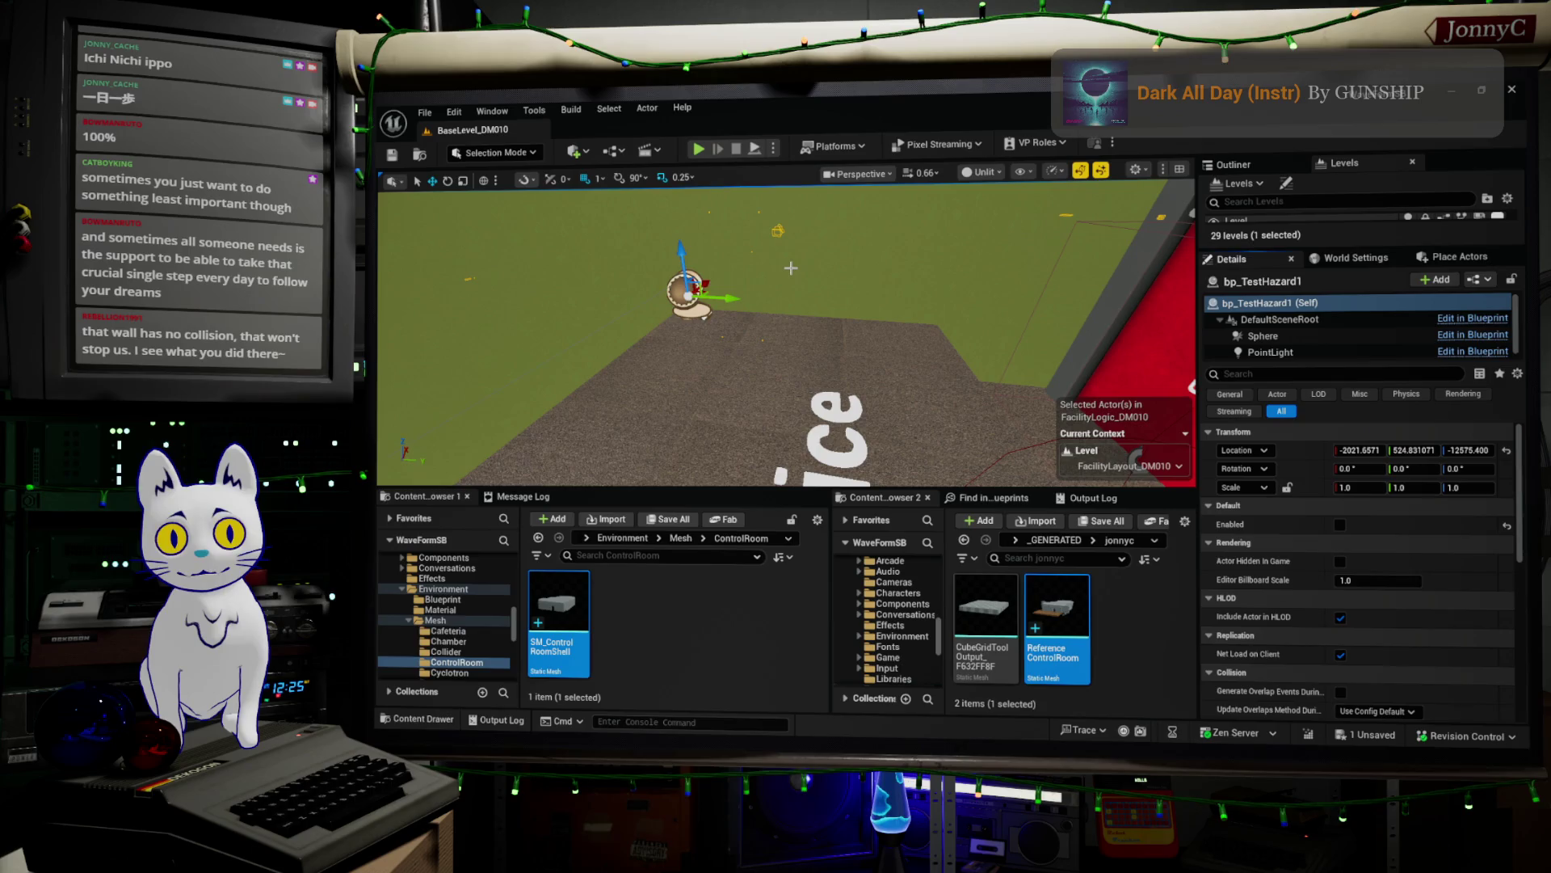
right_drag(781, 272, 779, 196)
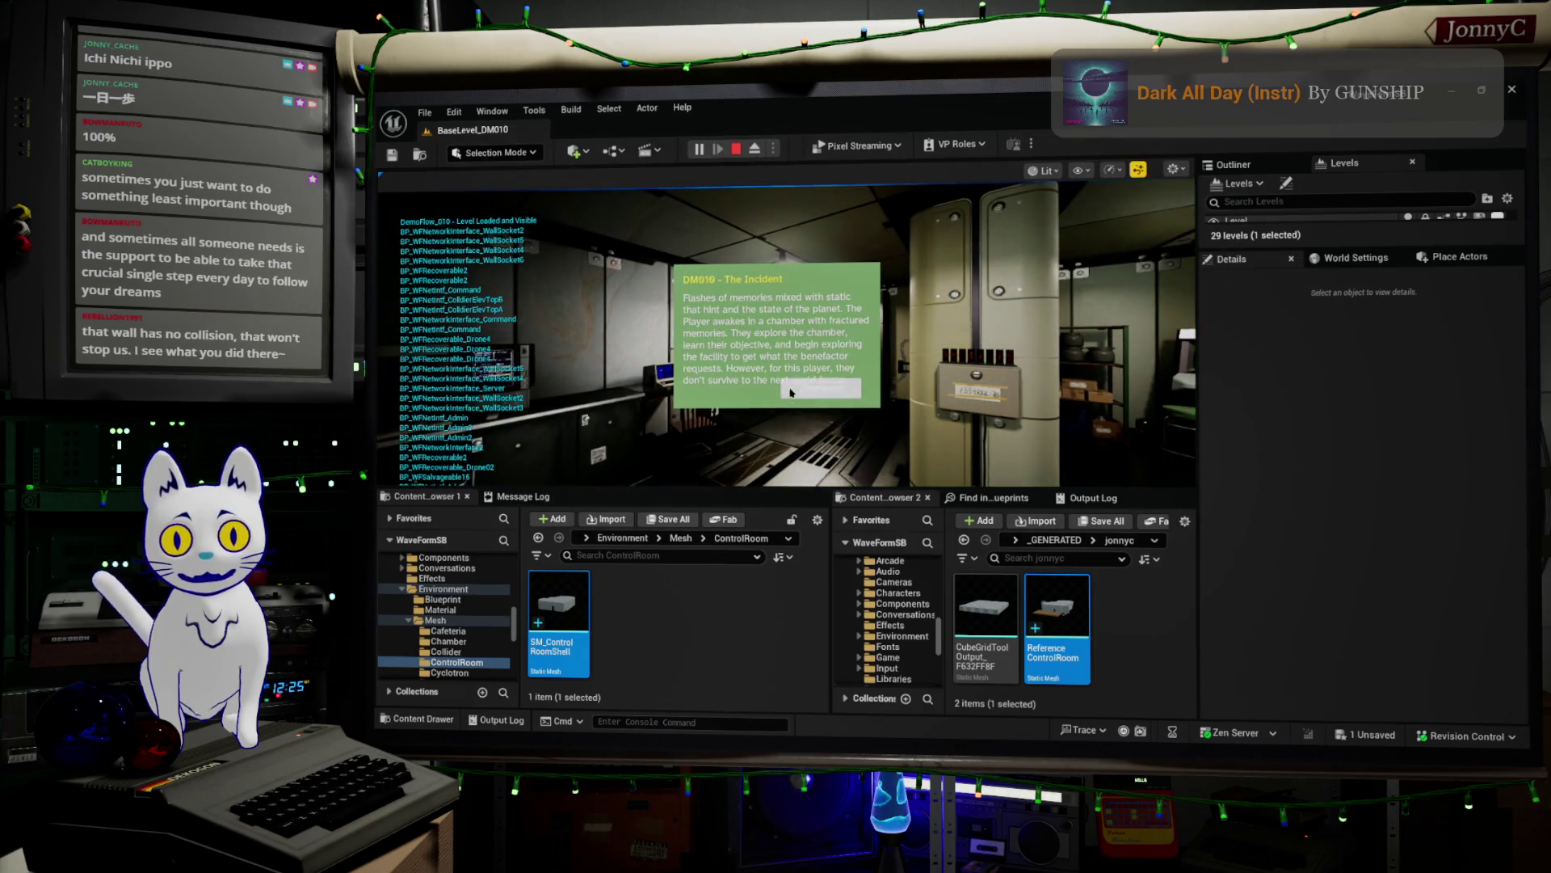
- Dismiss the DM010 intro, run a Full Repair on drone THESEUS, and sleep on the couch
click(789, 394)
key(F11)
key(w)
key(w)
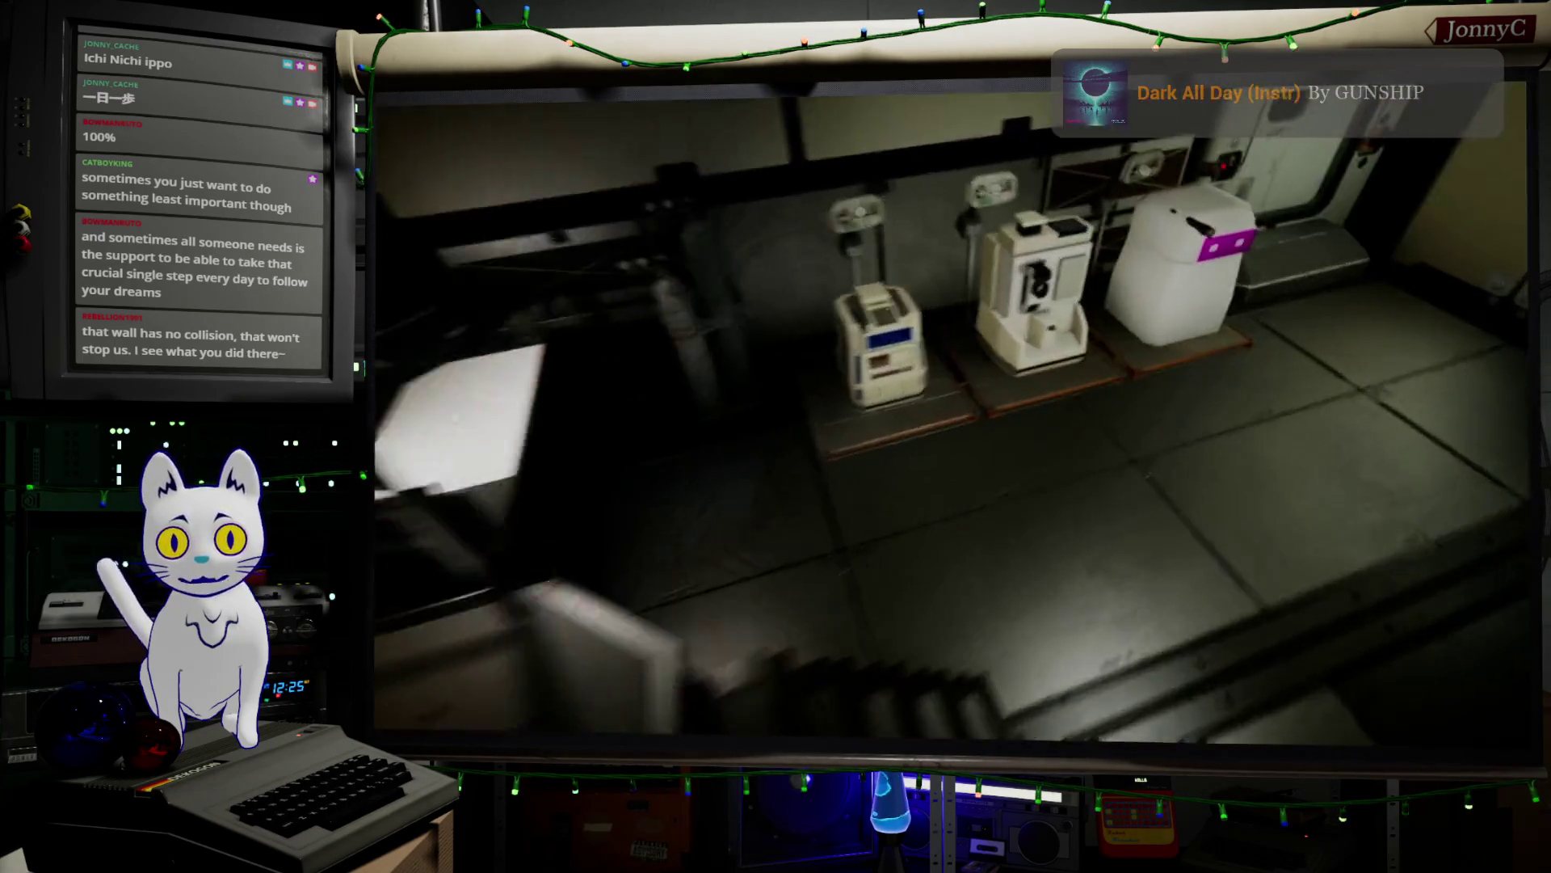
key(e)
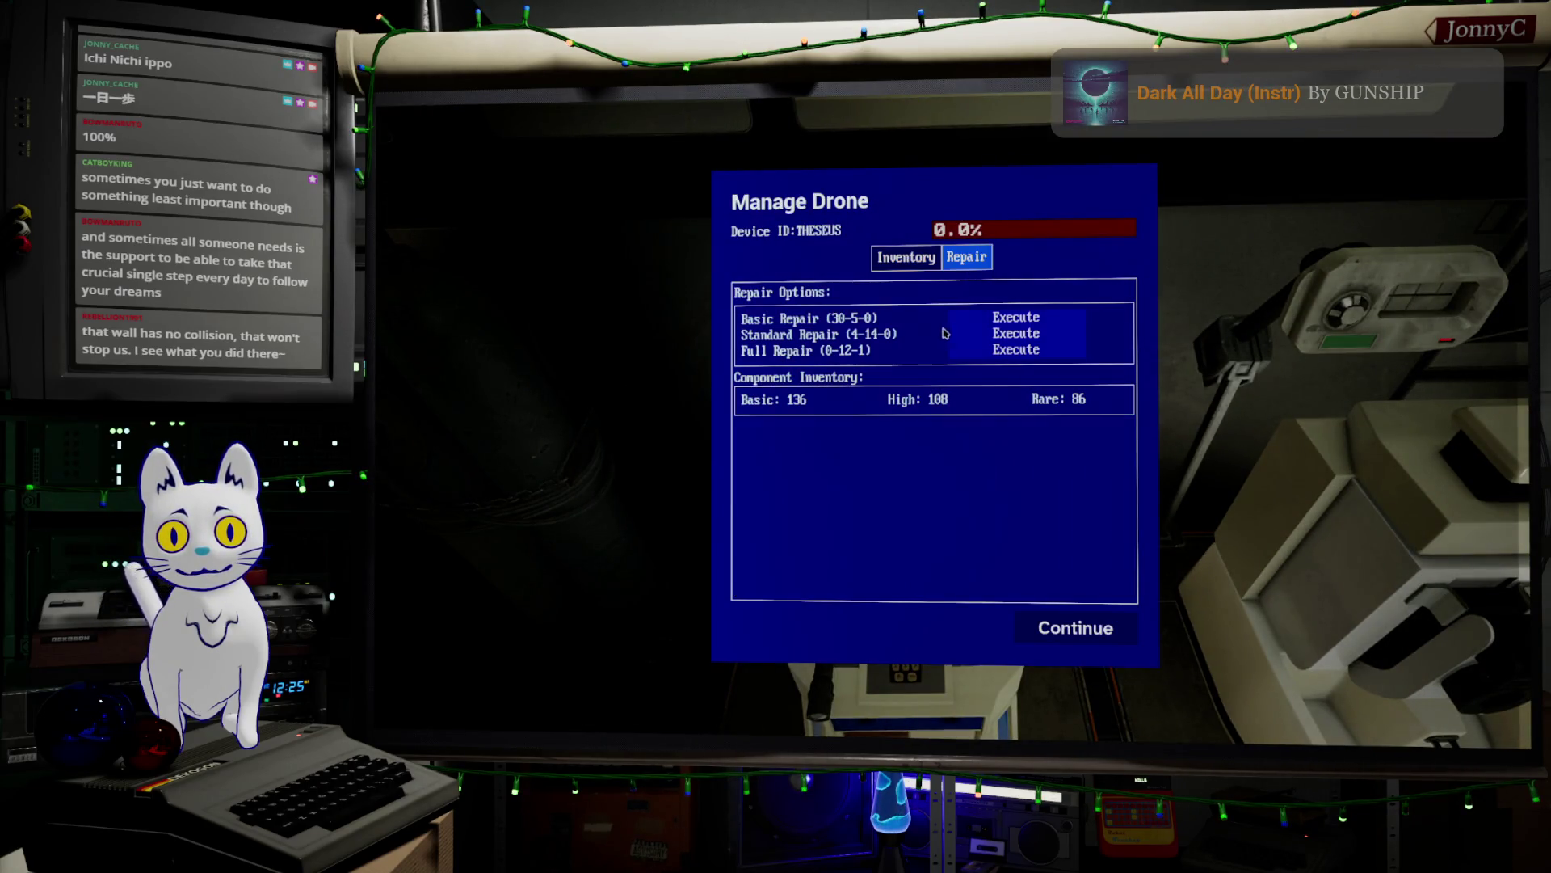
click(1020, 350)
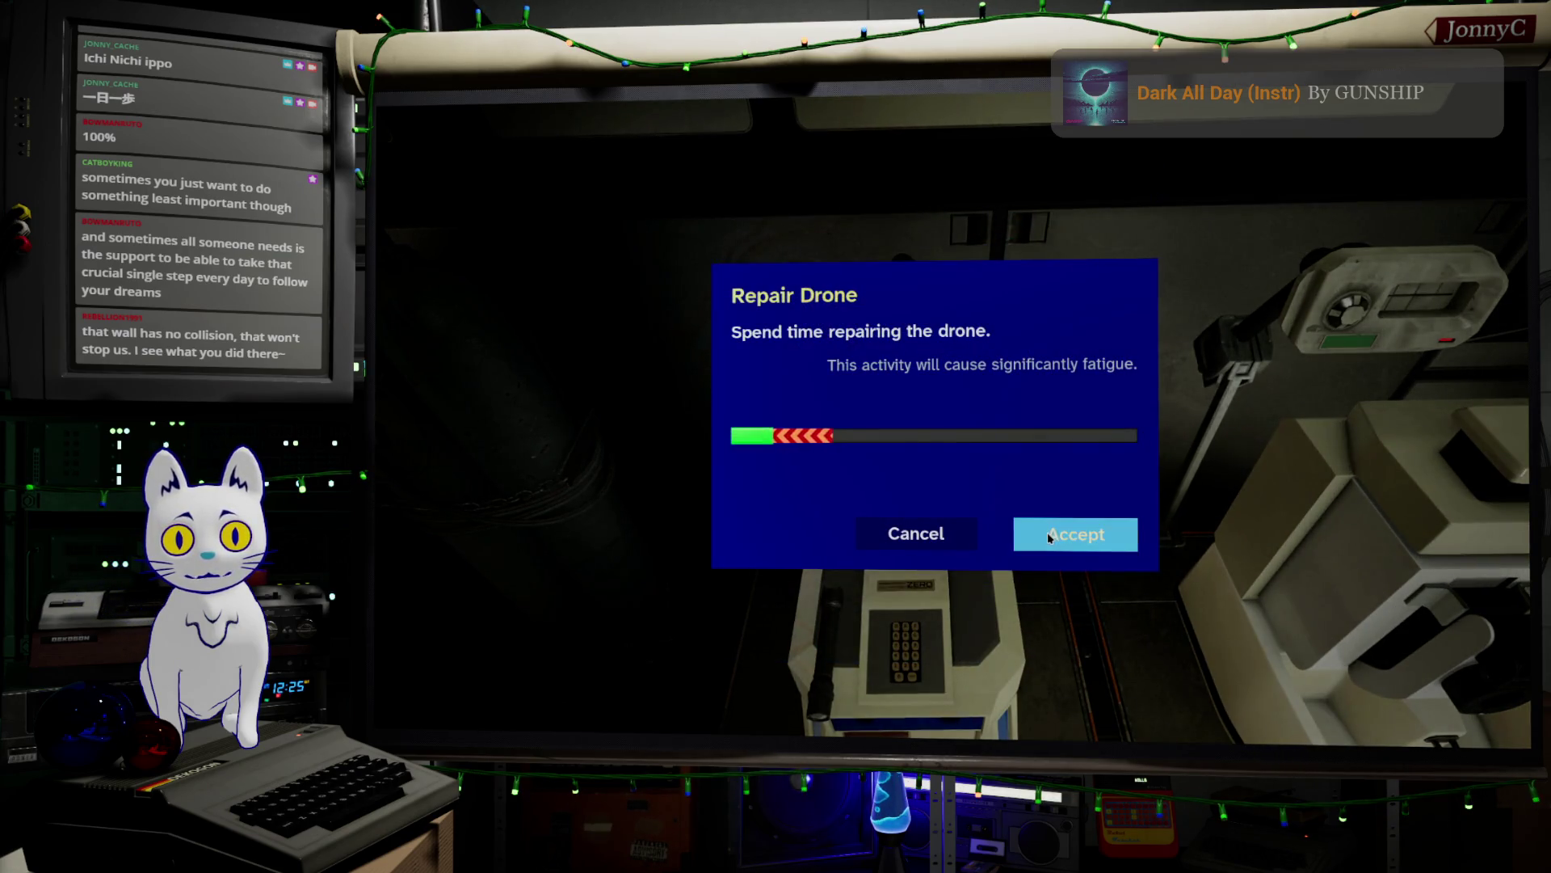
click(1049, 537)
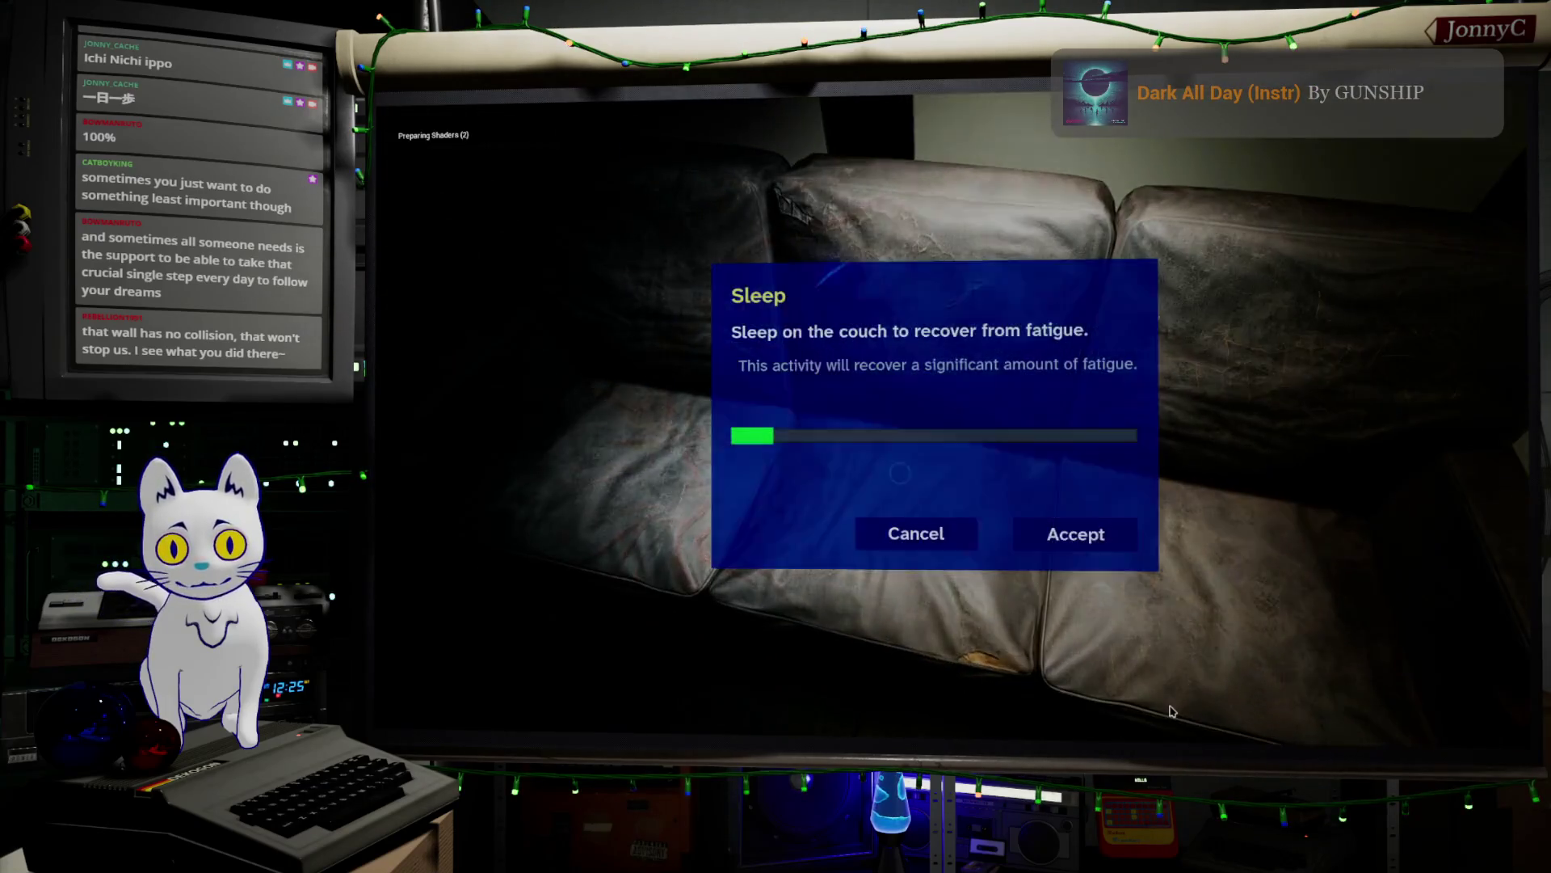
click(1118, 540)
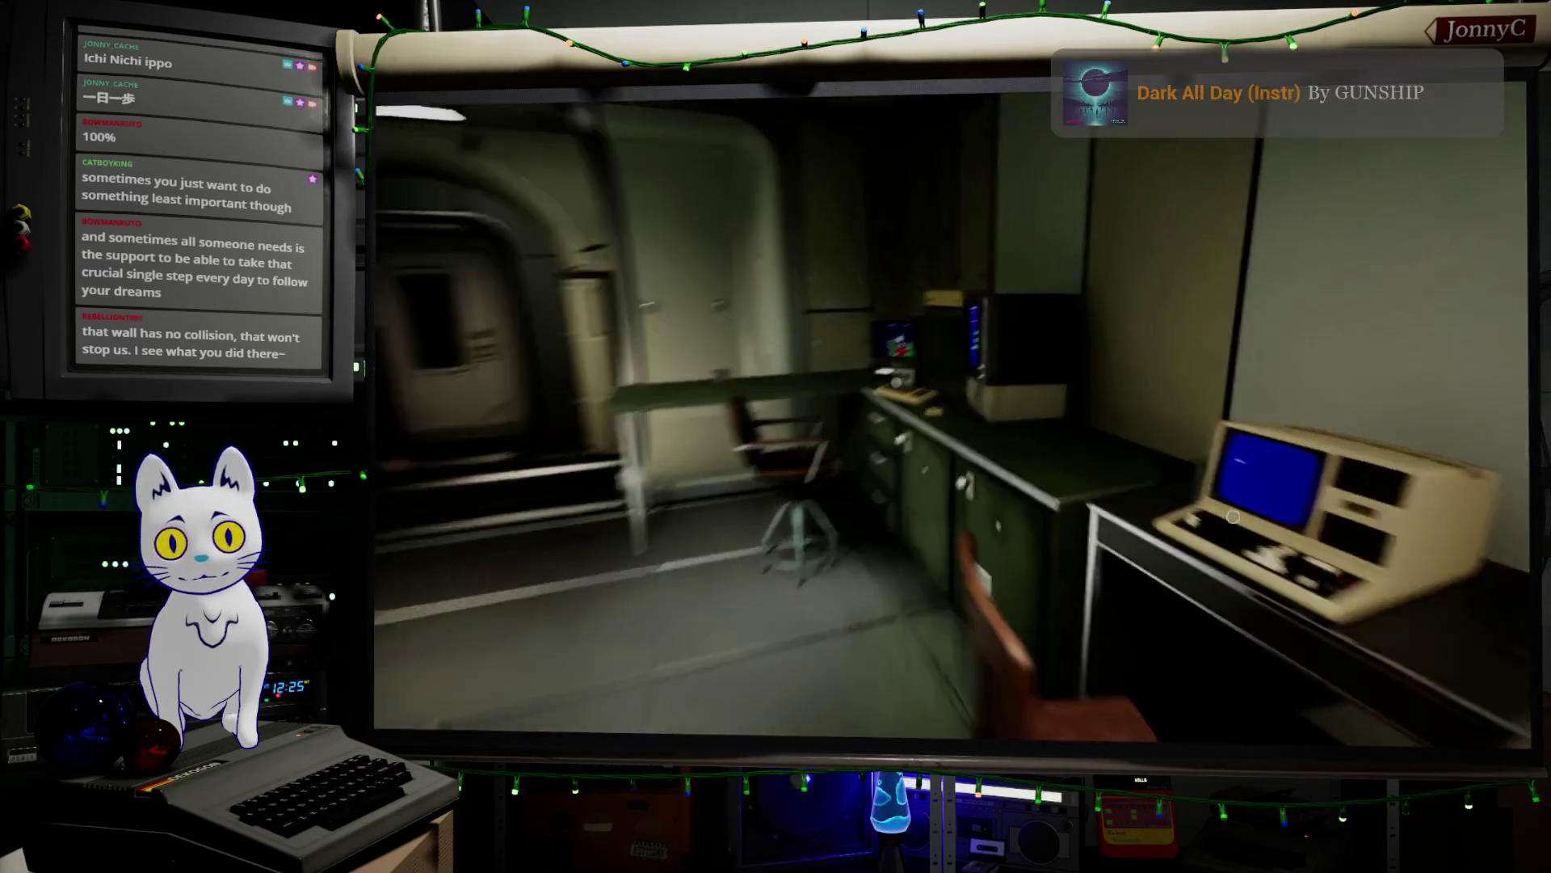
- Start facility exploration, pilot the drone to the metal door's network terminal, then disconnect
click(967, 682)
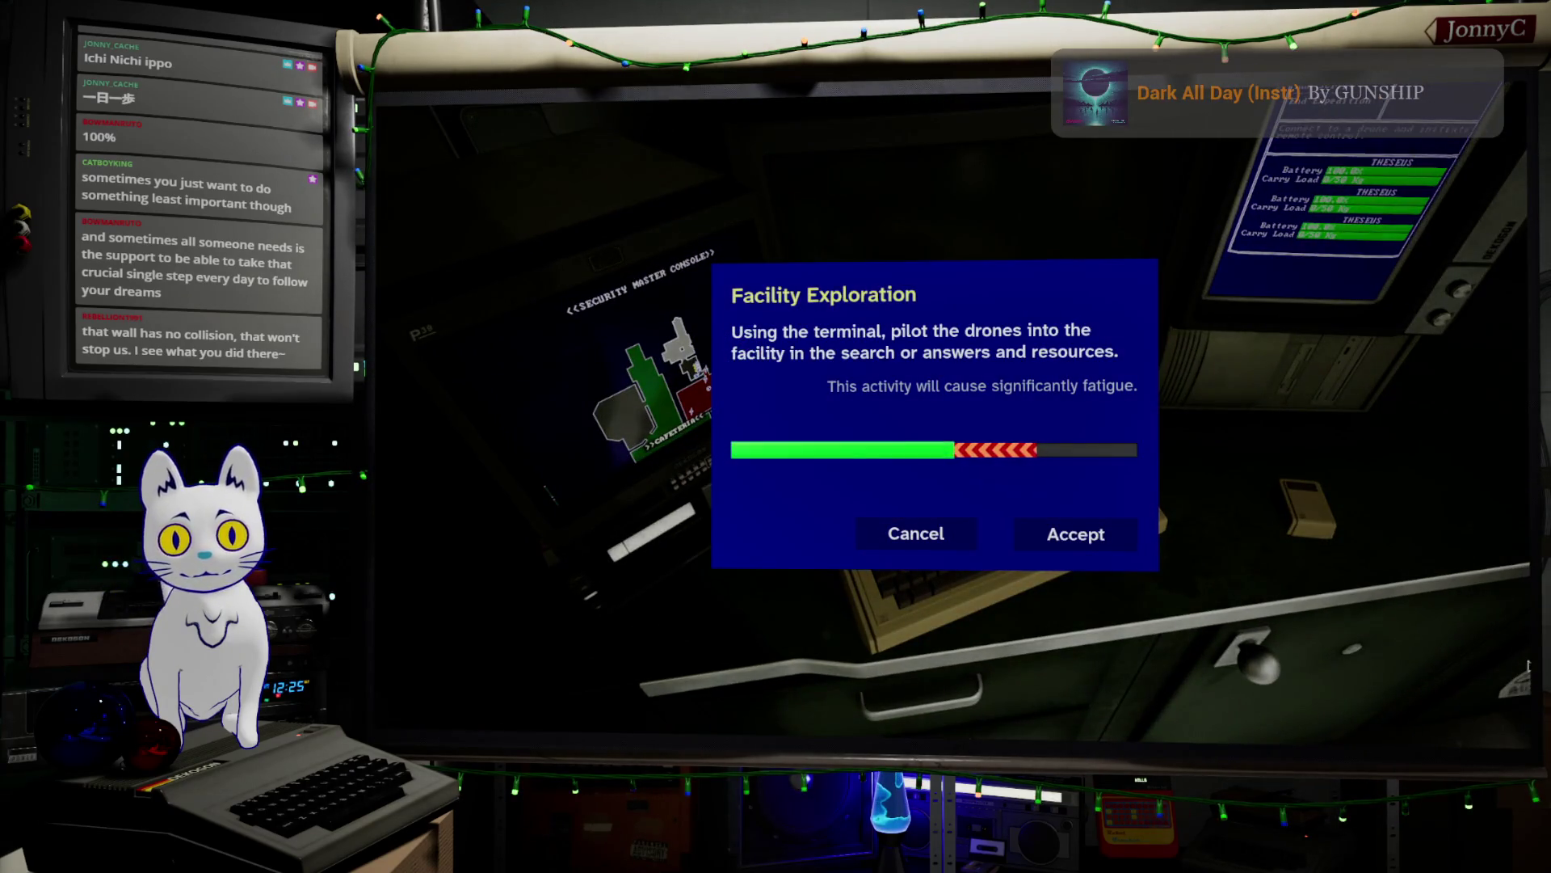
click(1104, 536)
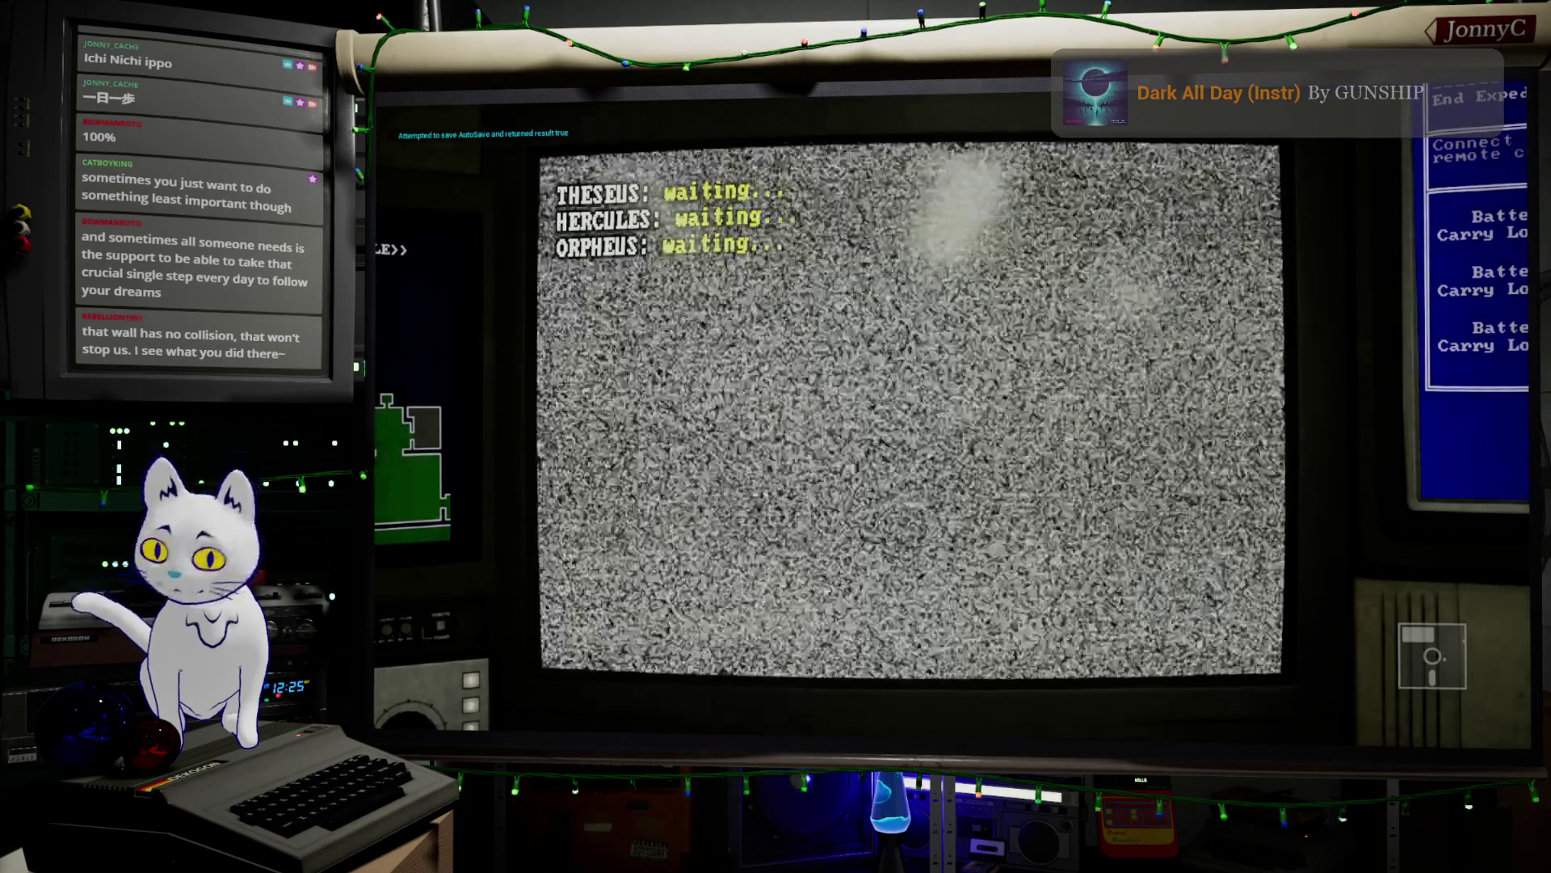
key(w)
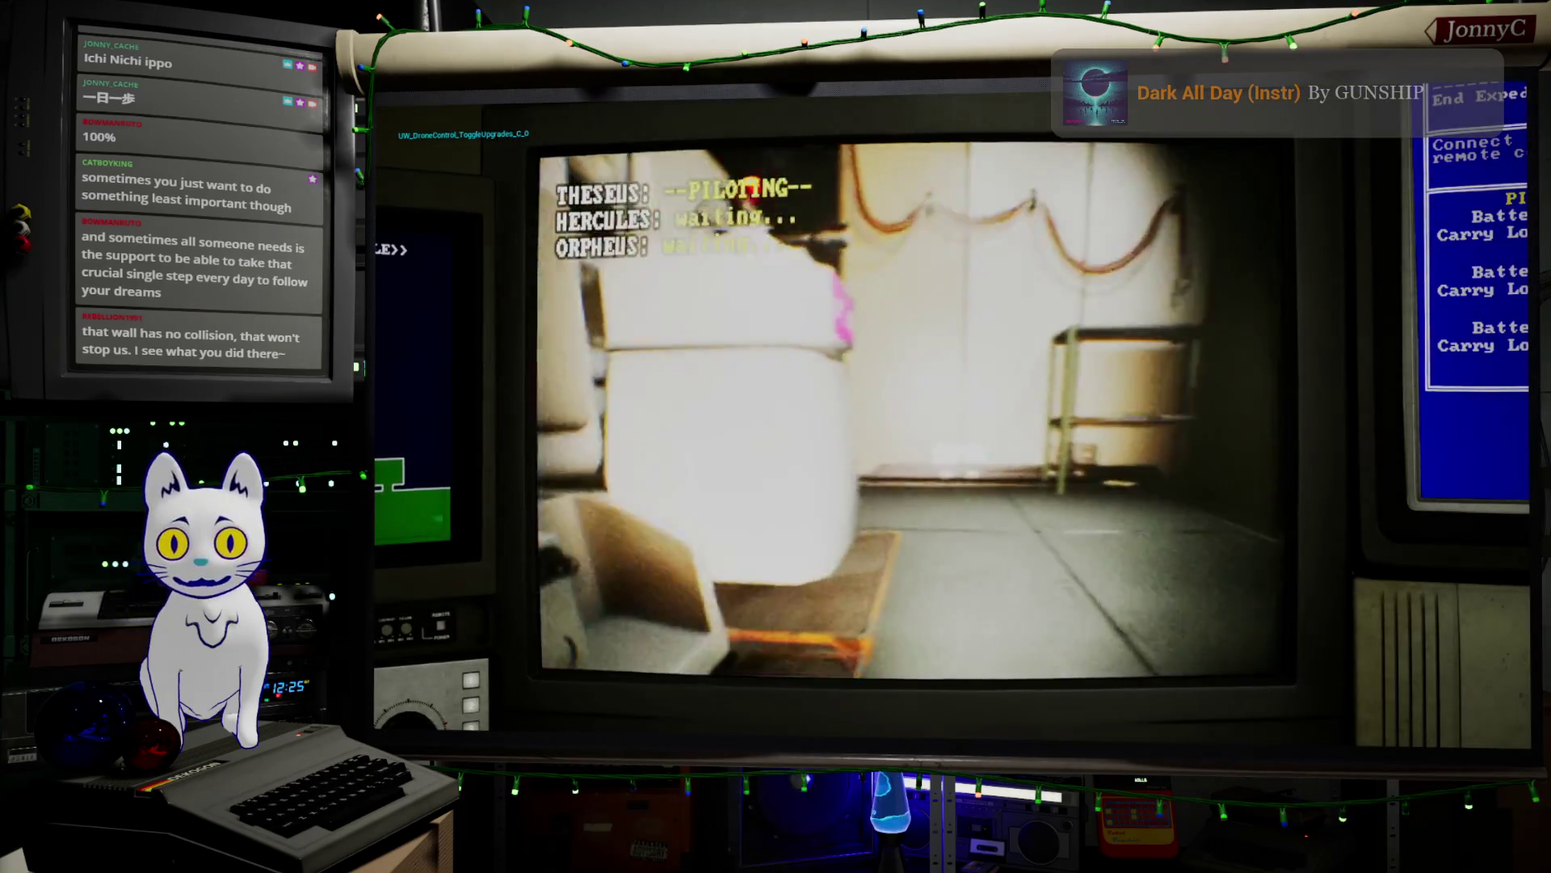
key(w)
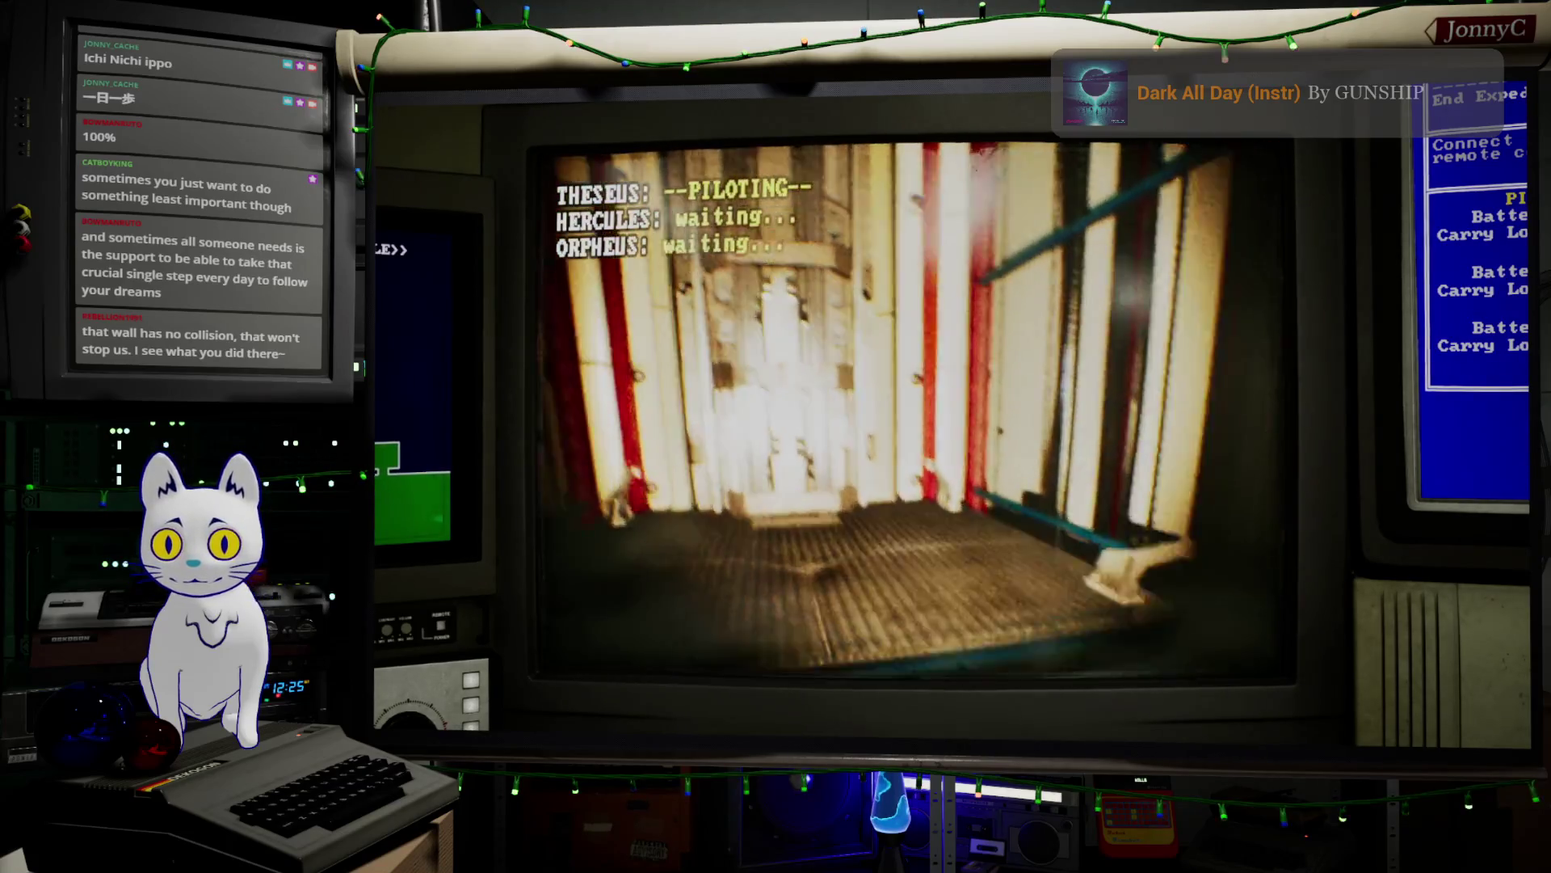
key(e)
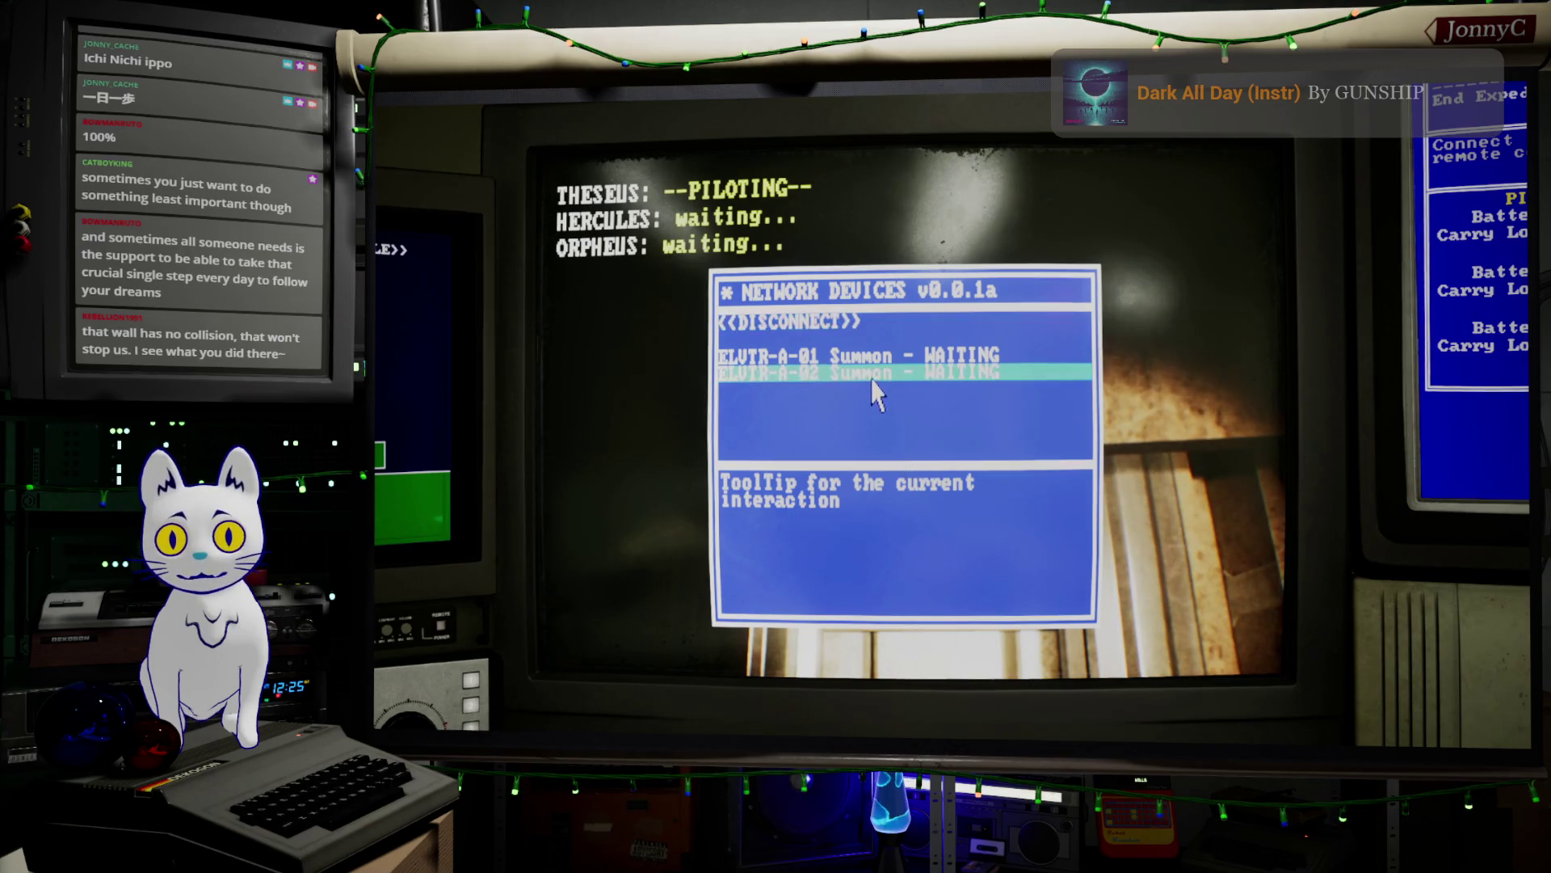
click(818, 323)
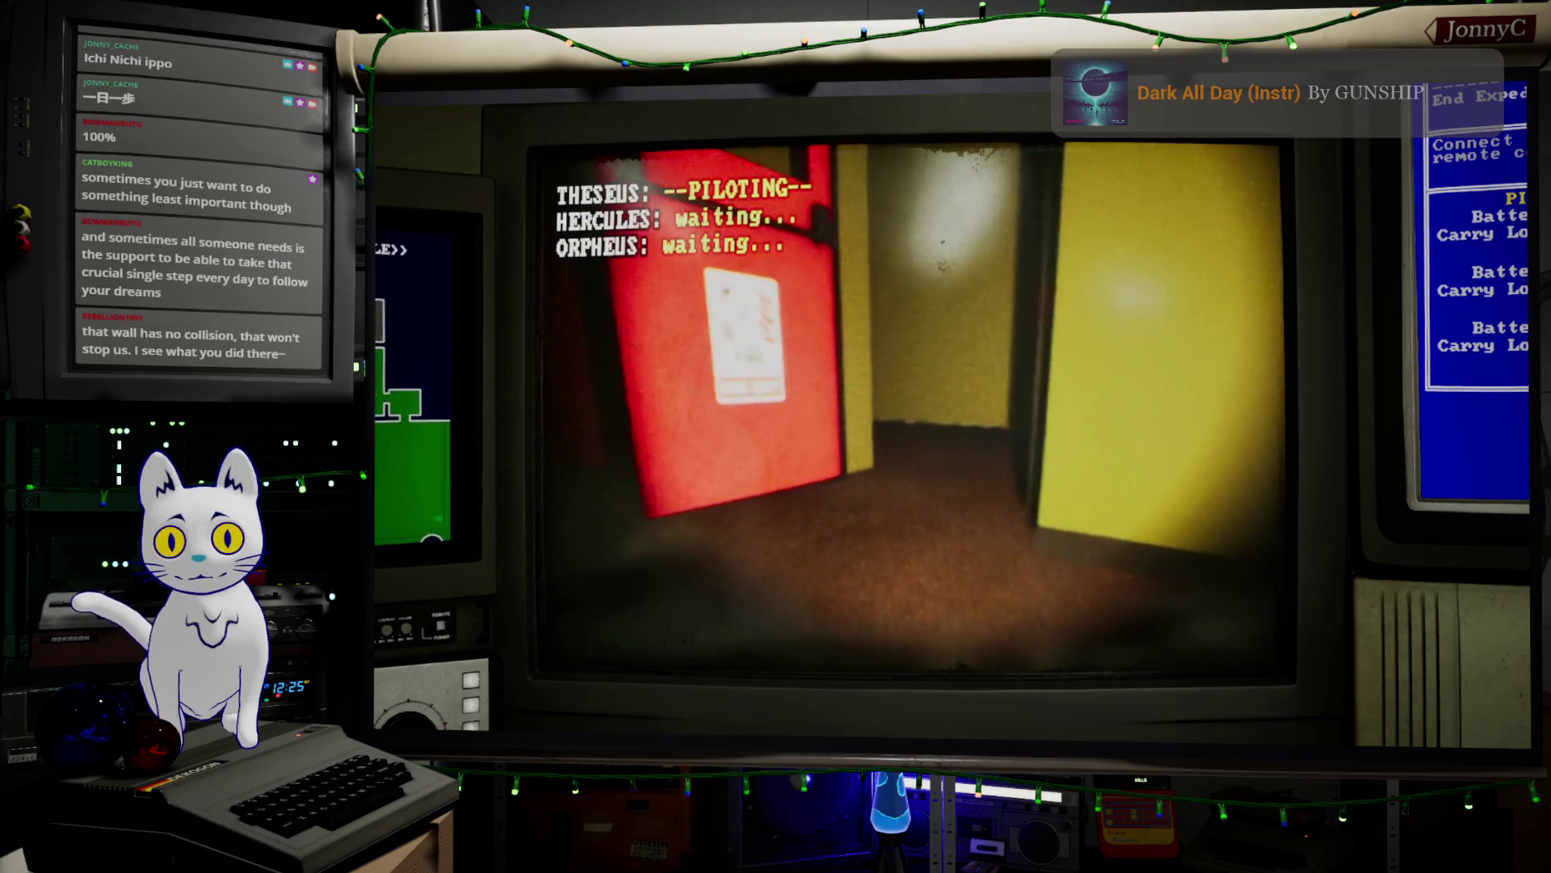
- Fly the drone through the dark corridor toward the glass doors, then end the play session
key(a)
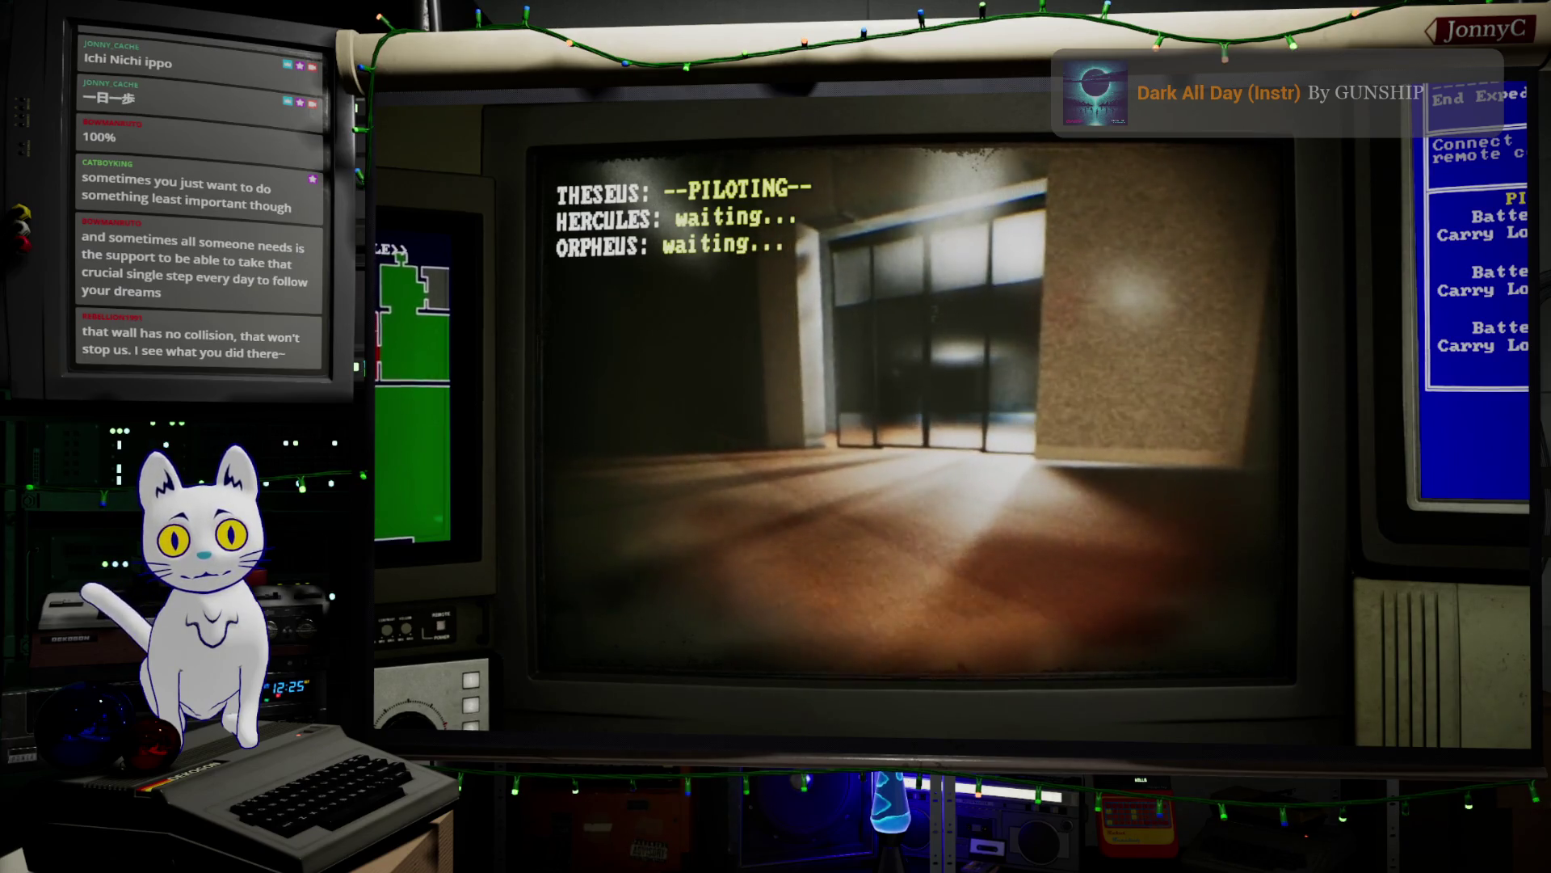
key(w)
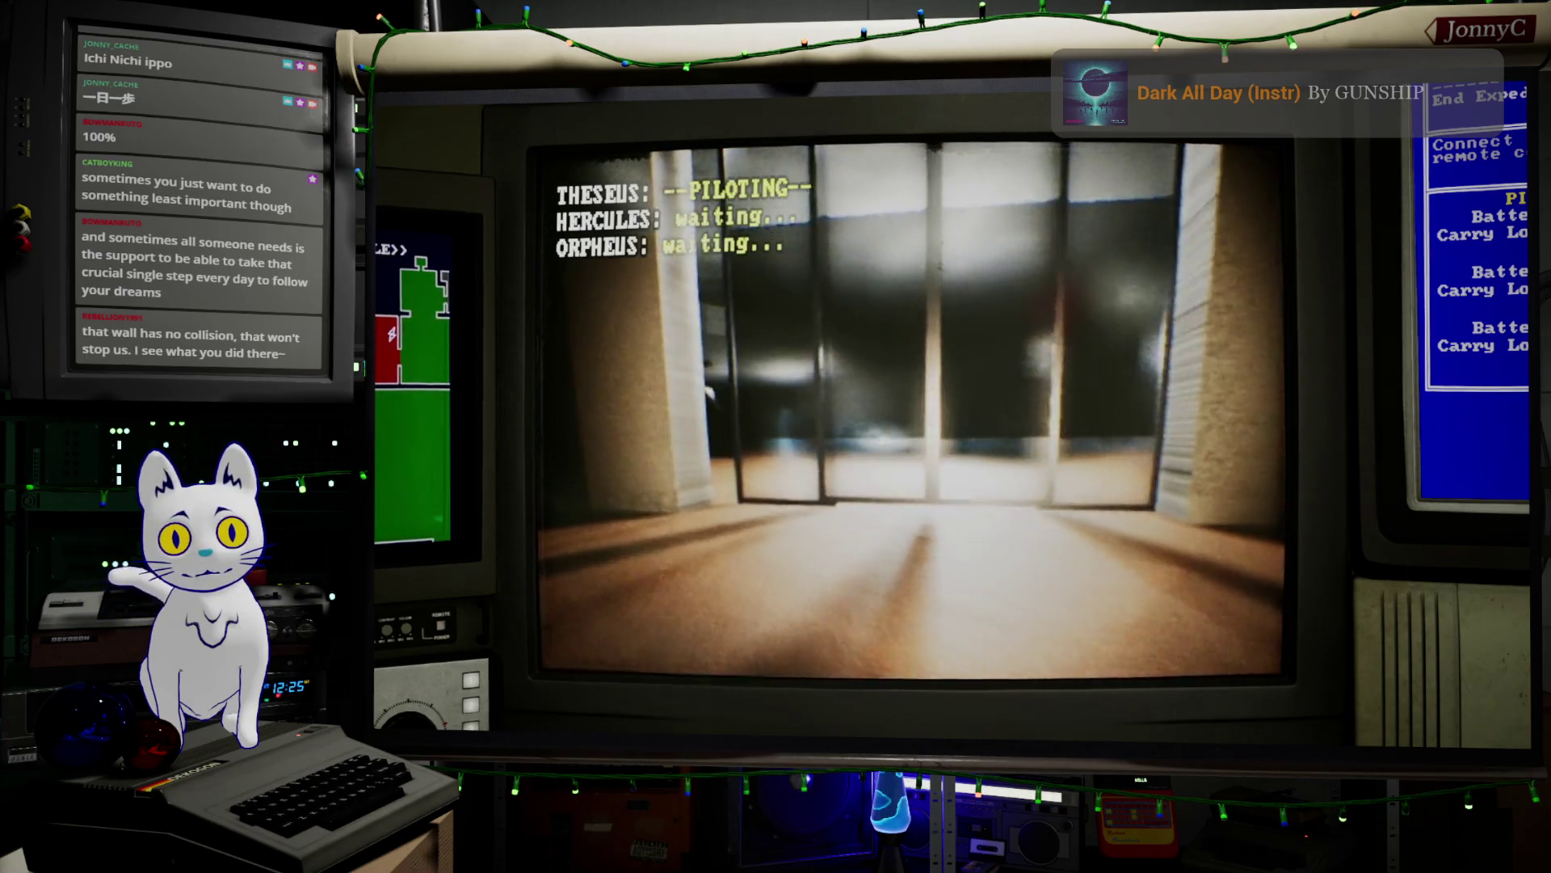
key(w)
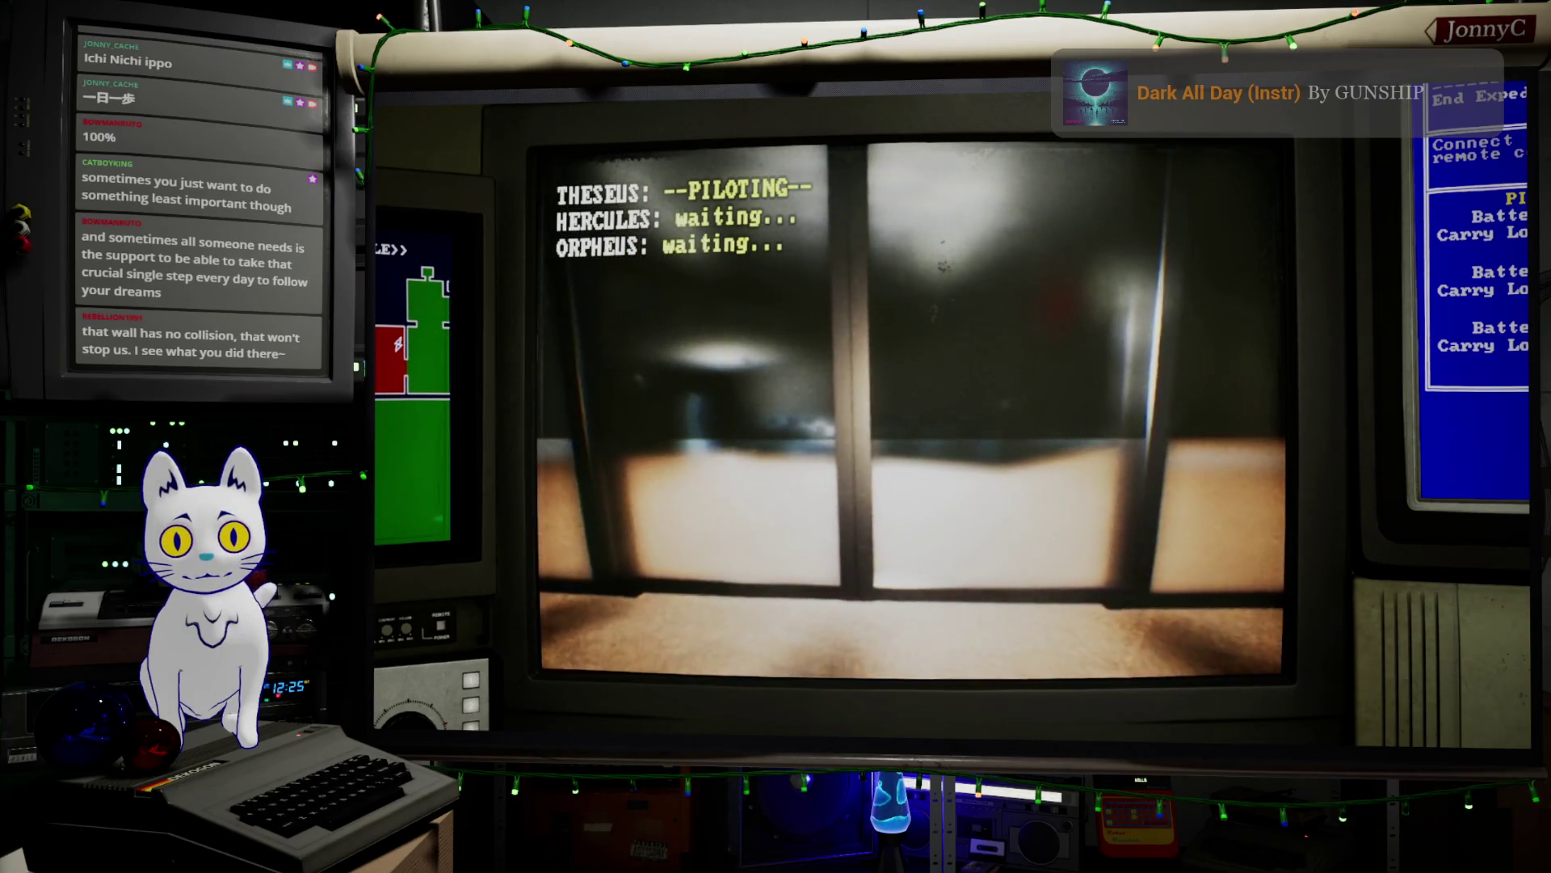
key(a)
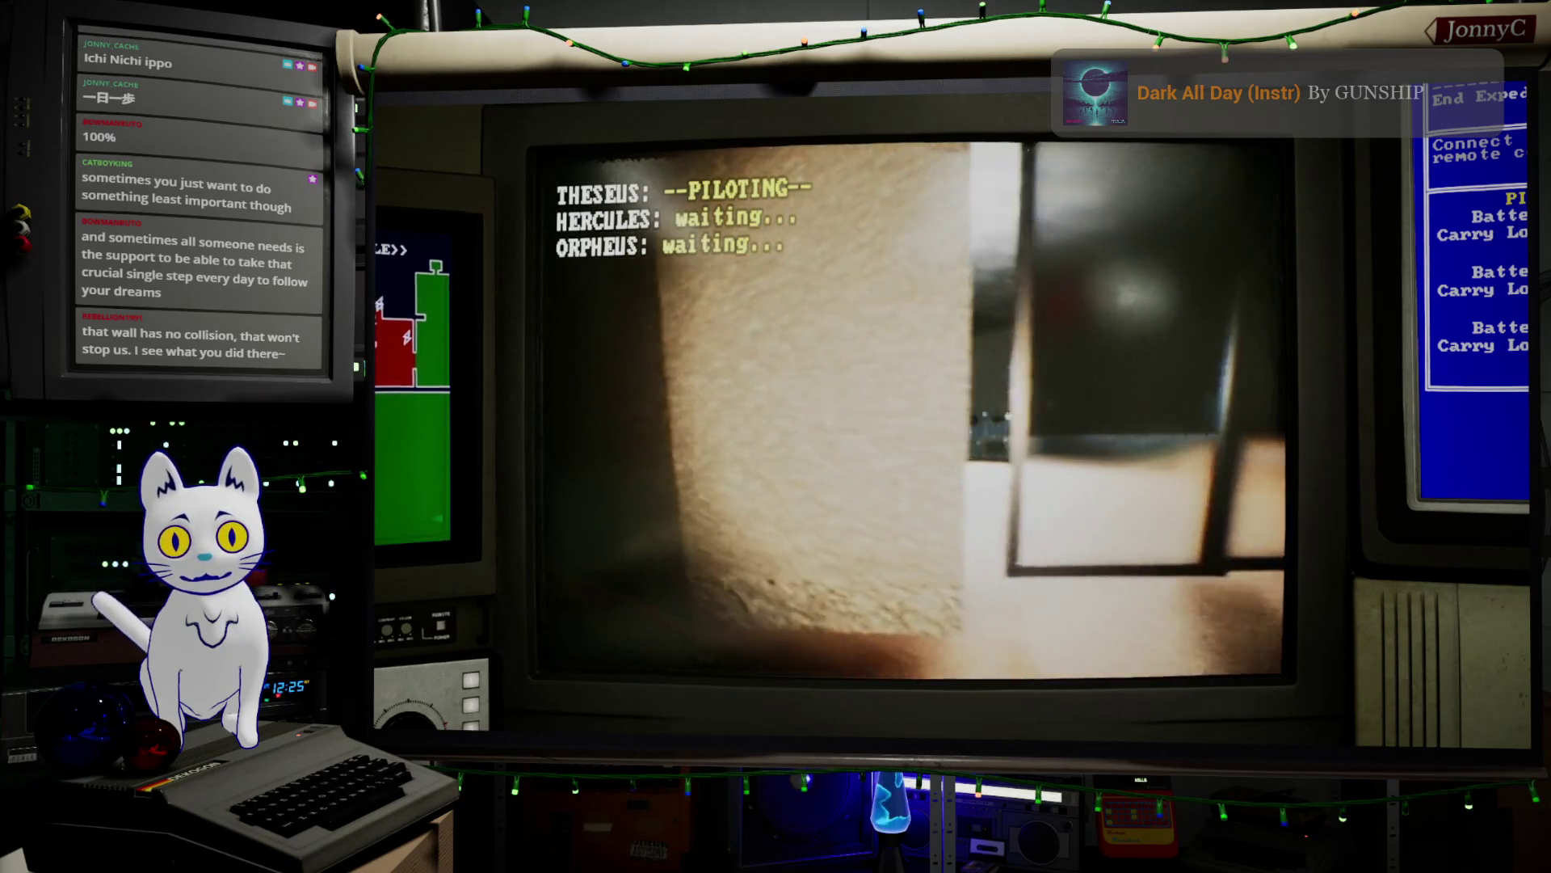
key(a)
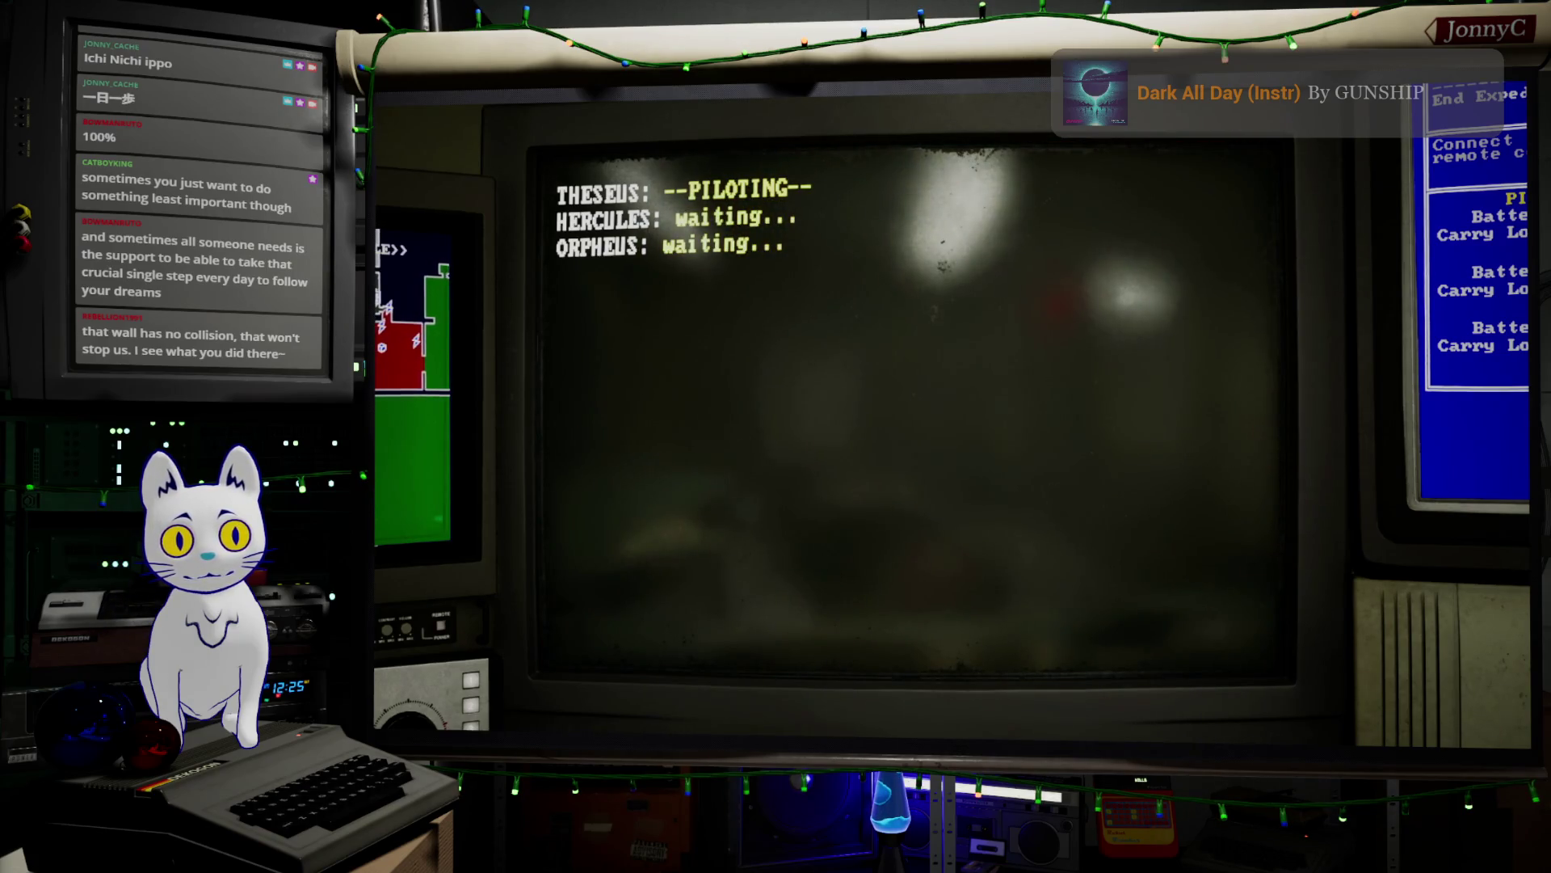
key(a)
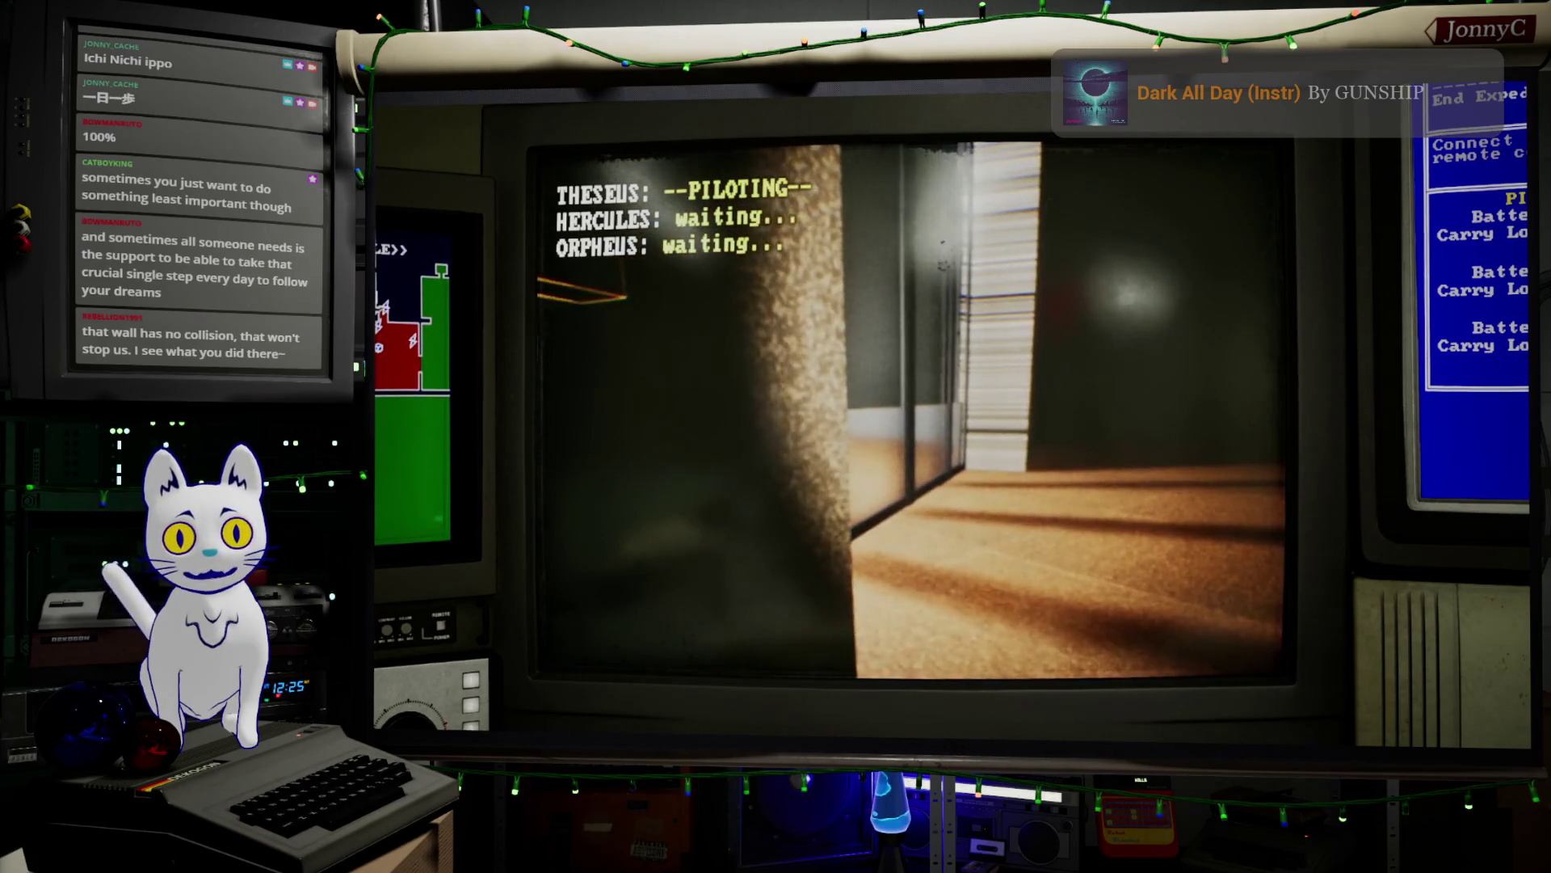
key(w)
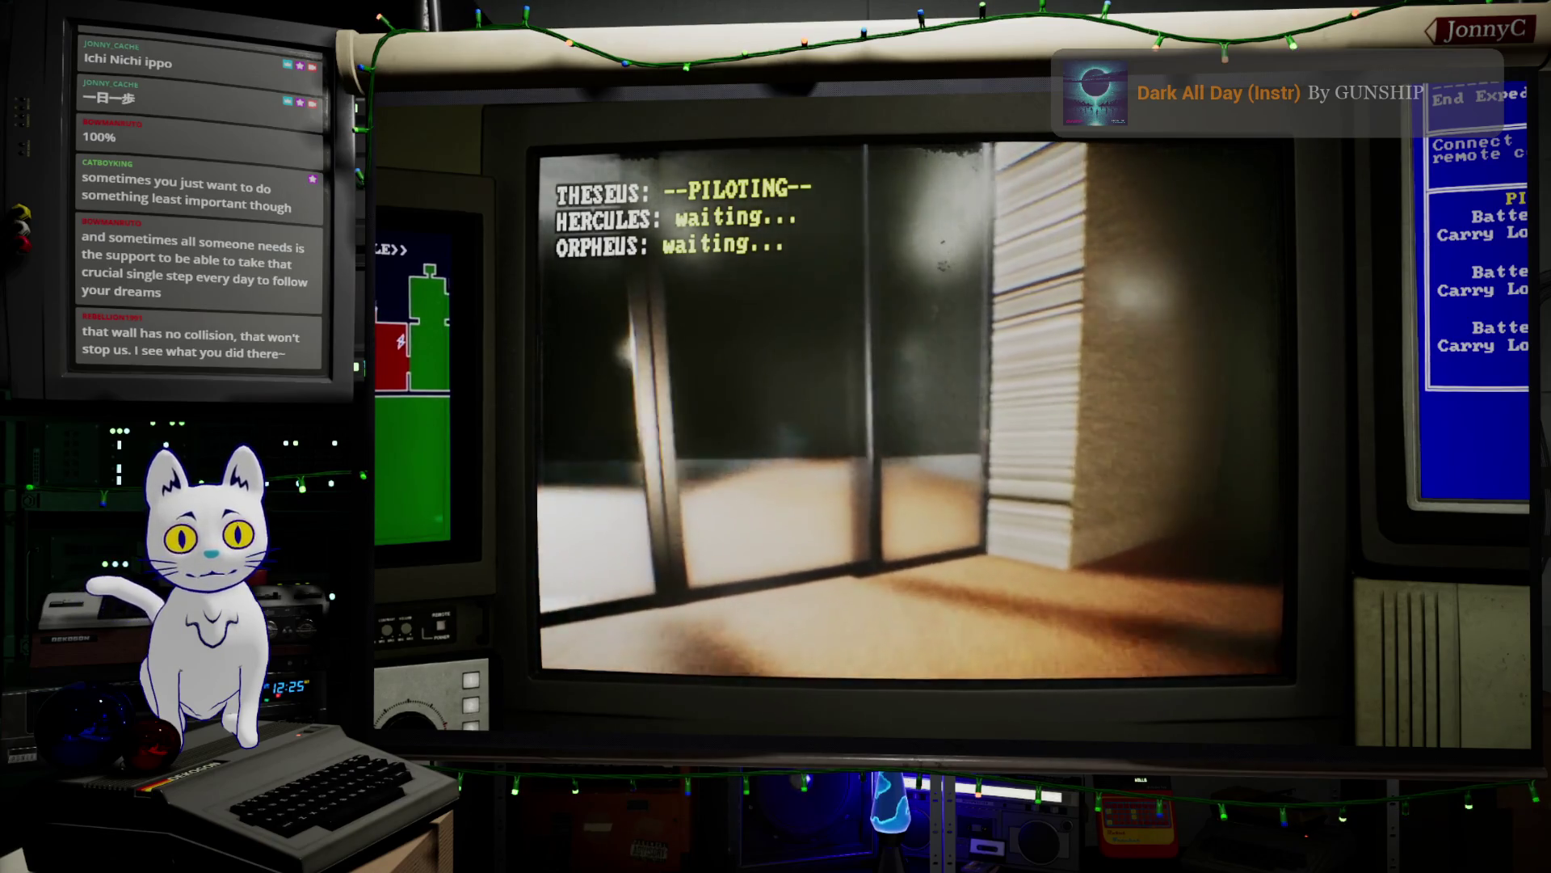
key(a)
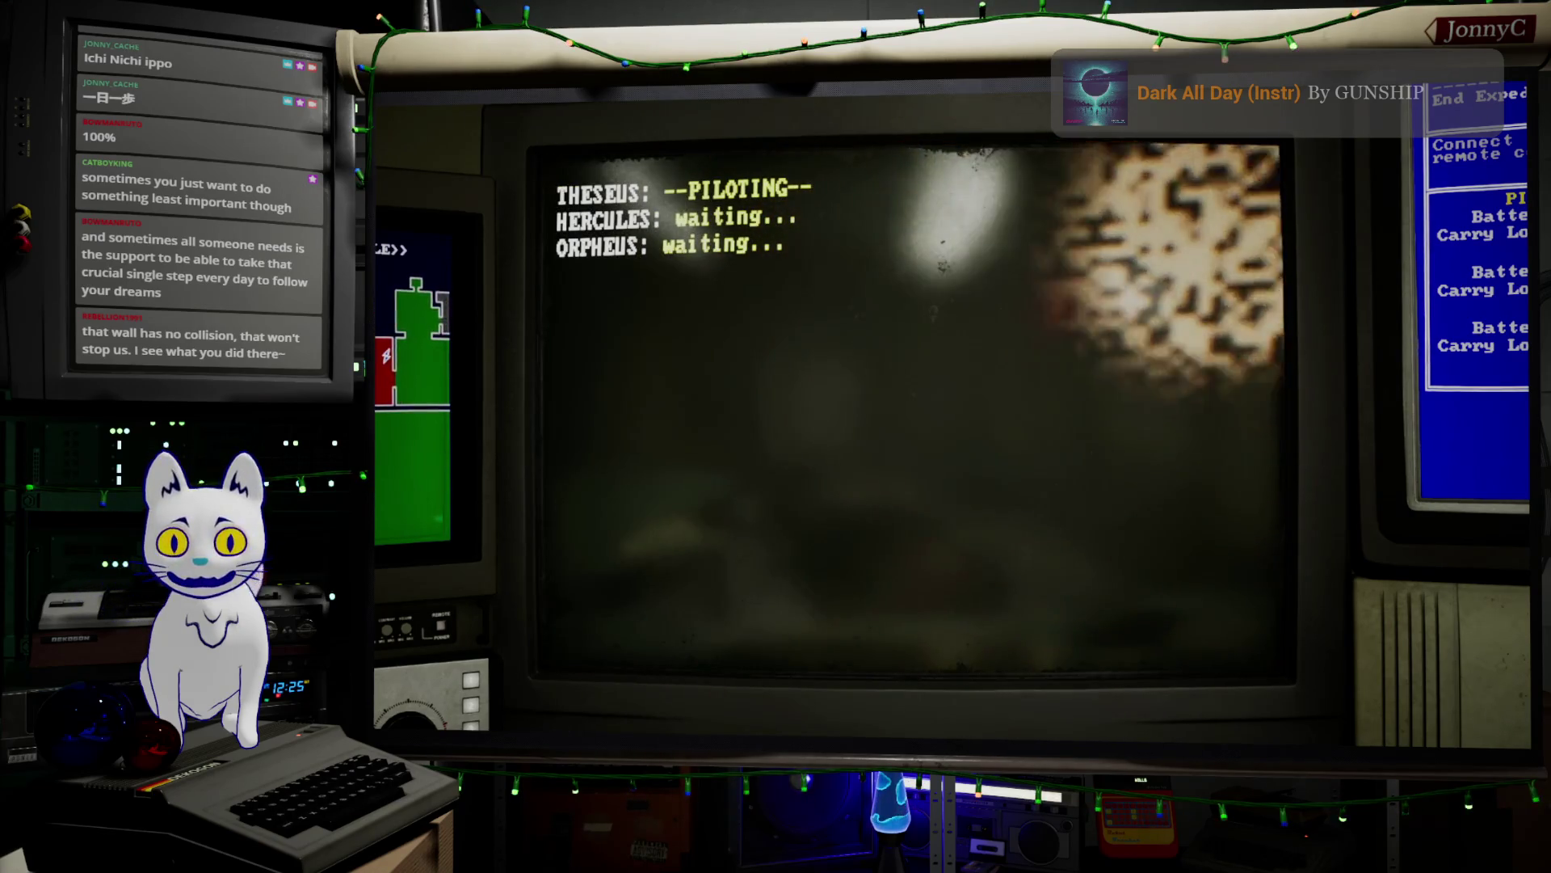
key(Escape)
right_drag(1035, 474, 1103, 528)
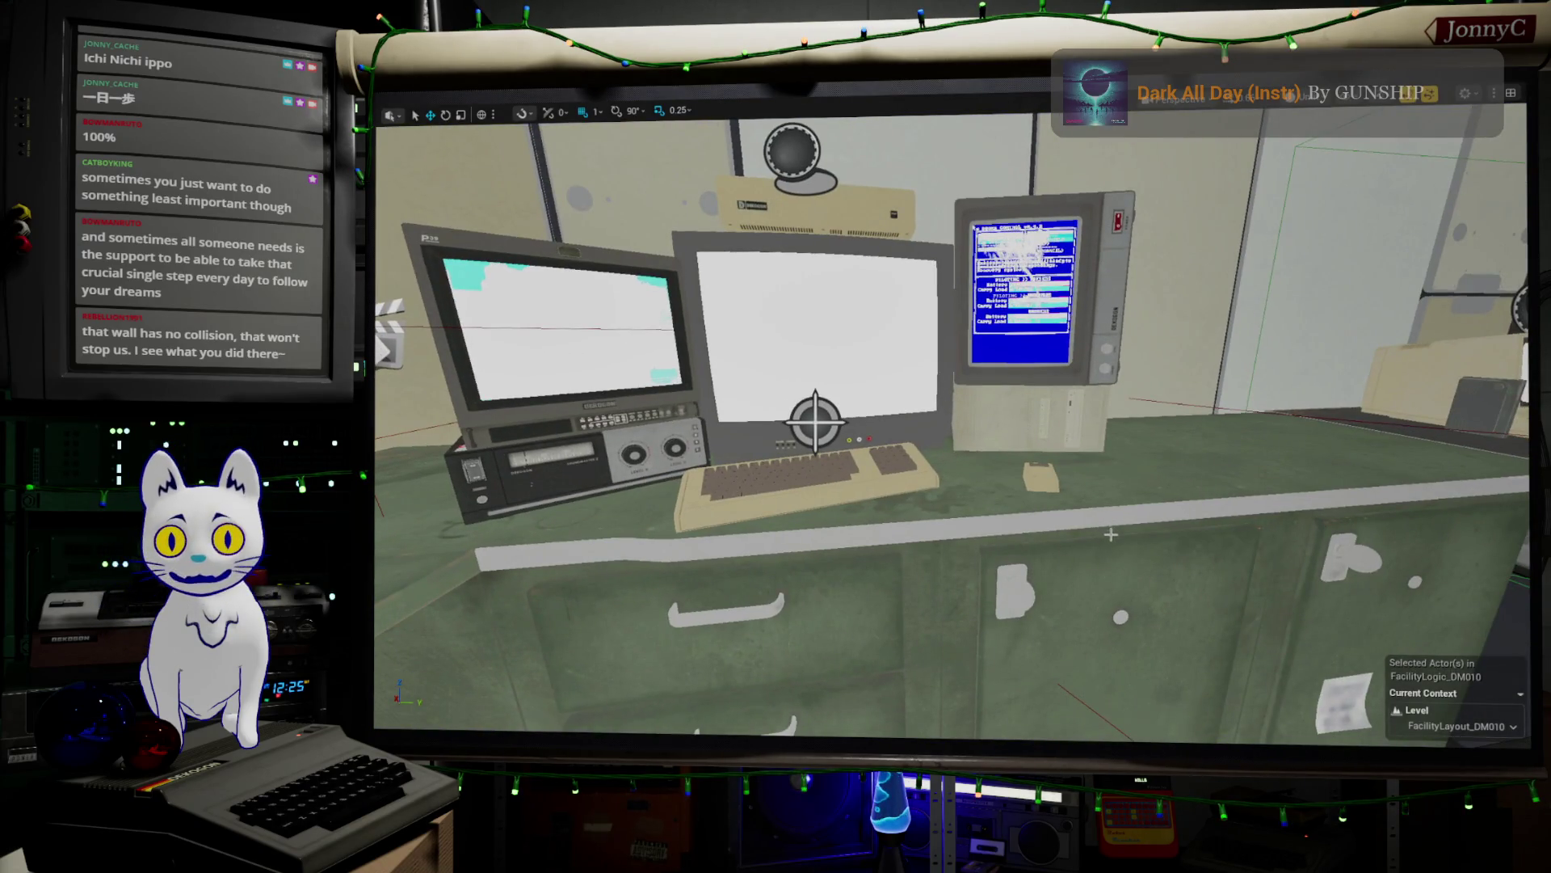
- Restore the editor layout, open SM_ControlRoomShell, and remove its simplified collision
key(F11)
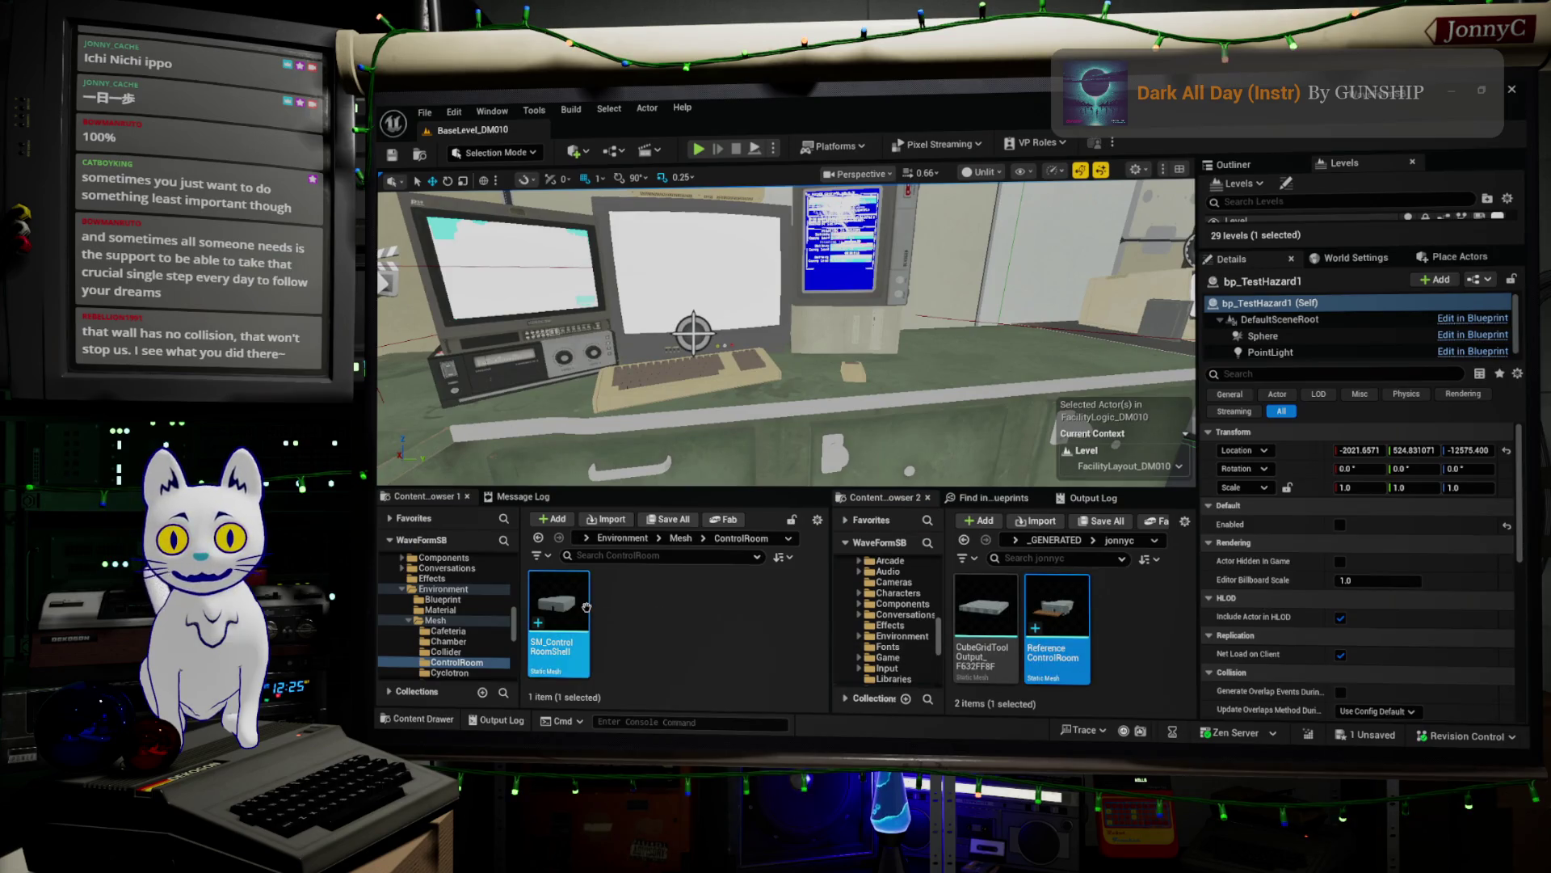
double_click(586, 606)
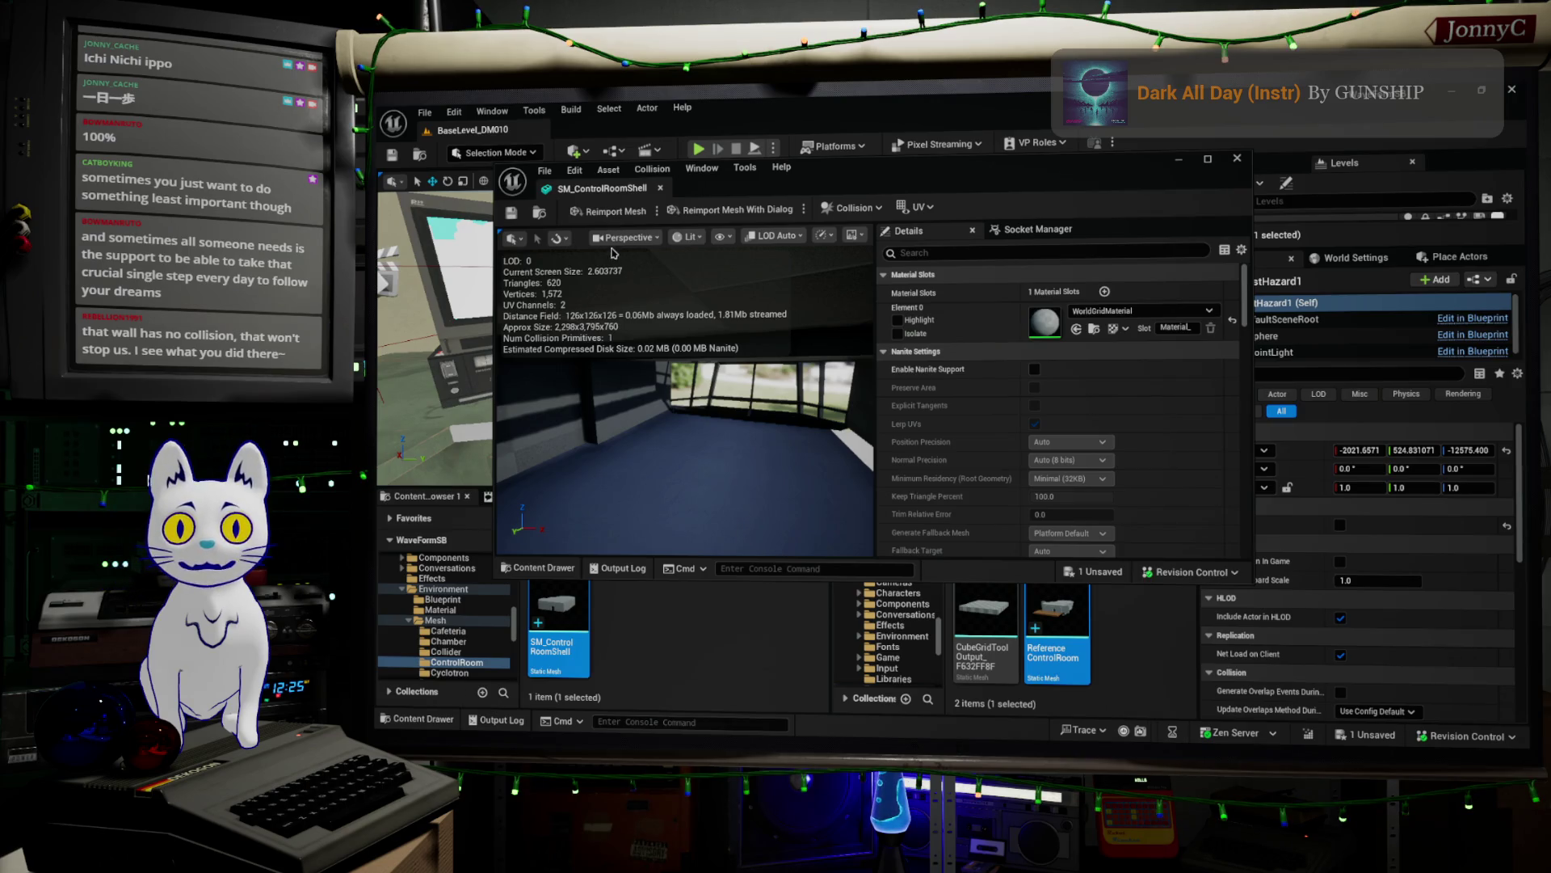
click(652, 169)
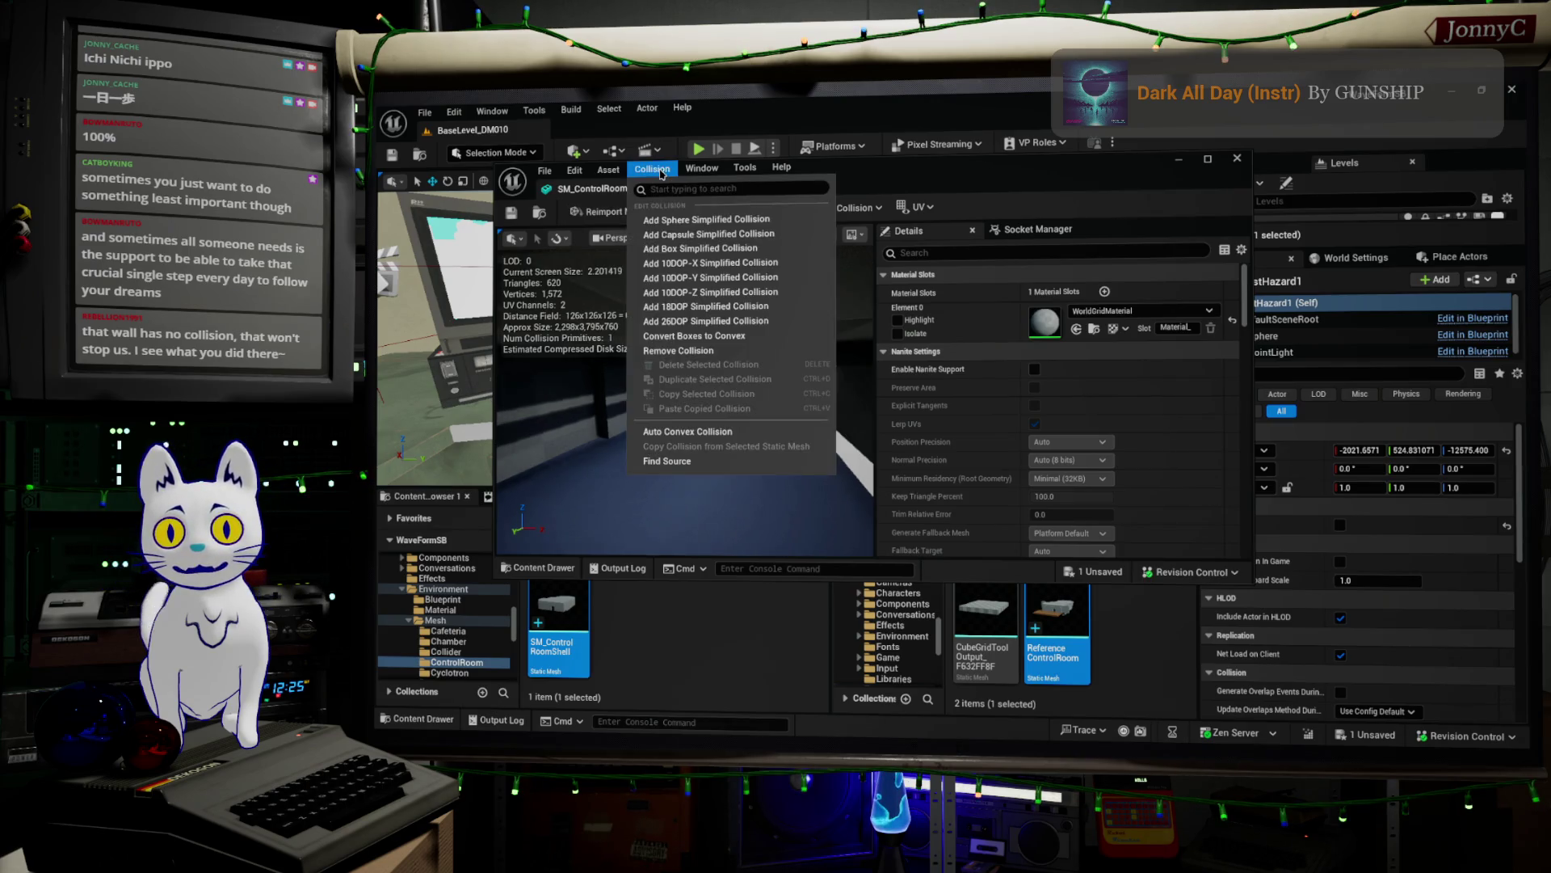
click(731, 351)
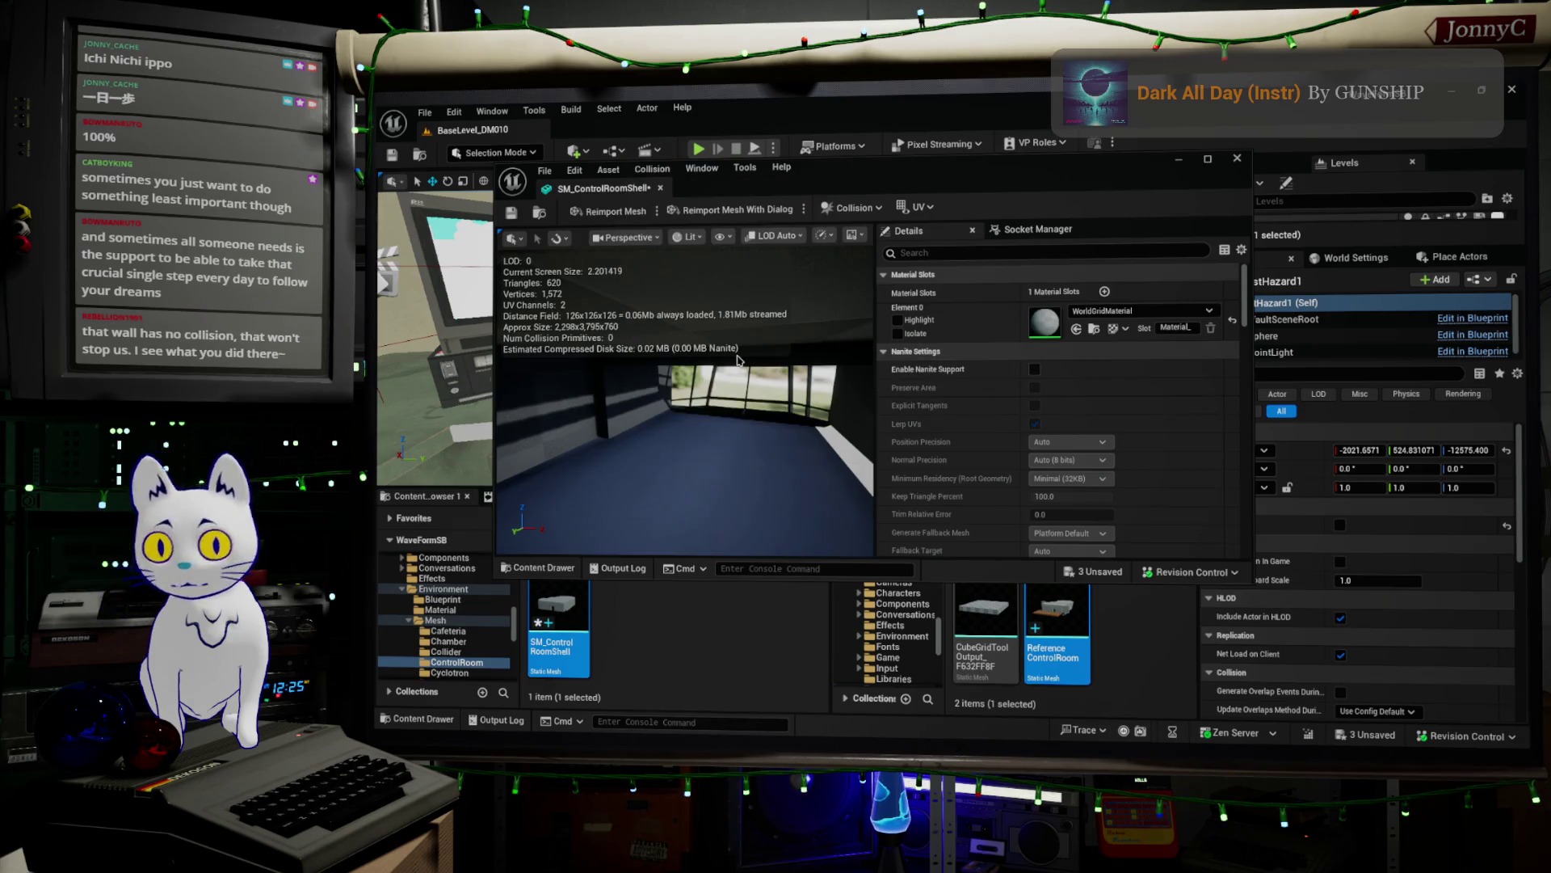
click(656, 172)
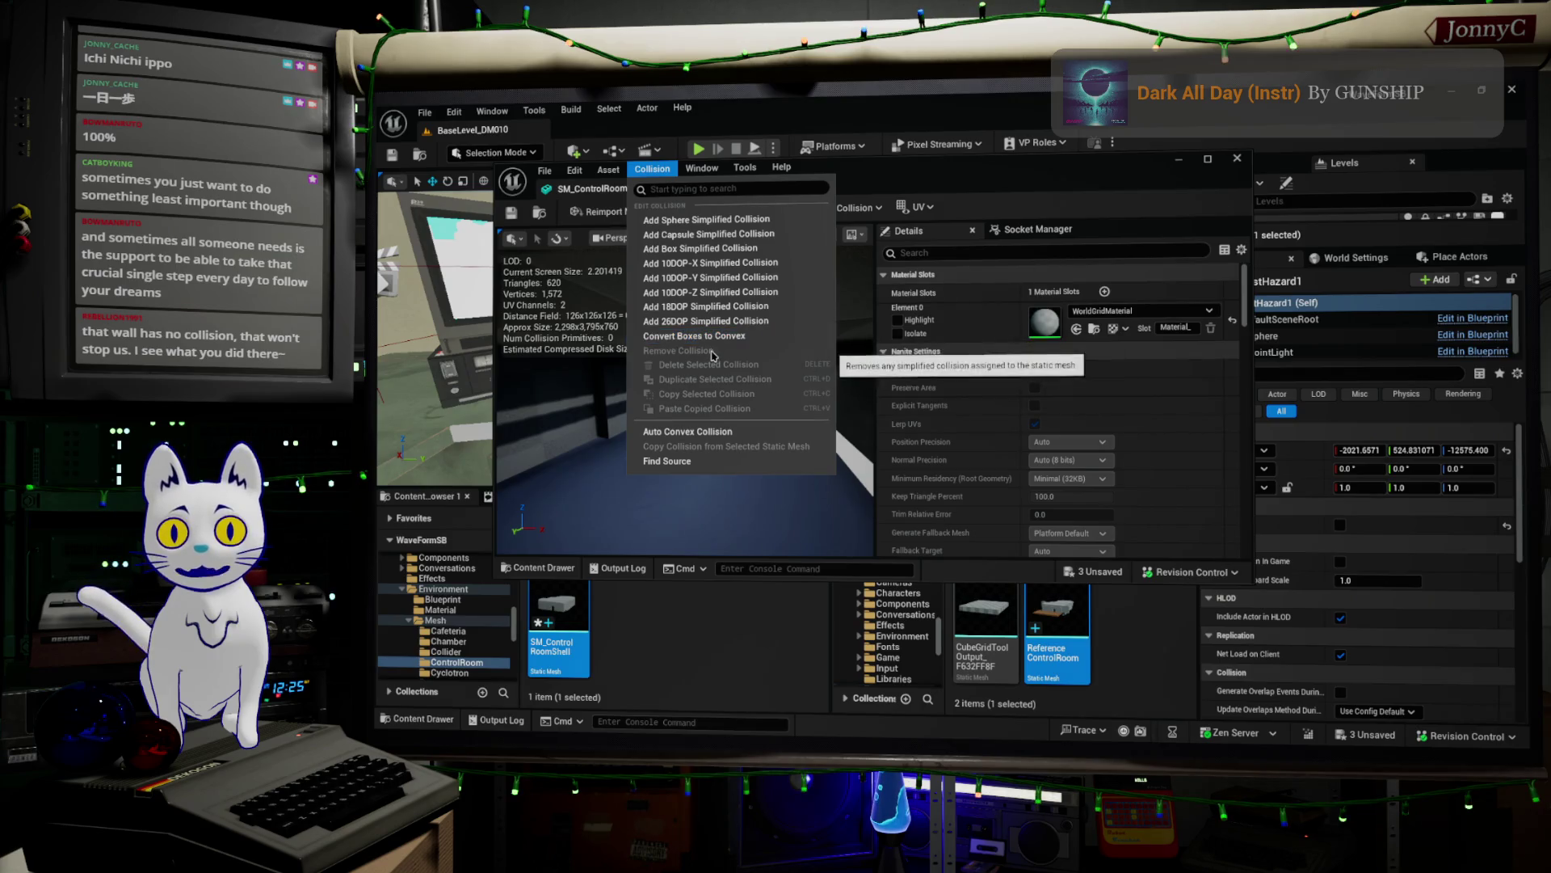
click(768, 510)
- Orbit the mesh preview to inspect the windows and beam underside, then minimize the editor
mouse_move(768, 510)
mouse_down()
mouse_move(646, 496)
mouse_move(646, 517)
mouse_move(638, 485)
mouse_up()
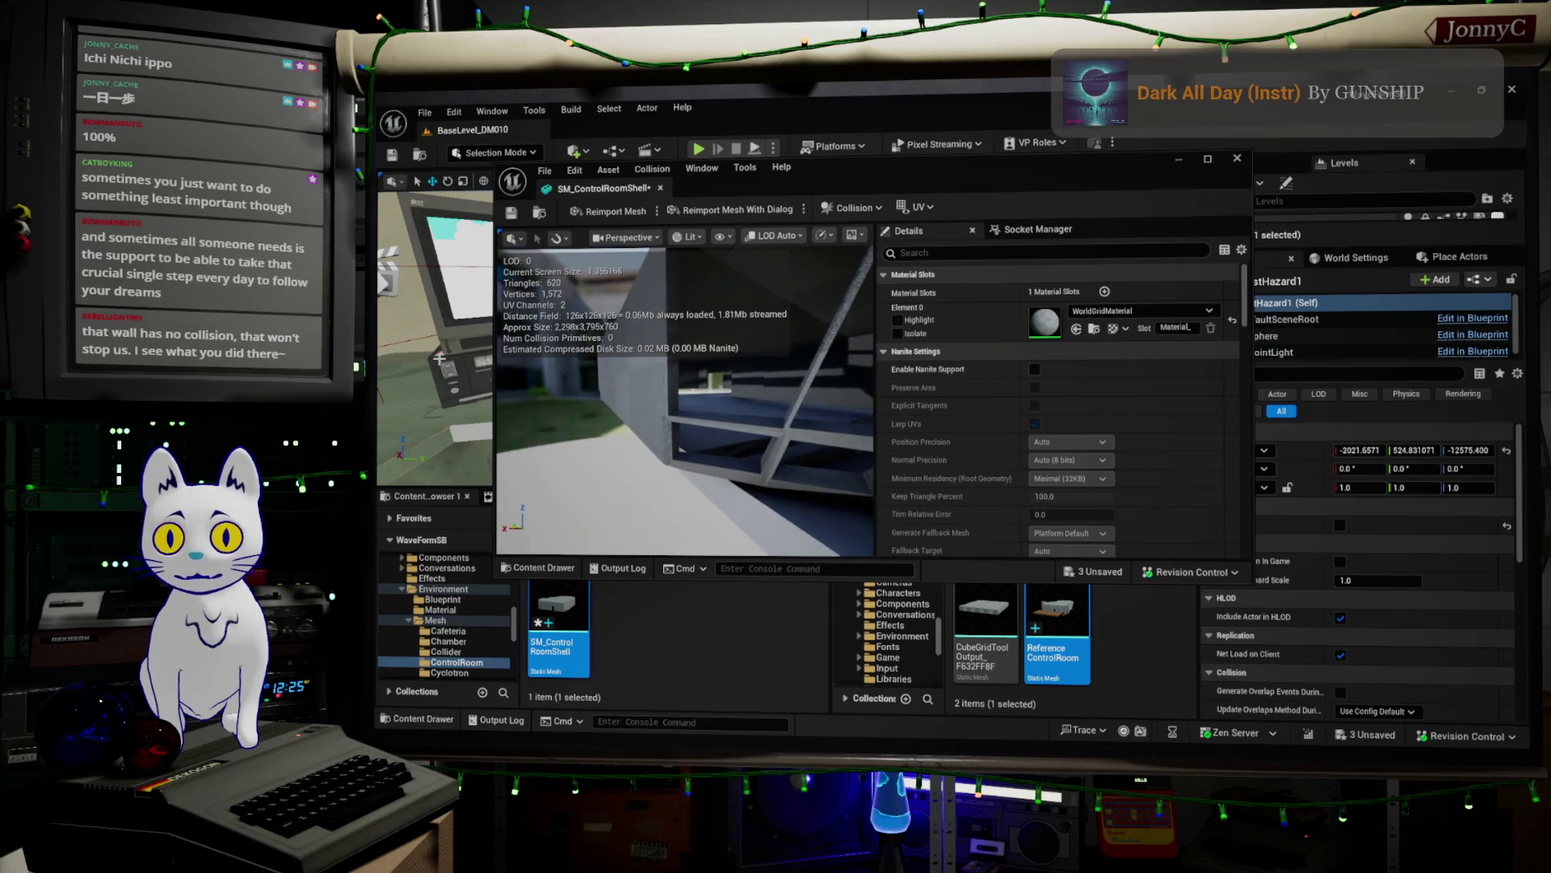
mouse_move(754, 420)
mouse_down()
mouse_move(728, 444)
mouse_move(694, 416)
mouse_up()
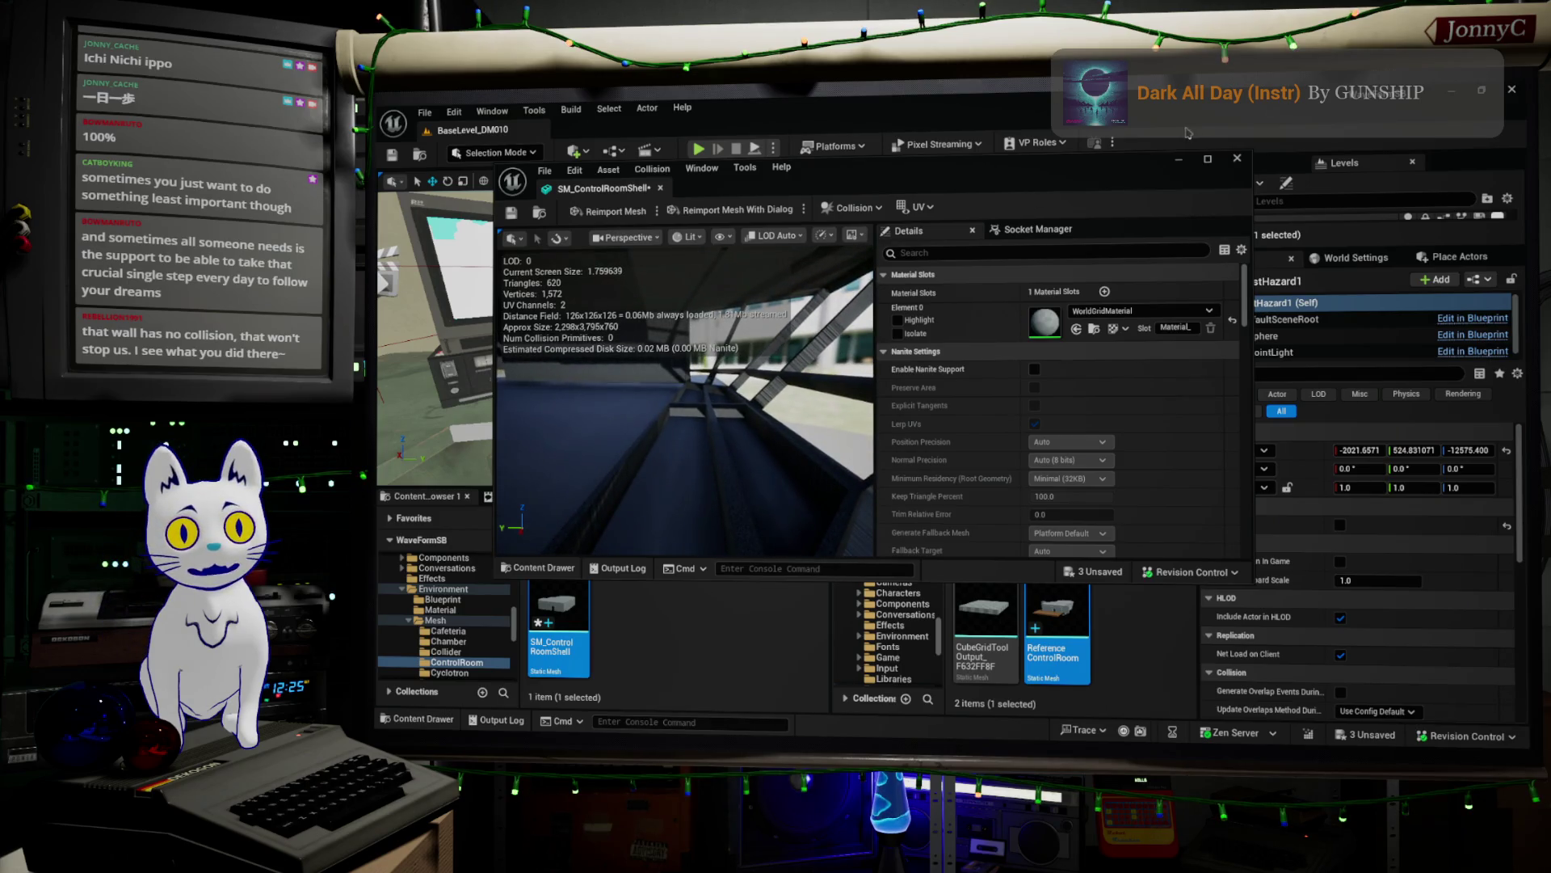
click(1188, 161)
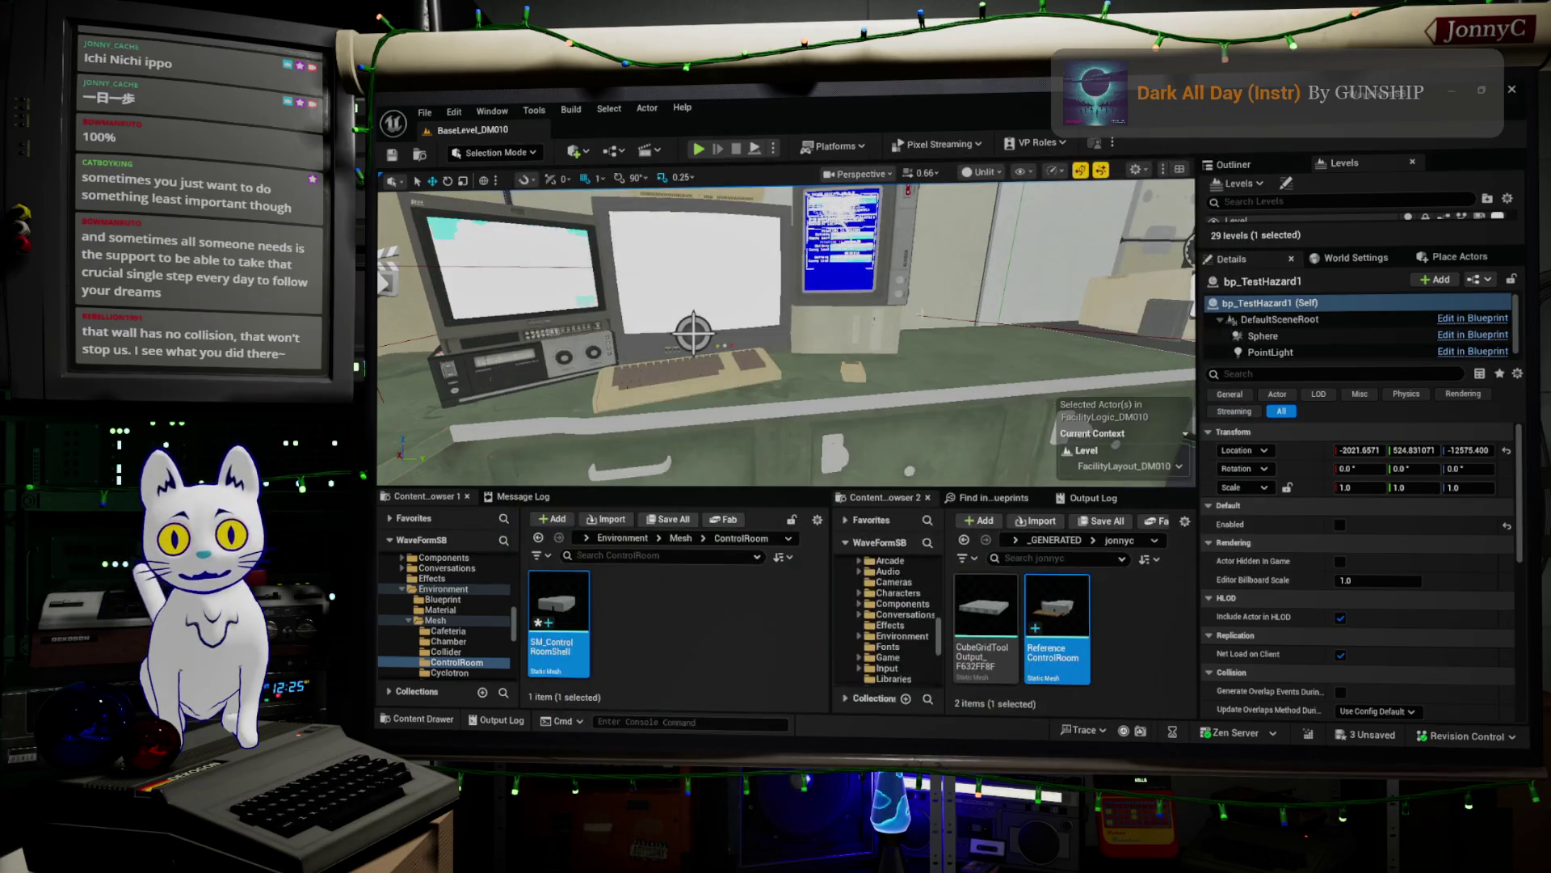
- Fly over the desk room, then select, frame and orbit the CubeGridToolOutput76 carpet floor mesh
key(f)
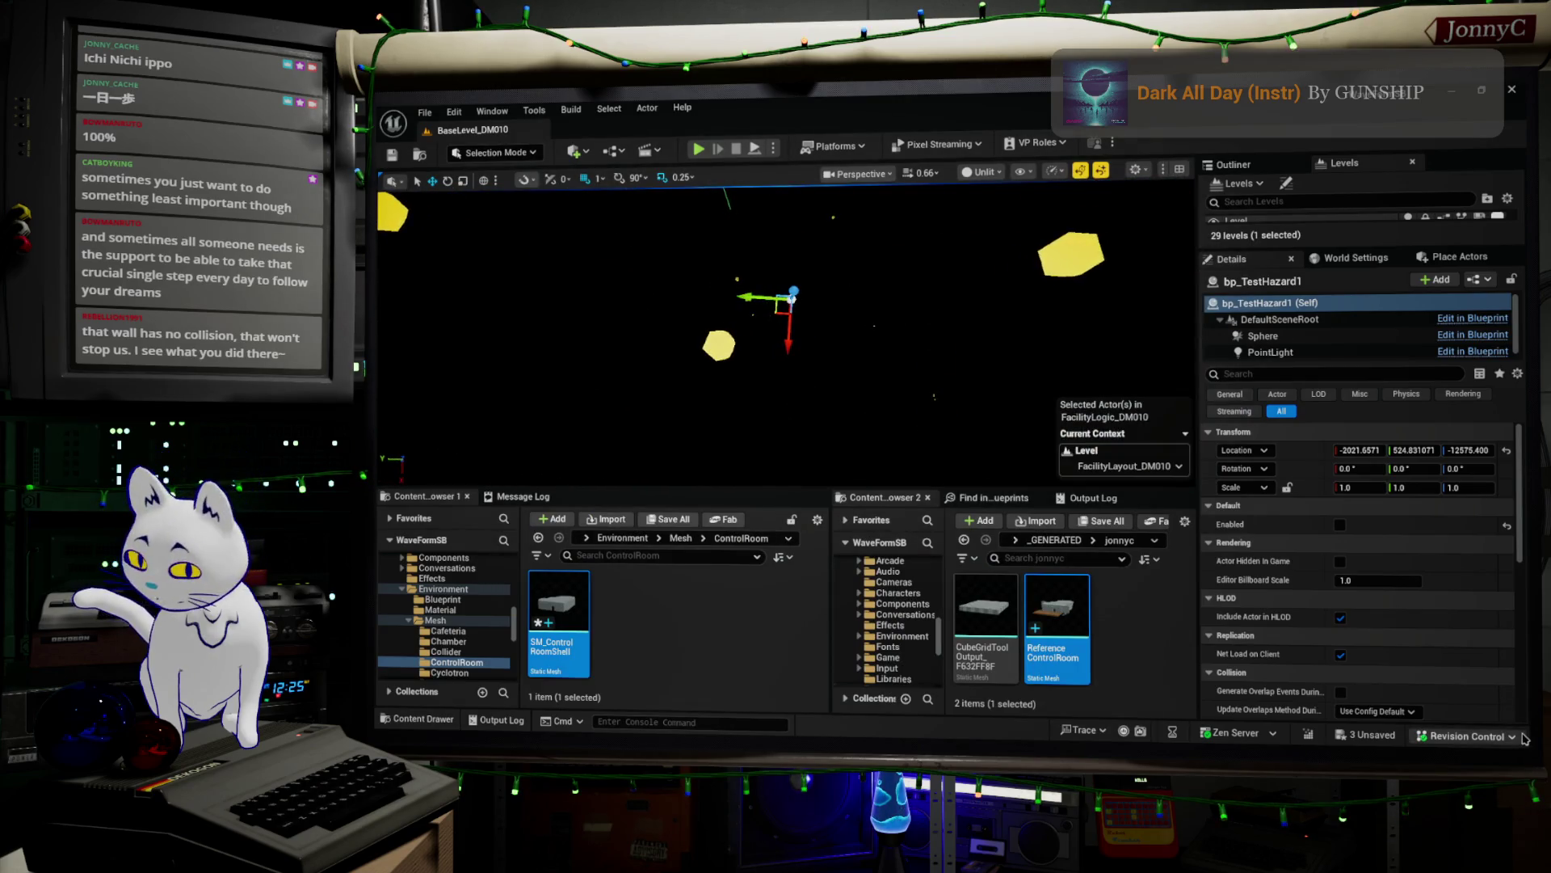
mouse_move(936, 374)
right_down()
mouse_move(900, 366)
mouse_move(636, 424)
right_up()
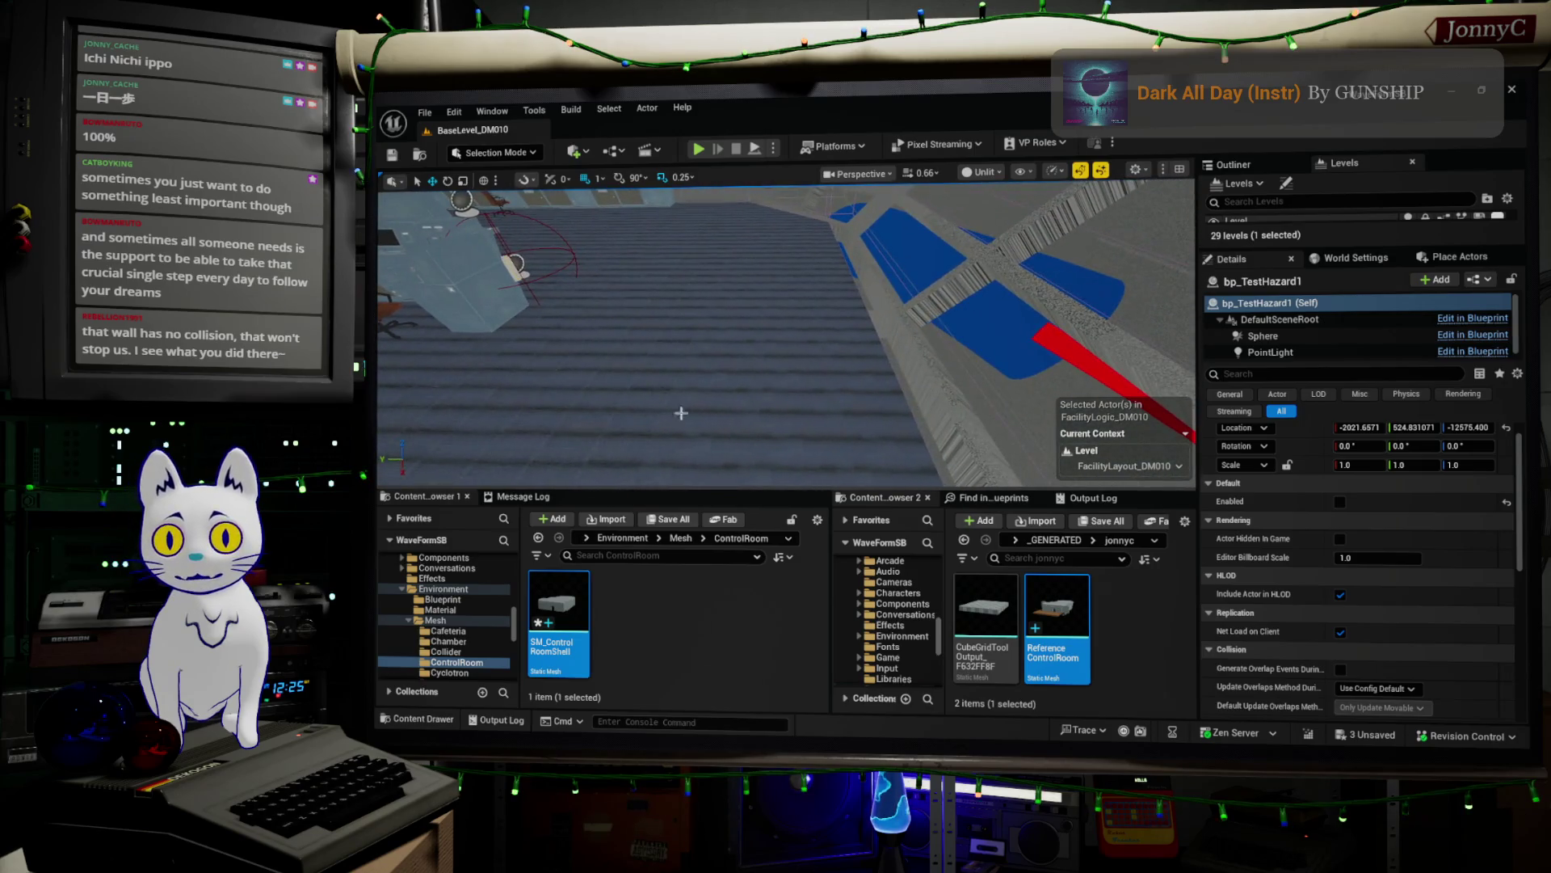
click(837, 329)
key(f)
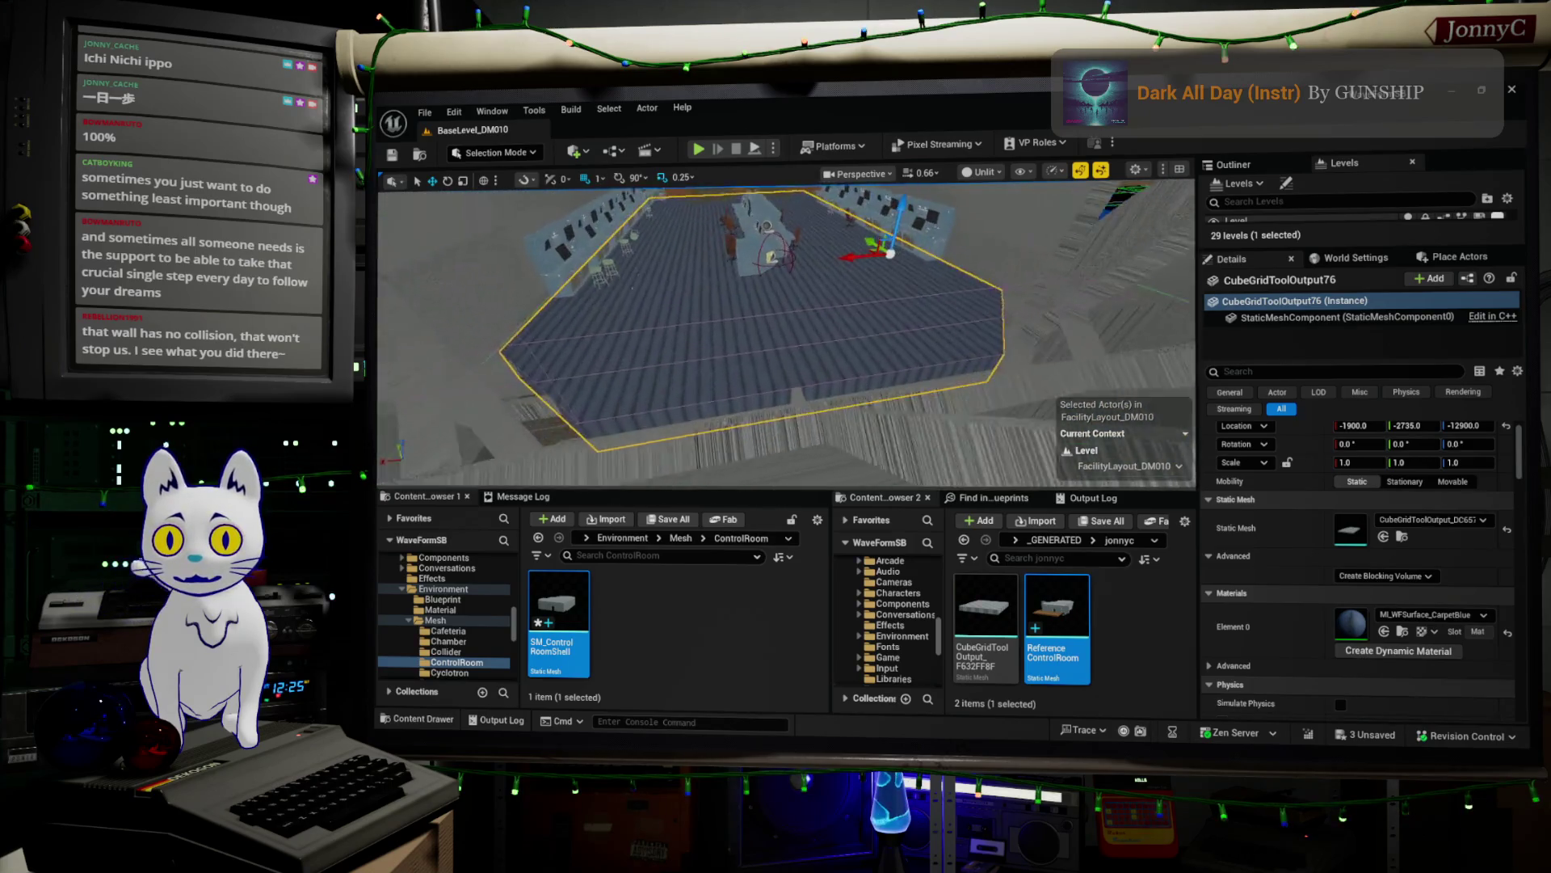
right_drag(483, 339, 483, 339)
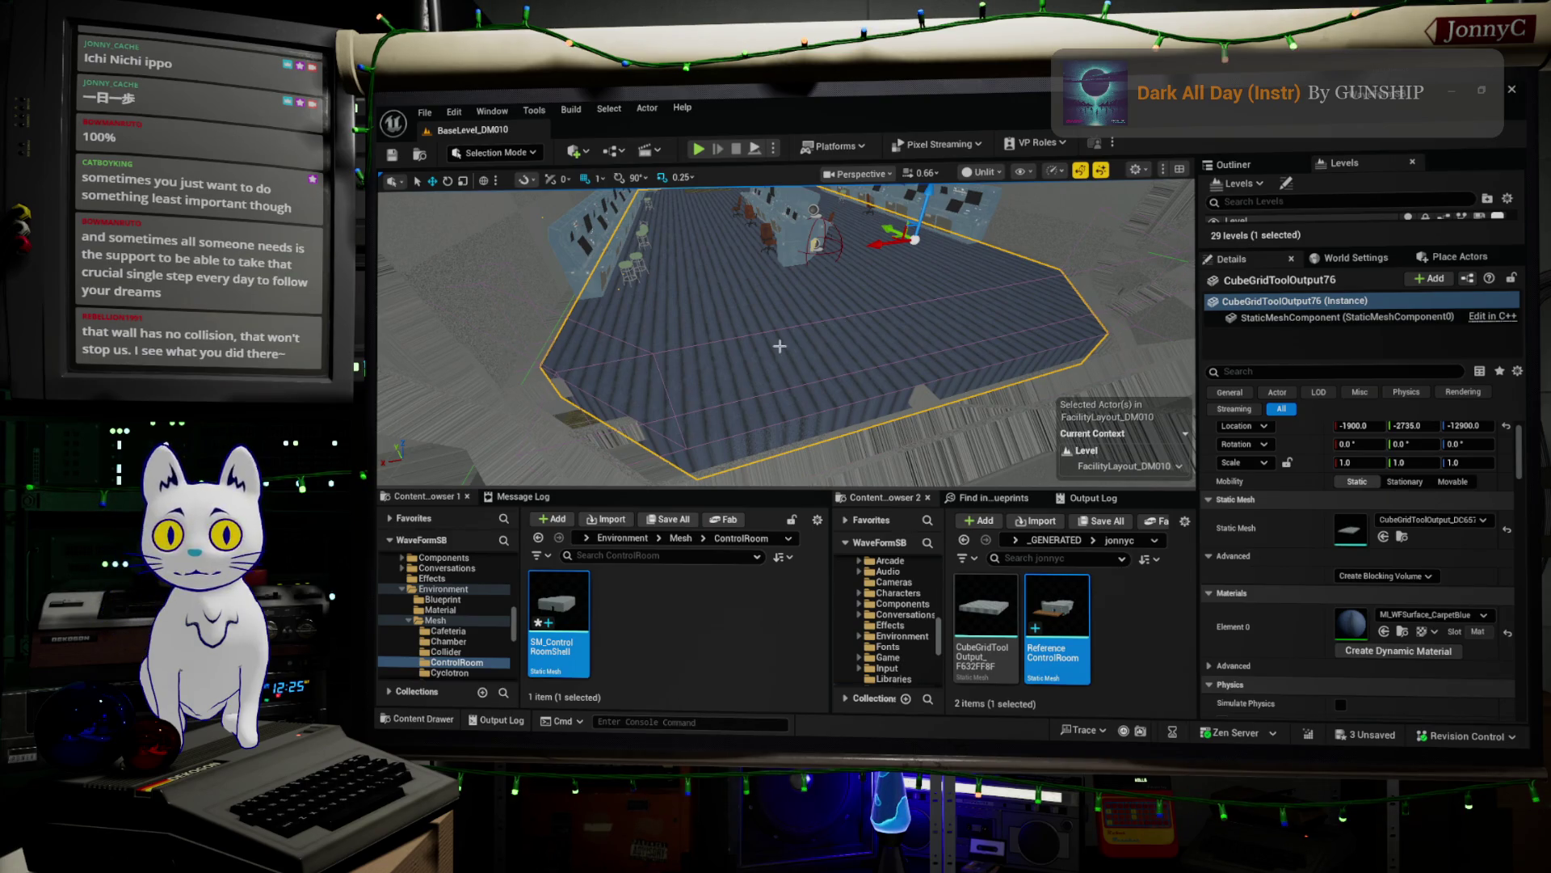
right_drag(779, 346, 780, 346)
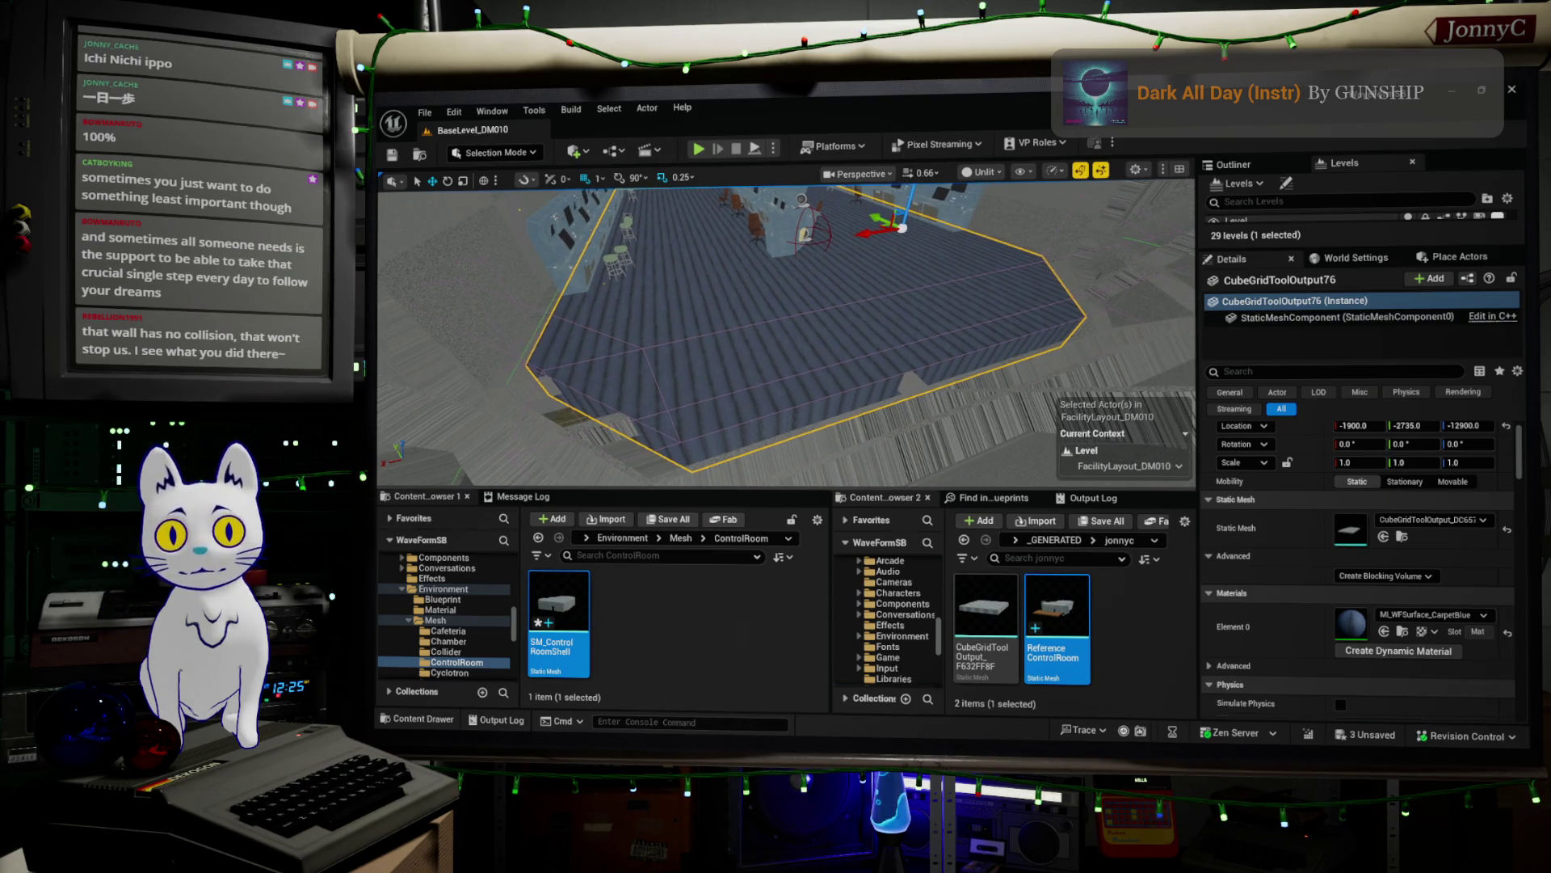
- Enter Modeling Mode and start the Cube Grid Tool on the floor box
click(480, 152)
click(525, 233)
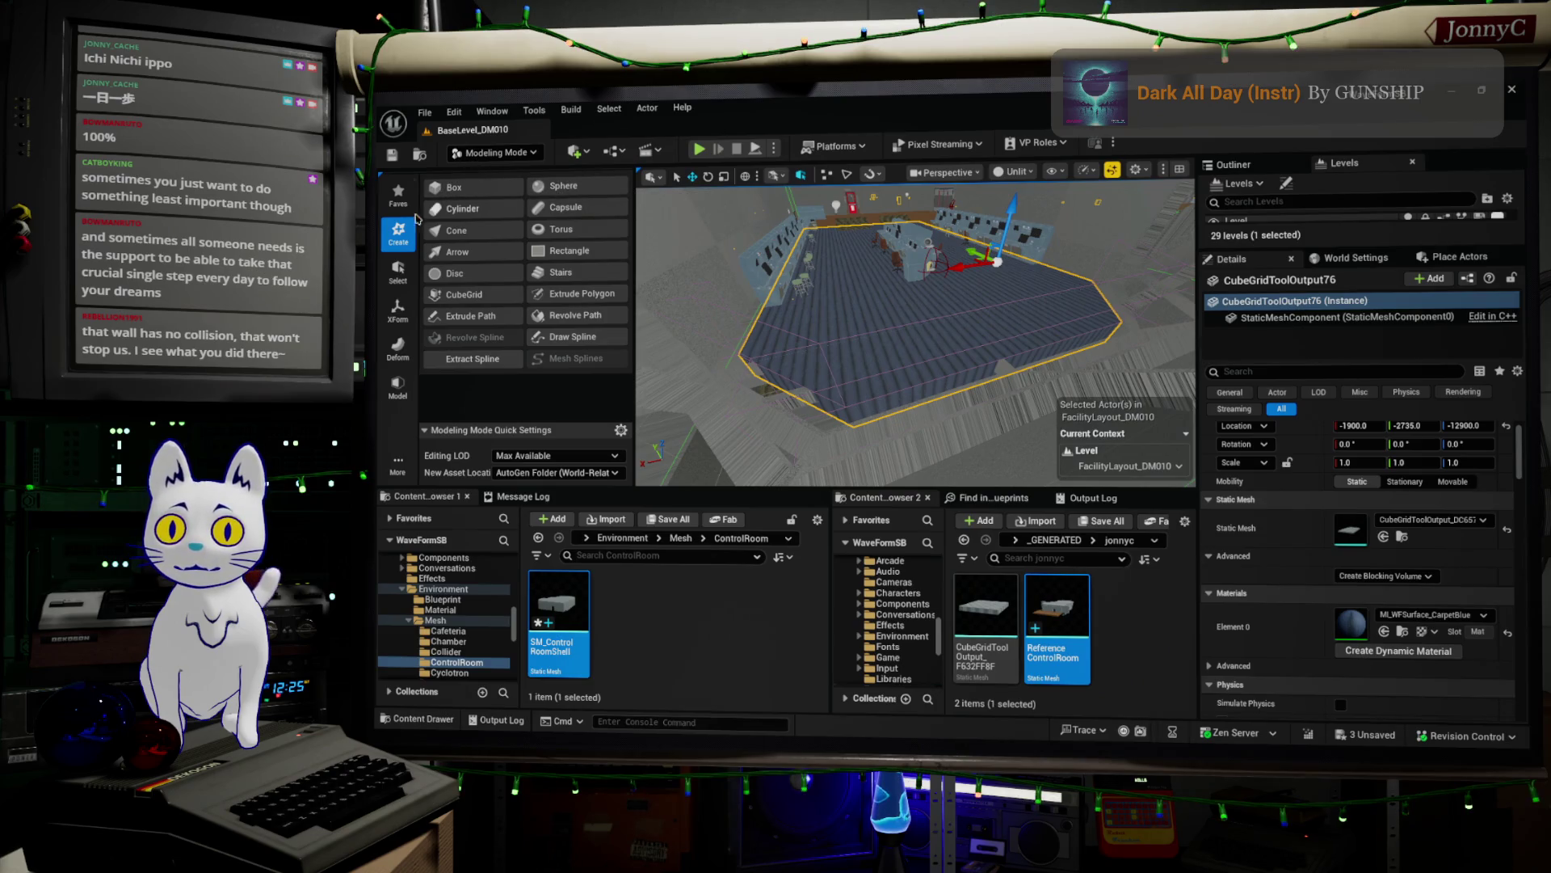
click(399, 198)
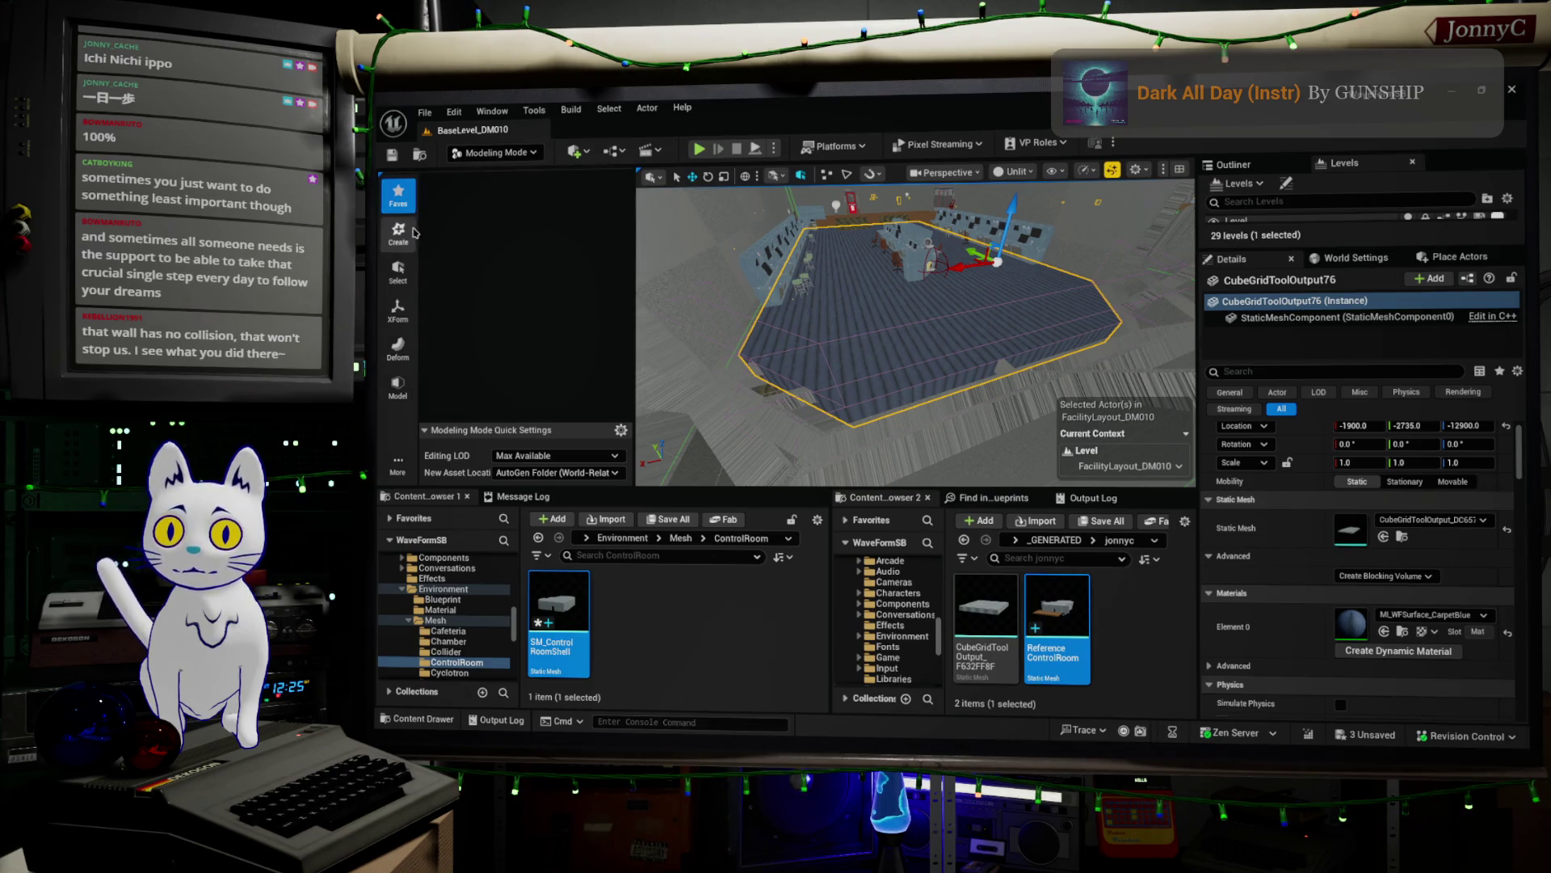
click(400, 233)
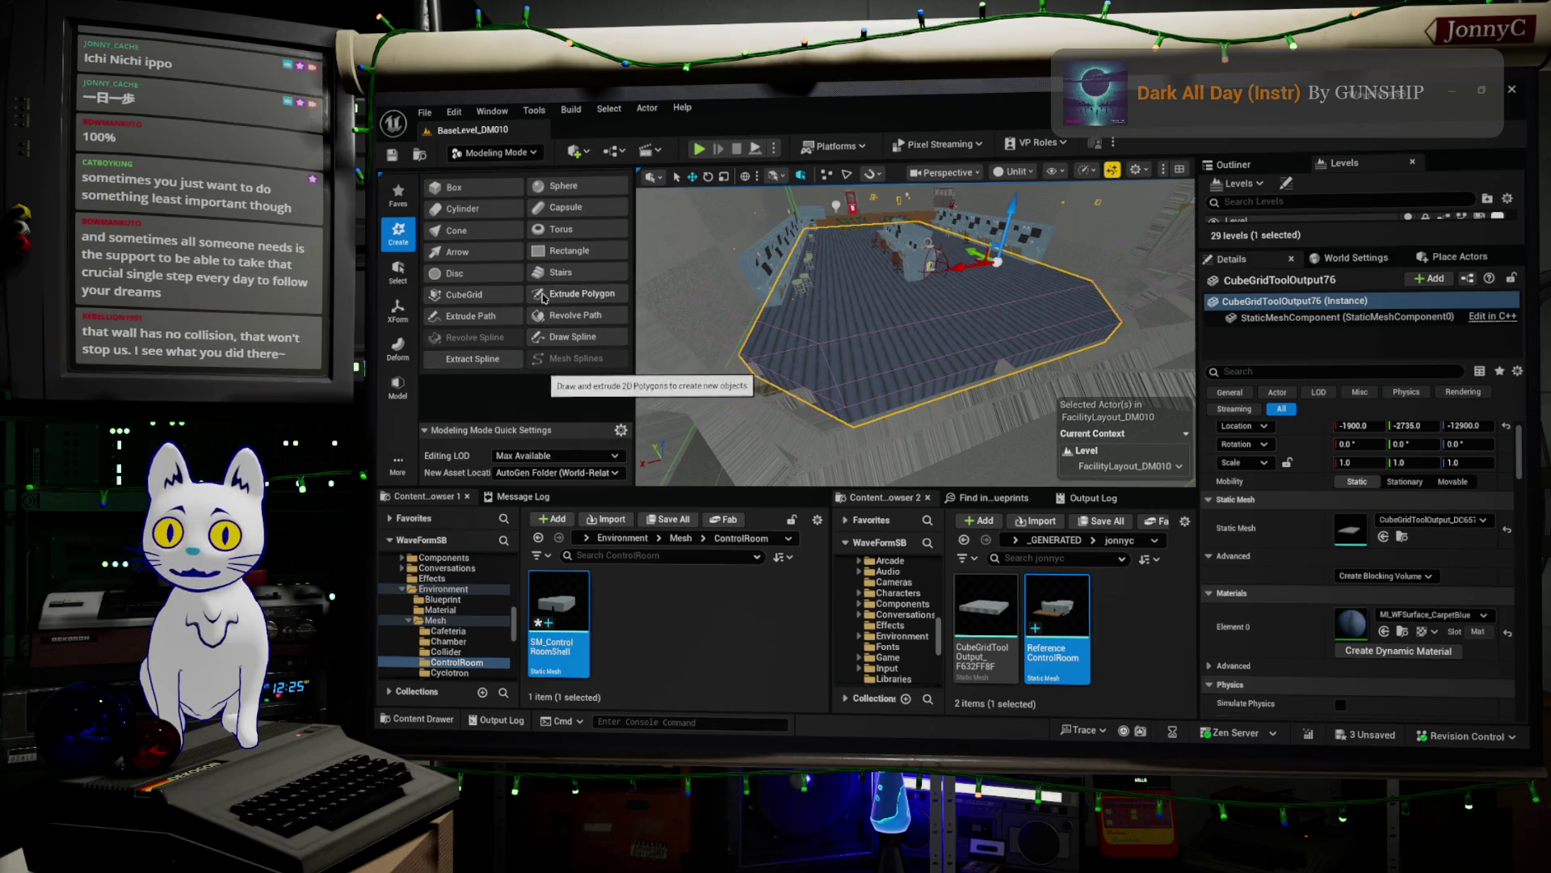
click(464, 294)
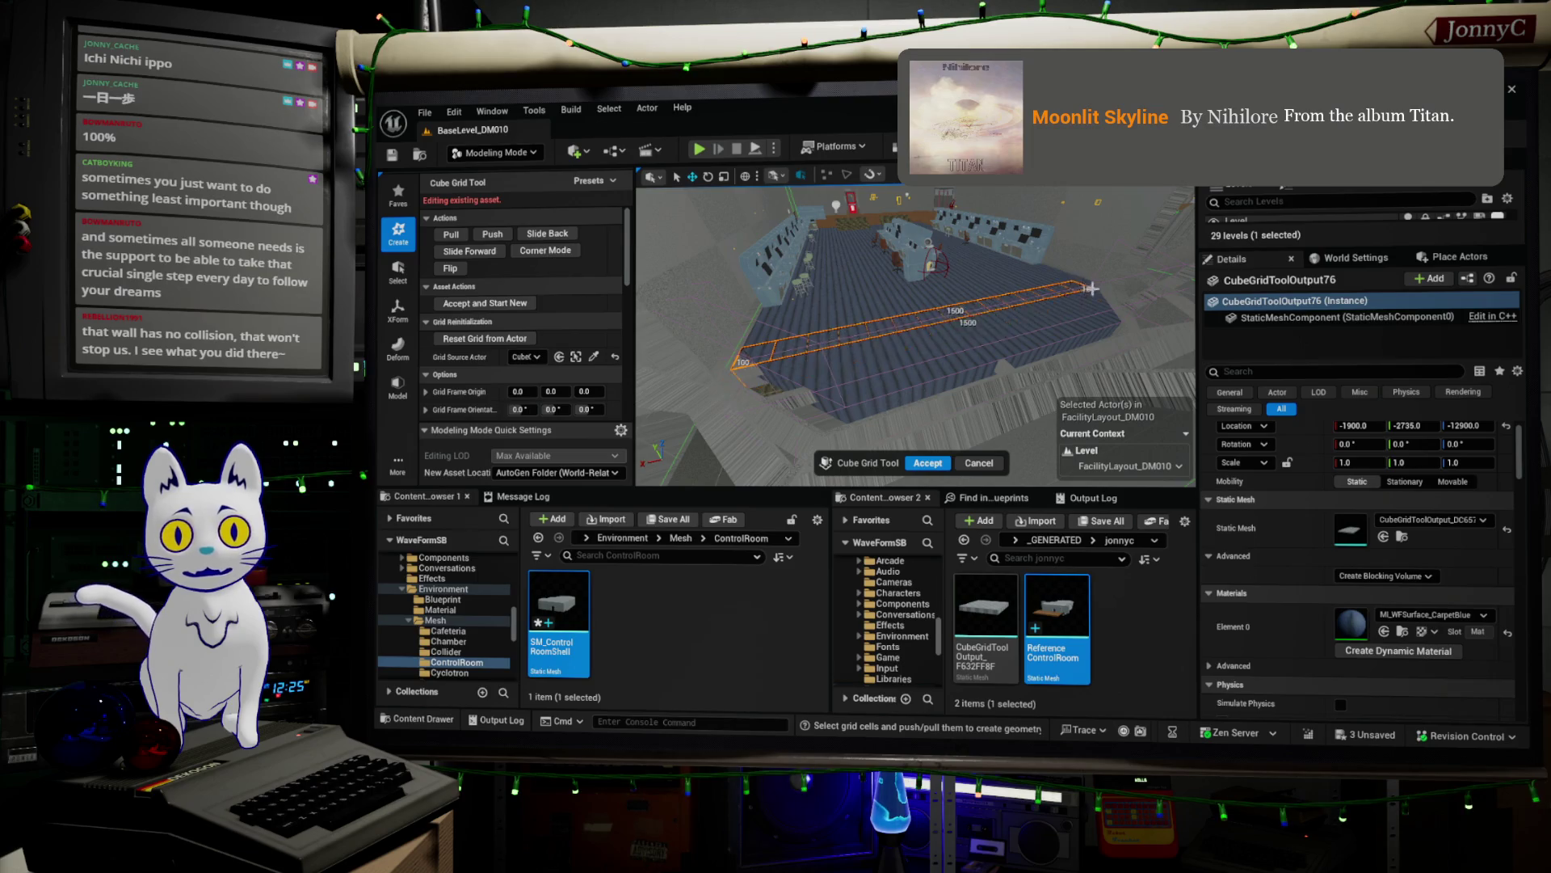
- Select a 1600x400 grid region, raise and push it into a pit, then accept the edits
drag(1099, 287, 1159, 307)
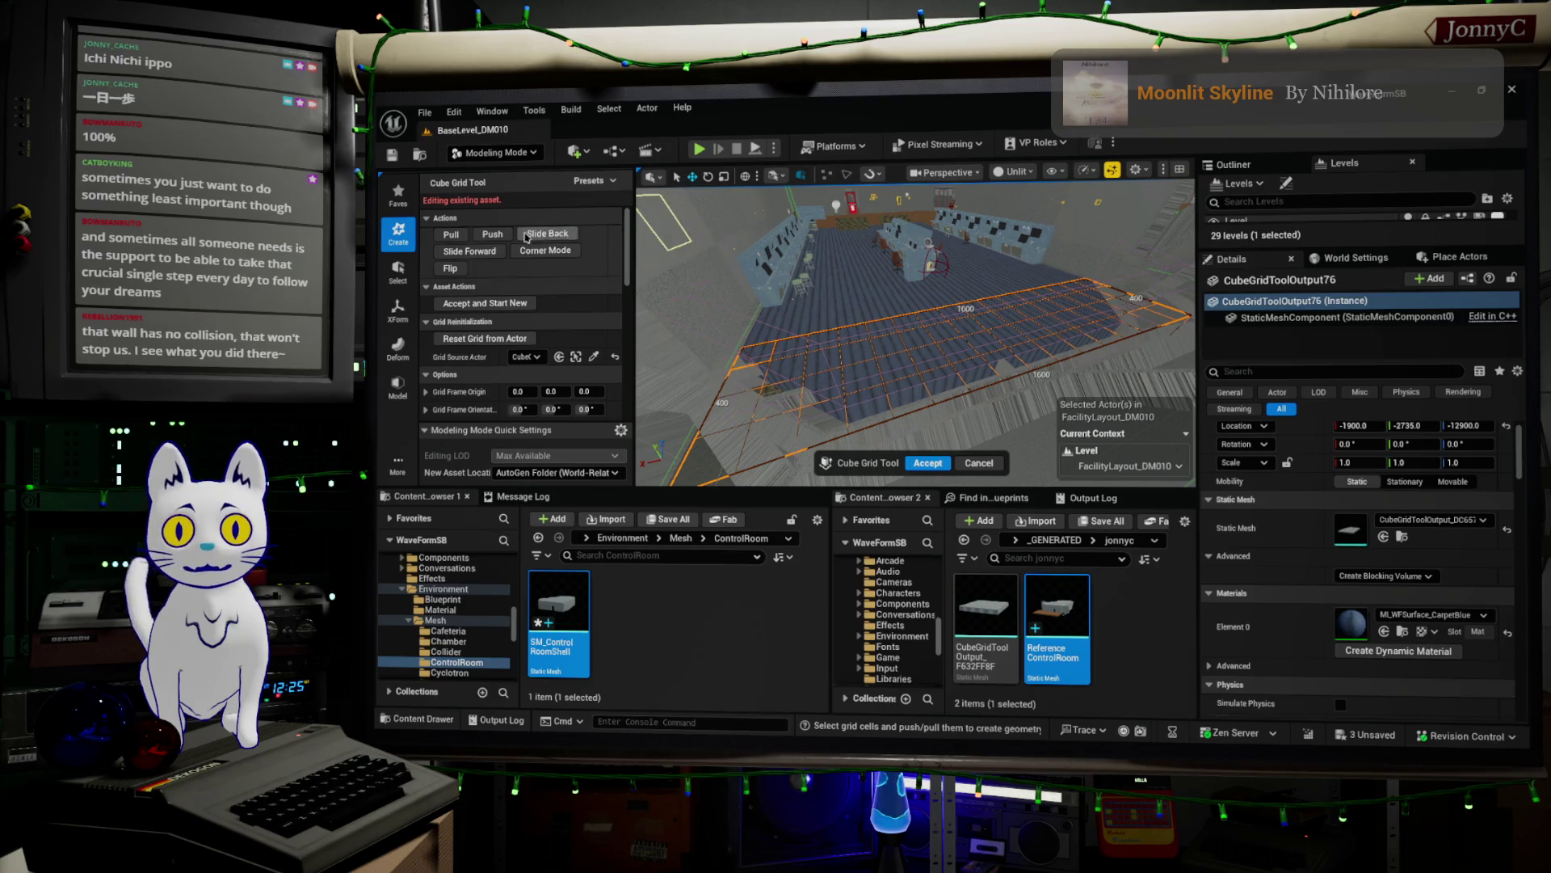
click(468, 235)
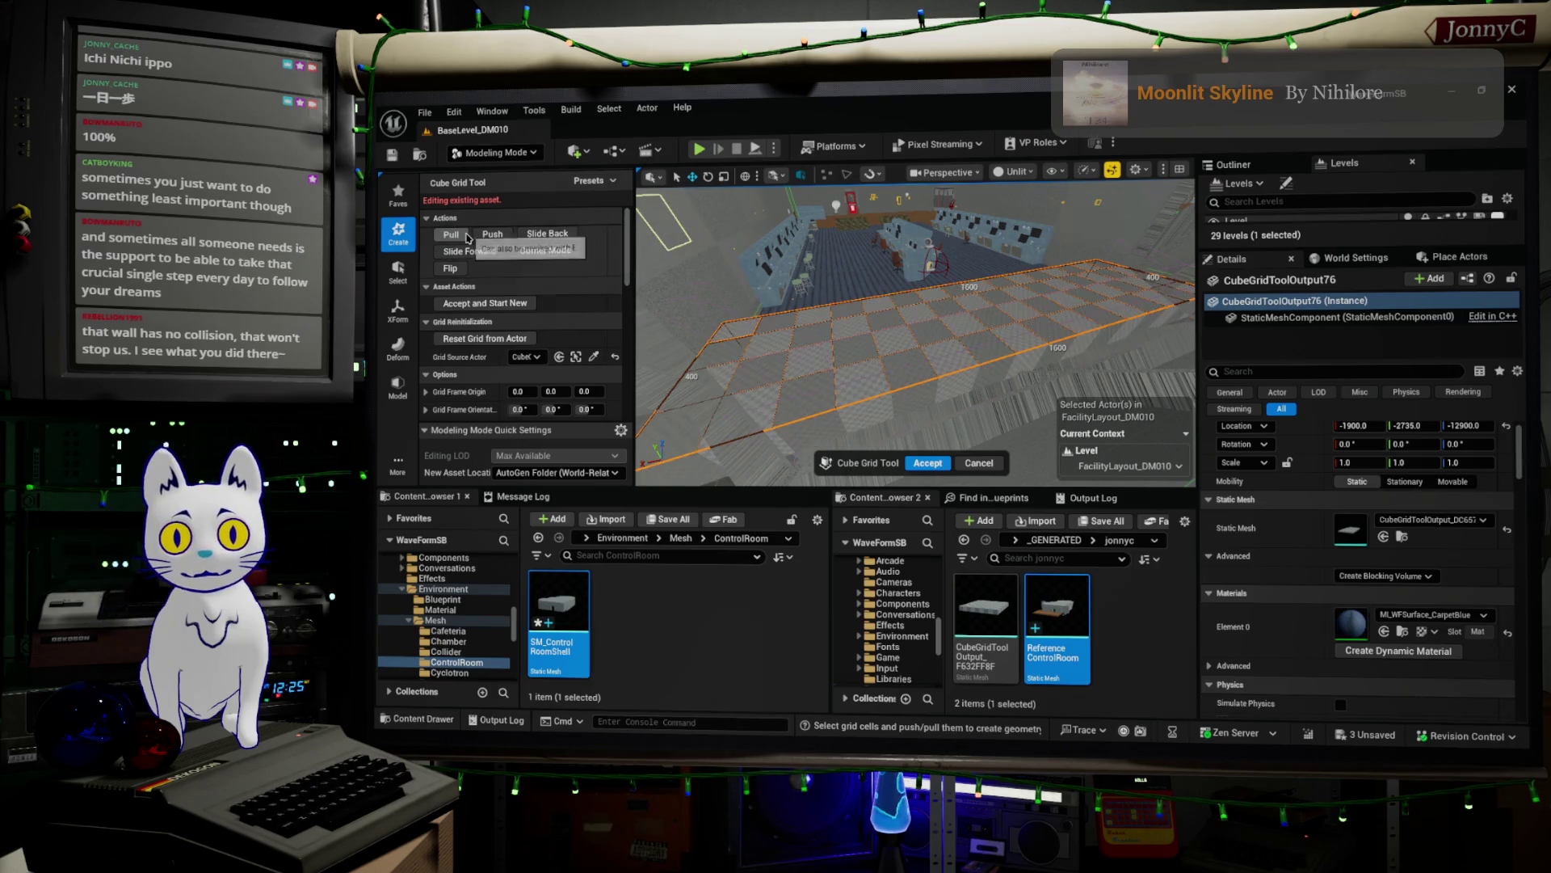
click(488, 235)
click(489, 236)
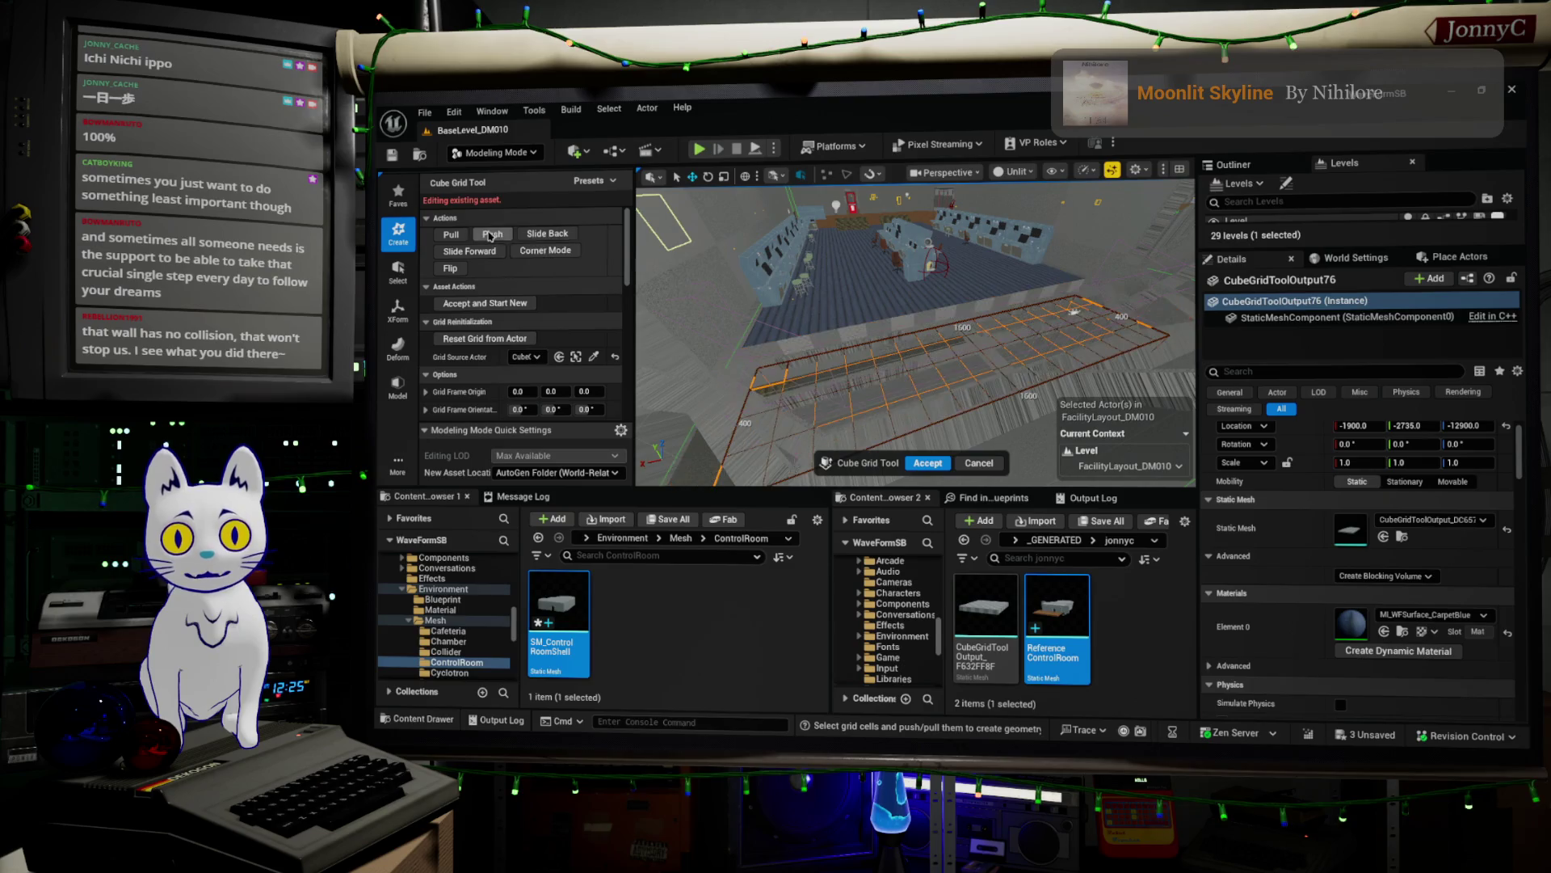
mouse_move(721, 197)
right_down()
mouse_move(752, 186)
mouse_move(721, 198)
right_up()
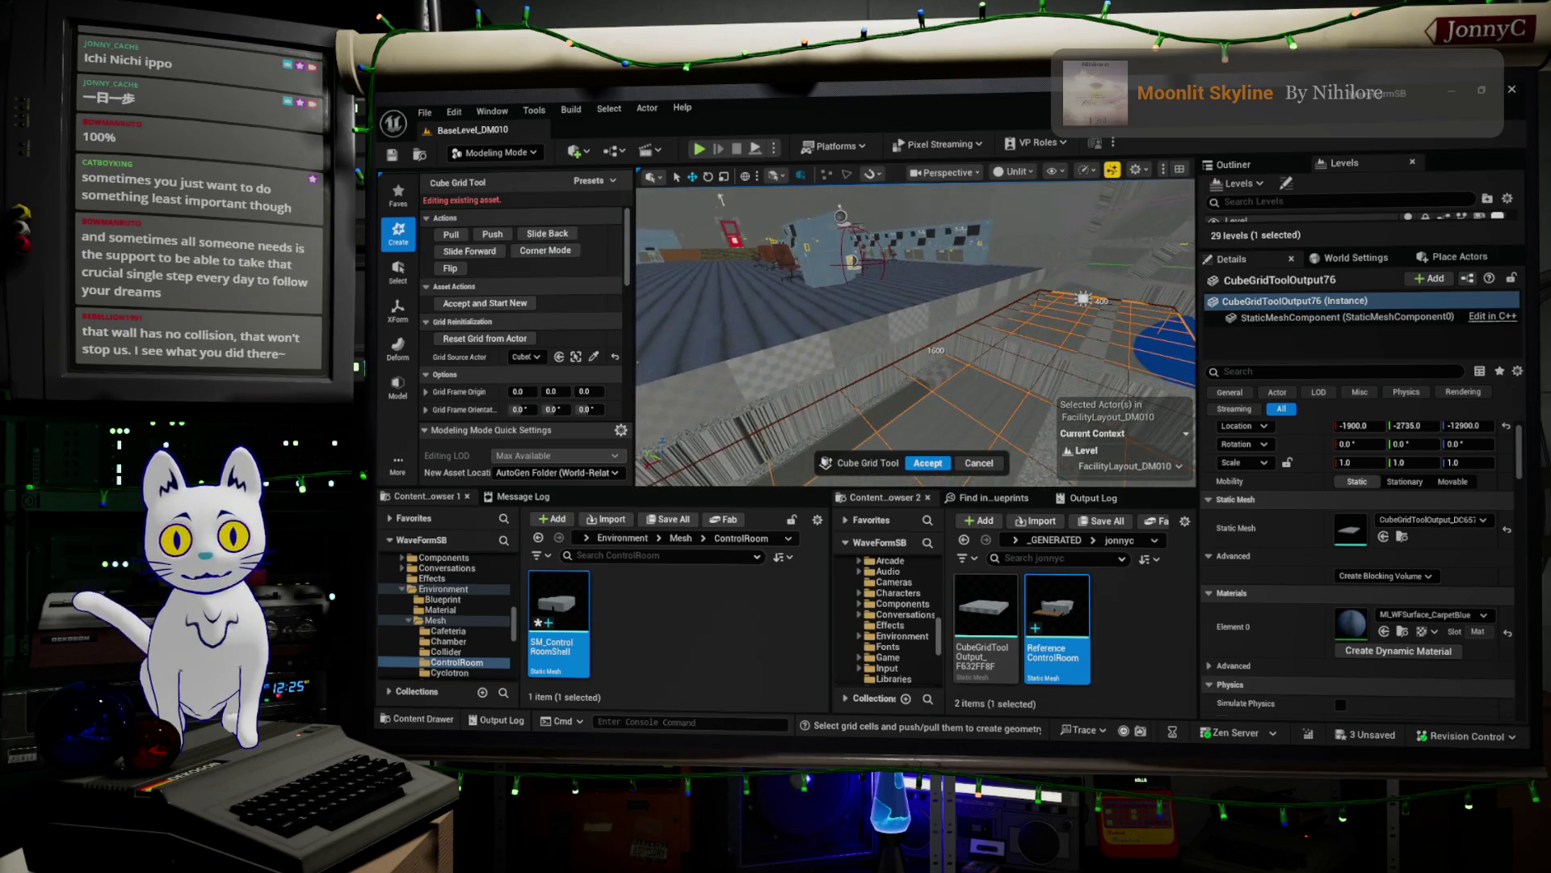
drag(1114, 383, 1077, 436)
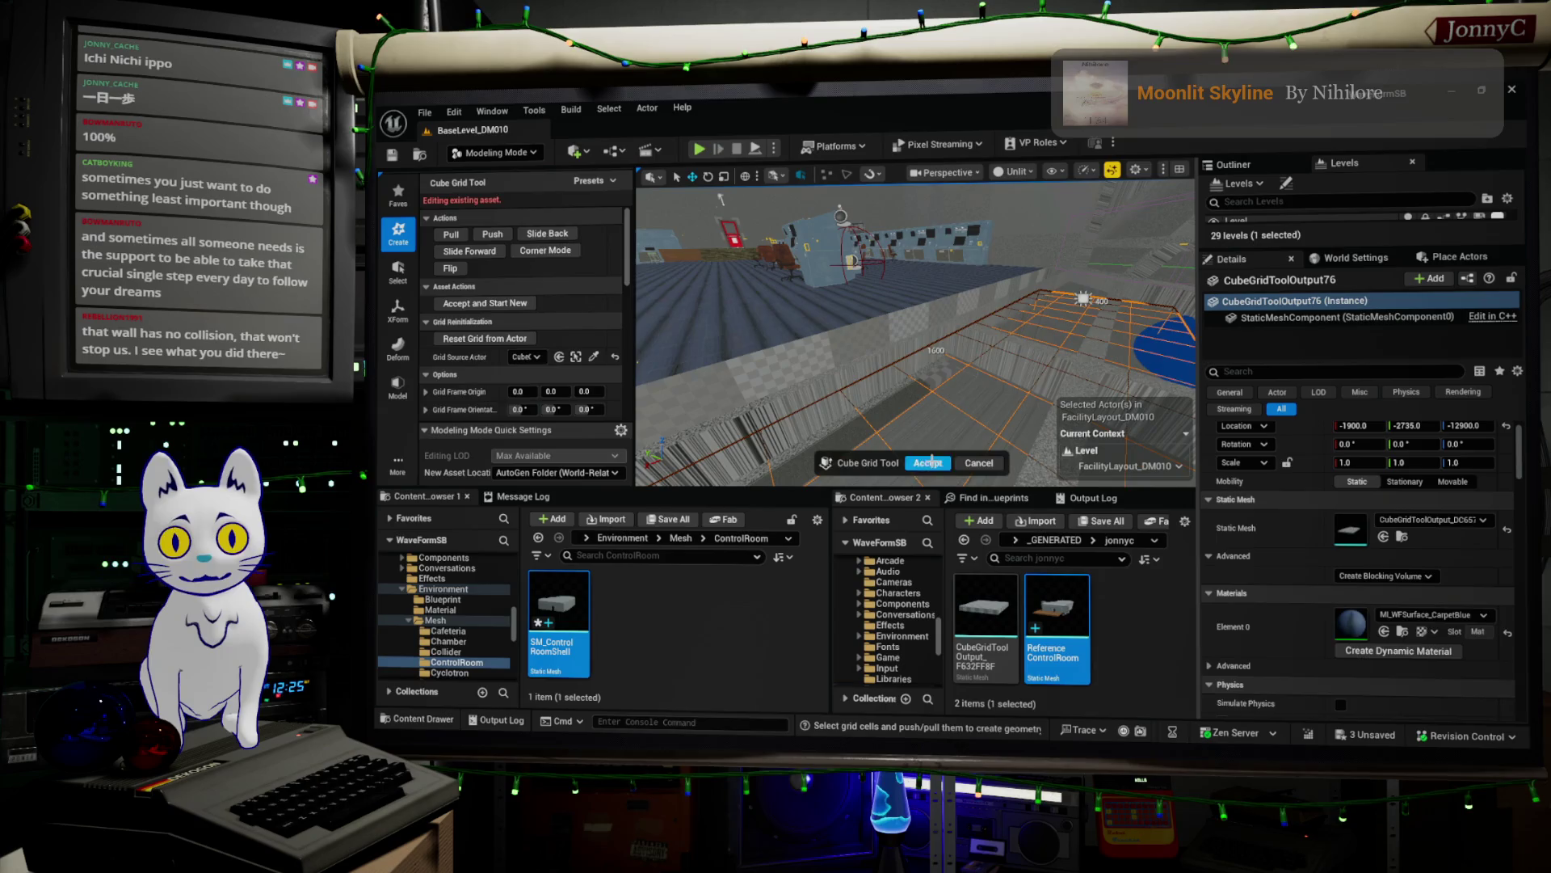
click(928, 462)
right_drag(927, 462, 861, 440)
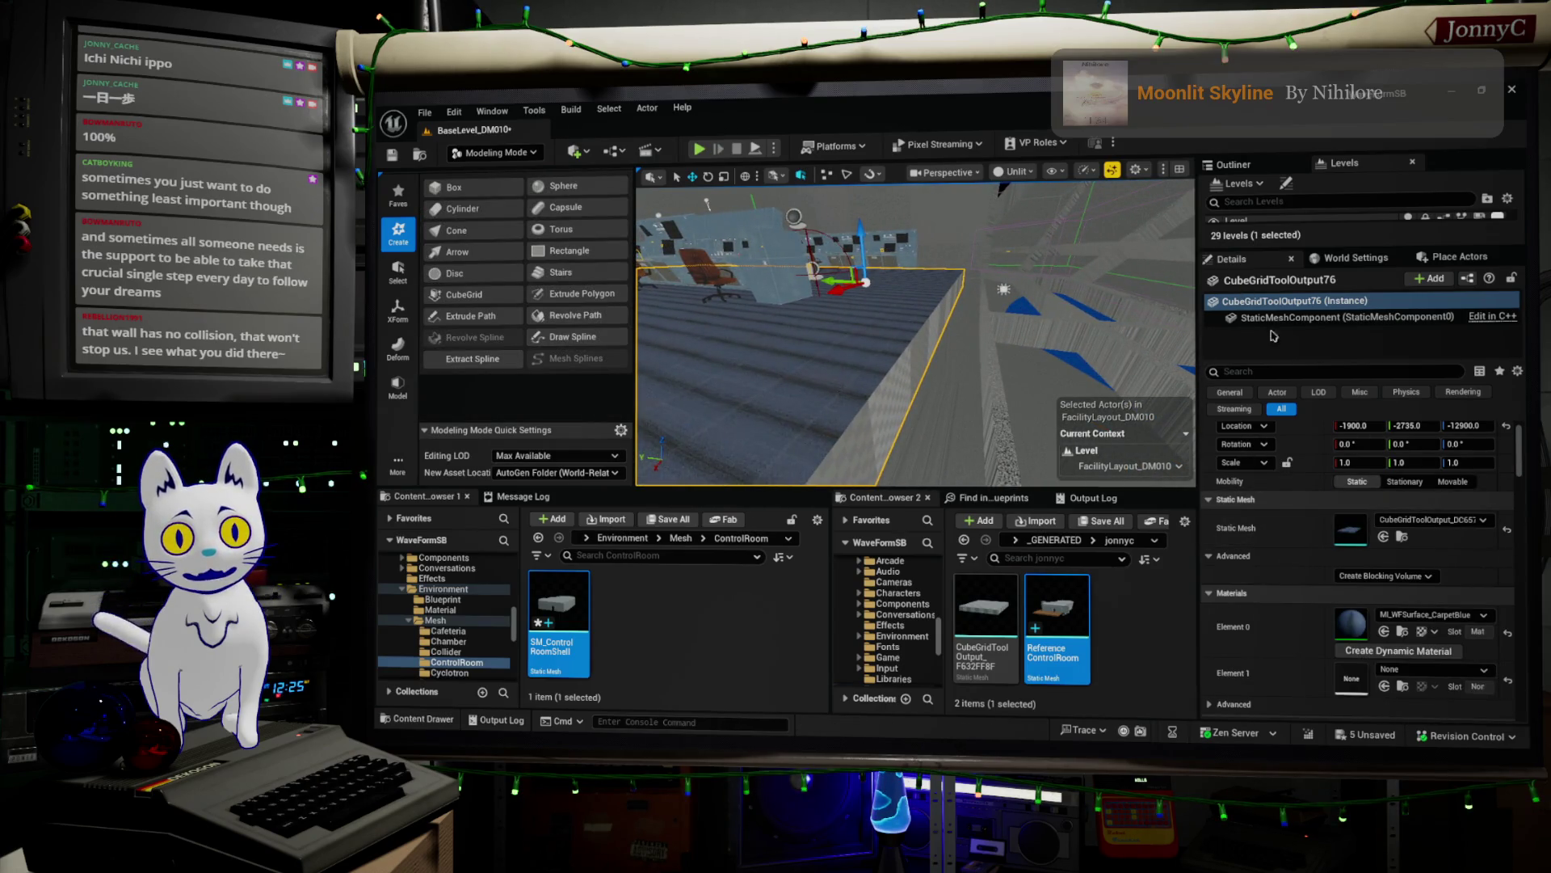
mouse_move(913, 331)
right_down()
mouse_move(864, 319)
mouse_move(929, 319)
right_up()
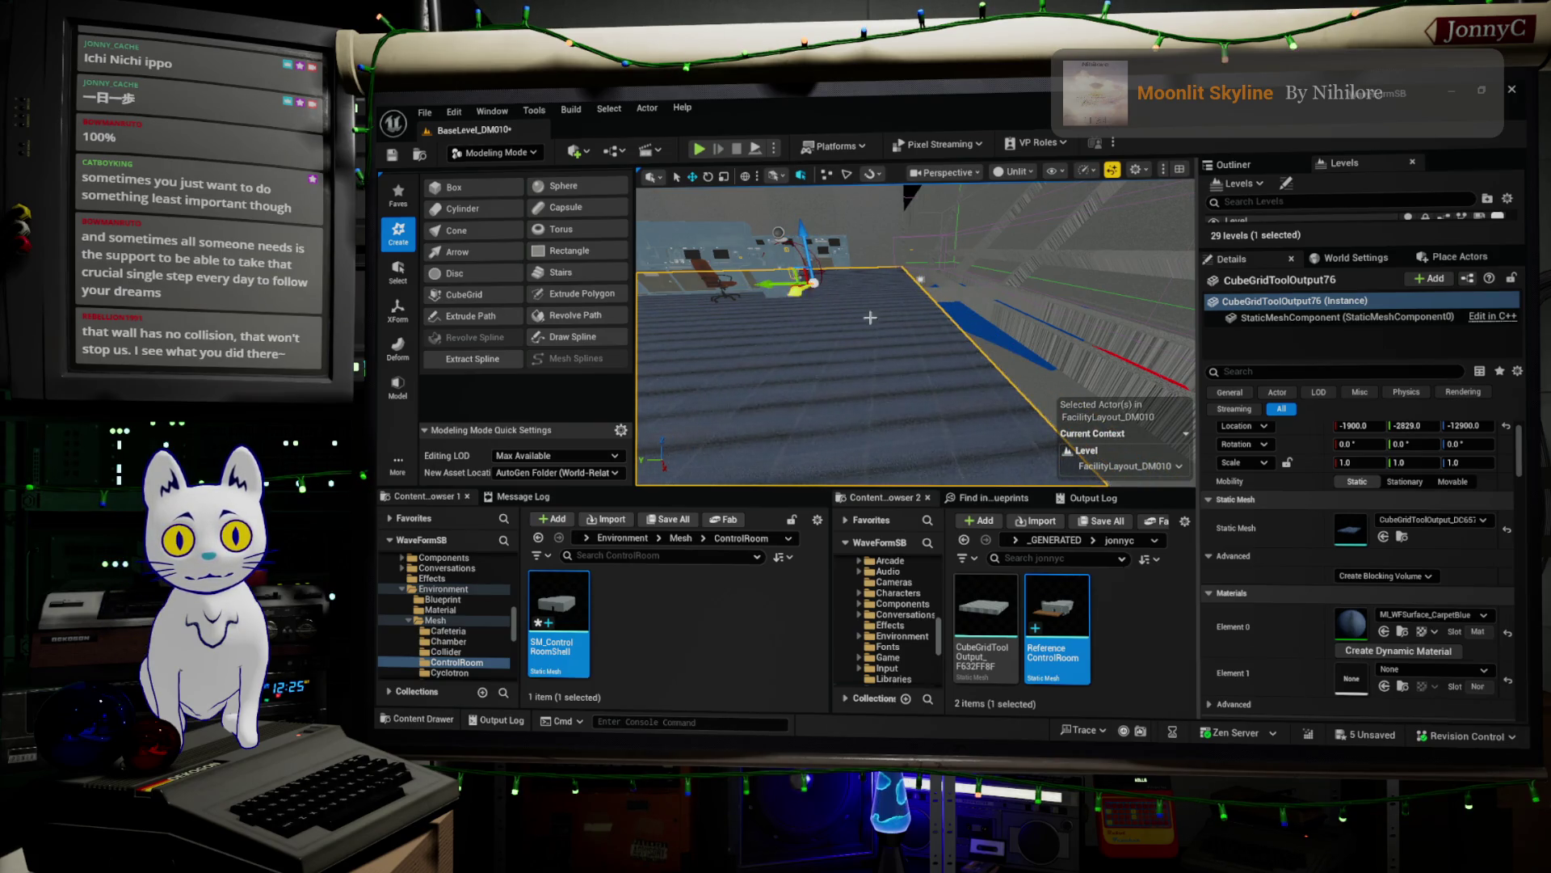
mouse_move(929, 319)
right_down()
mouse_move(955, 320)
mouse_move(911, 324)
right_up()
key(ctrl+r)
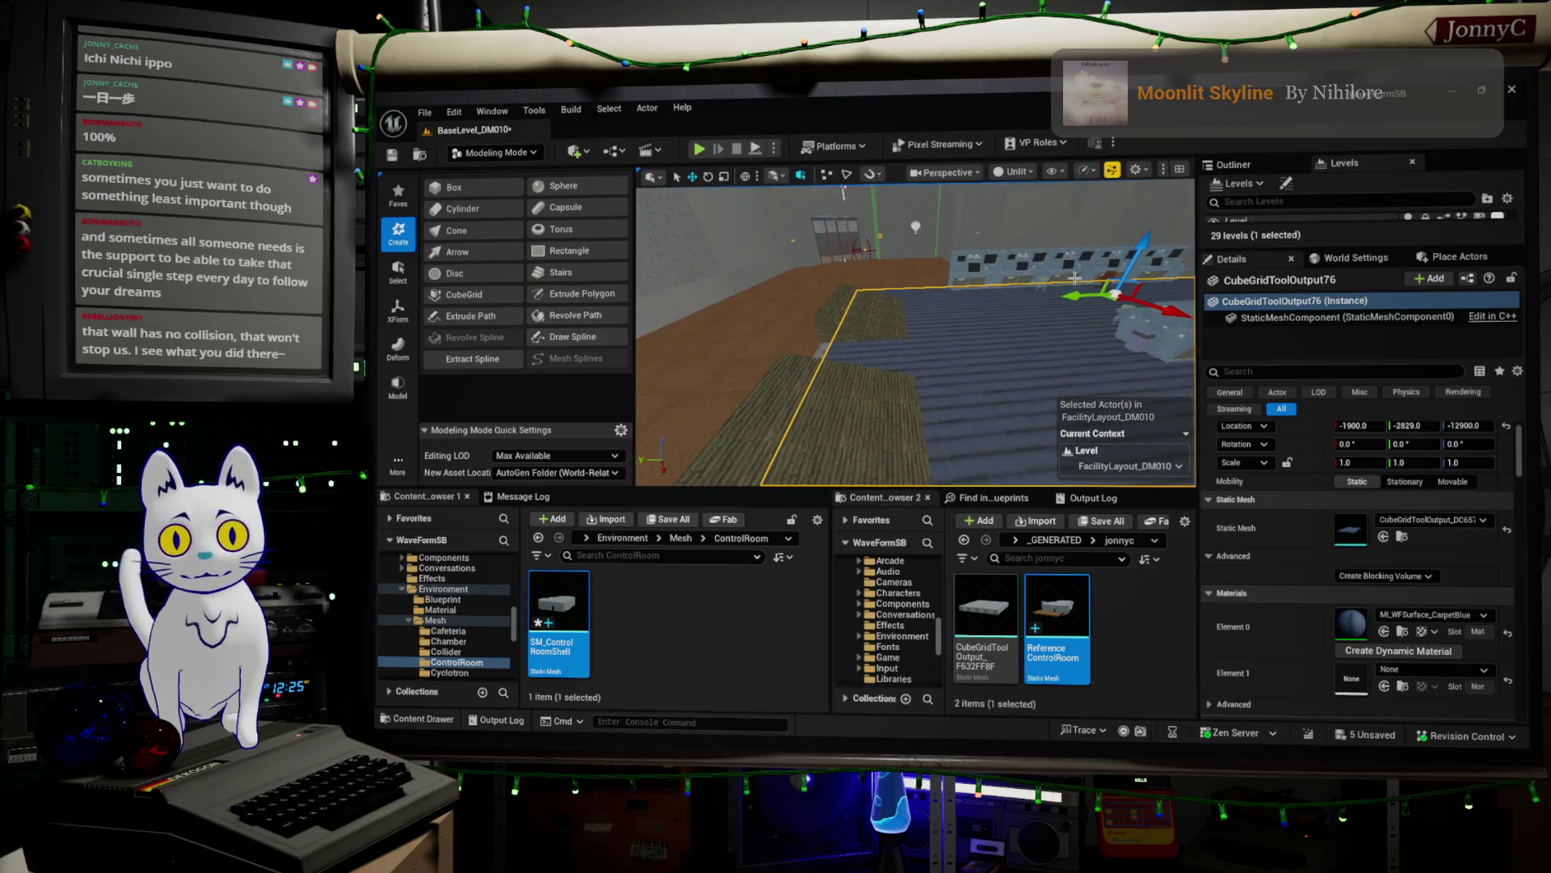
right_drag(911, 323, 910, 323)
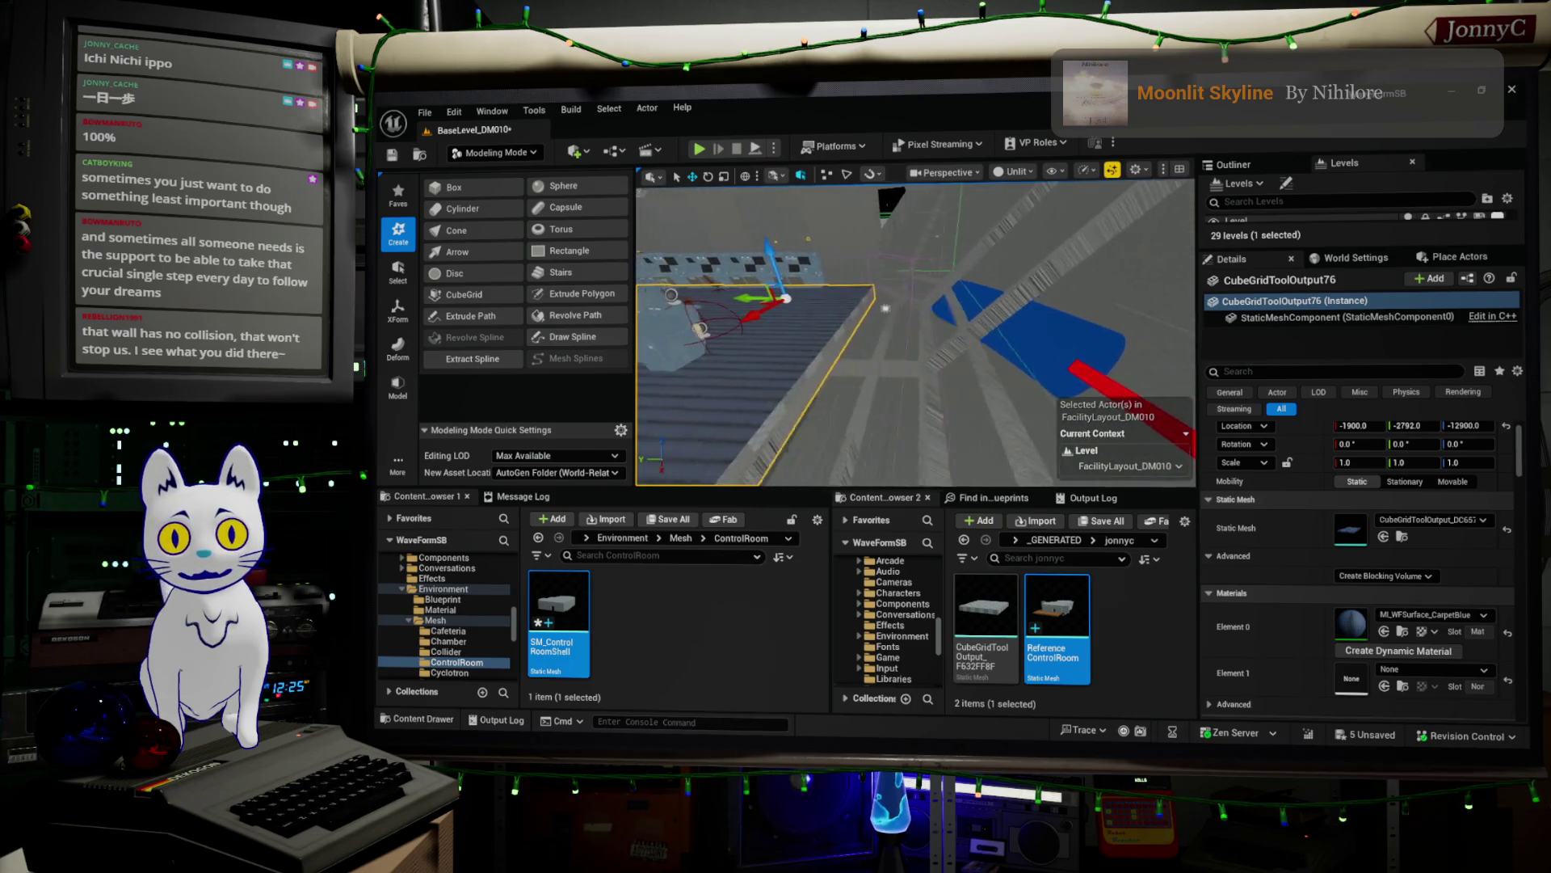
right_drag(819, 222, 818, 223)
right_drag(877, 356, 877, 356)
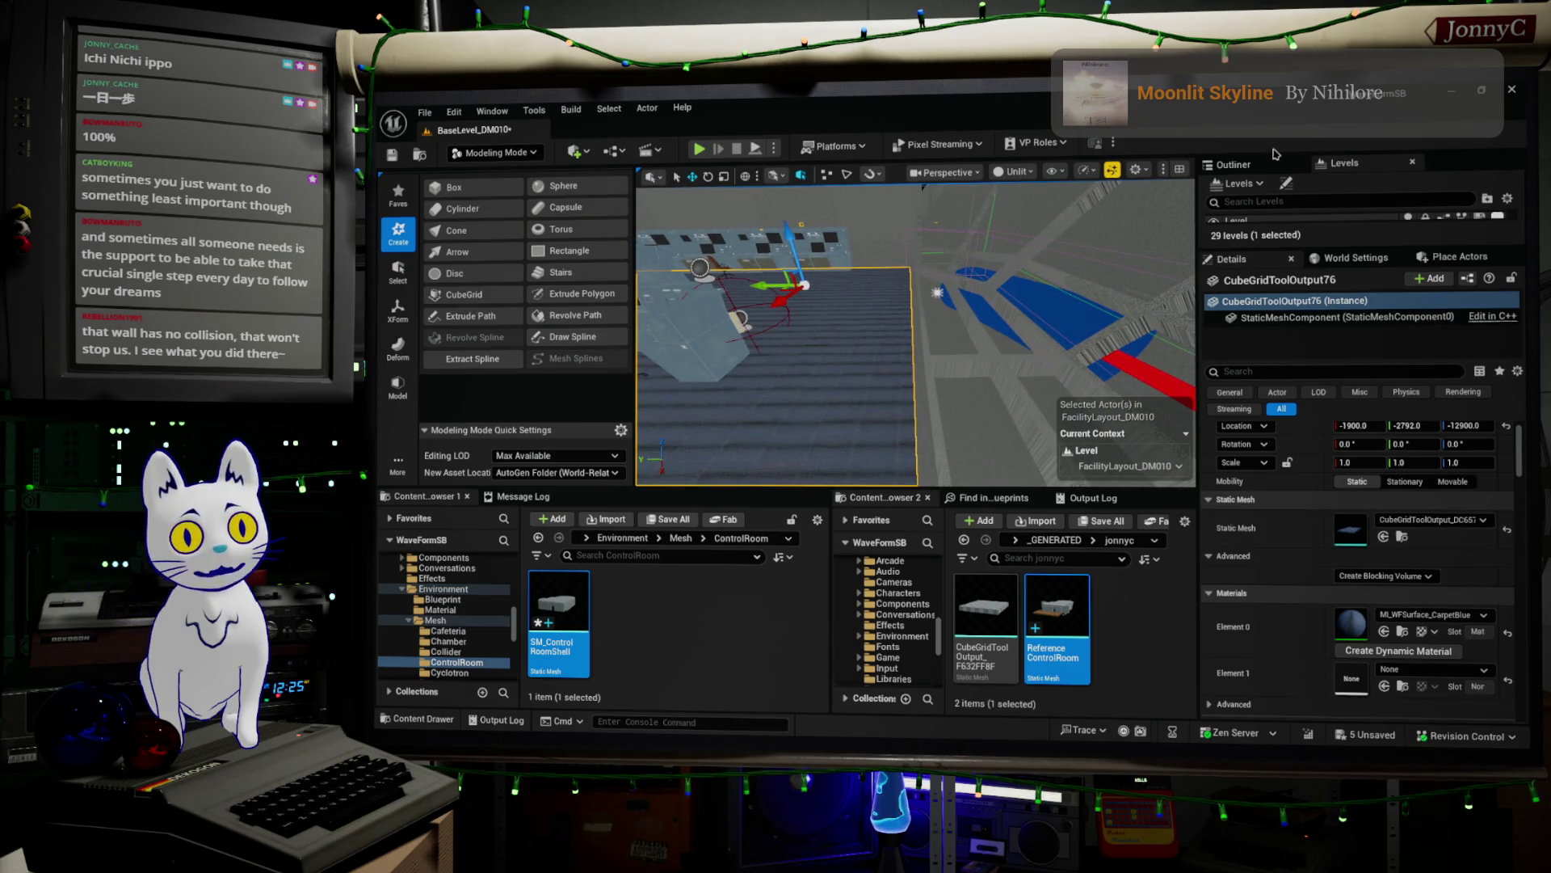
- Place a Blocking Volume from Place Actors into the control room
click(1446, 259)
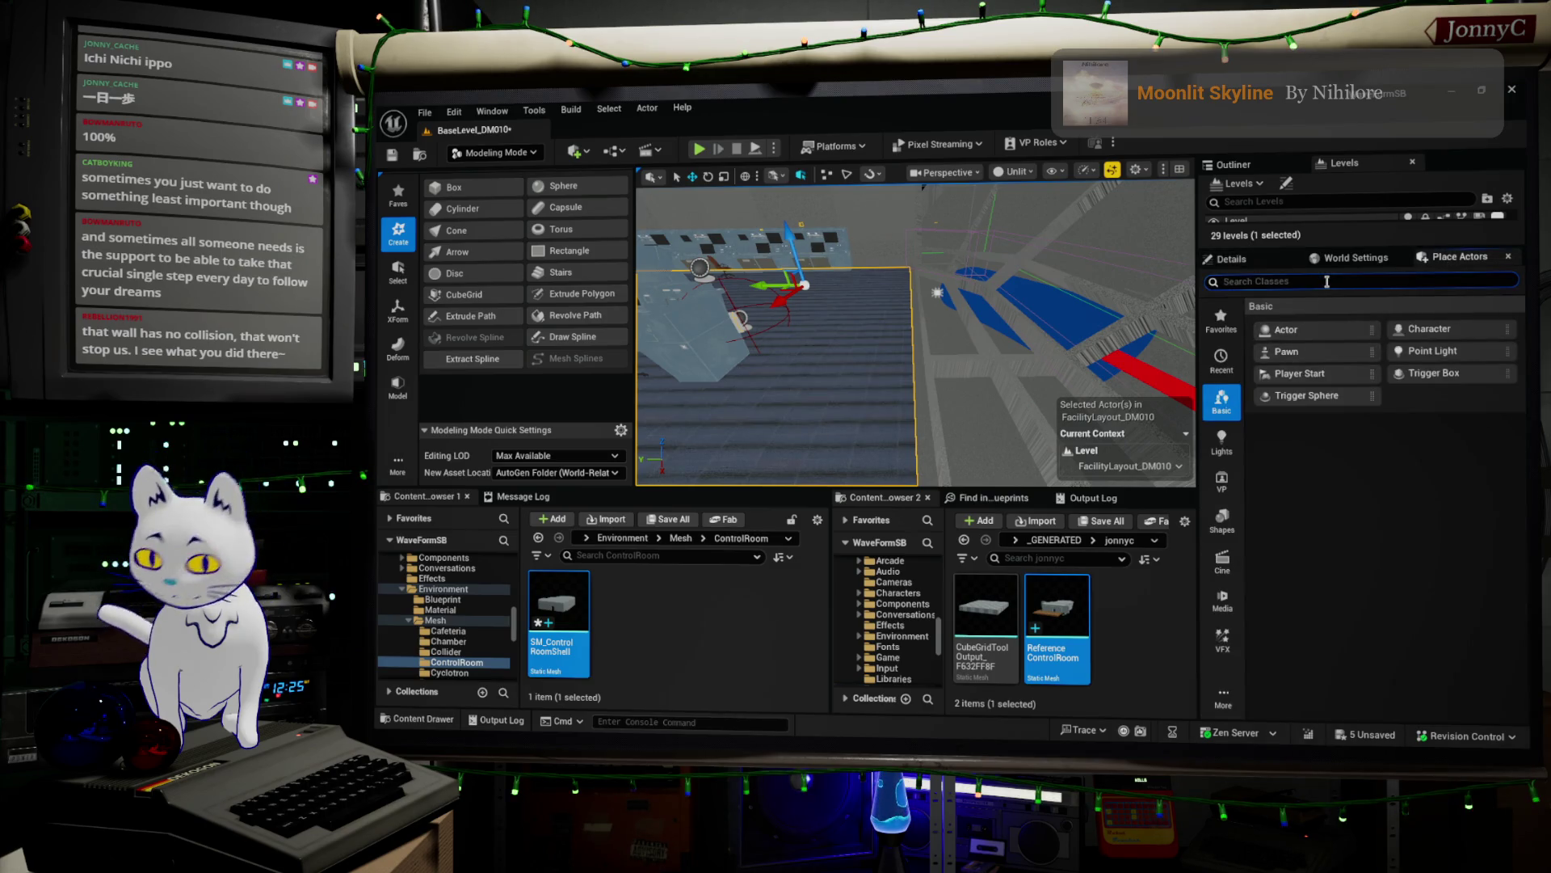
text(block)
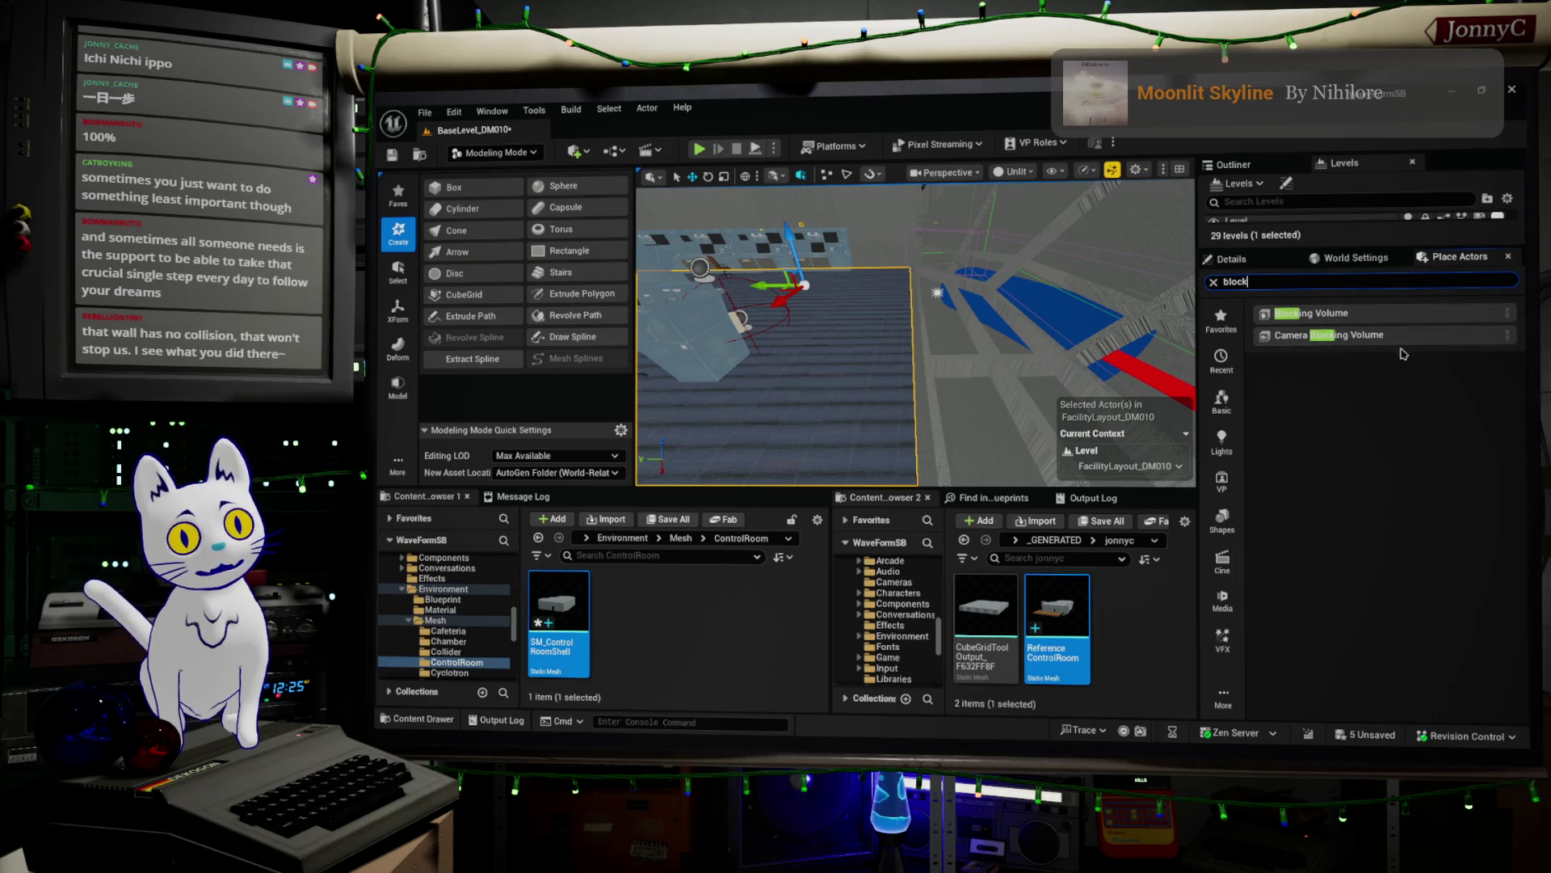
click(1335, 313)
mouse_move(1335, 312)
mouse_down()
mouse_move(1249, 355)
mouse_move(867, 389)
mouse_move(903, 359)
mouse_up()
- Lower the Blocking Volume over the stairs area, keeping the gizmo on world axes
right_drag(925, 187, 662, 201)
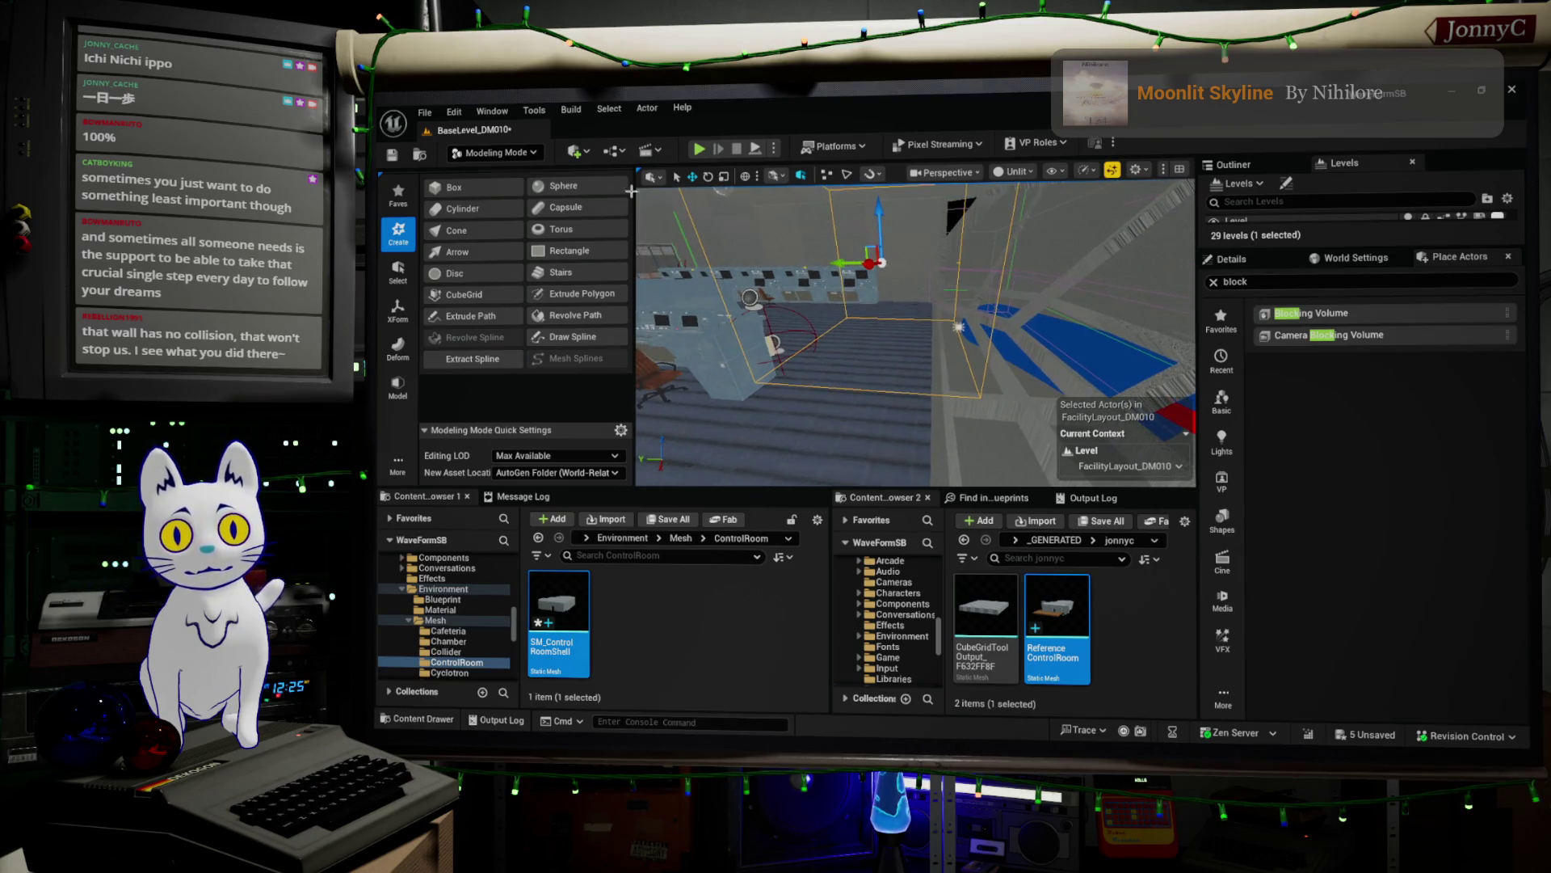
right_drag(961, 323, 990, 306)
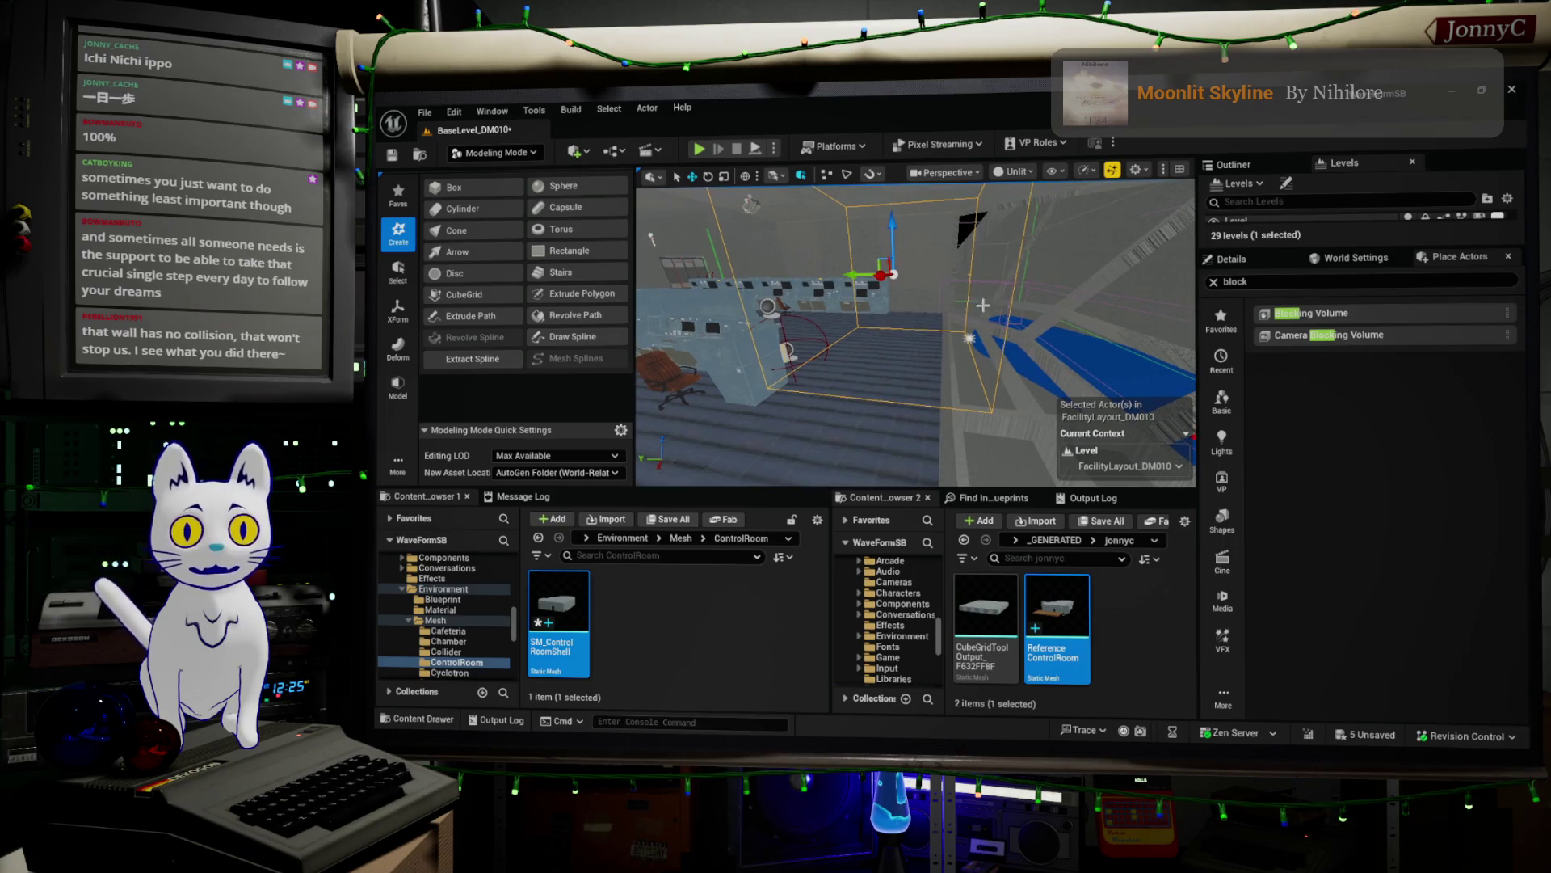
right_drag(883, 220, 899, 277)
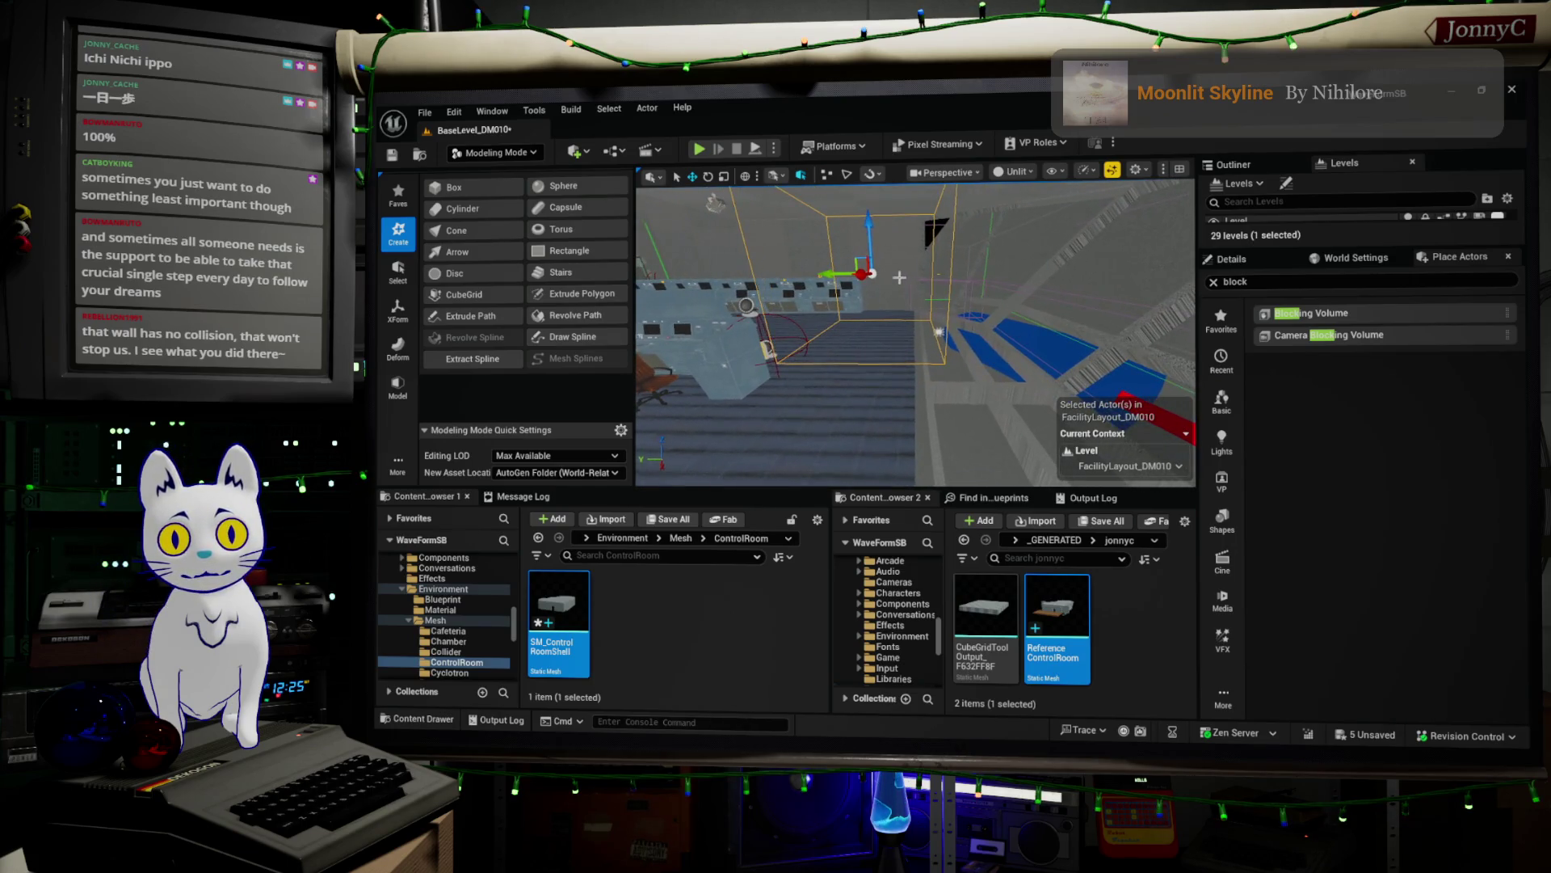
mouse_move(865, 220)
mouse_down()
mouse_move(892, 354)
mouse_move(768, 218)
mouse_up()
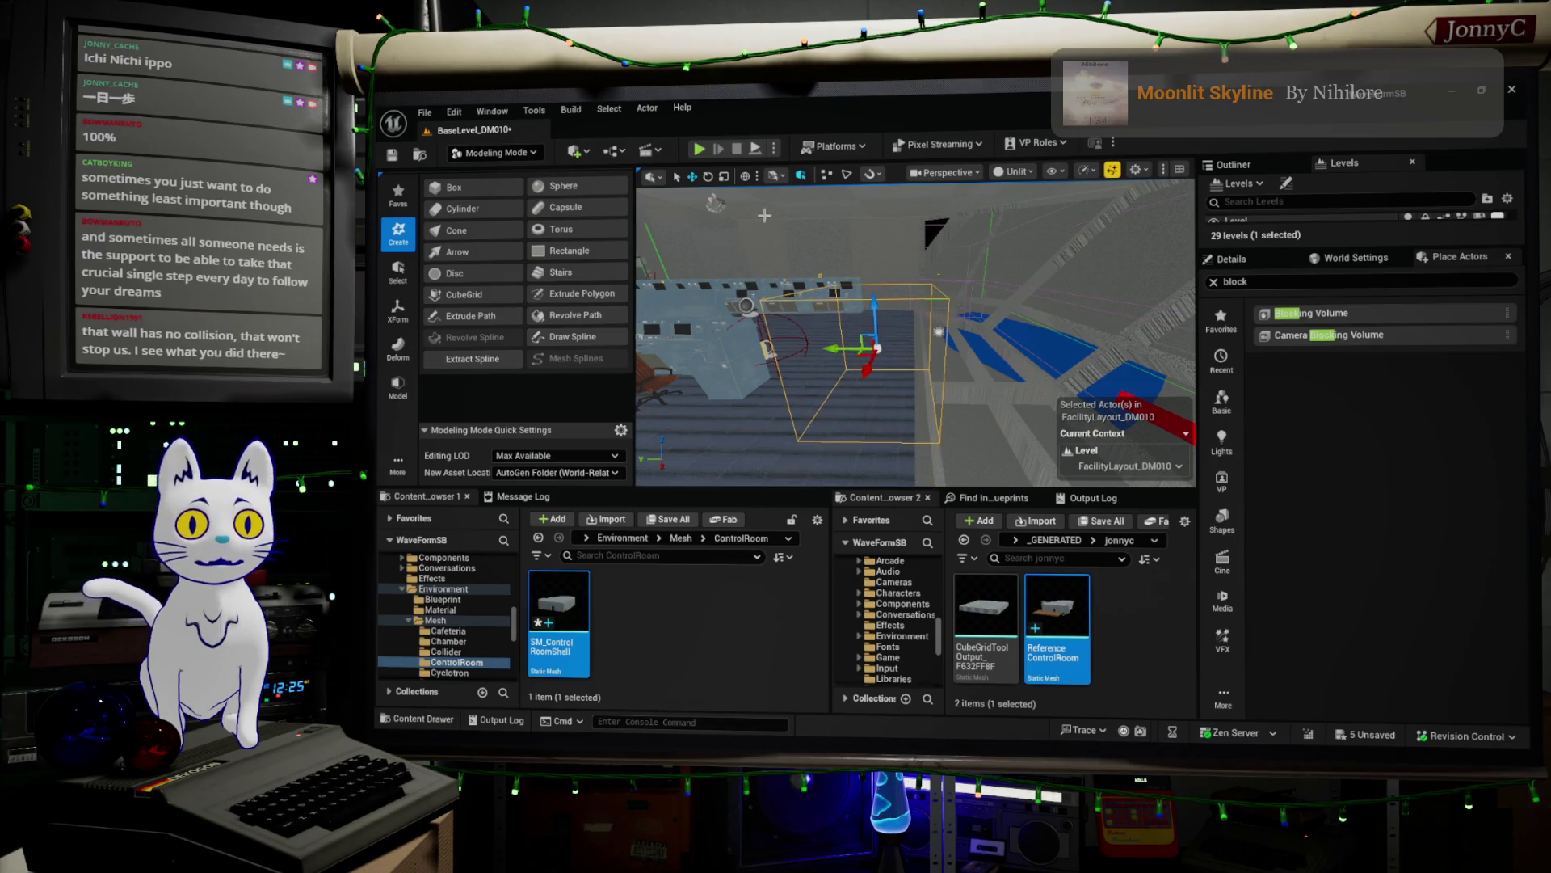
click(749, 179)
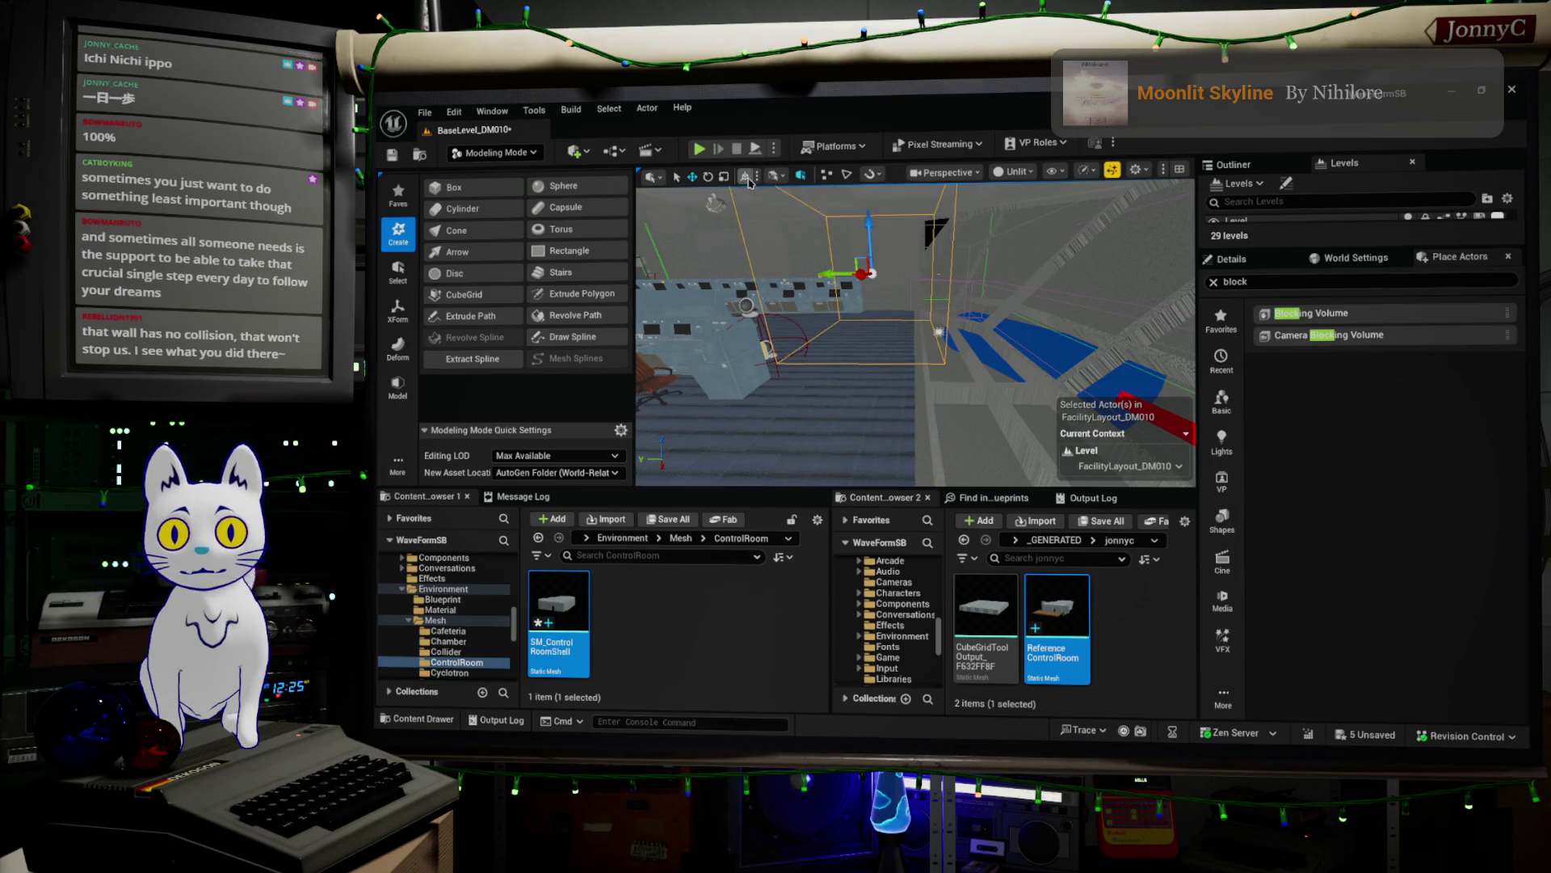
click(747, 177)
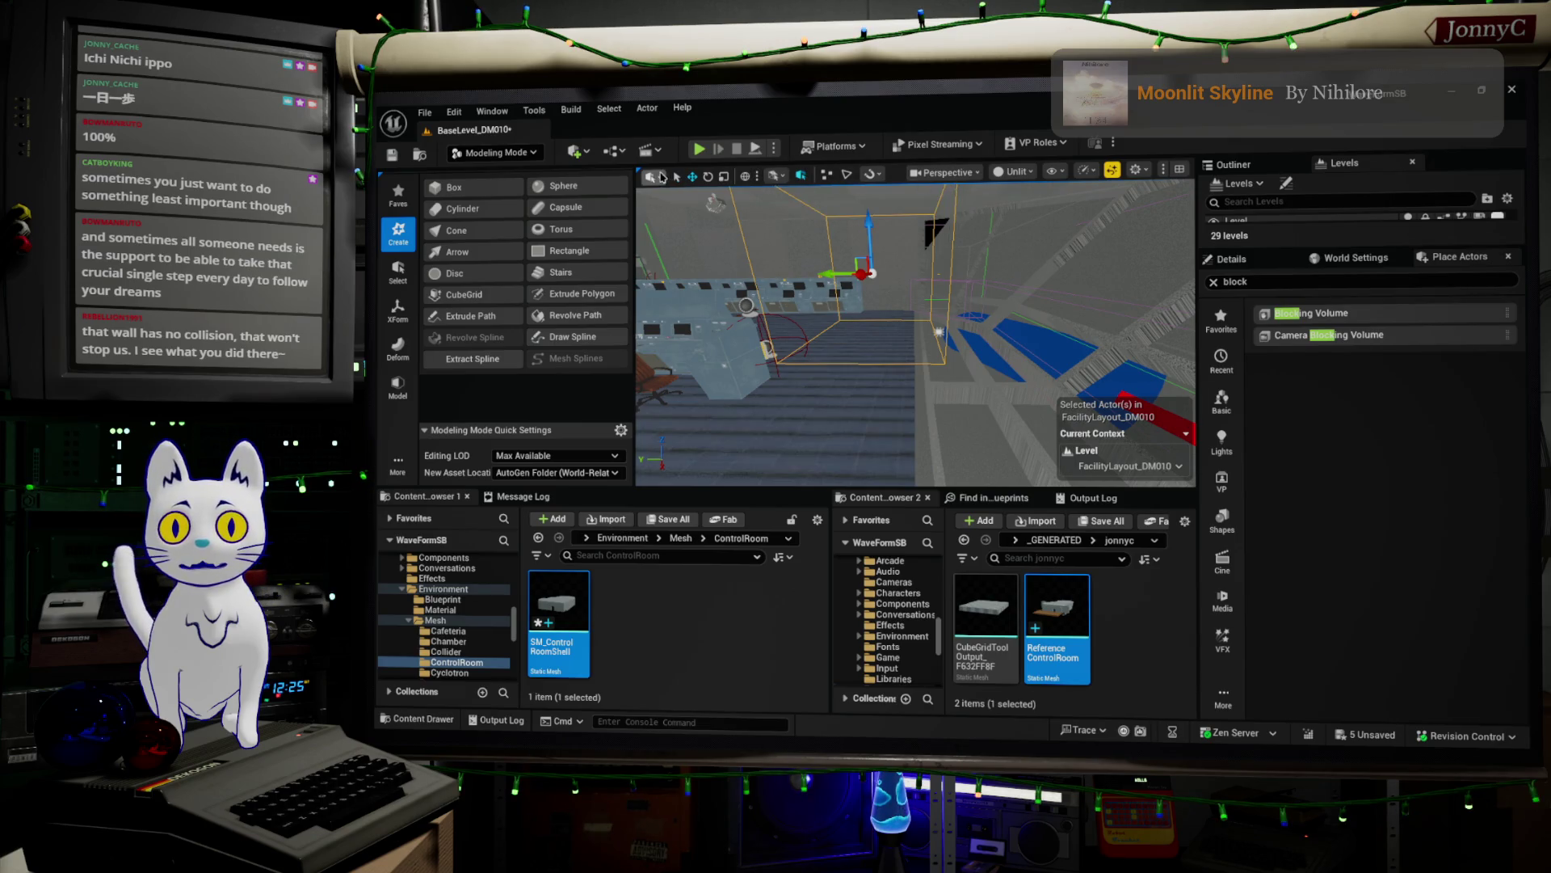
key(ctrl+r)
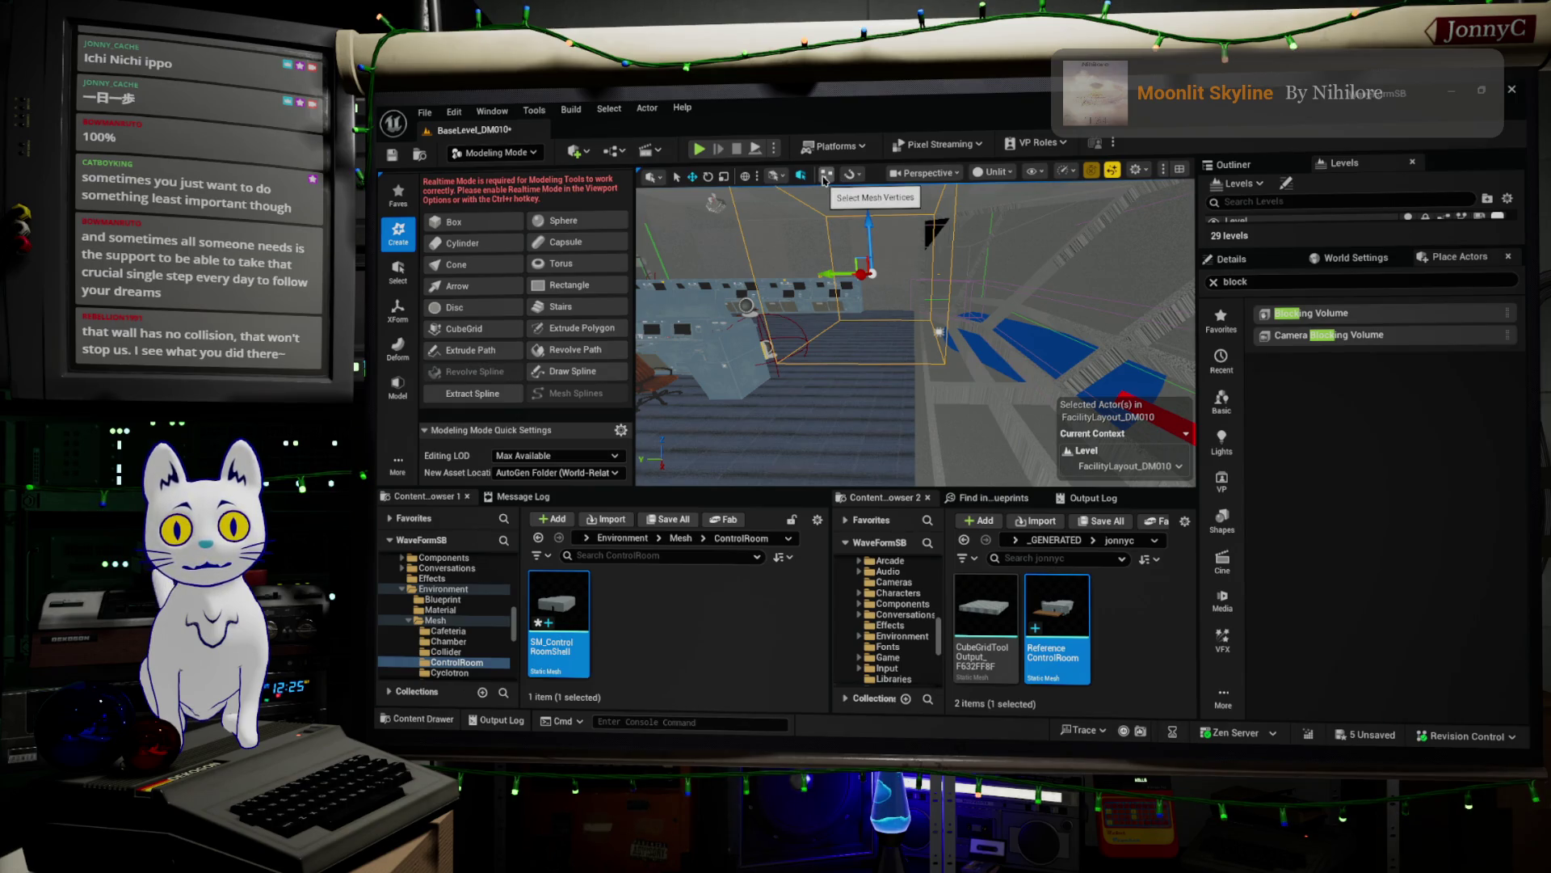
- Switch to Selection Mode and set grid snapping to 50 units
click(530, 156)
click(495, 176)
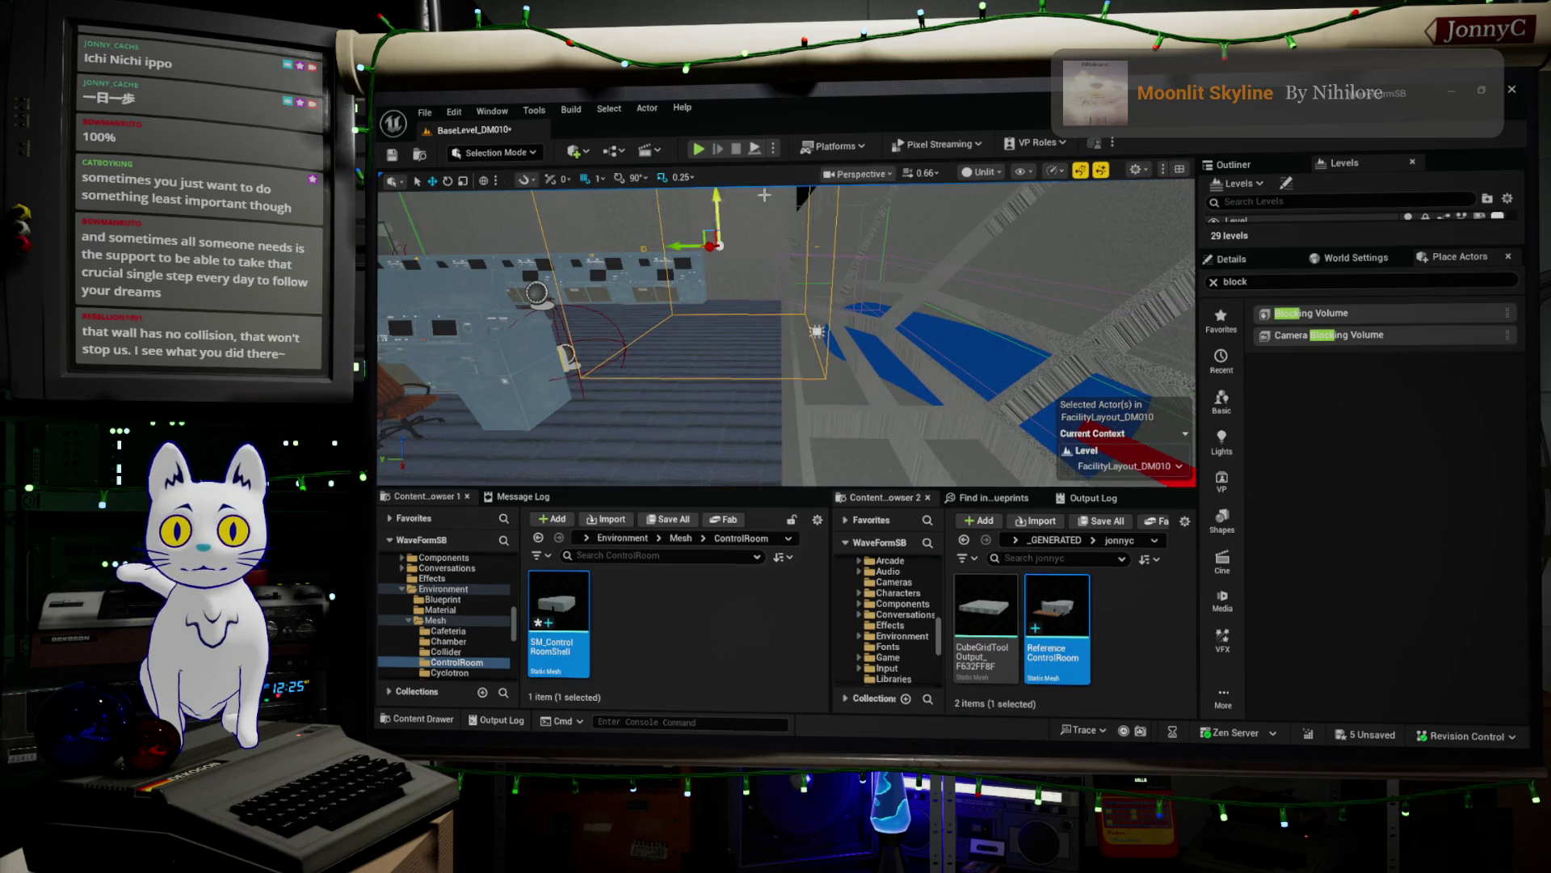
click(599, 178)
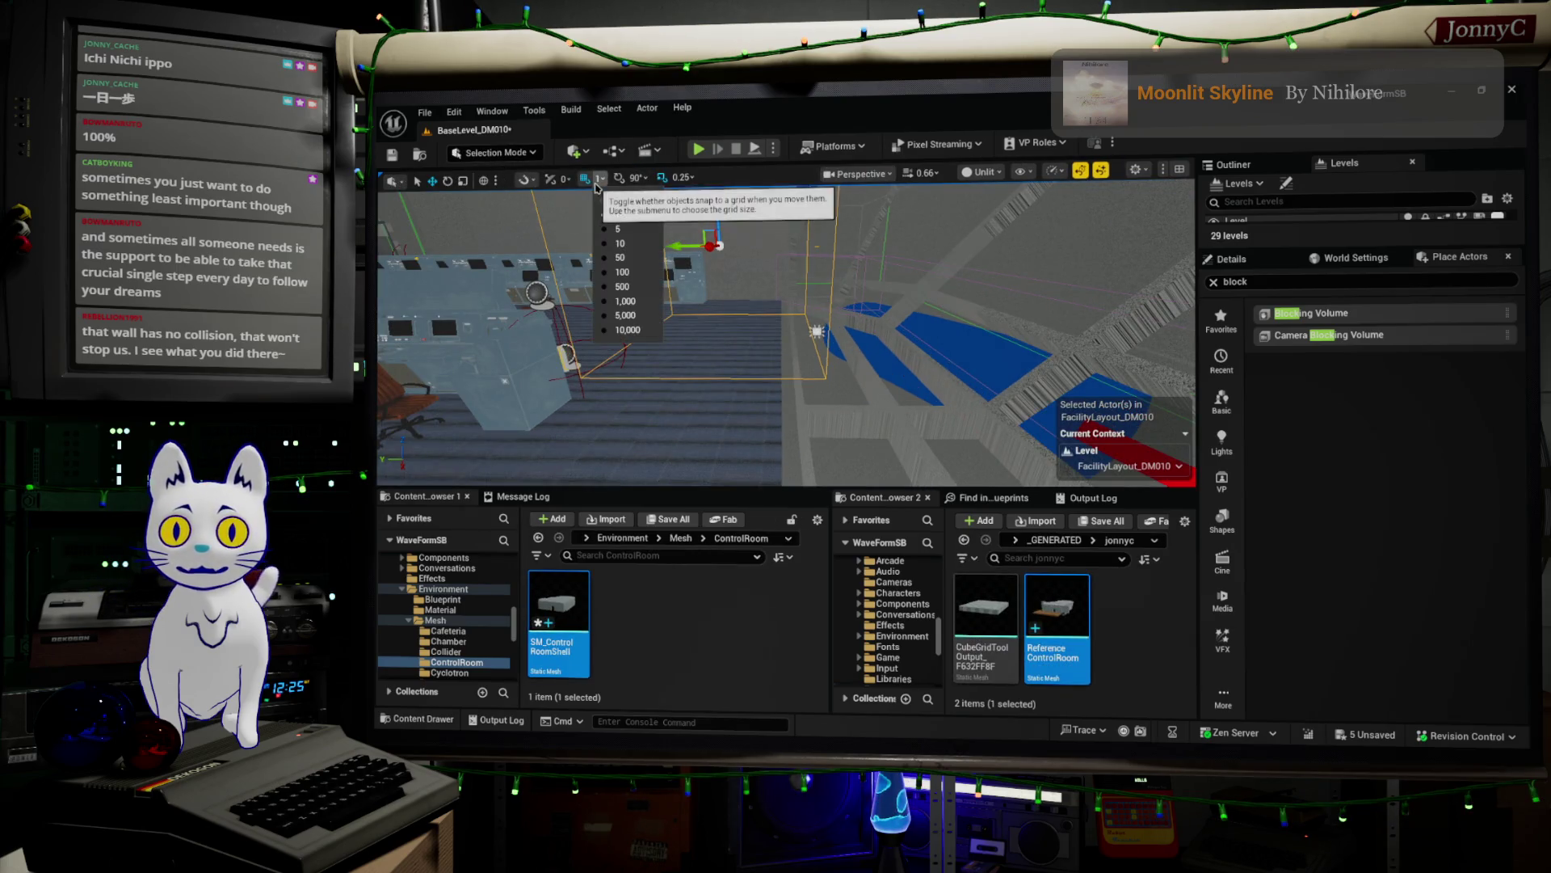
click(637, 259)
- Drag the Blocking Volume down along Z to the stairs
drag(715, 204, 739, 414)
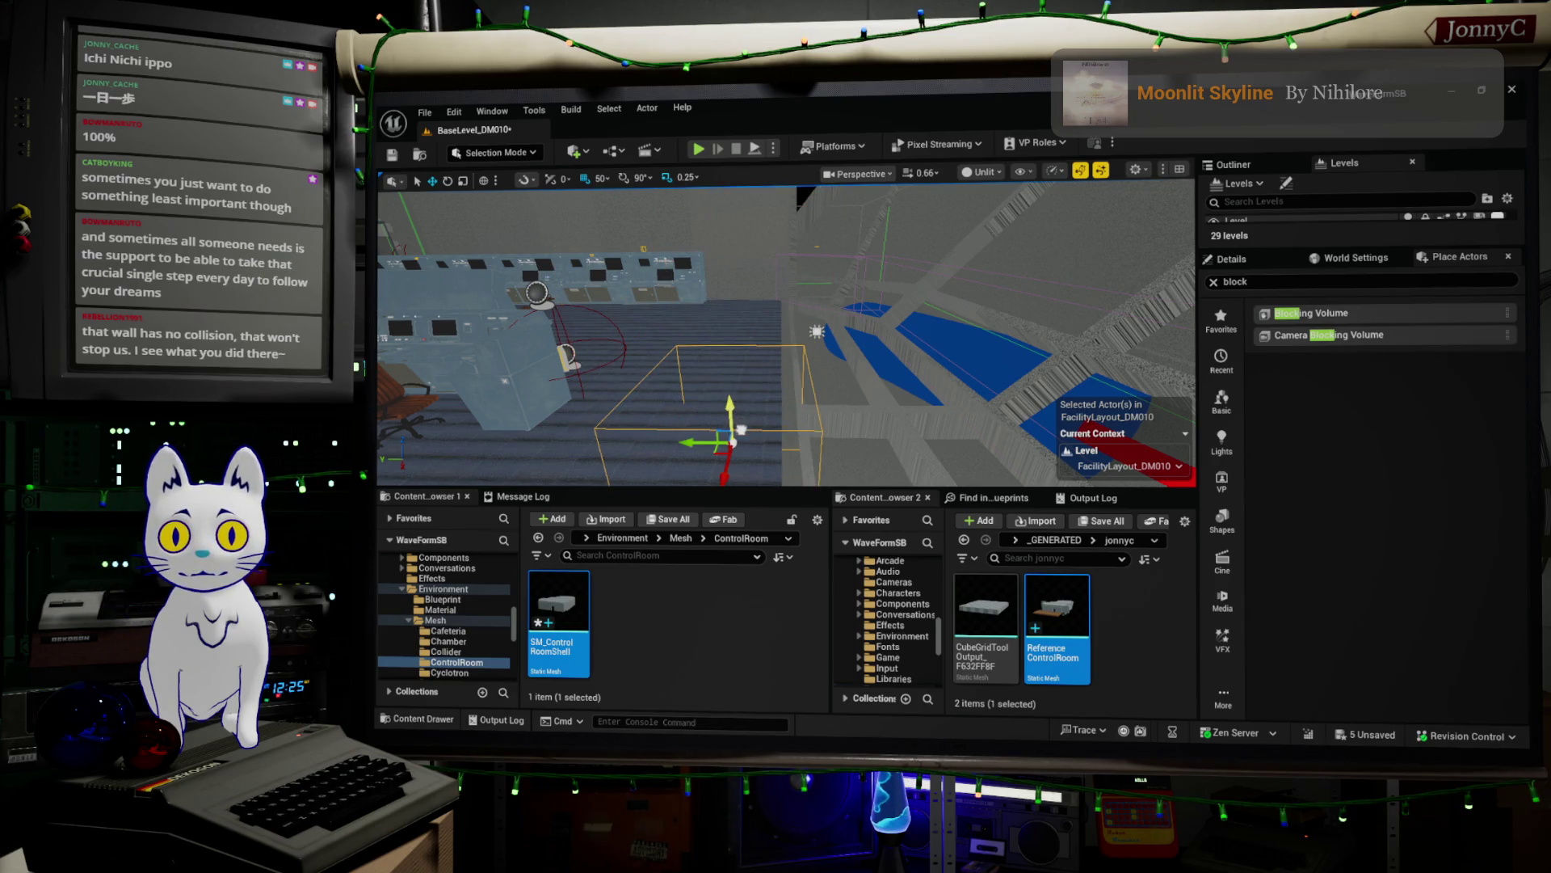
mouse_move(814, 407)
right_down()
mouse_move(792, 340)
mouse_move(732, 333)
right_up()
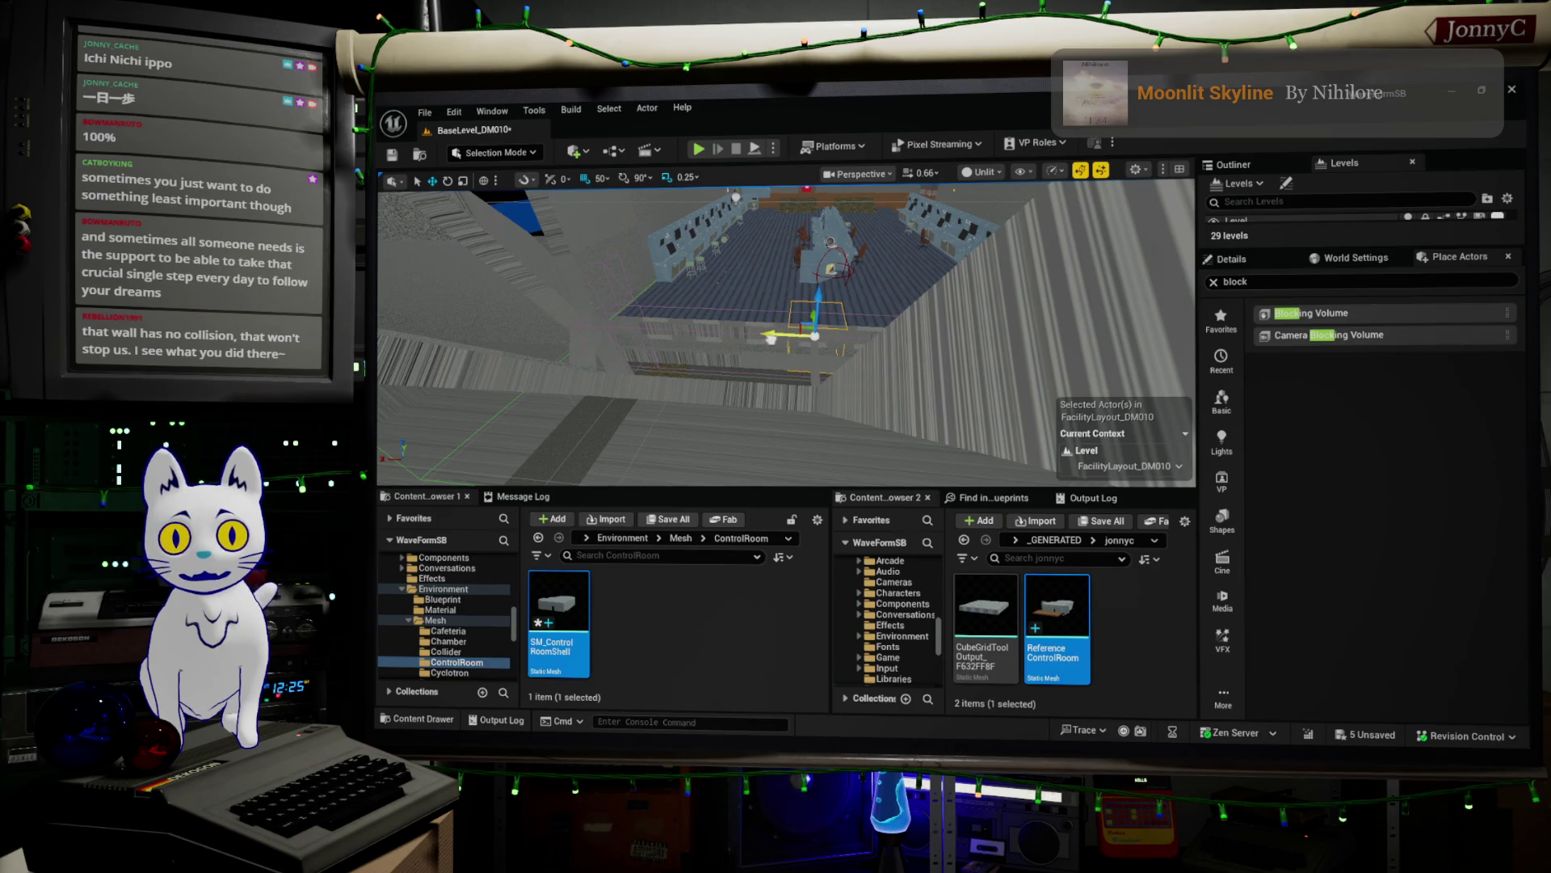
click(473, 156)
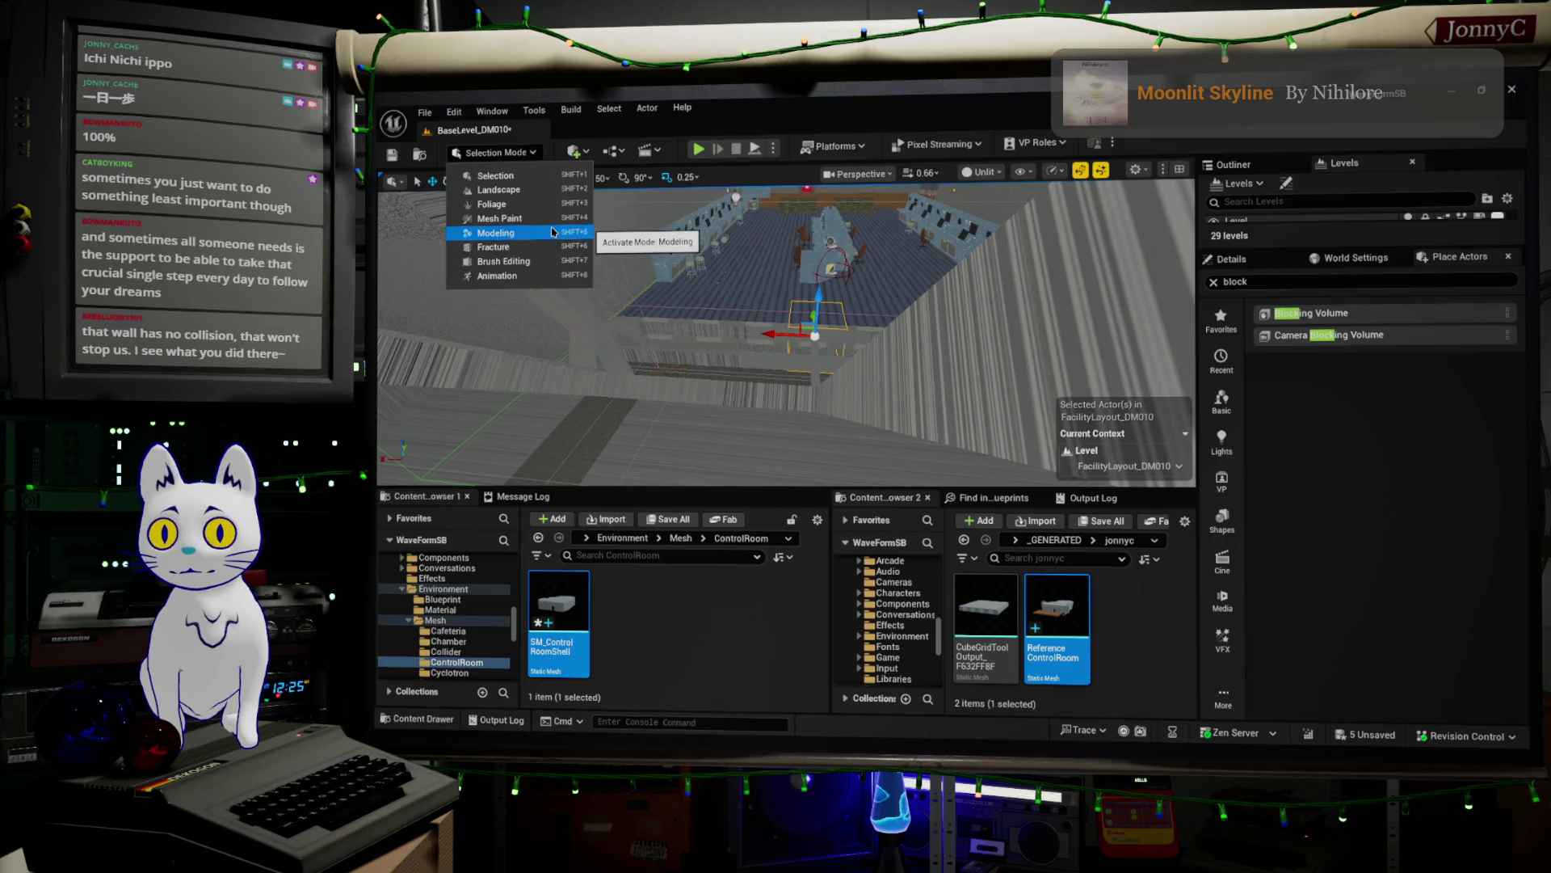
- Switch to Brush Editing mode and select the small pink brush box
click(505, 261)
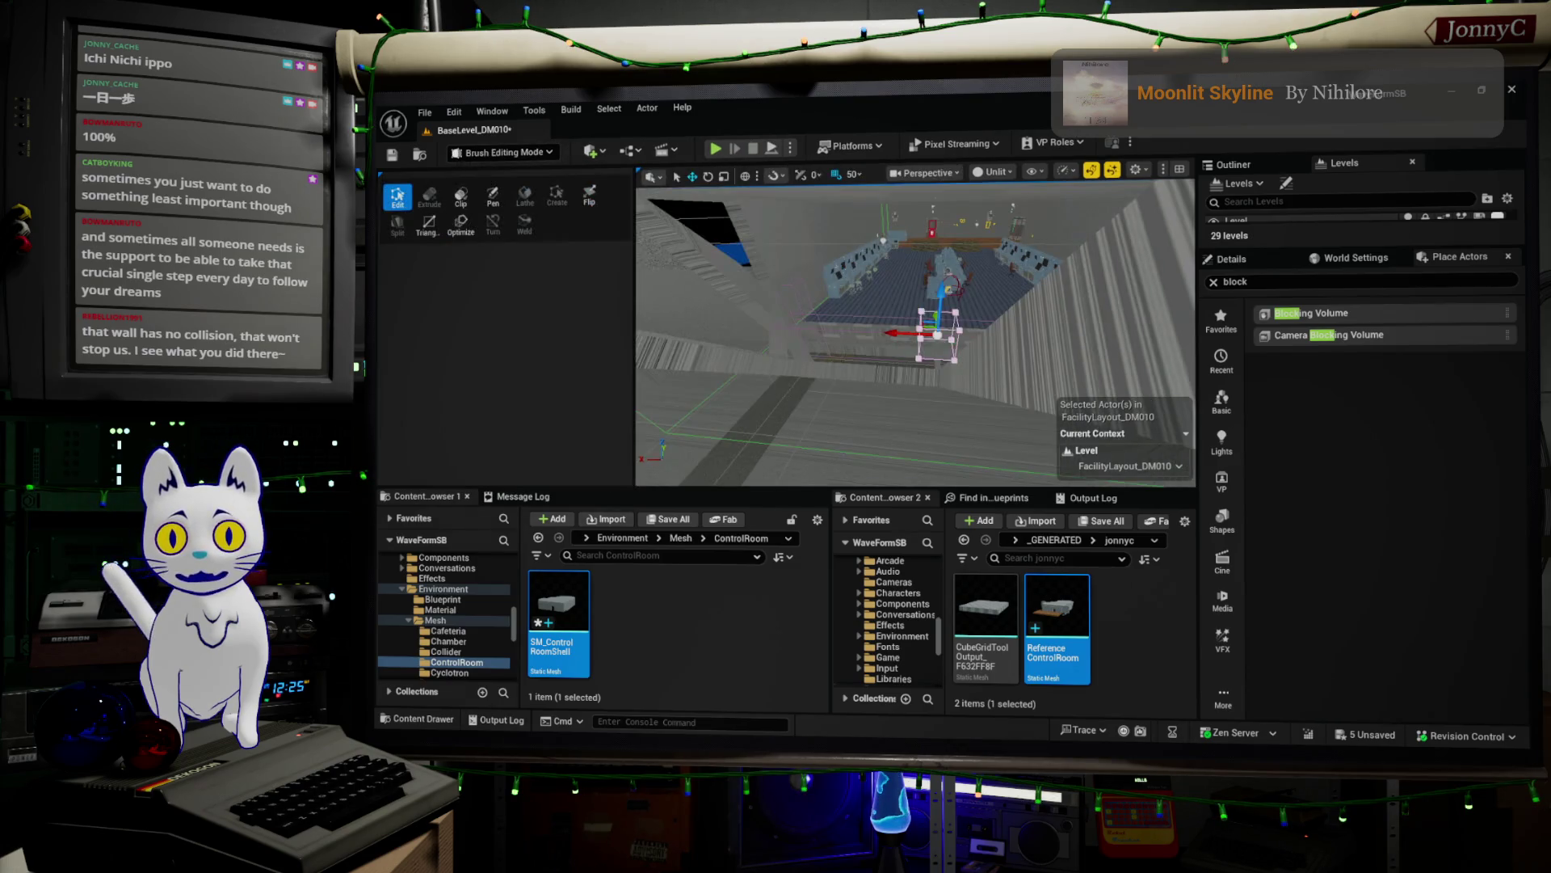
key(f)
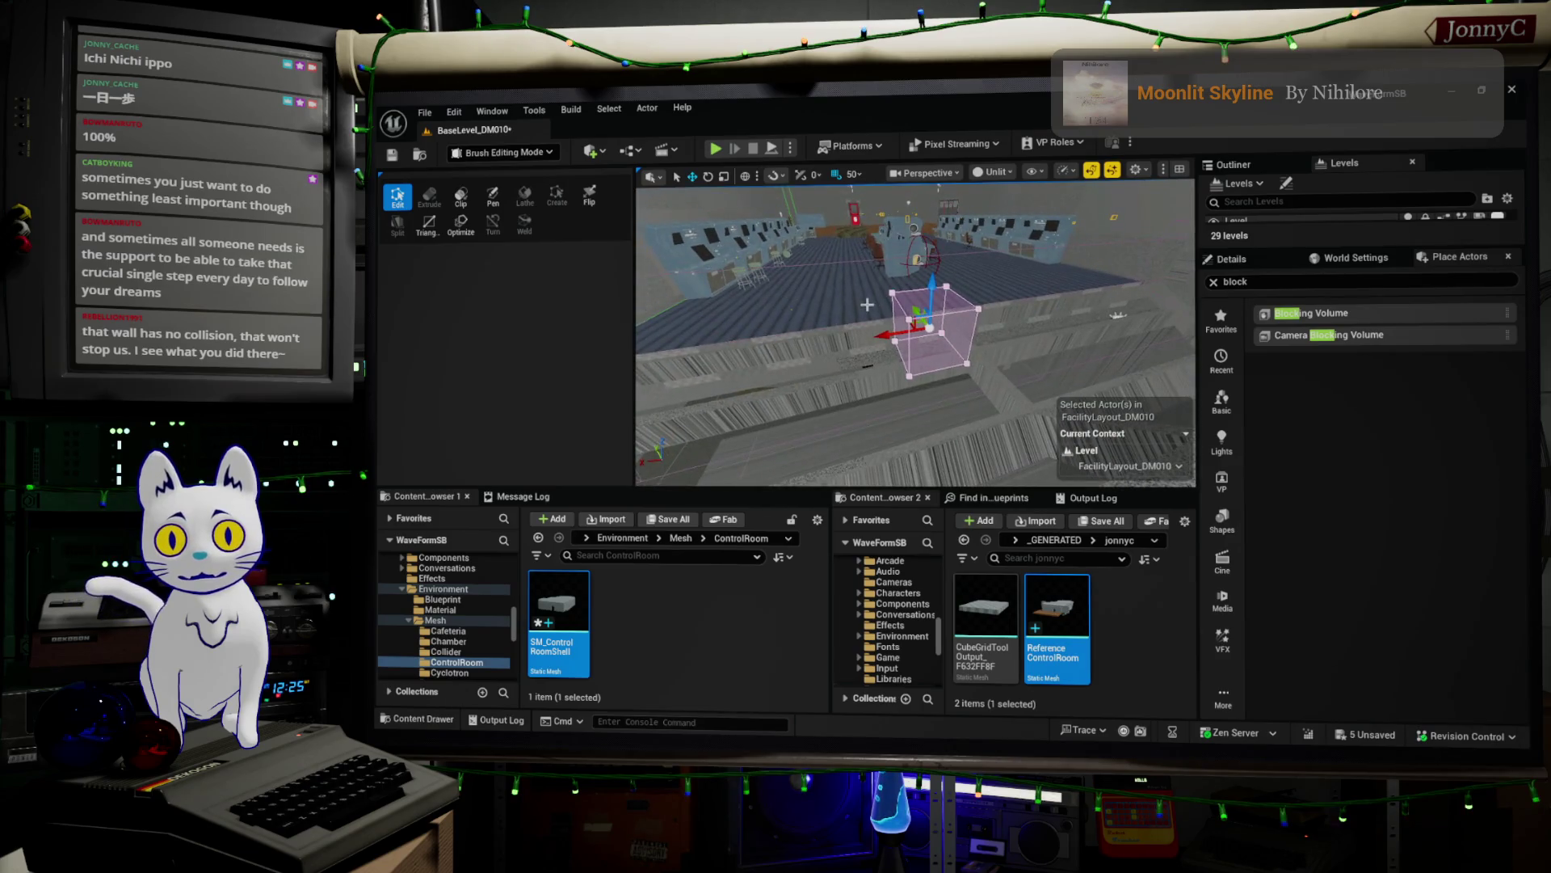
click(904, 334)
click(917, 305)
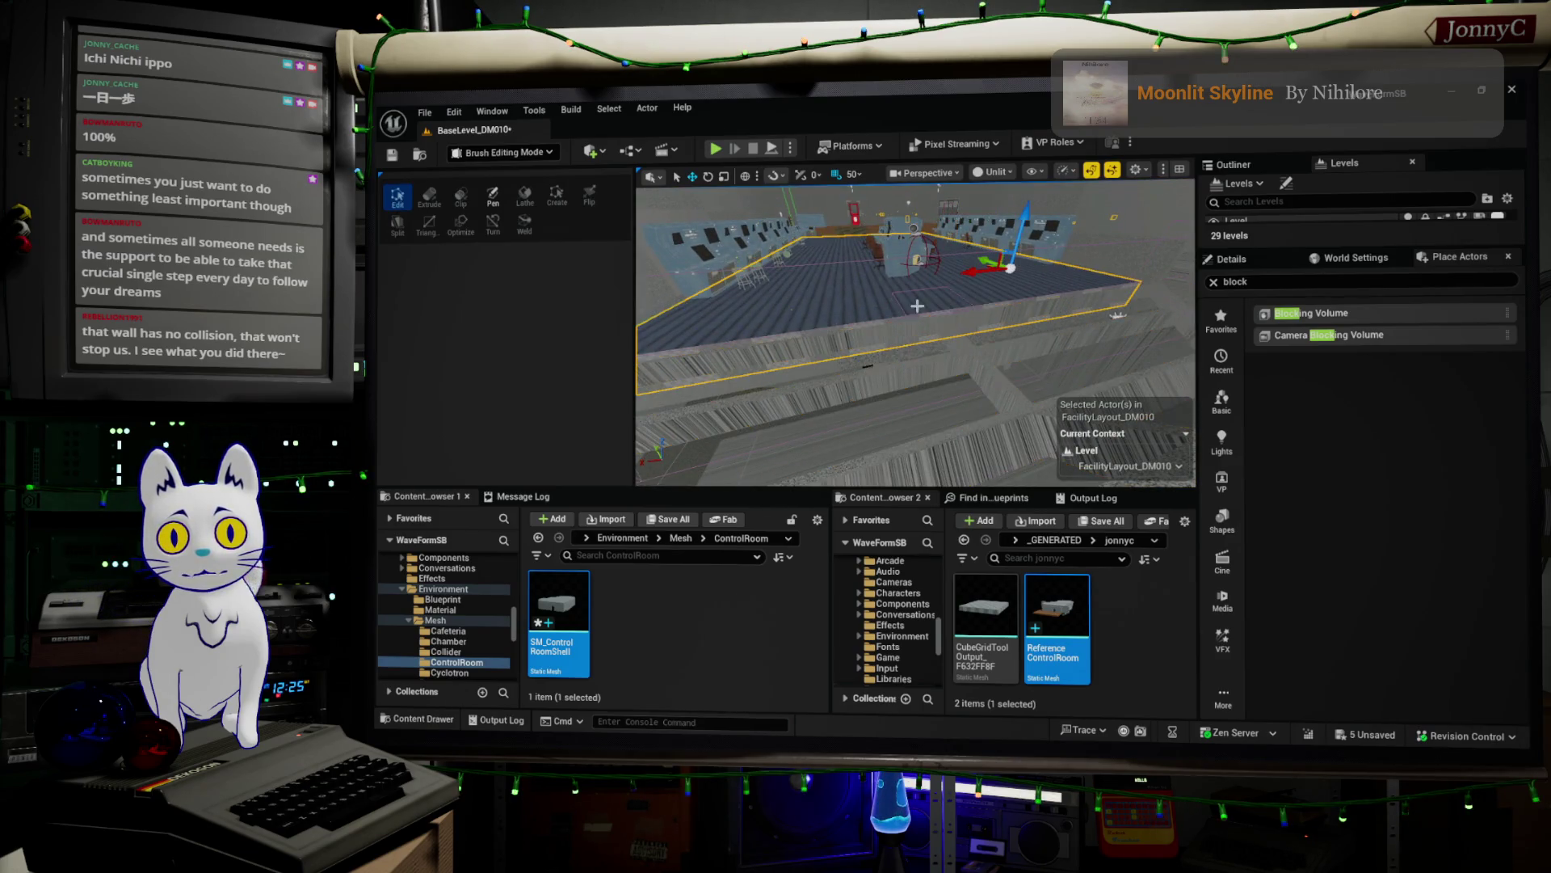
click(903, 307)
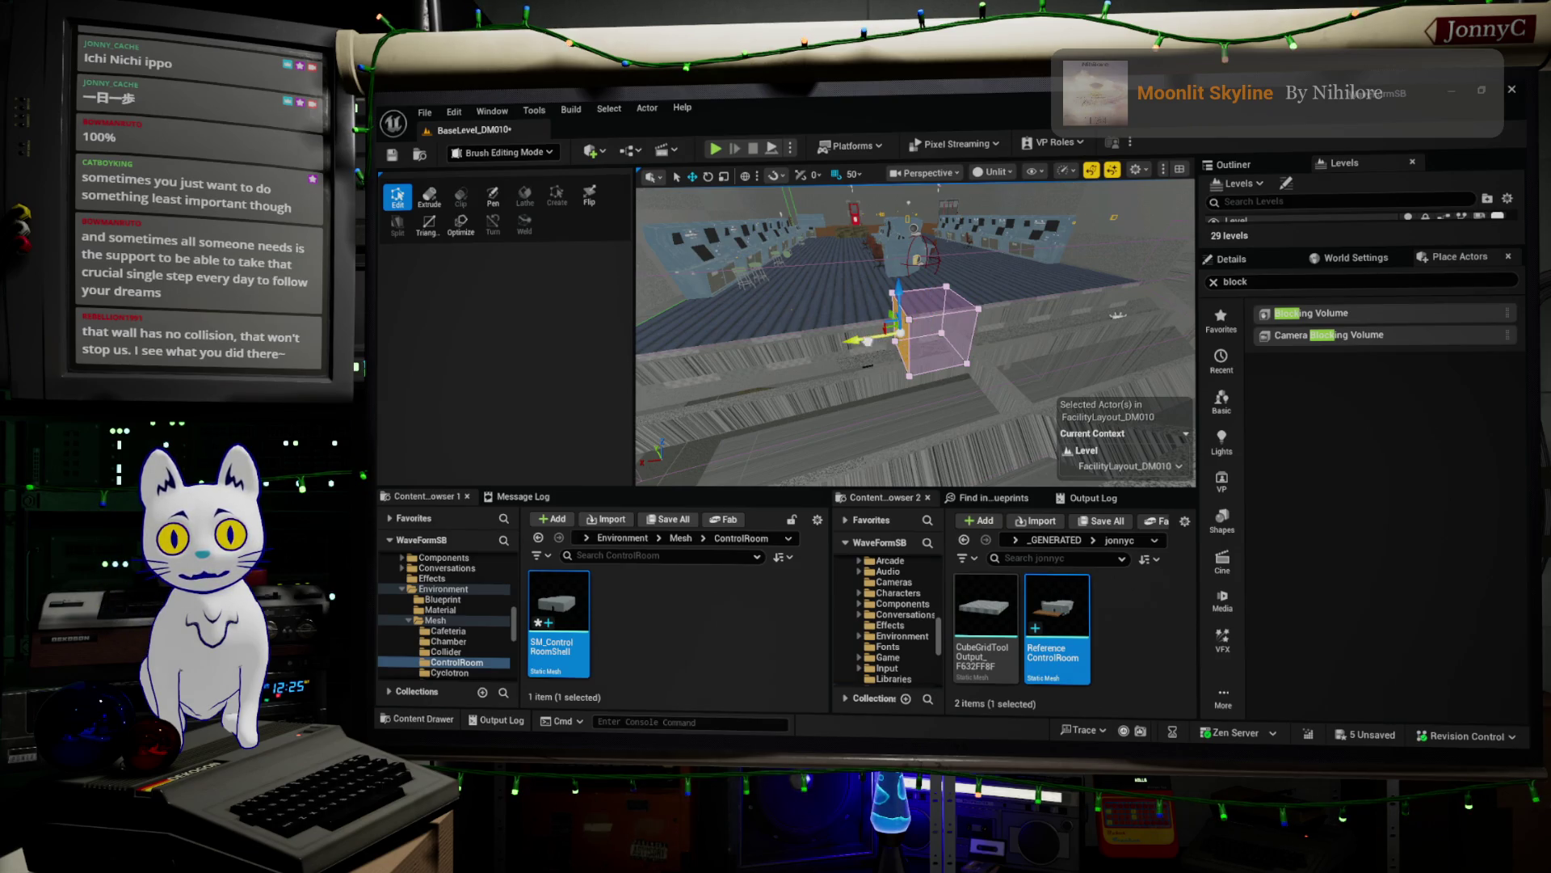
- Stretch BlockingVolume12 into a wide flat slab across the control-room floor and show its Details
drag(867, 342, 691, 367)
mouse_move(691, 367)
right_down()
mouse_move(835, 321)
mouse_move(816, 347)
mouse_move(884, 376)
right_up()
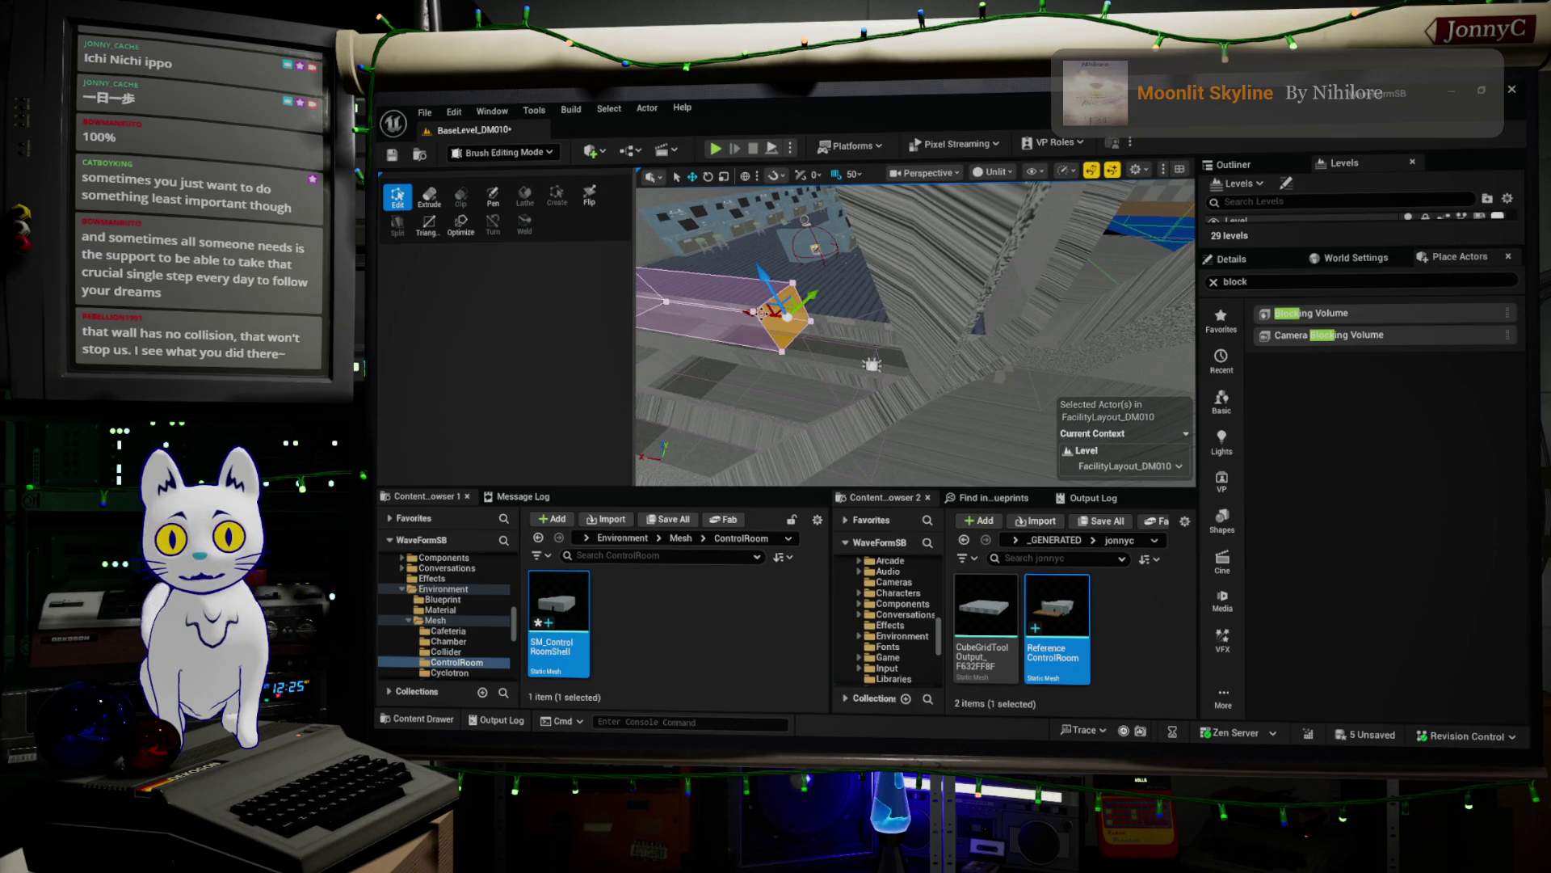
drag(768, 312, 888, 337)
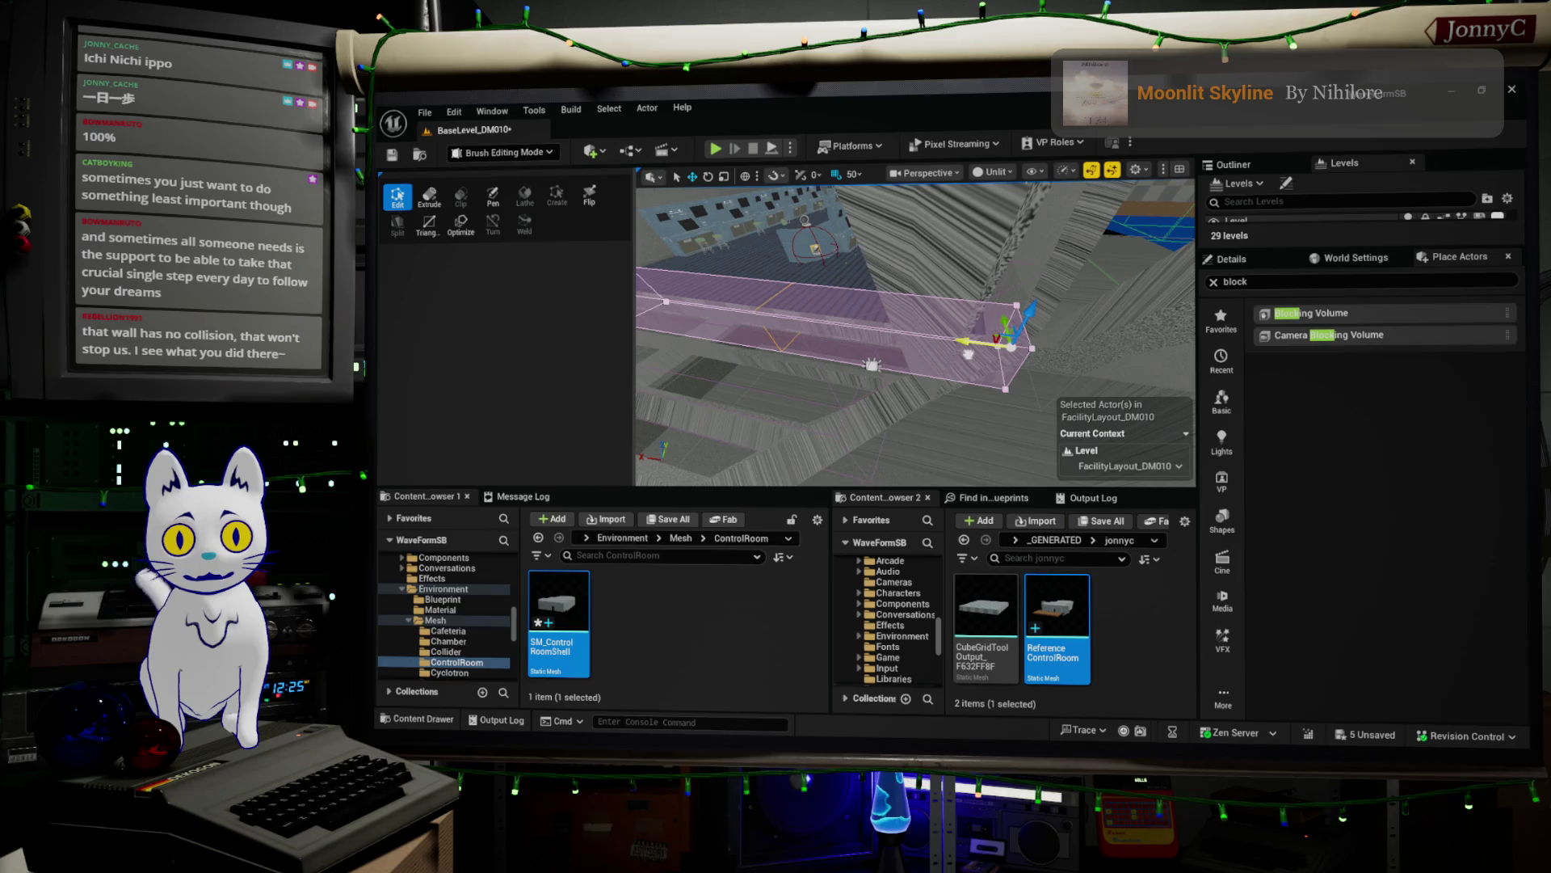
right_drag(818, 331, 840, 339)
click(852, 315)
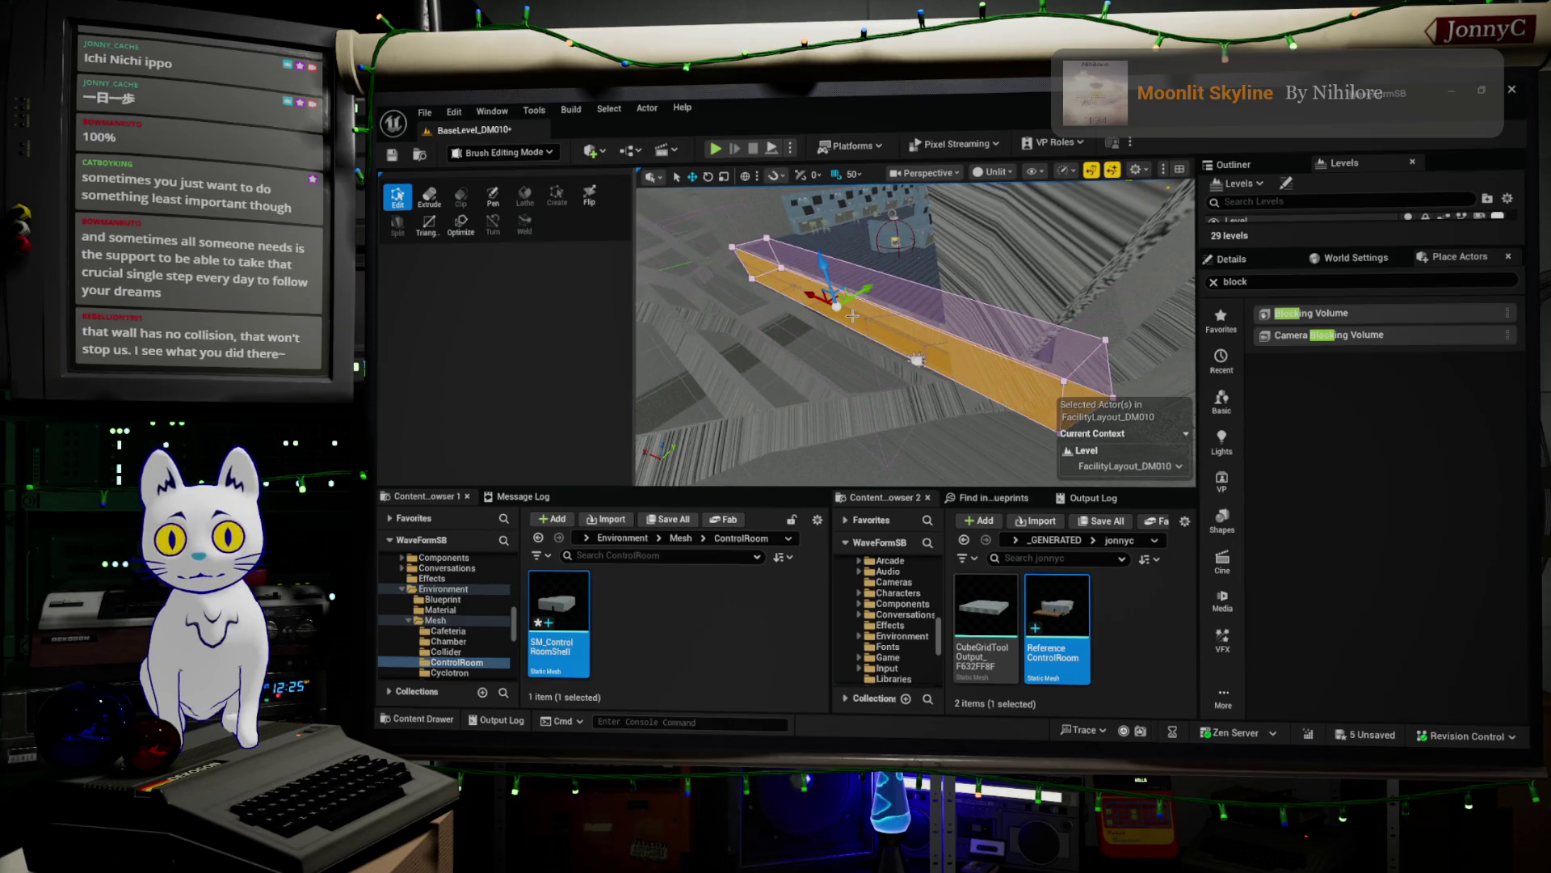
mouse_move(853, 315)
mouse_down()
mouse_move(745, 345)
mouse_move(770, 331)
mouse_up()
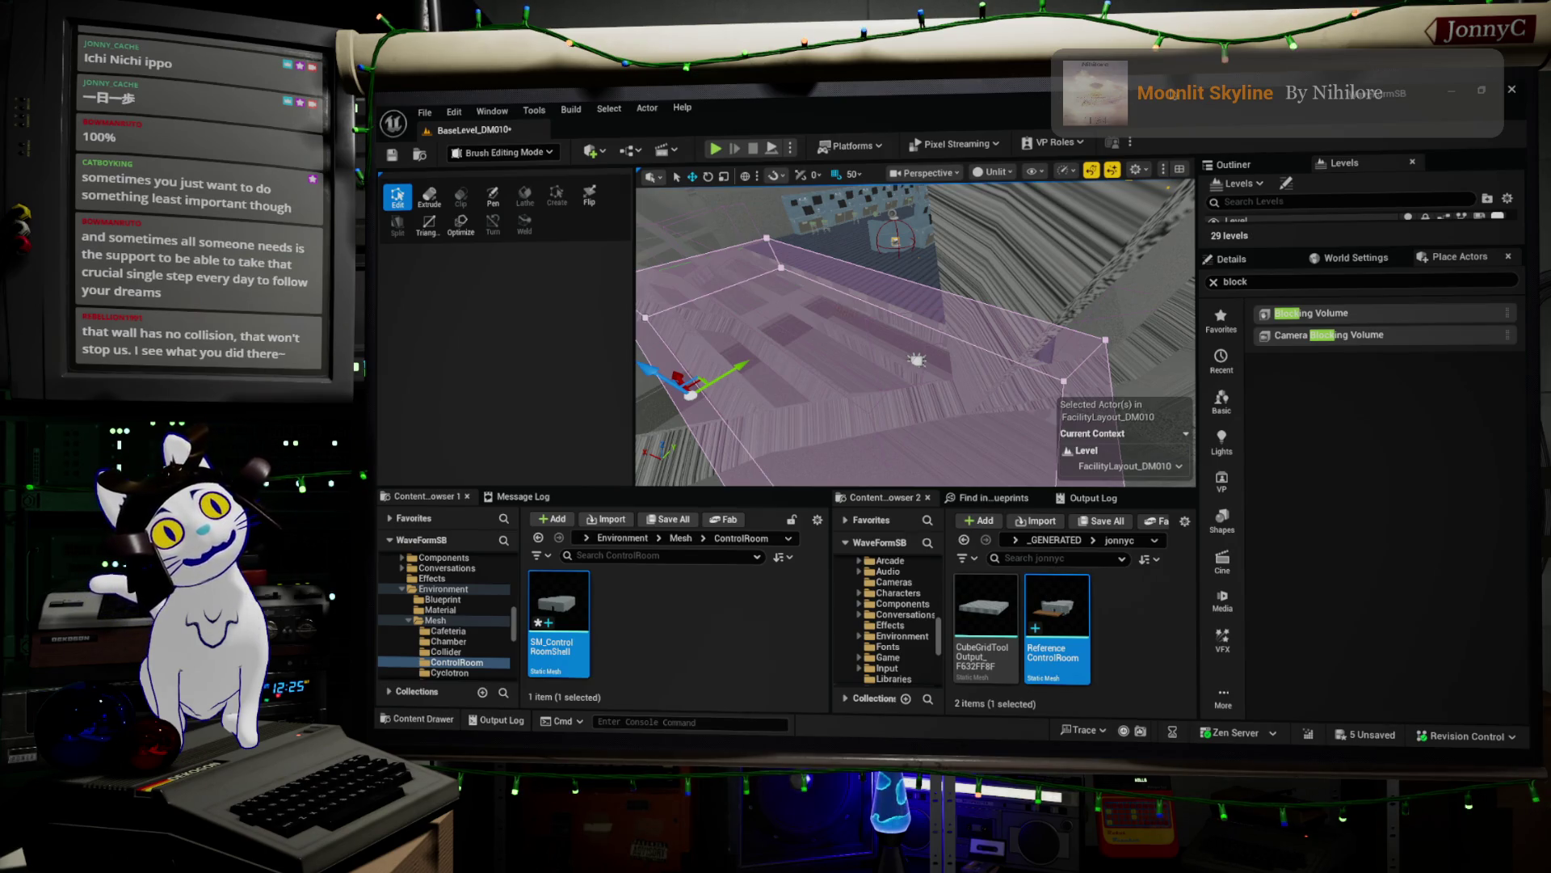
mouse_move(820, 384)
right_down()
mouse_move(820, 299)
mouse_move(832, 408)
mouse_move(836, 315)
mouse_move(836, 339)
right_up()
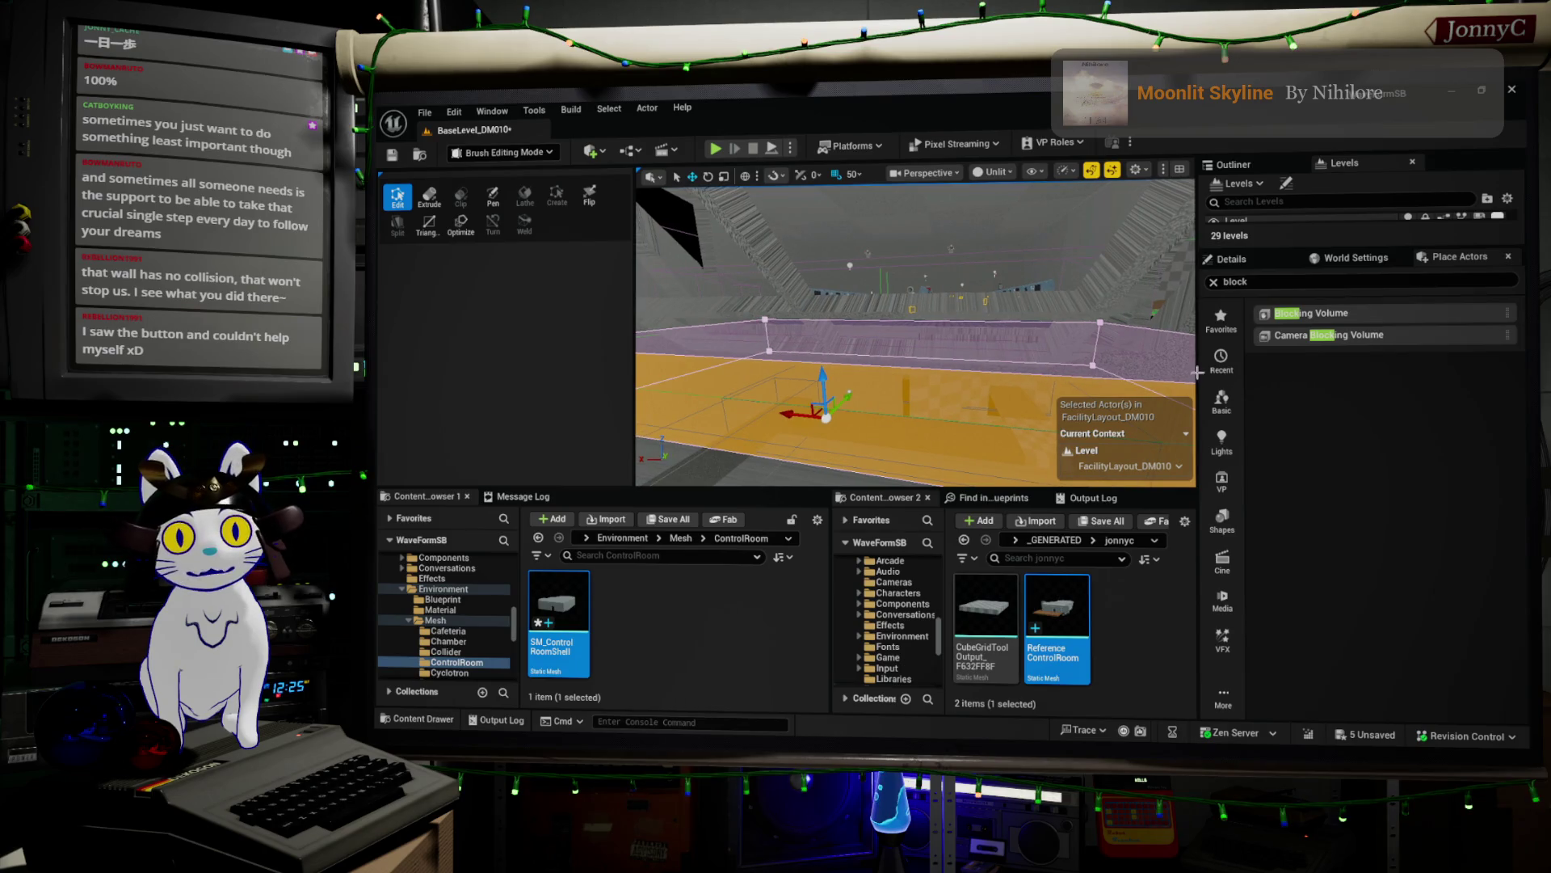
click(1222, 265)
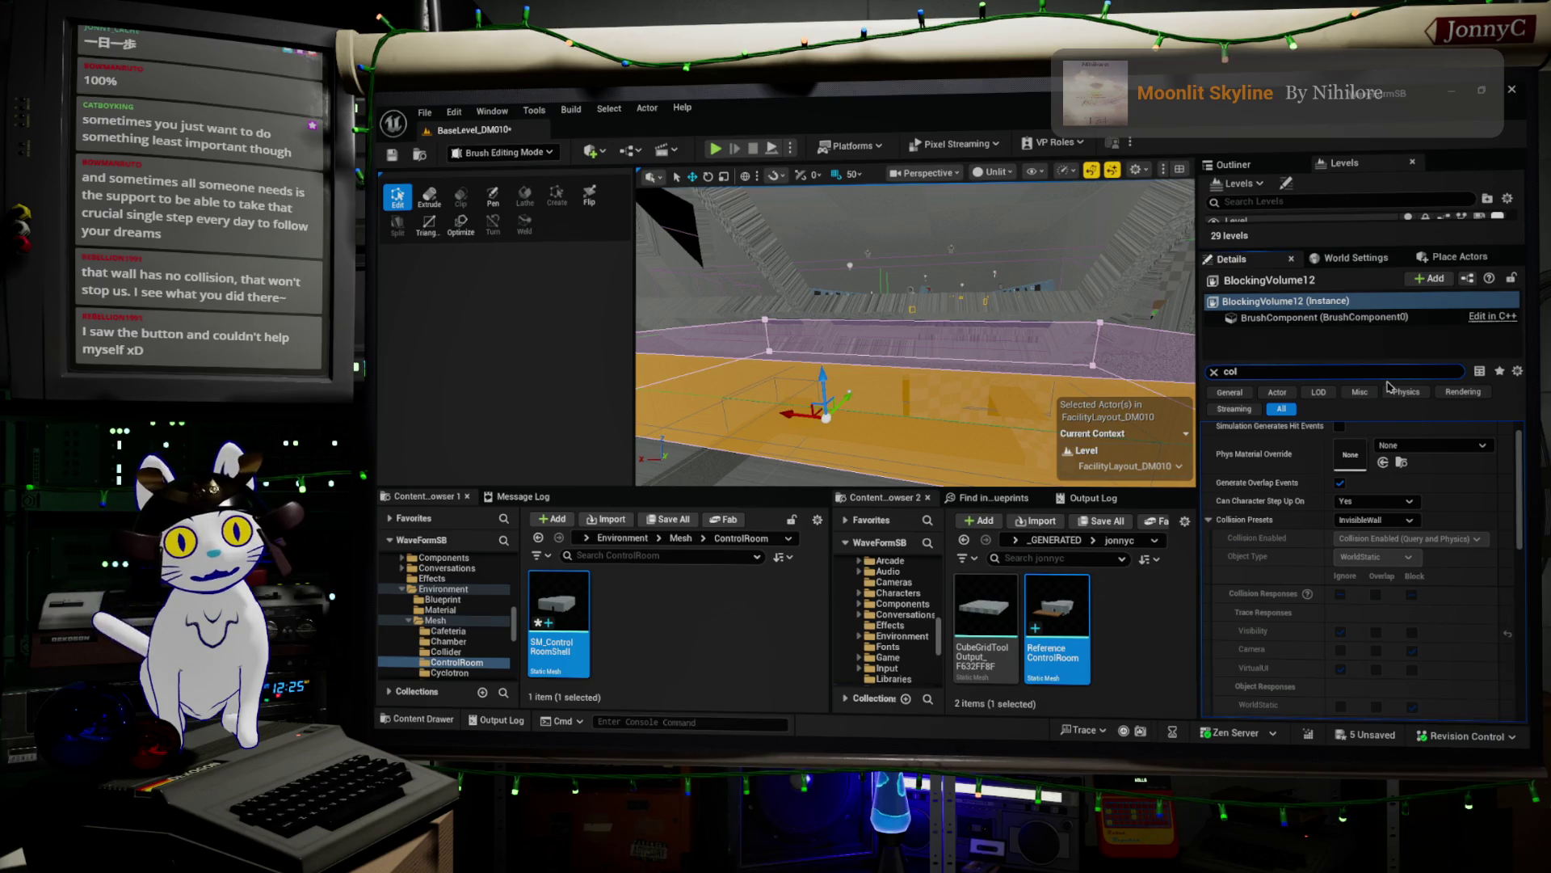
- Set BlockingVolume12's collision preset to BlockAll and return to Selection Mode
click(1374, 520)
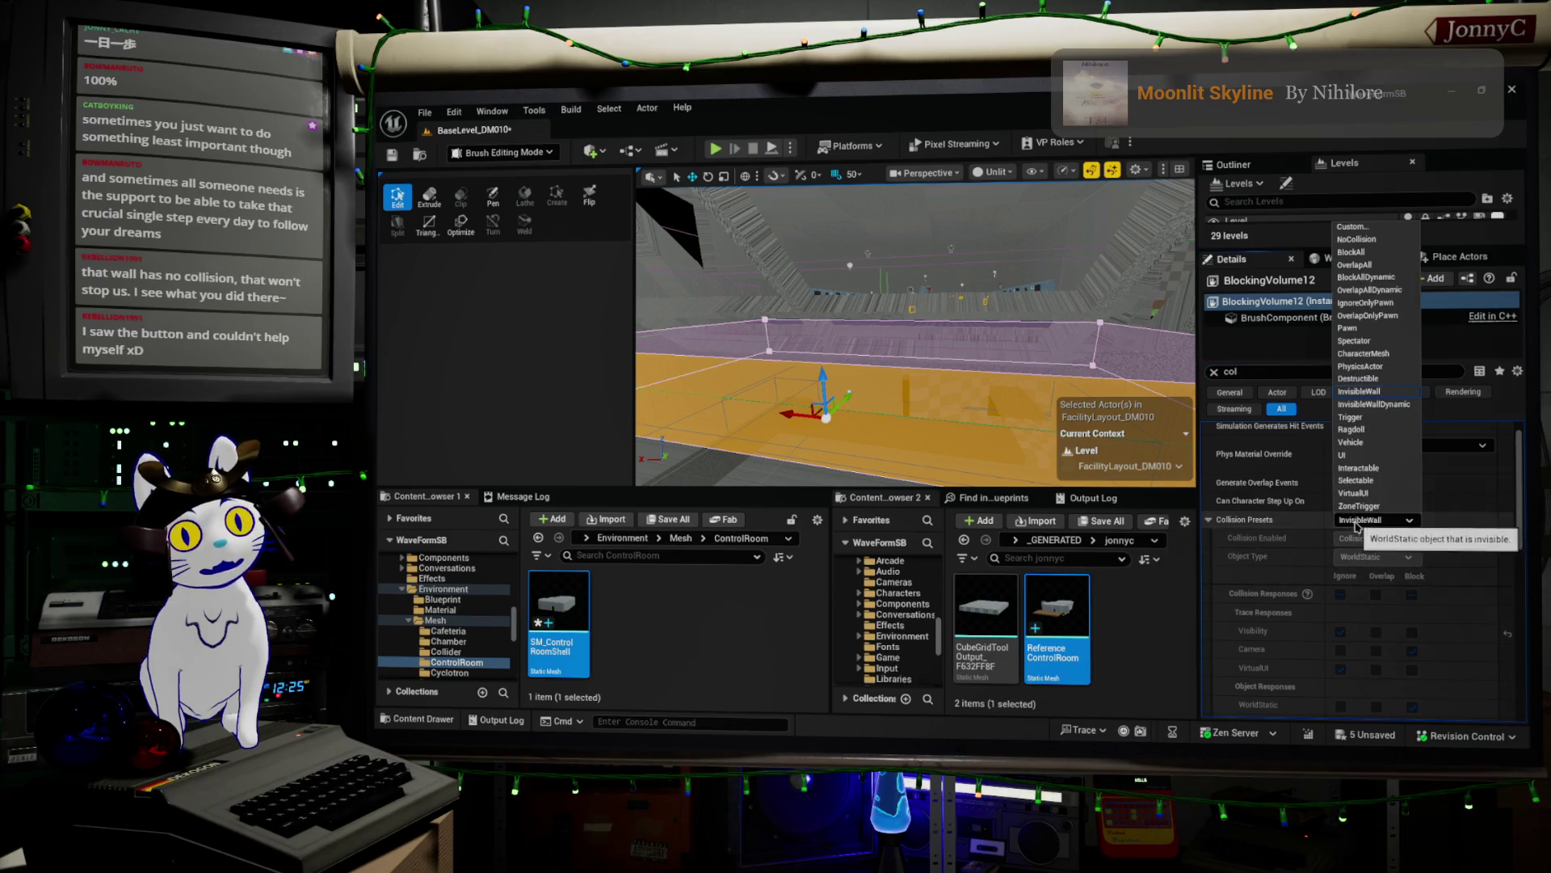
click(1398, 253)
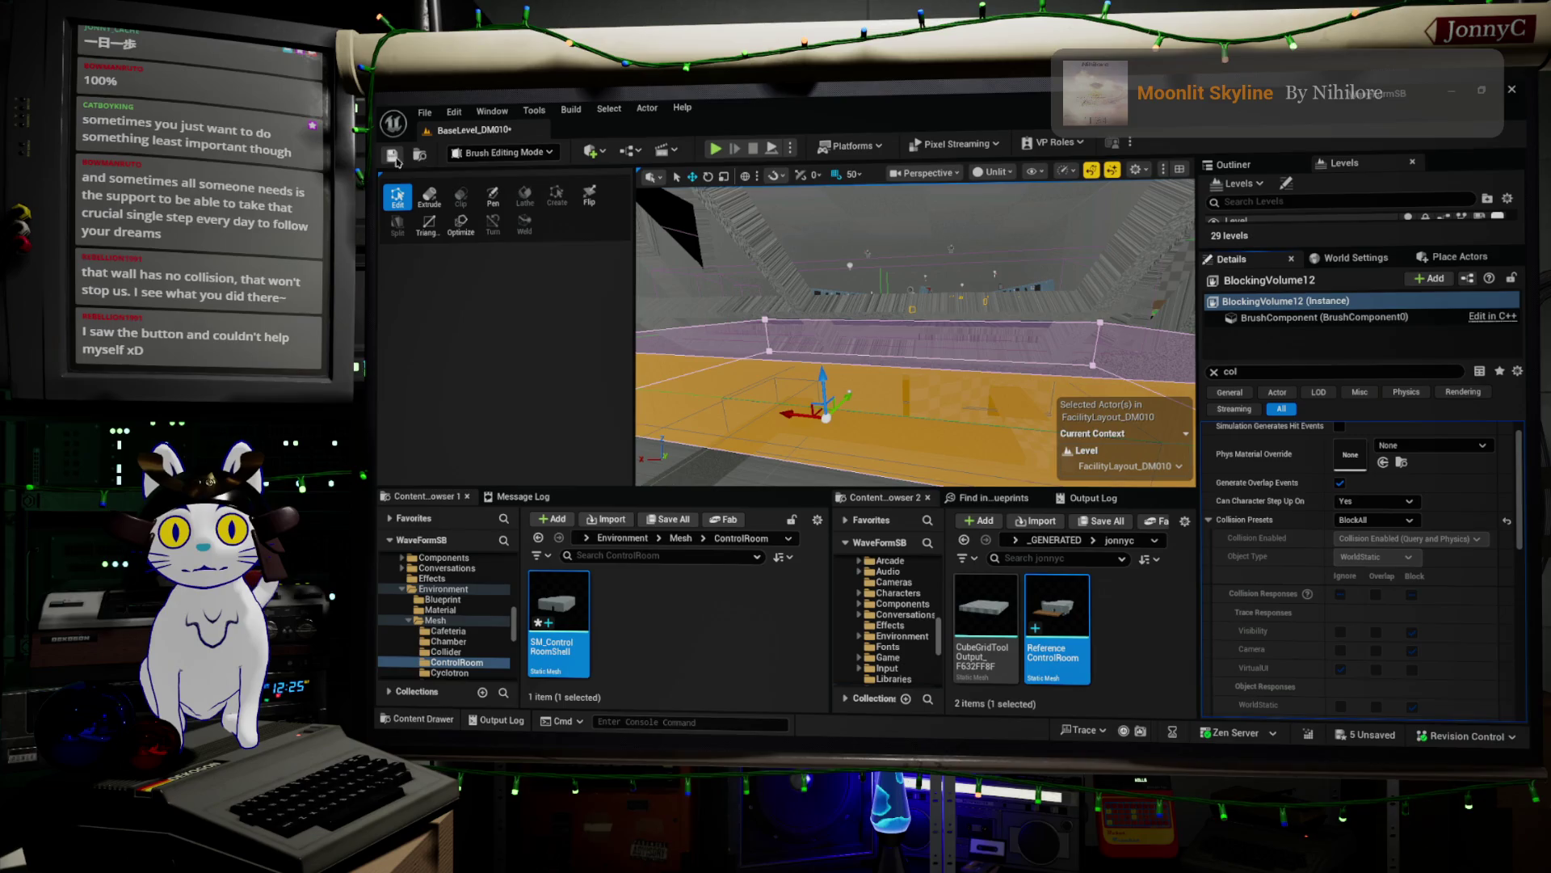
click(540, 162)
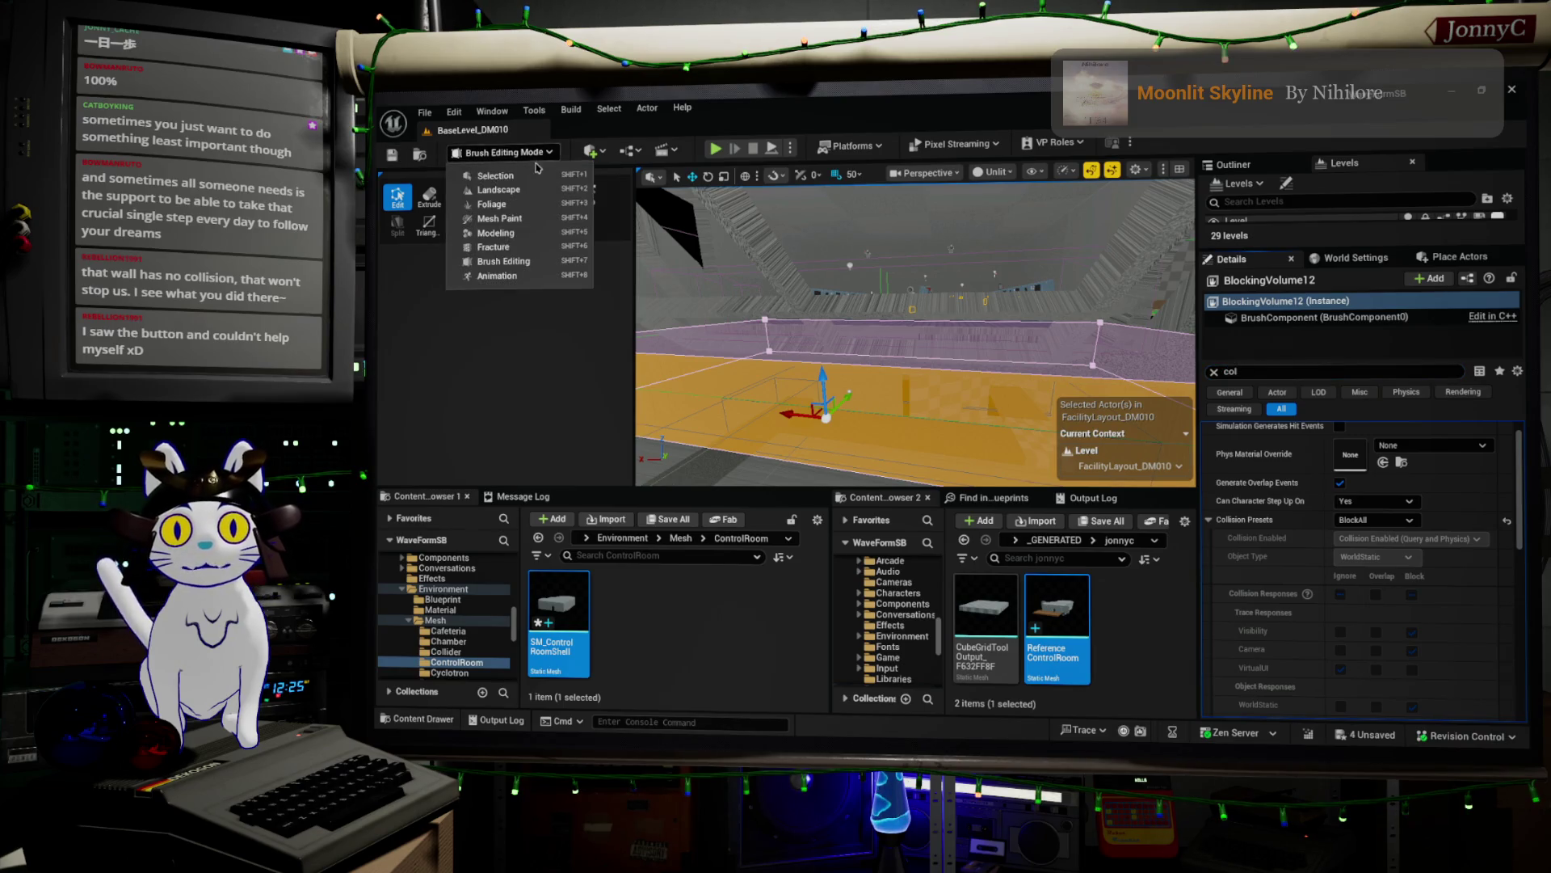
click(534, 181)
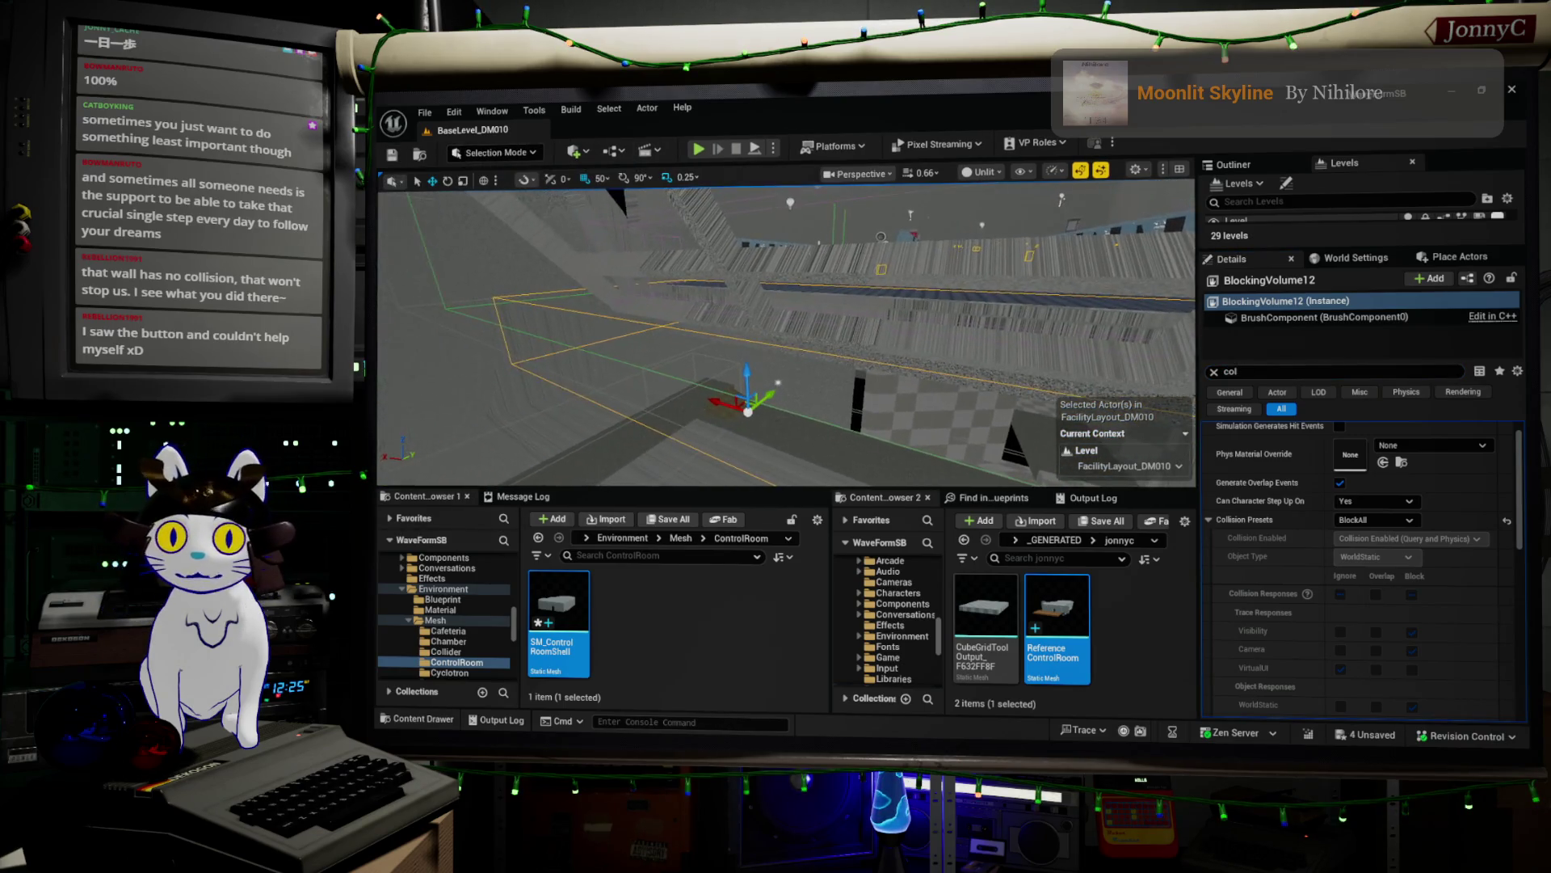
- Fly into the control room and select the room shell
right_drag(873, 366, 873, 366)
right_click(872, 366)
click(702, 151)
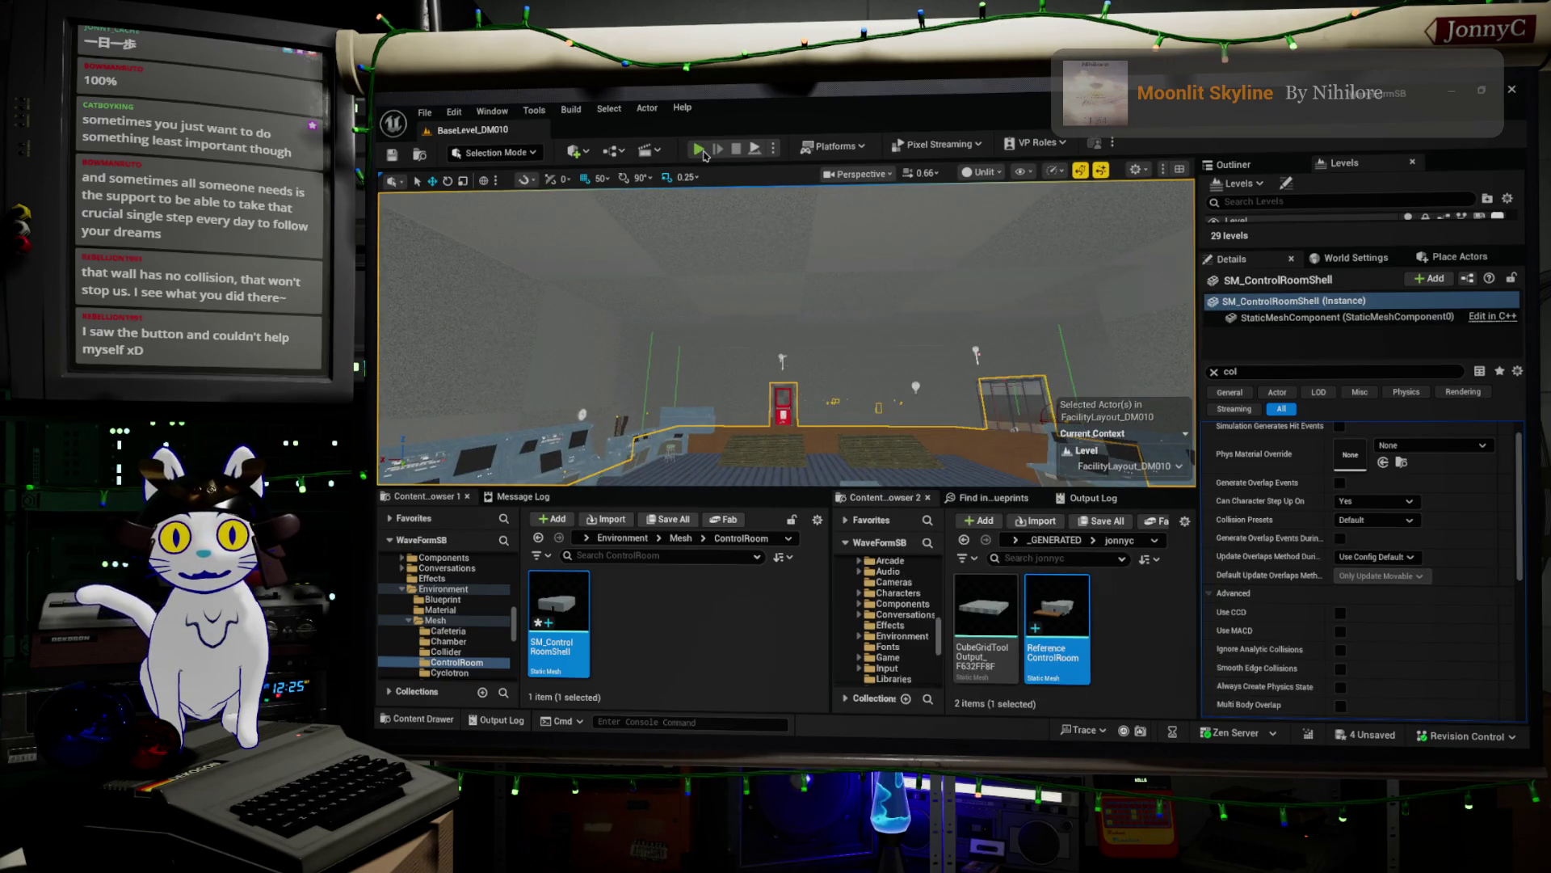
- Start a play test and accept the DM010 facility exploration activity
key(F11)
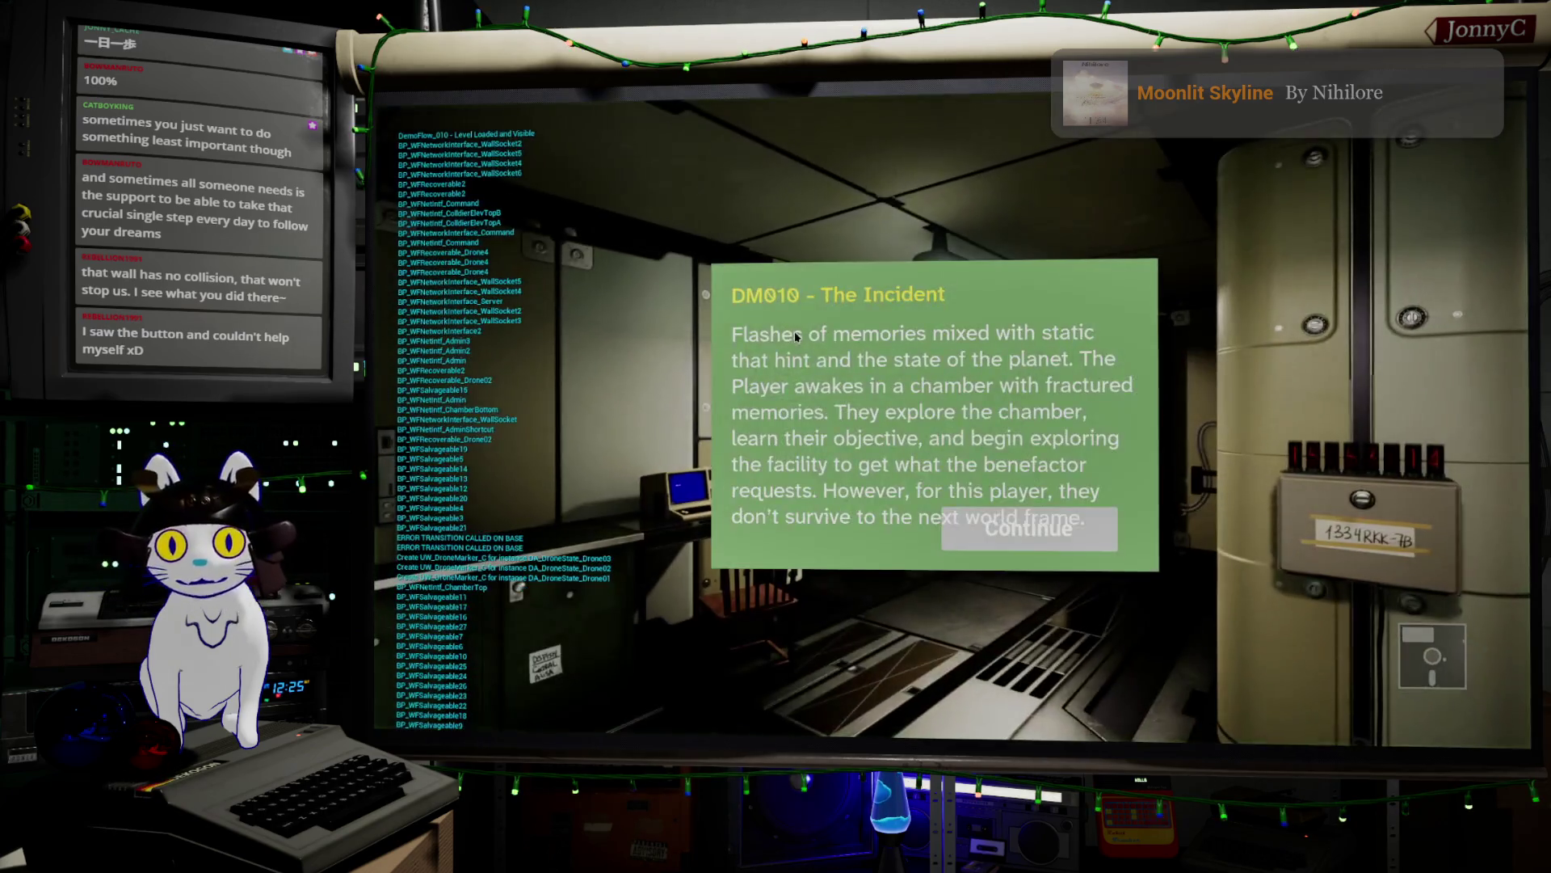
click(978, 517)
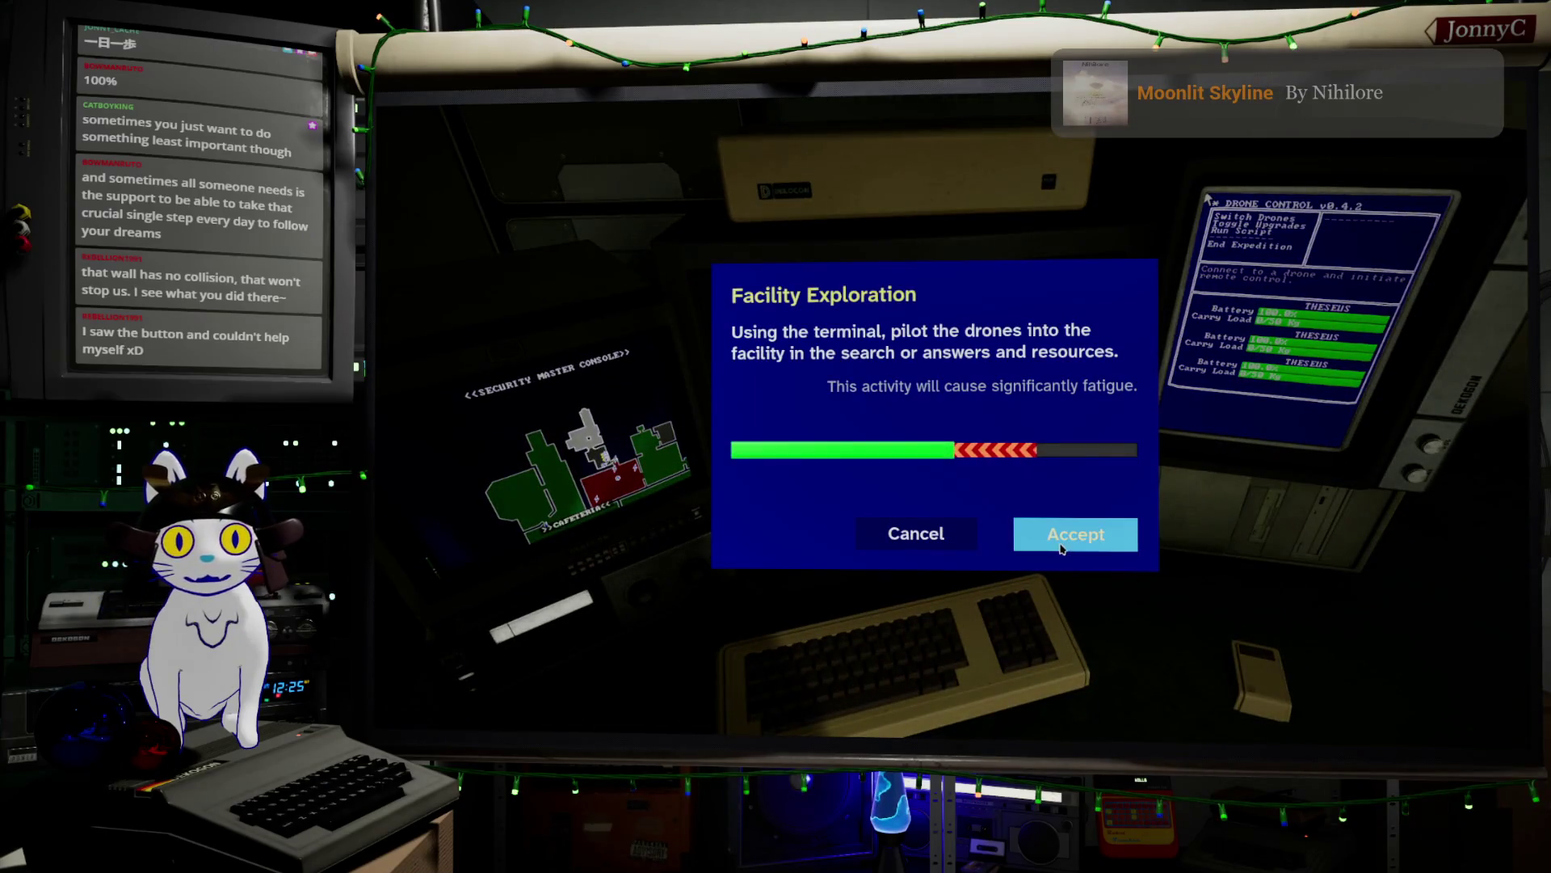
click(1075, 534)
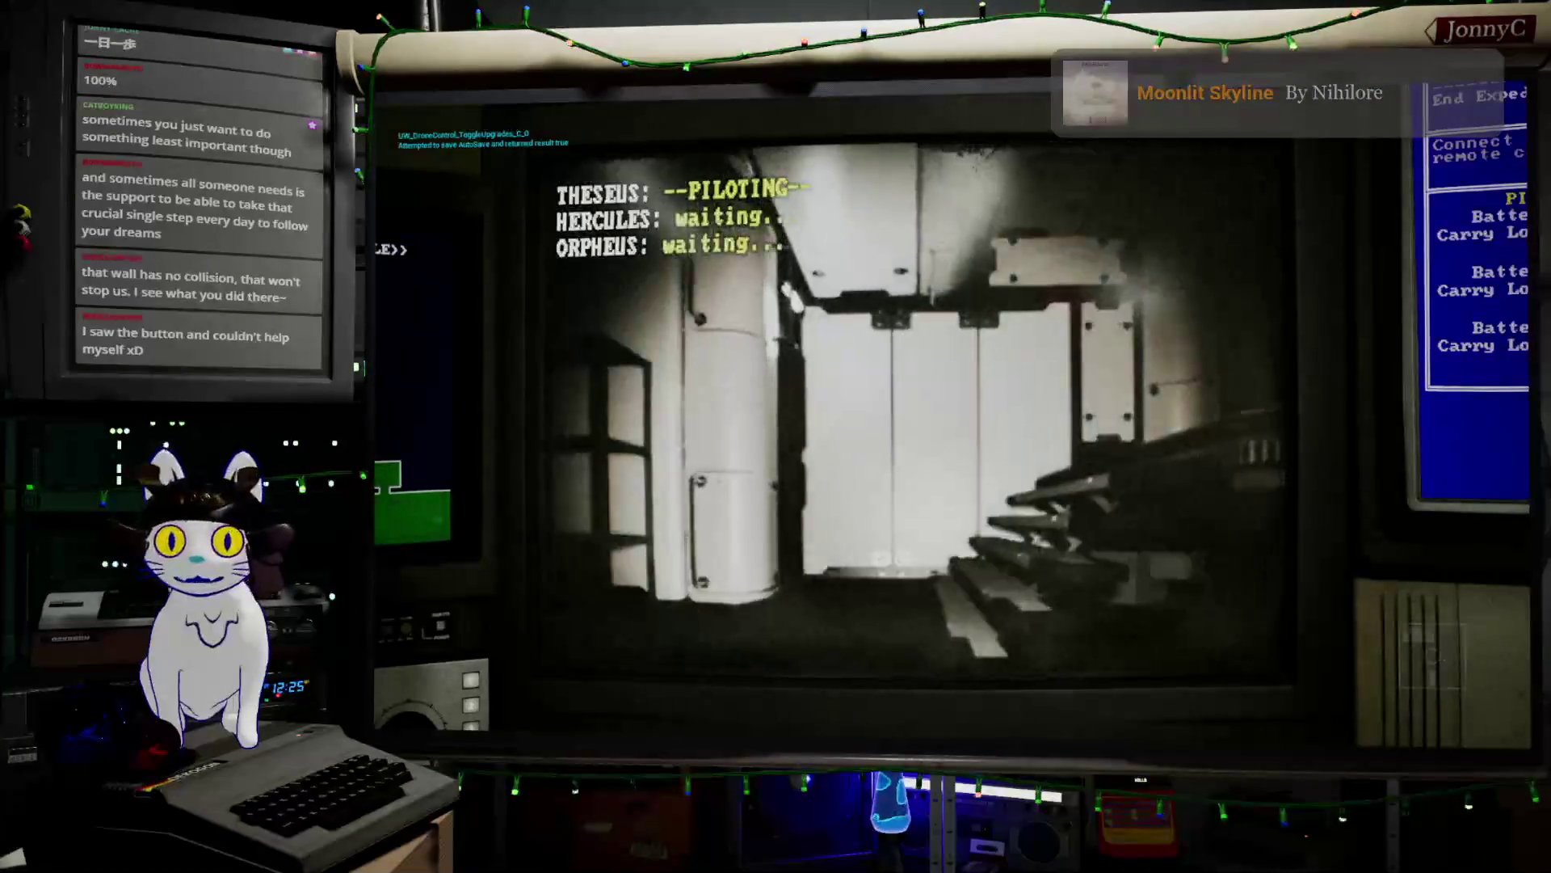
- Drive the drone through the doorway and use the wall button to open the network terminal
key(w)
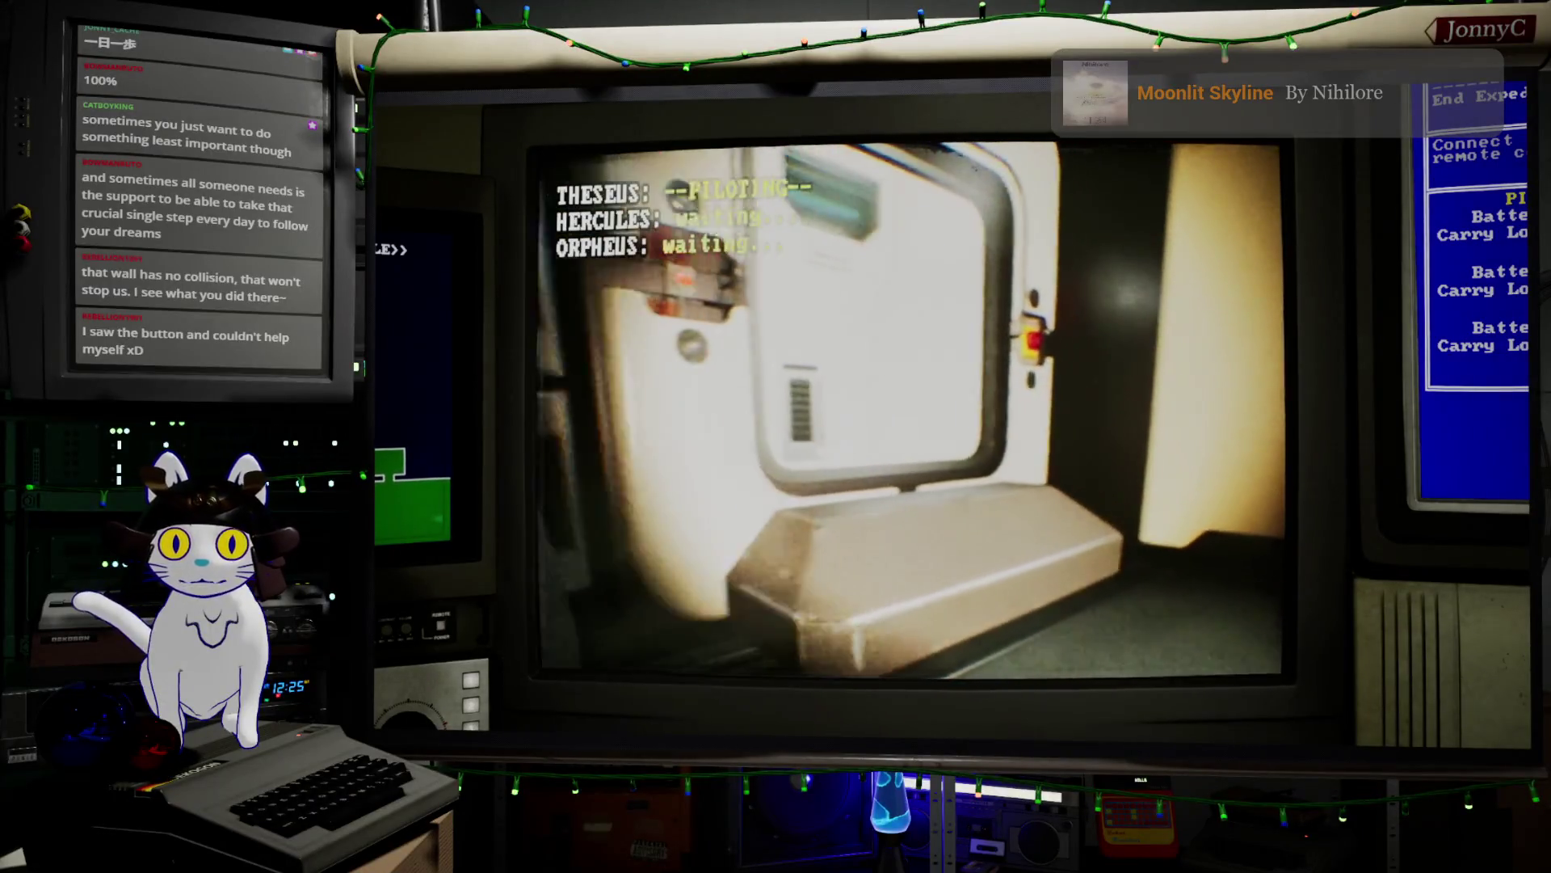
key(d)
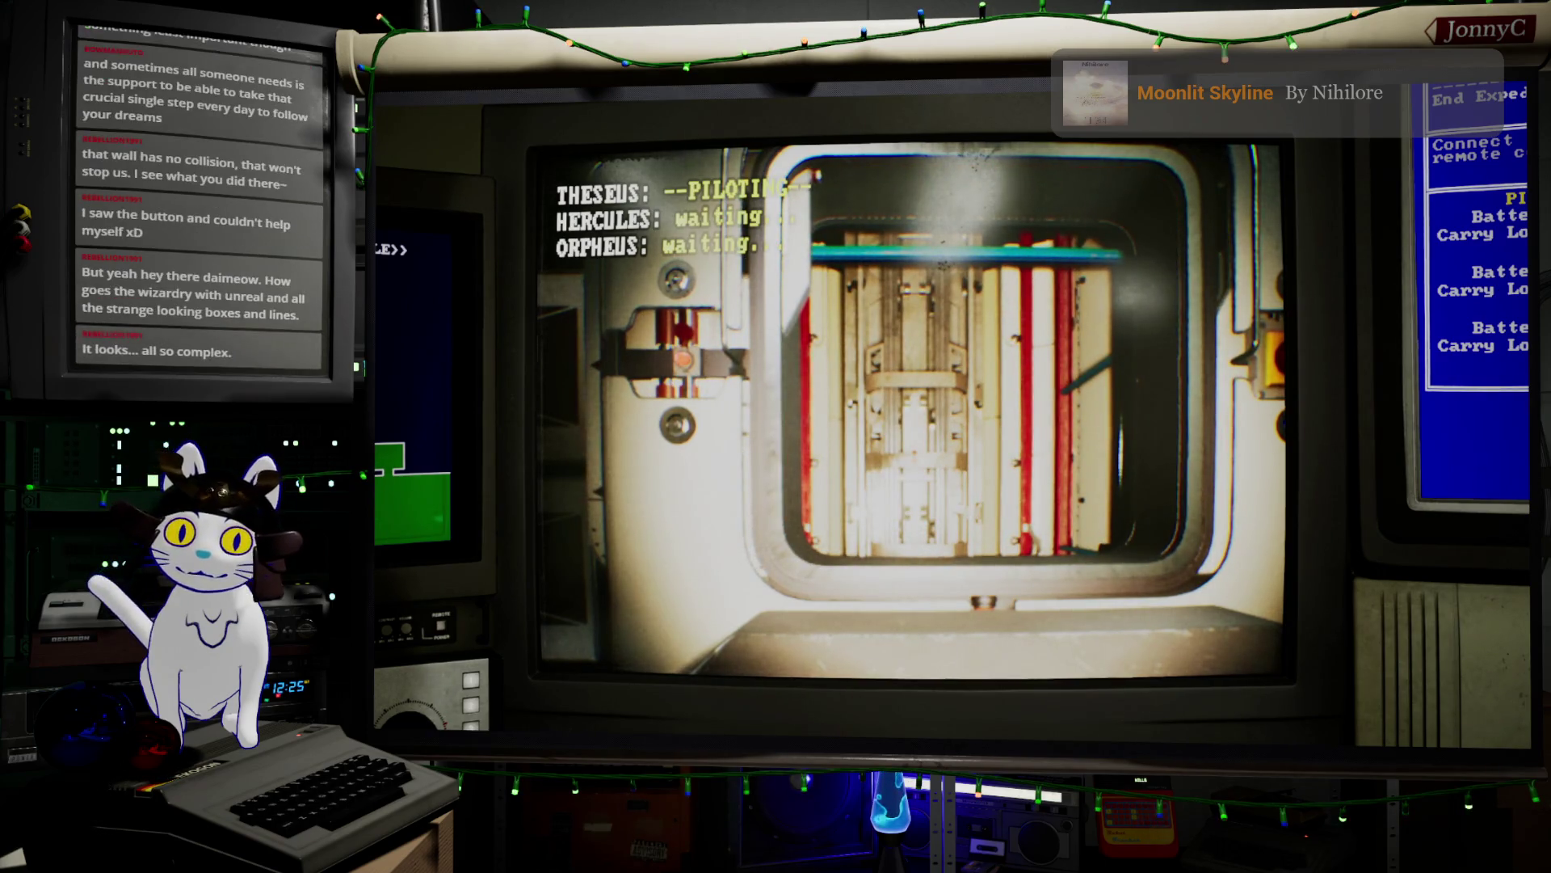
key(w)
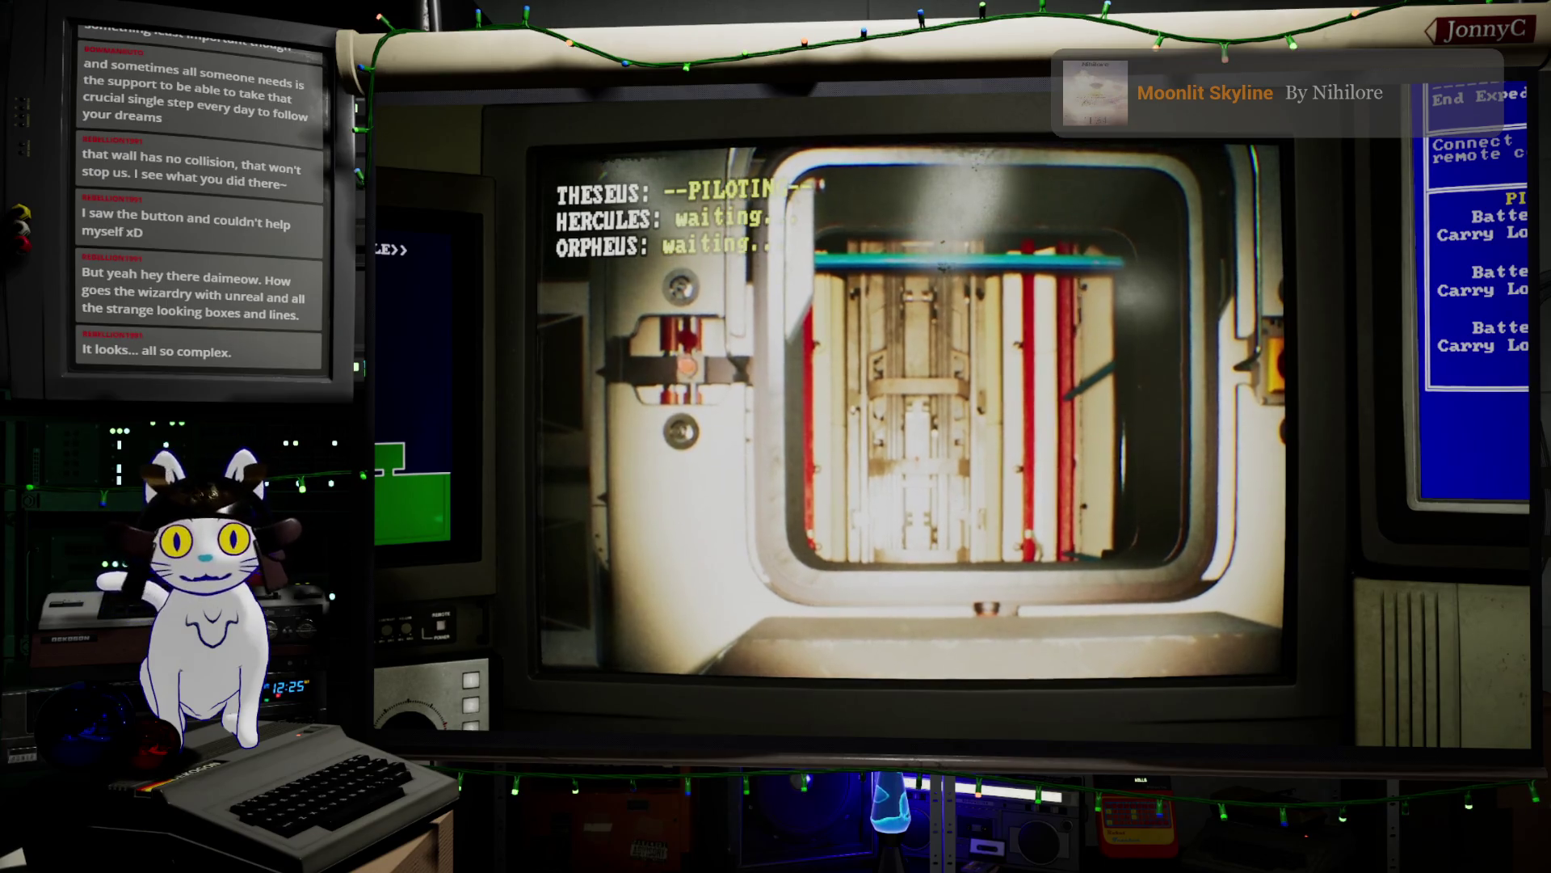
key(w)
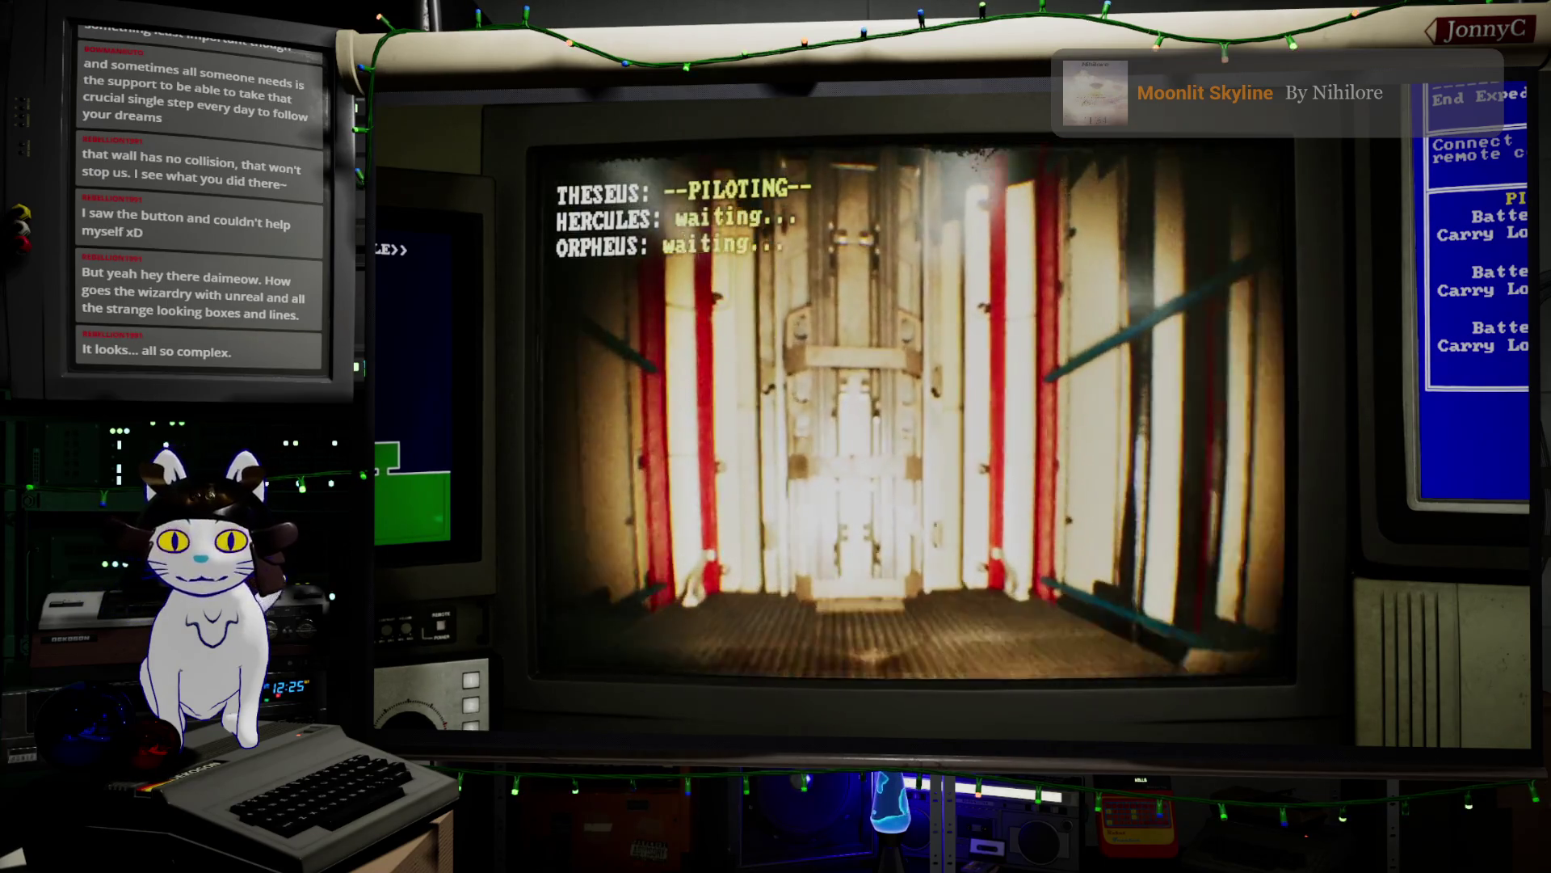
key(e)
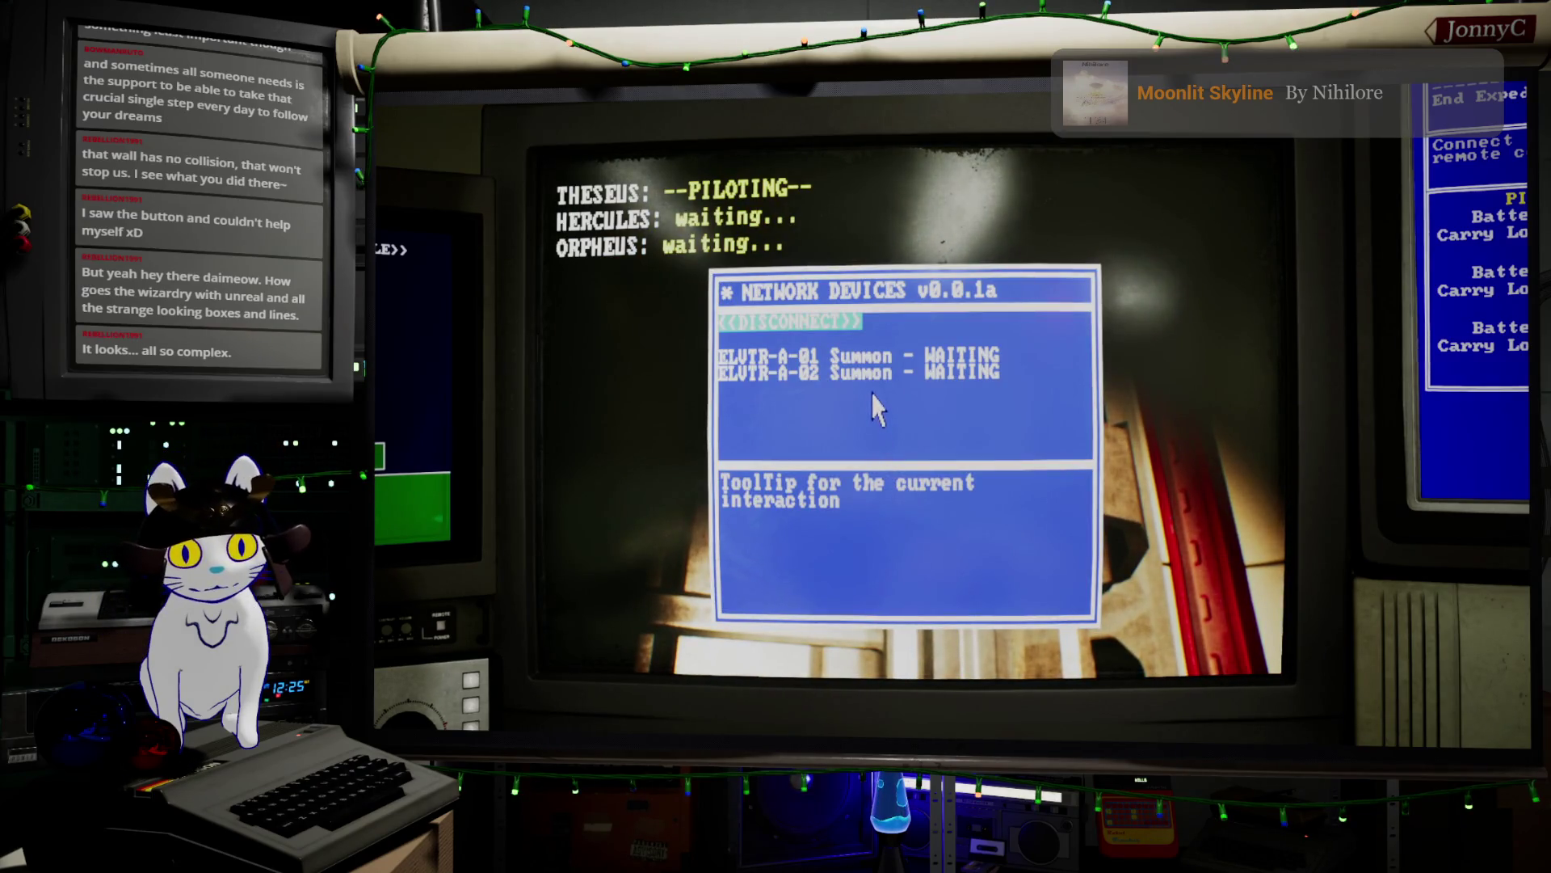
- Disconnect from the Network Devices terminal
click(788, 321)
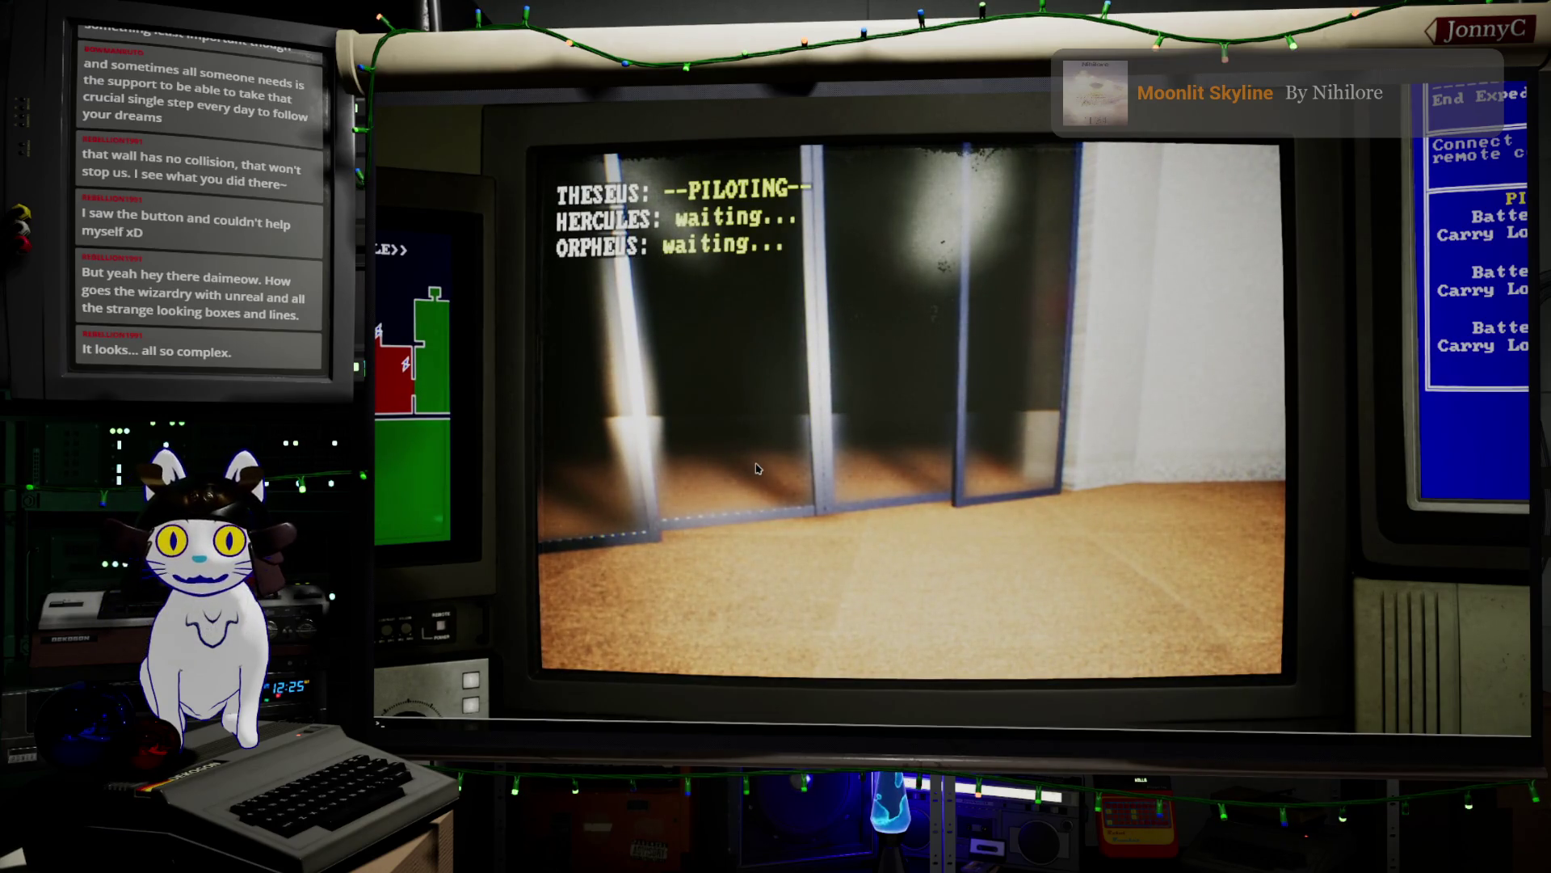
- Run the console command 'ke * opendoor' to open the glass doors
key(grave)
text(lke)
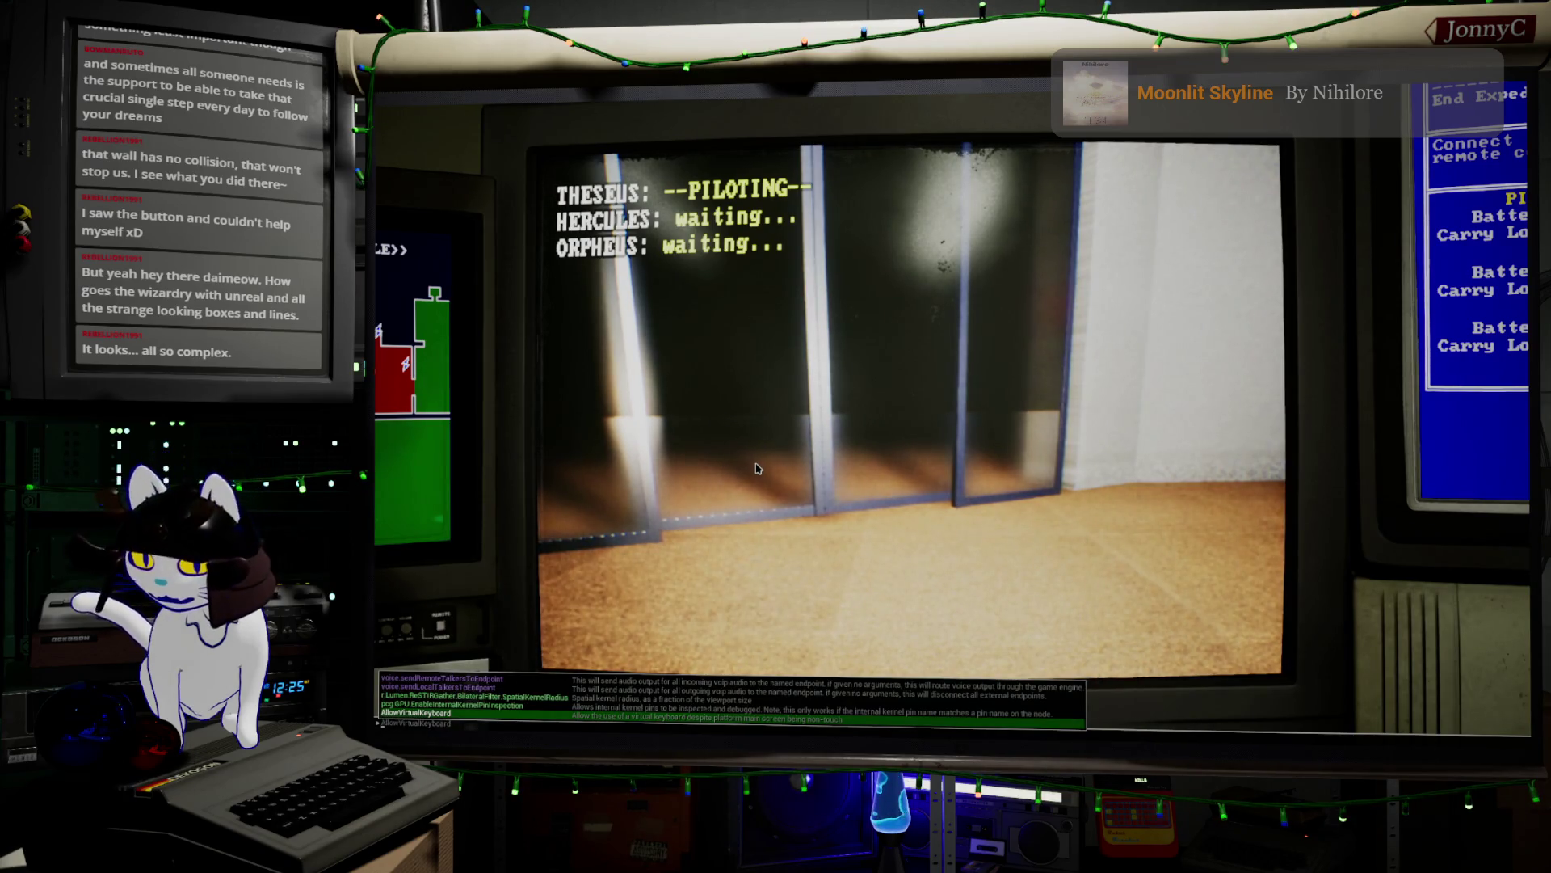
key(BackSpace)
key(BackSpace)
key(BackSpace)
text(ke)
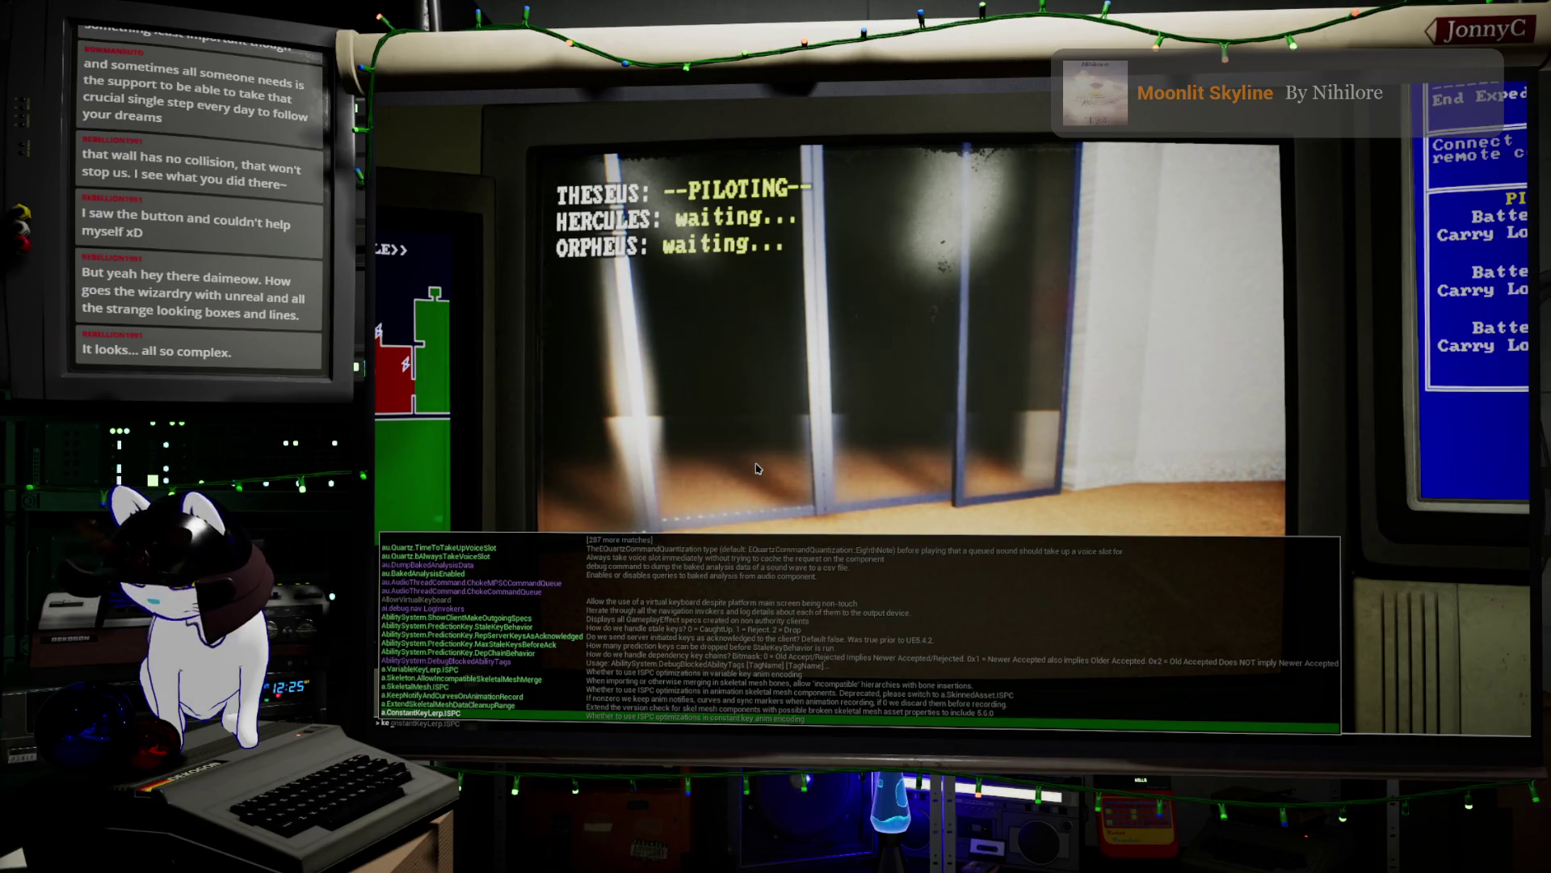
key(Escape)
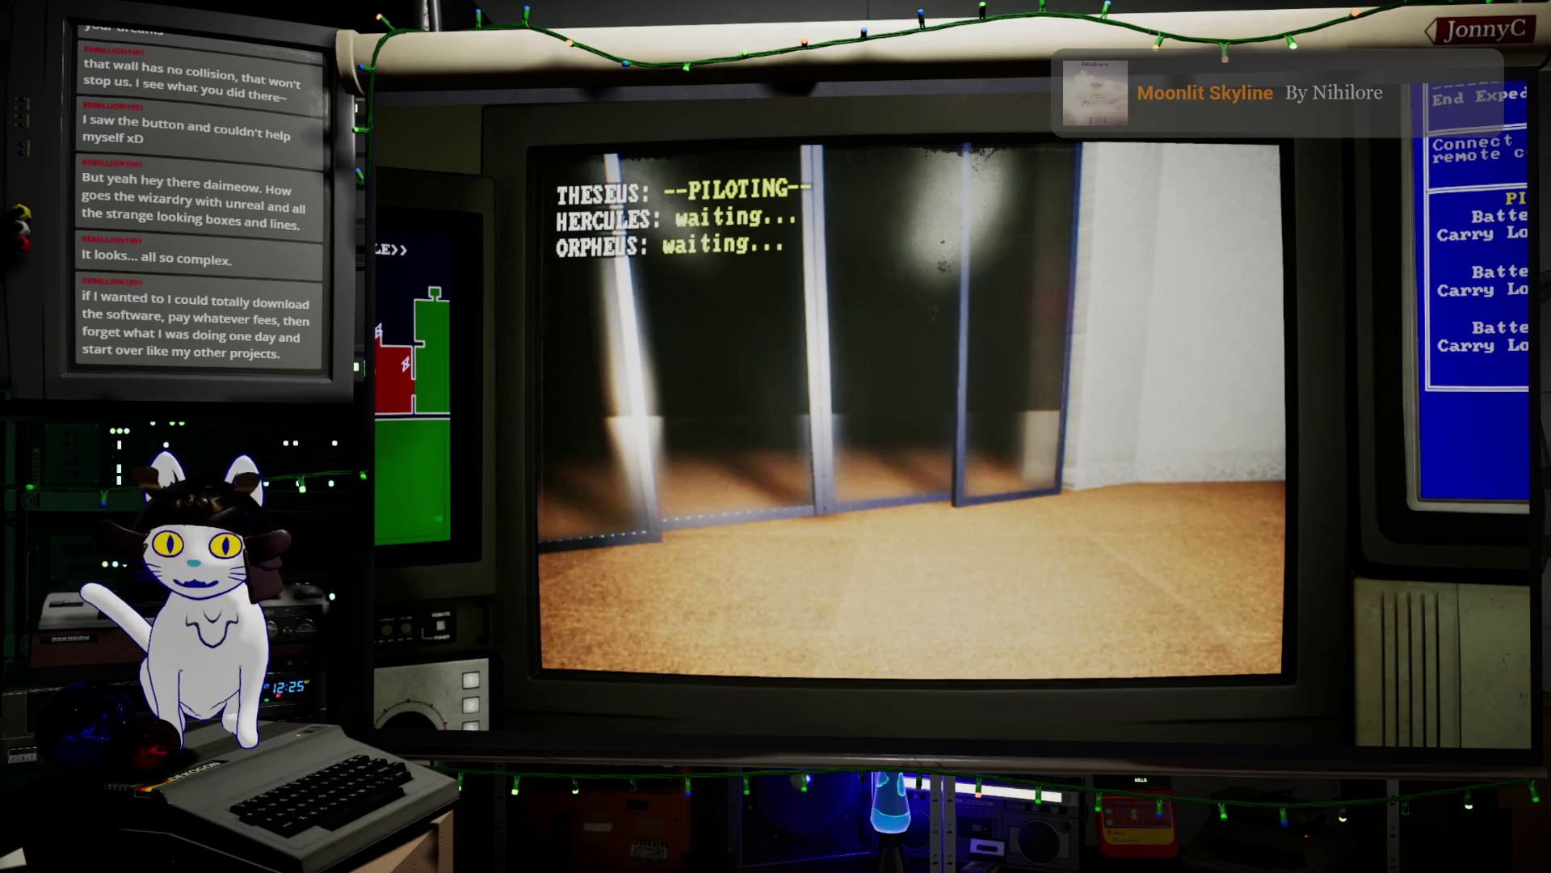
key(grave)
key(Up)
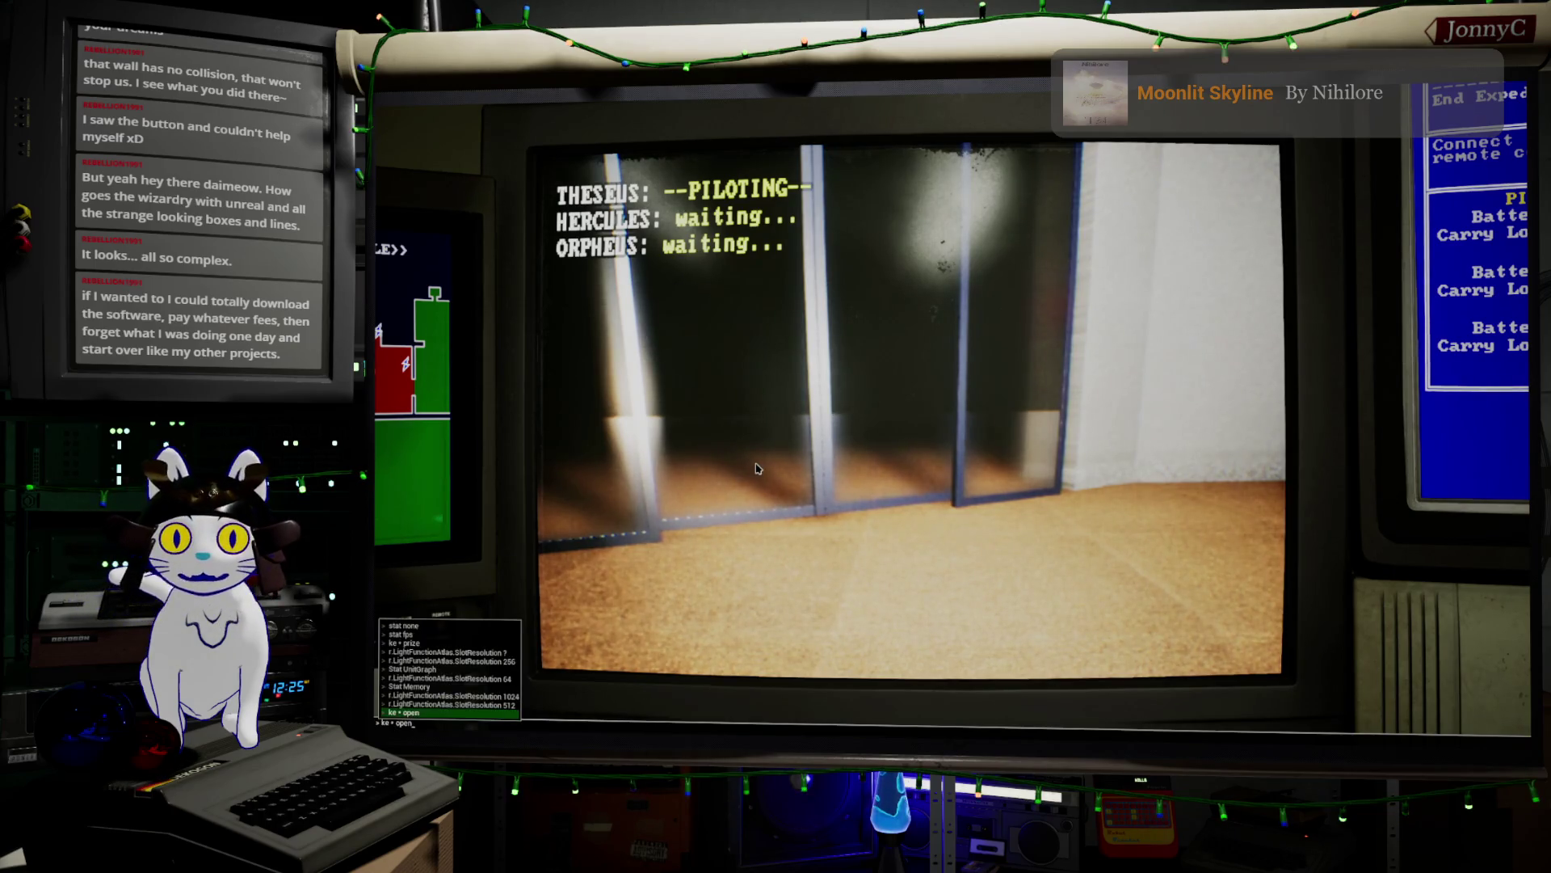
text(door)
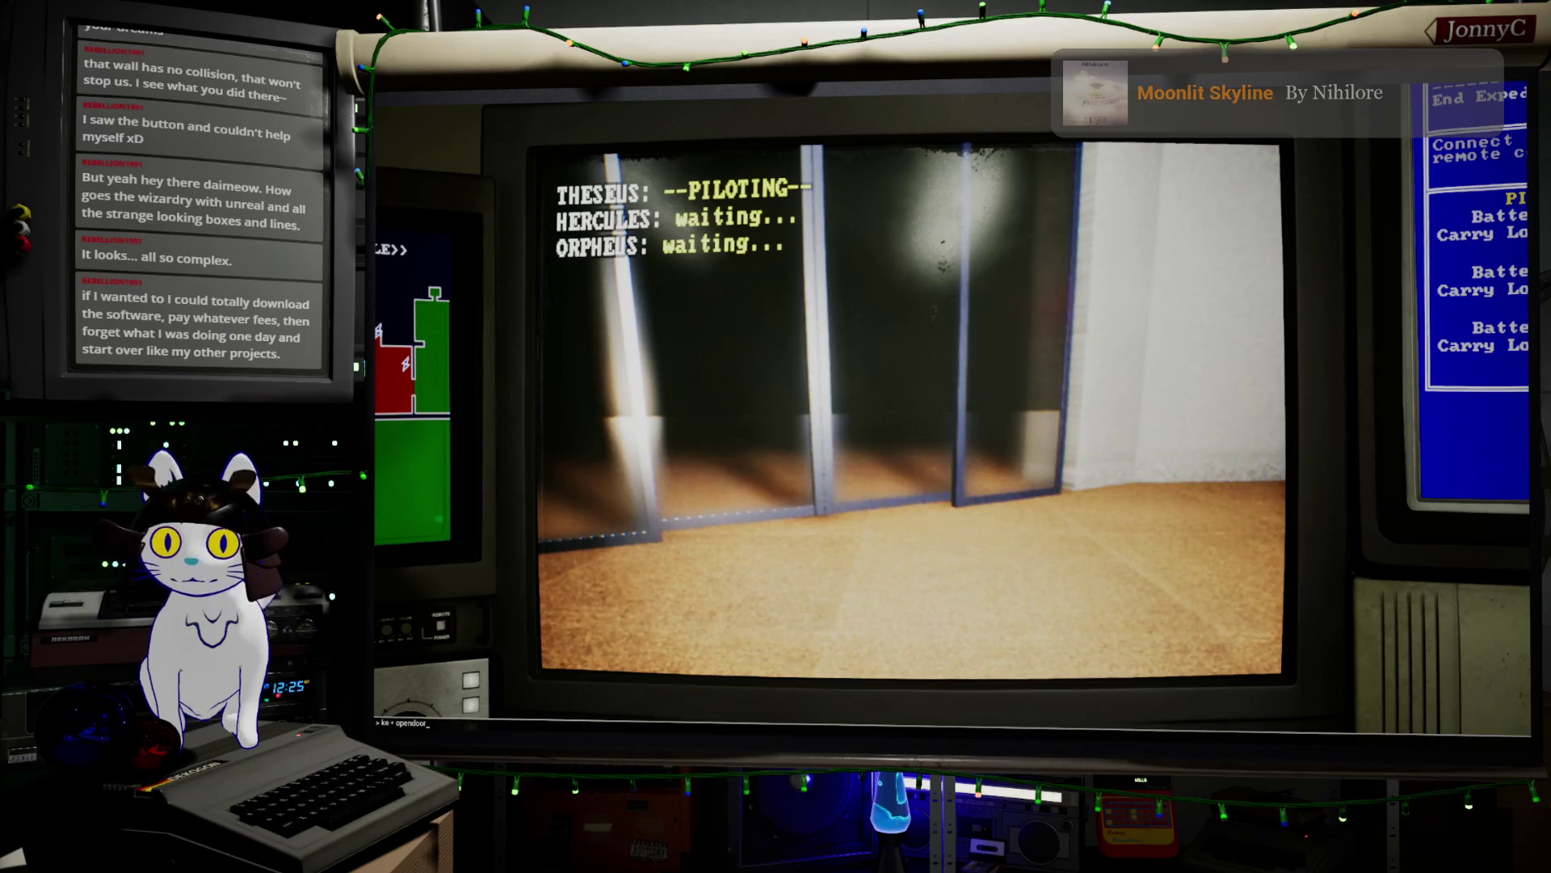
key(Return)
- Drive the drone into the grey control room toward the consoles and reopen the console log
key(a)
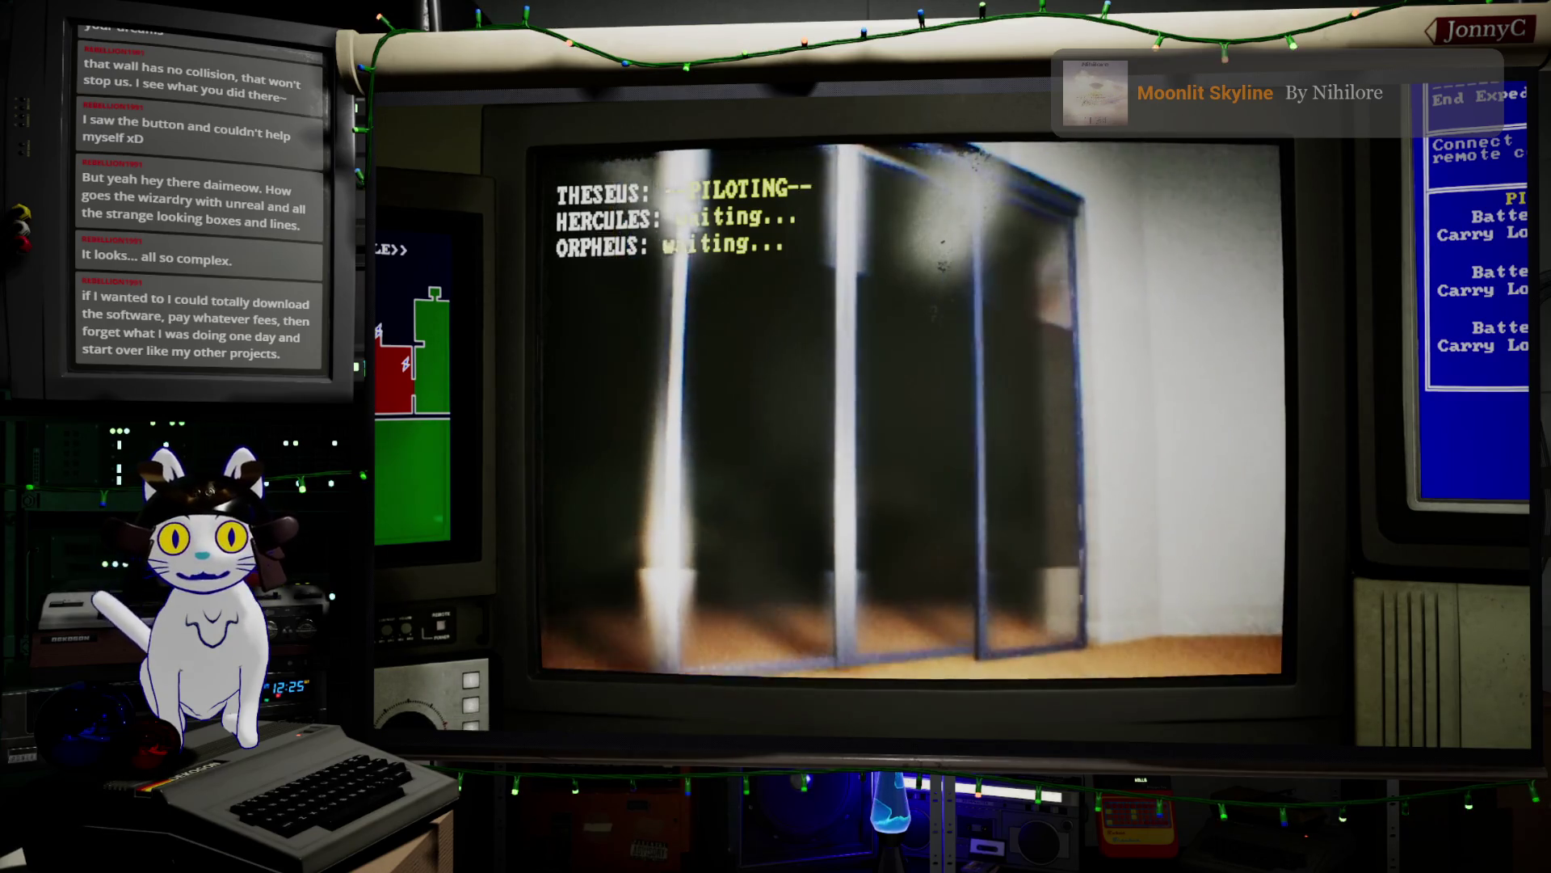
key(a)
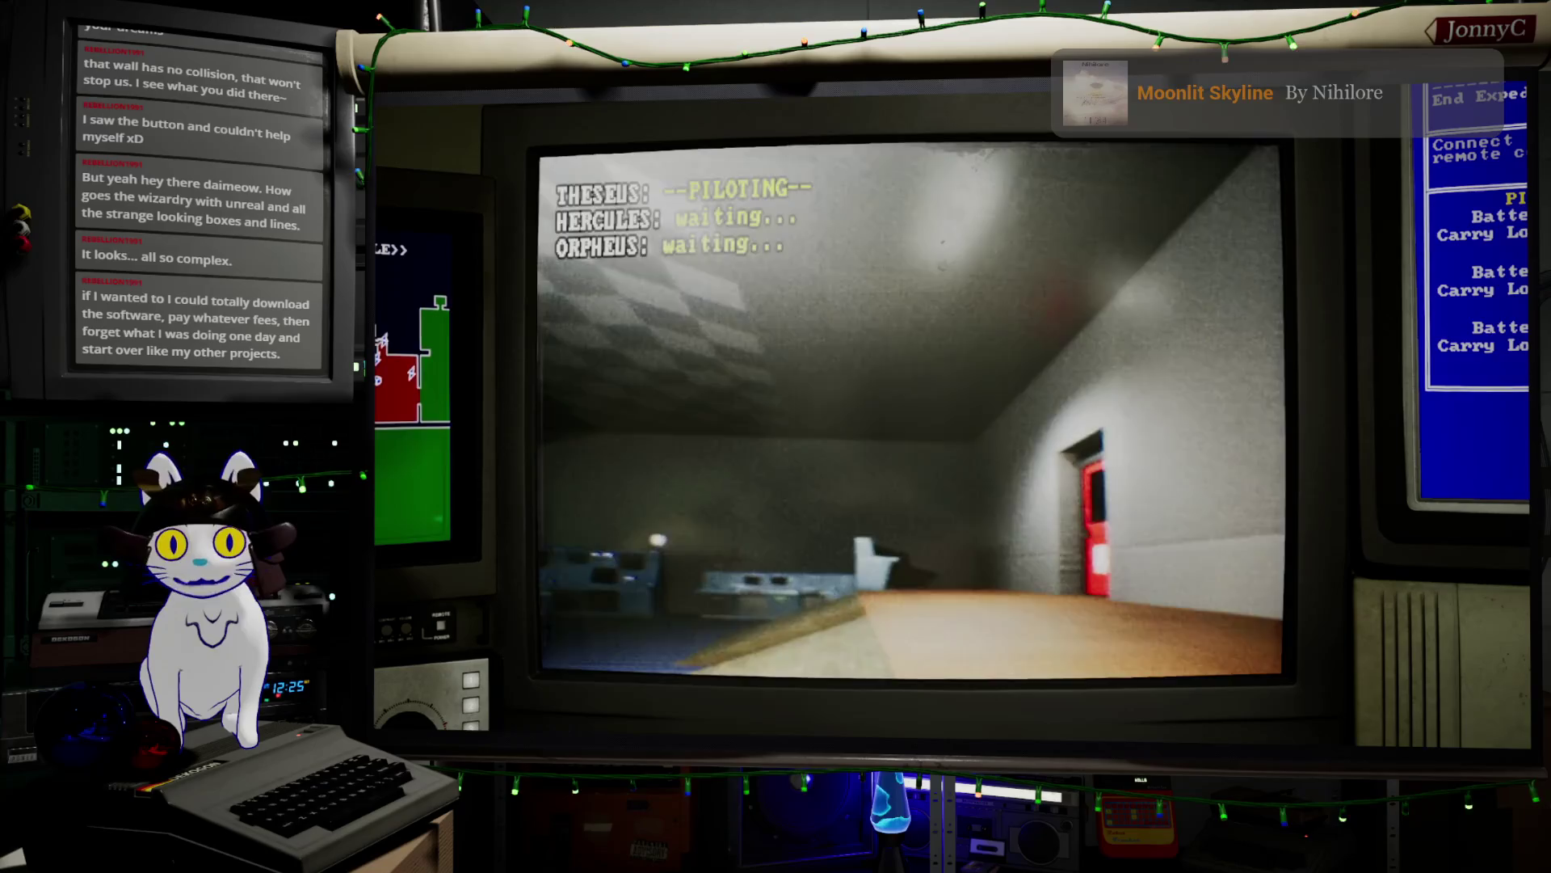
key(w)
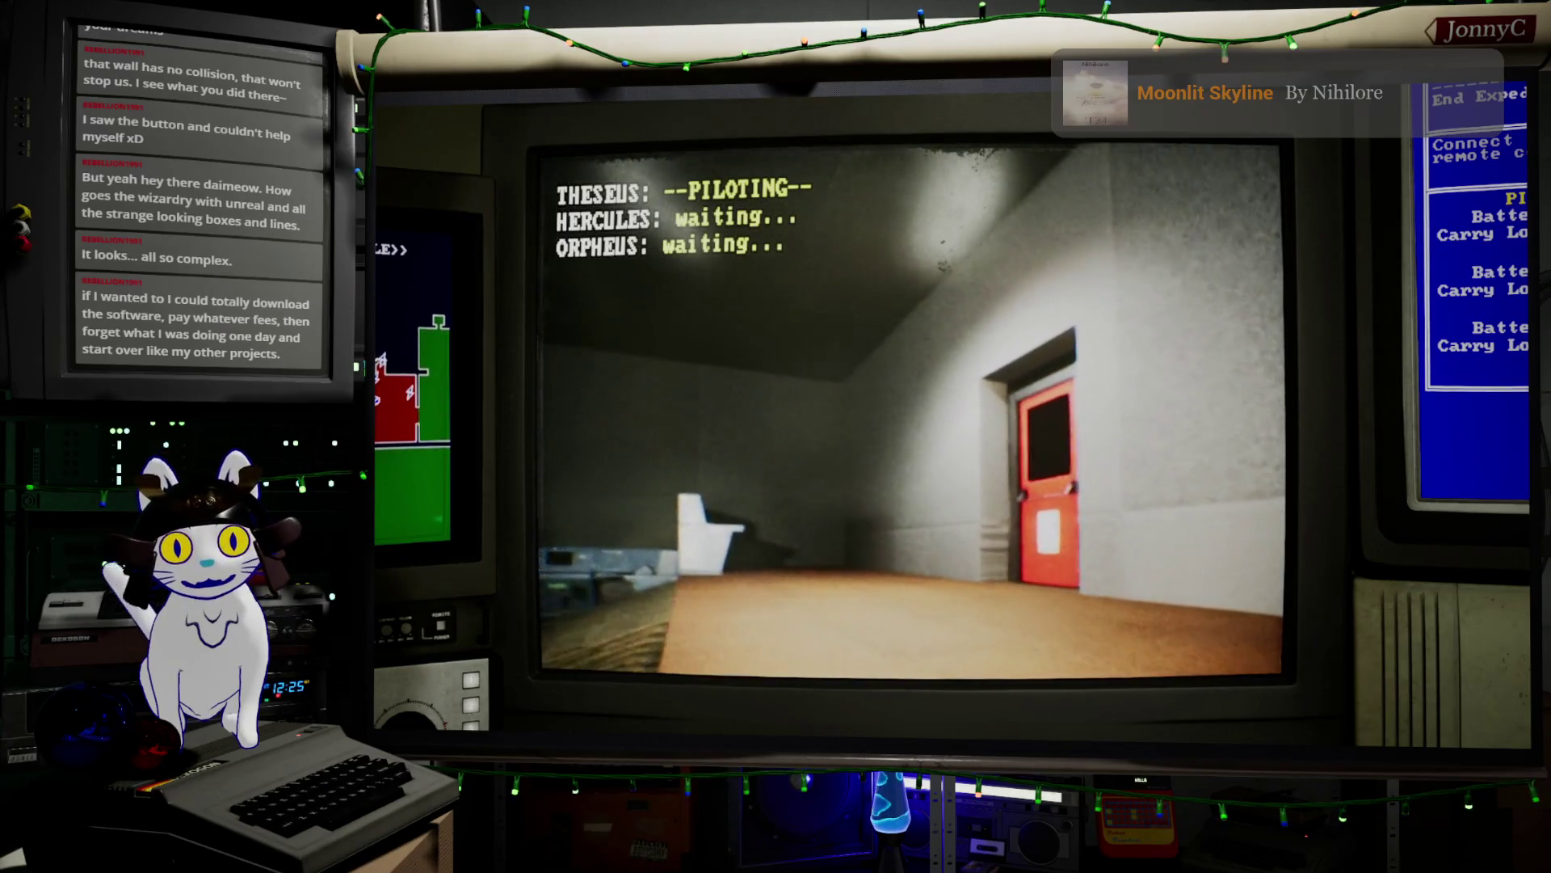
key(a)
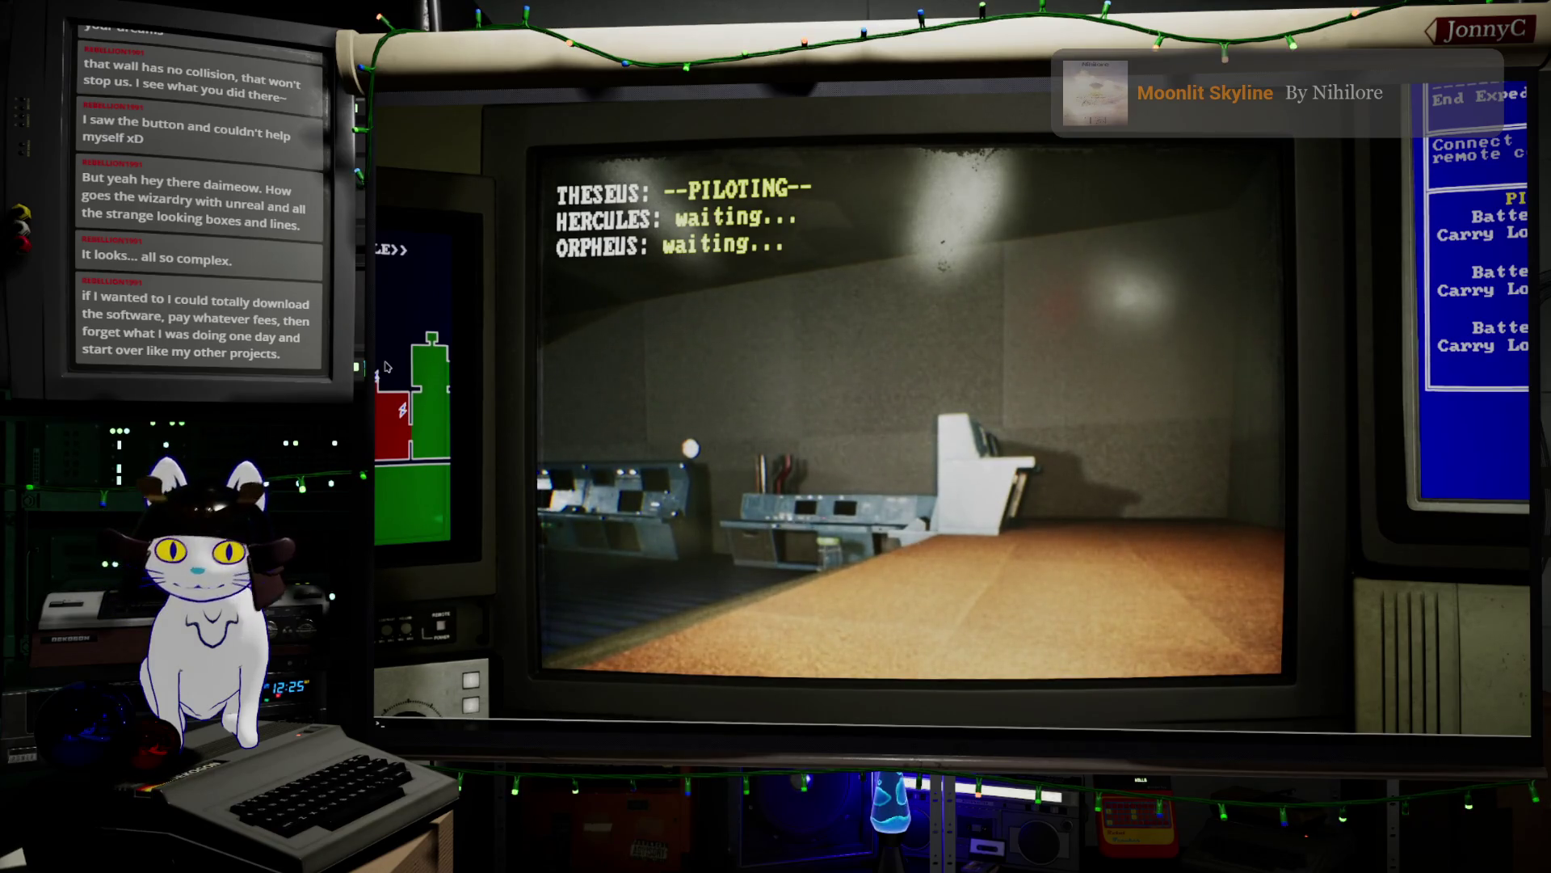
key(grave)
key(Up)
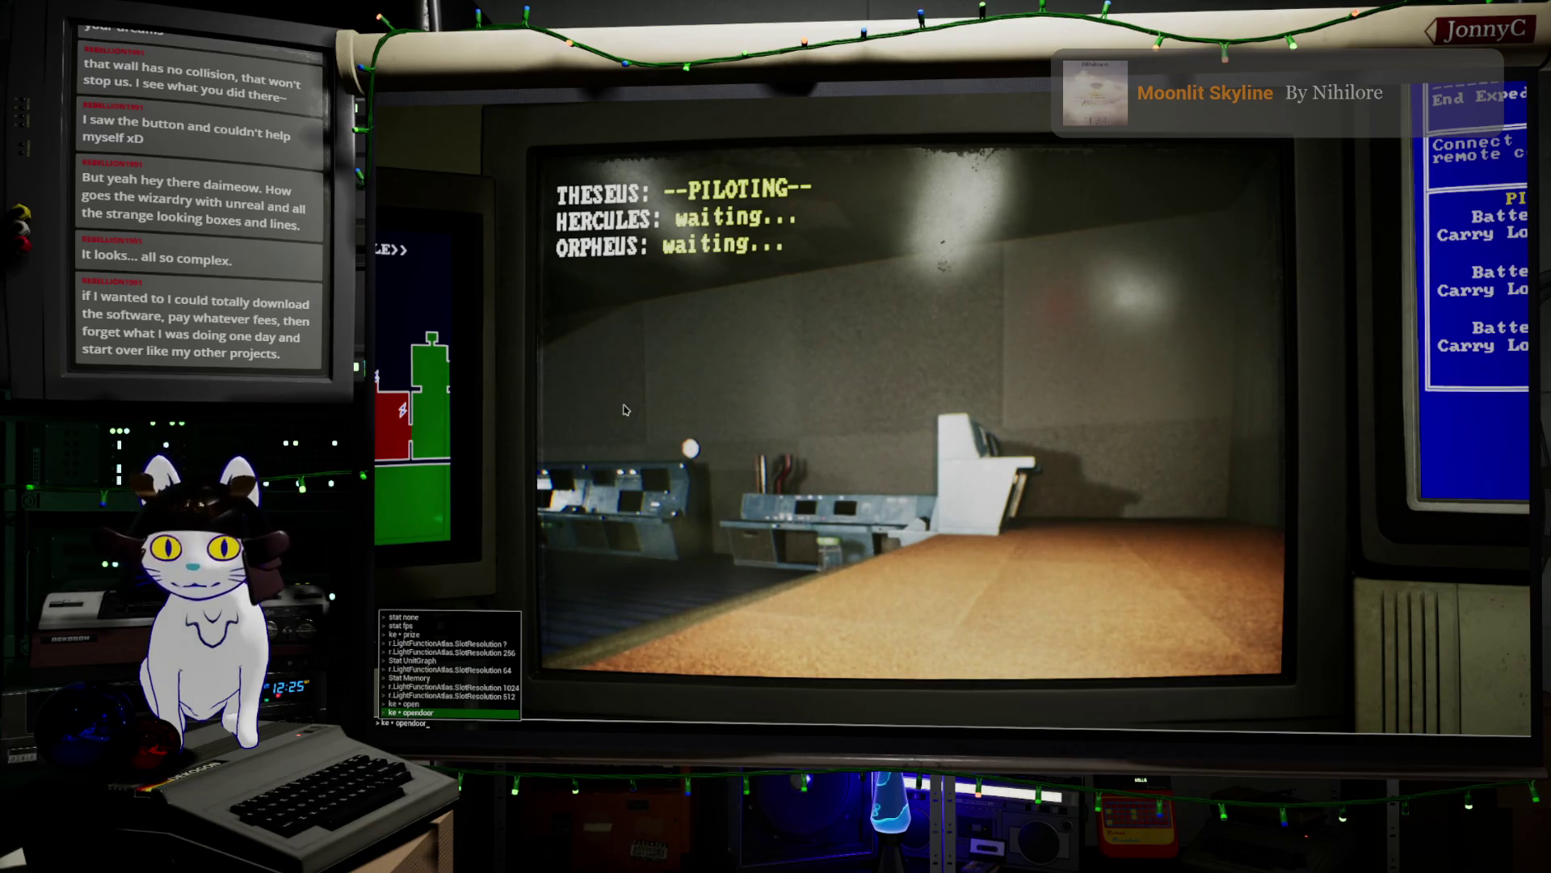
key(grave)
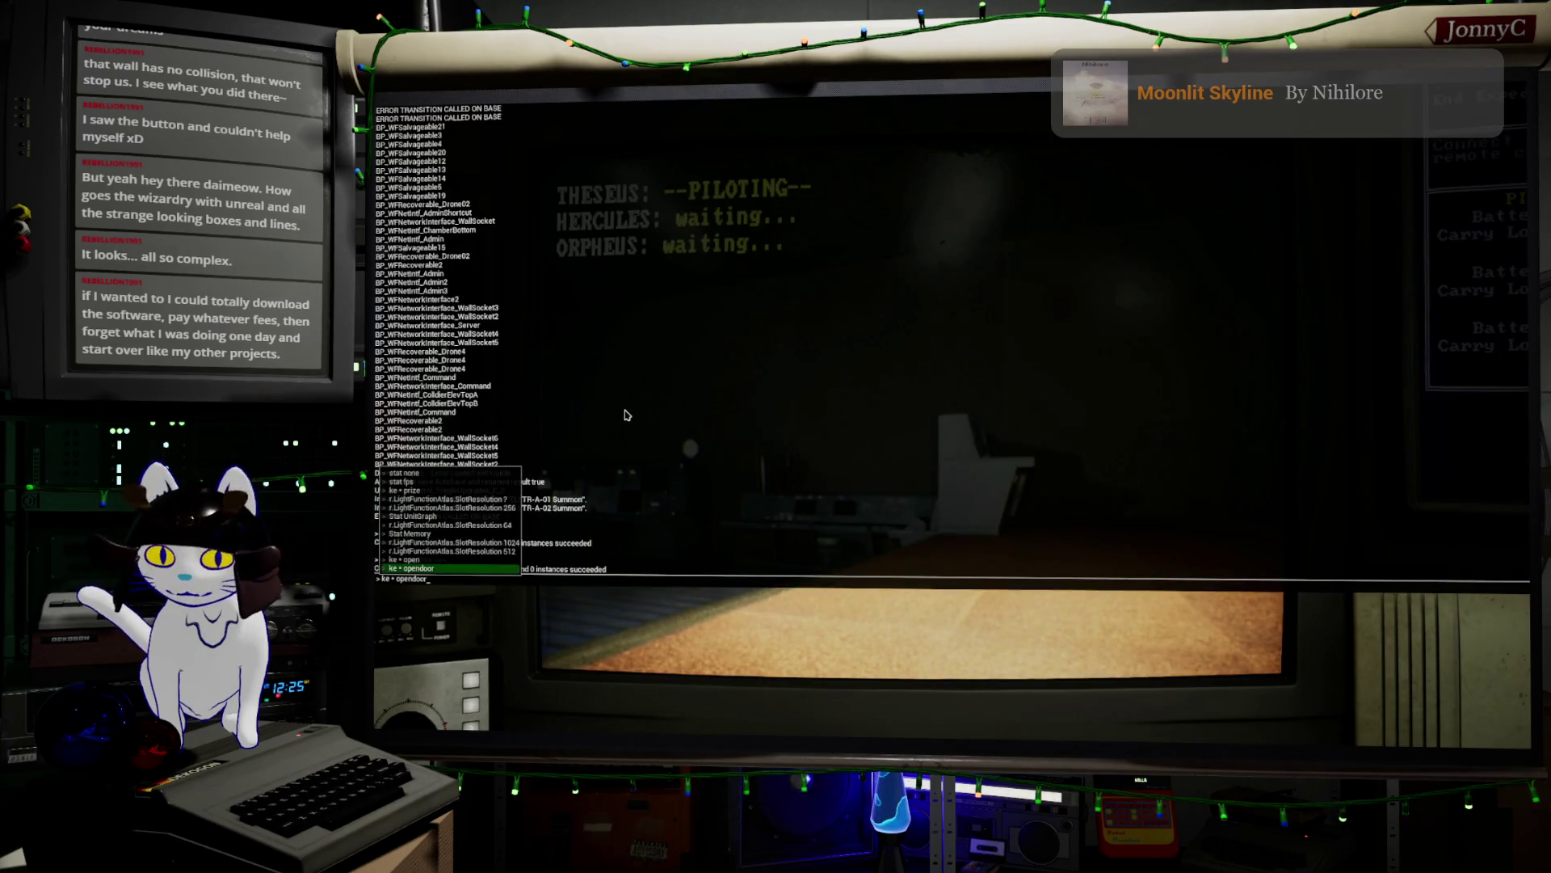
- Close the console and drive the robot past the white desk and chair toward the window railing
key(grave)
key(a)
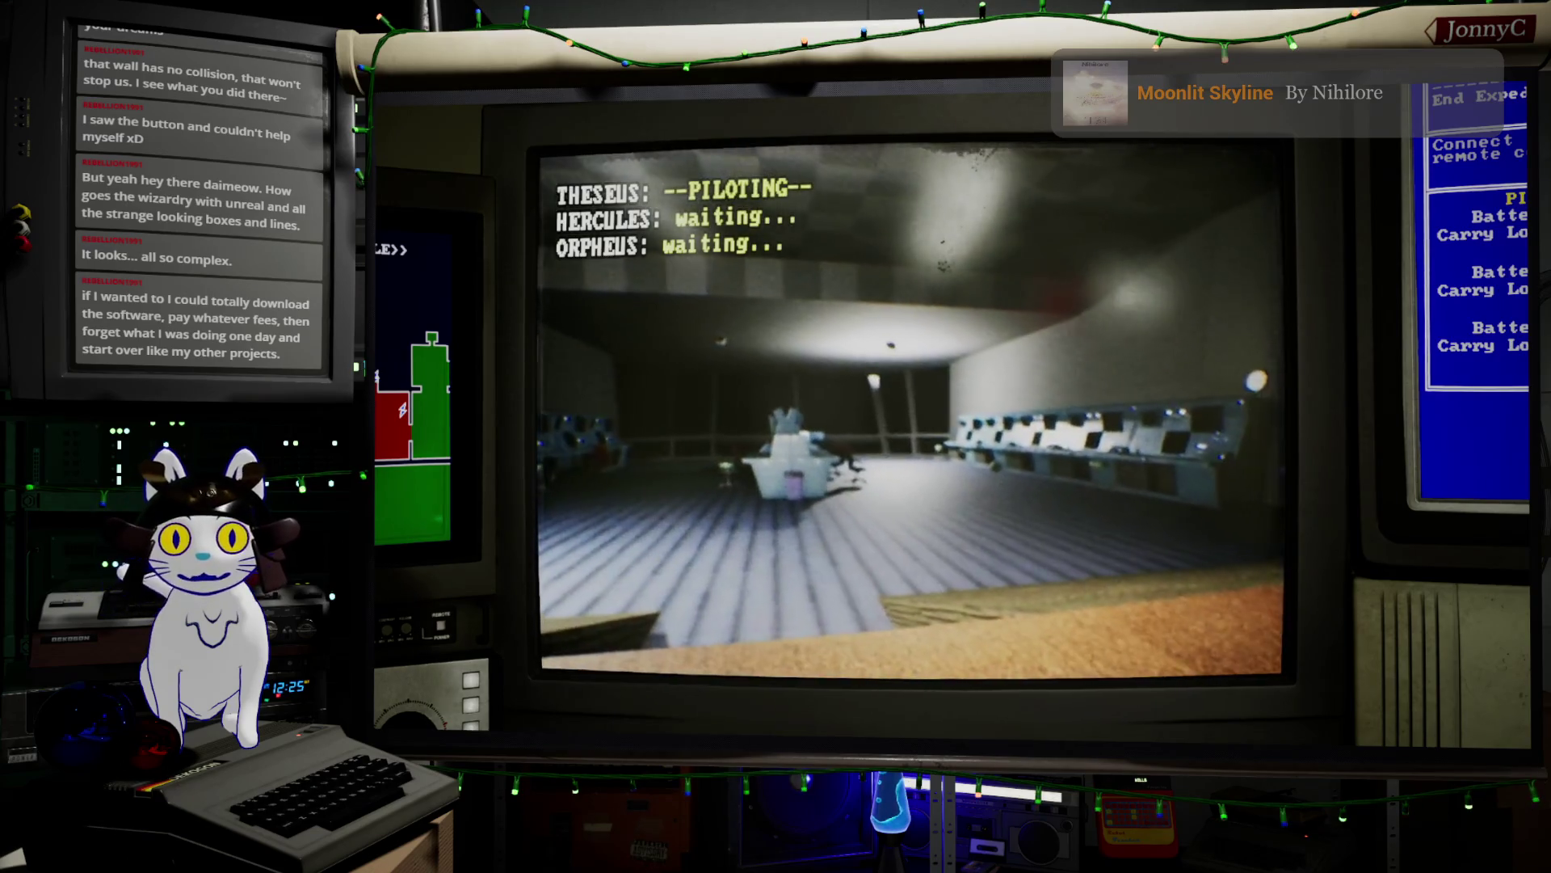
key(w)
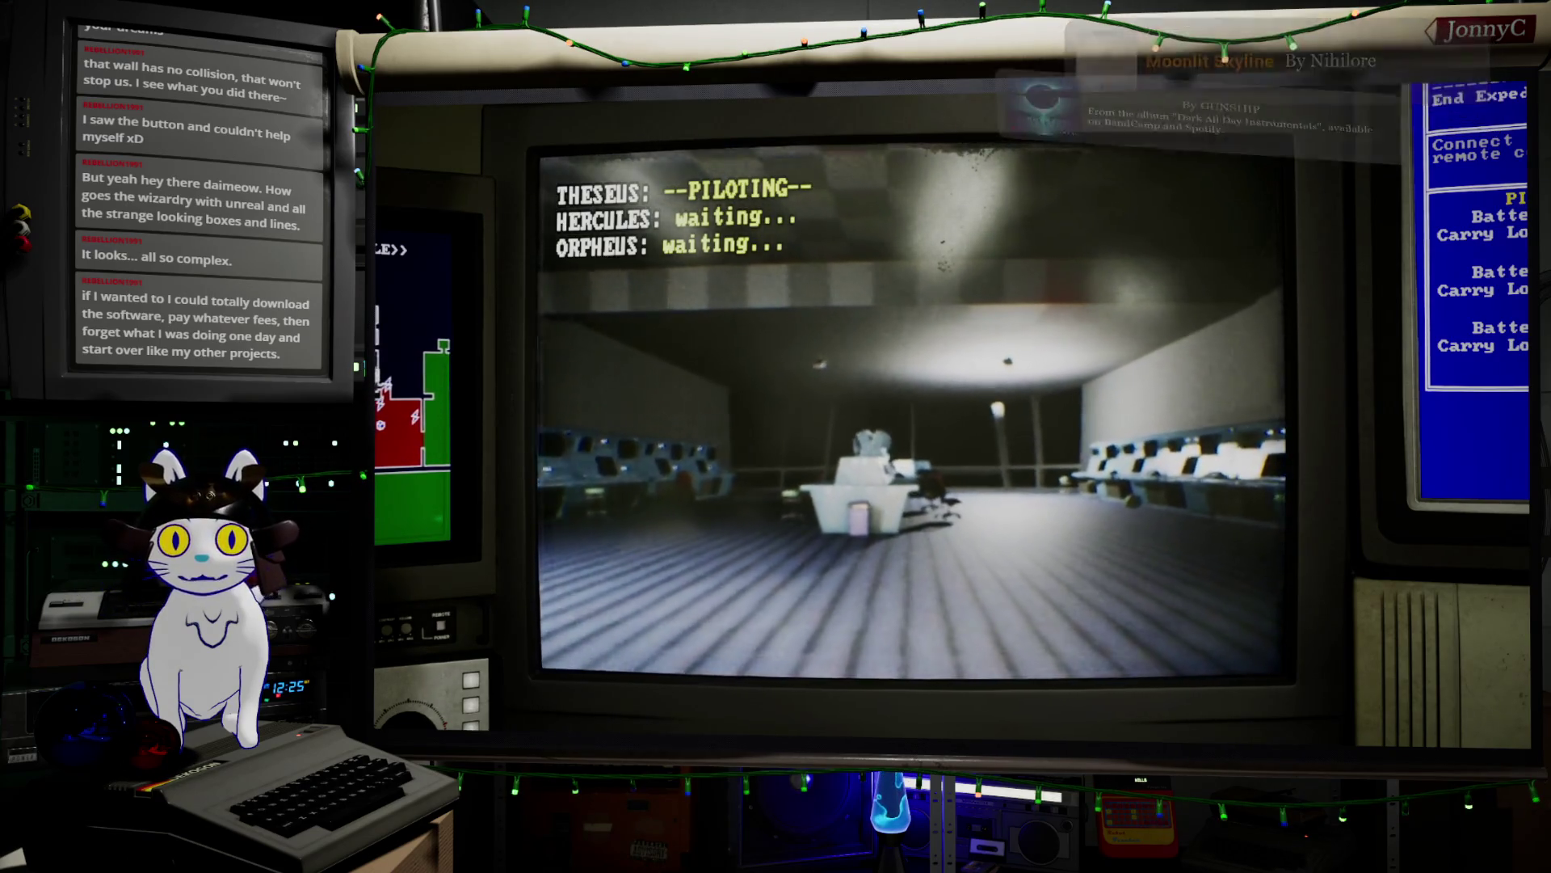
key(w)
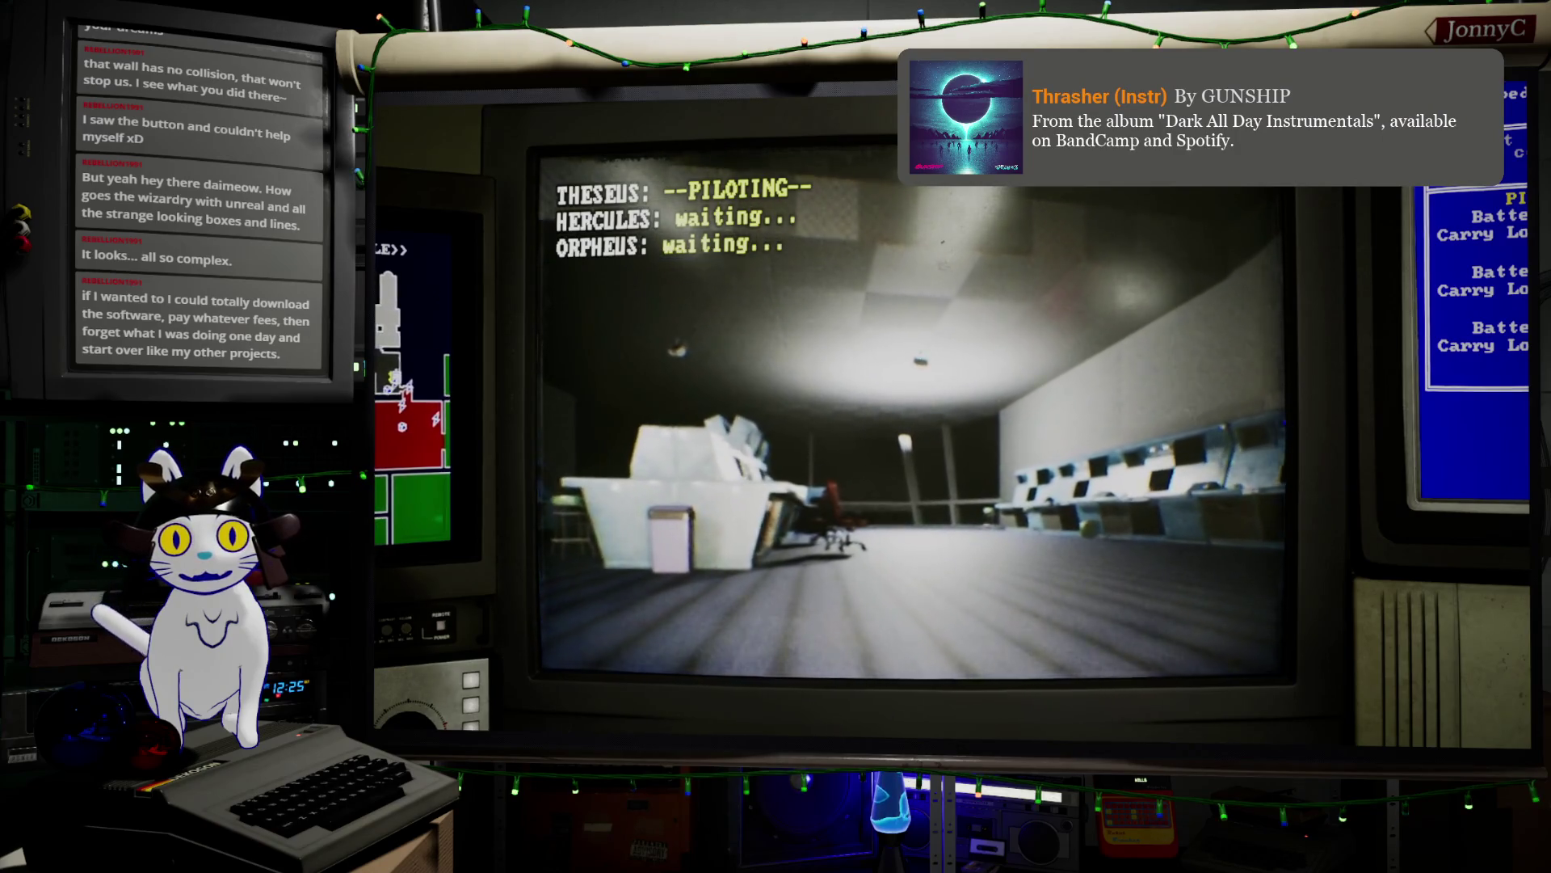
key(w)
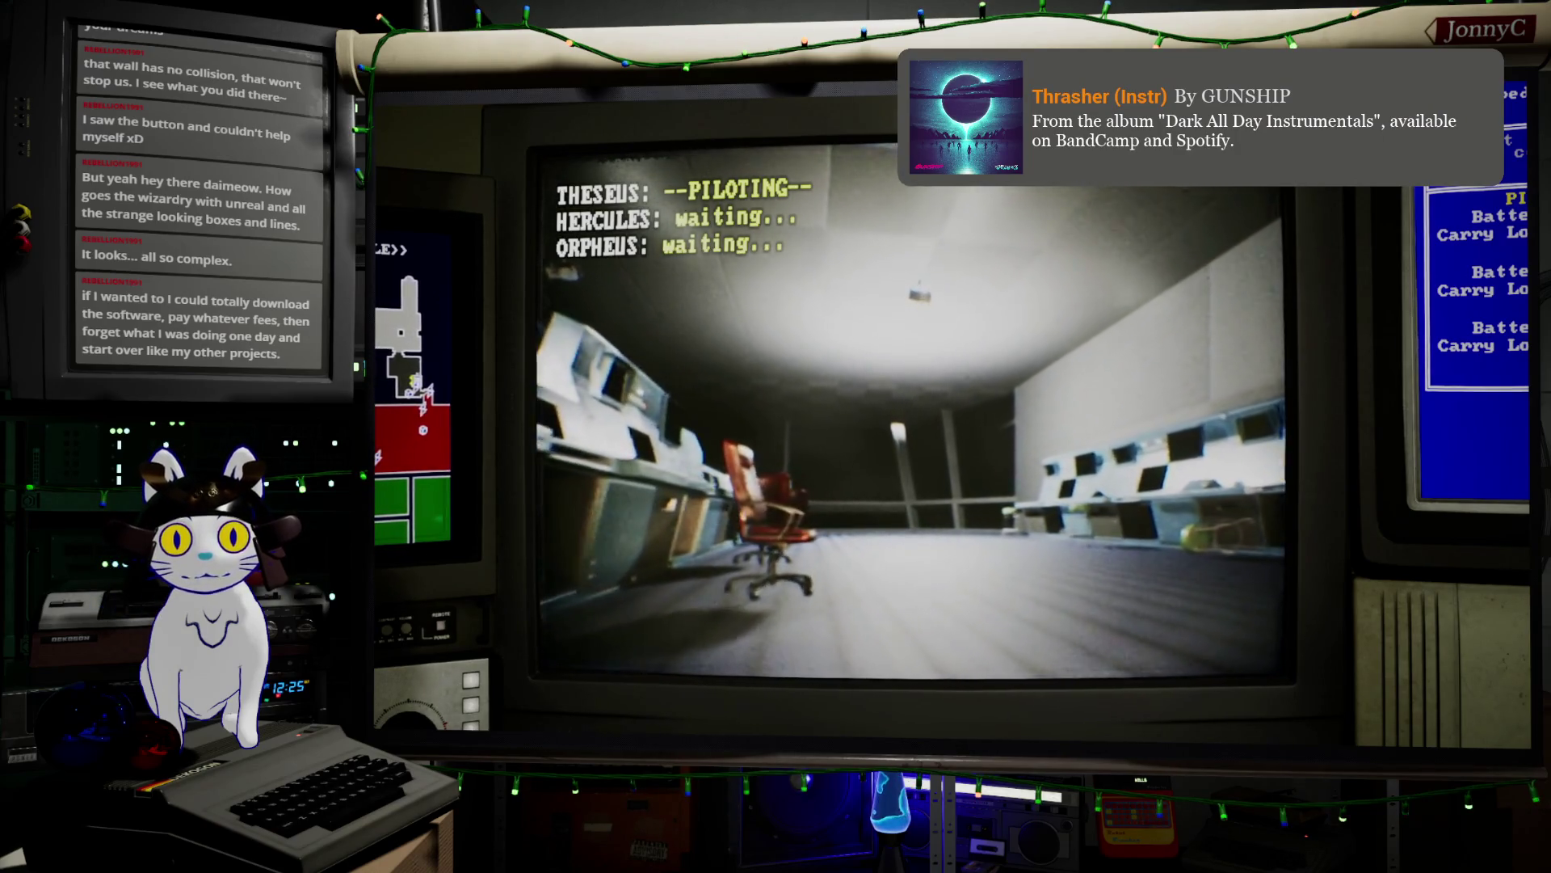
key(d)
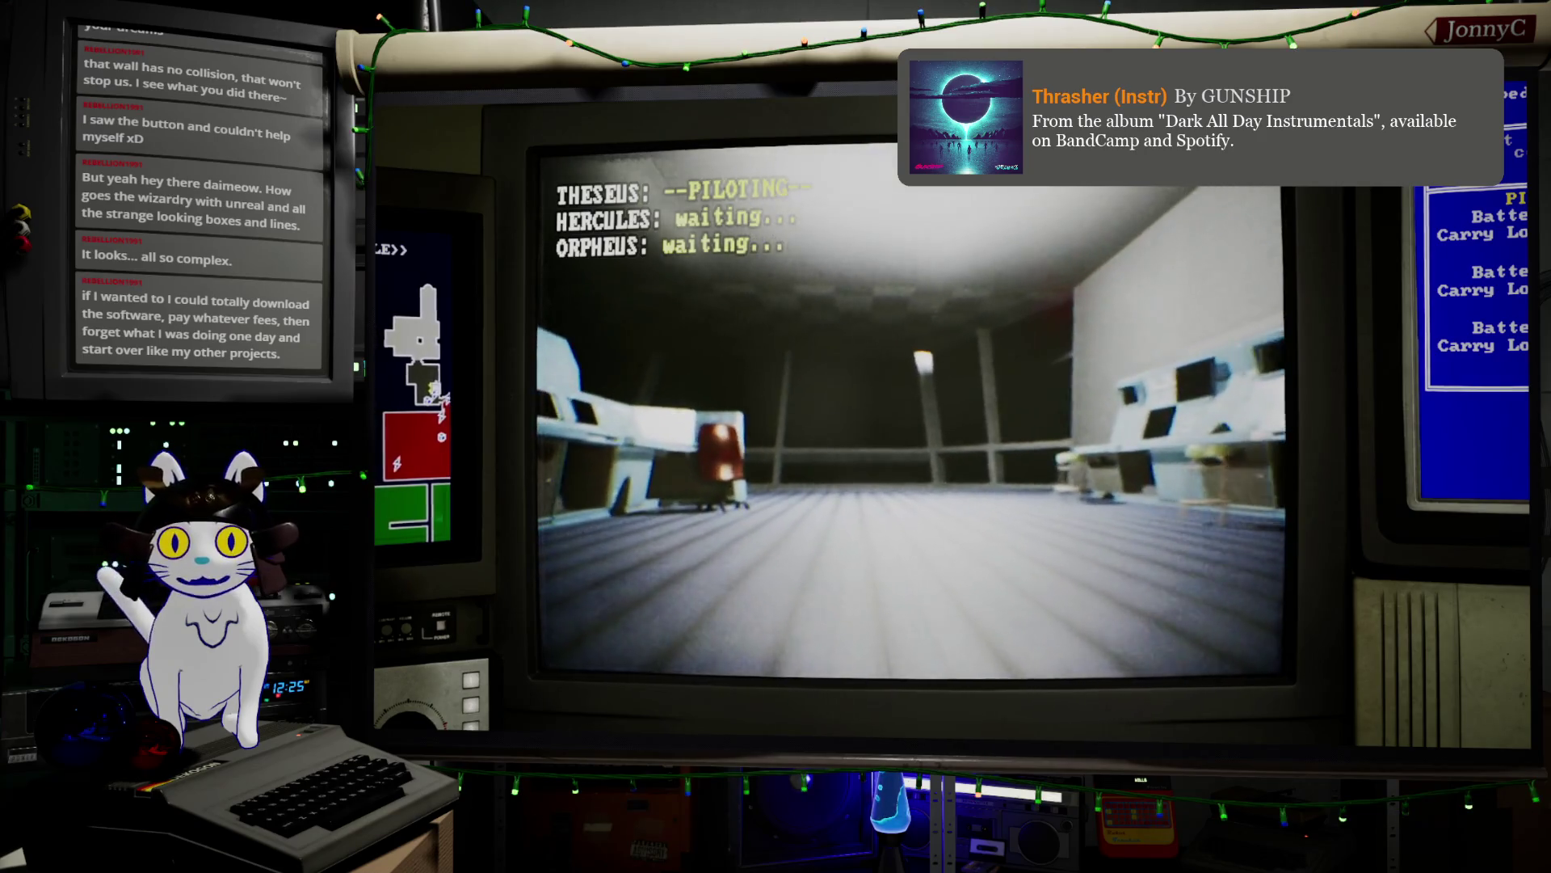
key(d)
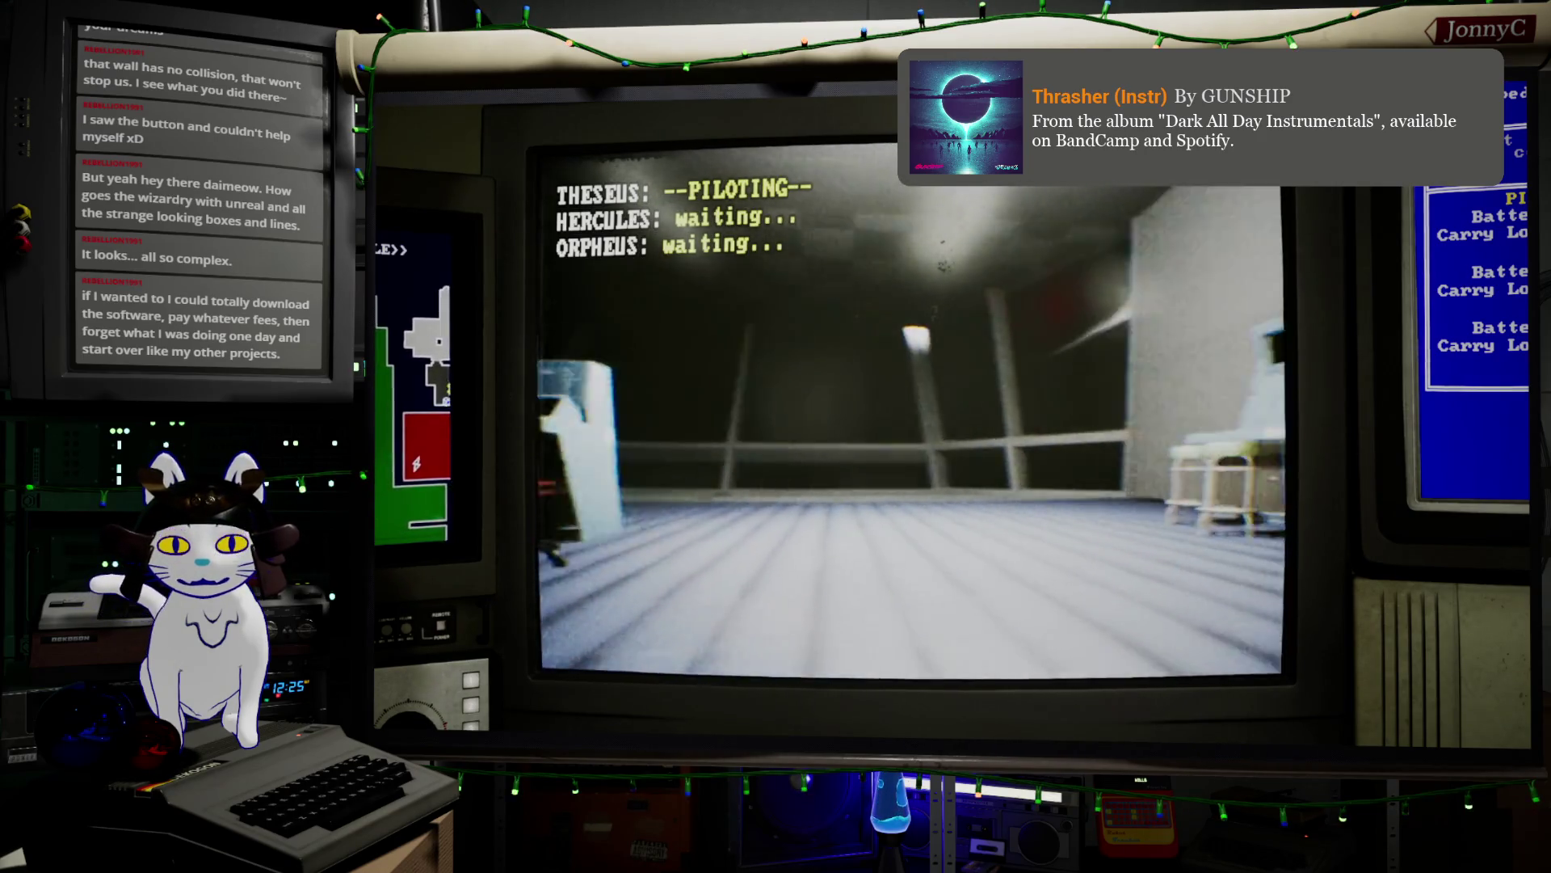
key(w)
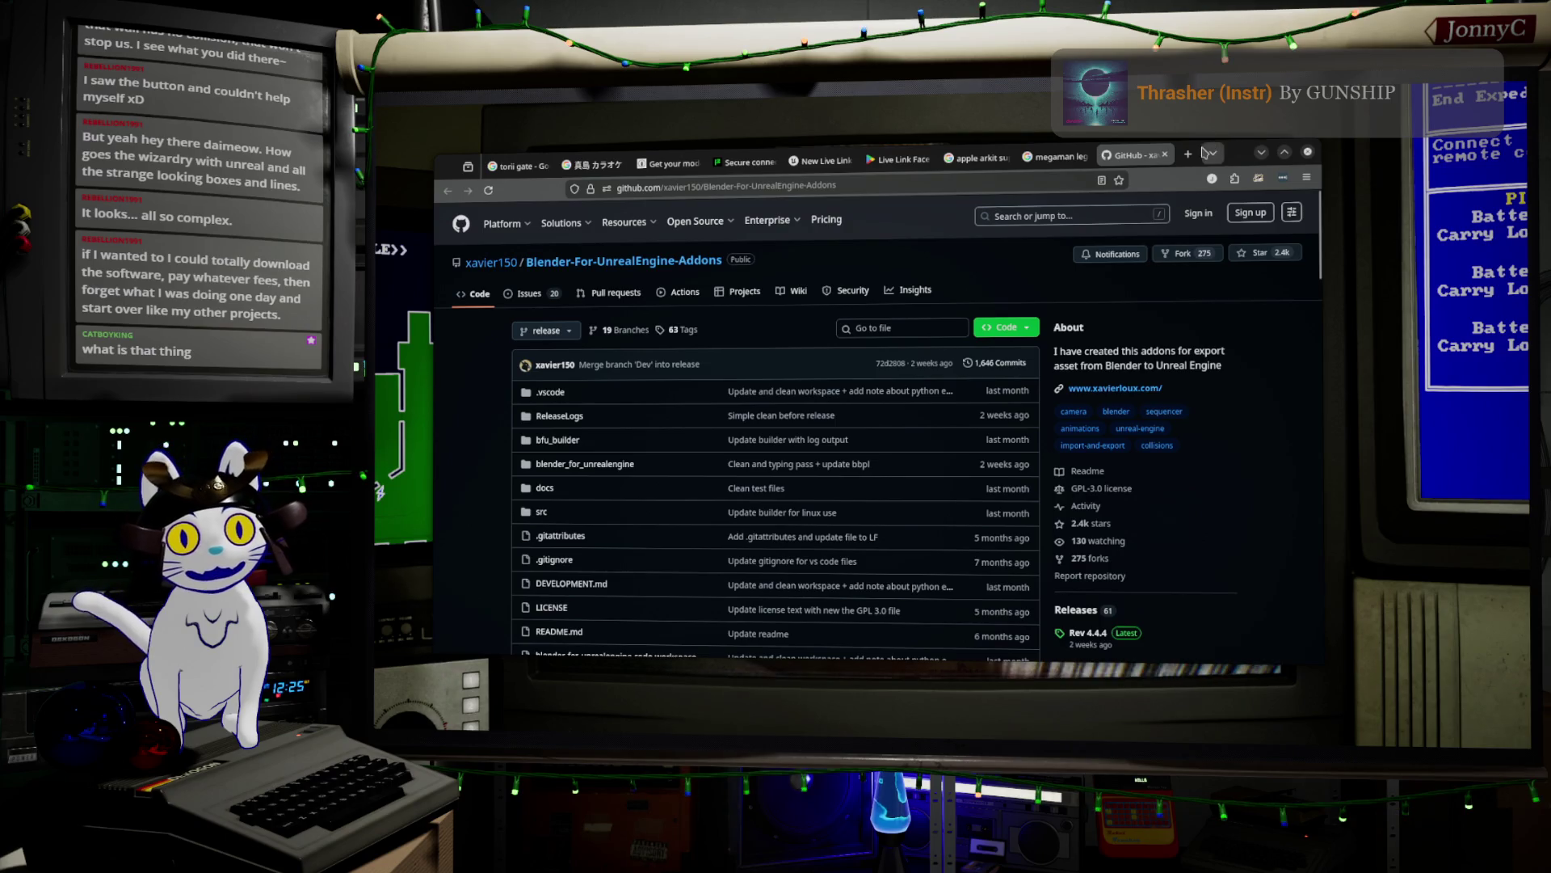
- Search Google for 'LHC' in a new tab and show image results
click(1191, 153)
click(1059, 180)
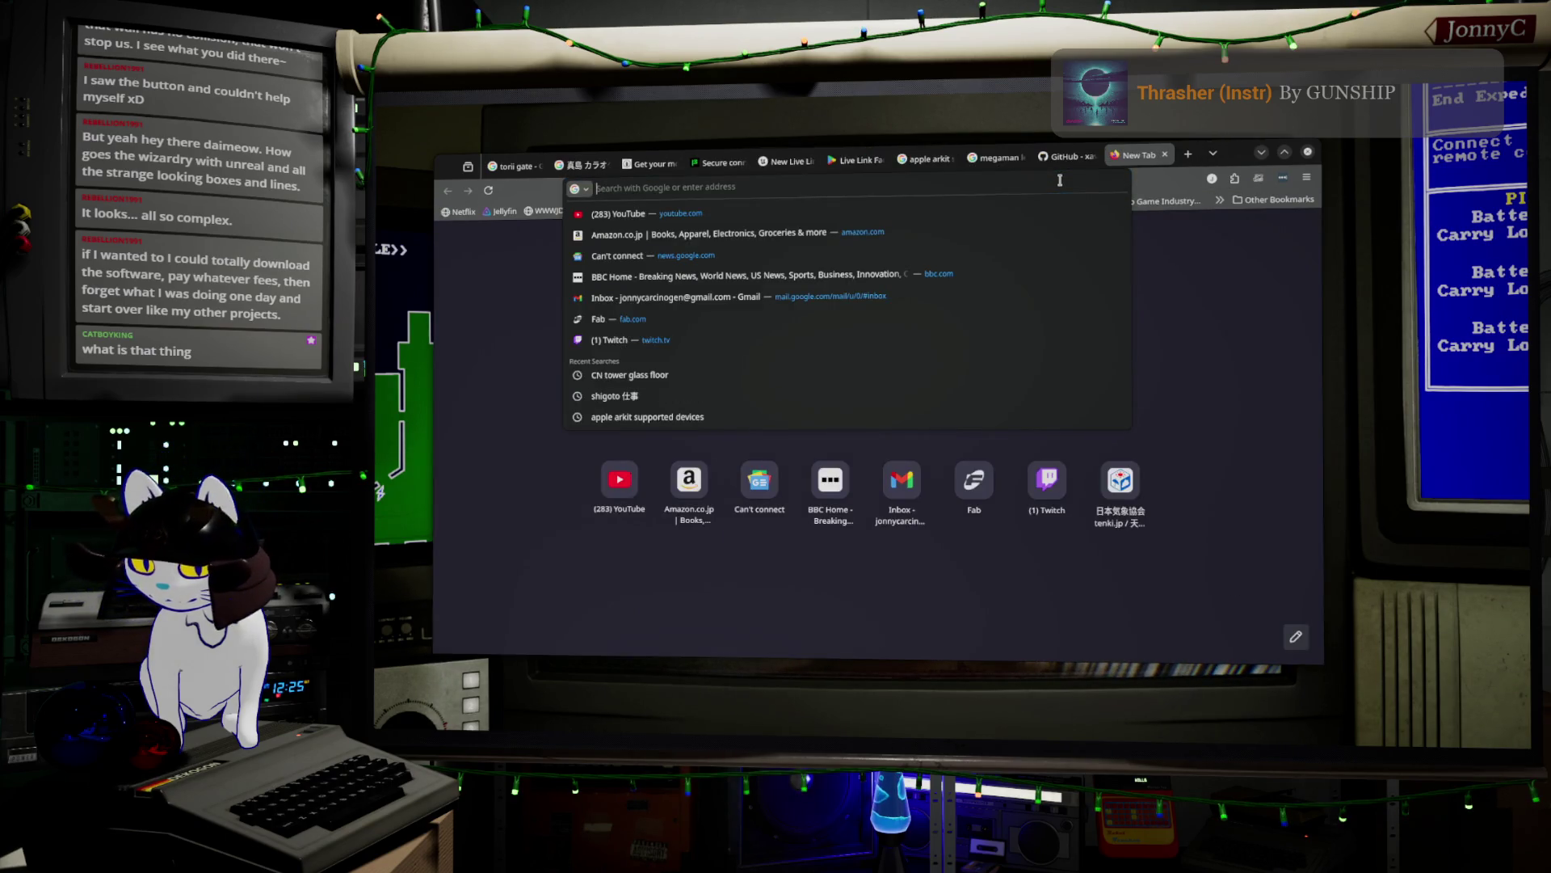
text(lHC)
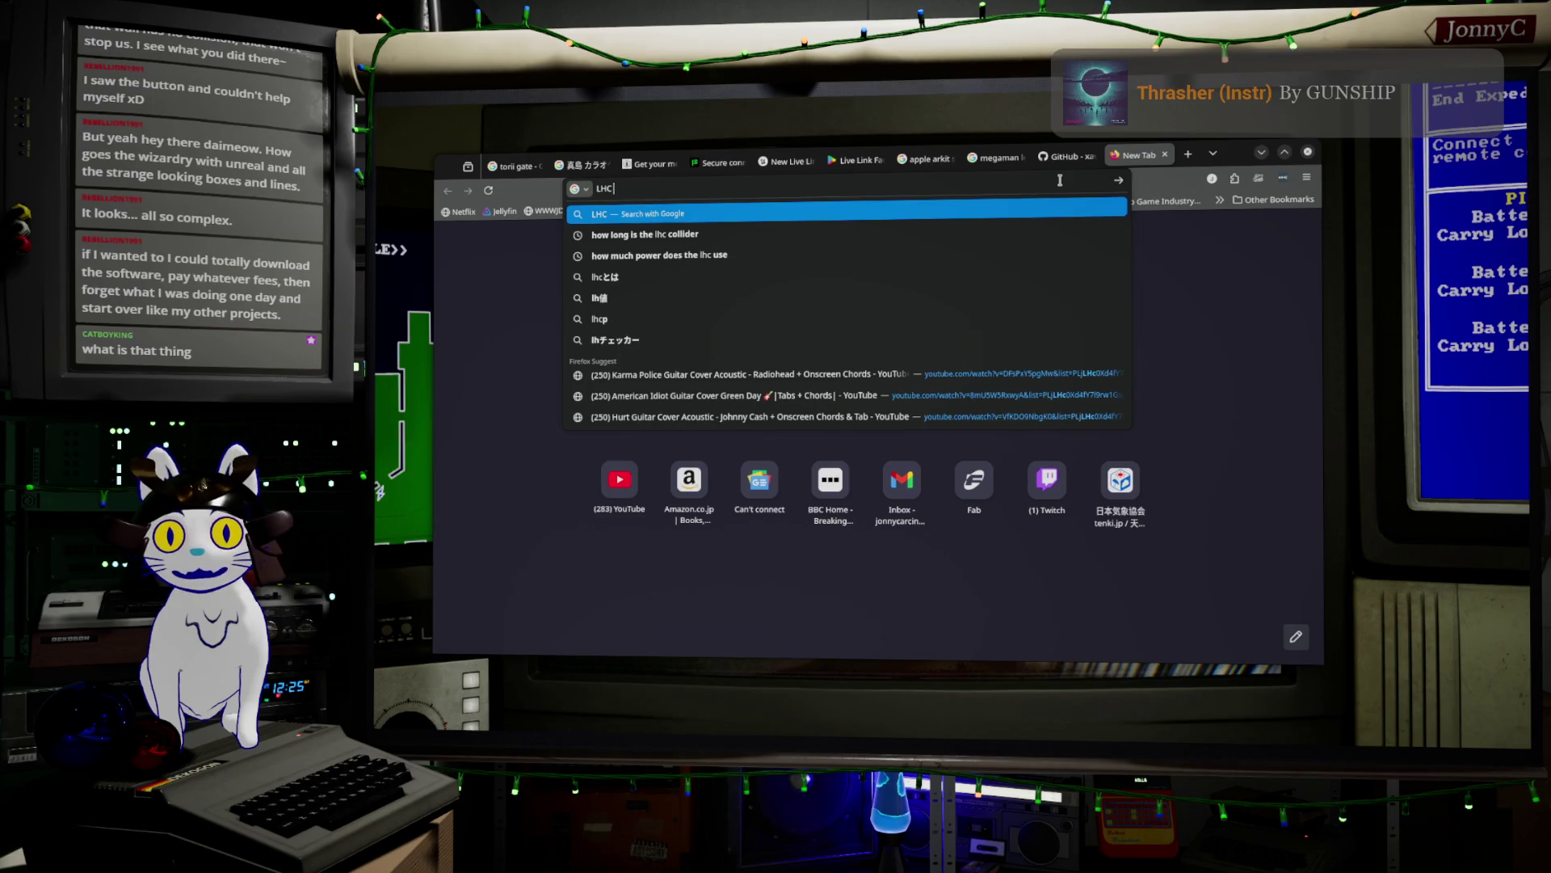
key(Return)
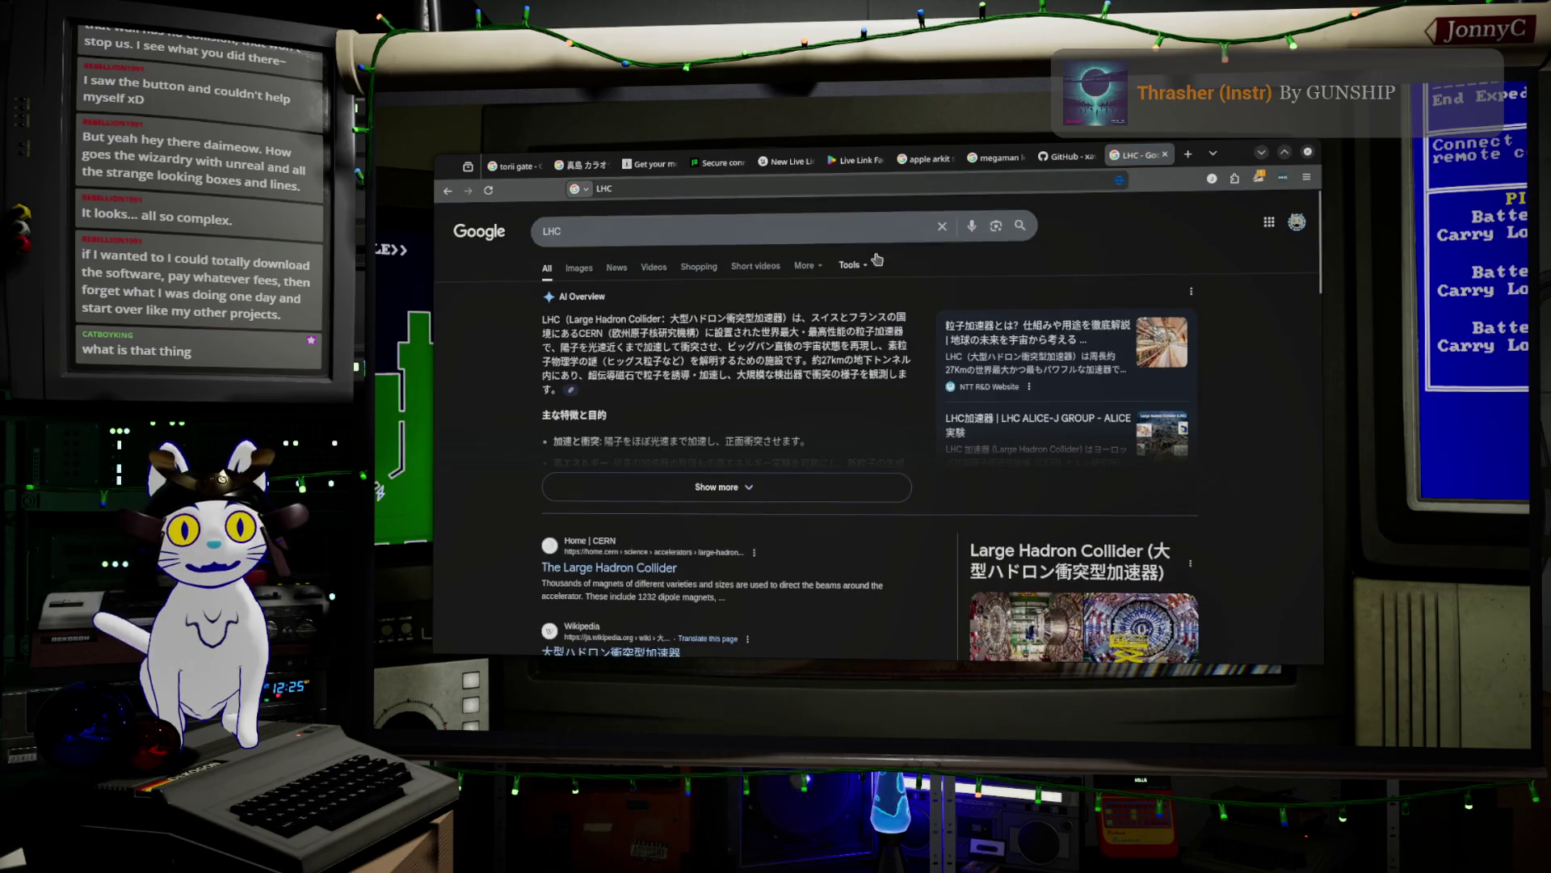
click(579, 267)
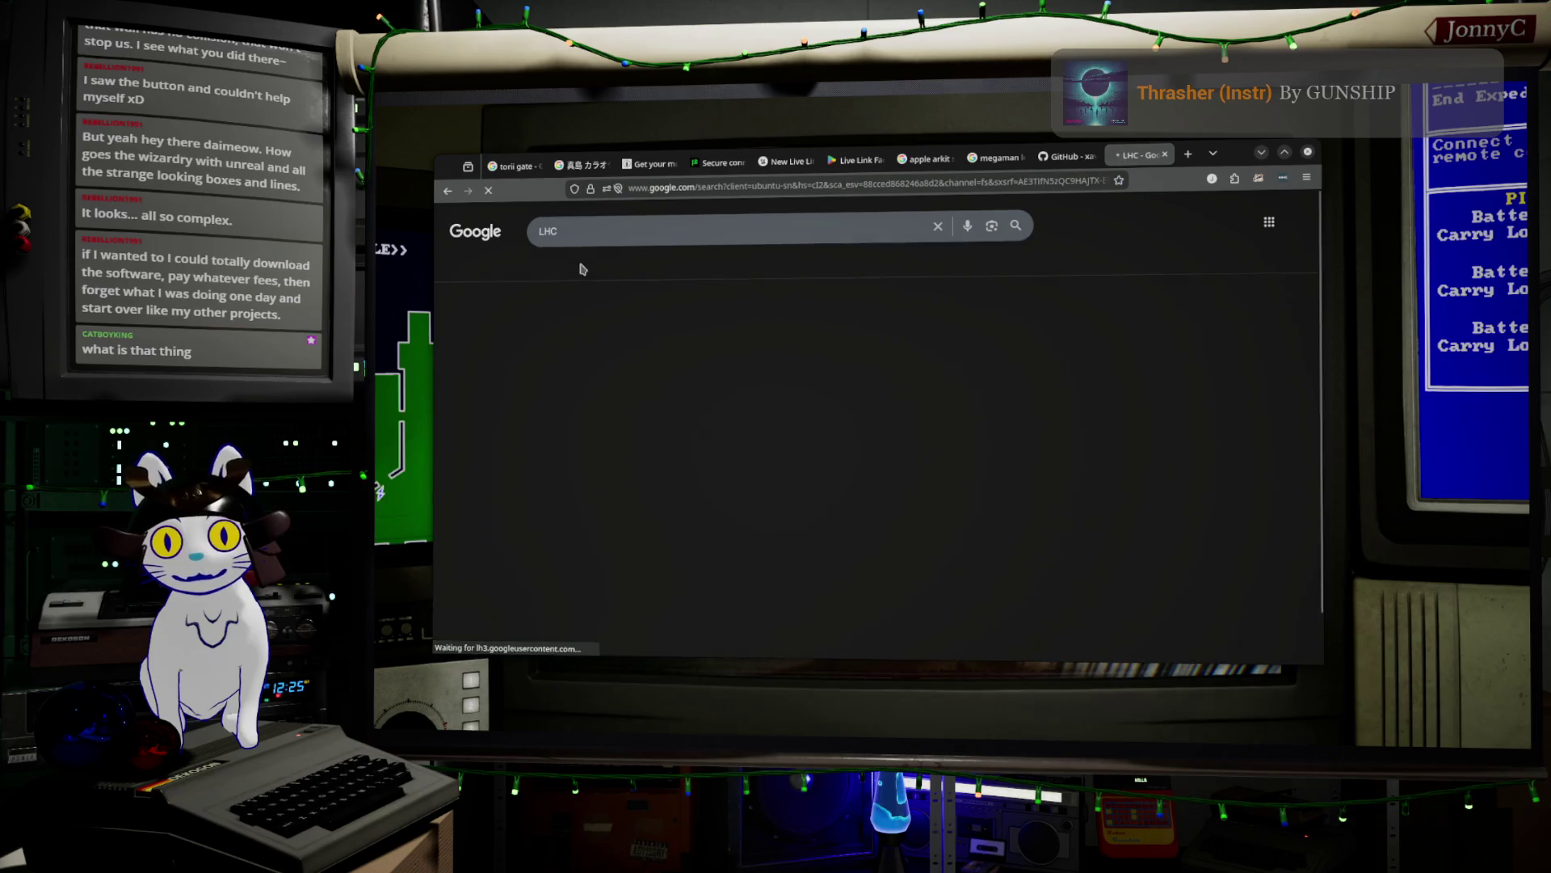
- Preview the Symmetry Magazine, Science, lhc-closer.es and National Geographic LHC images, then minimize Firefox
click(1042, 532)
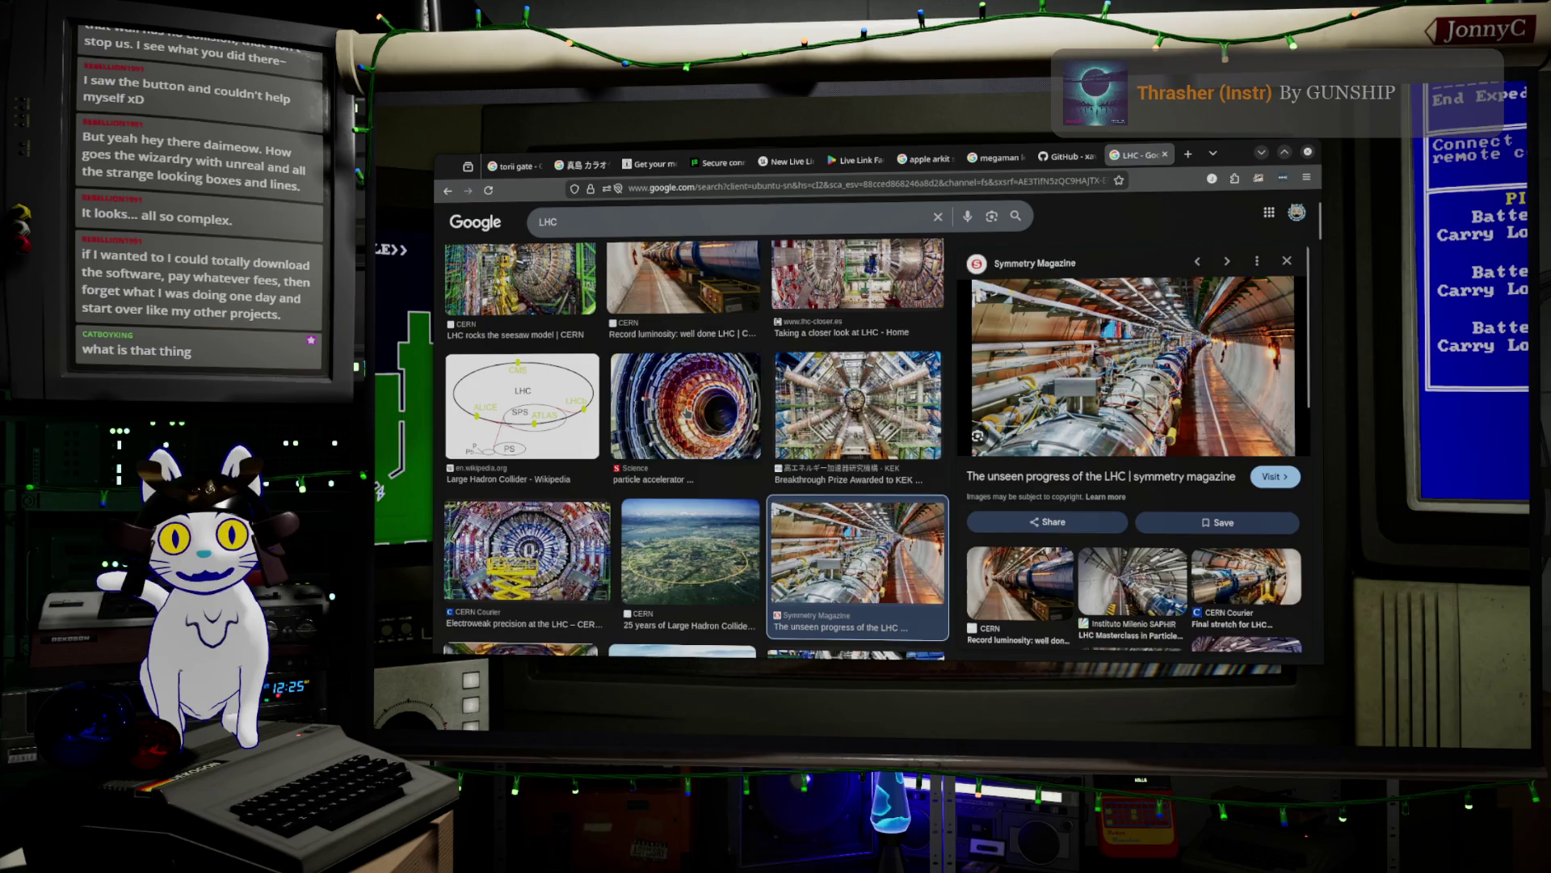
click(688, 413)
scroll(865, 424, up, 2)
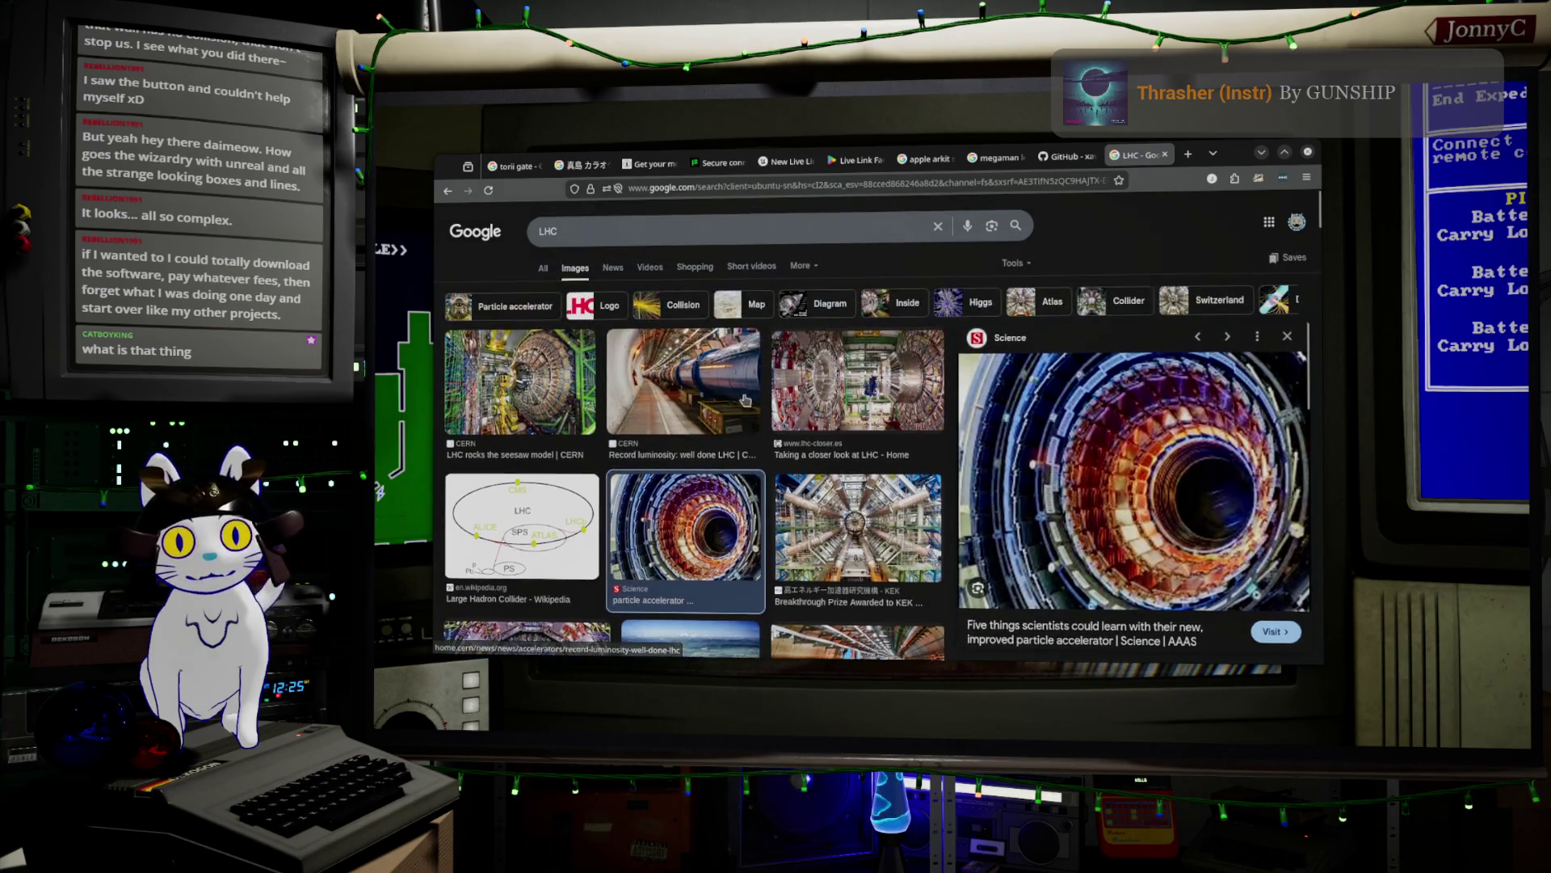
click(865, 424)
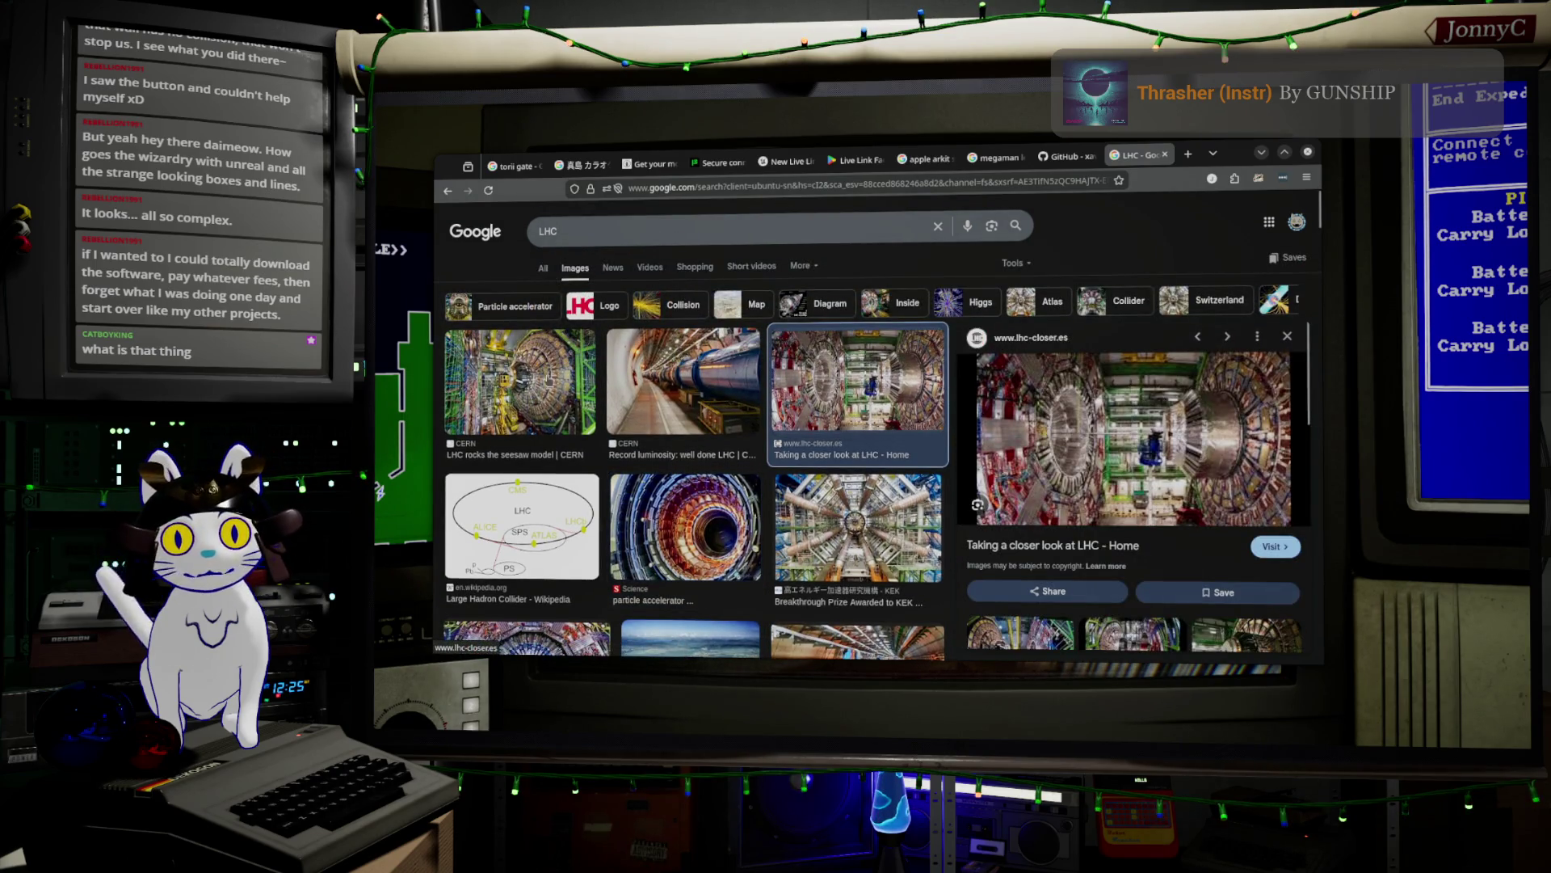
key(Left)
key(Left)
scroll(695, 444, down, 5)
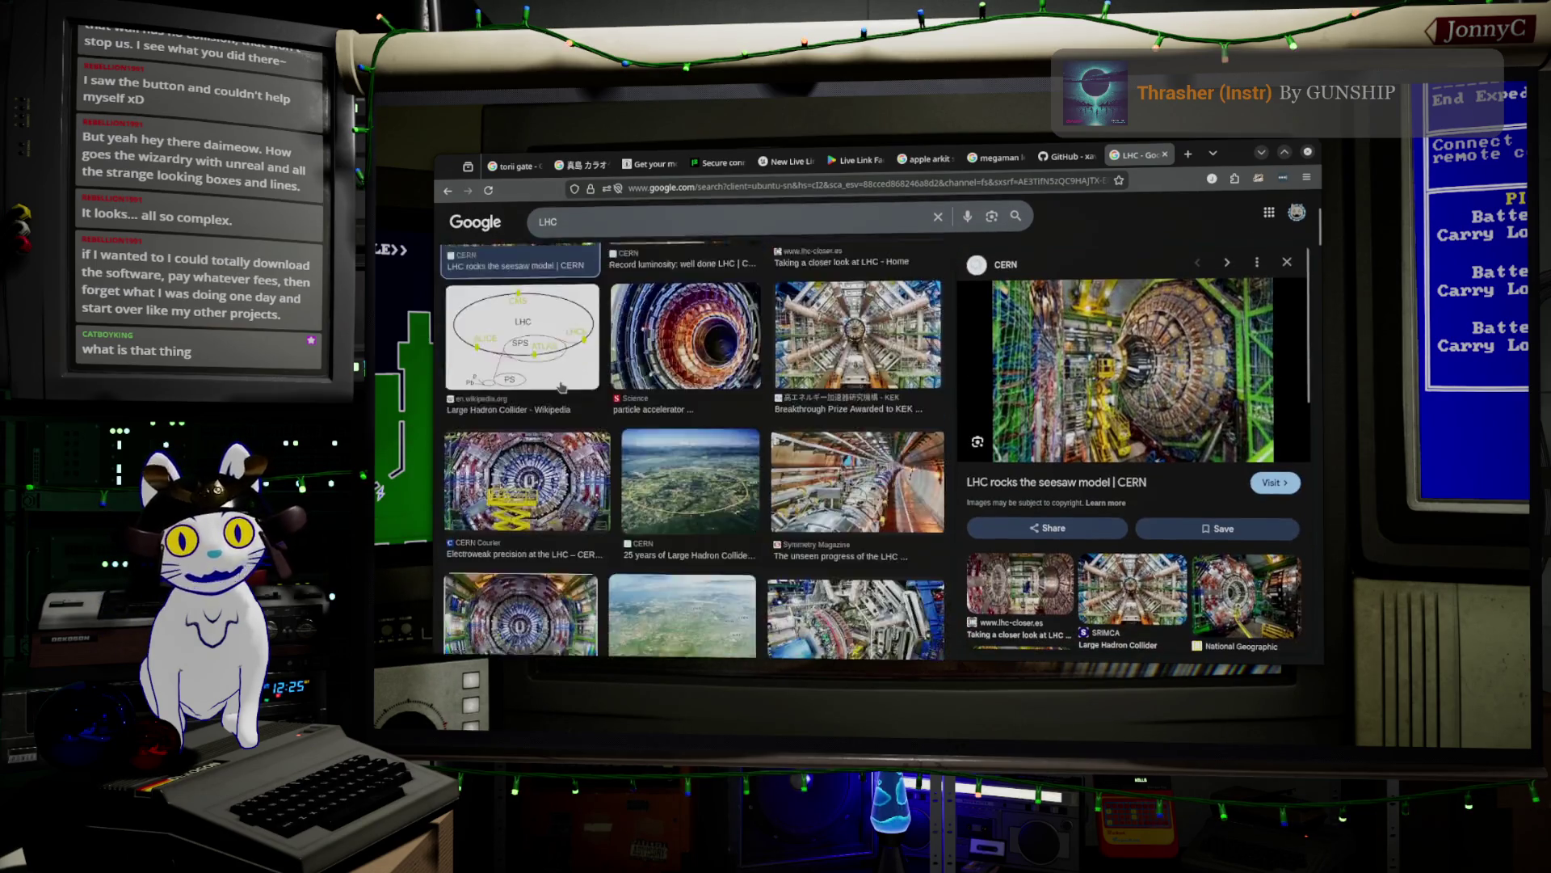
scroll(731, 461, down, 1)
click(732, 461)
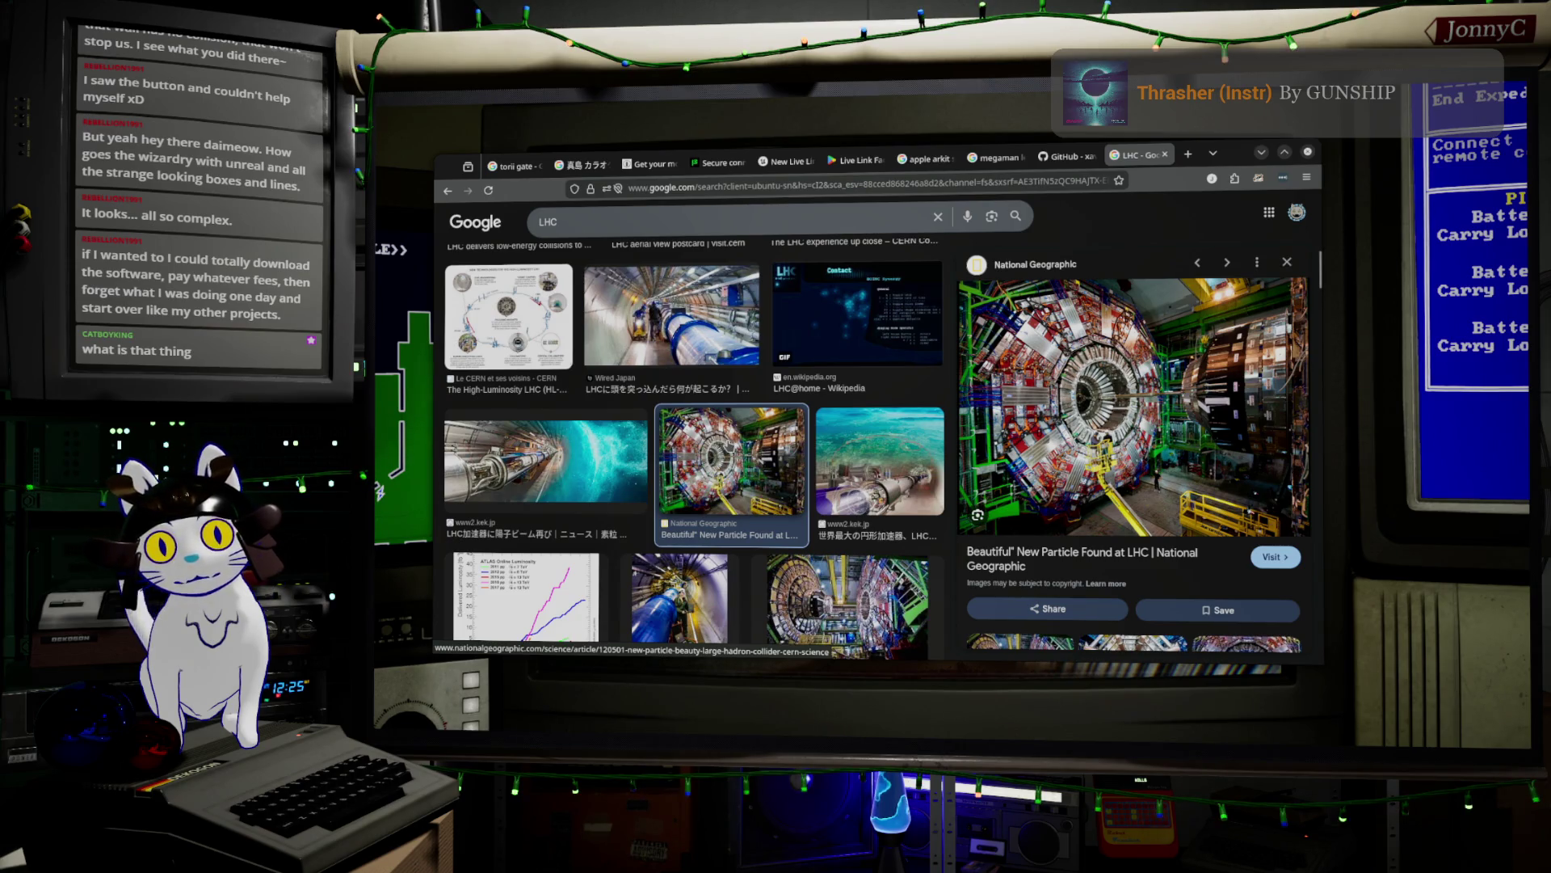
scroll(730, 444, down, 10)
scroll(731, 444, down, 5)
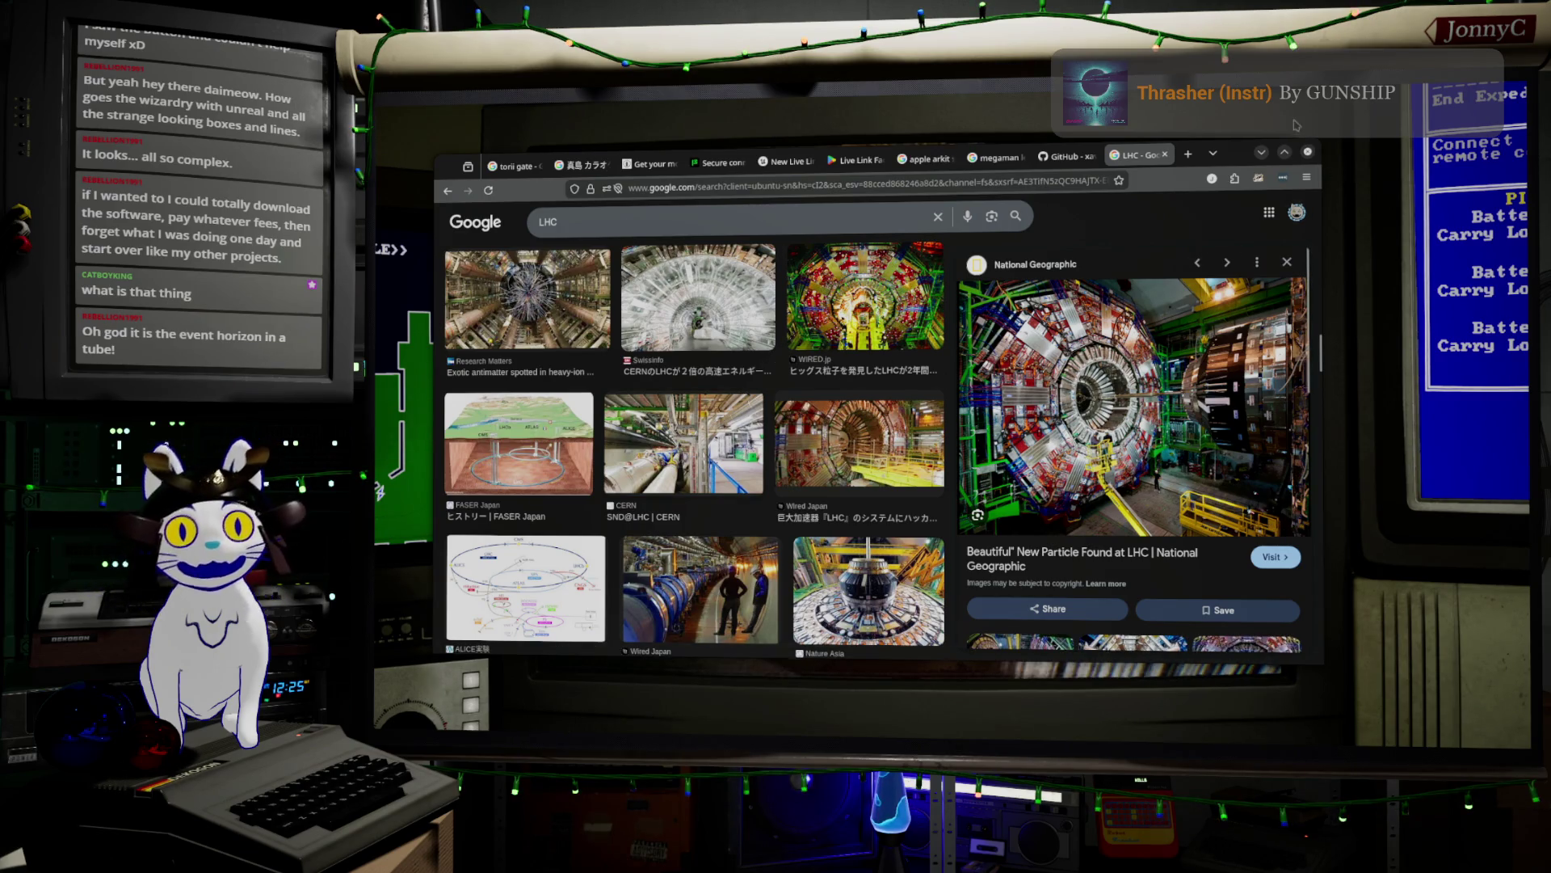
click(1263, 154)
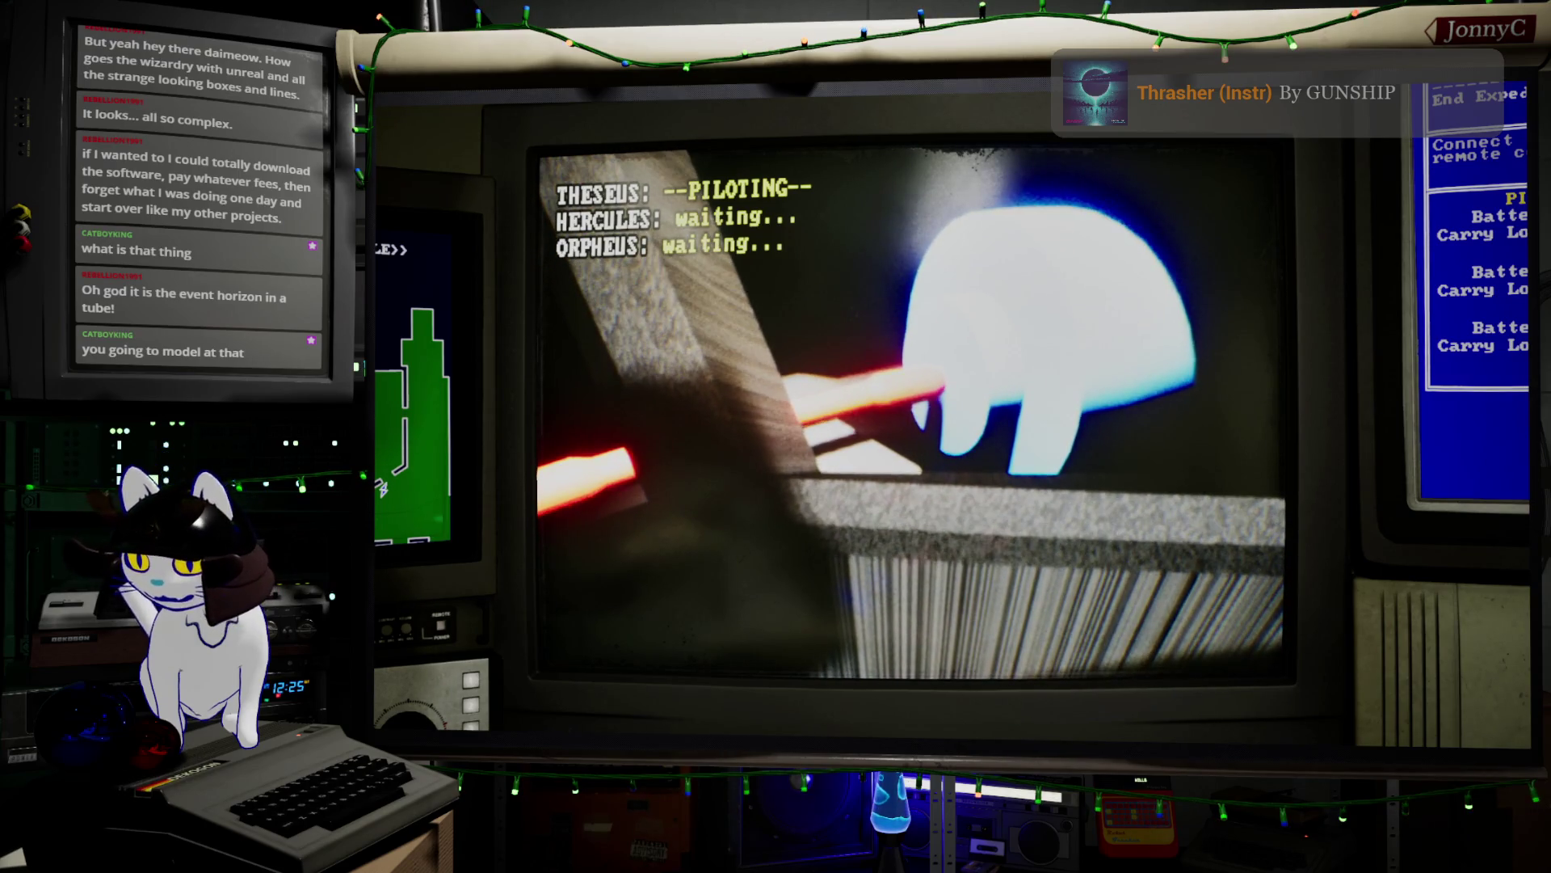
- Switch from the running game back to Firefox showing the LHC image results
key(alt+Tab)
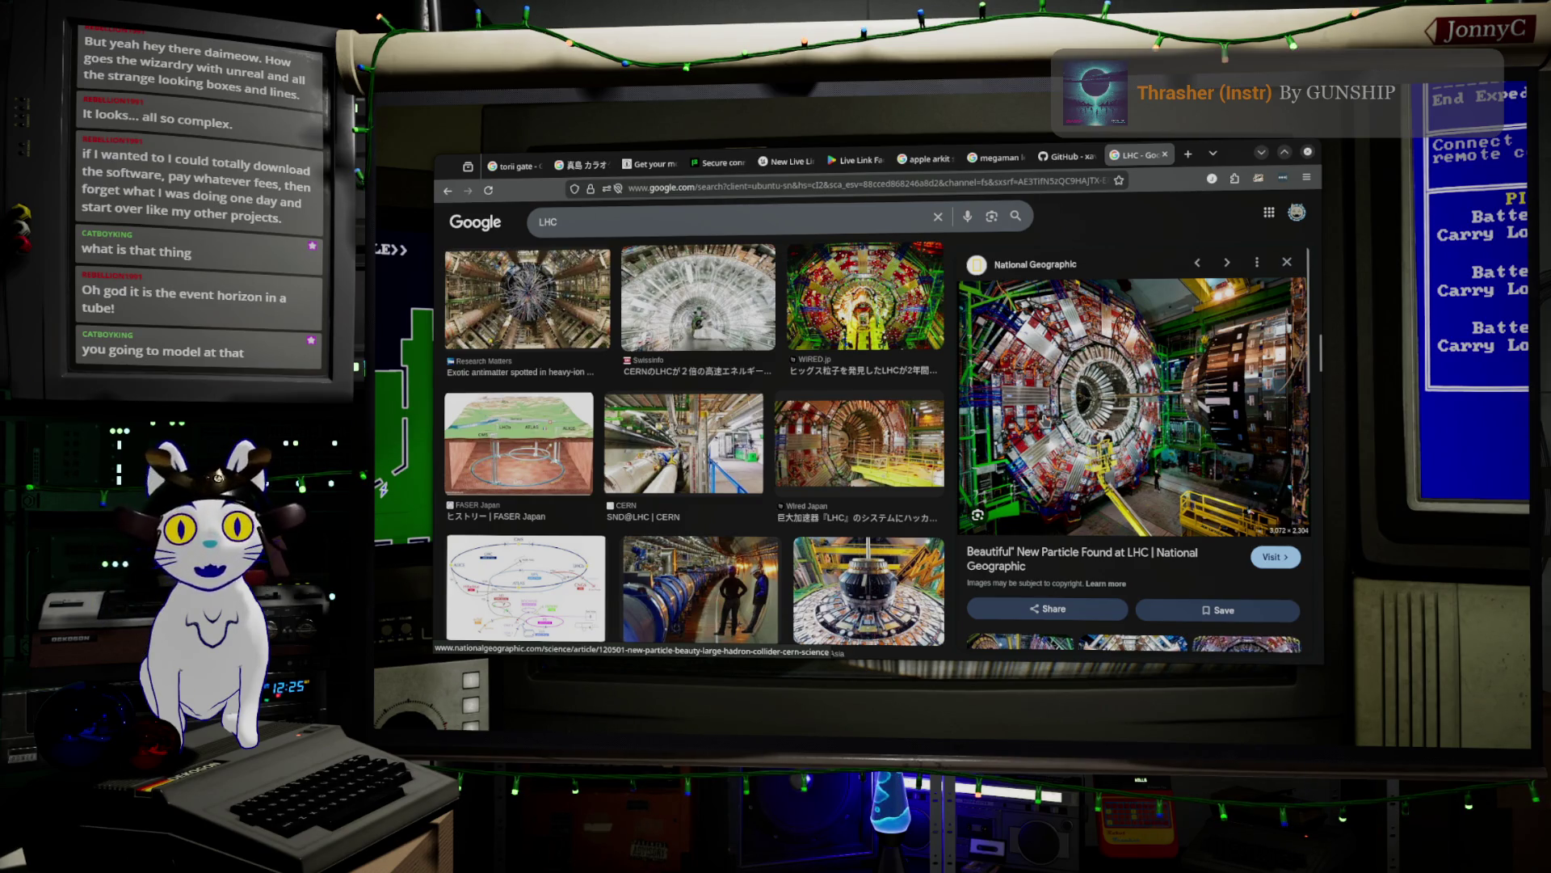
- Preview the Scientific American, New Scientist, Getty Images and AFPBB News LHC photos
scroll(826, 483, down, 10)
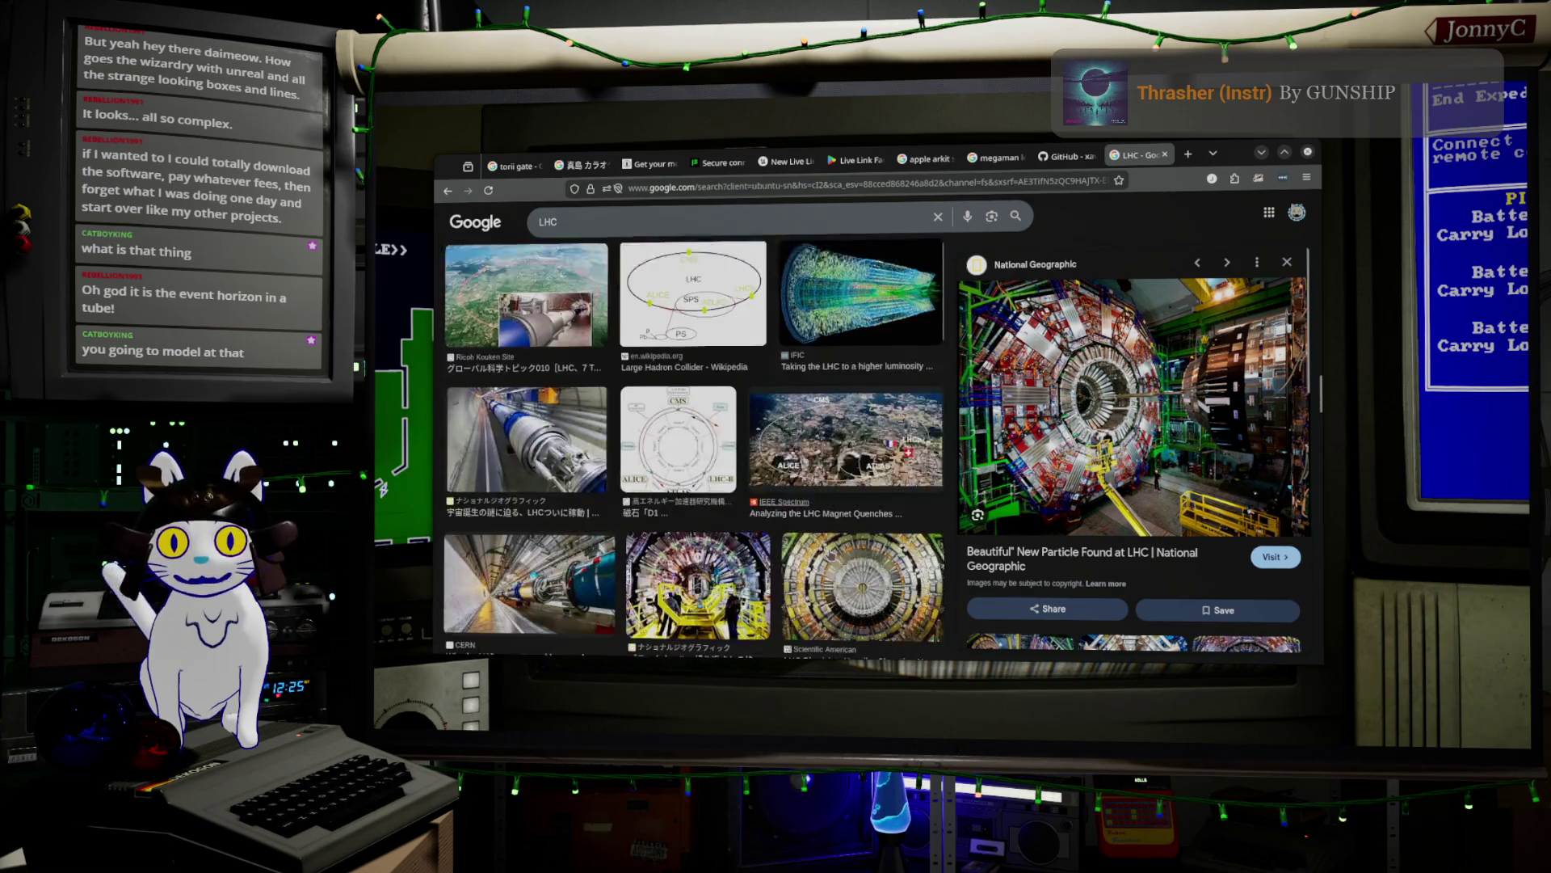
scroll(826, 482, down, 1)
click(882, 450)
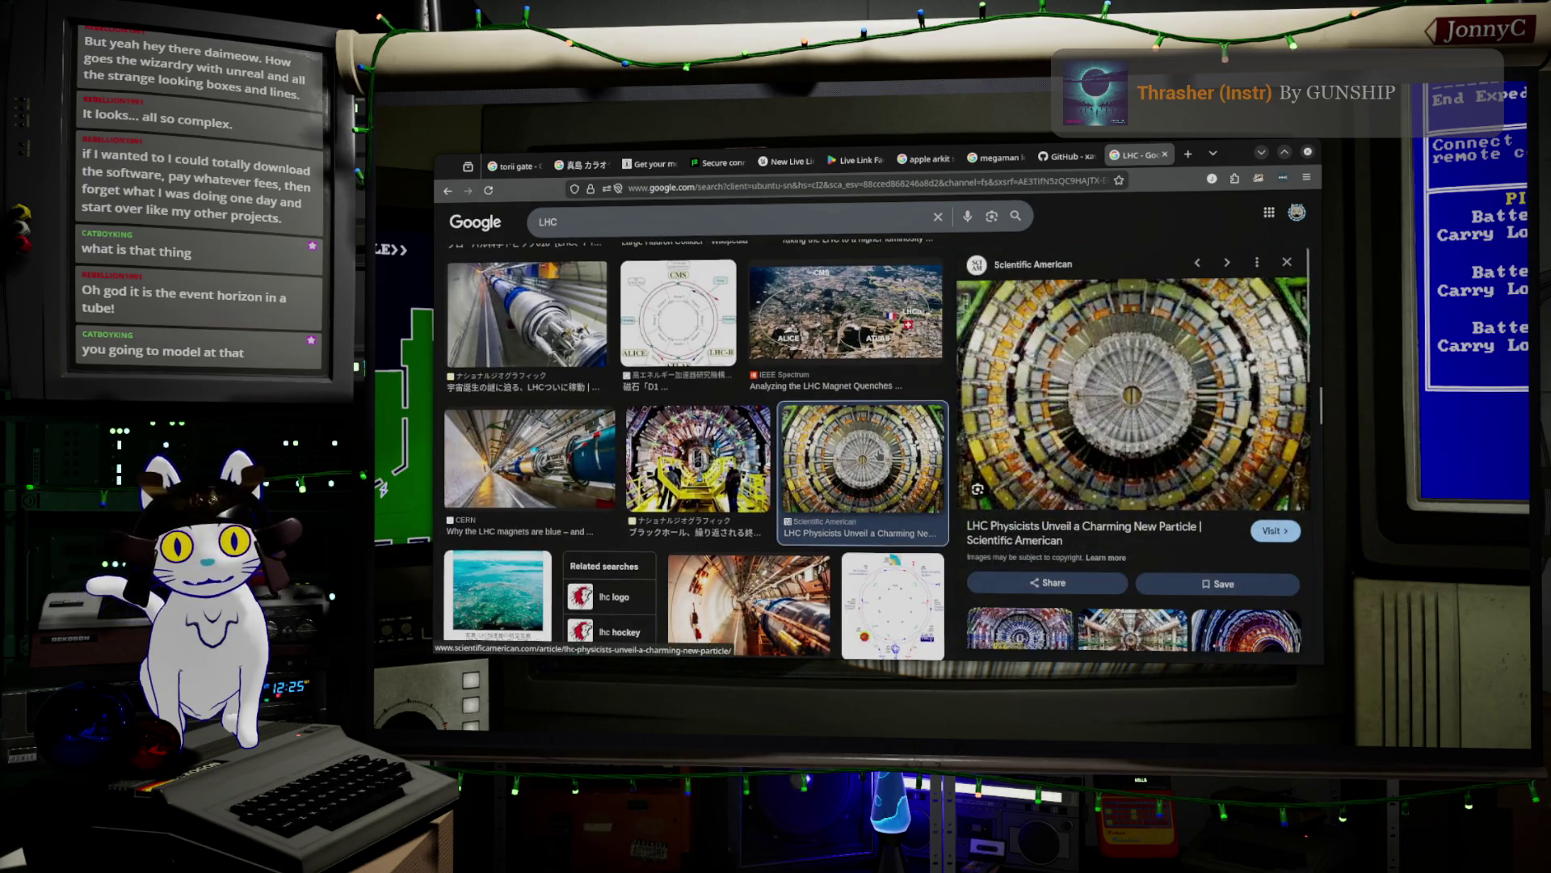
scroll(707, 351, down, 5)
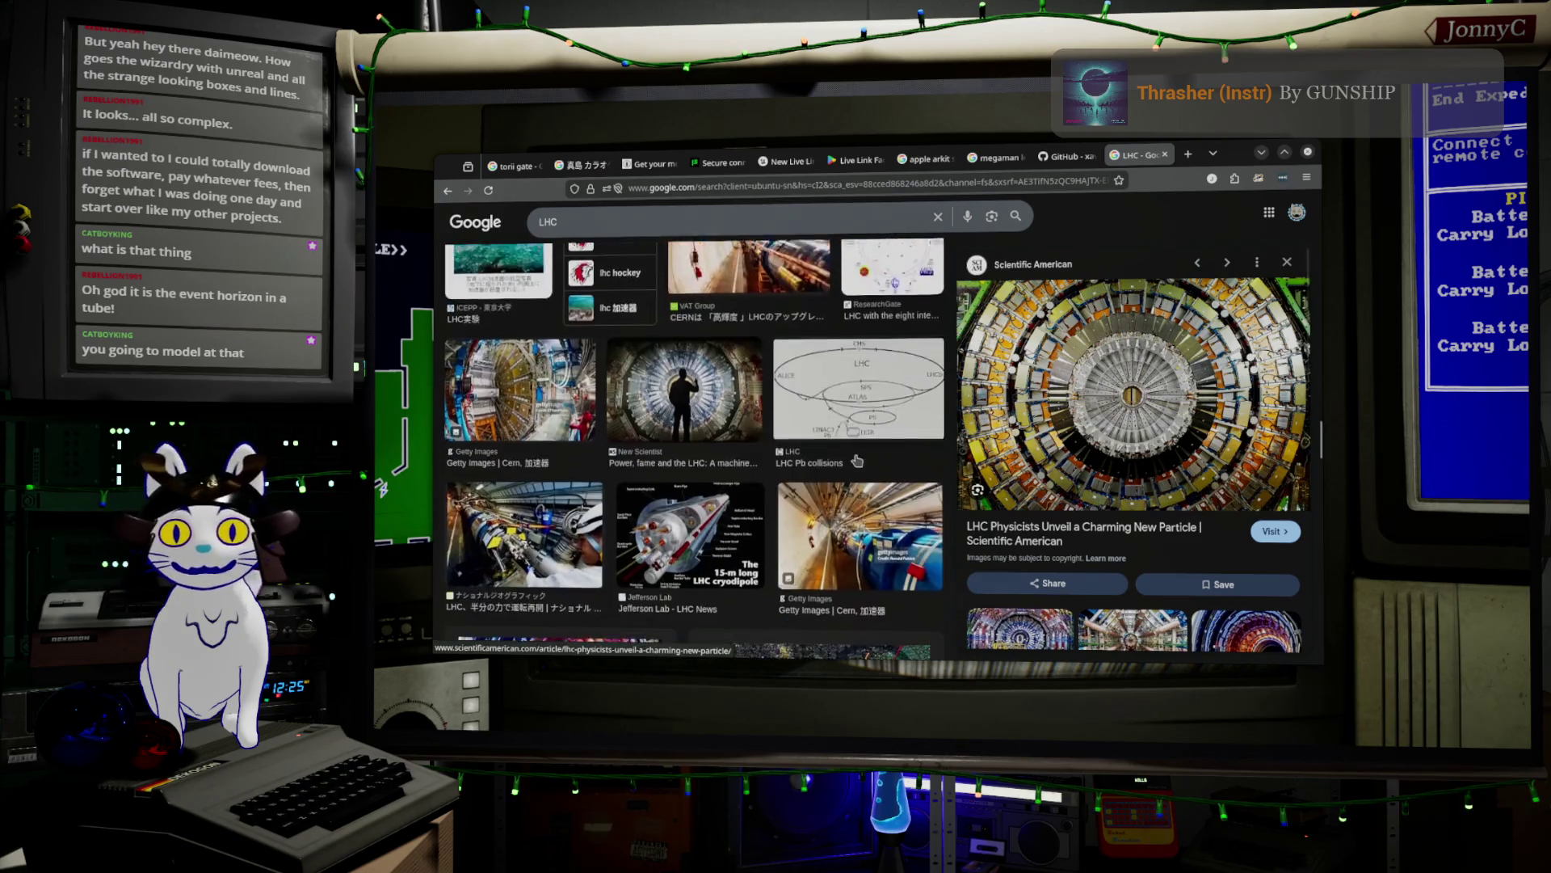
click(706, 348)
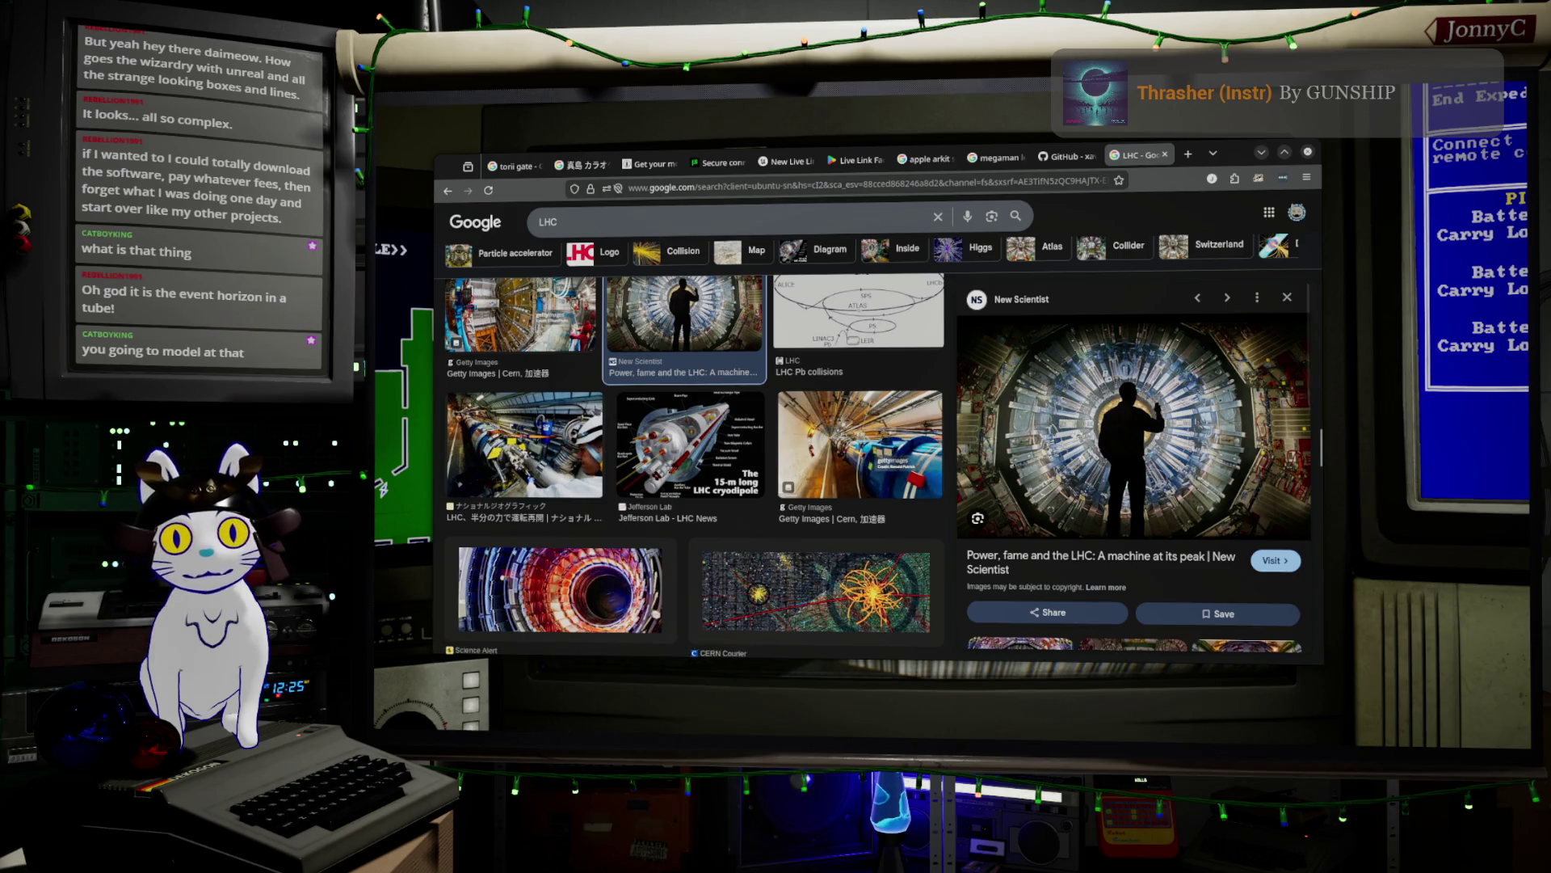
click(587, 359)
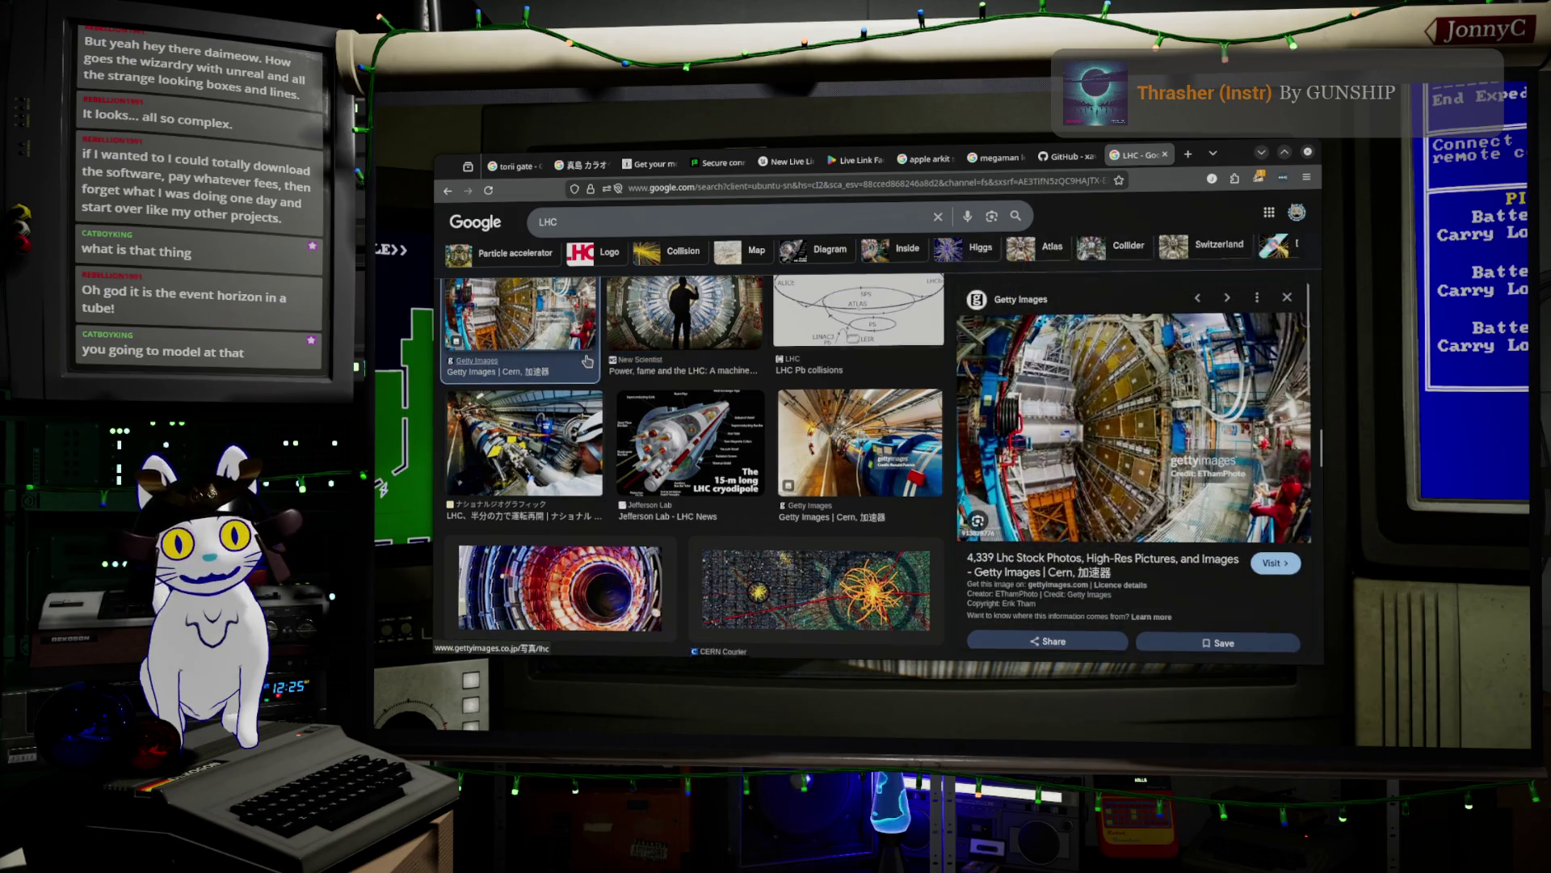
scroll(587, 360, down, 5)
click(586, 359)
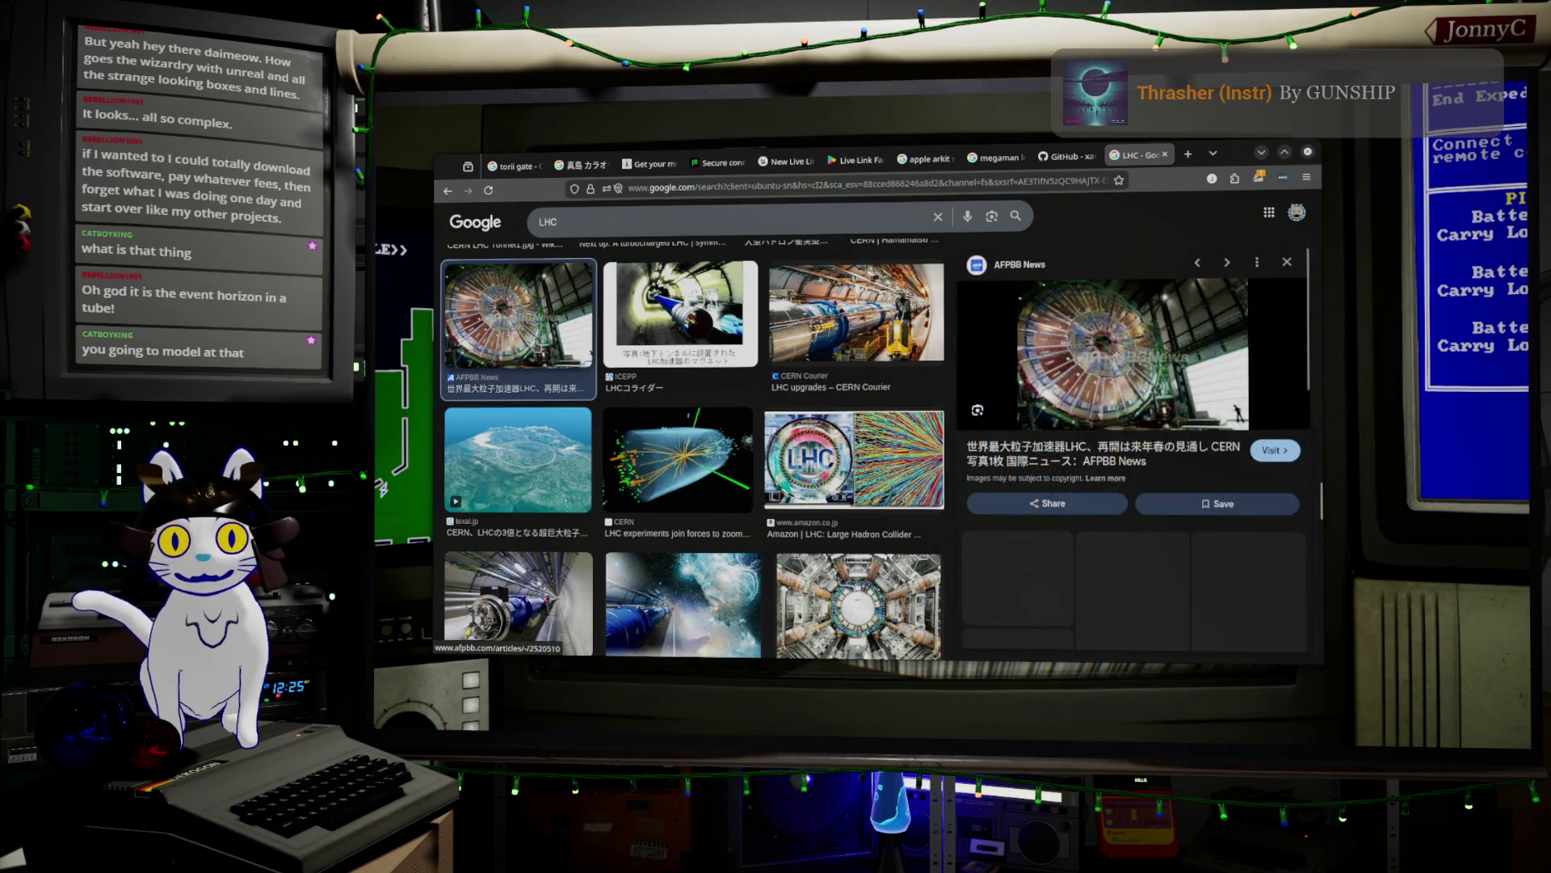
scroll(737, 431, down, 10)
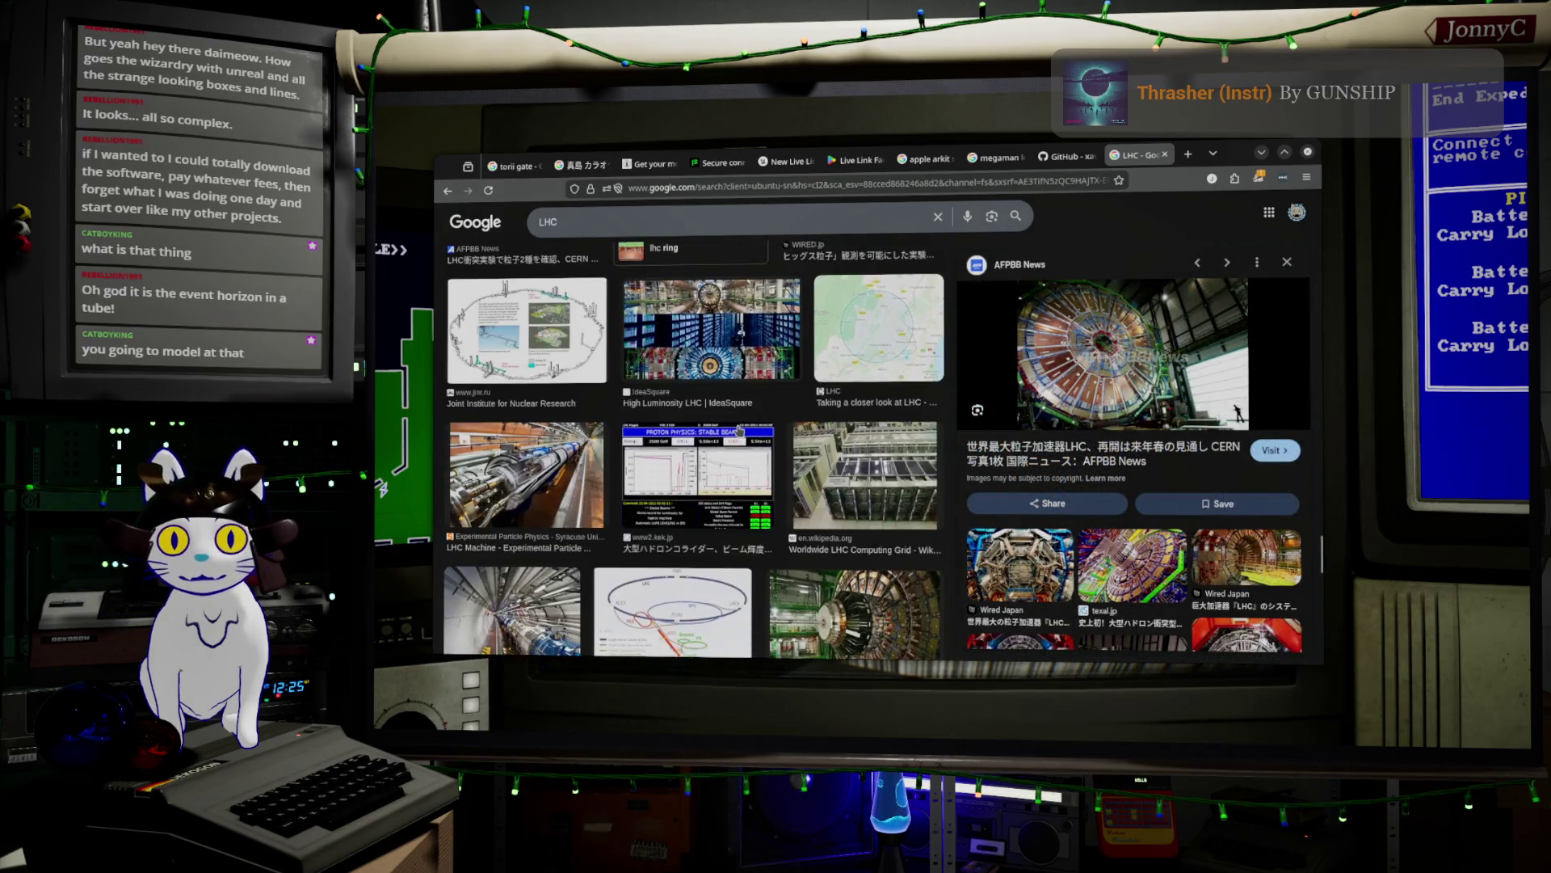
scroll(738, 431, down, 3)
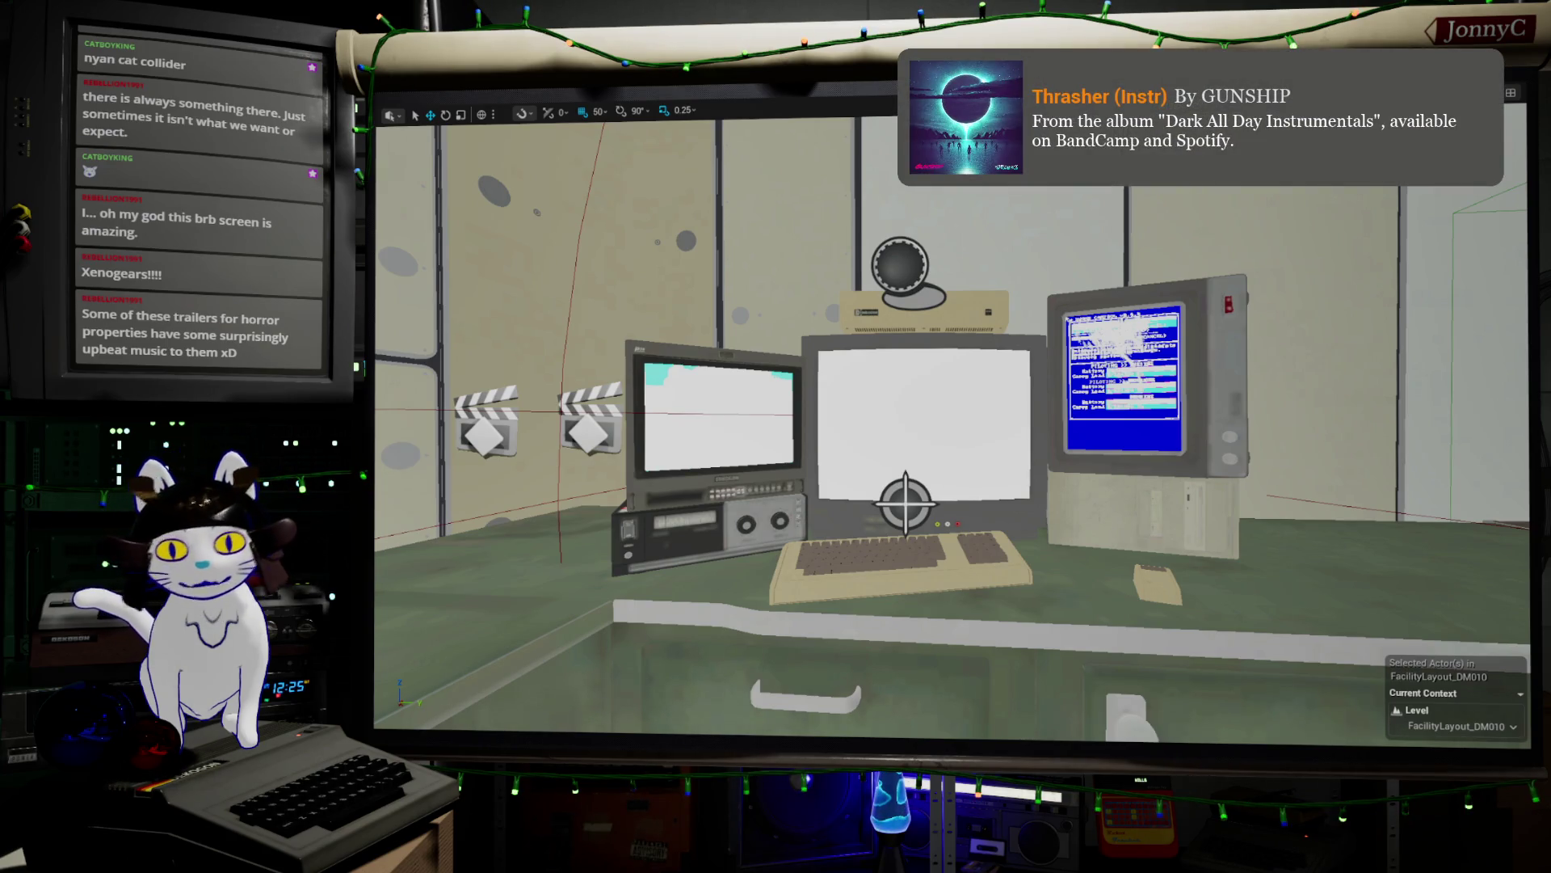
- Bring the browser with the LHC image search back in front of the Unreal Editor
key(alt+Tab)
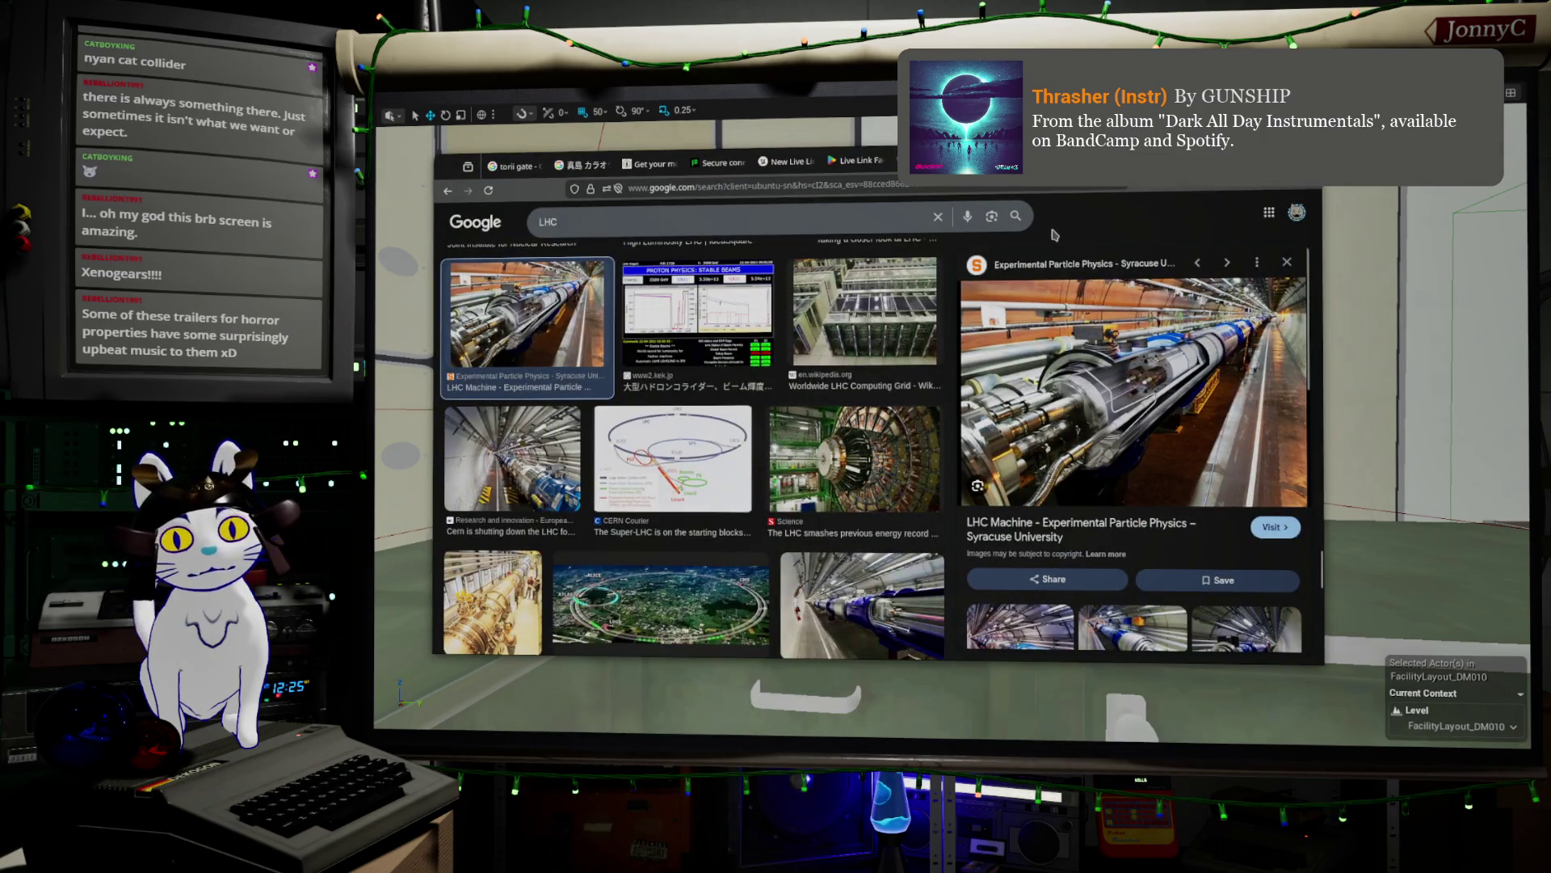
- Glance at the Live Link Face tab, then return to LHC results and enter 'game and watch mole'
click(846, 163)
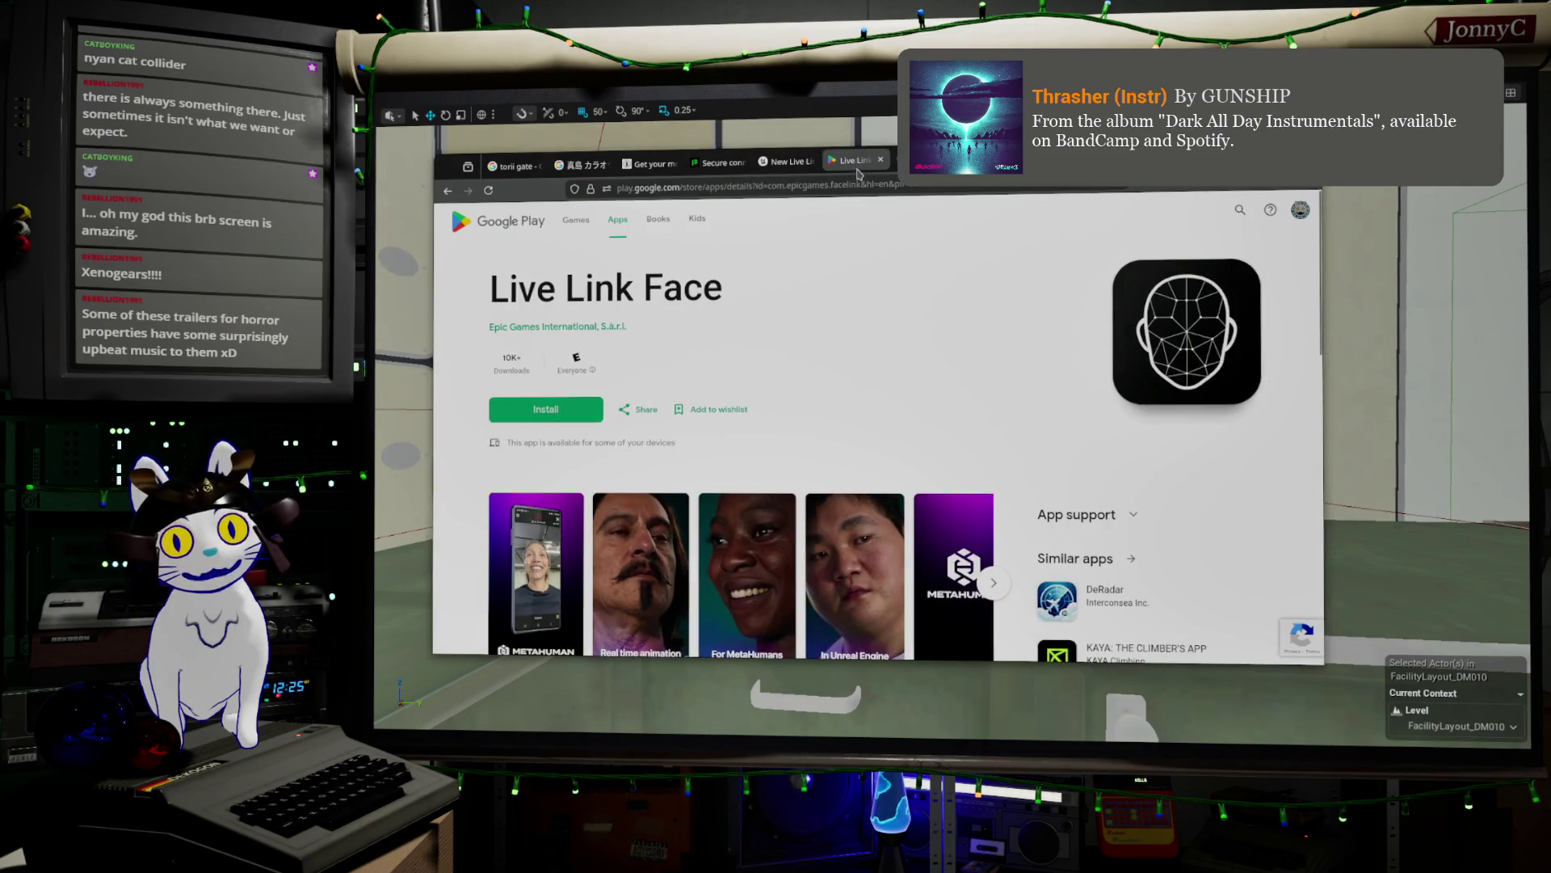
key(ctrl+l)
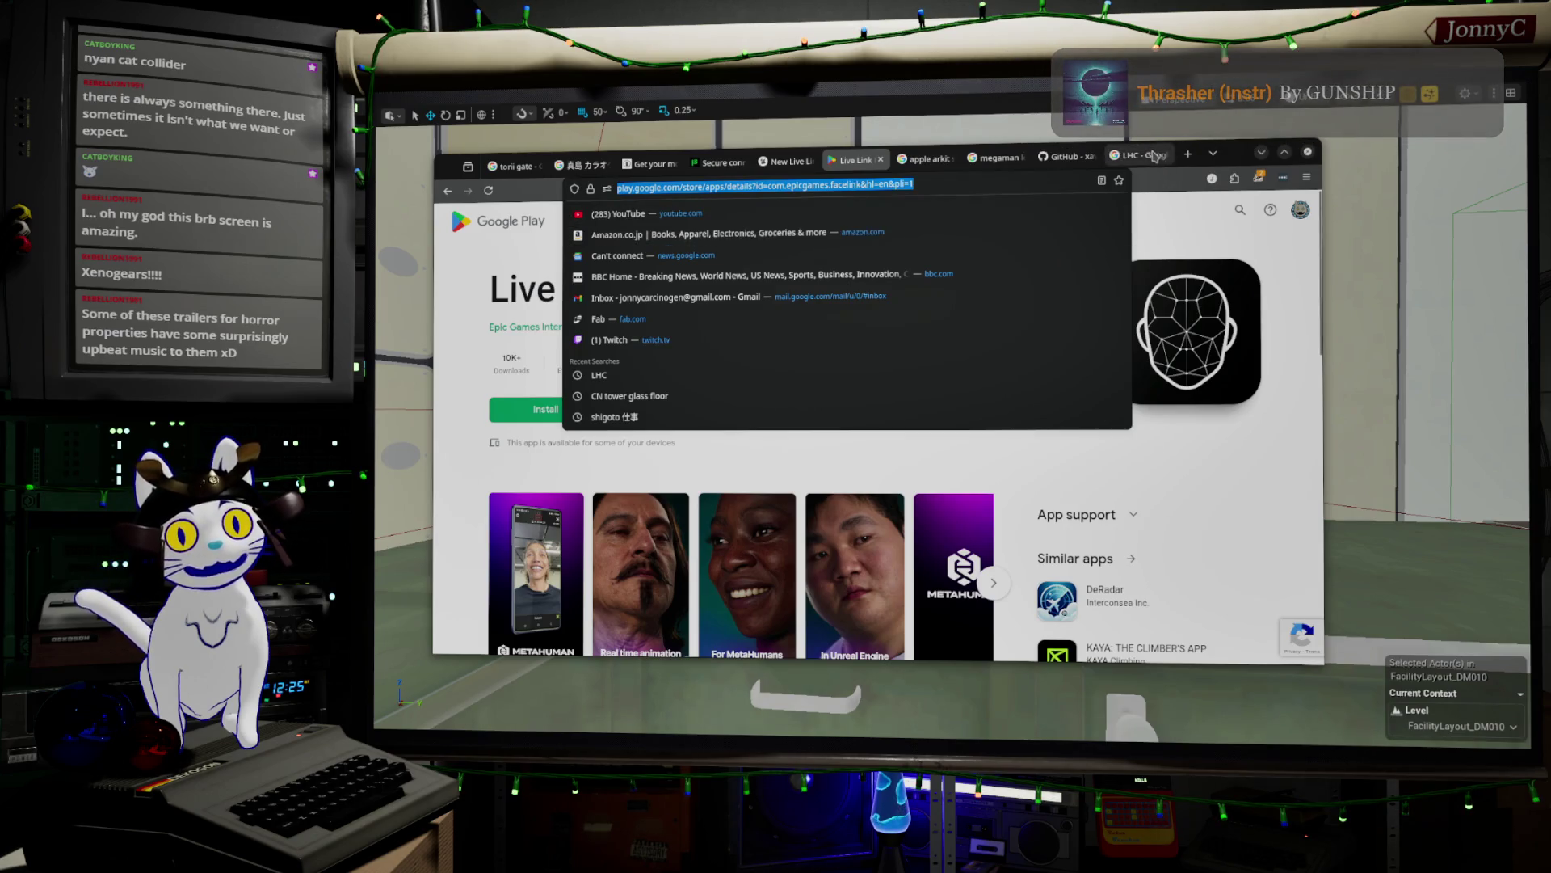
click(1157, 156)
click(1081, 179)
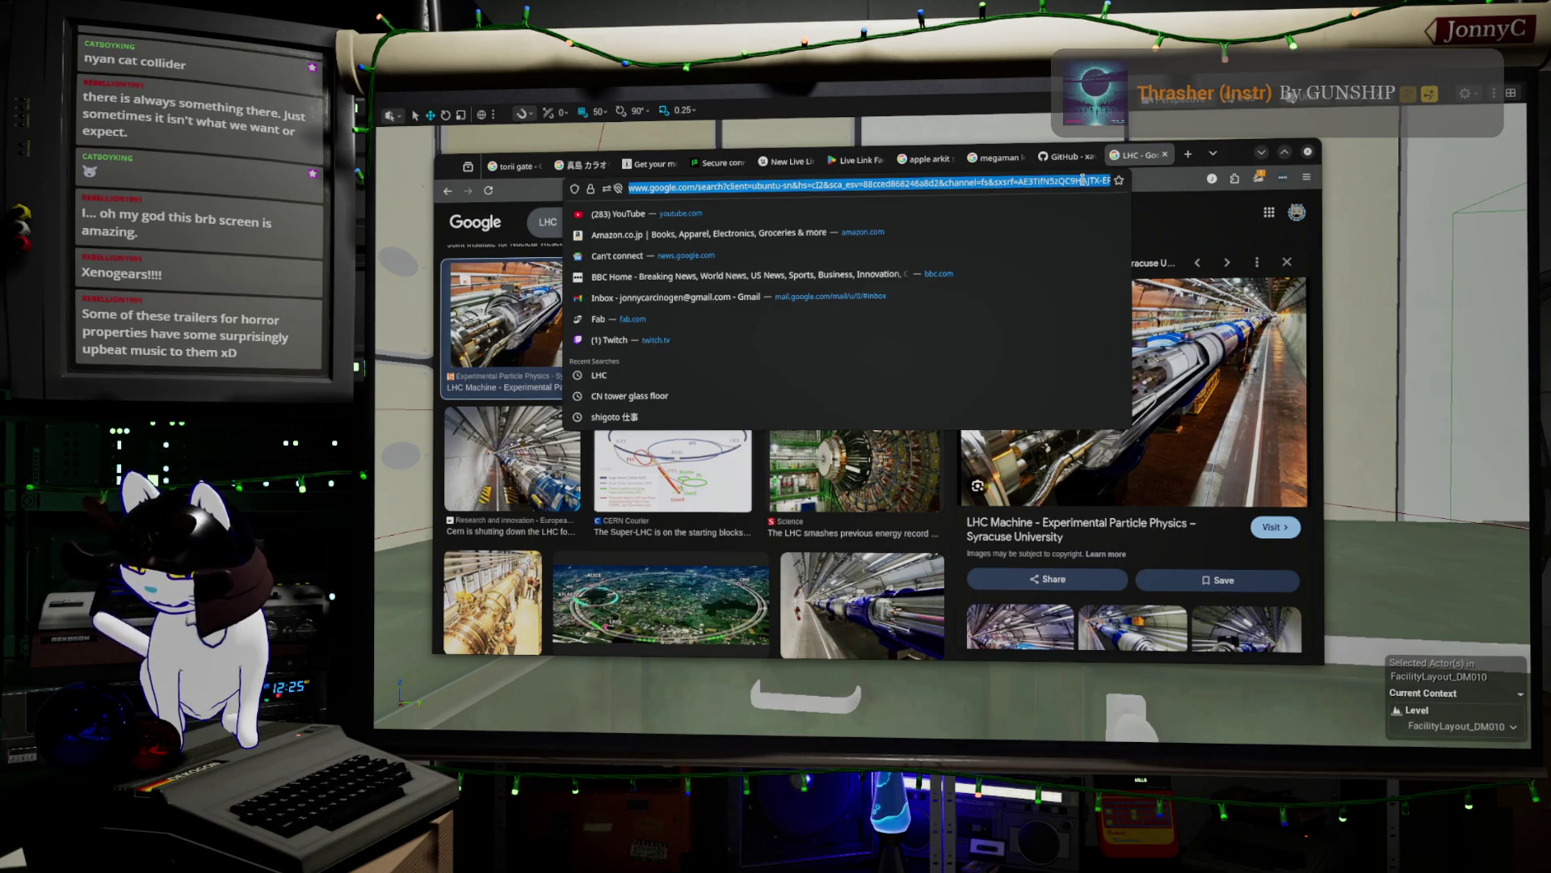
text(game and watch mole)
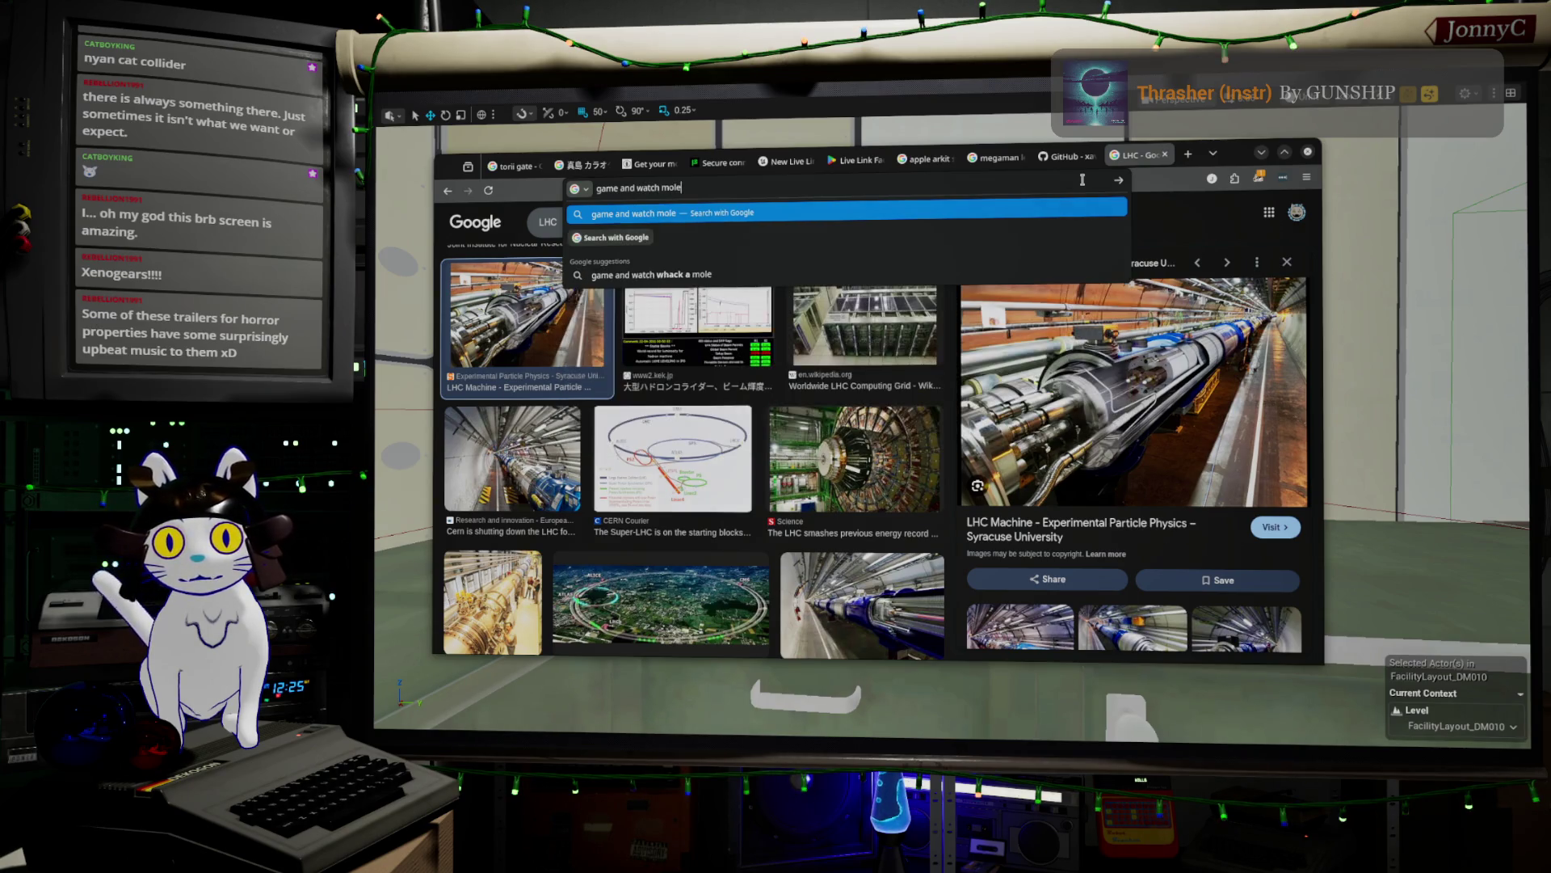
- Search images for 'game and watch whack a mole', preview the Nintendo Vermin picture, then minimize Chrome
key(Down)
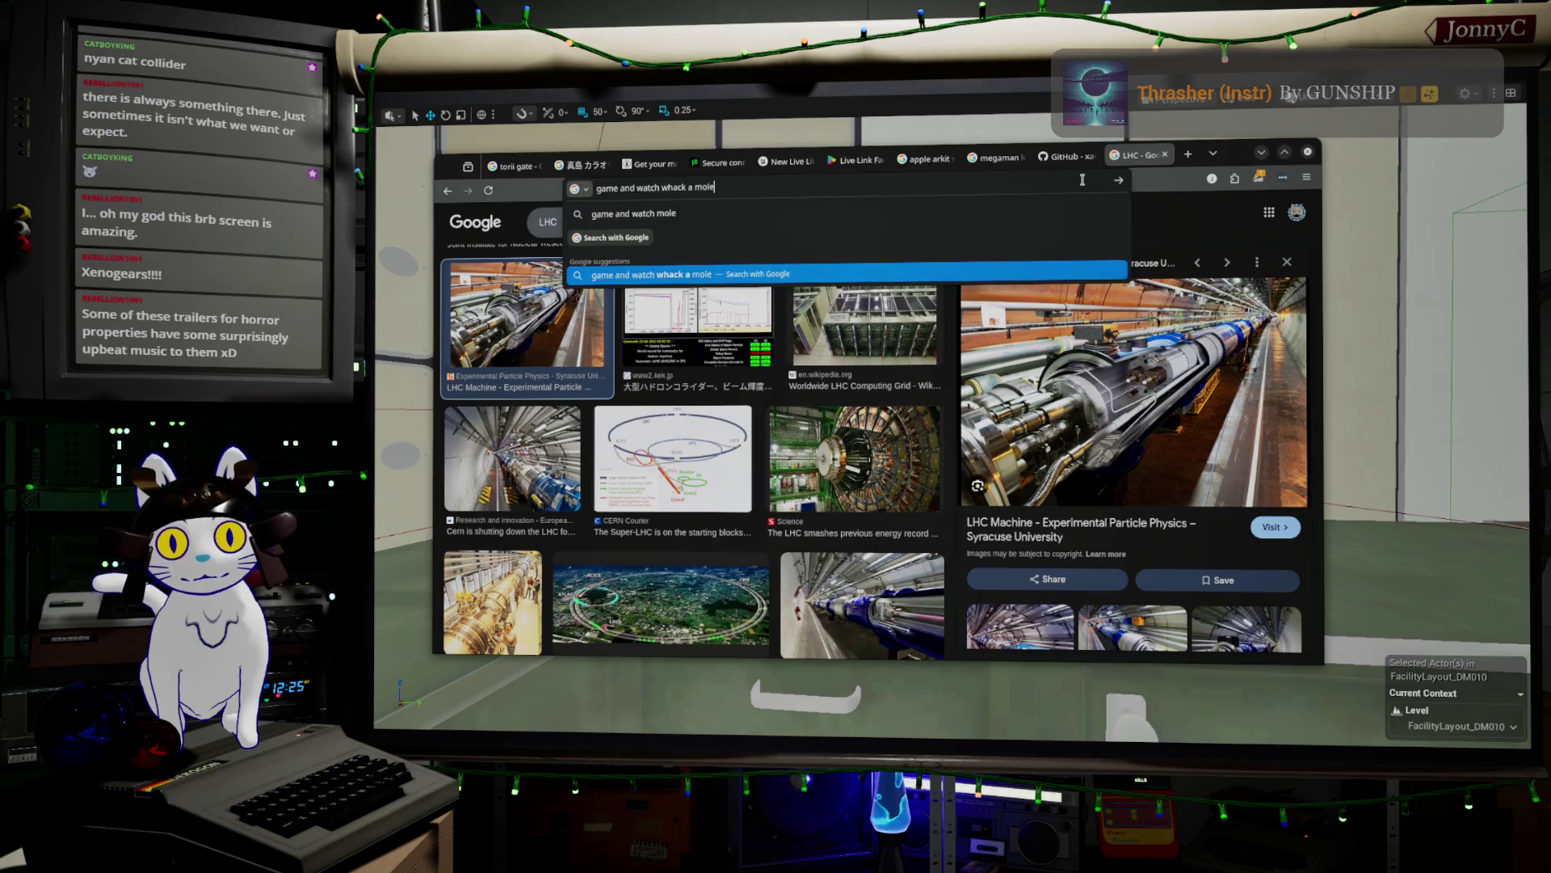
key(Return)
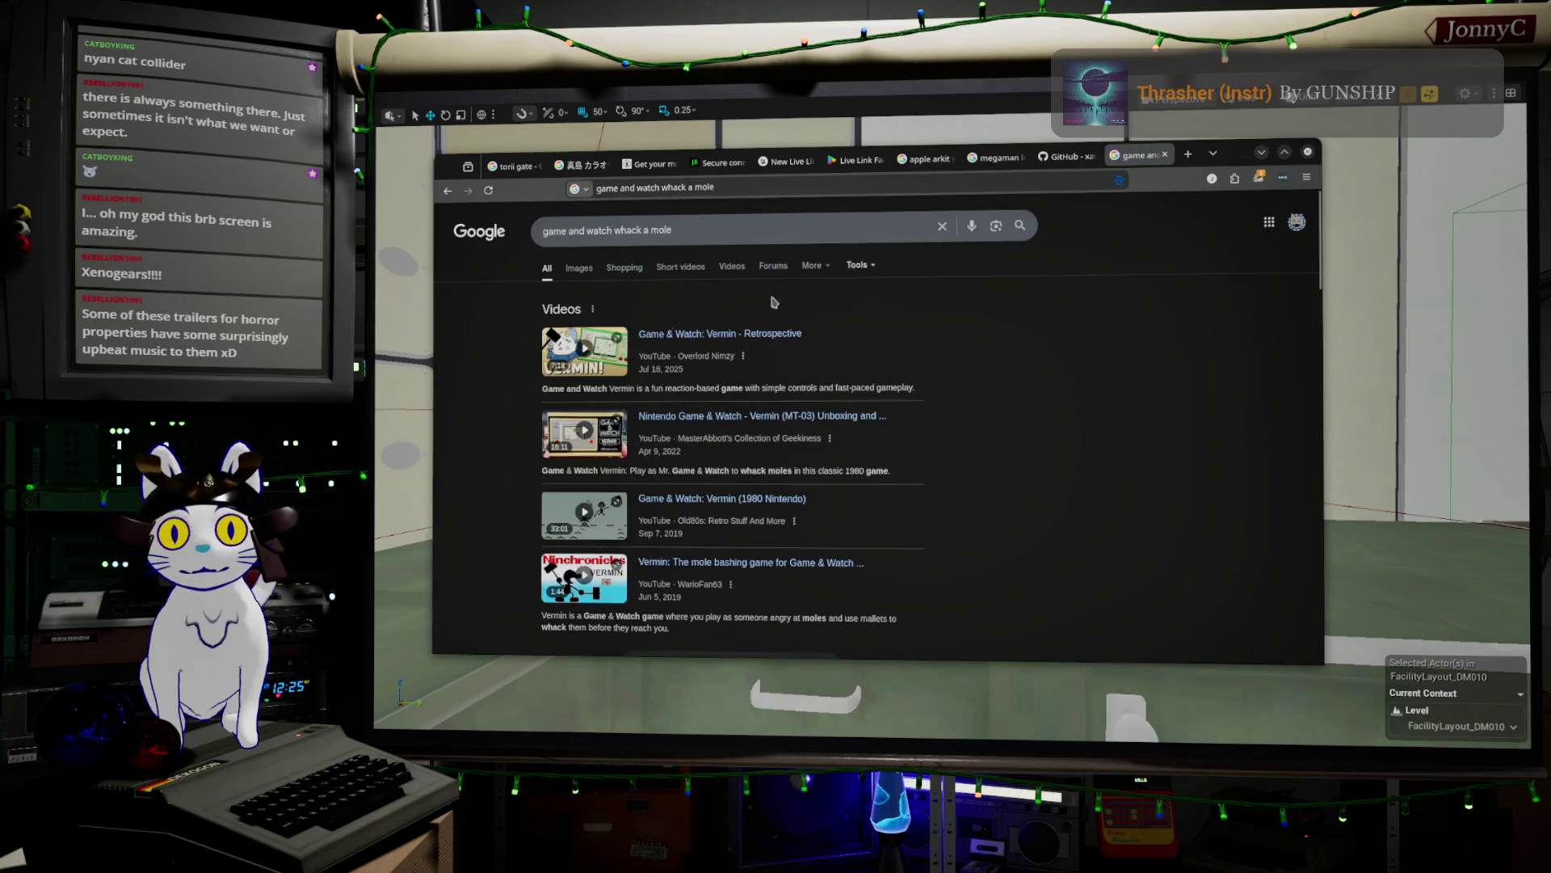
click(579, 268)
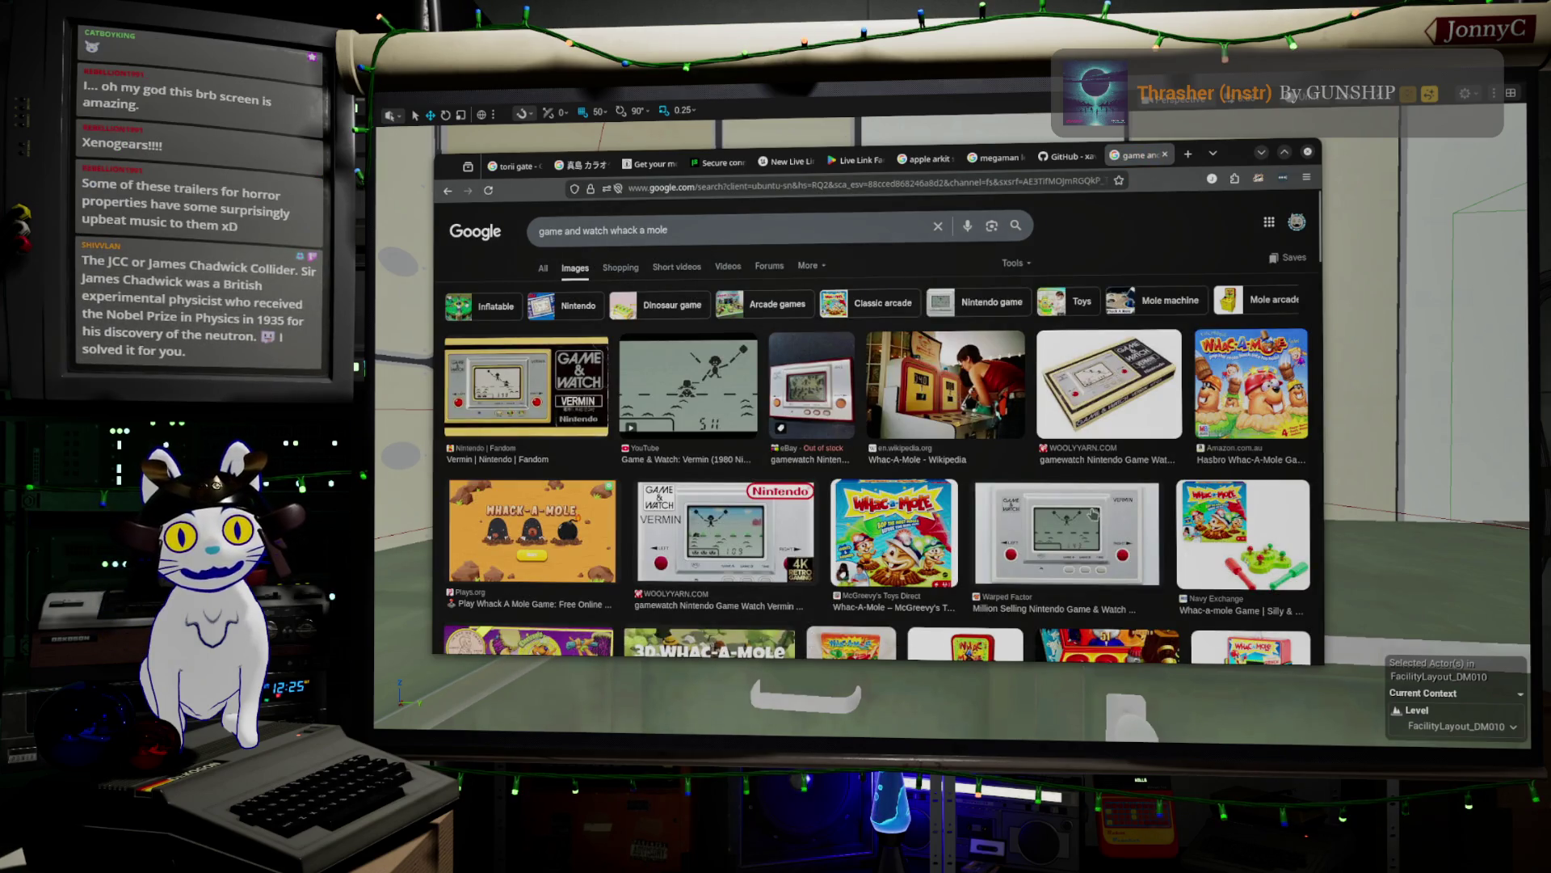
click(1093, 513)
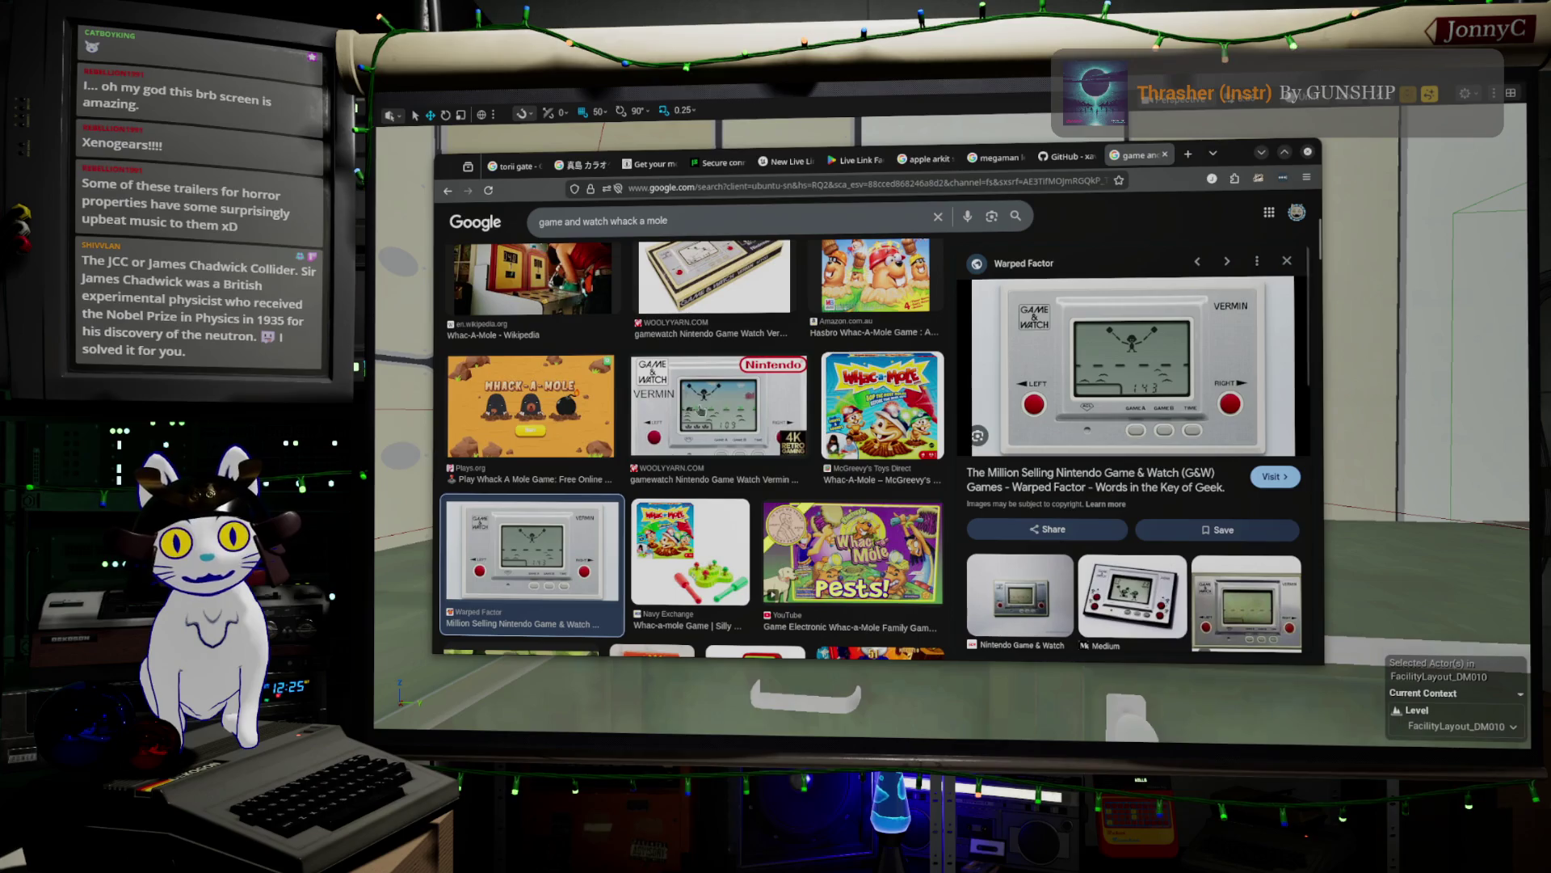
click(720, 411)
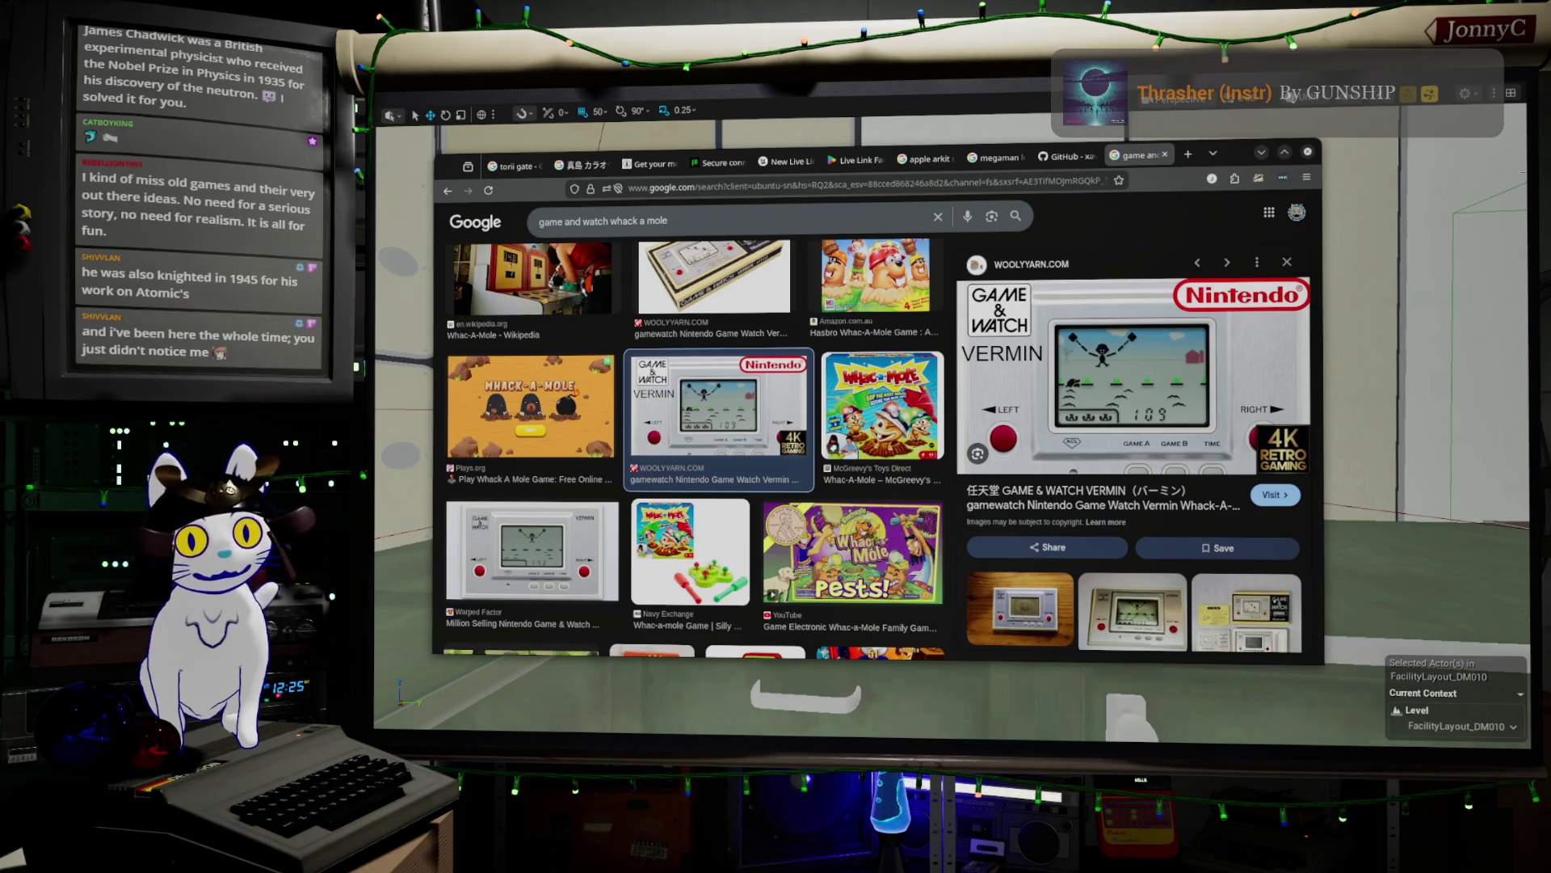
click(1261, 153)
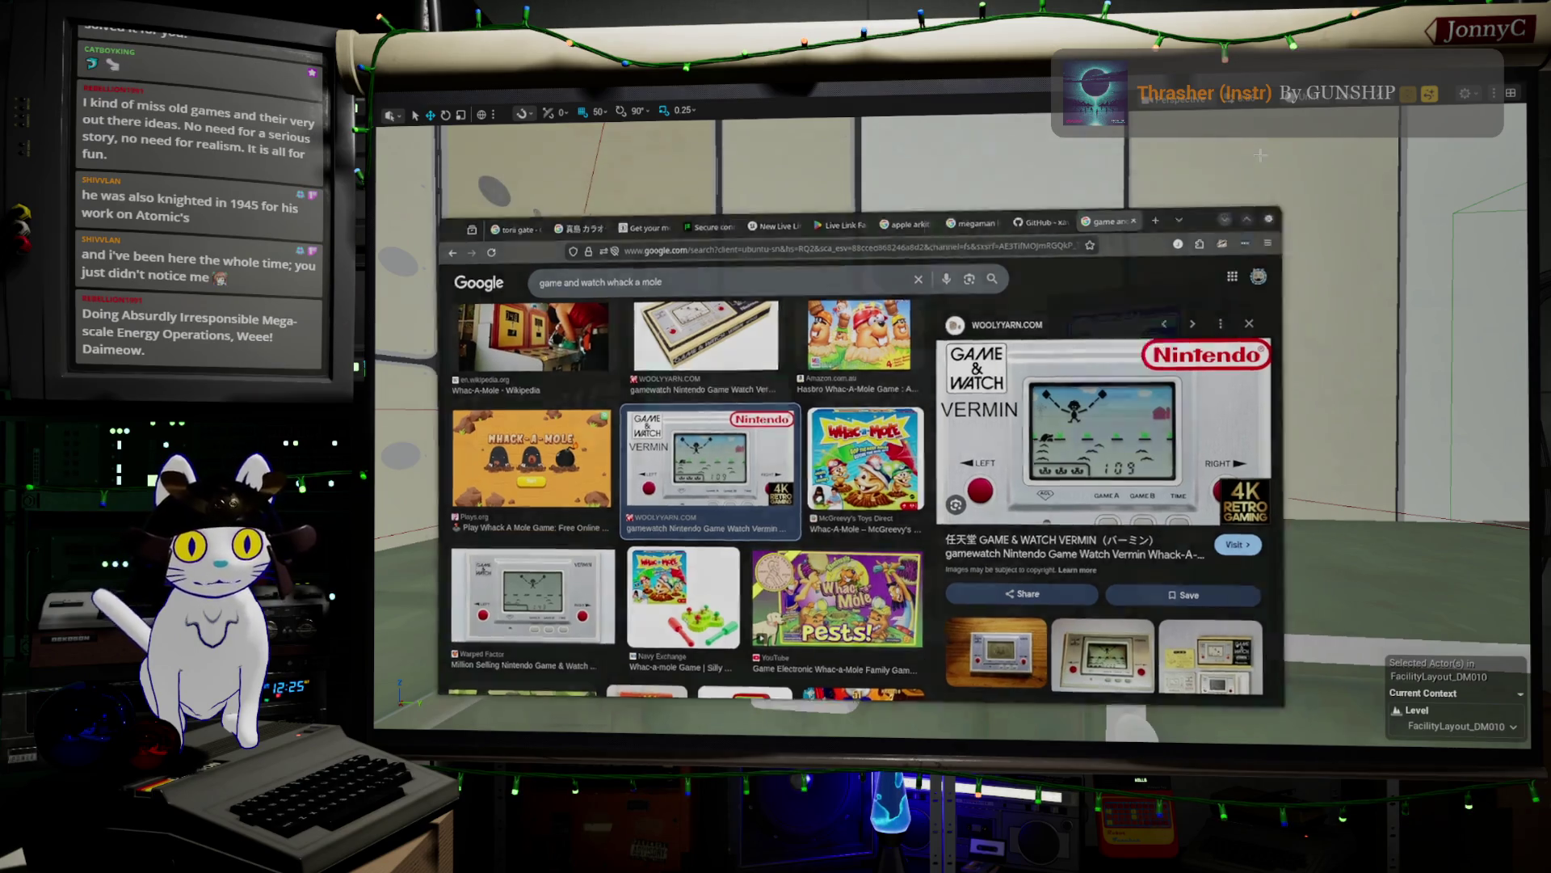
- Fly the viewport into the FacilityLayout_DM010 control room at eye level, facing its windows
mouse_move(953, 420)
right_down()
mouse_move(889, 307)
mouse_move(897, 323)
right_up()
key(f)
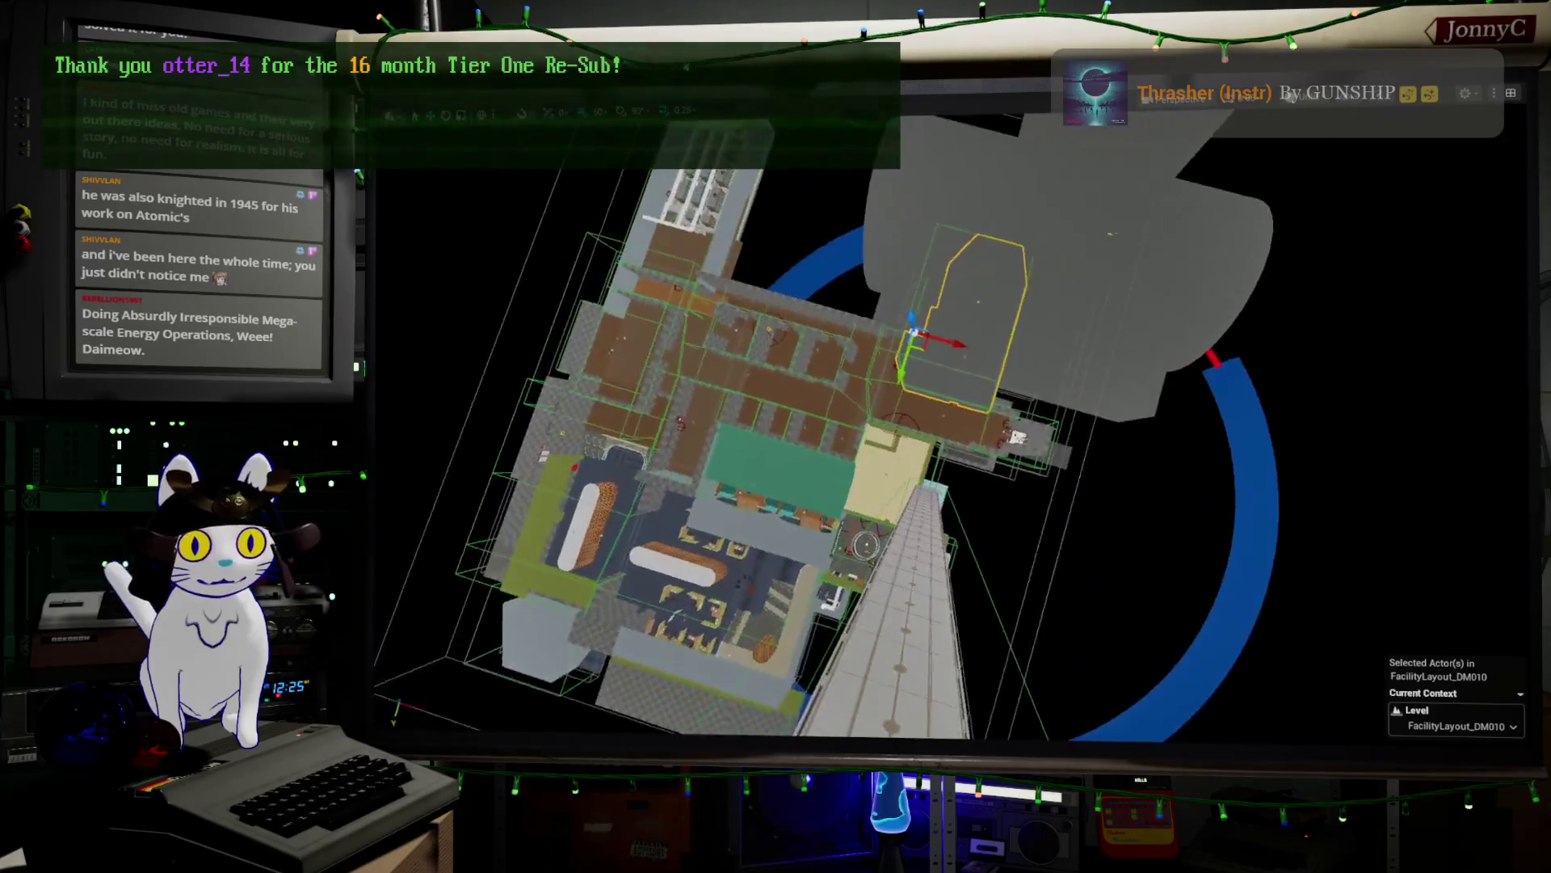
scroll(954, 429, up, 10)
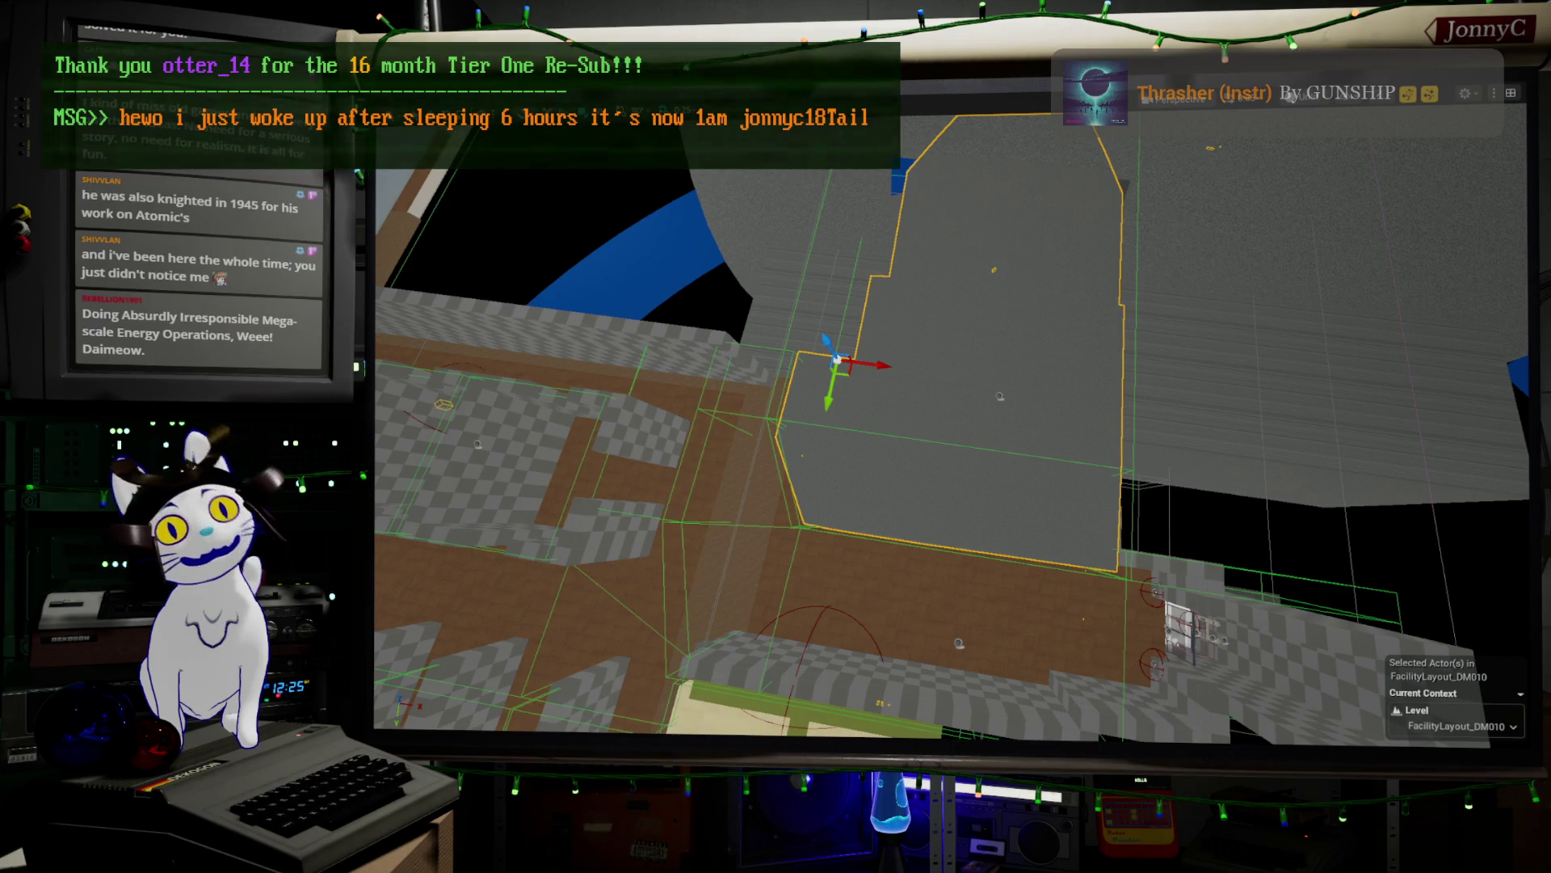
right_drag(896, 323, 897, 315)
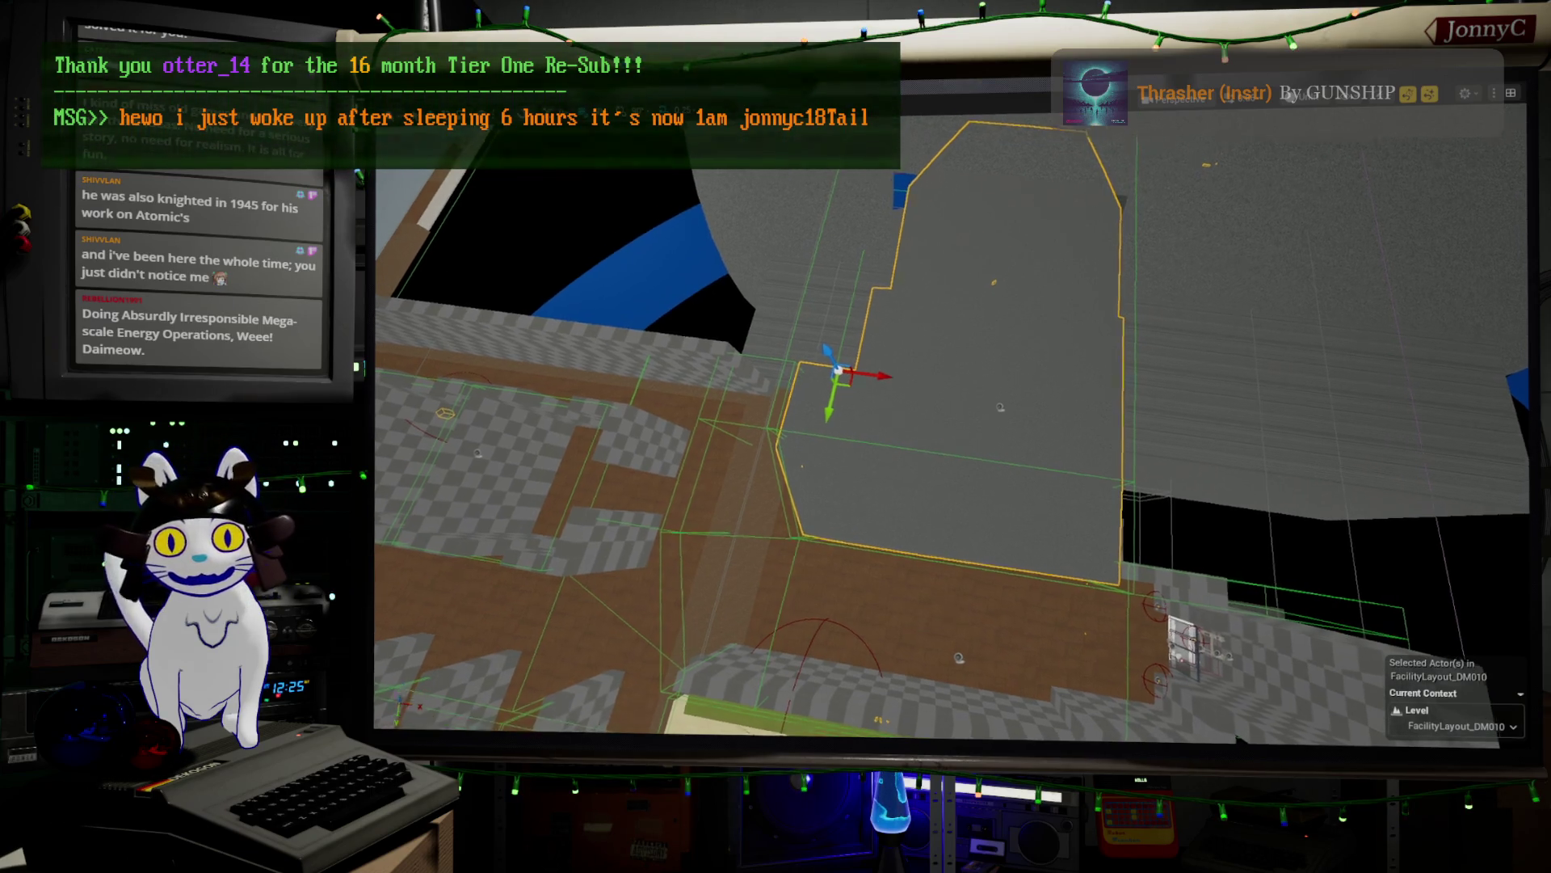
scroll(954, 420, up, 6)
right_drag(954, 428, 953, 348)
scroll(954, 420, up, 2)
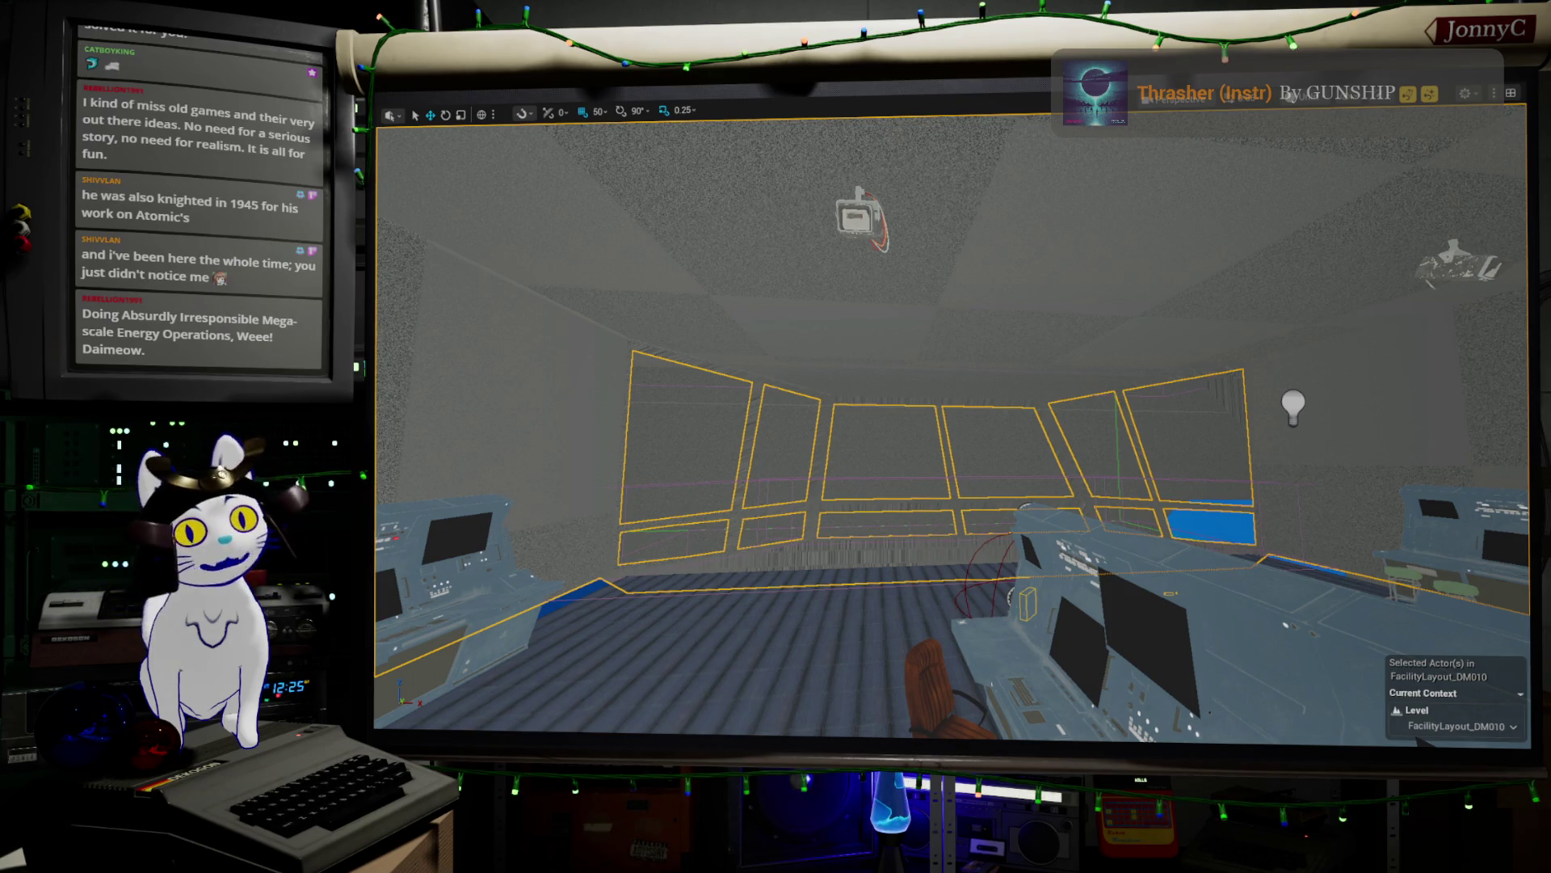
- Inspect the window frames up close, then exit immersive mode and minimize Unreal to reveal Blender
mouse_move(953, 420)
right_down()
mouse_move(970, 428)
mouse_move(954, 433)
mouse_move(954, 460)
mouse_move(925, 420)
mouse_move(893, 419)
mouse_move(937, 428)
mouse_move(913, 433)
mouse_move(1399, 446)
right_up()
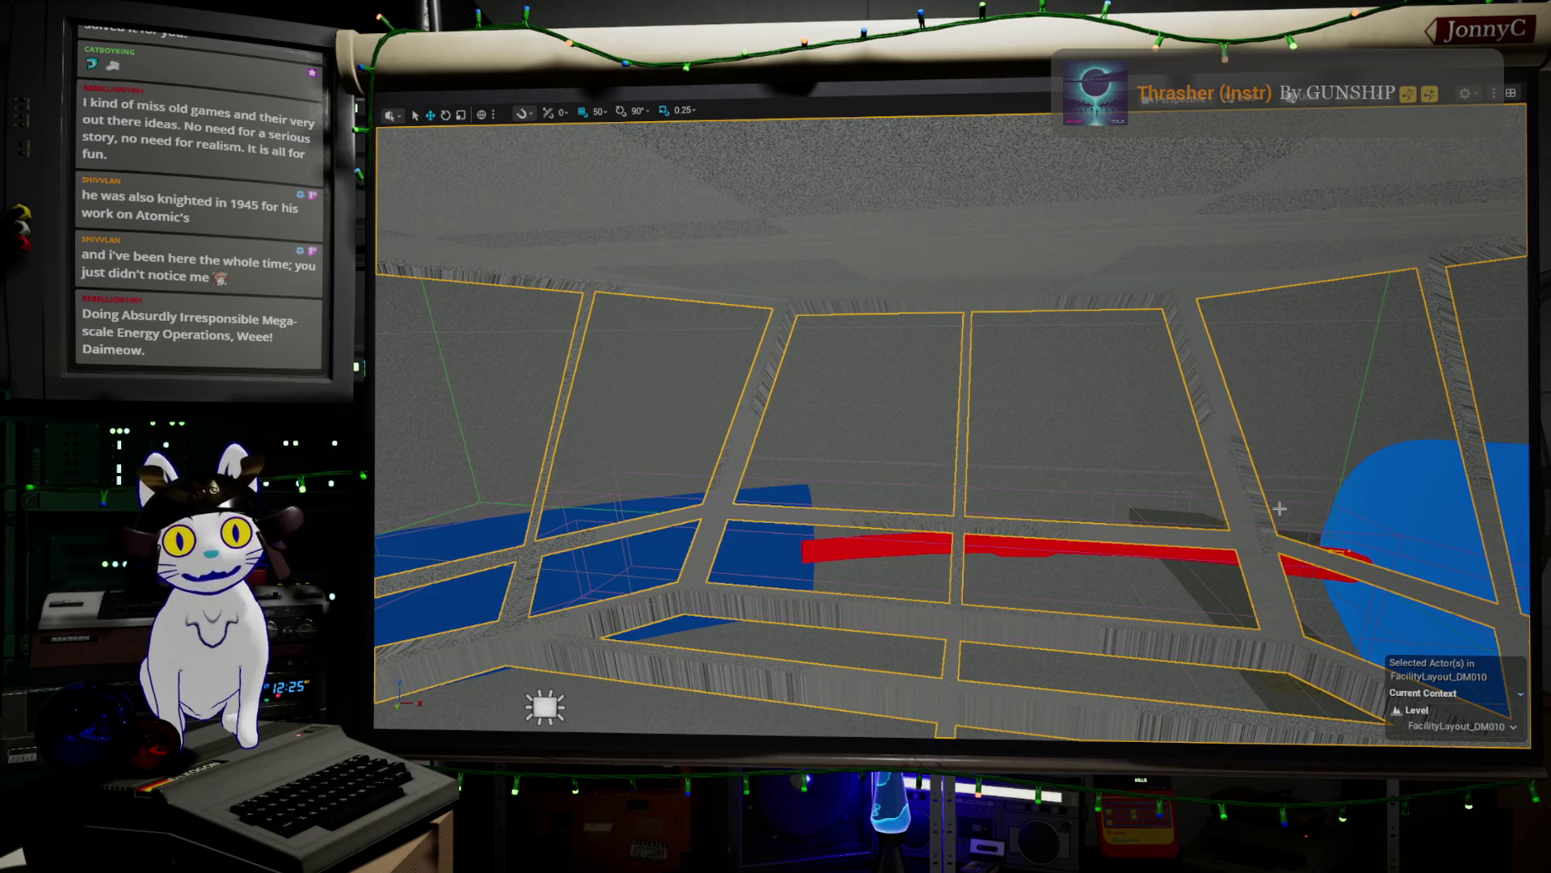
click(1176, 525)
key(ctrl+z)
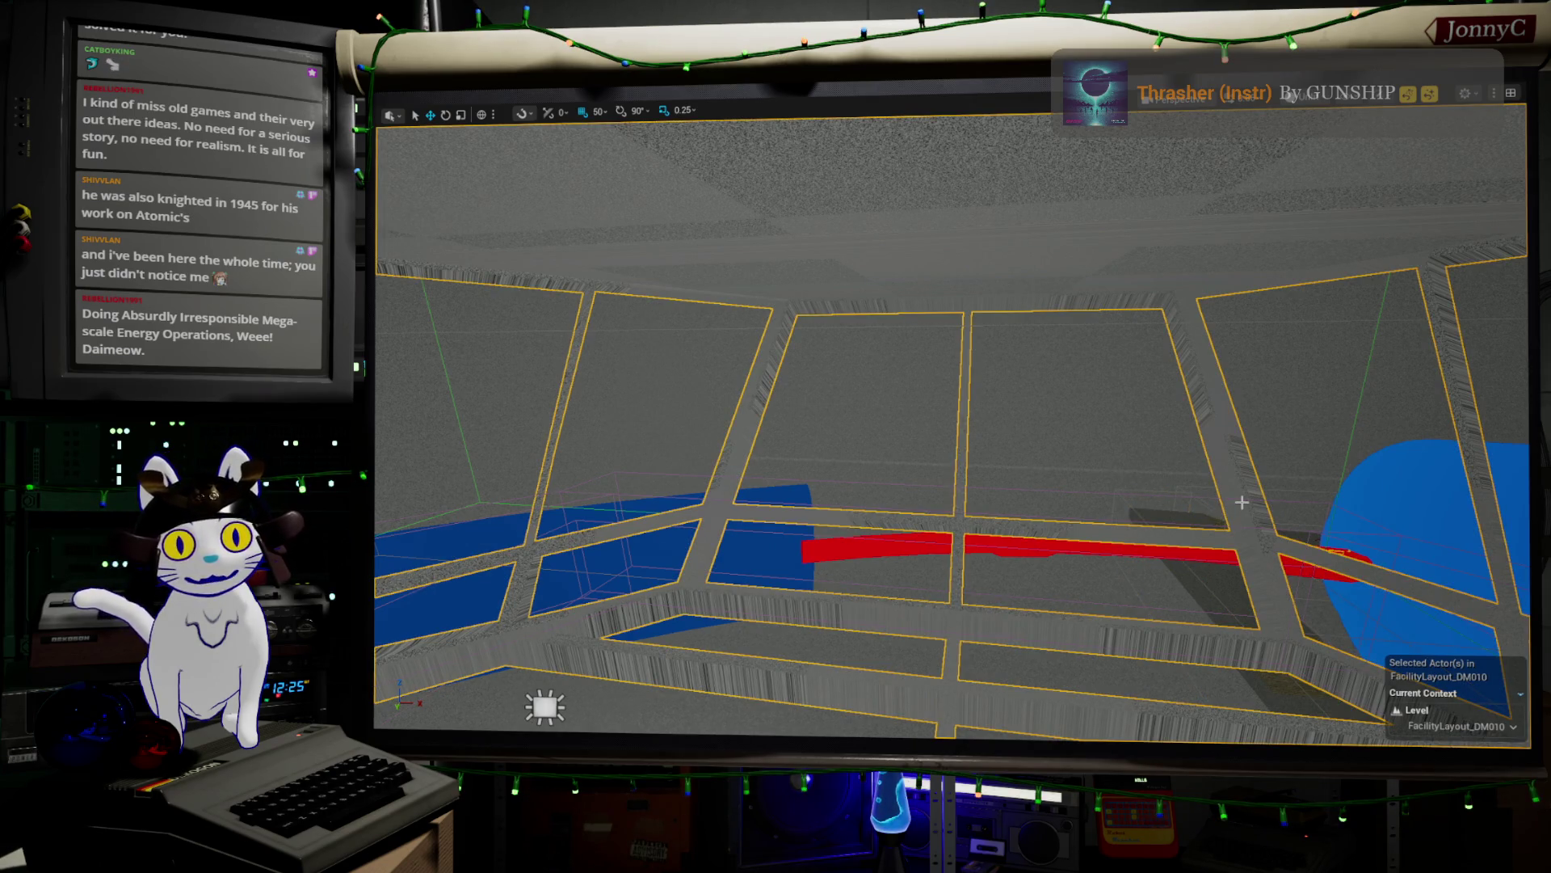
scroll(1219, 290, down, 2)
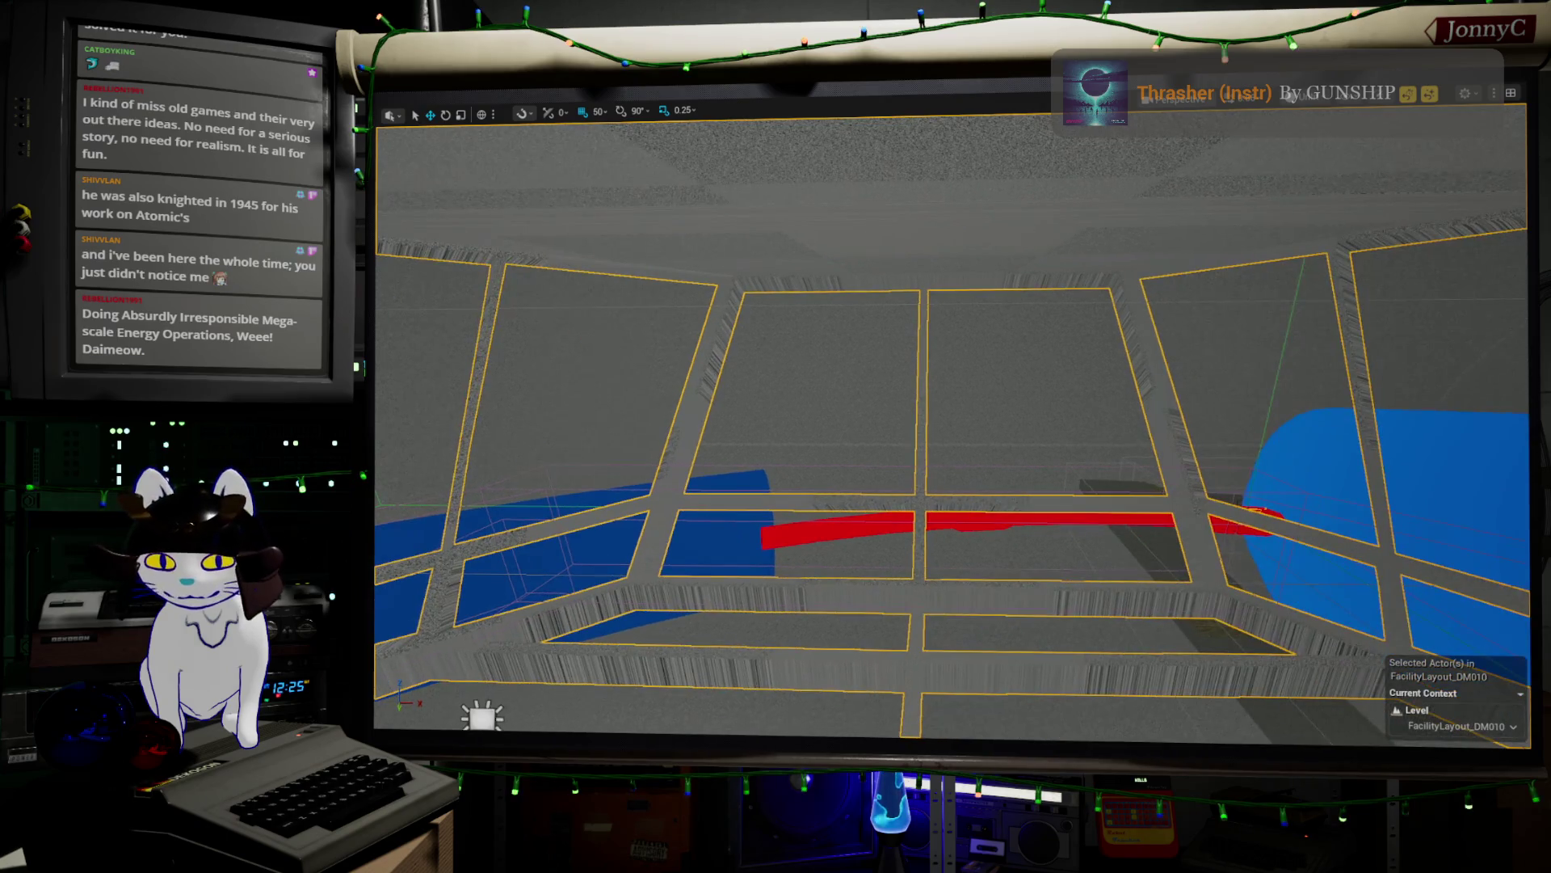
key(F11)
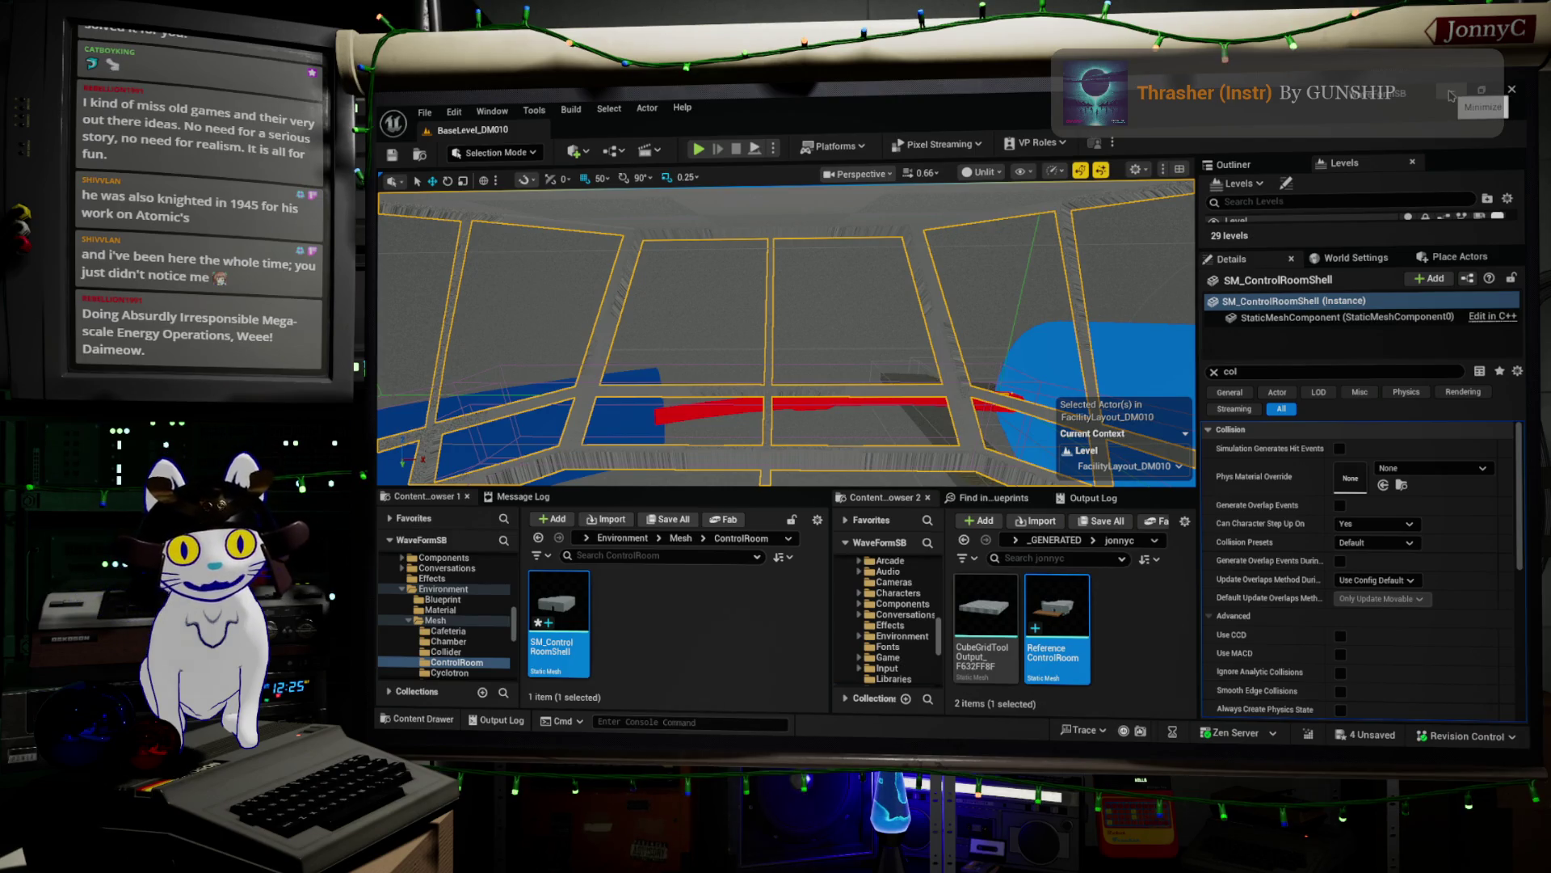
click(1452, 95)
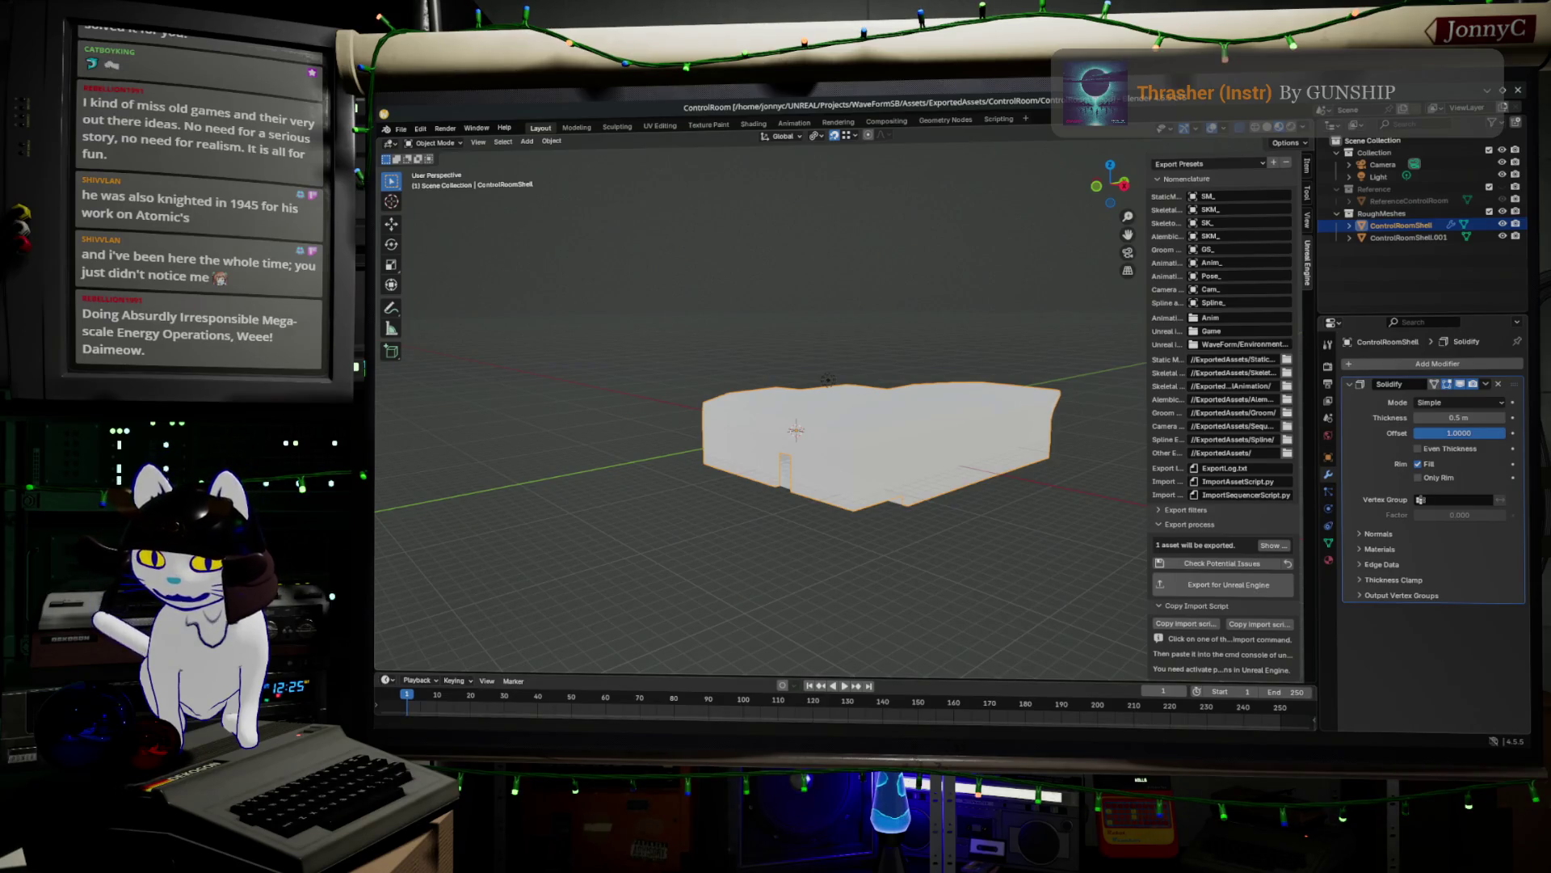
click(1486, 90)
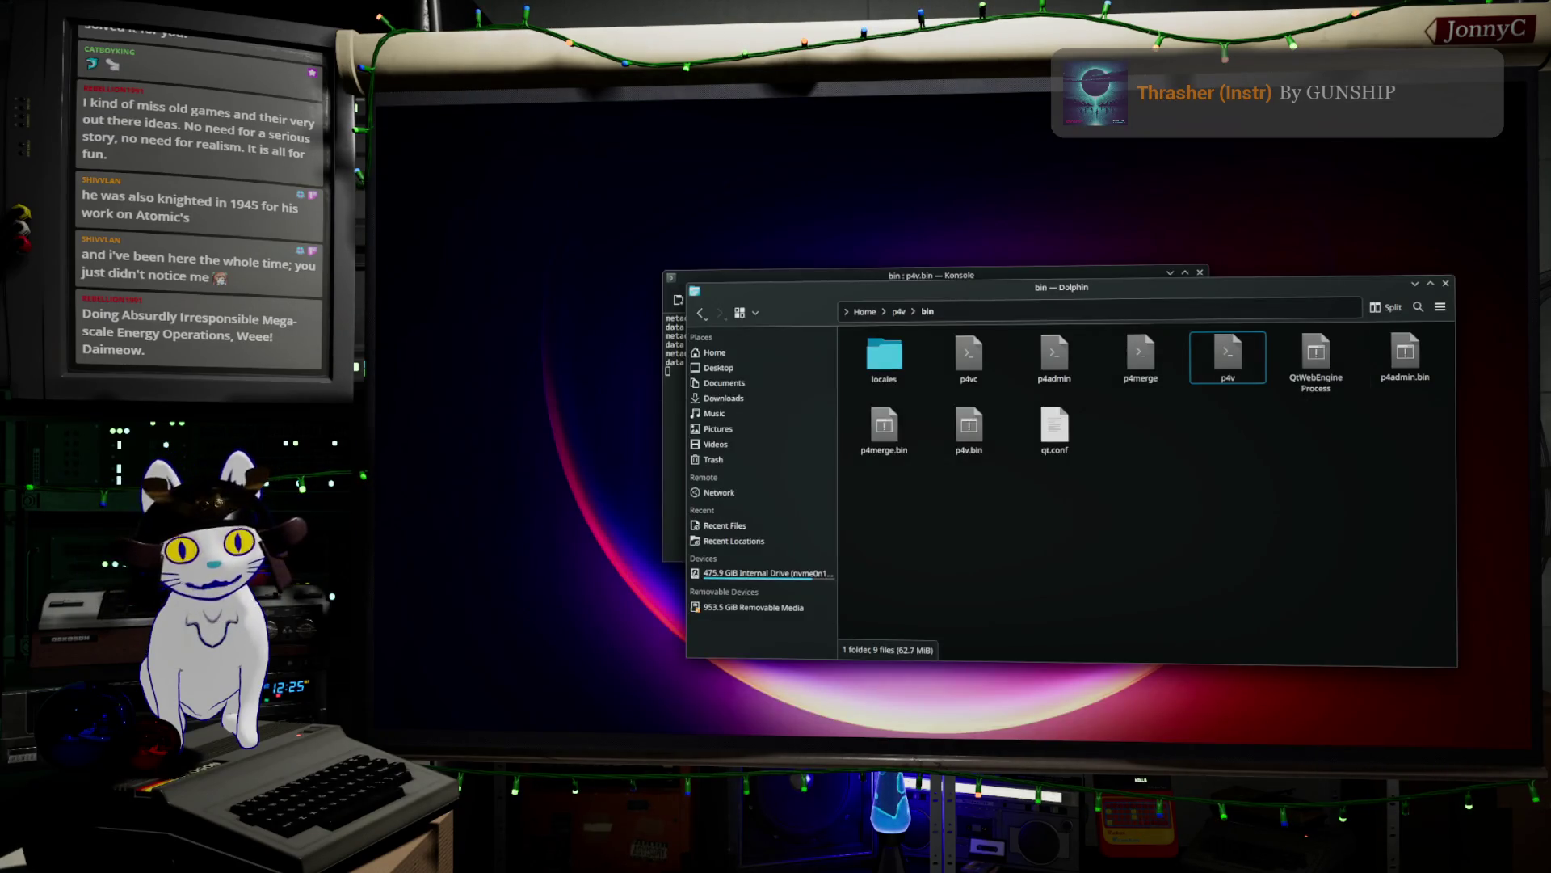
key(alt+Tab)
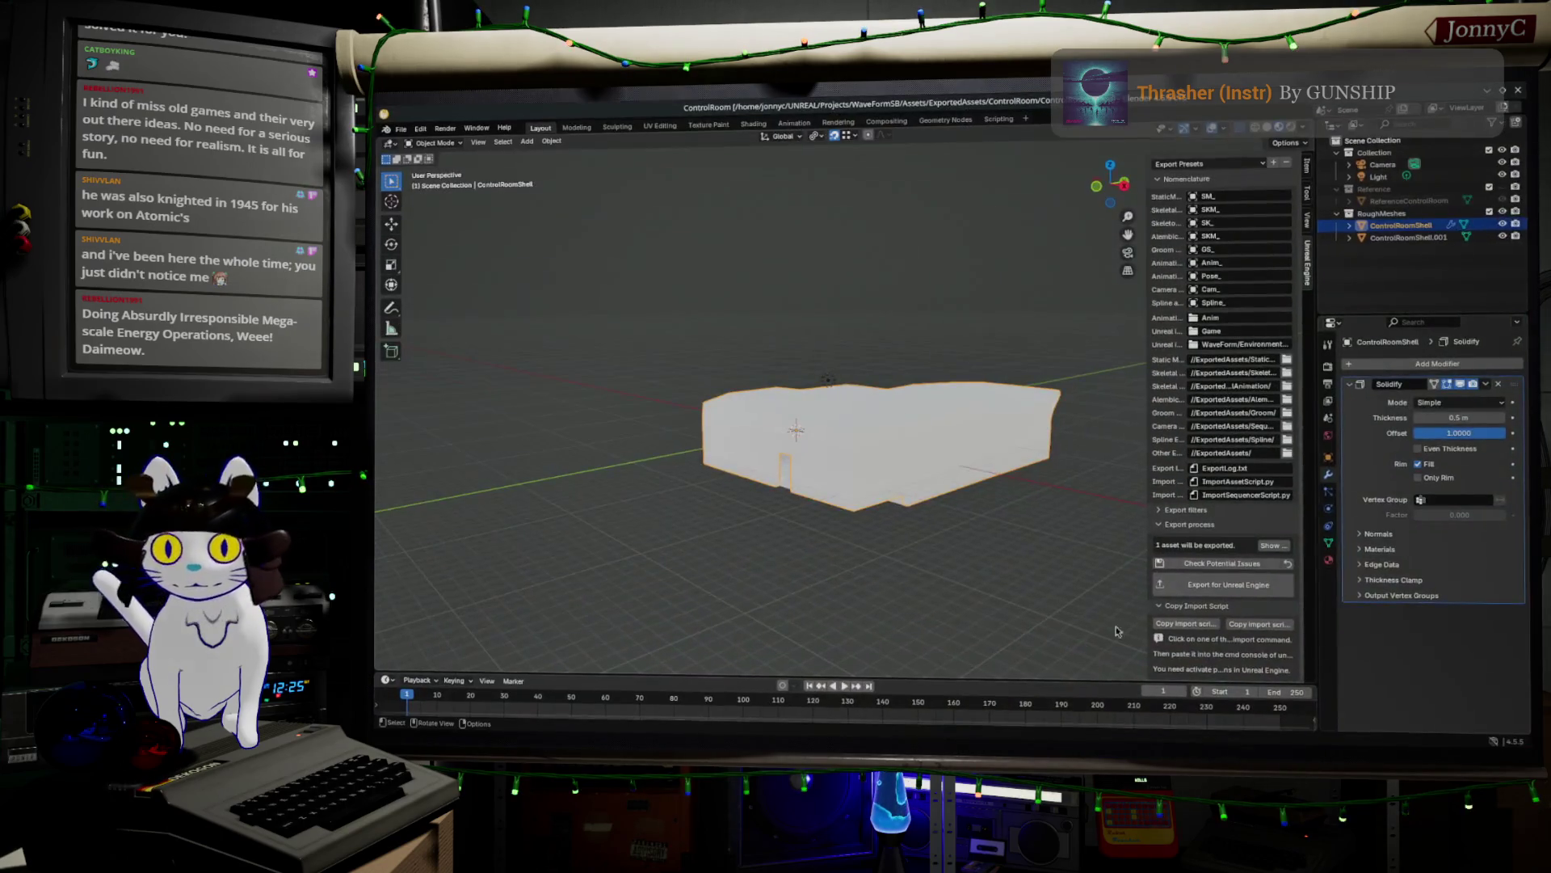
right_click(972, 512)
mouse_move(1022, 488)
middle_down()
mouse_move(961, 457)
mouse_move(816, 438)
mouse_move(790, 544)
mouse_move(790, 520)
middle_up()
- Enter Edit Mode on ControlRoomShell and orbit around its window frames, including from below
key(Tab)
scroll(852, 453, up, 5)
scroll(817, 438, down, 10)
scroll(821, 433, up, 5)
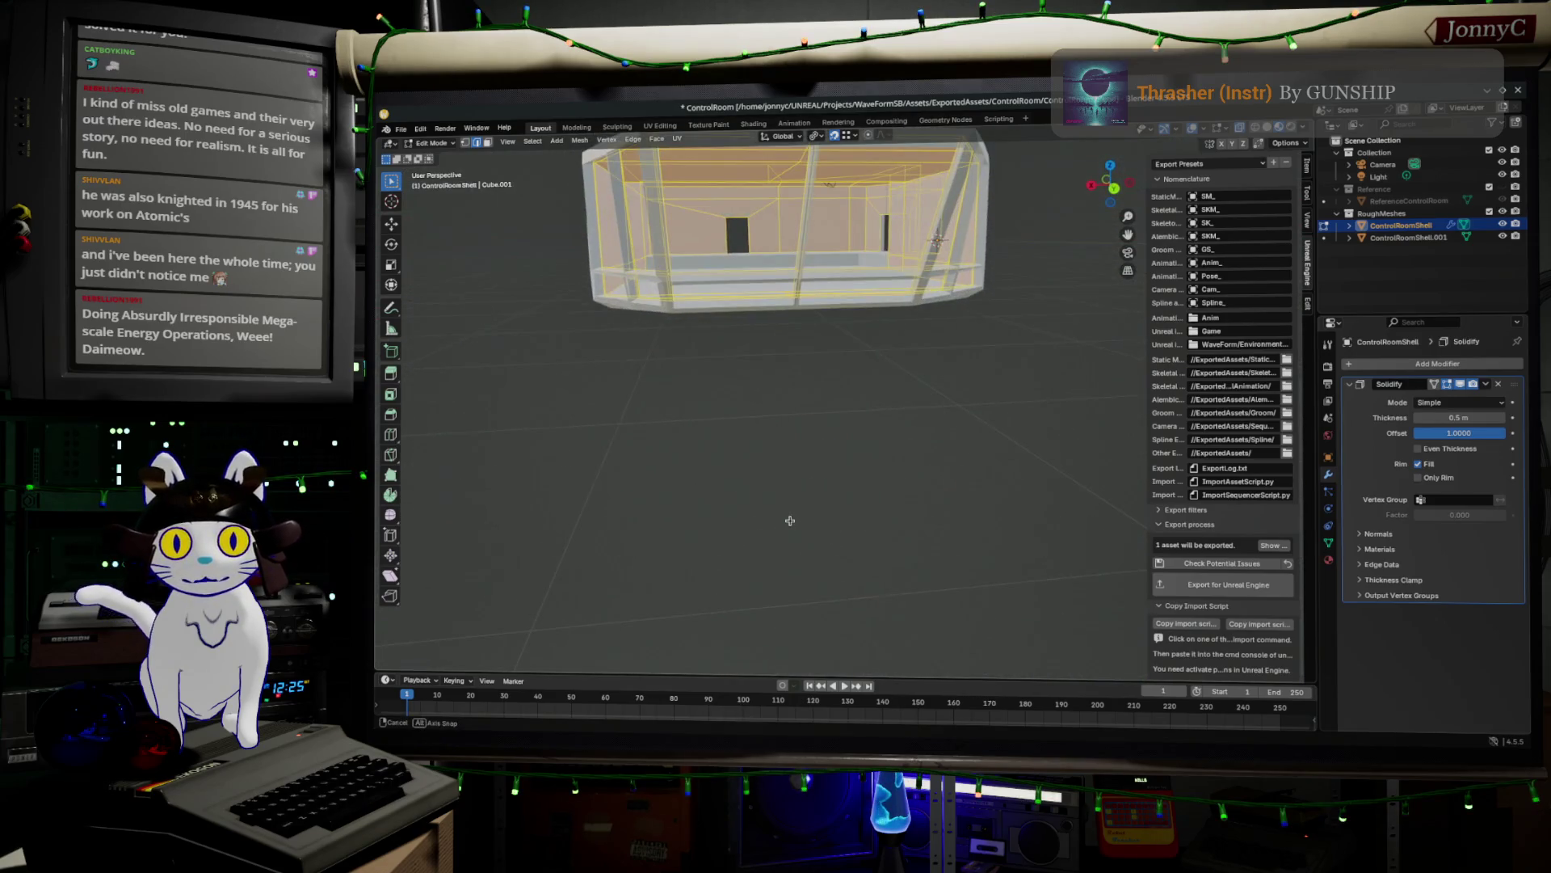
middle_drag(704, 201, 905, 301)
scroll(584, 296, up, 5)
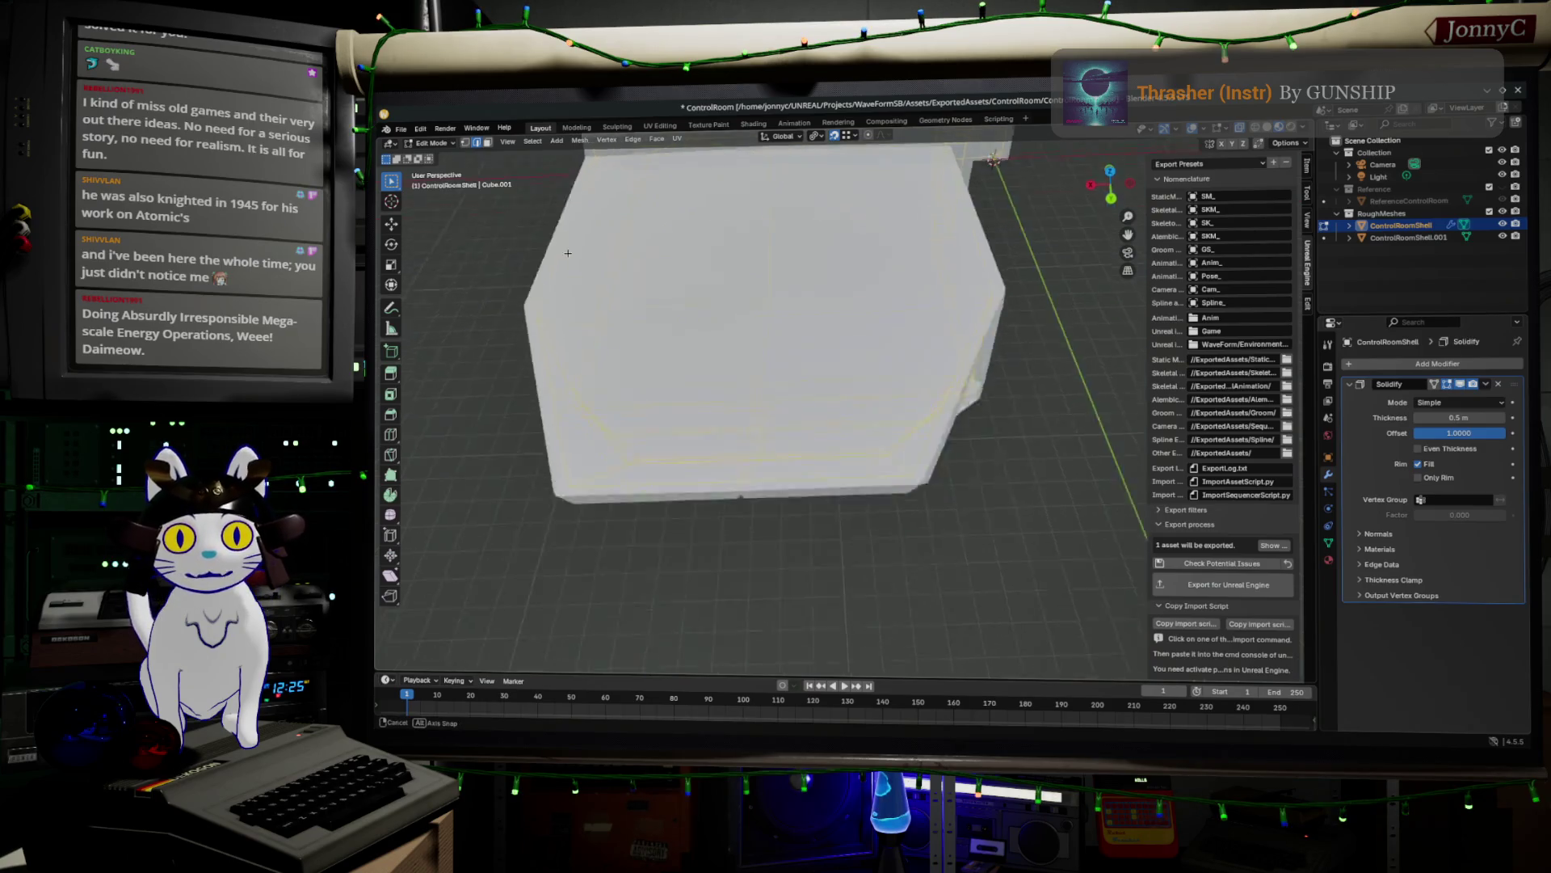
scroll(584, 296, down, 5)
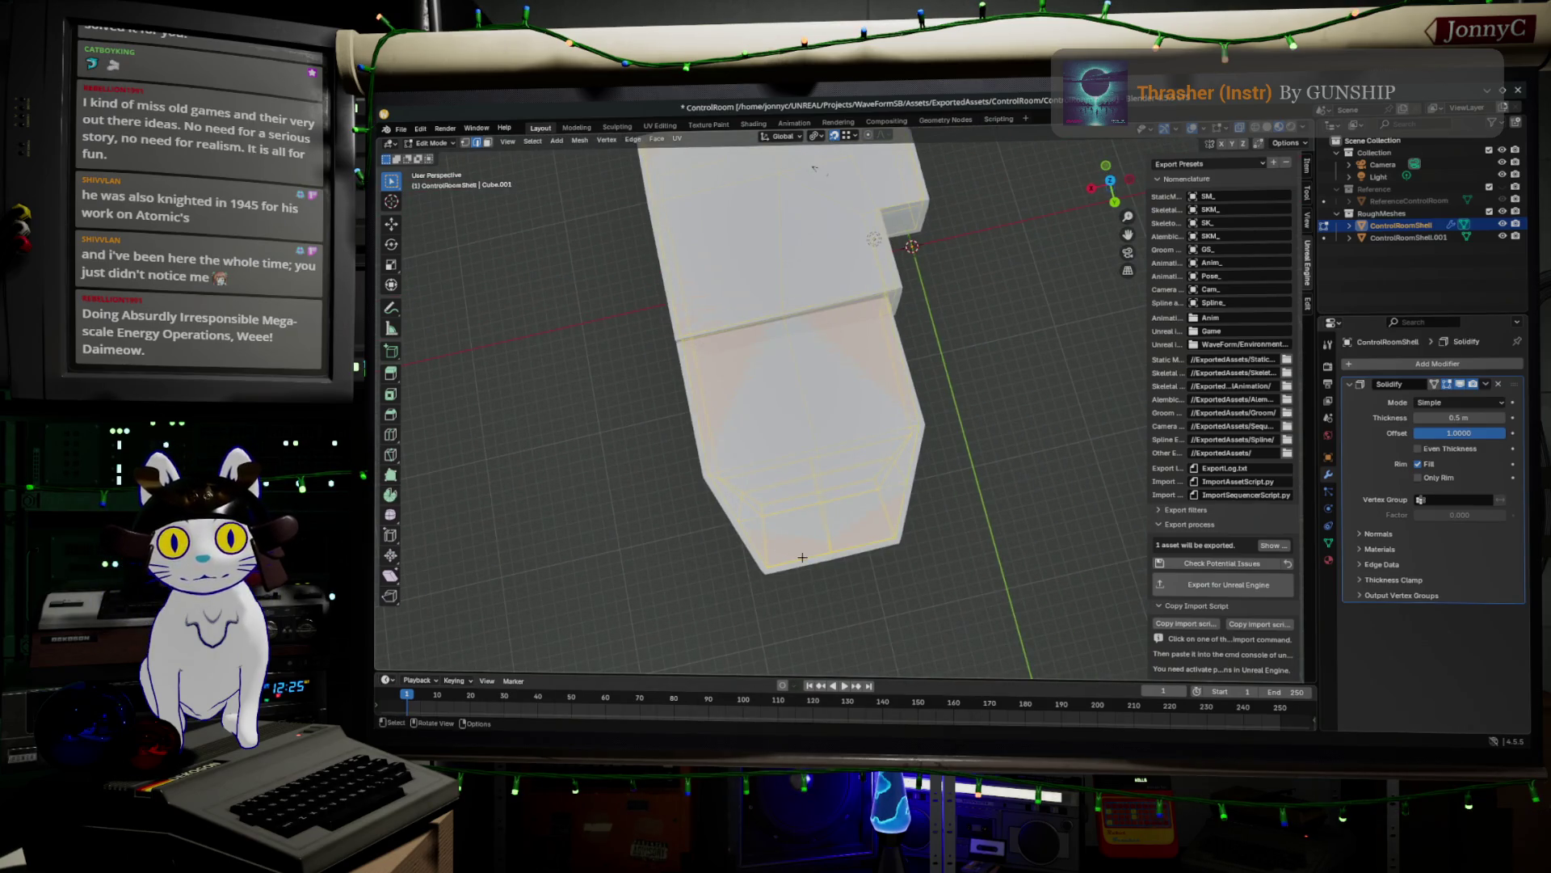
mouse_move(883, 522)
middle_down()
mouse_move(803, 544)
mouse_move(762, 474)
mouse_move(803, 388)
middle_up()
scroll(785, 407, up, 4)
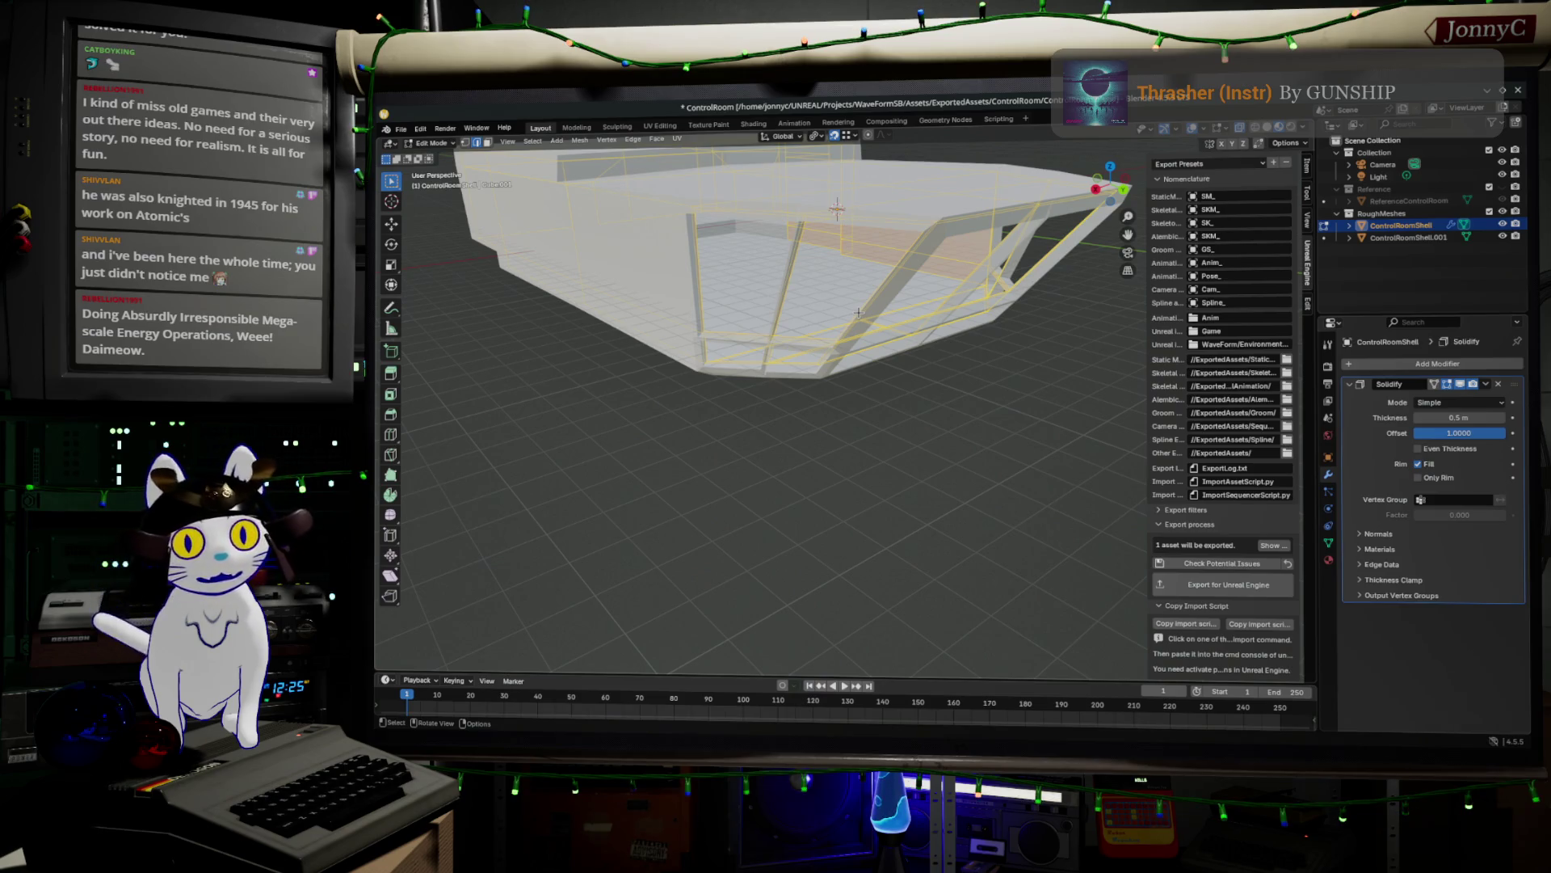
mouse_move(842, 356)
middle_down()
mouse_move(794, 328)
mouse_move(596, 422)
middle_up()
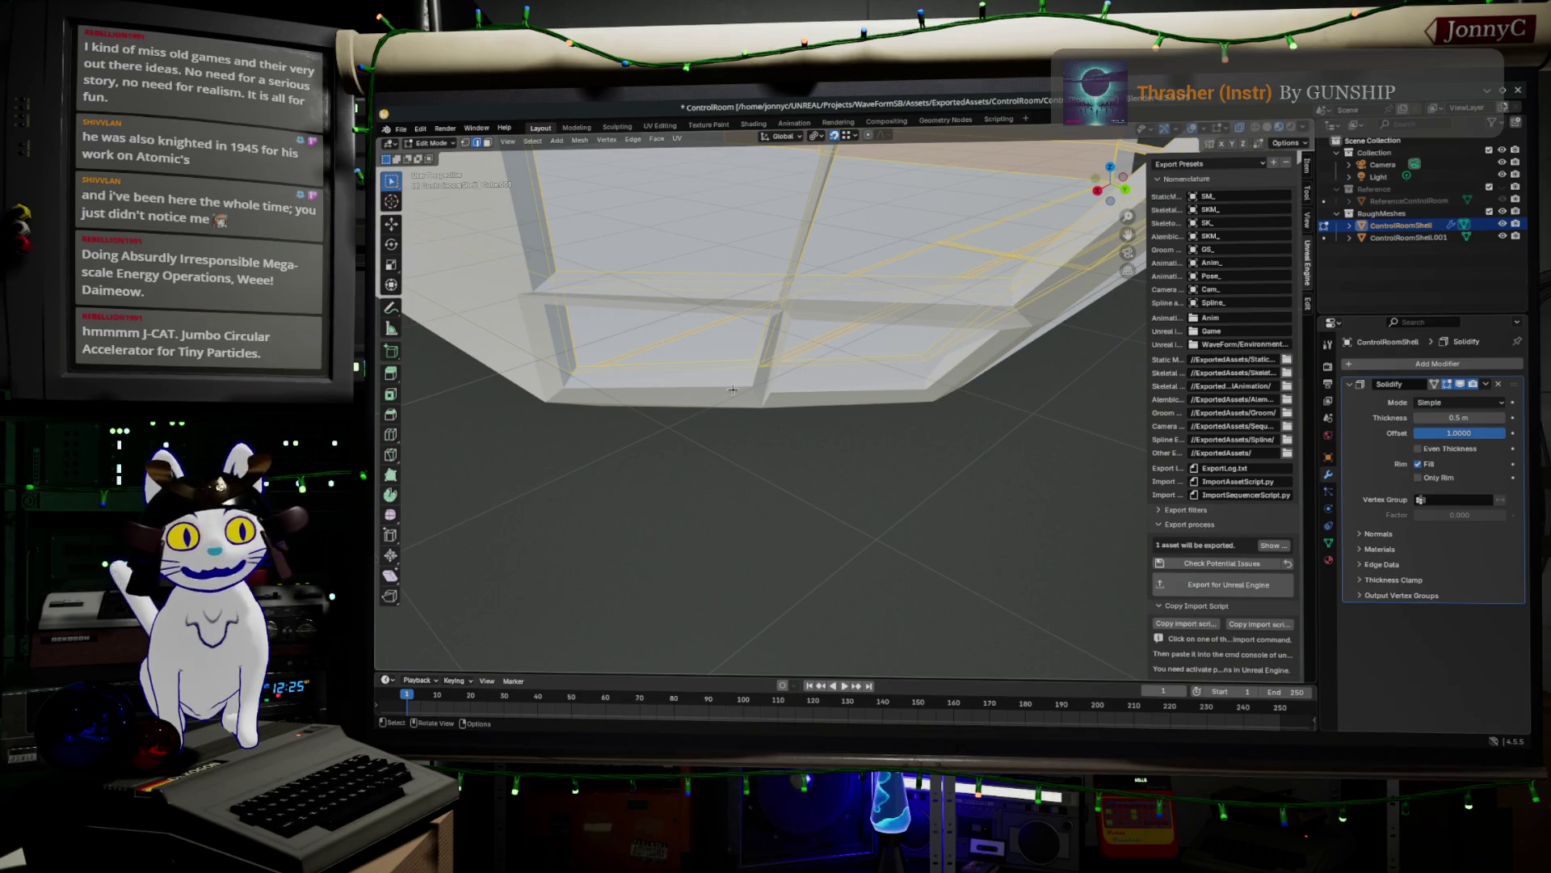
- Orbit and zoom around the ControlRoomShell mesh, inspecting its interior and underside
mouse_move(770, 400)
middle_down()
mouse_move(800, 388)
mouse_move(724, 409)
mouse_move(833, 372)
mouse_move(904, 385)
mouse_move(842, 373)
mouse_move(863, 359)
middle_up()
scroll(842, 372, down, 5)
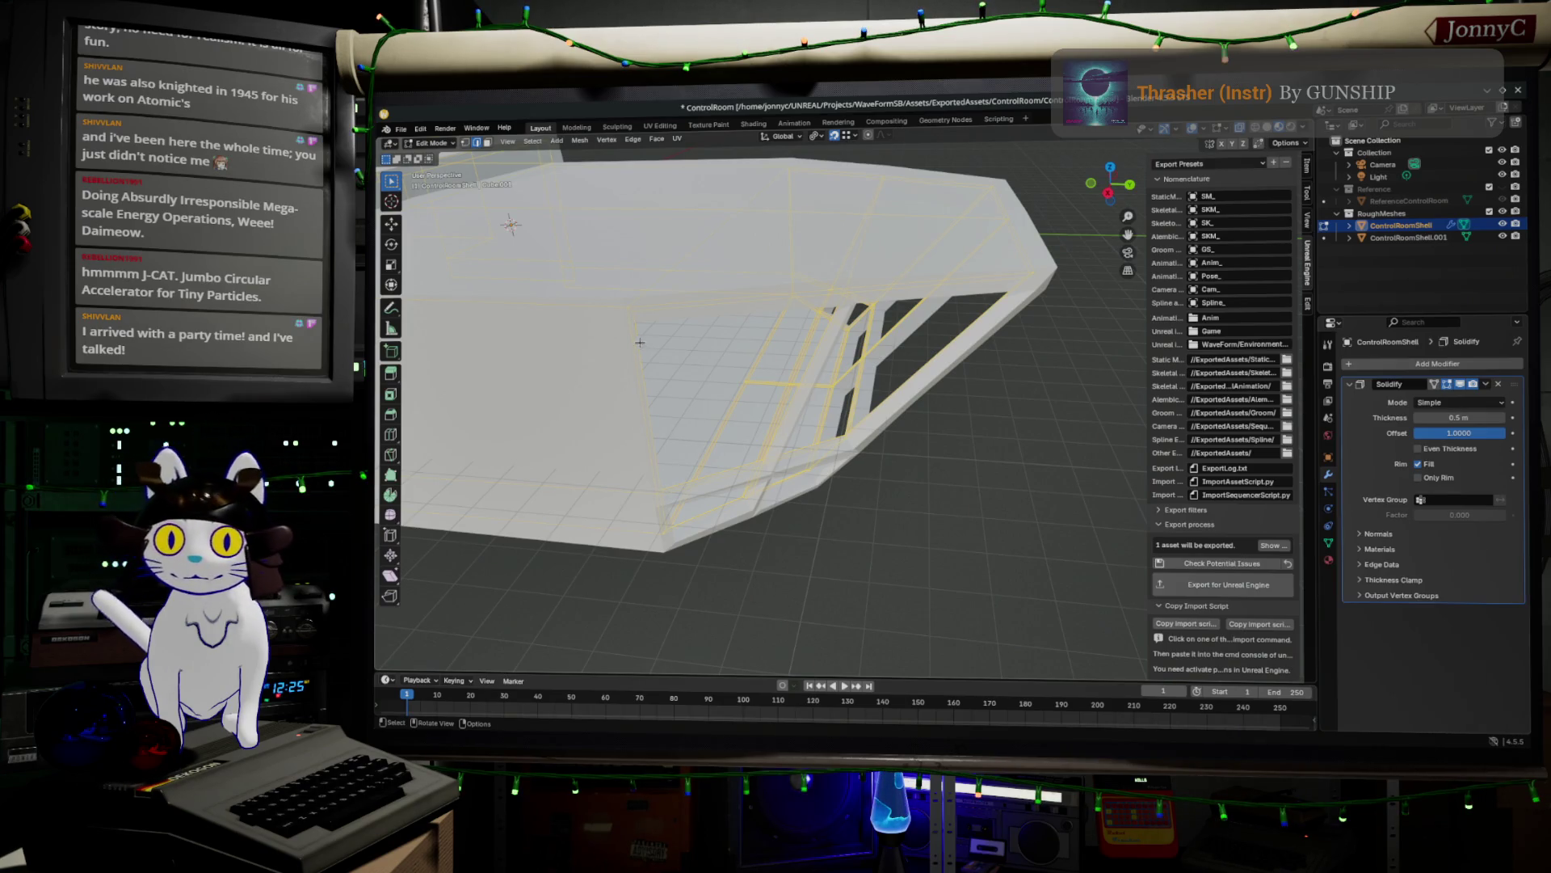
mouse_move(569, 434)
middle_down()
mouse_move(631, 461)
mouse_move(703, 451)
mouse_move(793, 469)
mouse_move(727, 391)
middle_up()
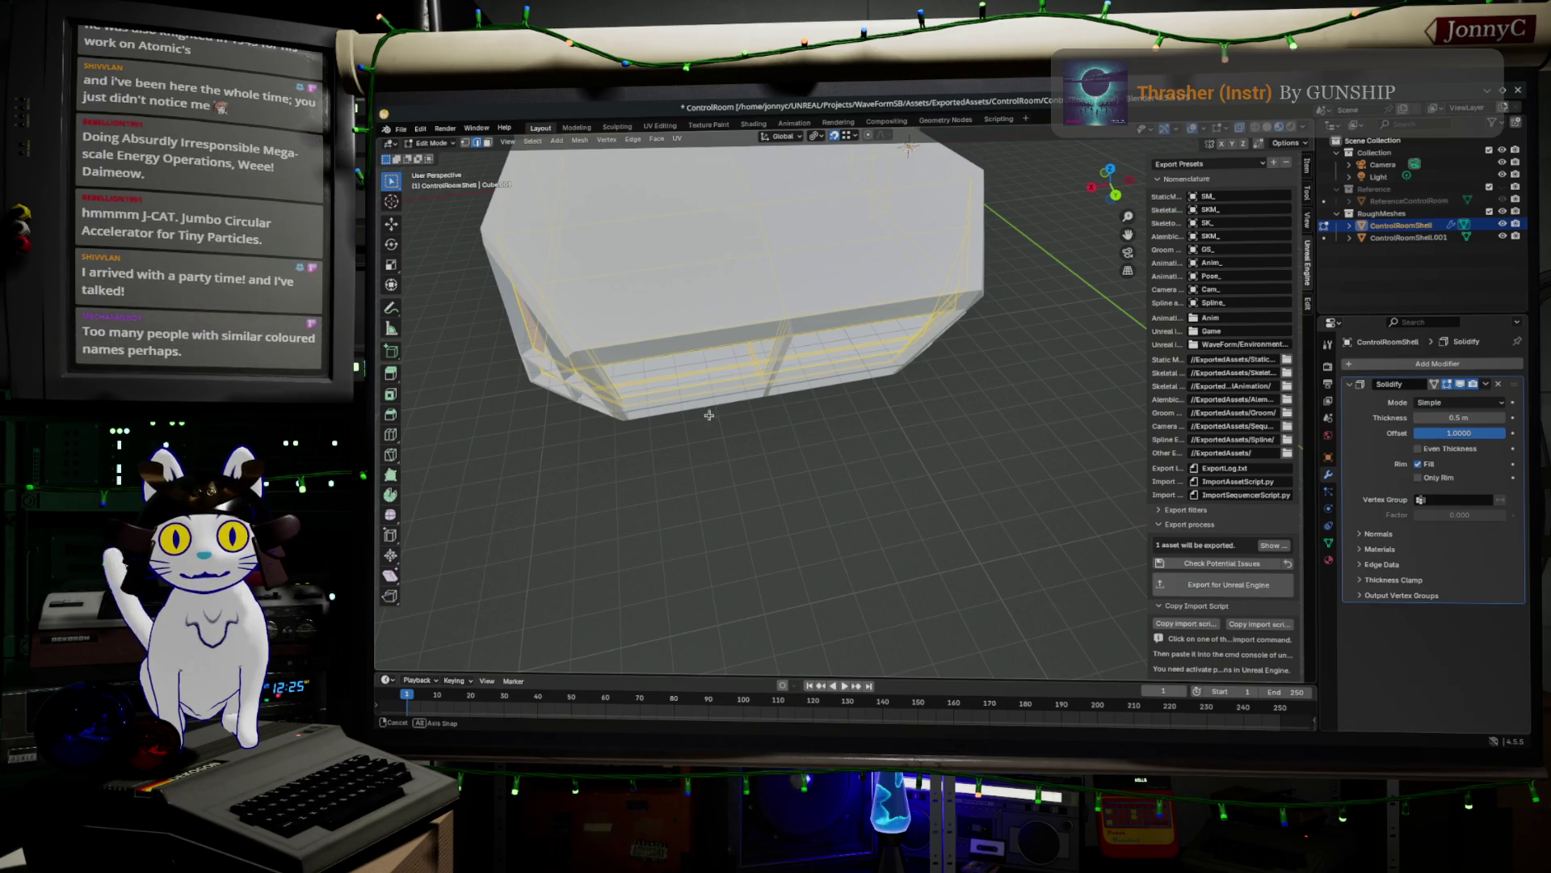
middle_drag(618, 213, 696, 368)
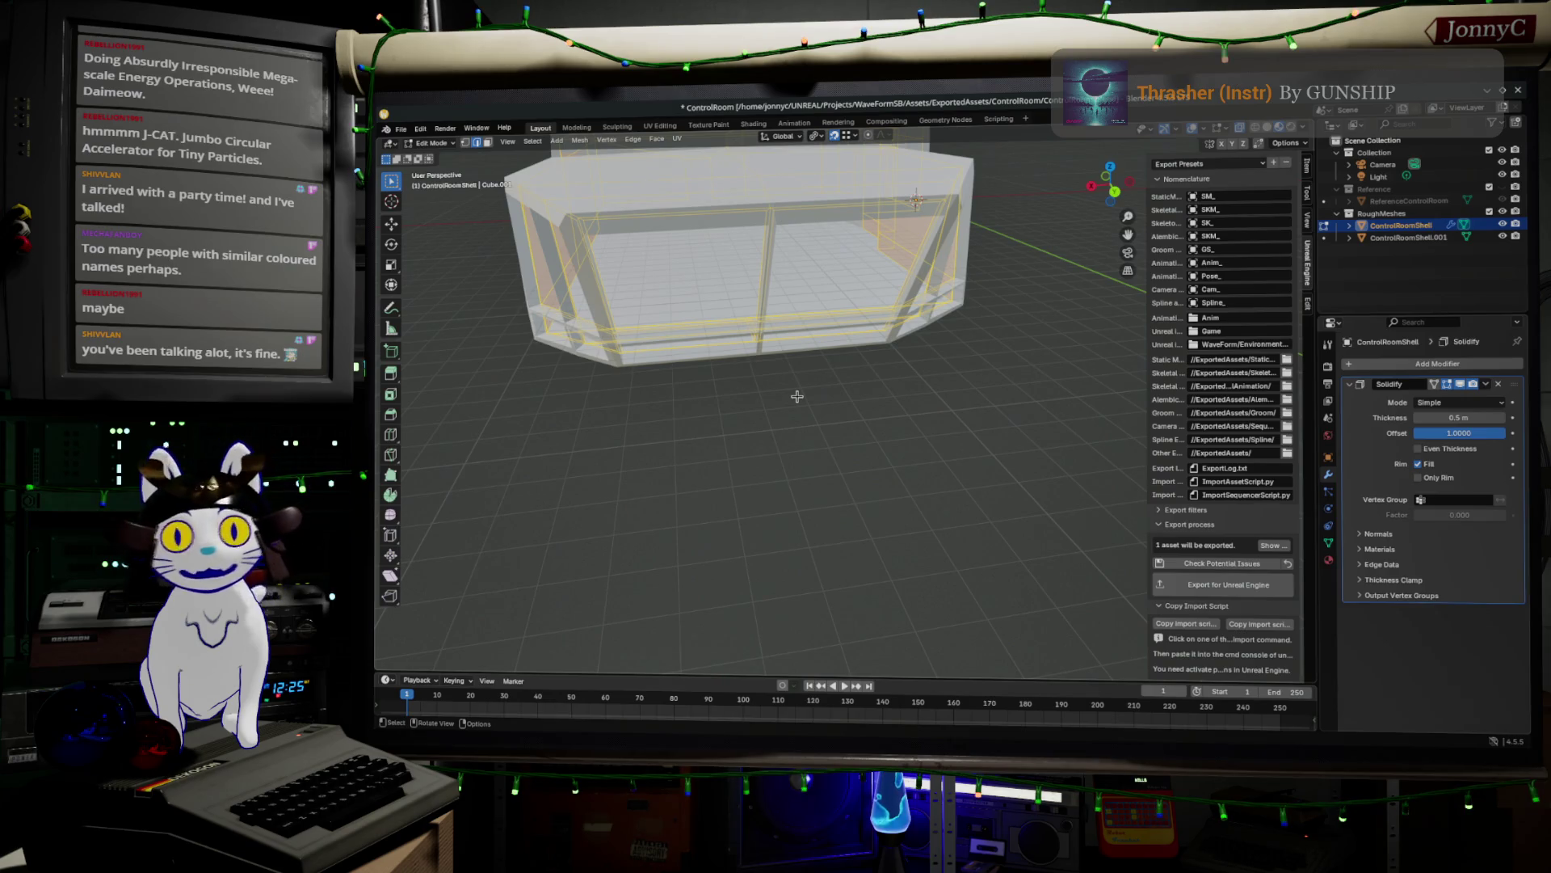
middle_drag(817, 384, 824, 420)
scroll(824, 420, up, 2)
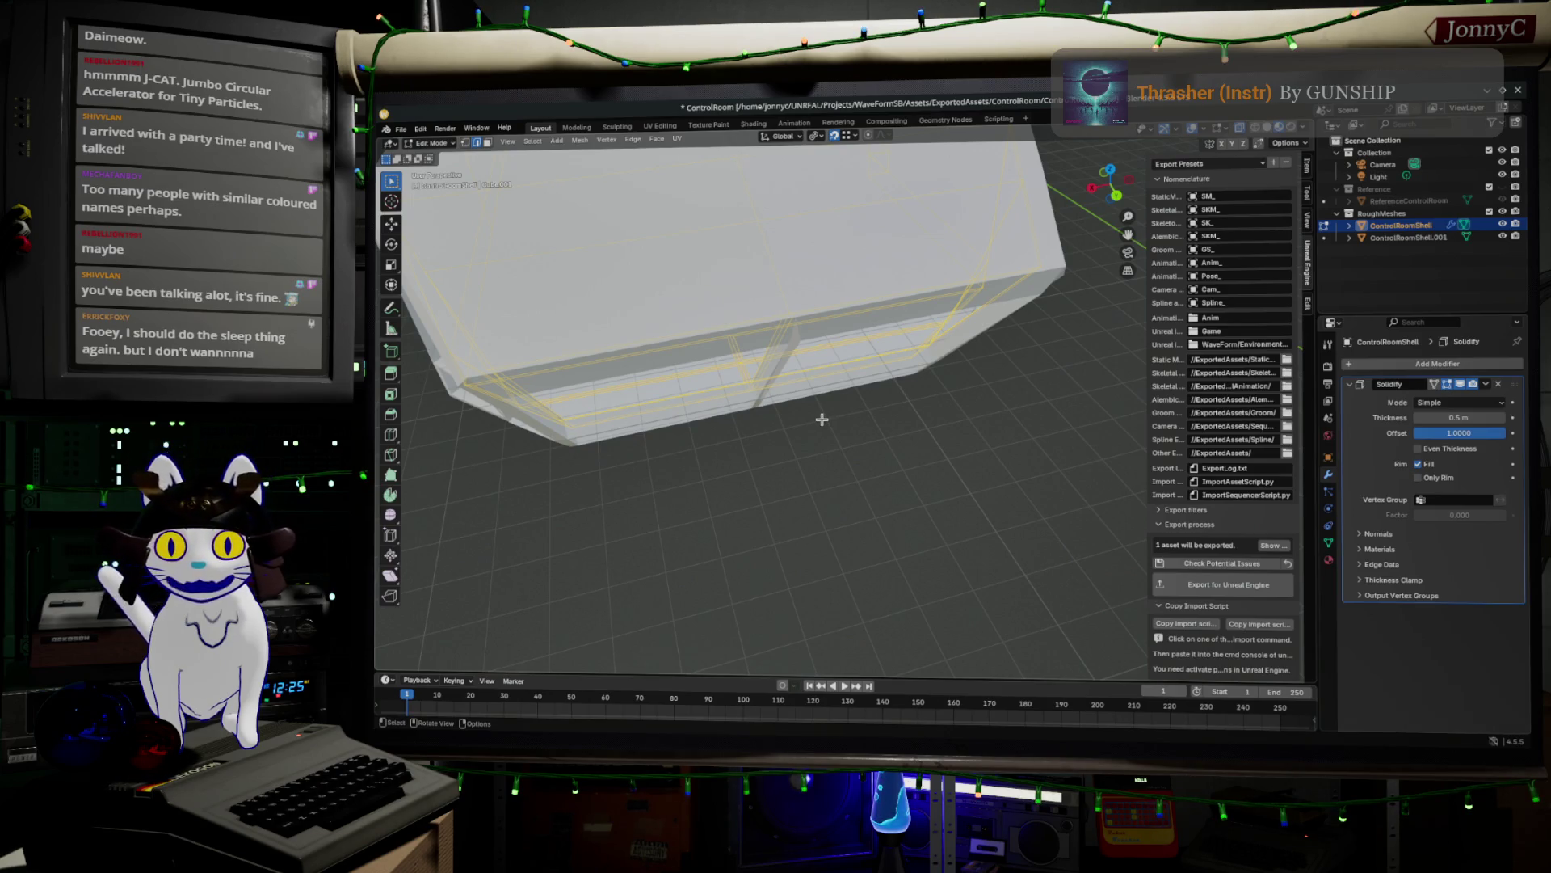
mouse_move(822, 419)
middle_down()
mouse_move(823, 394)
mouse_move(803, 419)
mouse_move(880, 393)
middle_up()
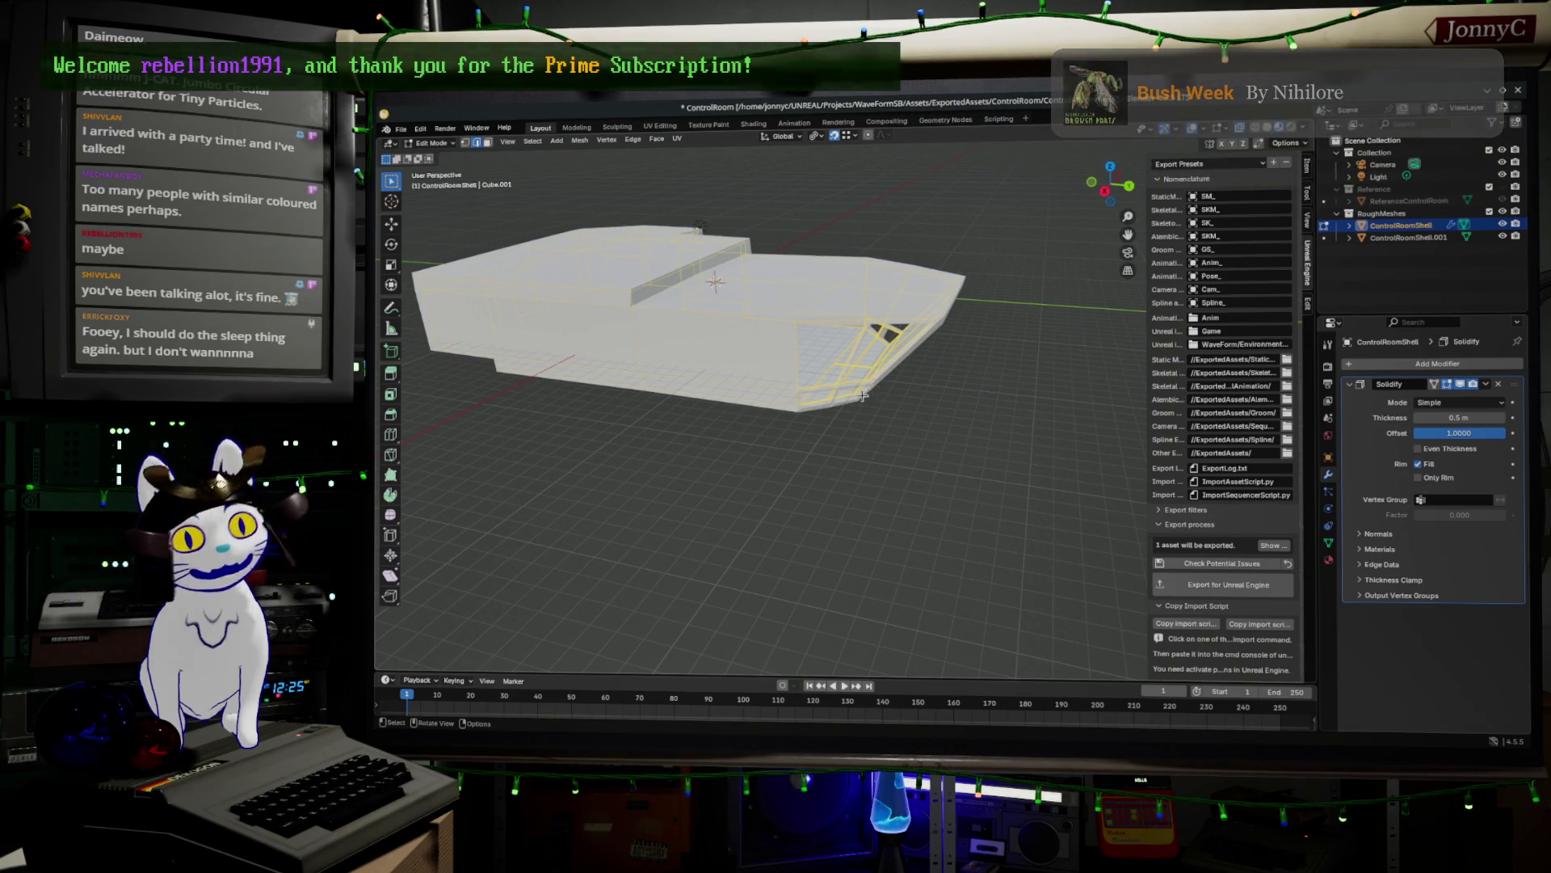
scroll(863, 396, up, 2)
middle_drag(863, 396, 831, 429)
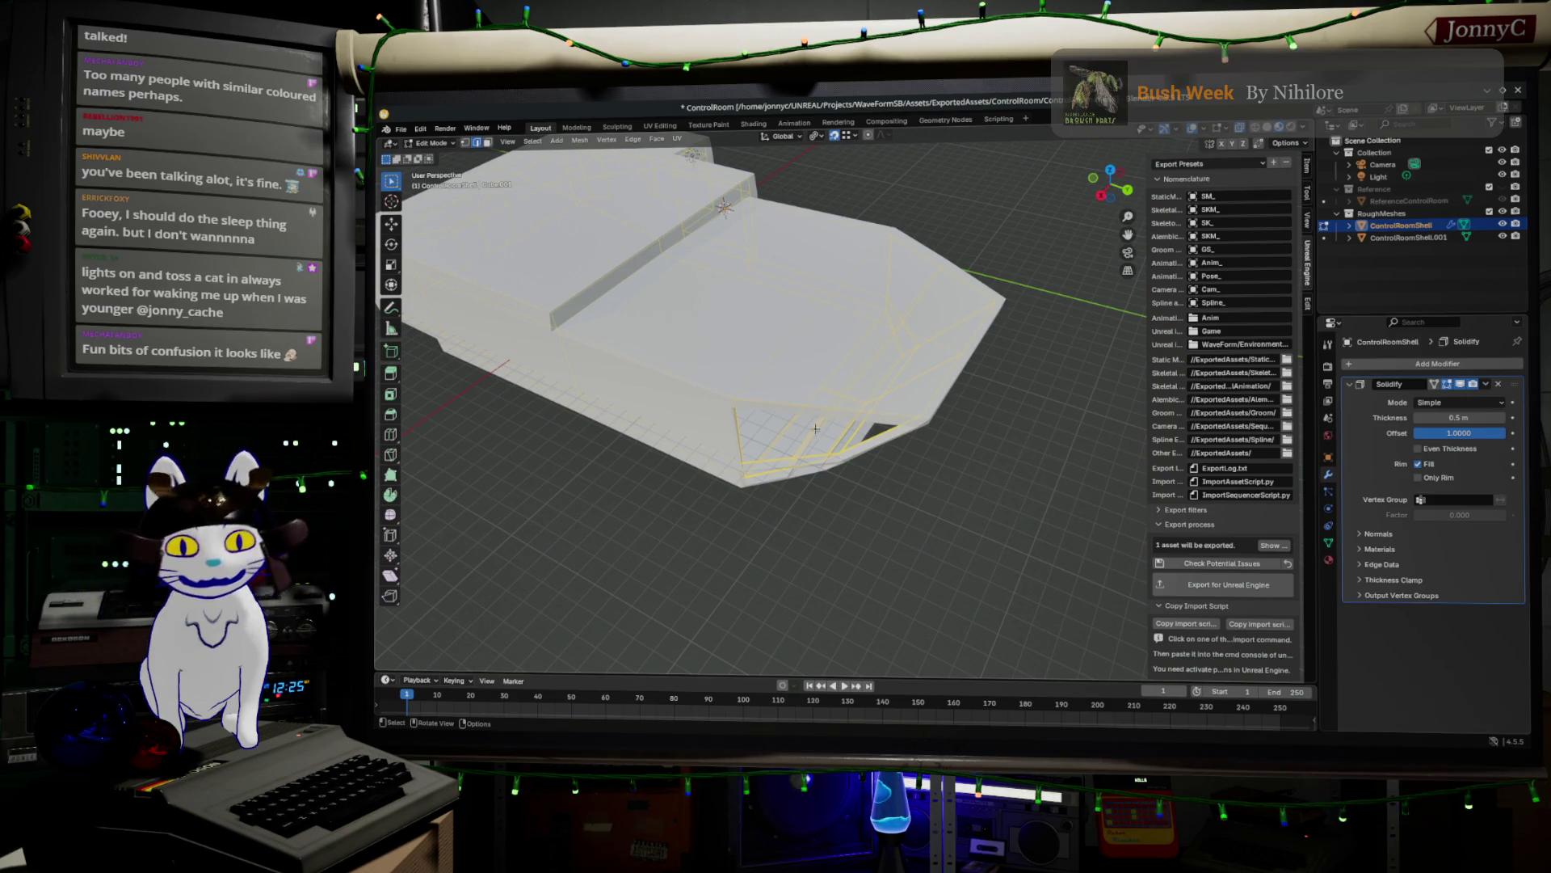
middle_drag(820, 426, 768, 404)
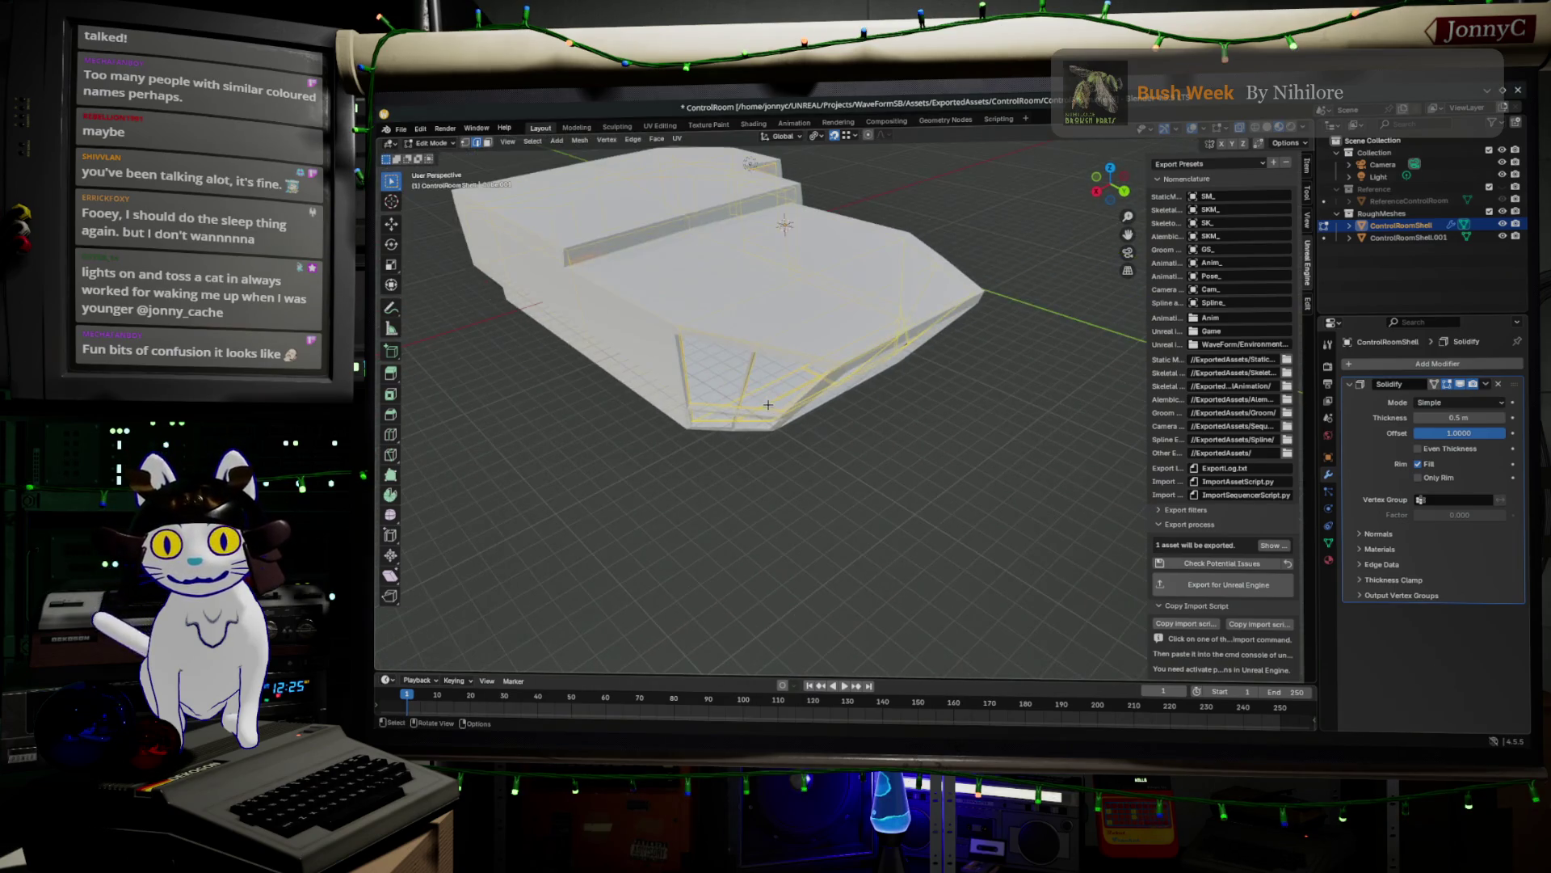
scroll(767, 404, up, 4)
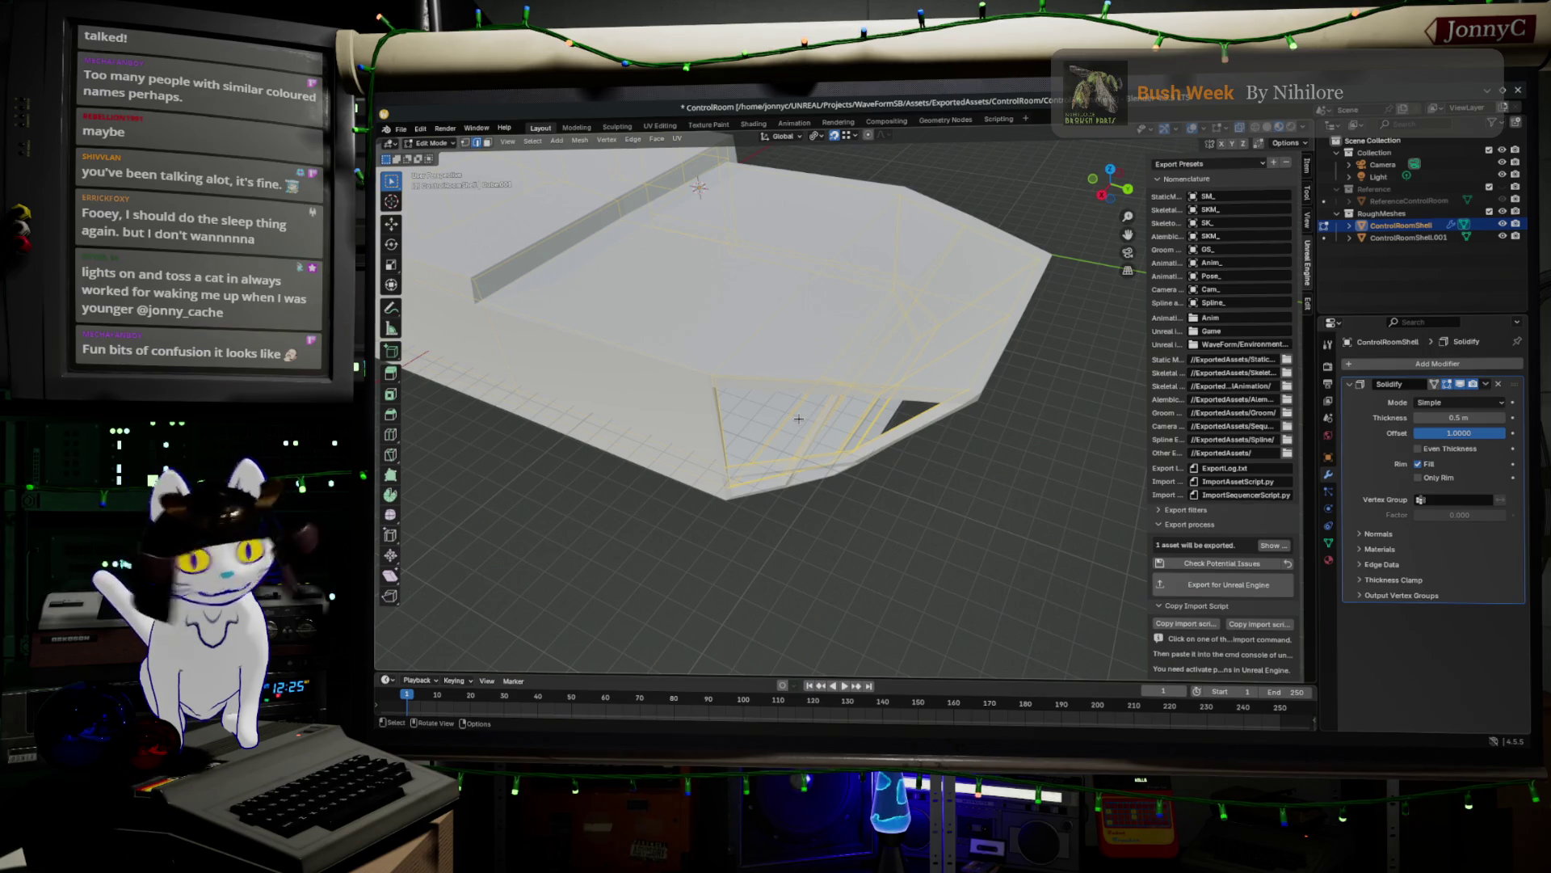
mouse_move(798, 419)
middle_down()
mouse_move(795, 350)
mouse_move(774, 365)
mouse_move(790, 376)
middle_up()
- Hide ControlRoomShell.001 and start a loop cut across the shell's window-frame edges
key(Tab)
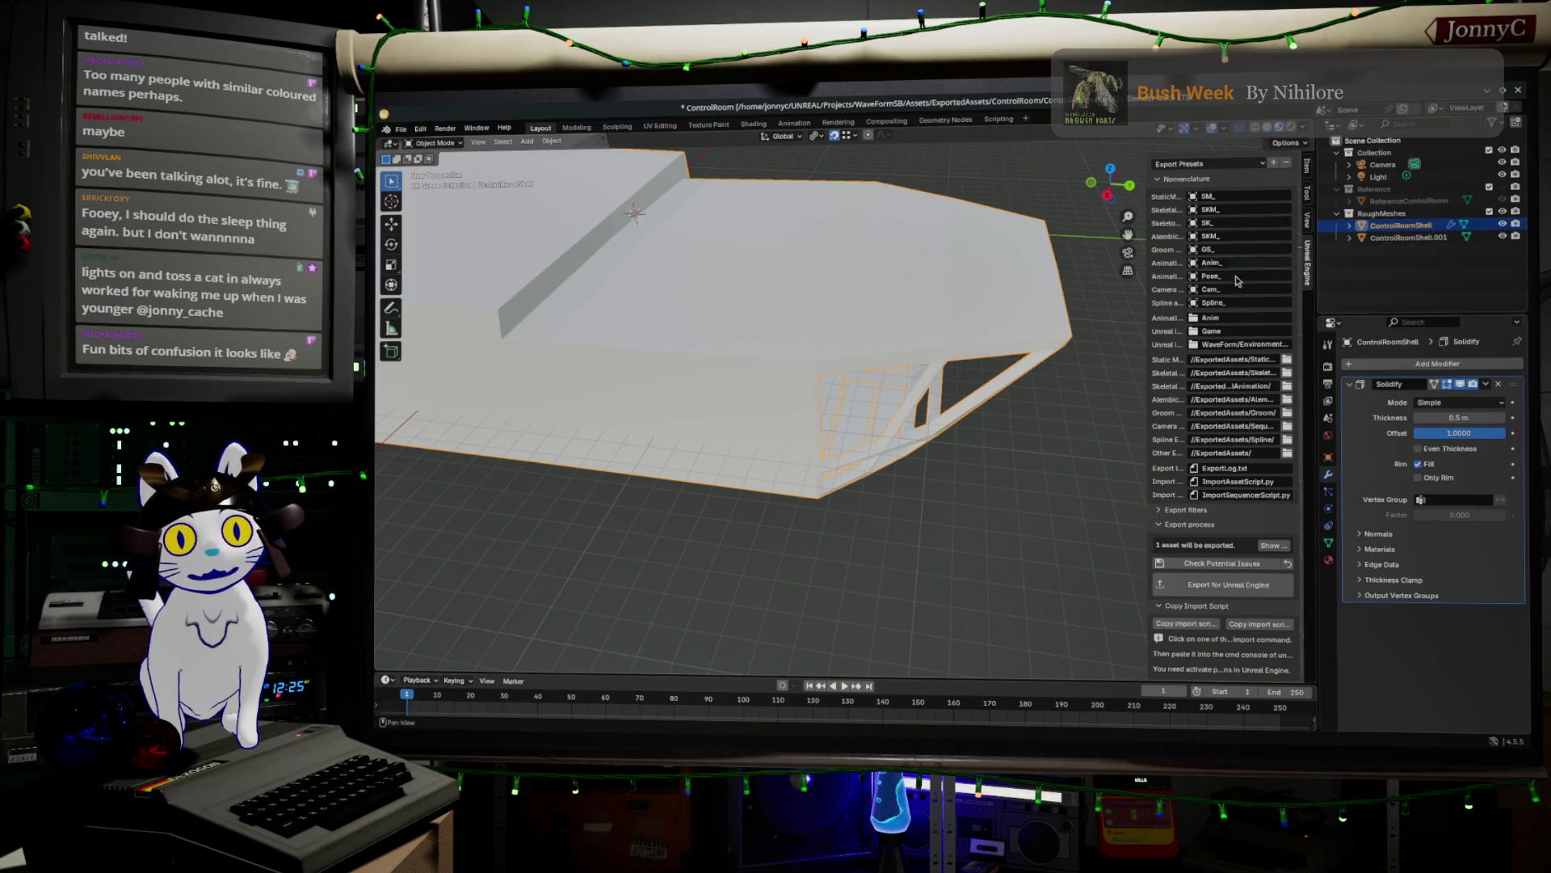
key(Tab)
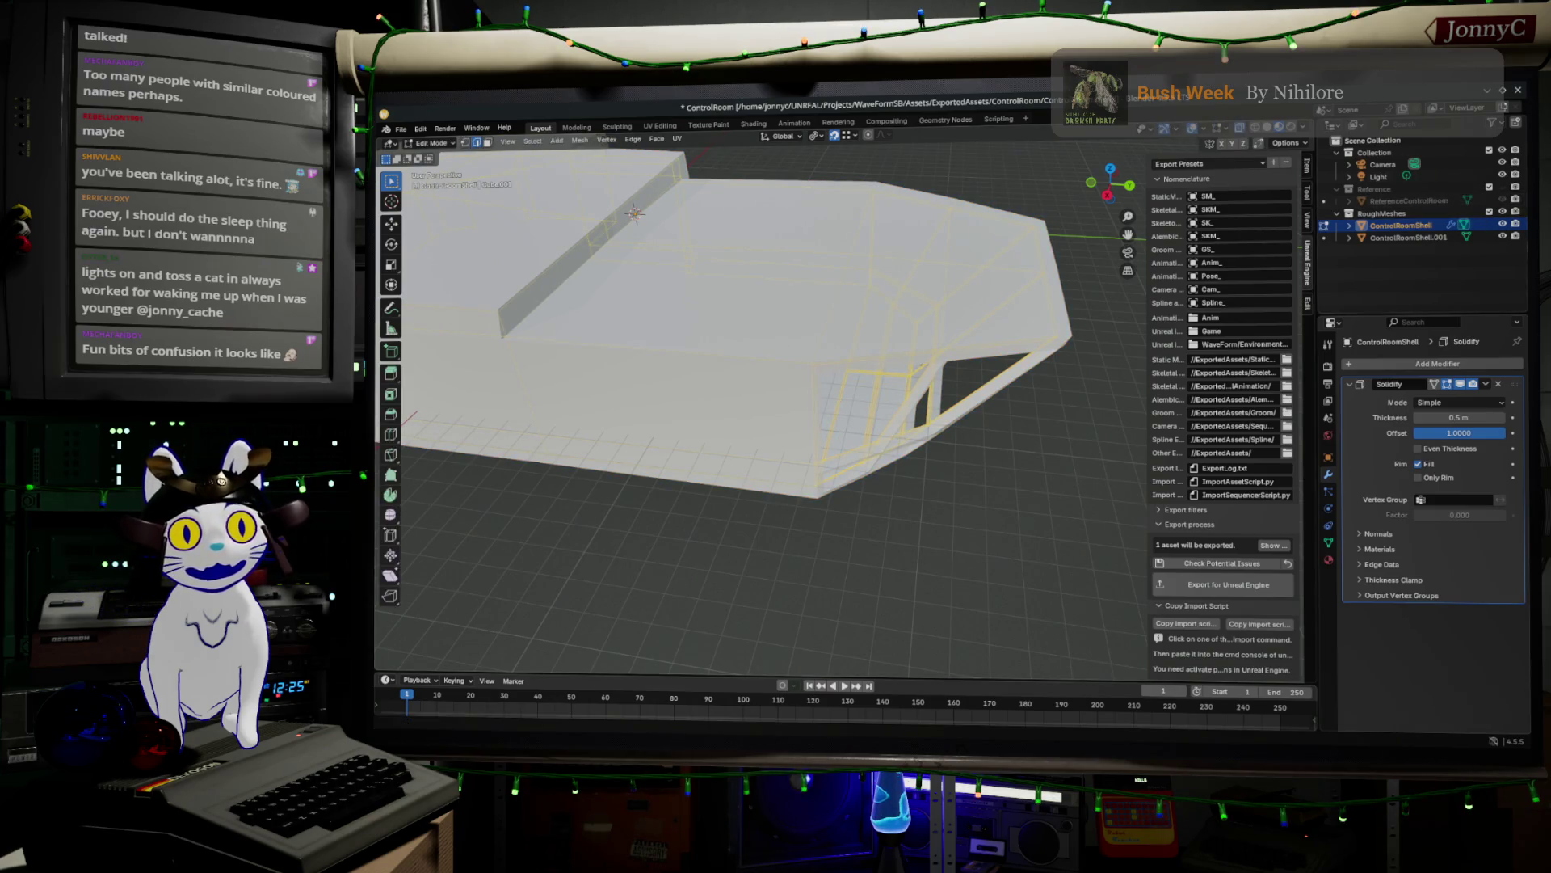
click(1503, 237)
middle_drag(808, 364, 872, 367)
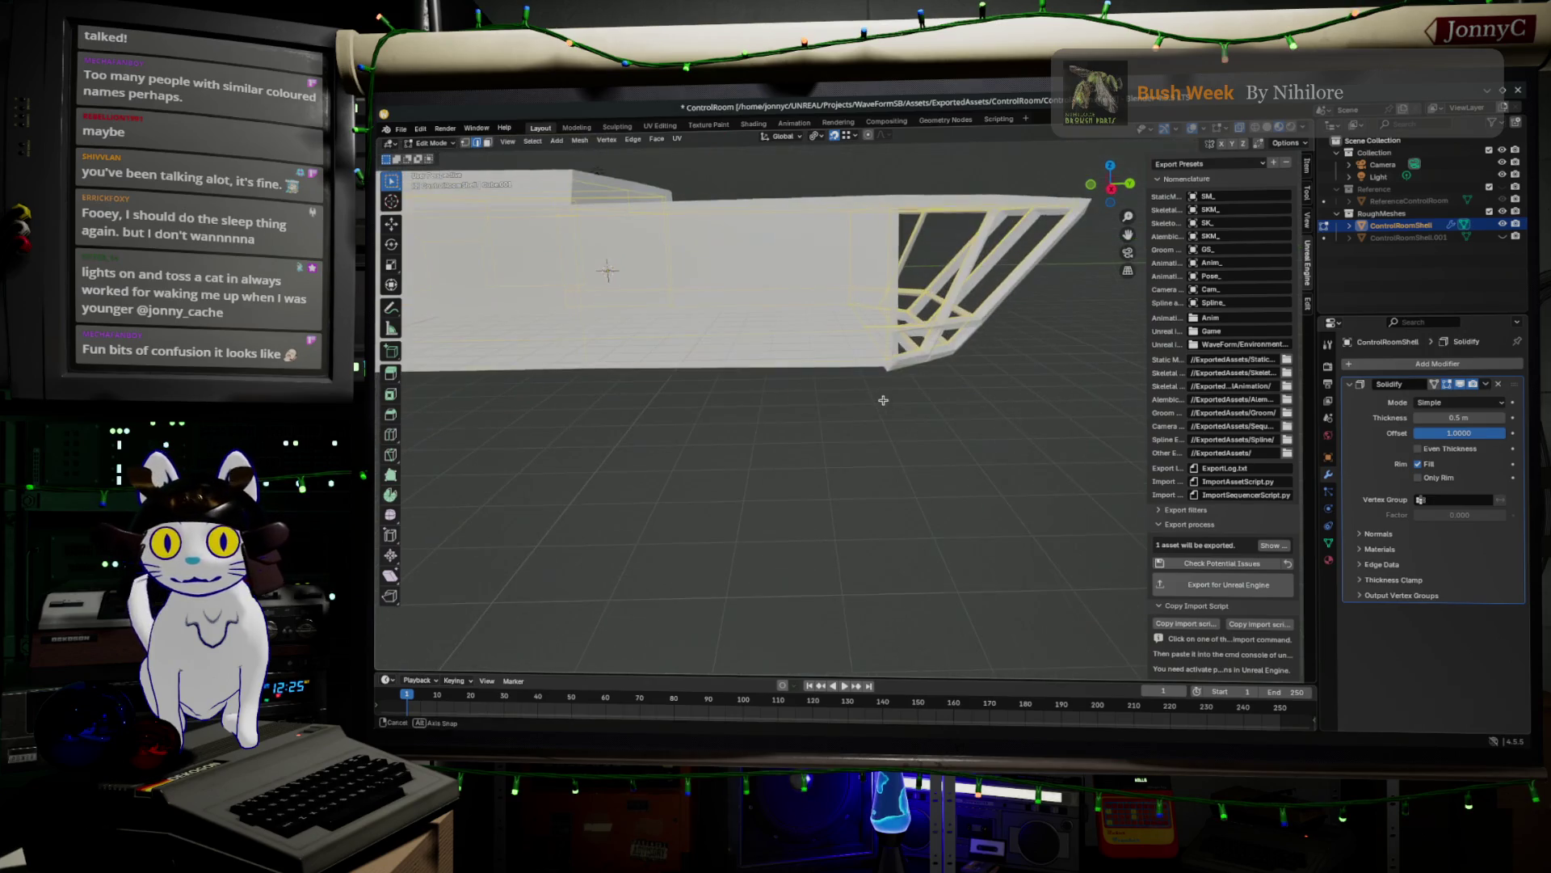
key(ctrl+r)
click(871, 368)
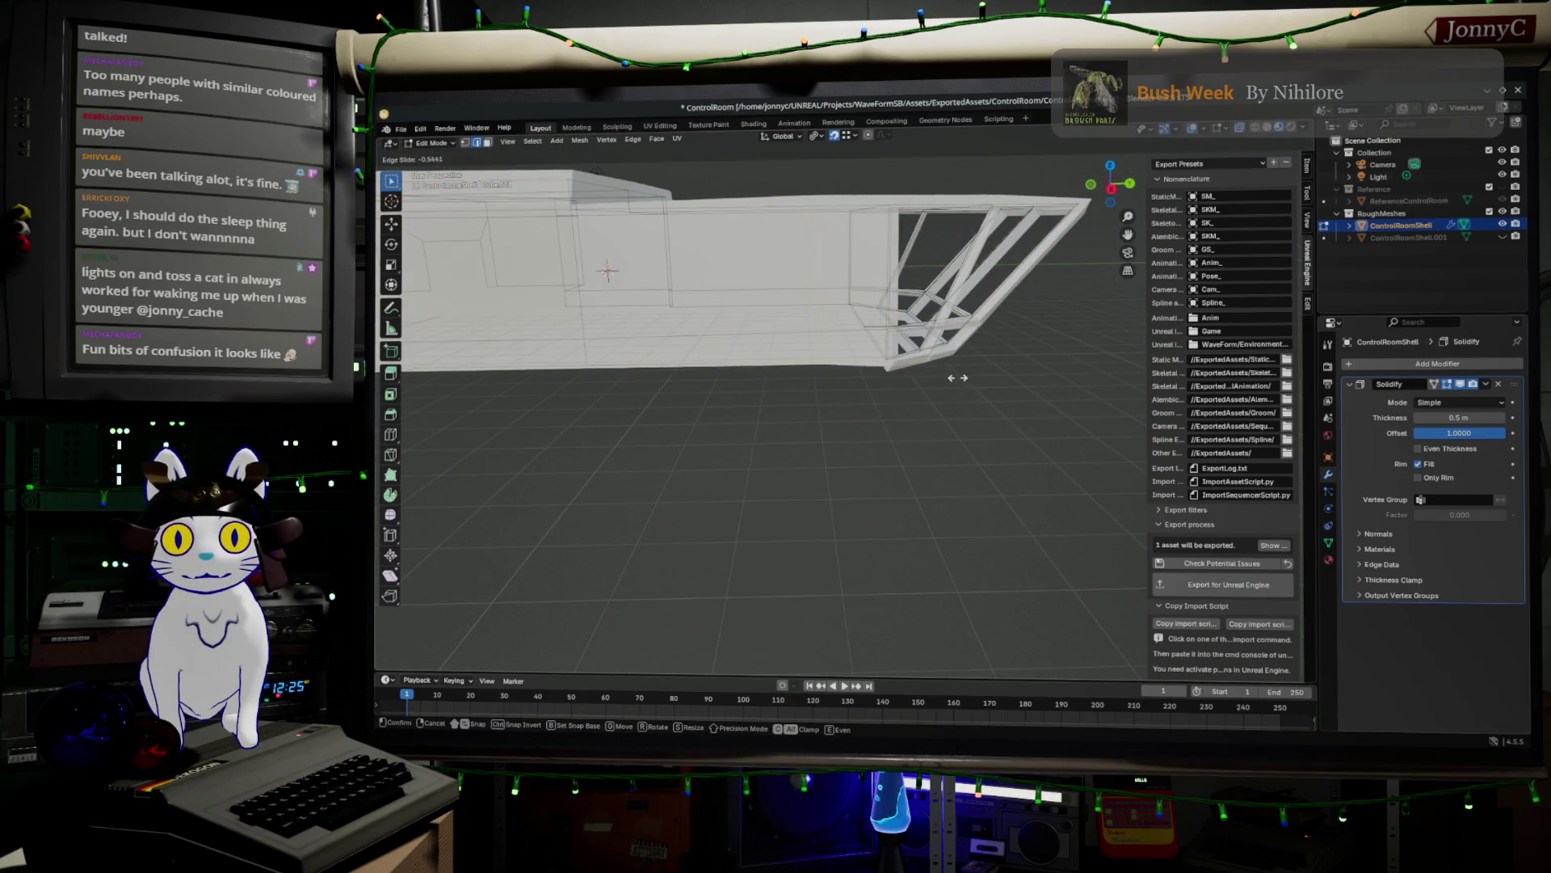
- Confirm the edge loop, switch to Top Orthographic and box-select the shell's upper section
click(1022, 369)
scroll(1022, 364, up, 8)
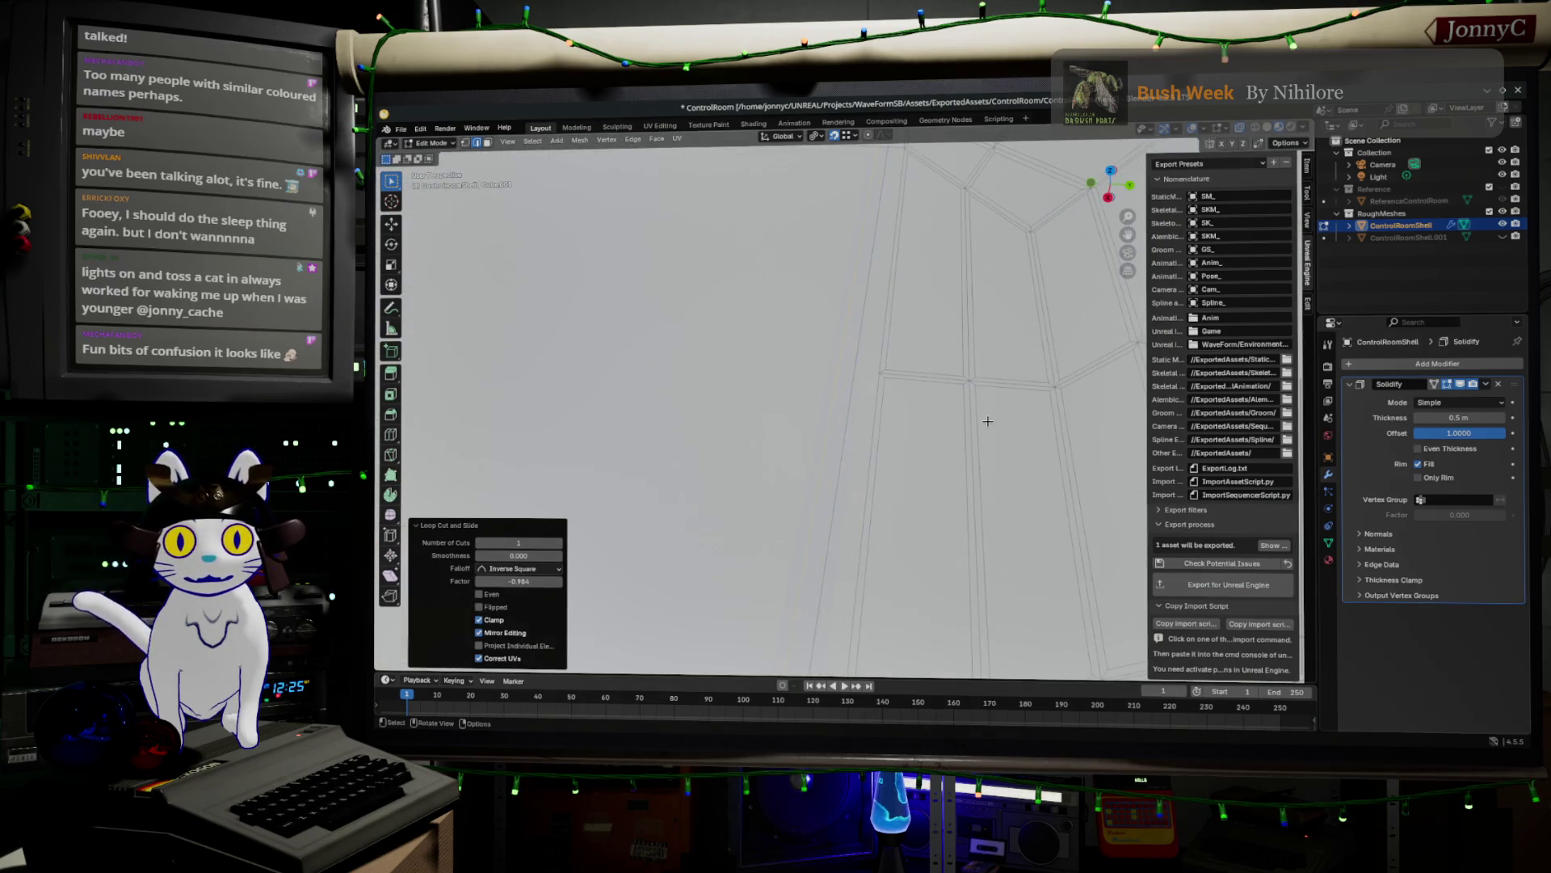
scroll(987, 421, down, 8)
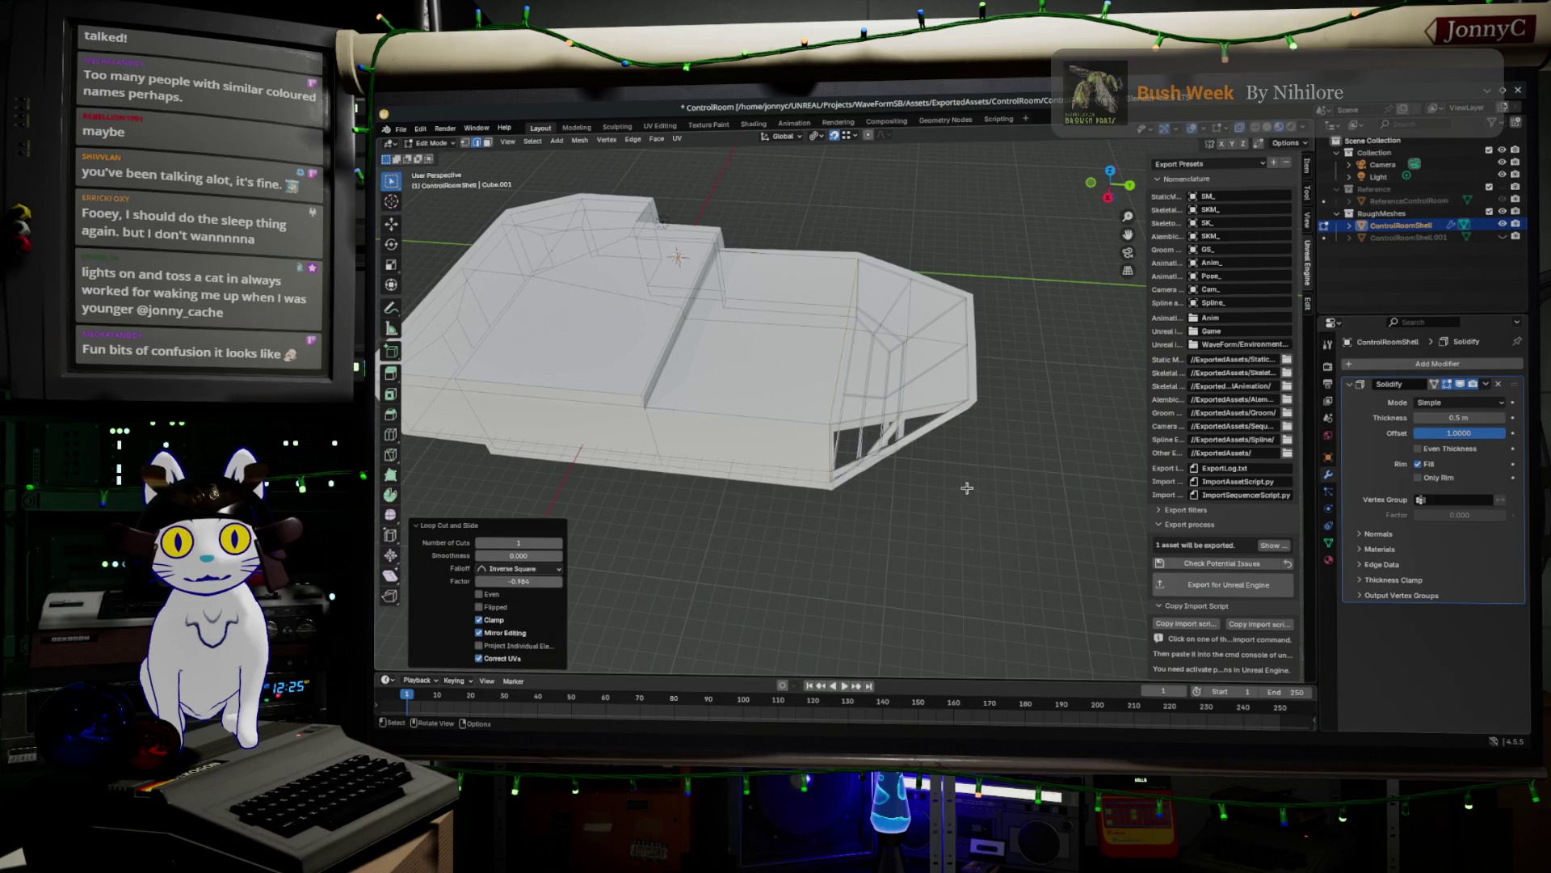
middle_drag(967, 488, 968, 468)
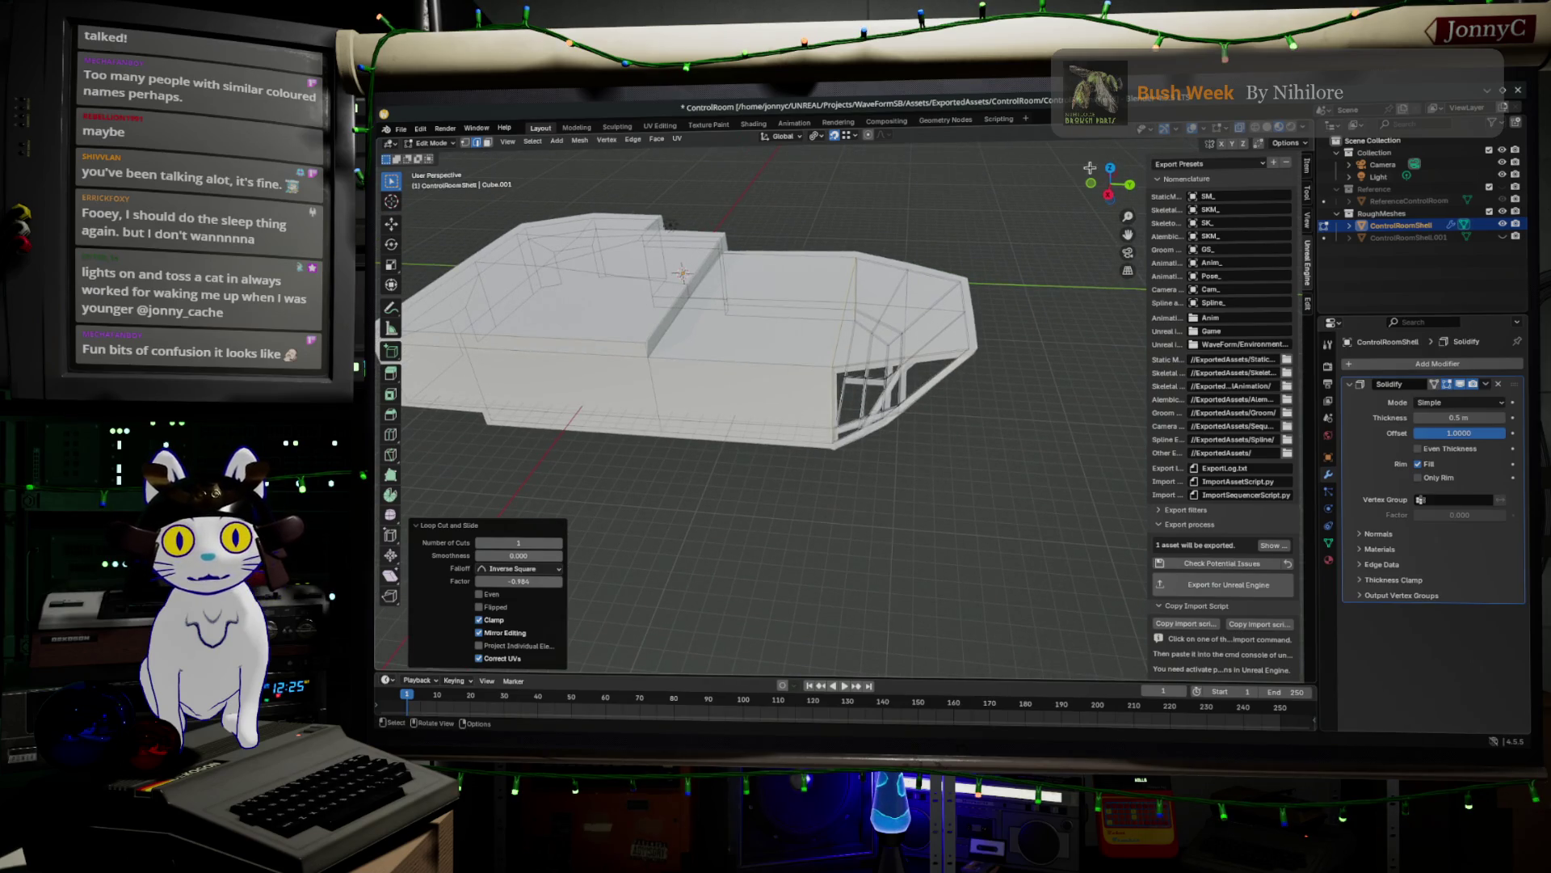
click(1112, 178)
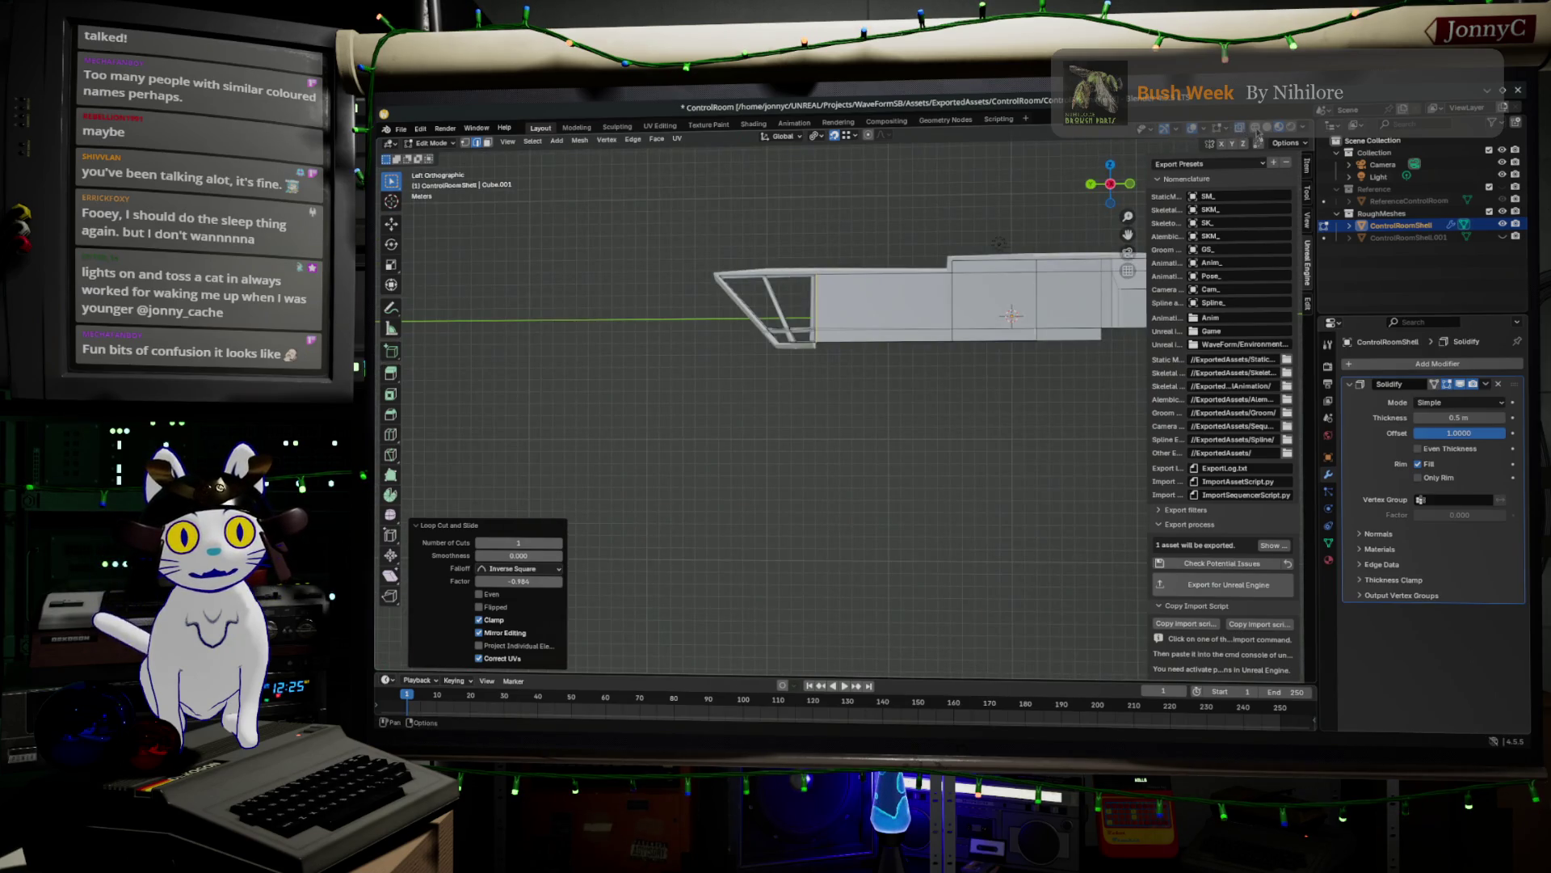
click(1113, 165)
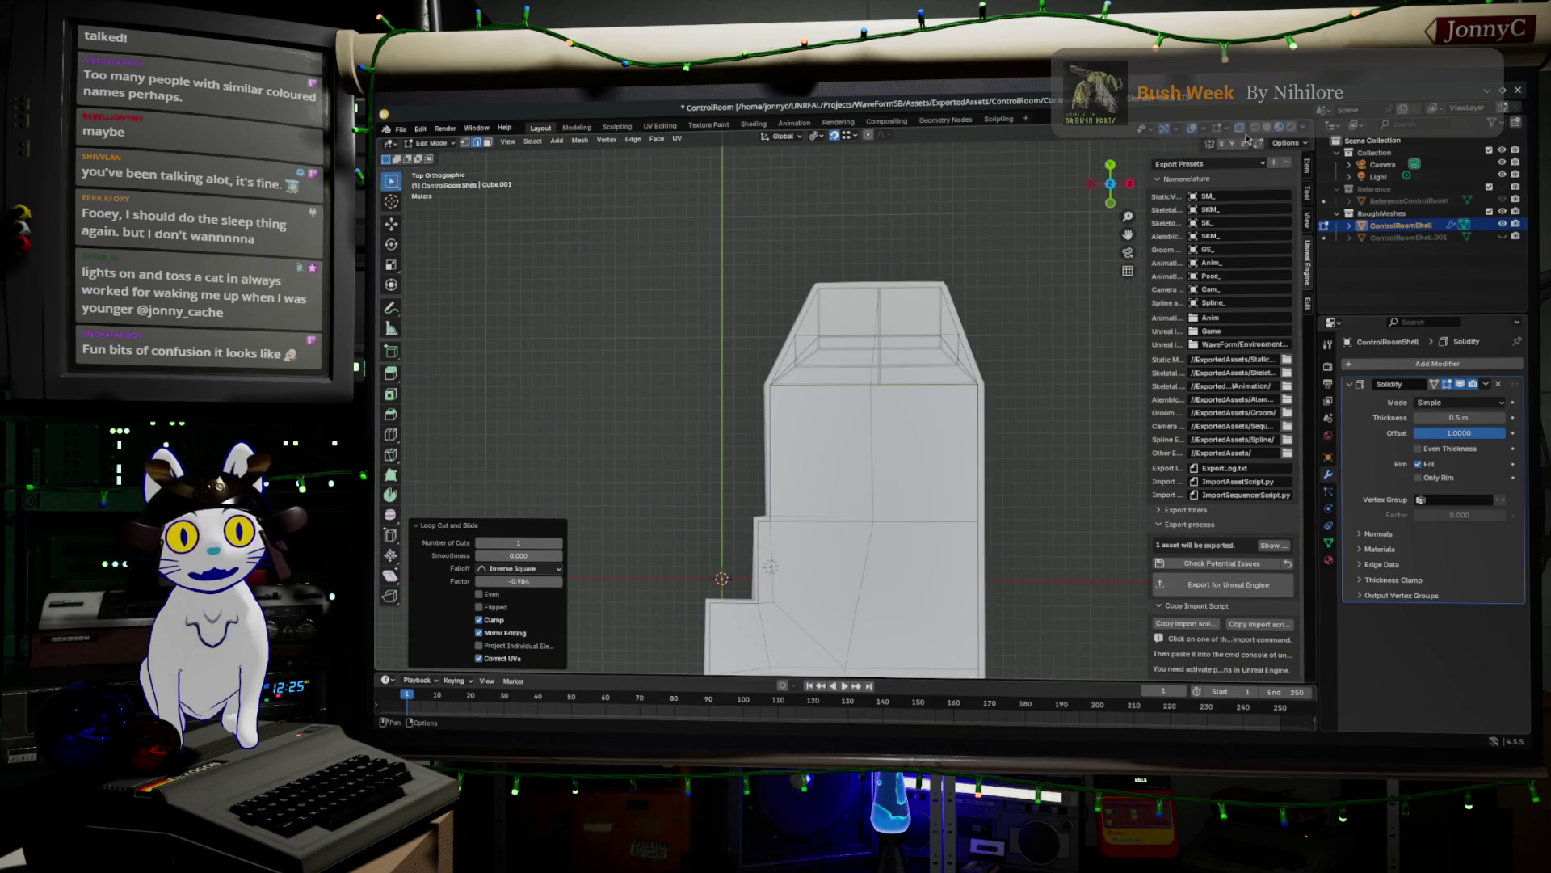
scroll(763, 404, up, 2)
shift+middle_drag(709, 411, 632, 455)
drag(532, 224, 1139, 488)
key(KP_Decimal)
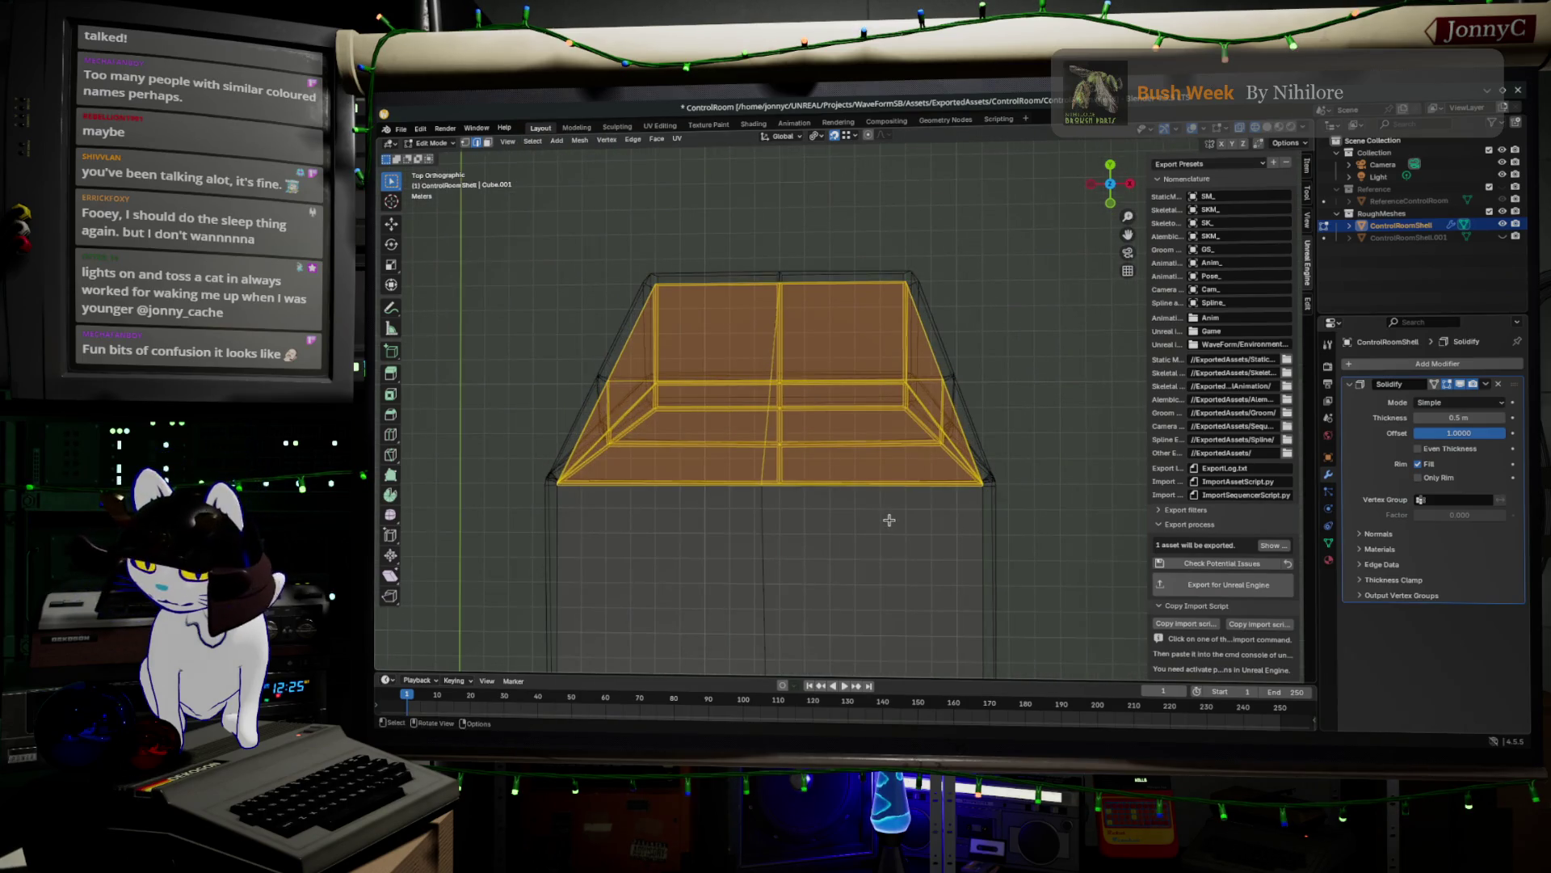
- Duplicate the upper section in place and separate it into ControlRoomShell.002, back in Object Mode
key(shift)
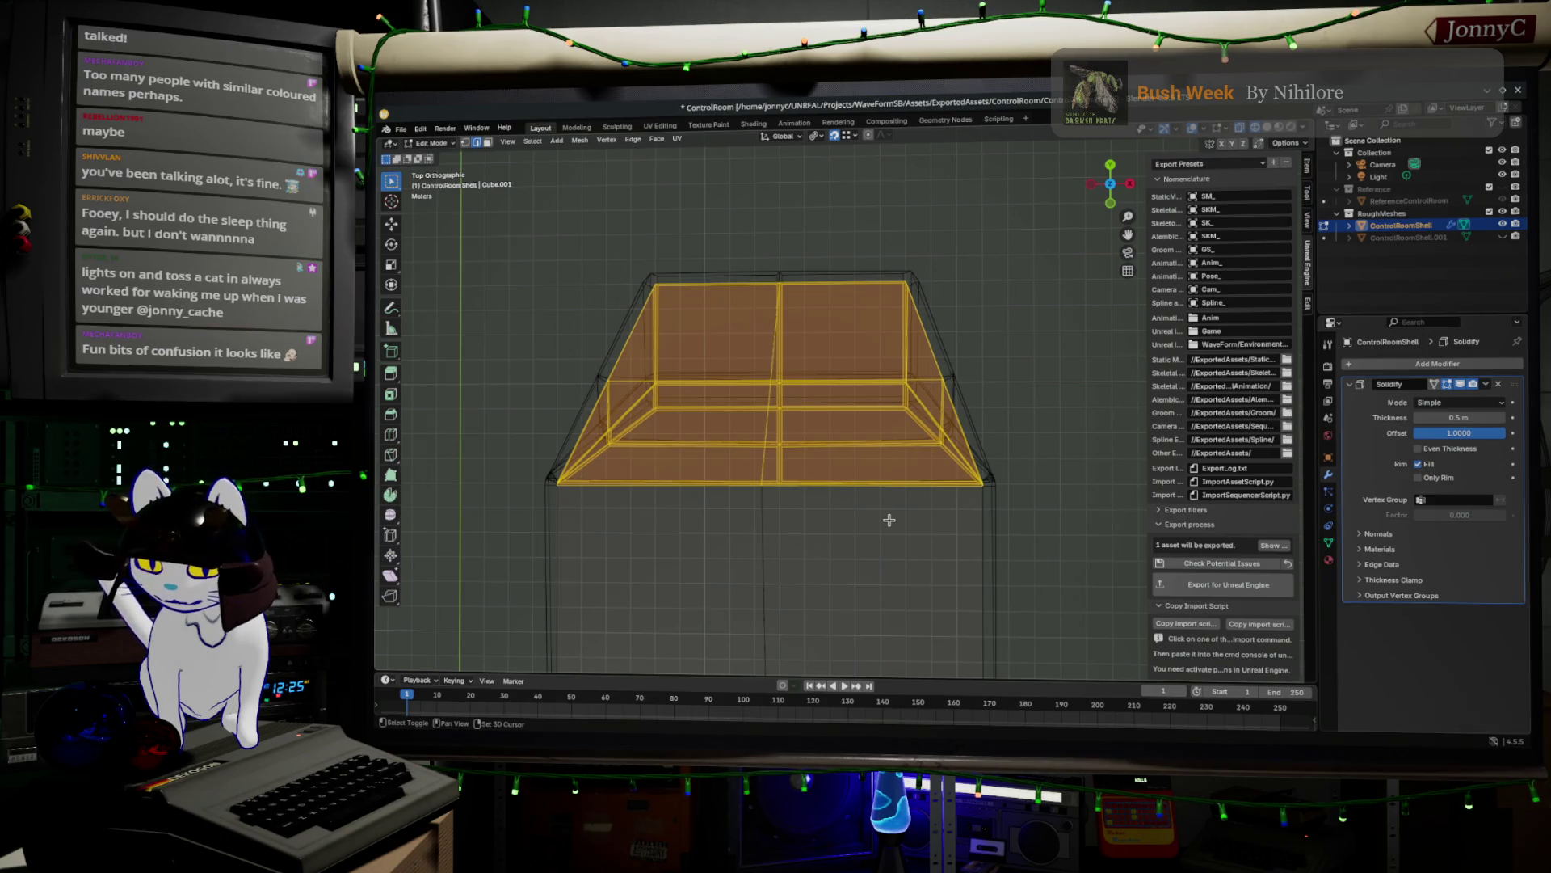
key(g)
right_click(889, 521)
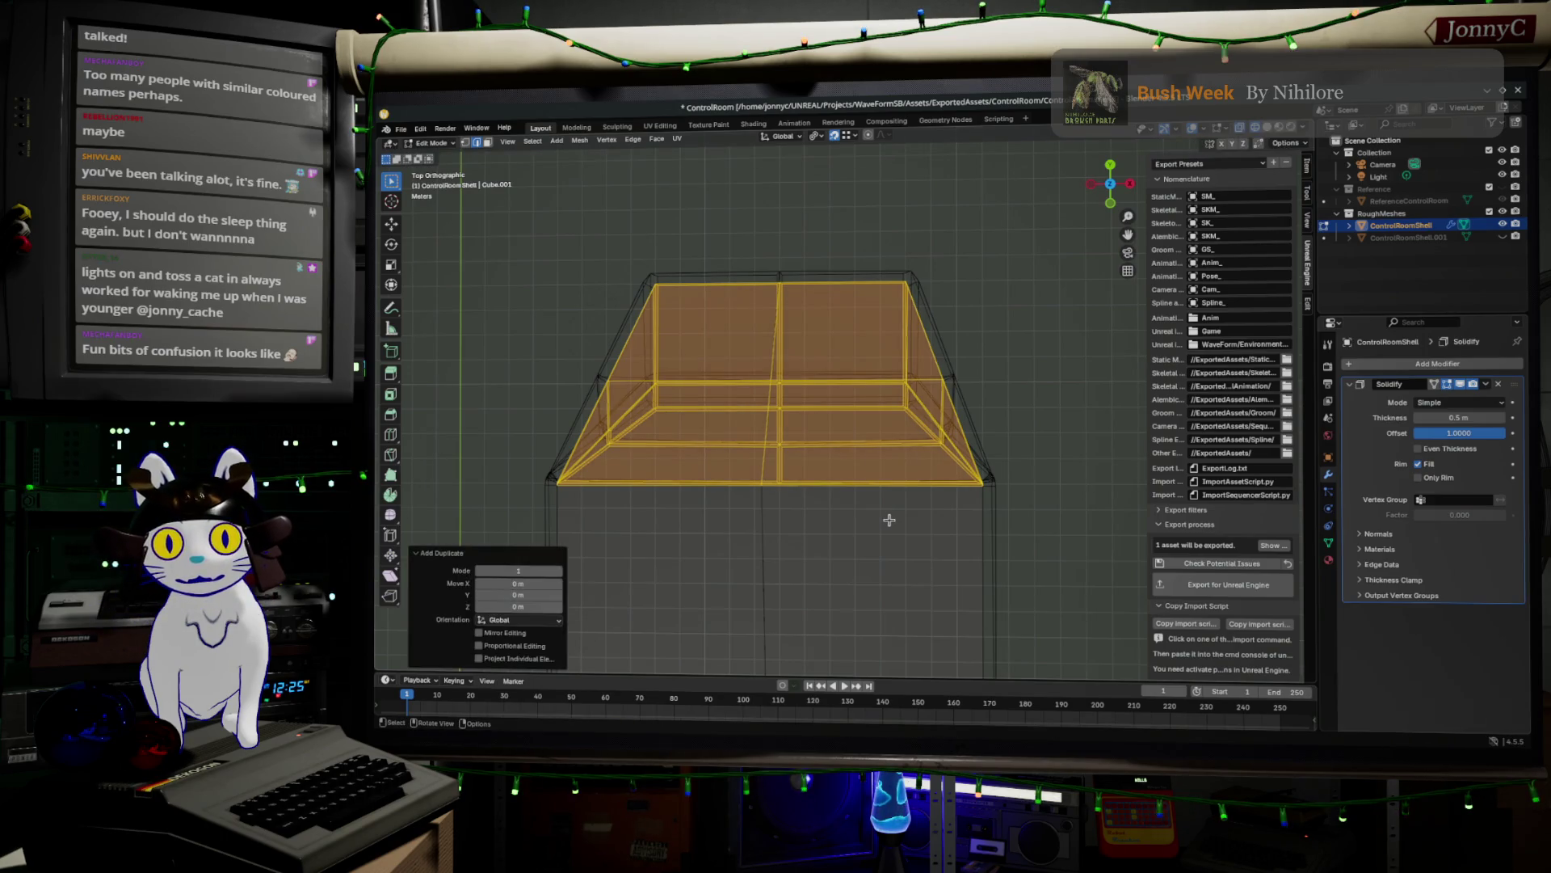
key(p)
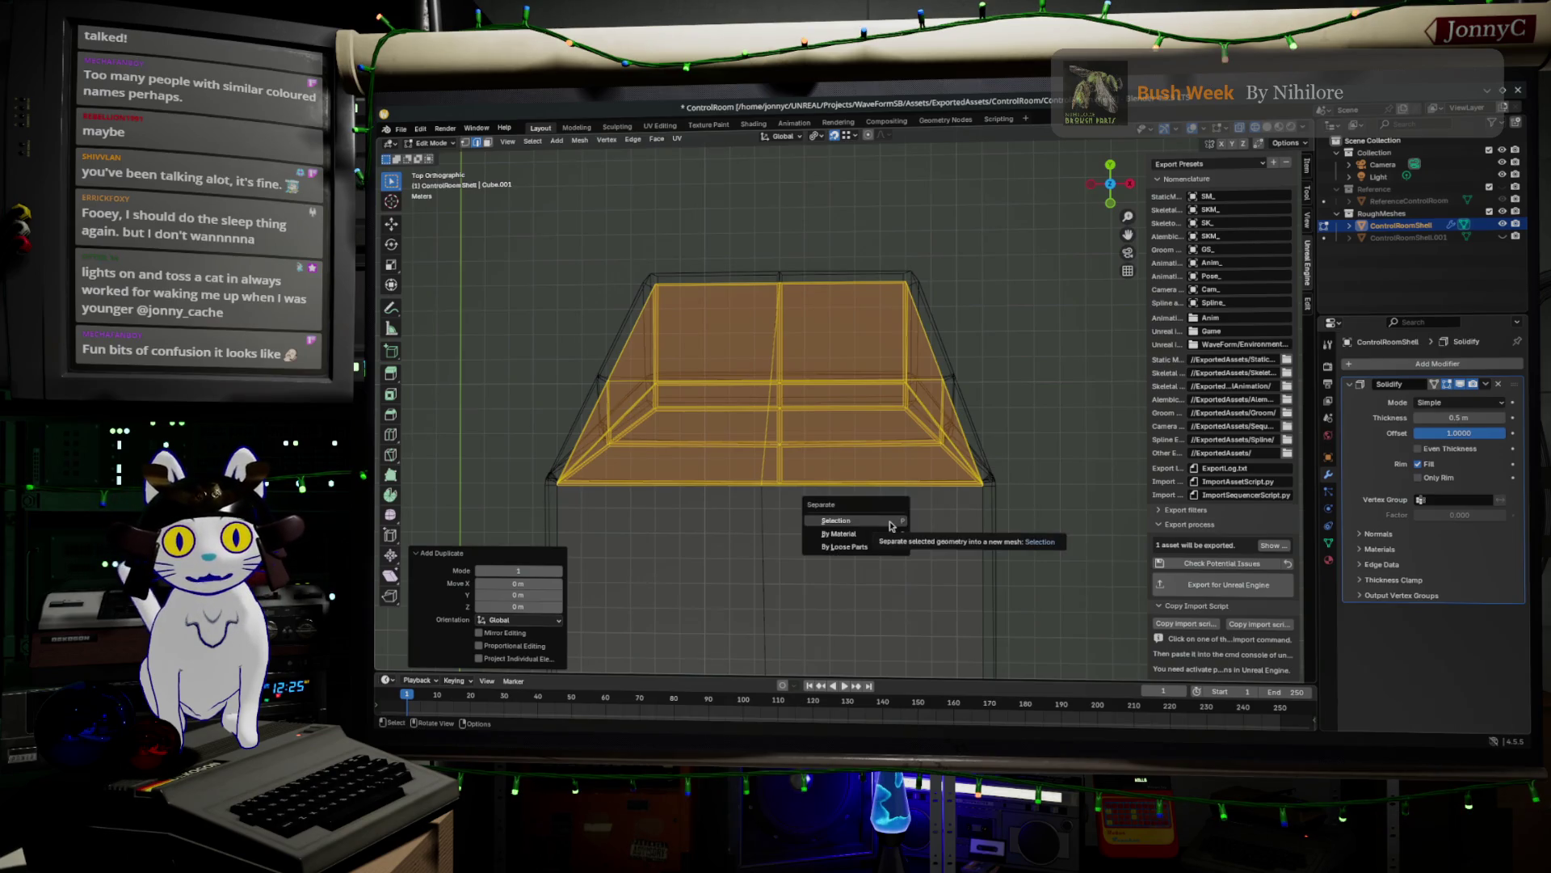
click(890, 523)
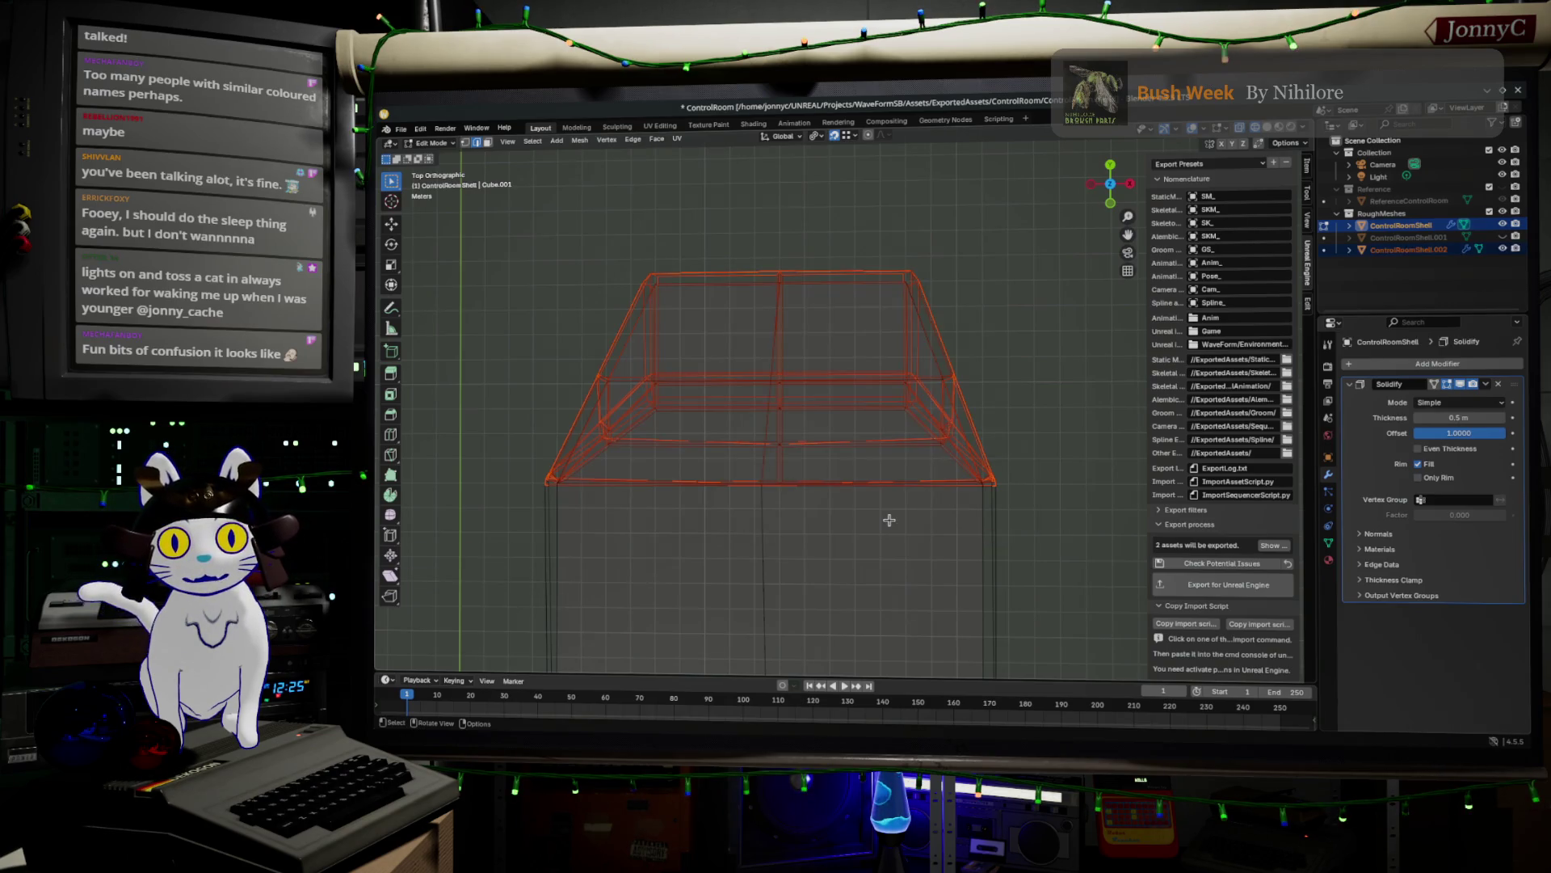
key(Tab)
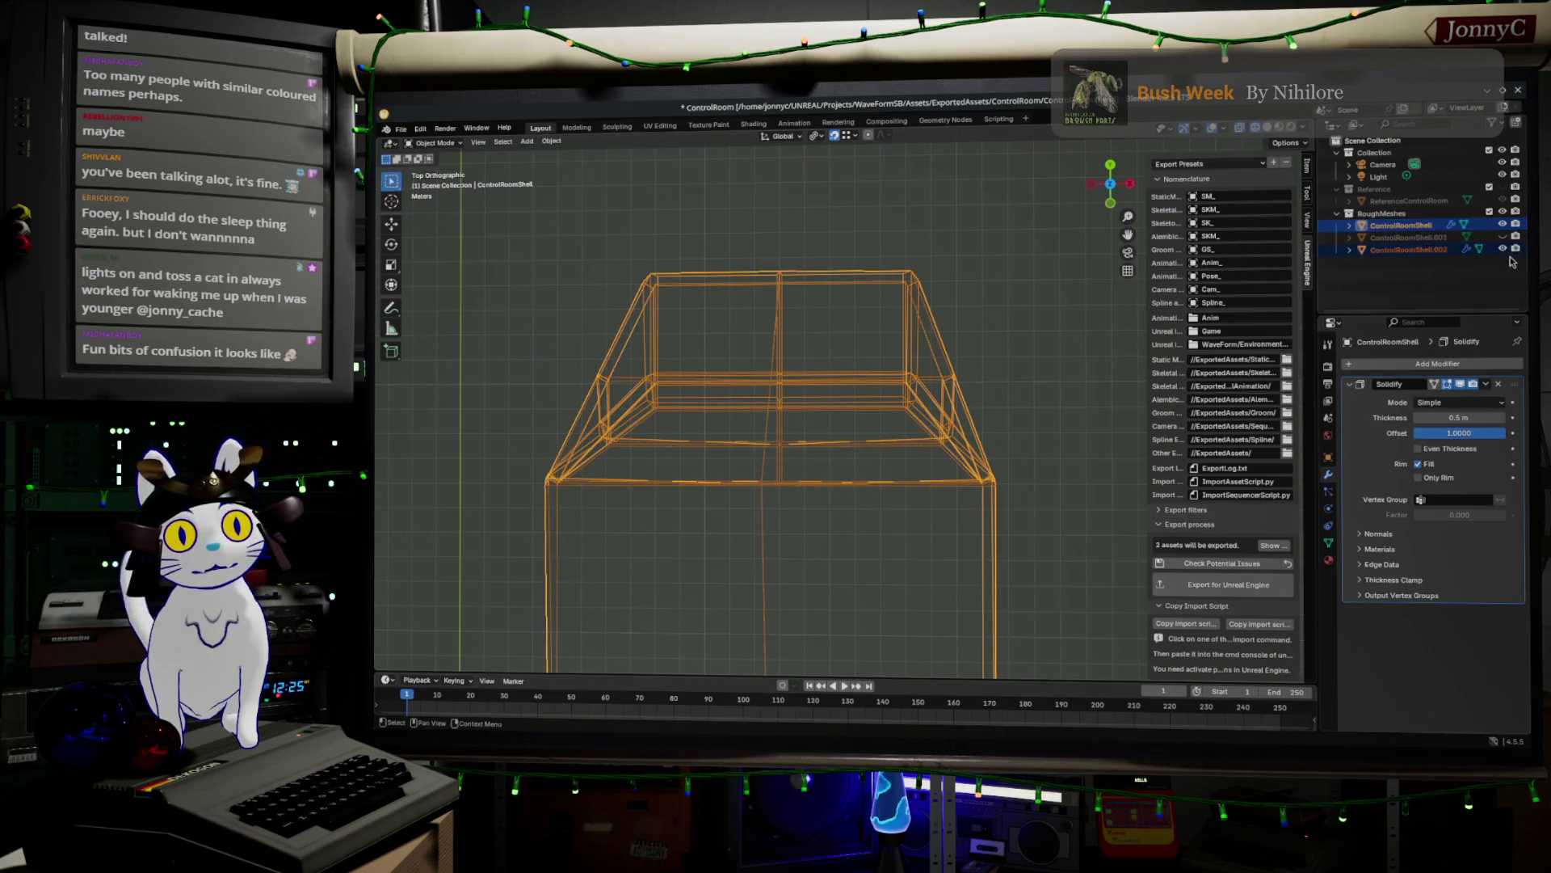
- Rename ControlRoomShell.001 to ControlRoomFloor and ControlRoomShell.002 to ControlRoomWindow in the Outliner
double_click(1400, 236)
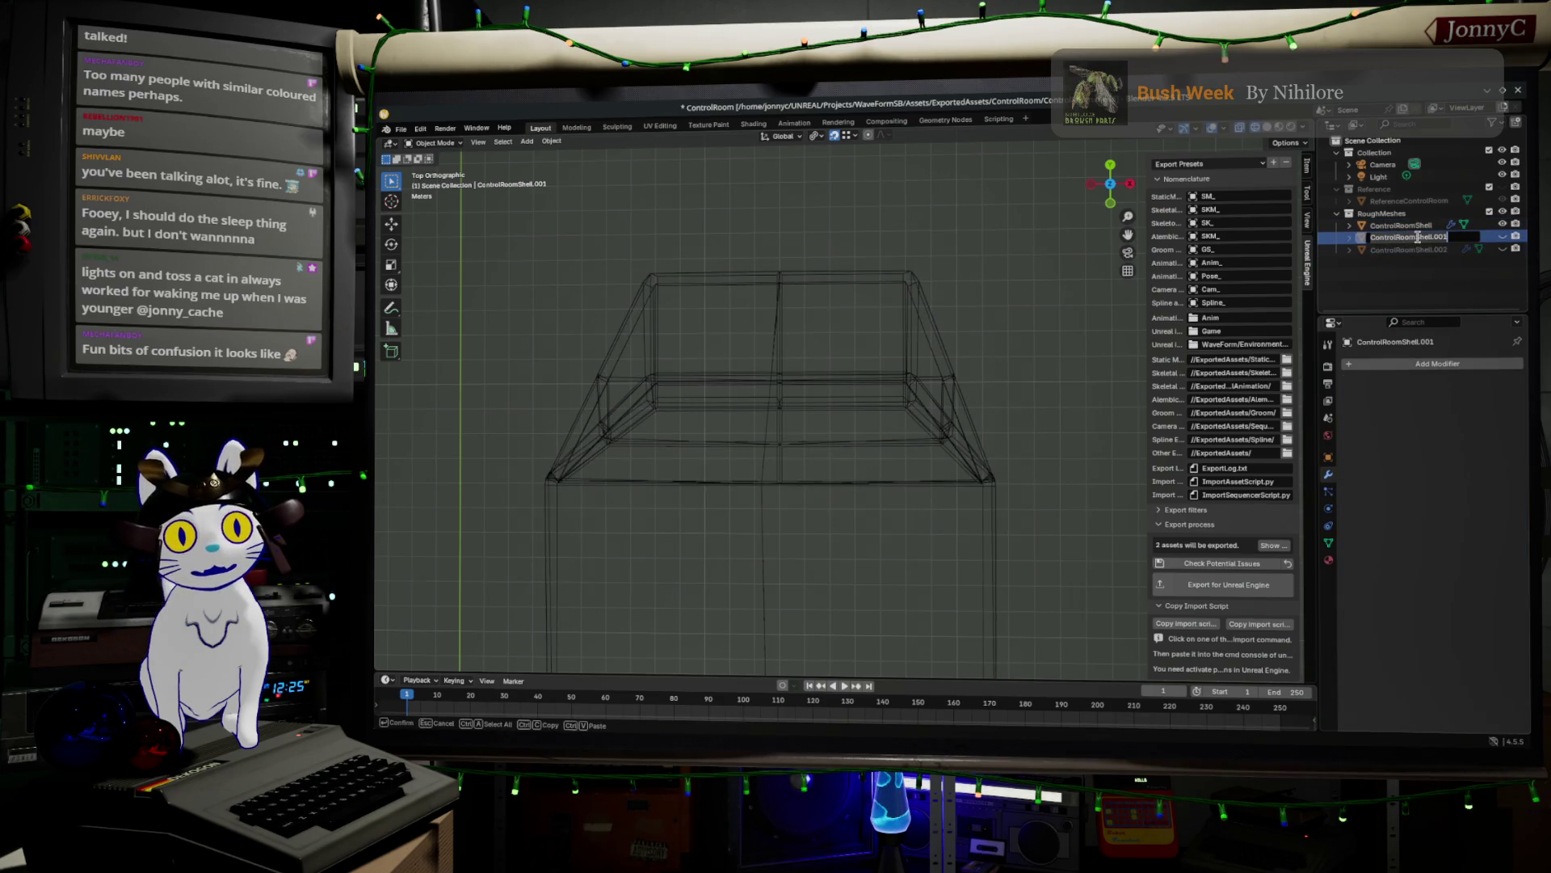
text(ControlRoom)
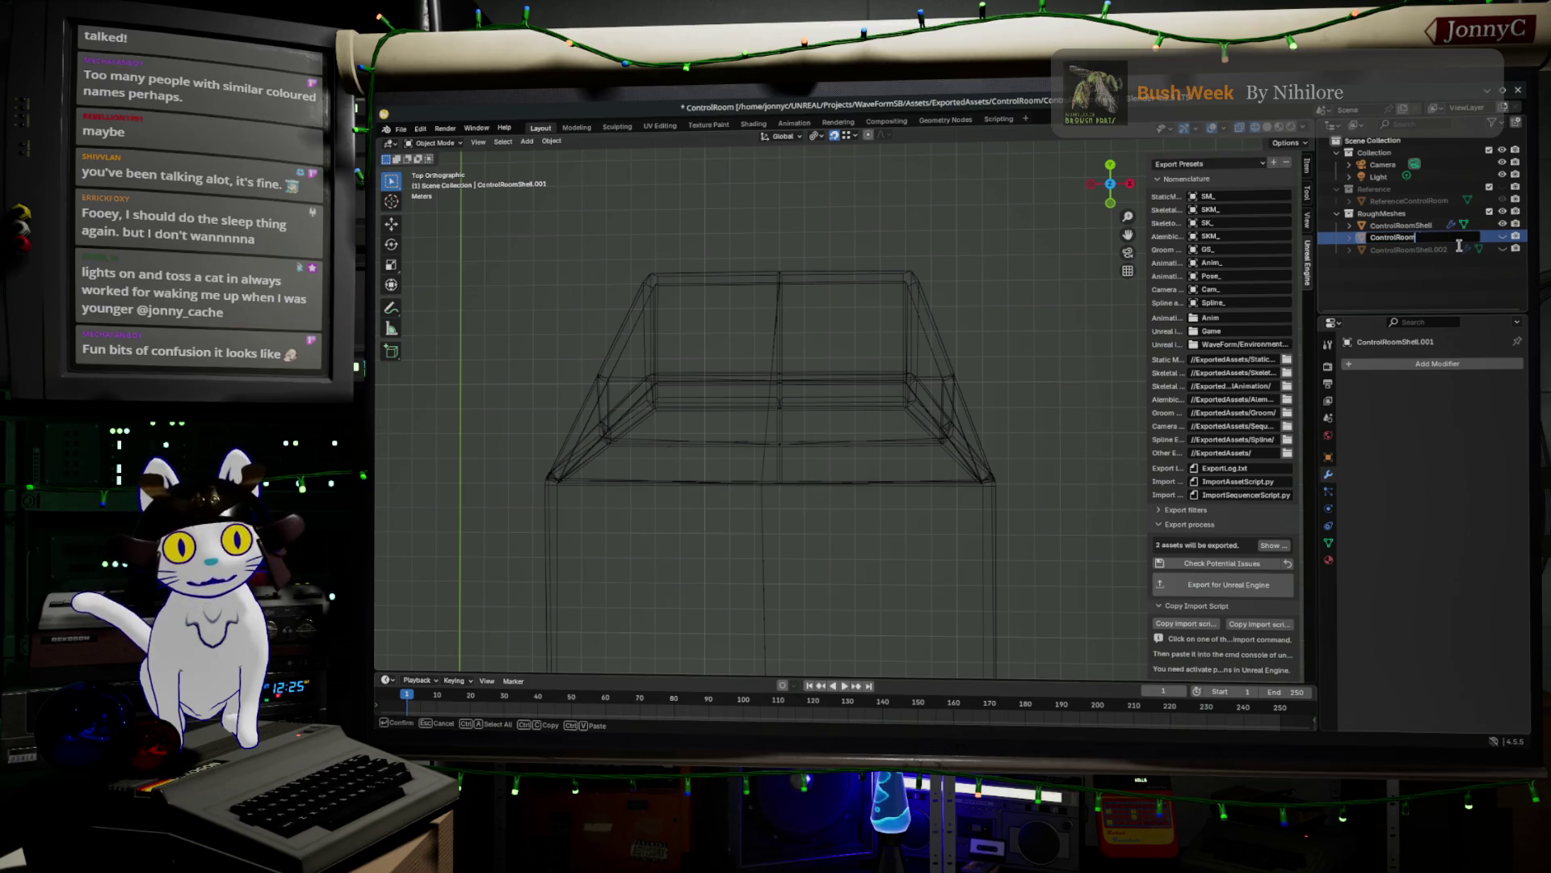
text(Floor)
key(Return)
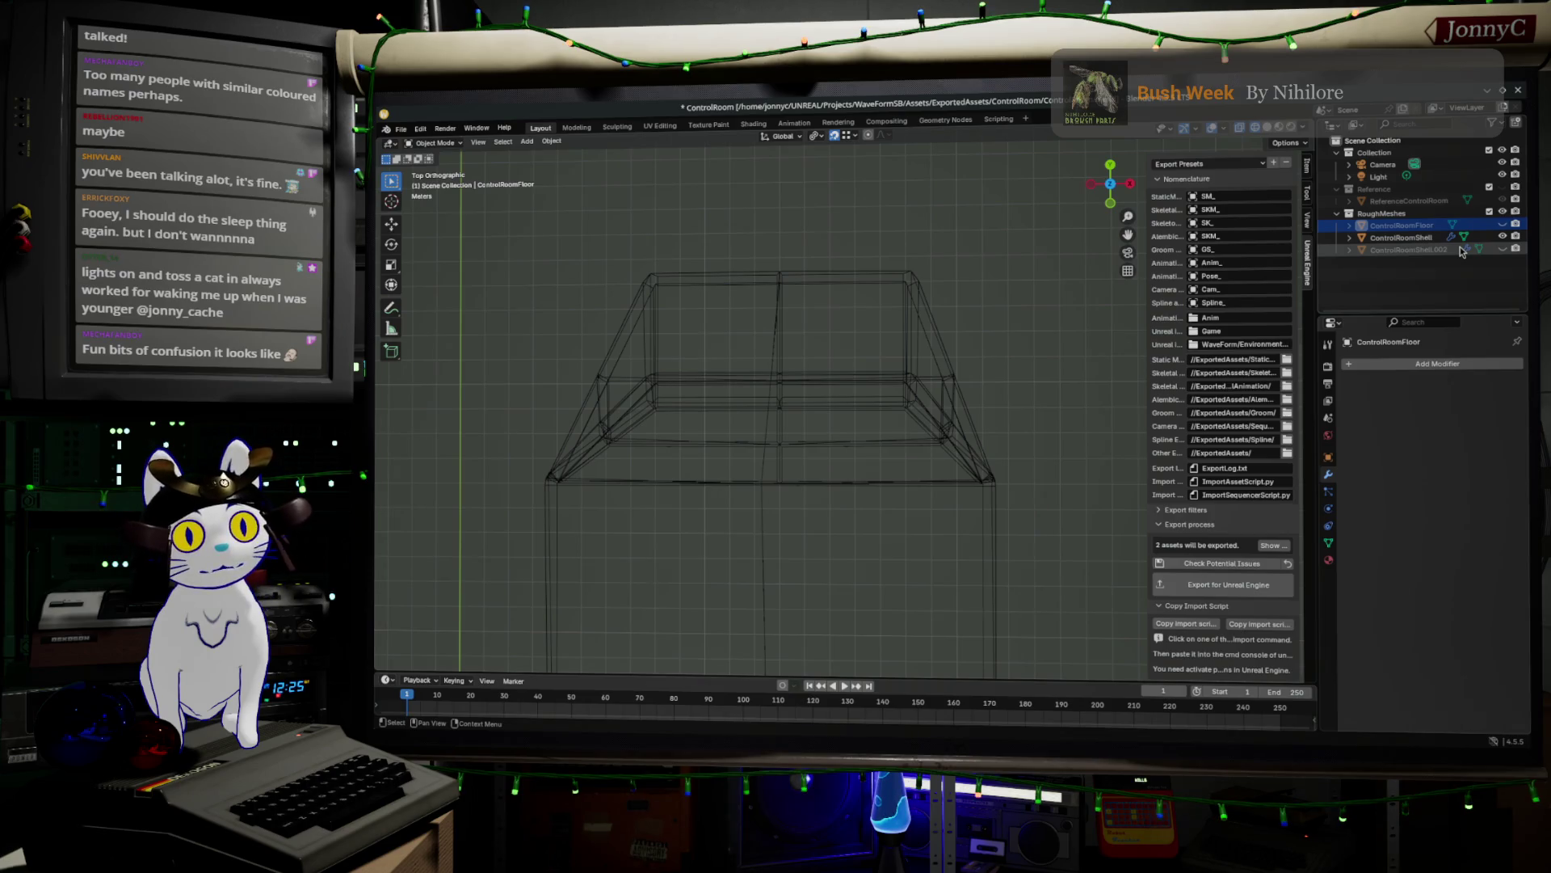
double_click(1429, 249)
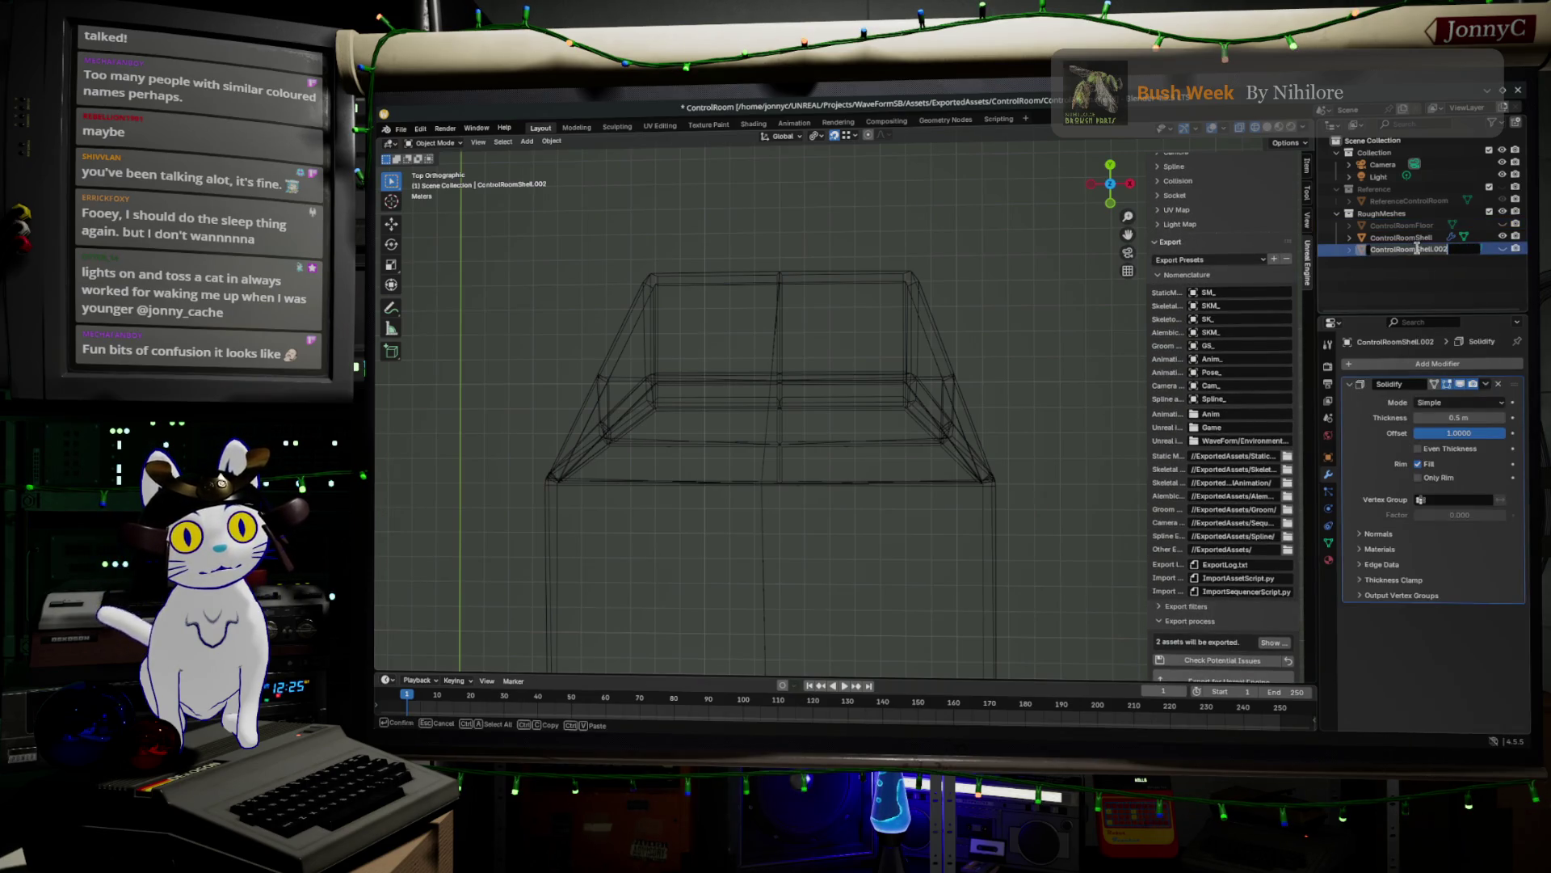
text(ControlRoomWind)
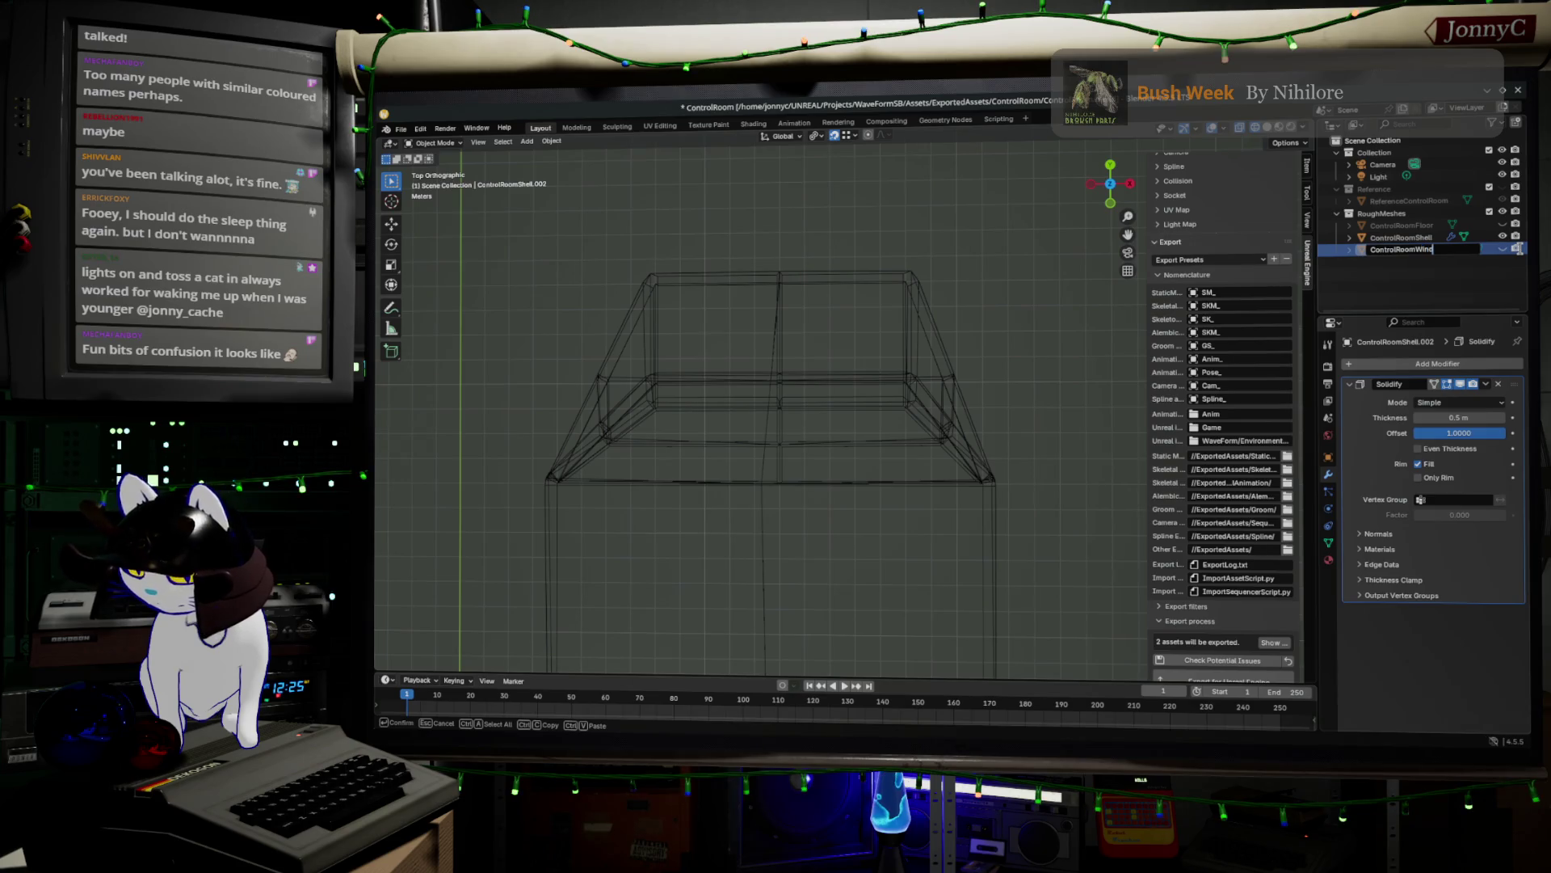
text(ow)
key(Return)
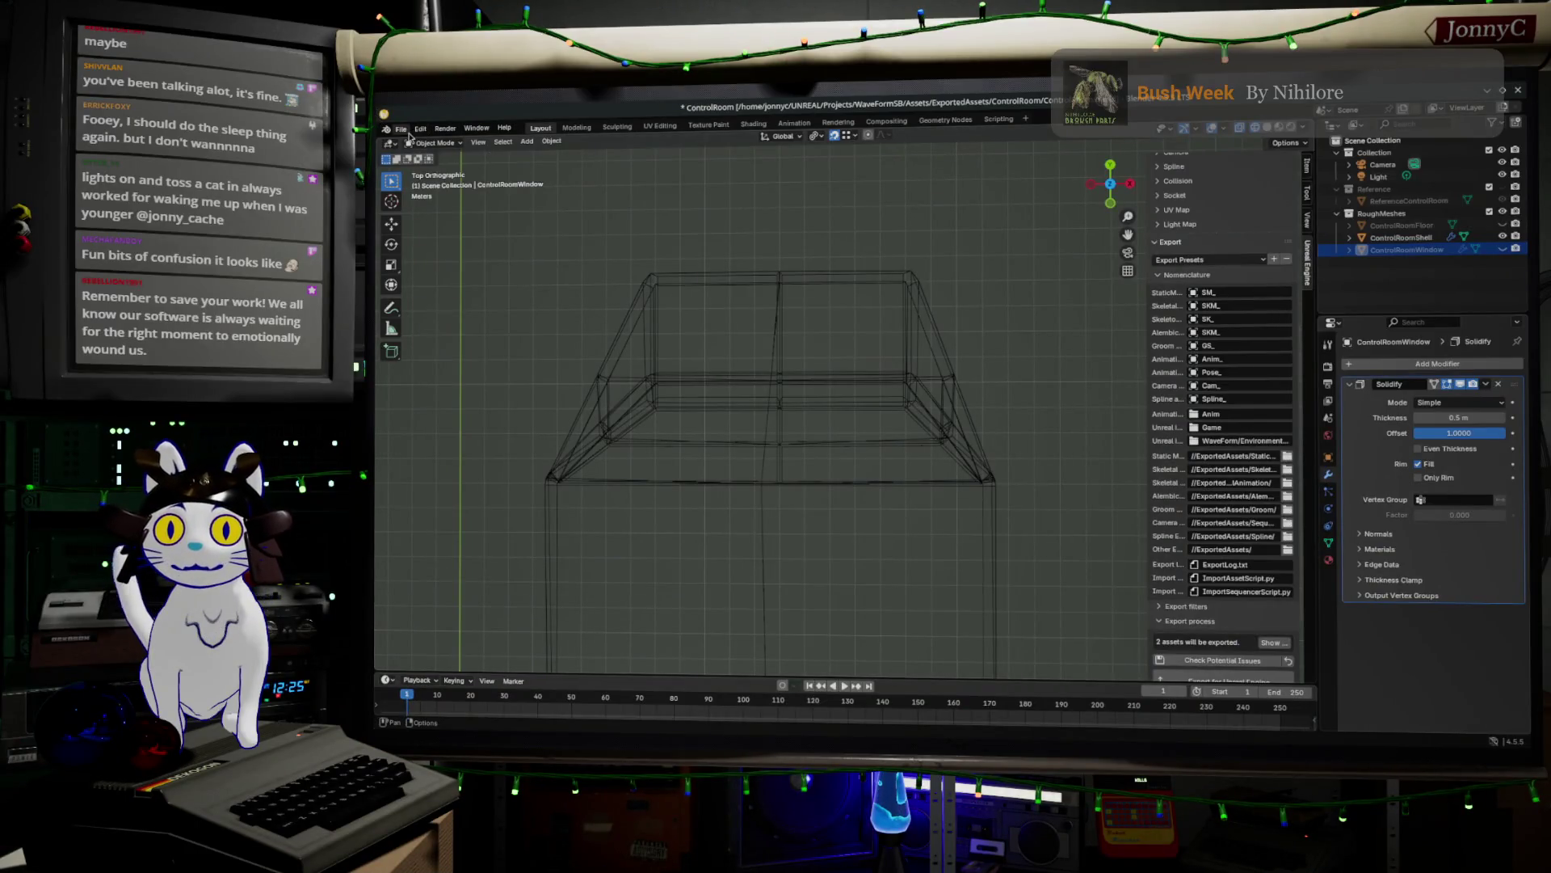
- Save the ControlRoom.blend file
click(400, 129)
click(439, 204)
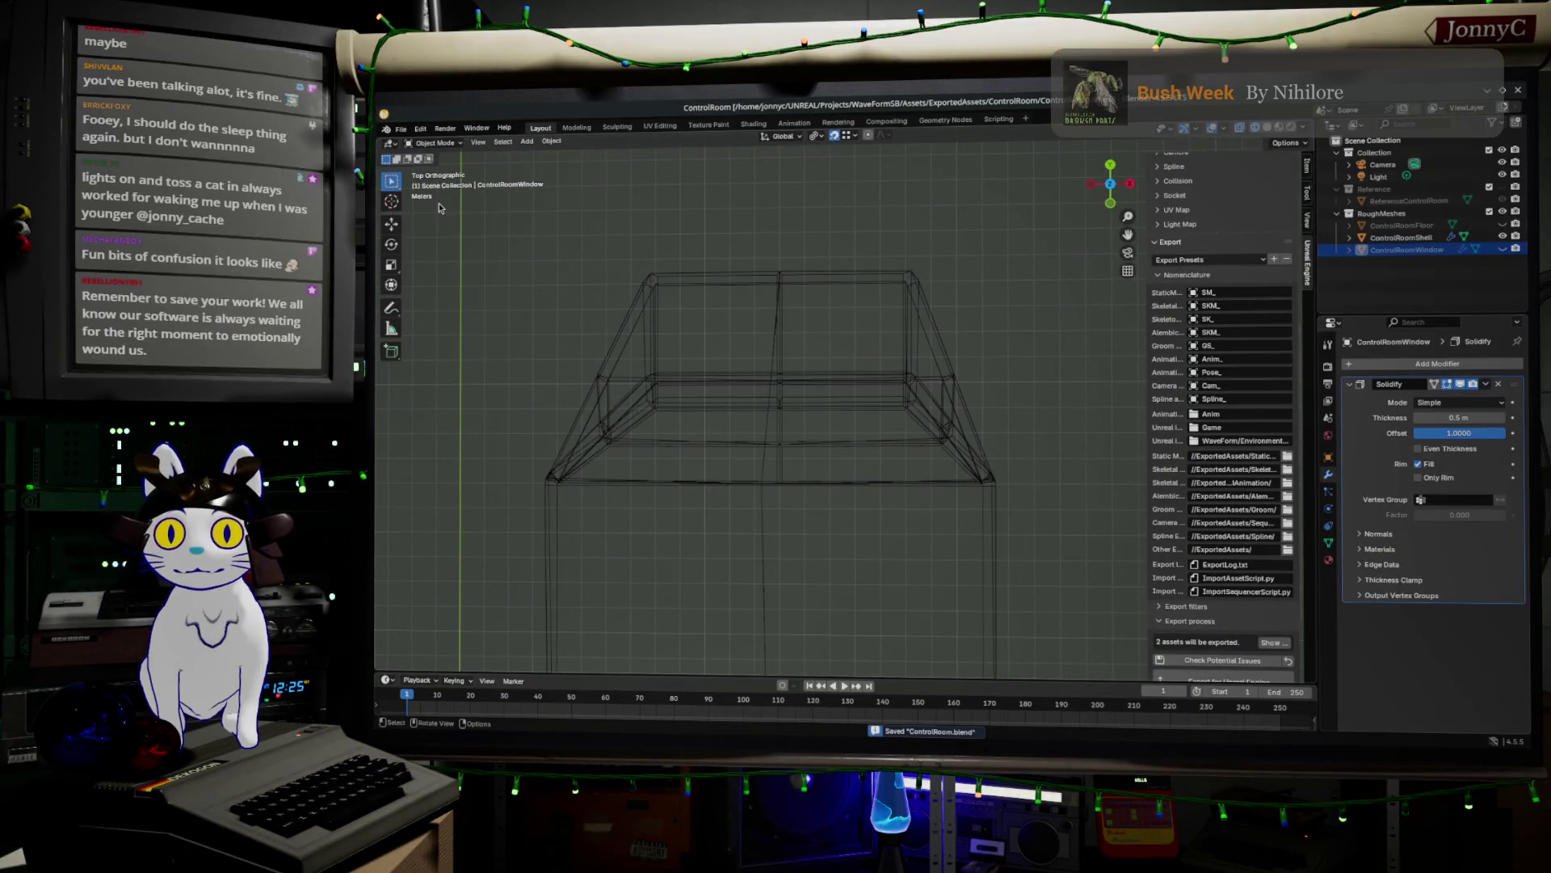
scroll(953, 343, up, 2)
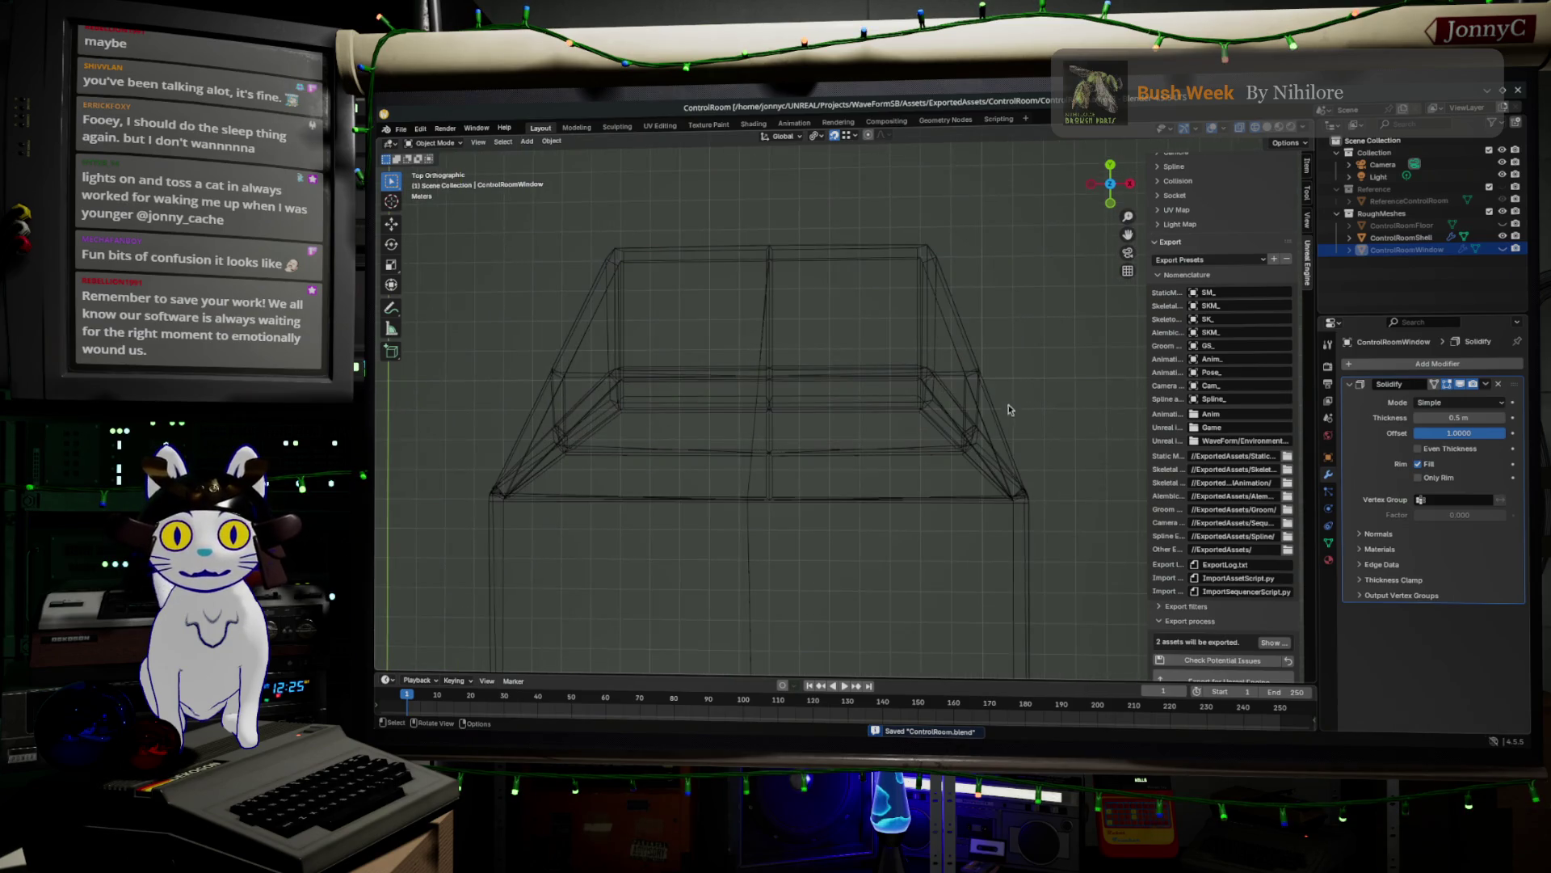
- Select ControlRoomShell, enter Edit Mode in top view, and box-select the roof geometry
middle_drag(1008, 407, 867, 361)
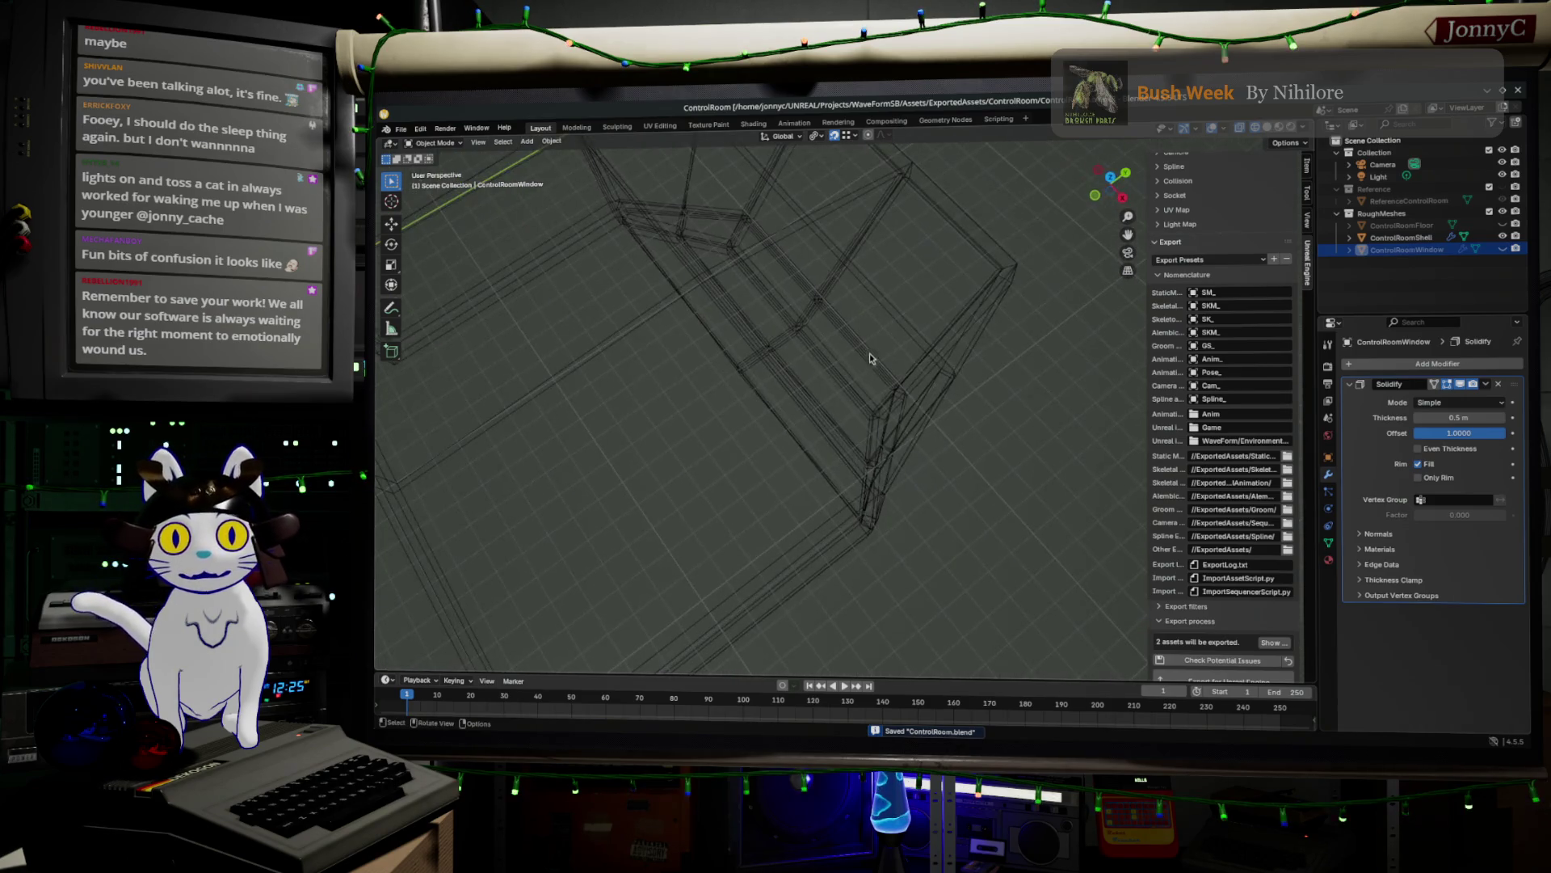
click(917, 353)
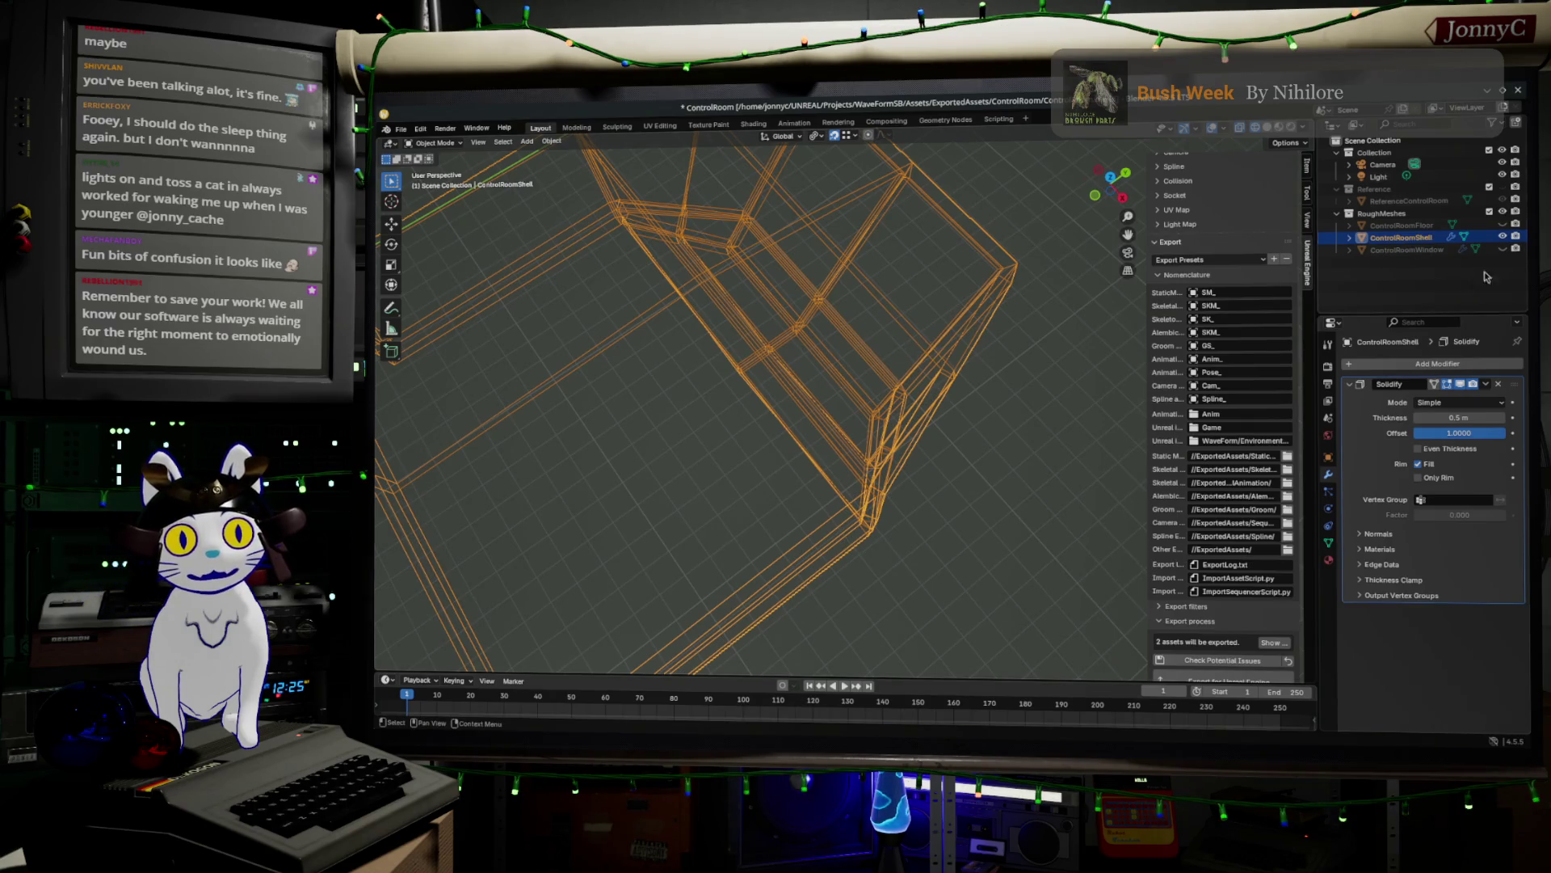
middle_drag(938, 357, 825, 307)
key(Tab)
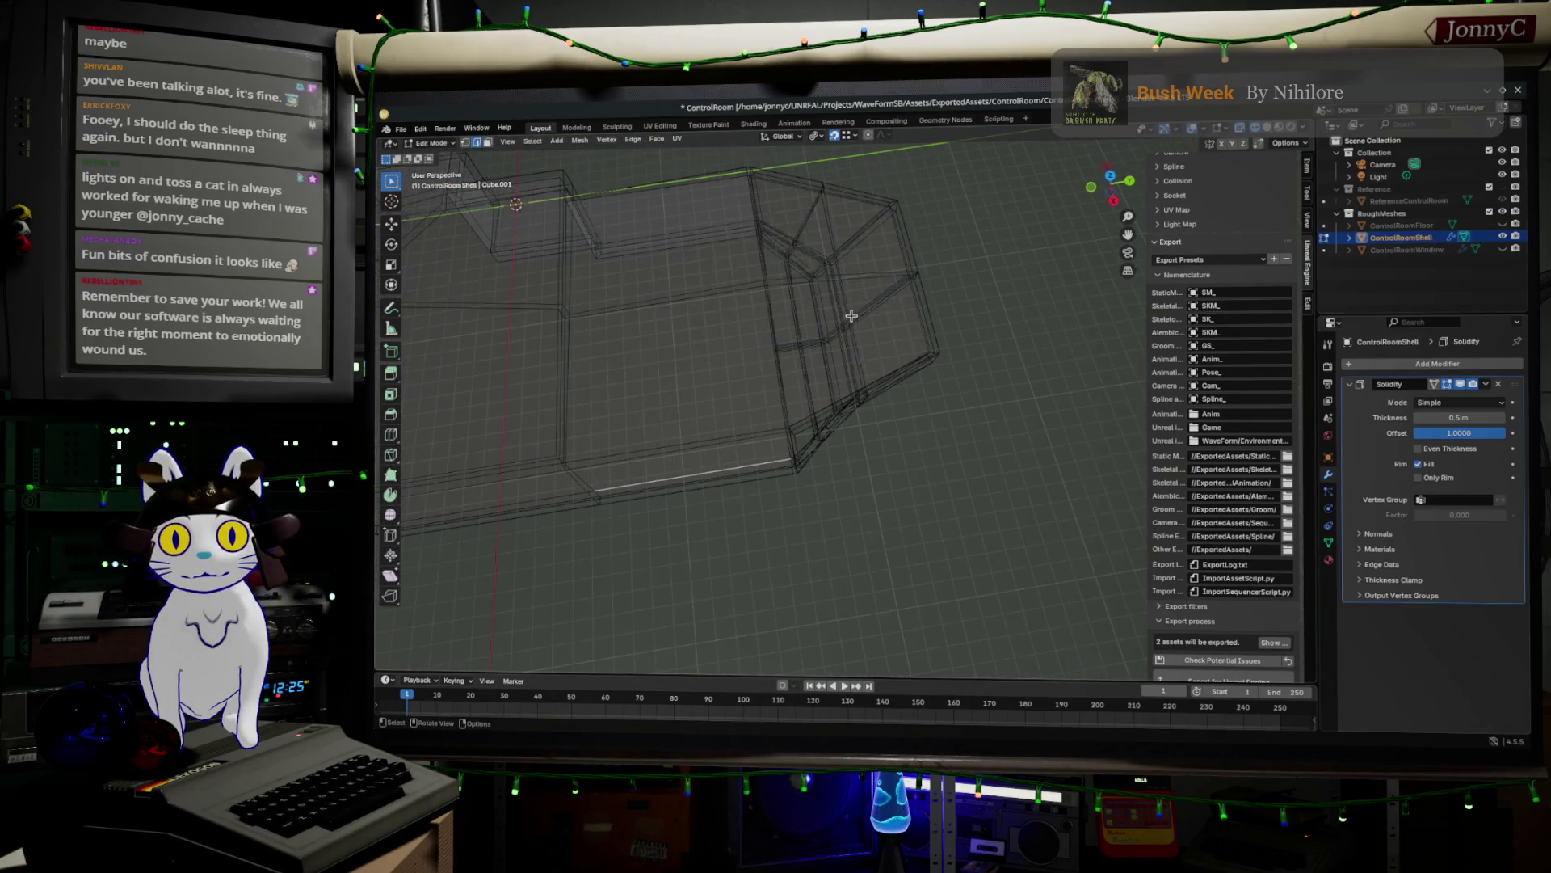
click(1110, 176)
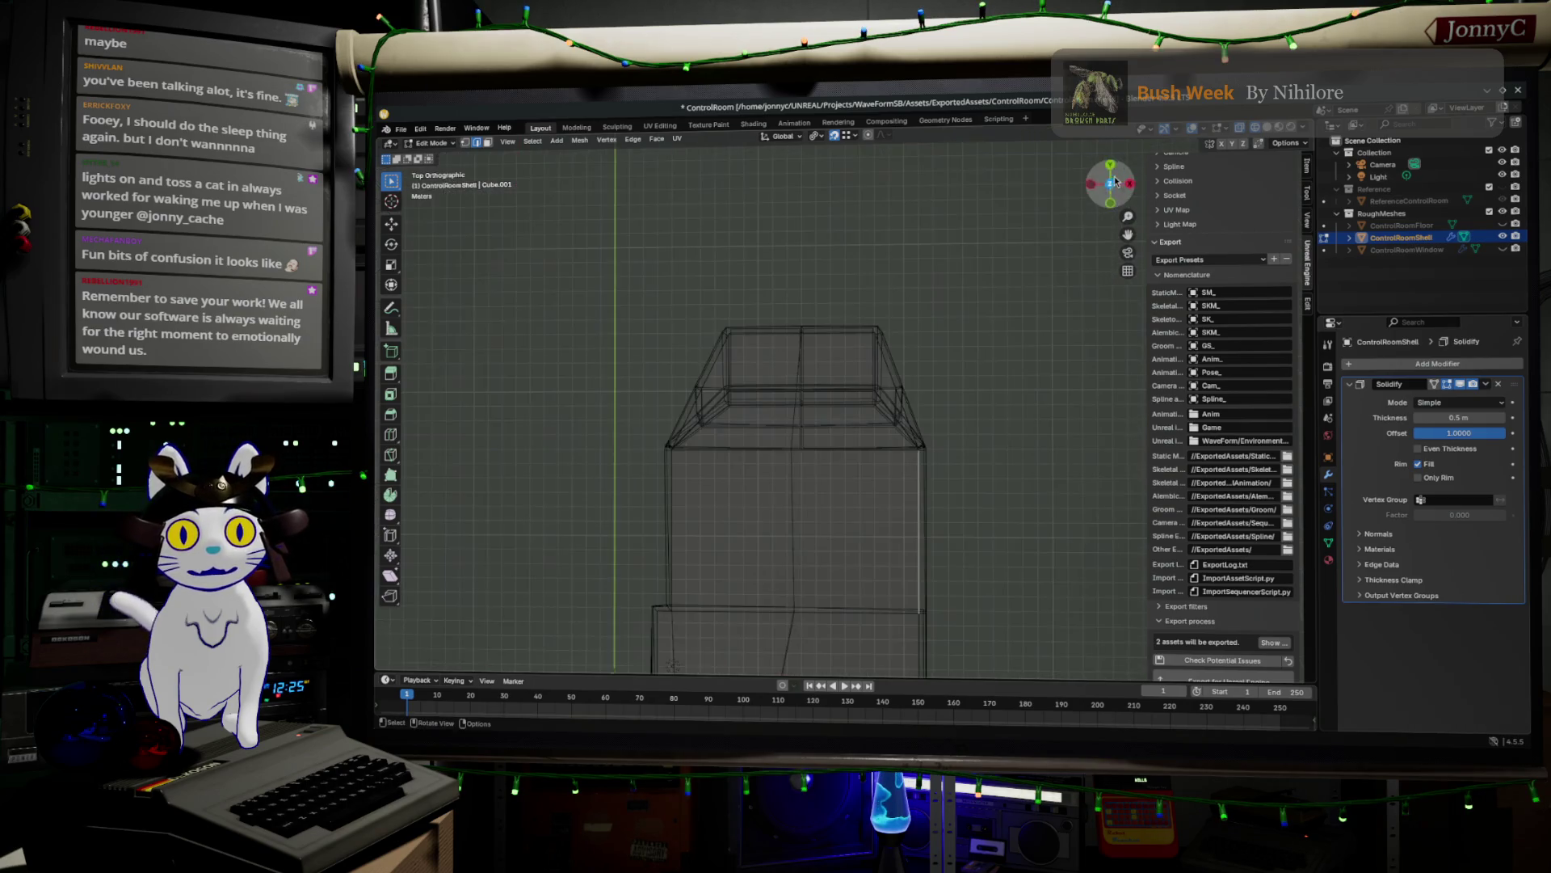
drag(475, 259, 721, 340)
drag(1051, 475, 1051, 475)
scroll(1010, 485, up, 3)
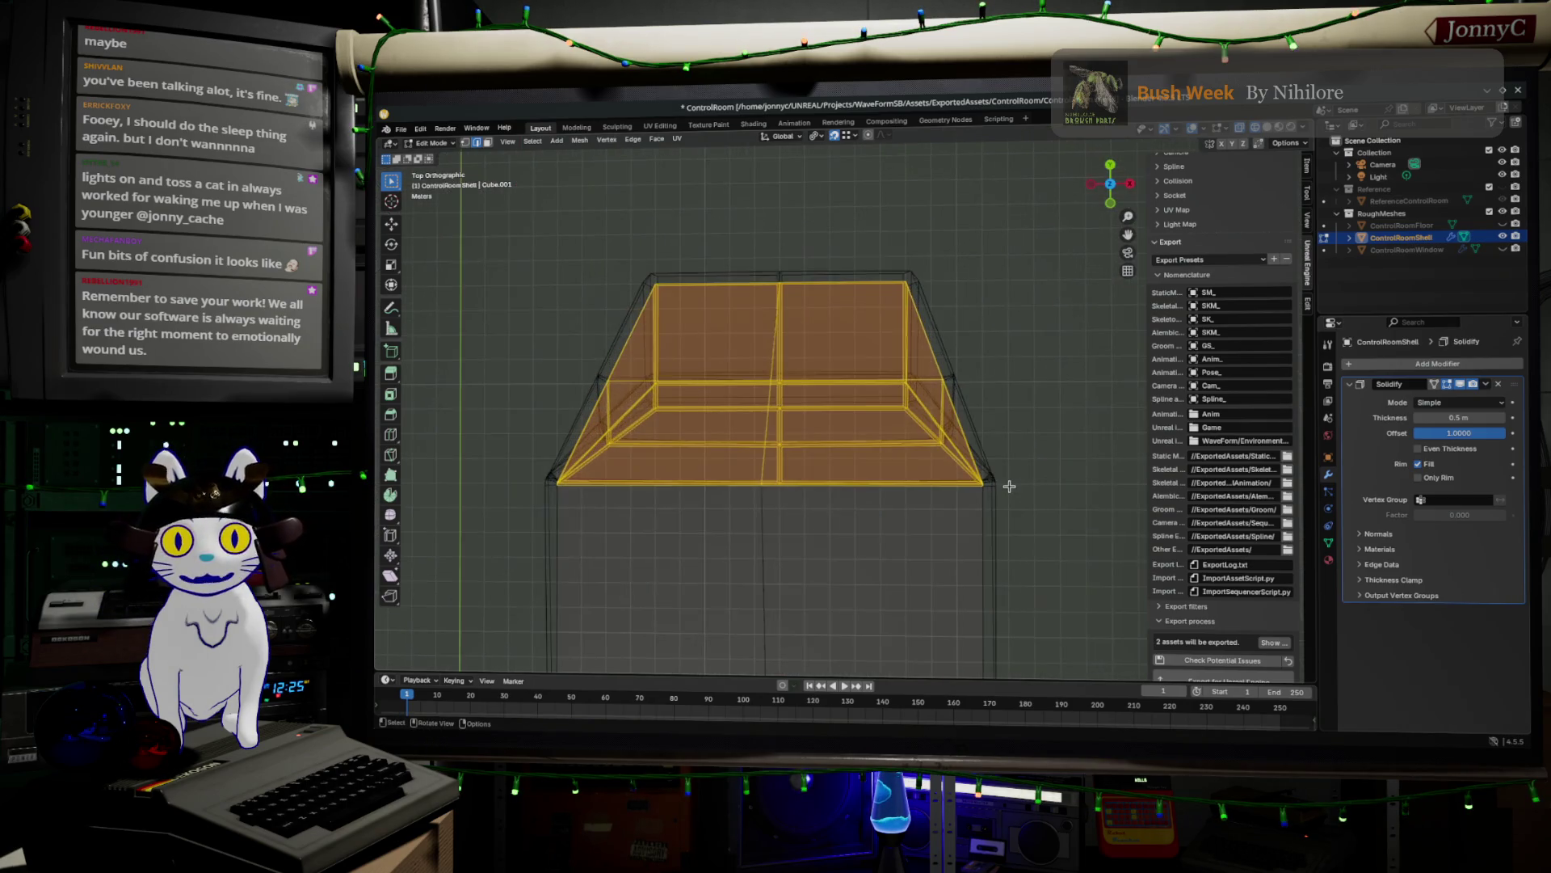
key(ctrl+KP_Add)
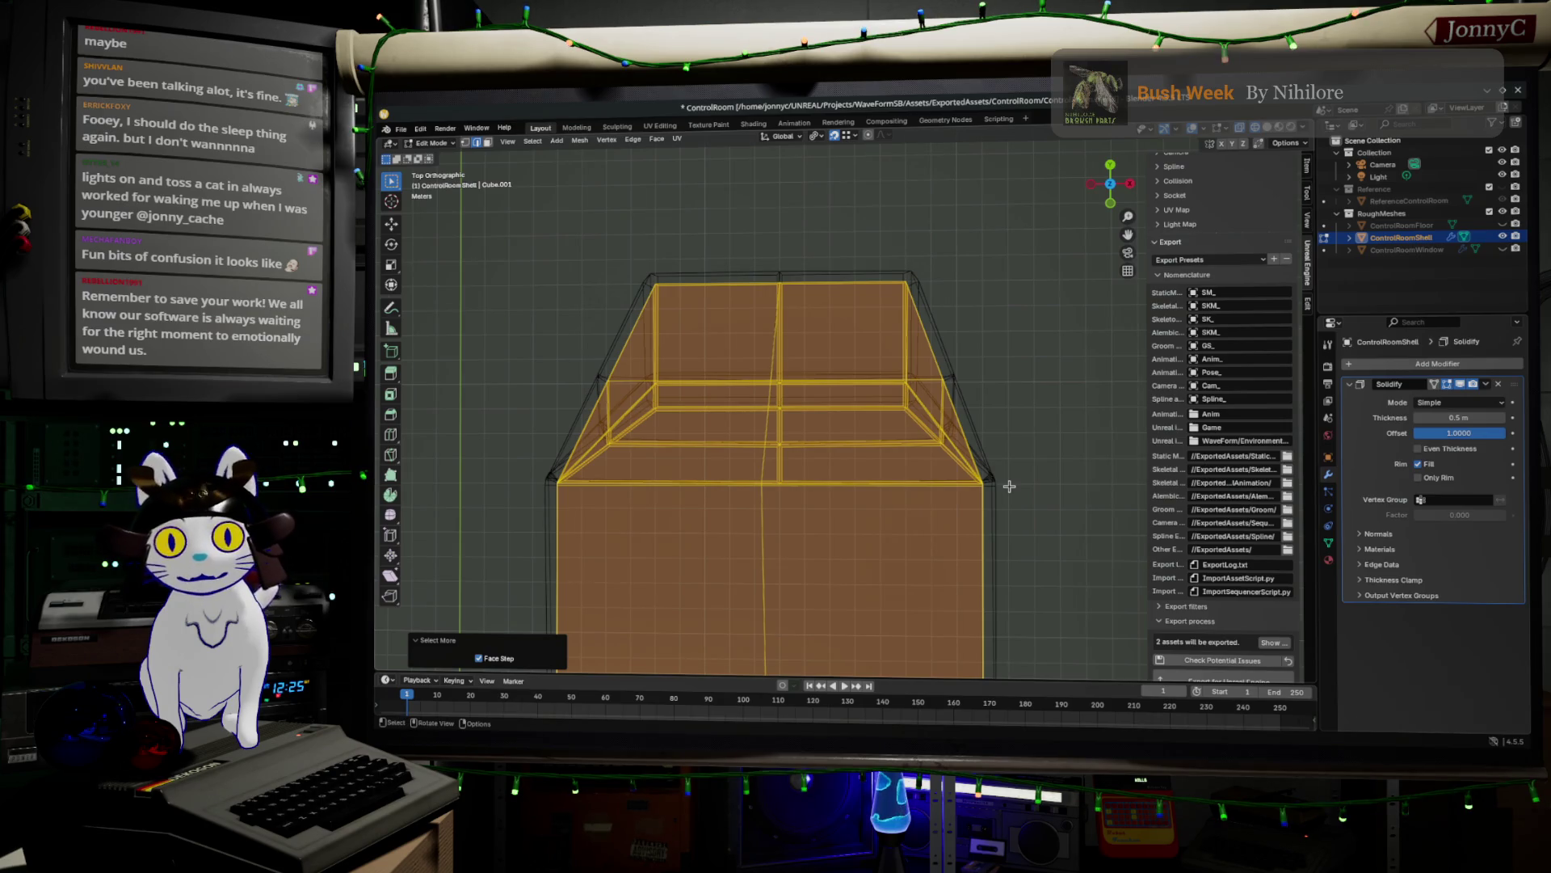
- Reselect only the top roof faces in face select mode and delete them
scroll(1010, 485, up, 1)
mouse_move(462, 149)
mouse_down()
mouse_move(950, 311)
mouse_move(1155, 473)
mouse_move(1035, 492)
mouse_up()
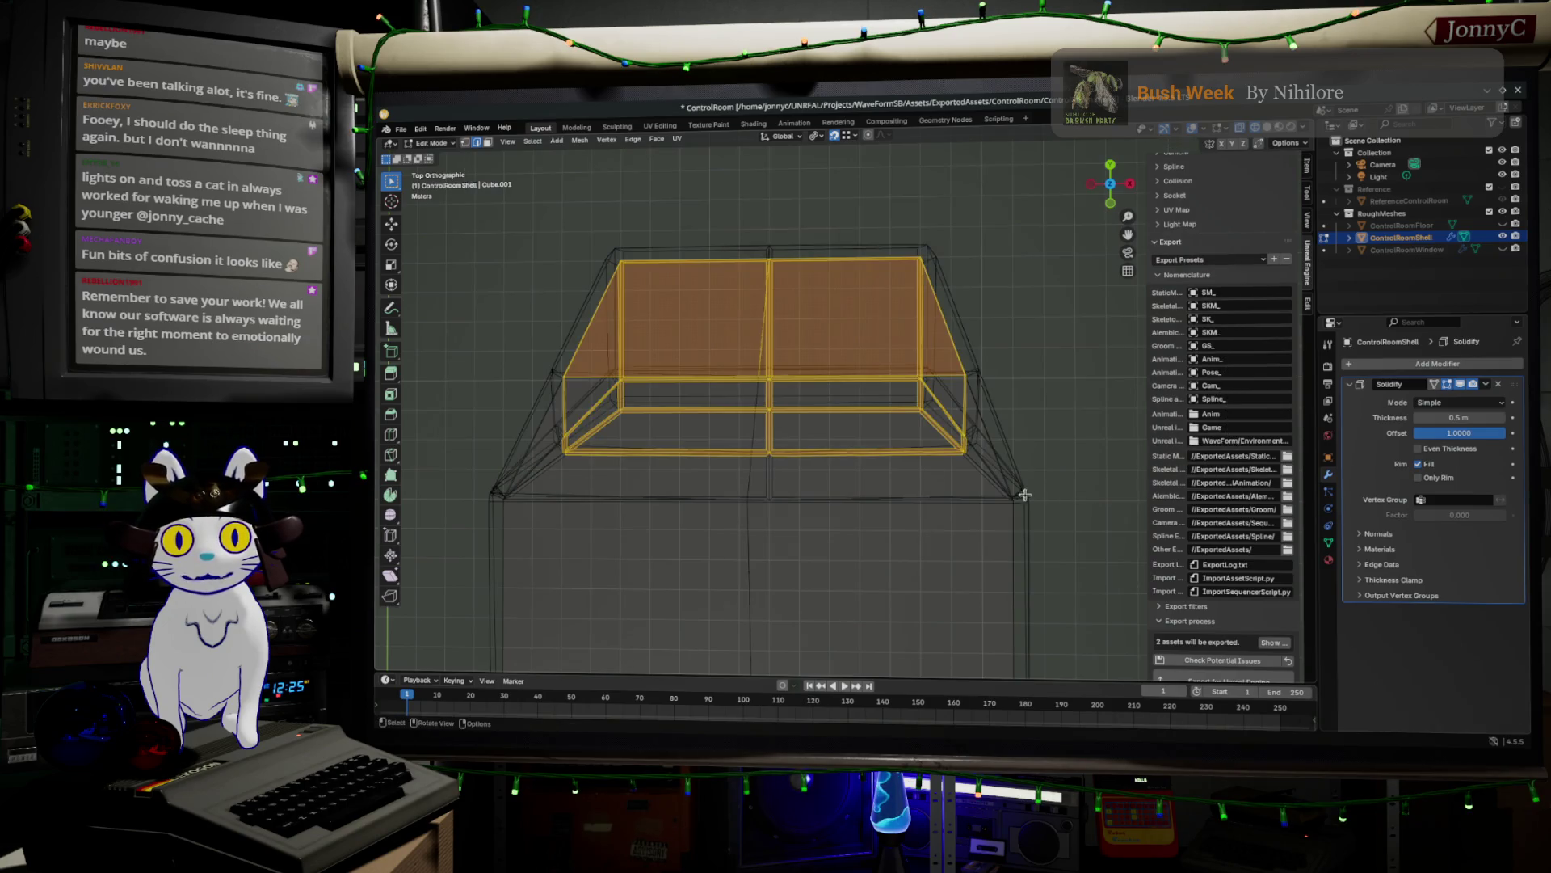
scroll(1010, 496, up, 1)
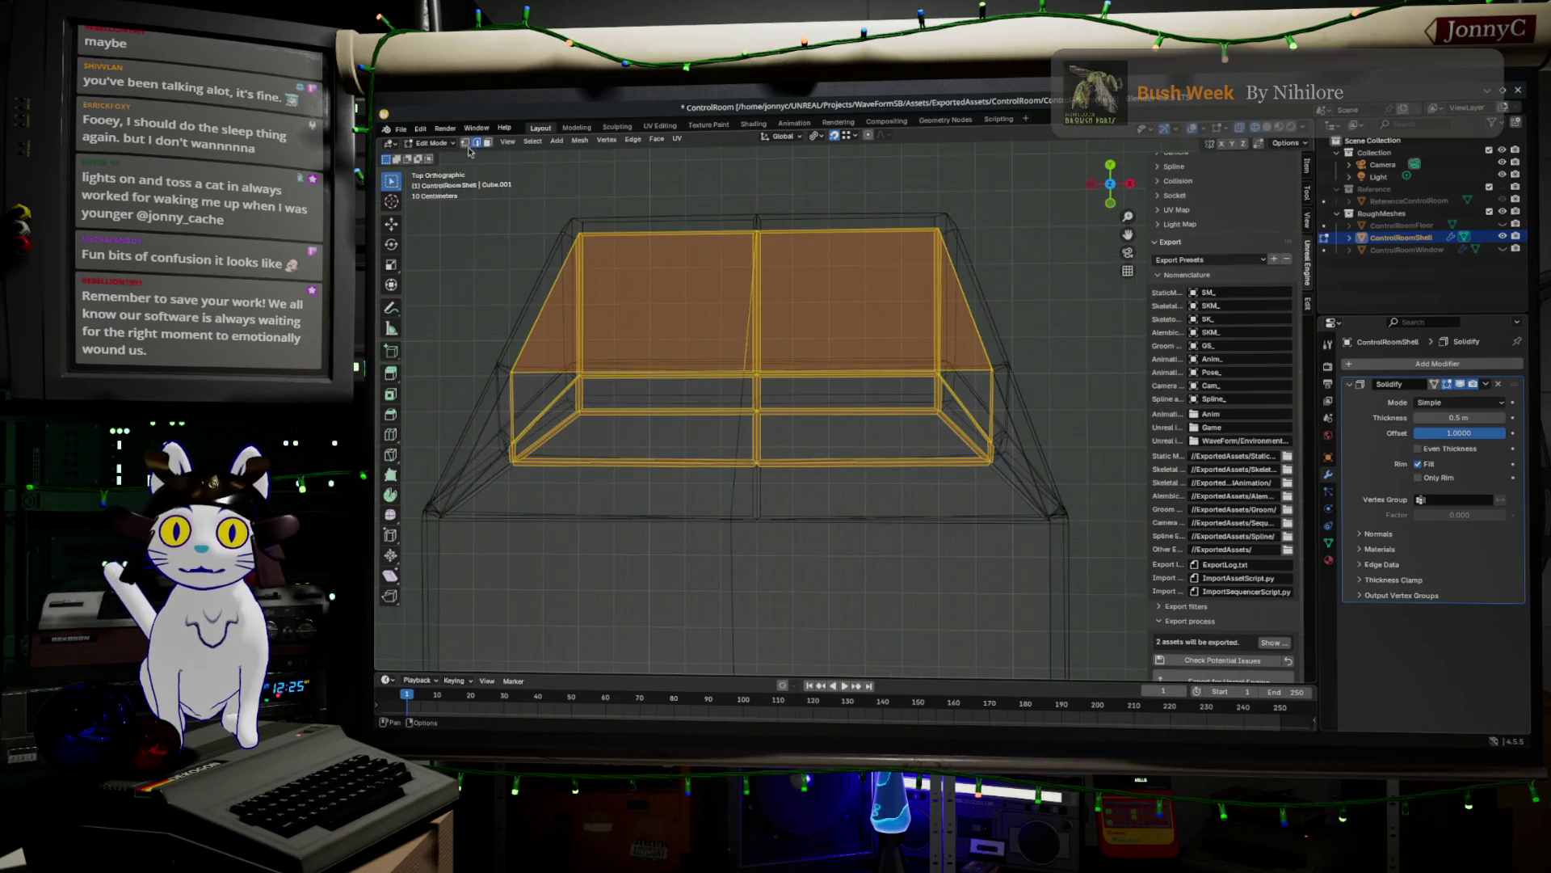
click(466, 143)
scroll(514, 259, down, 1)
drag(497, 196, 1147, 473)
middle_drag(994, 516, 976, 491)
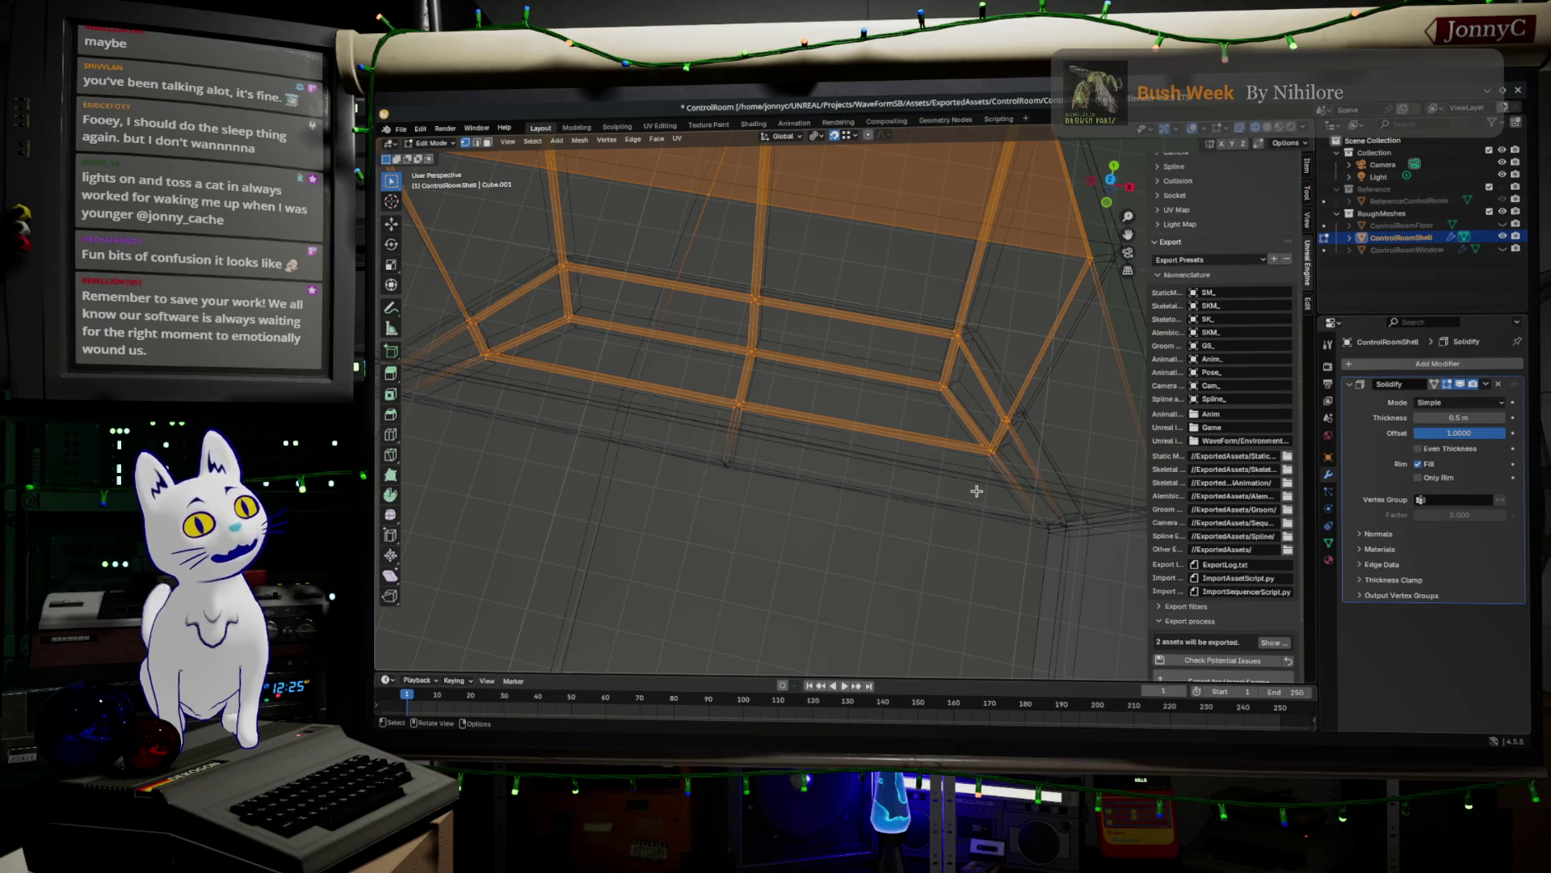
middle_drag(939, 489, 922, 464)
key(x)
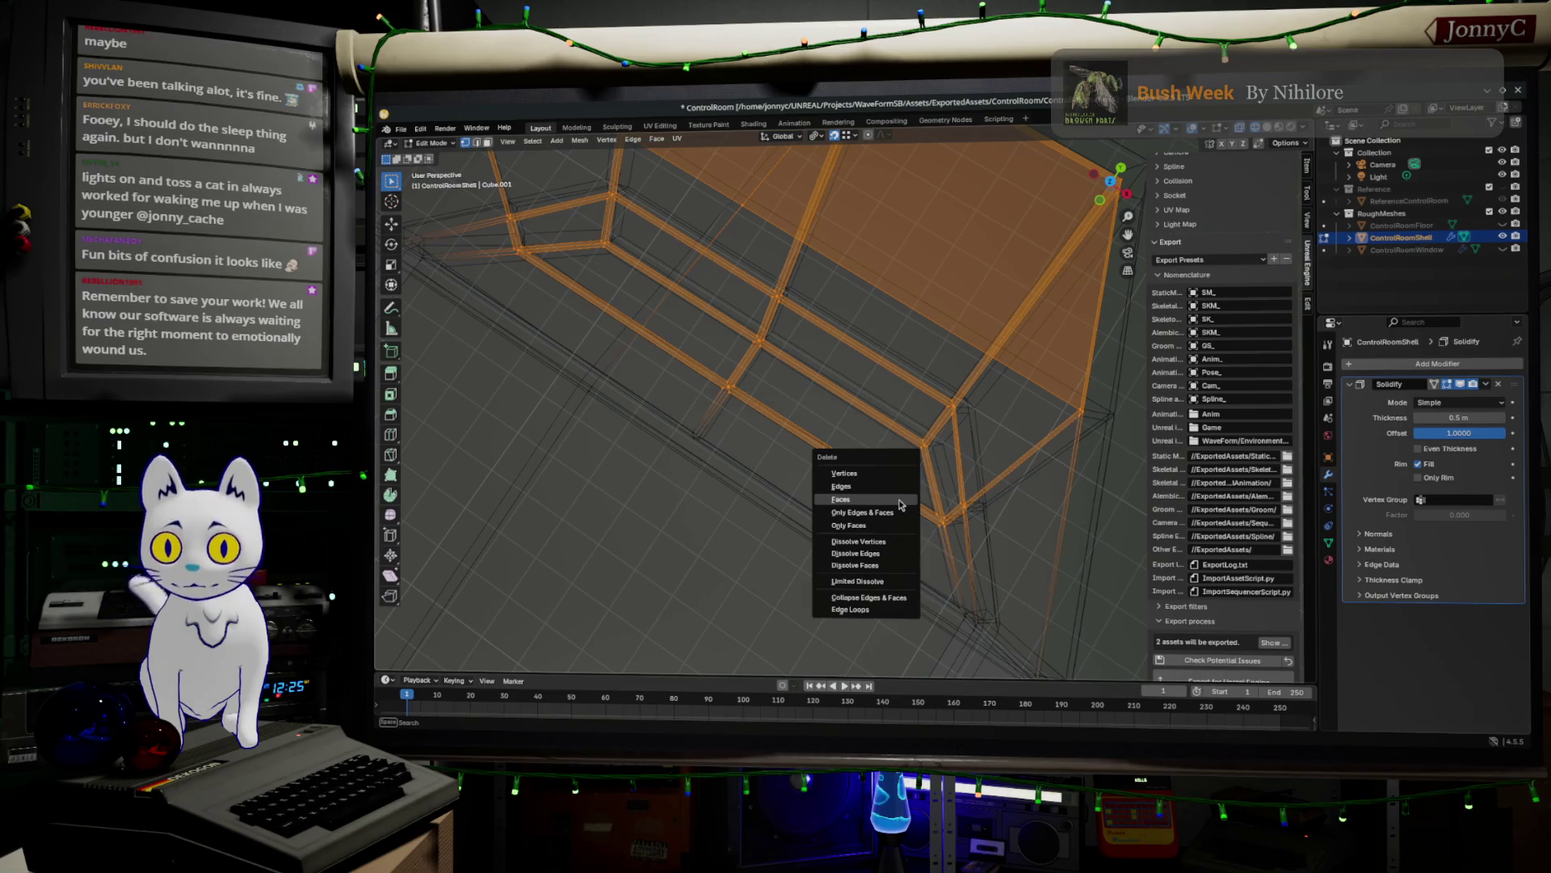
click(905, 473)
- Select and delete the leftover top edge strip of the shell from top view
mouse_move(911, 461)
middle_down()
mouse_move(889, 471)
mouse_move(838, 444)
mouse_move(807, 402)
middle_up()
scroll(814, 374, up, 5)
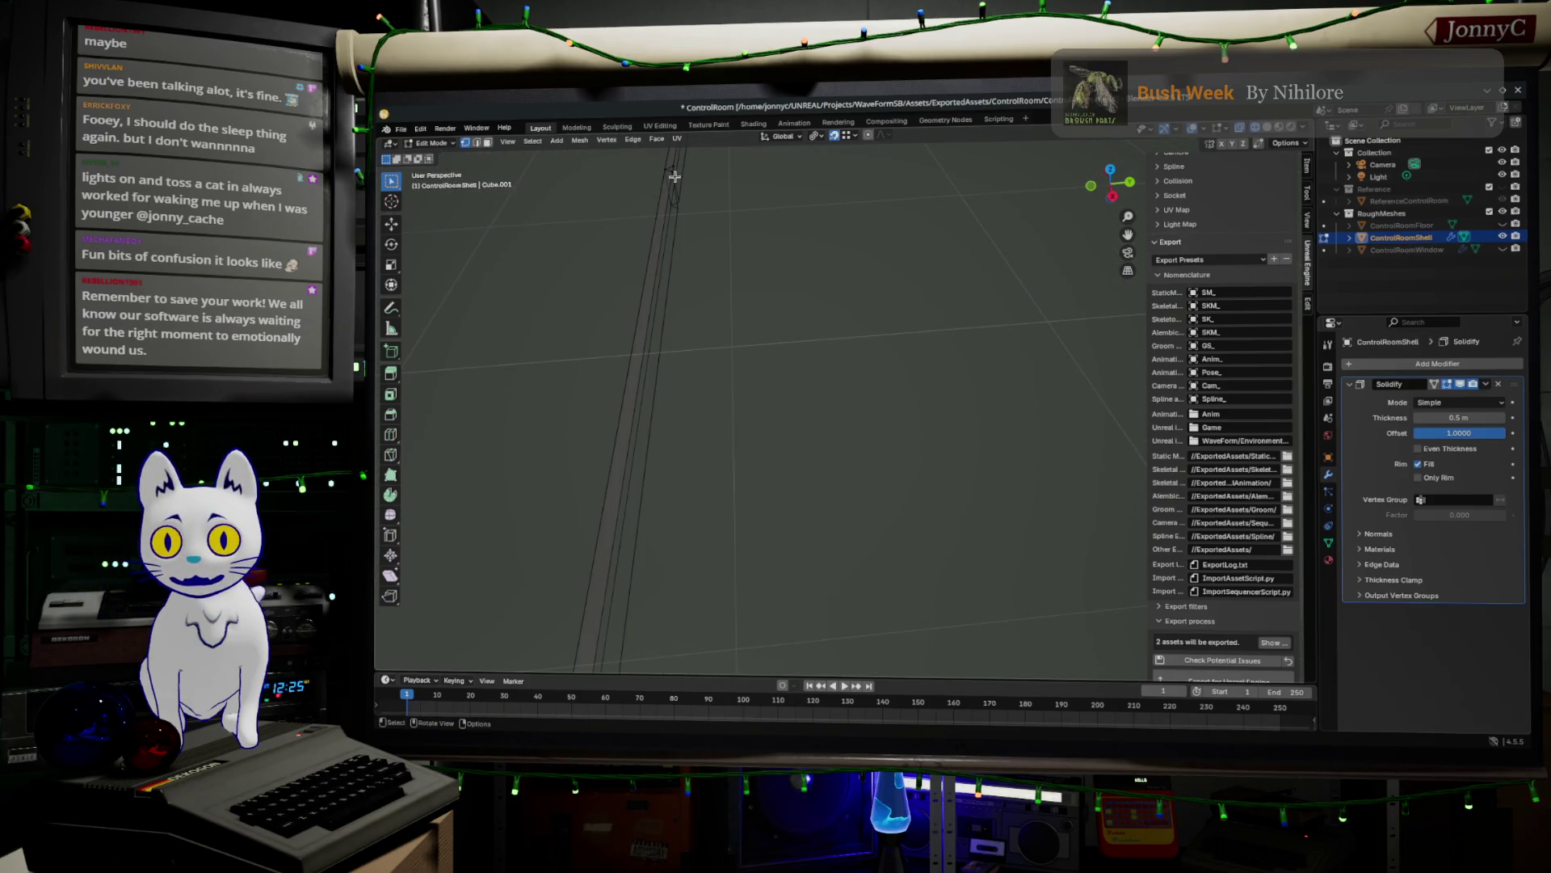
scroll(675, 176, down, 5)
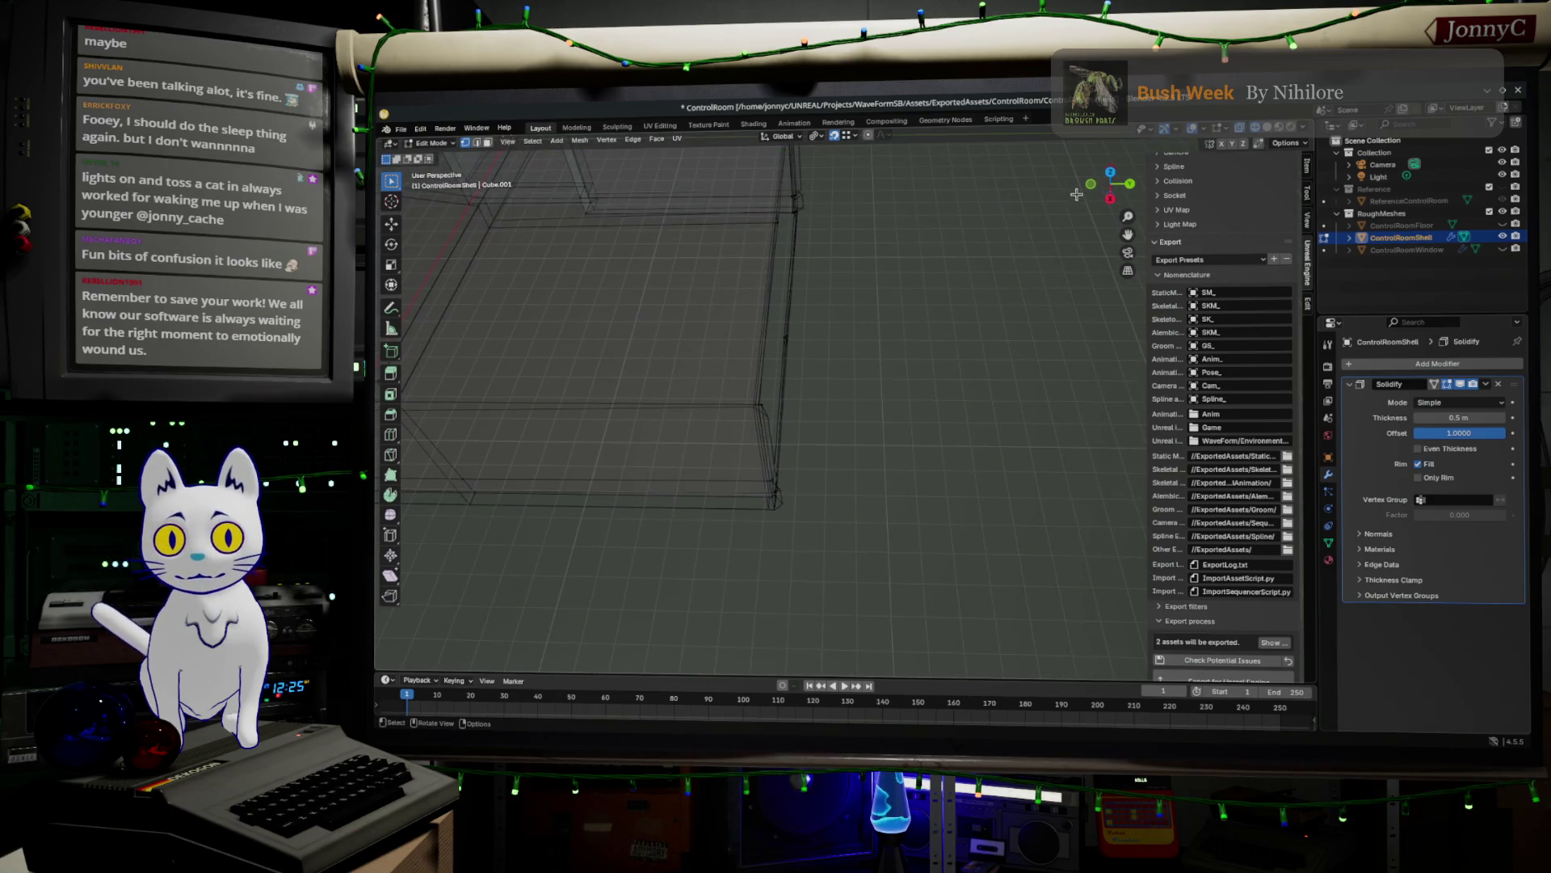
click(1120, 180)
mouse_move(485, 356)
mouse_down()
mouse_move(552, 388)
mouse_move(1022, 449)
mouse_up()
scroll(973, 495, up, 4)
scroll(973, 496, down, 4)
mouse_move(1129, 546)
mouse_down()
mouse_move(711, 458)
mouse_move(524, 462)
mouse_up()
scroll(616, 490, up, 3)
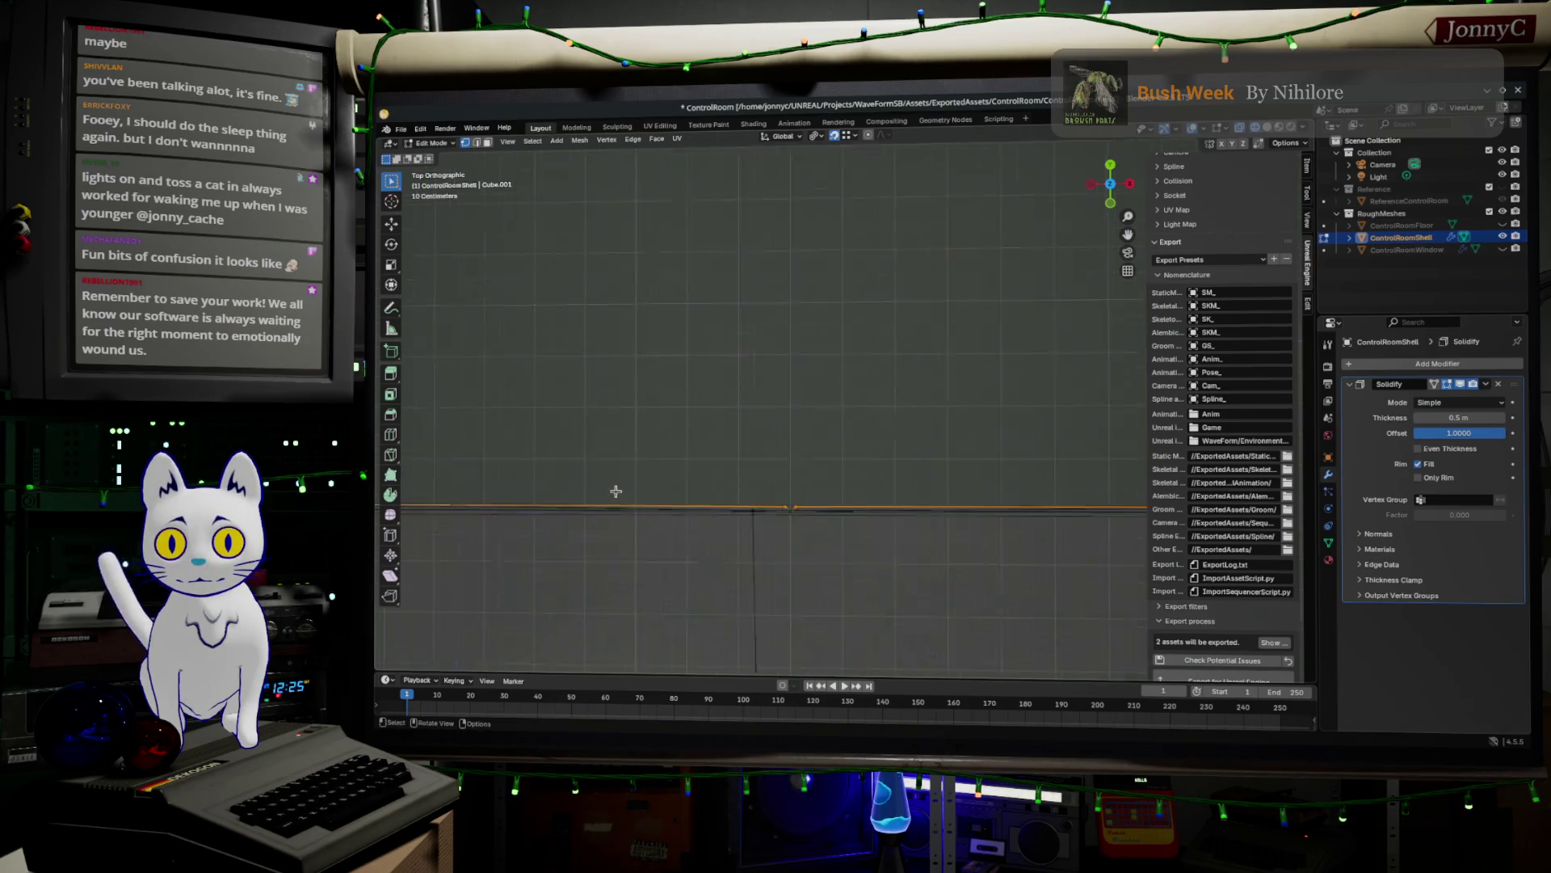
mouse_move(616, 491)
shift+middle_down()
mouse_move(767, 457)
mouse_move(929, 287)
mouse_move(627, 492)
mouse_move(703, 388)
mouse_move(1014, 496)
shift+middle_up()
scroll(1015, 492, up, 1)
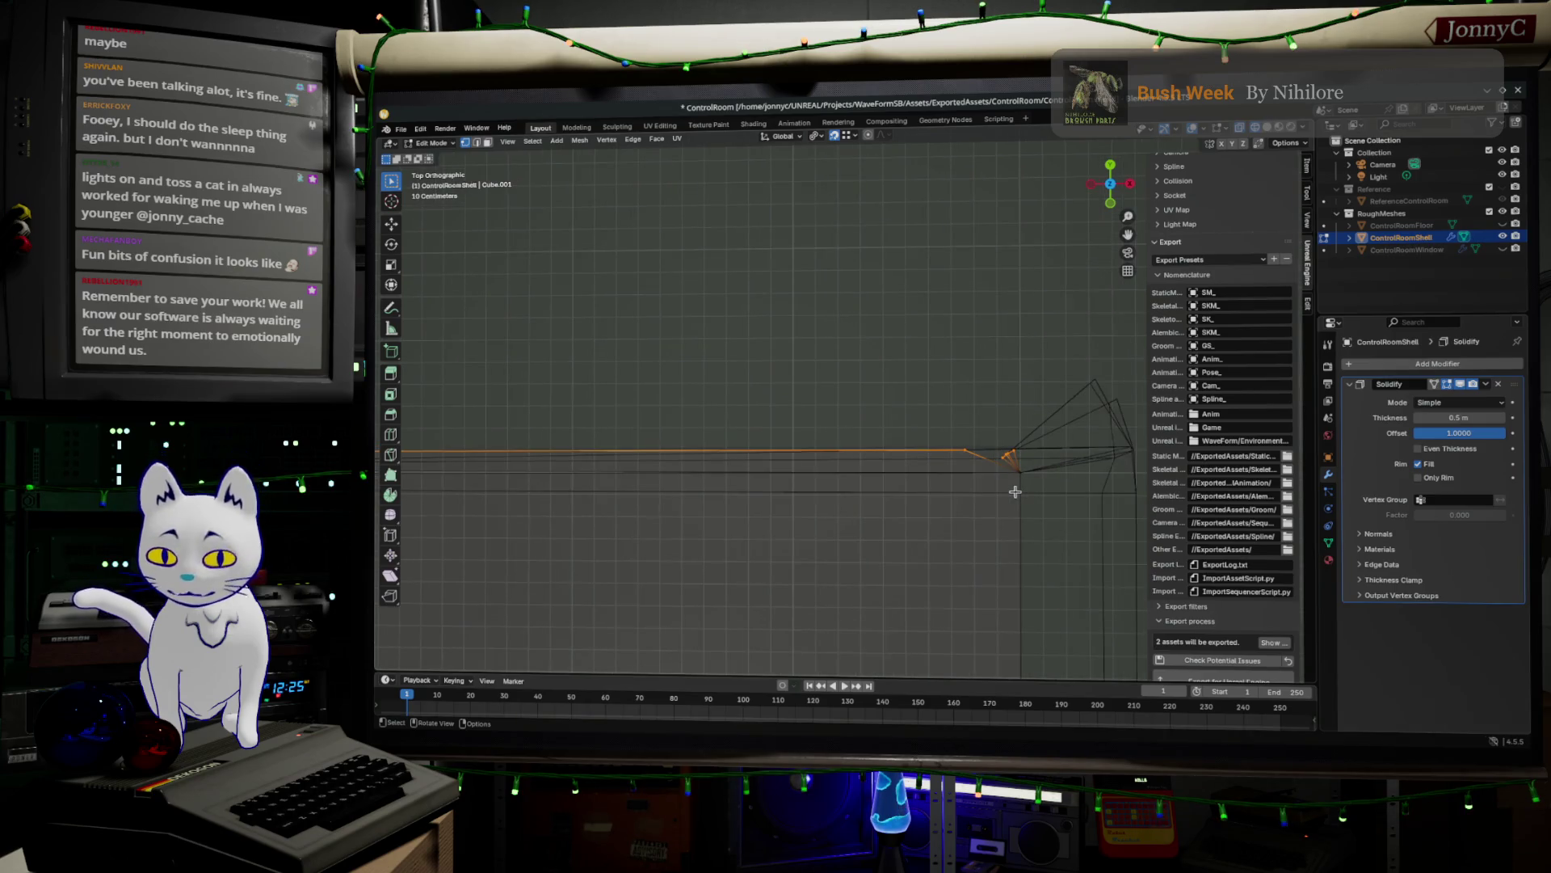
key(x)
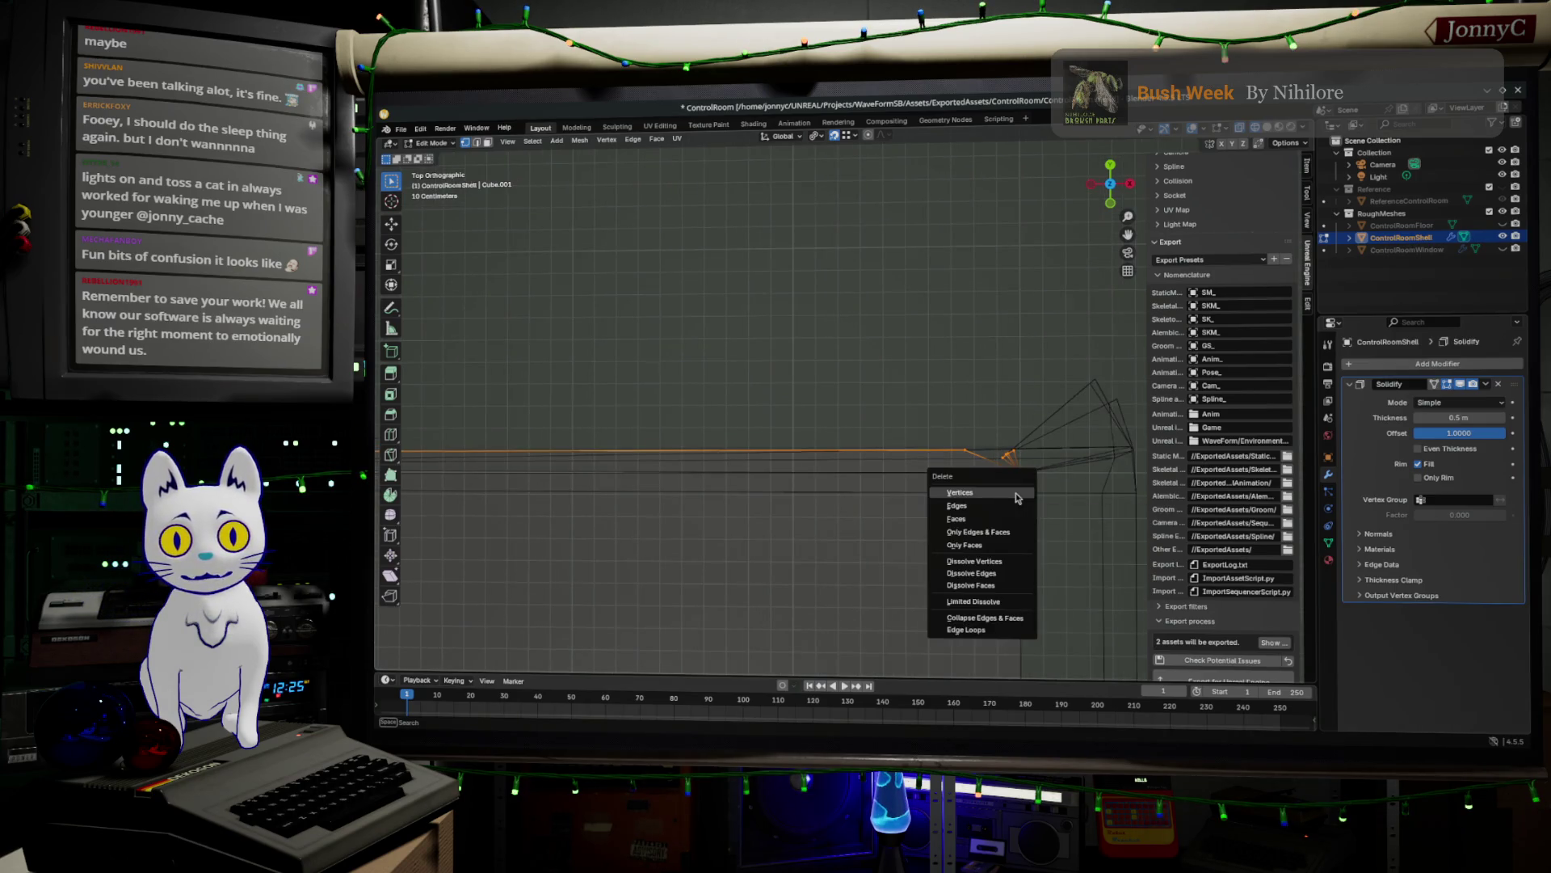
click(1024, 488)
- Select and delete the remaining stray edge segments, then check the open-topped shell
mouse_move(1028, 483)
shift+middle_down()
mouse_move(1004, 461)
mouse_move(808, 495)
mouse_move(589, 561)
mouse_move(929, 514)
mouse_move(375, 526)
shift+middle_up()
drag(450, 422, 637, 475)
shift+middle_drag(1025, 581, 562, 503)
drag(771, 448, 894, 484)
mouse_move(894, 484)
shift+middle_down()
mouse_move(565, 558)
mouse_move(1248, 554)
shift+middle_up()
shift+middle_drag(1015, 526, 759, 530)
drag(817, 401, 1042, 502)
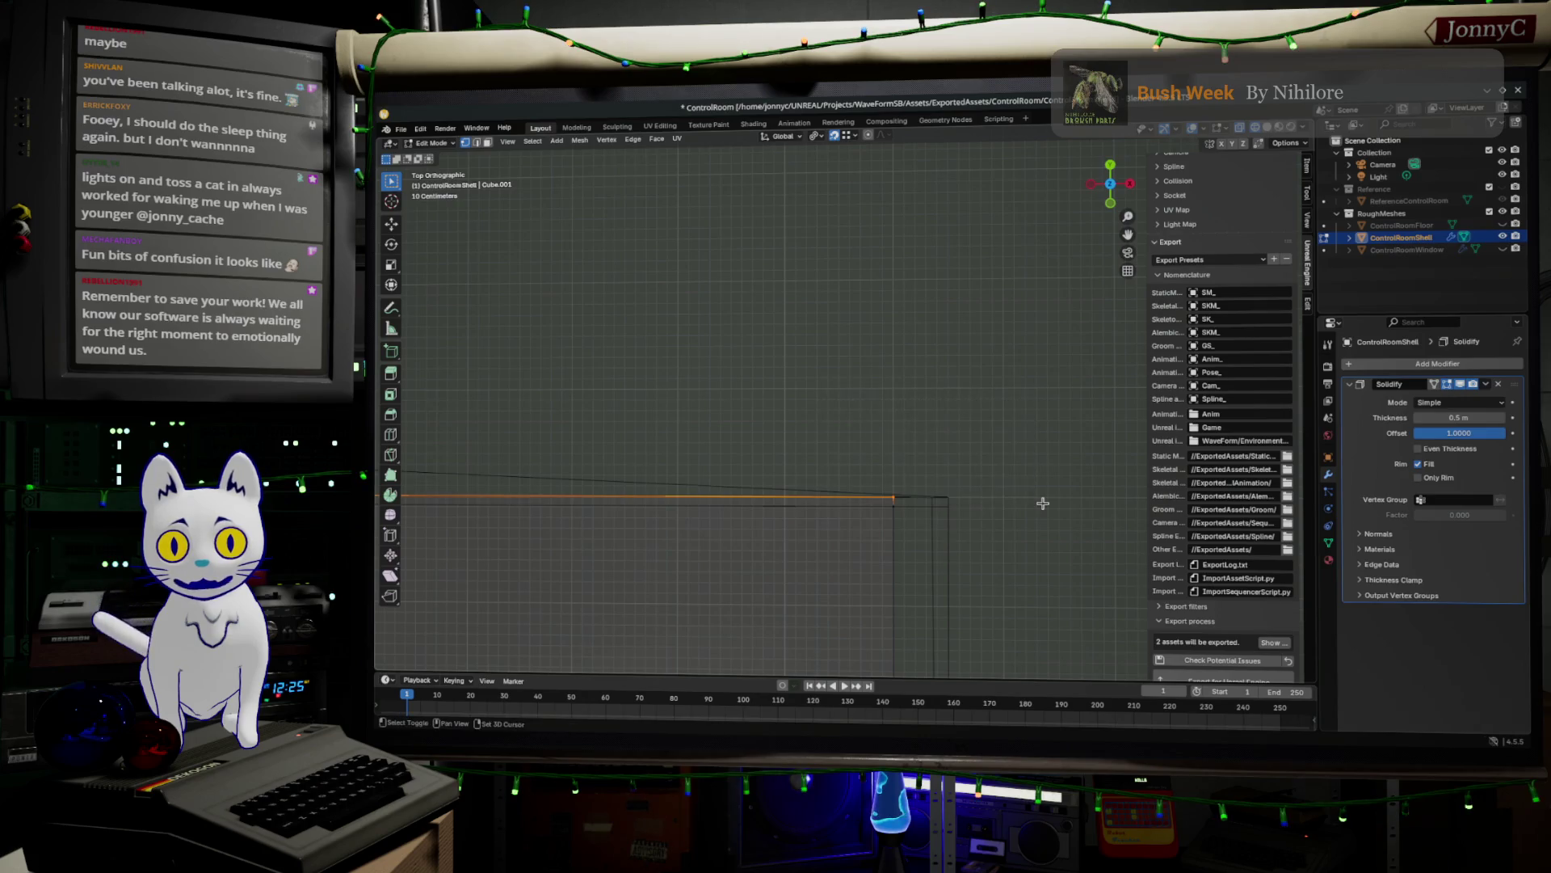
key(x)
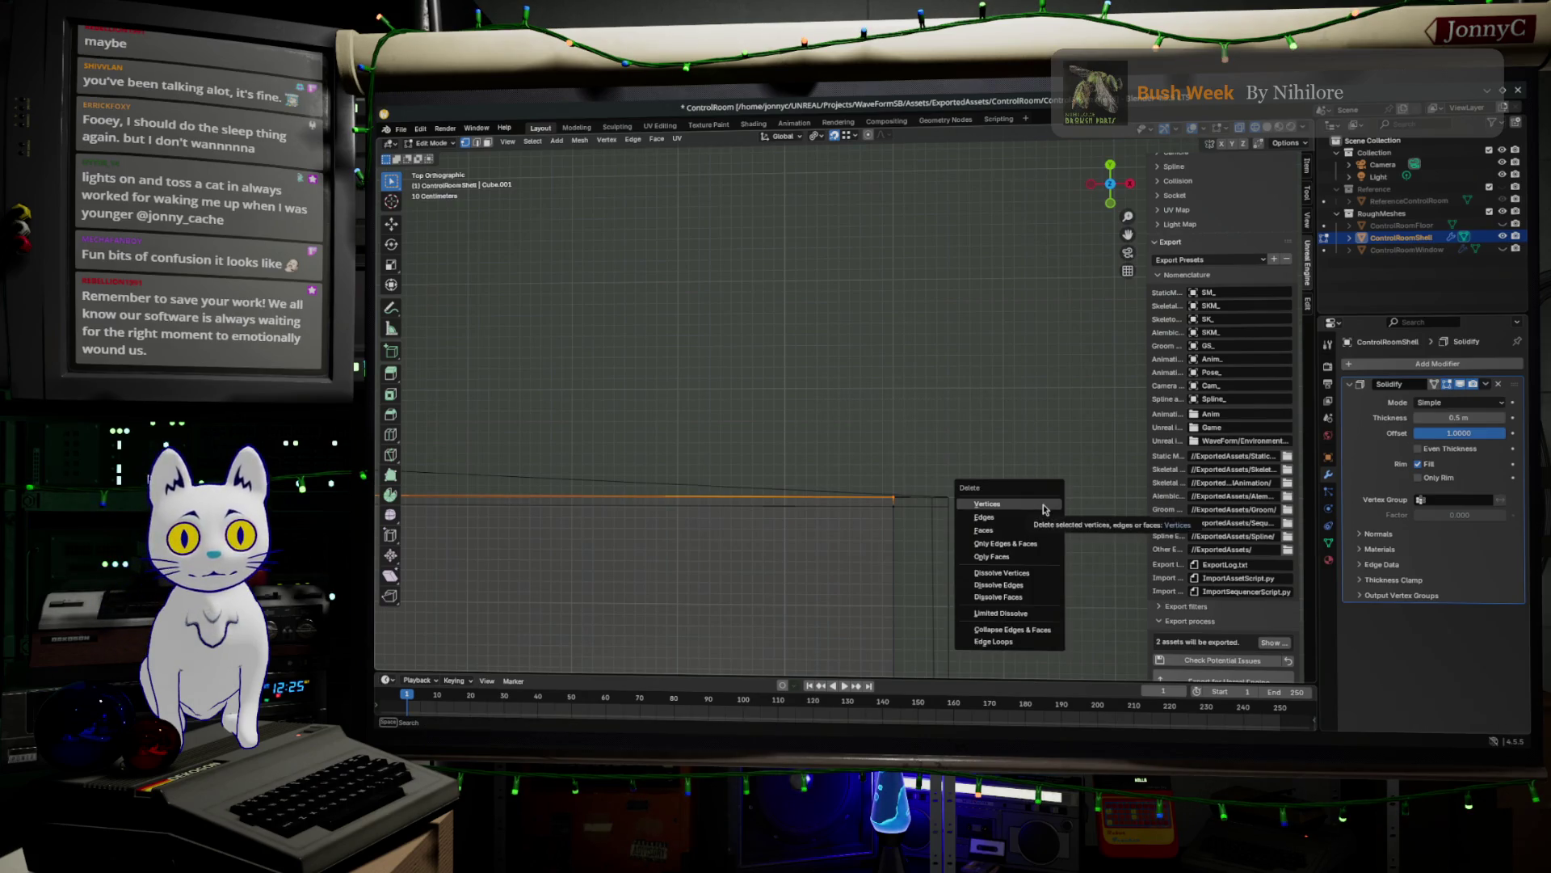
click(1043, 518)
middle_drag(1038, 546, 1088, 513)
middle_drag(938, 440, 938, 471)
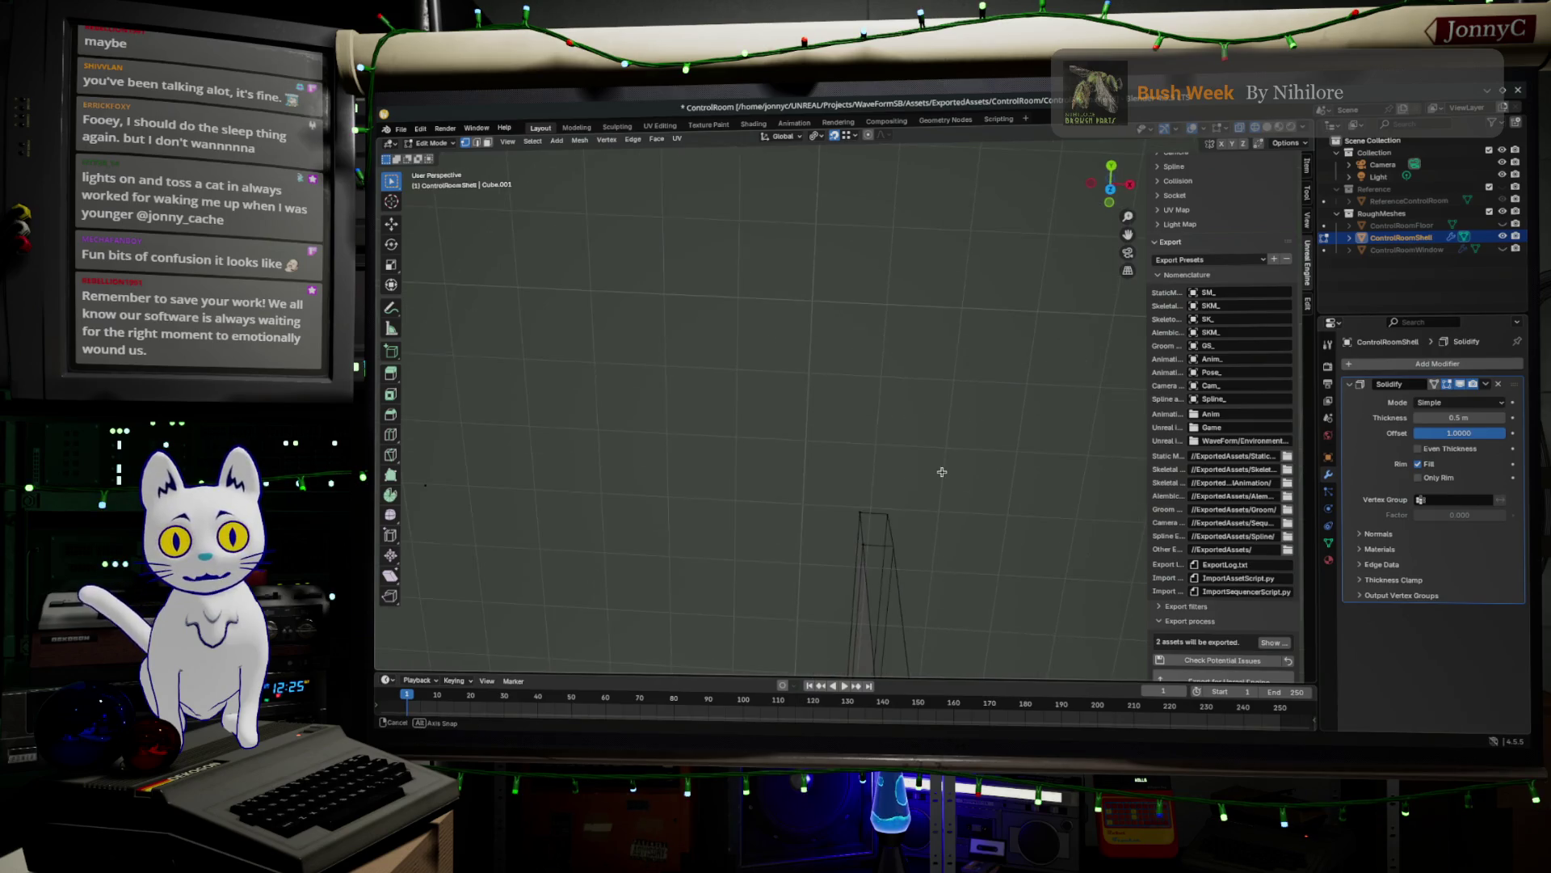
- Unhide ControlRoomWindow and inspect the room in see-through and material shading
click(1504, 249)
mouse_move(889, 436)
middle_down()
mouse_move(1029, 502)
mouse_move(1066, 563)
mouse_move(980, 610)
mouse_move(938, 543)
mouse_move(1015, 326)
mouse_move(950, 466)
mouse_move(956, 305)
mouse_move(1052, 221)
middle_up()
scroll(825, 477, up, 5)
scroll(824, 482, down, 5)
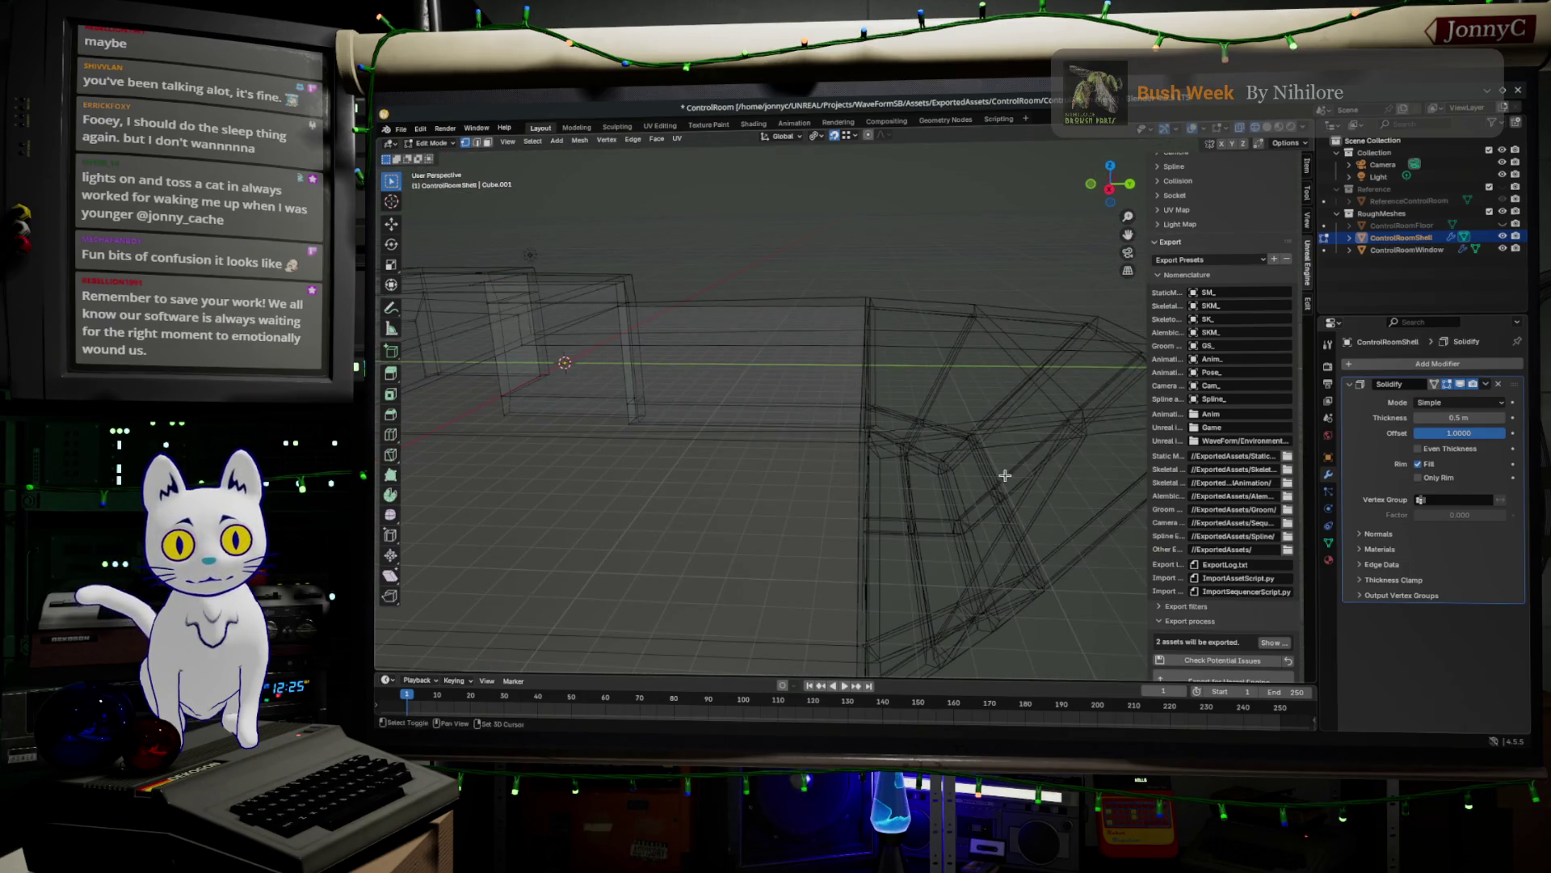
middle_drag(993, 476, 859, 481)
click(1268, 129)
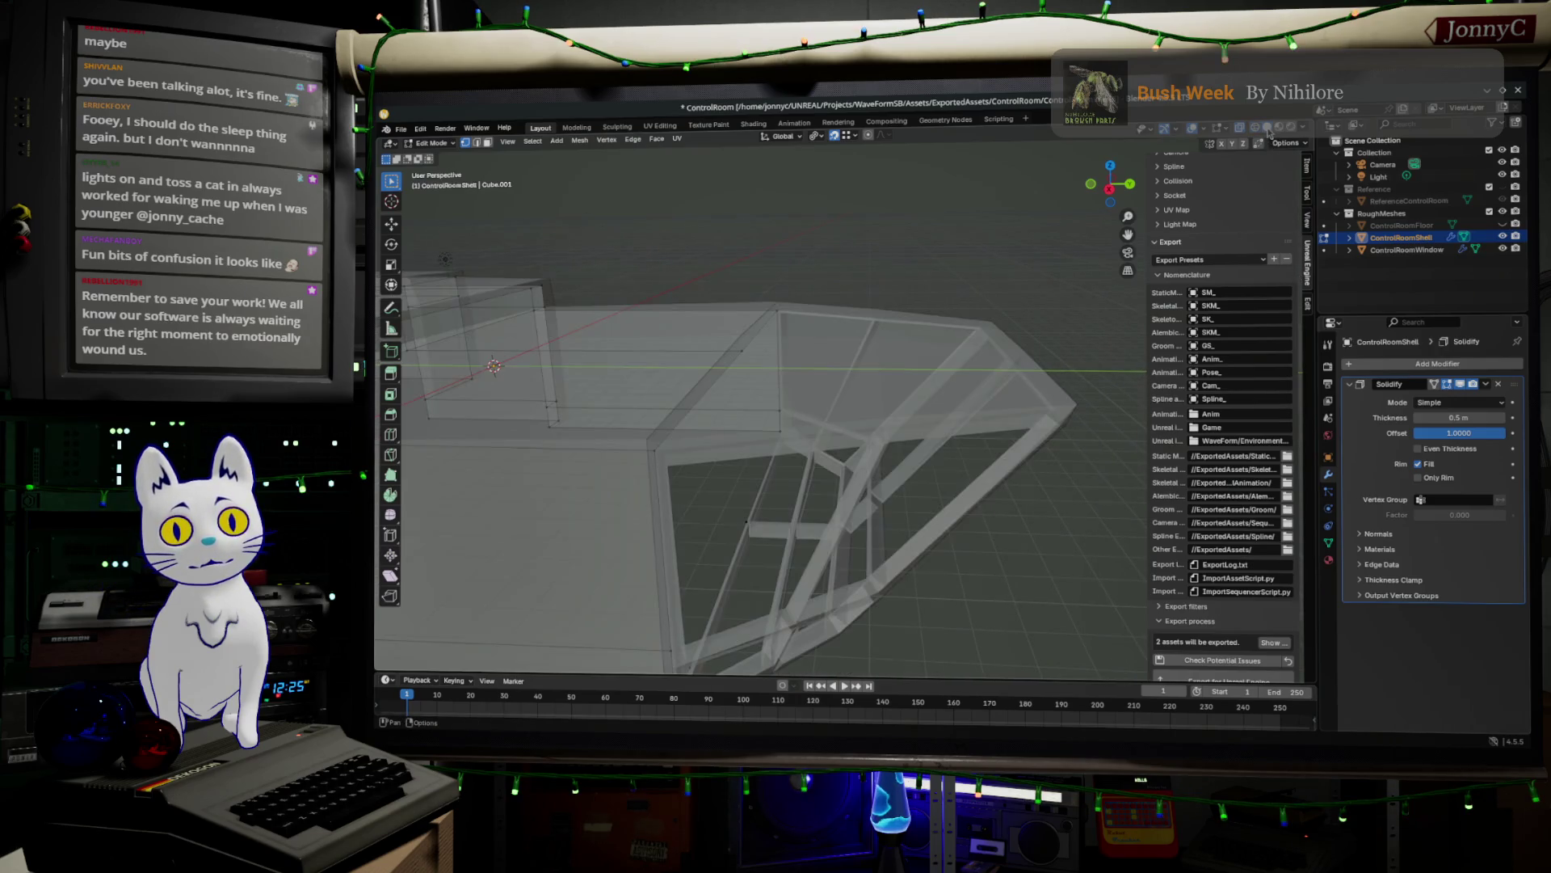
middle_drag(1010, 452, 967, 473)
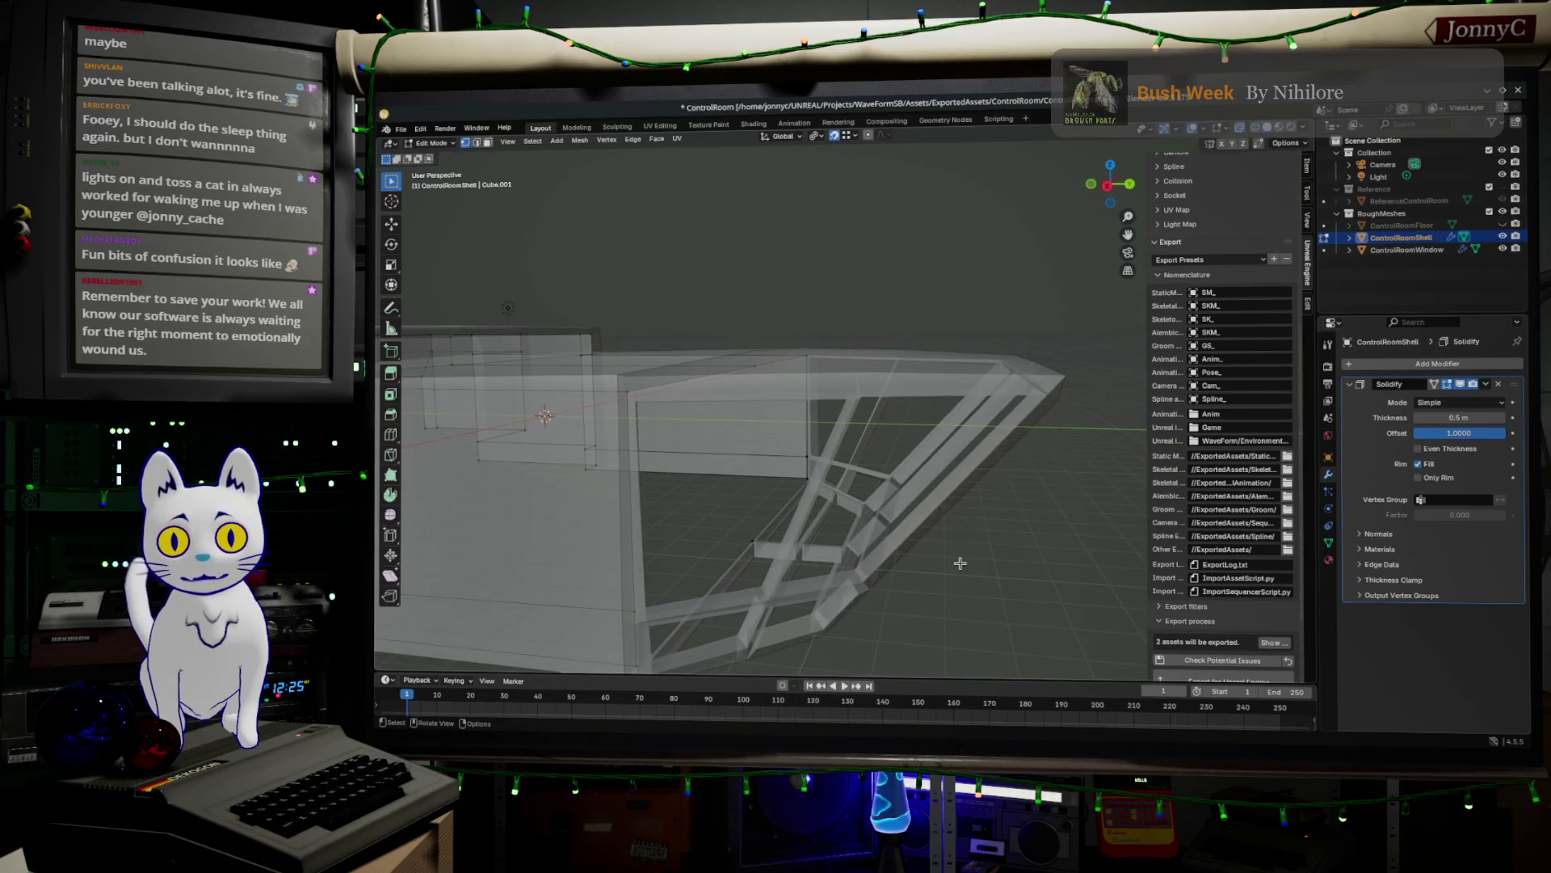
click(1279, 128)
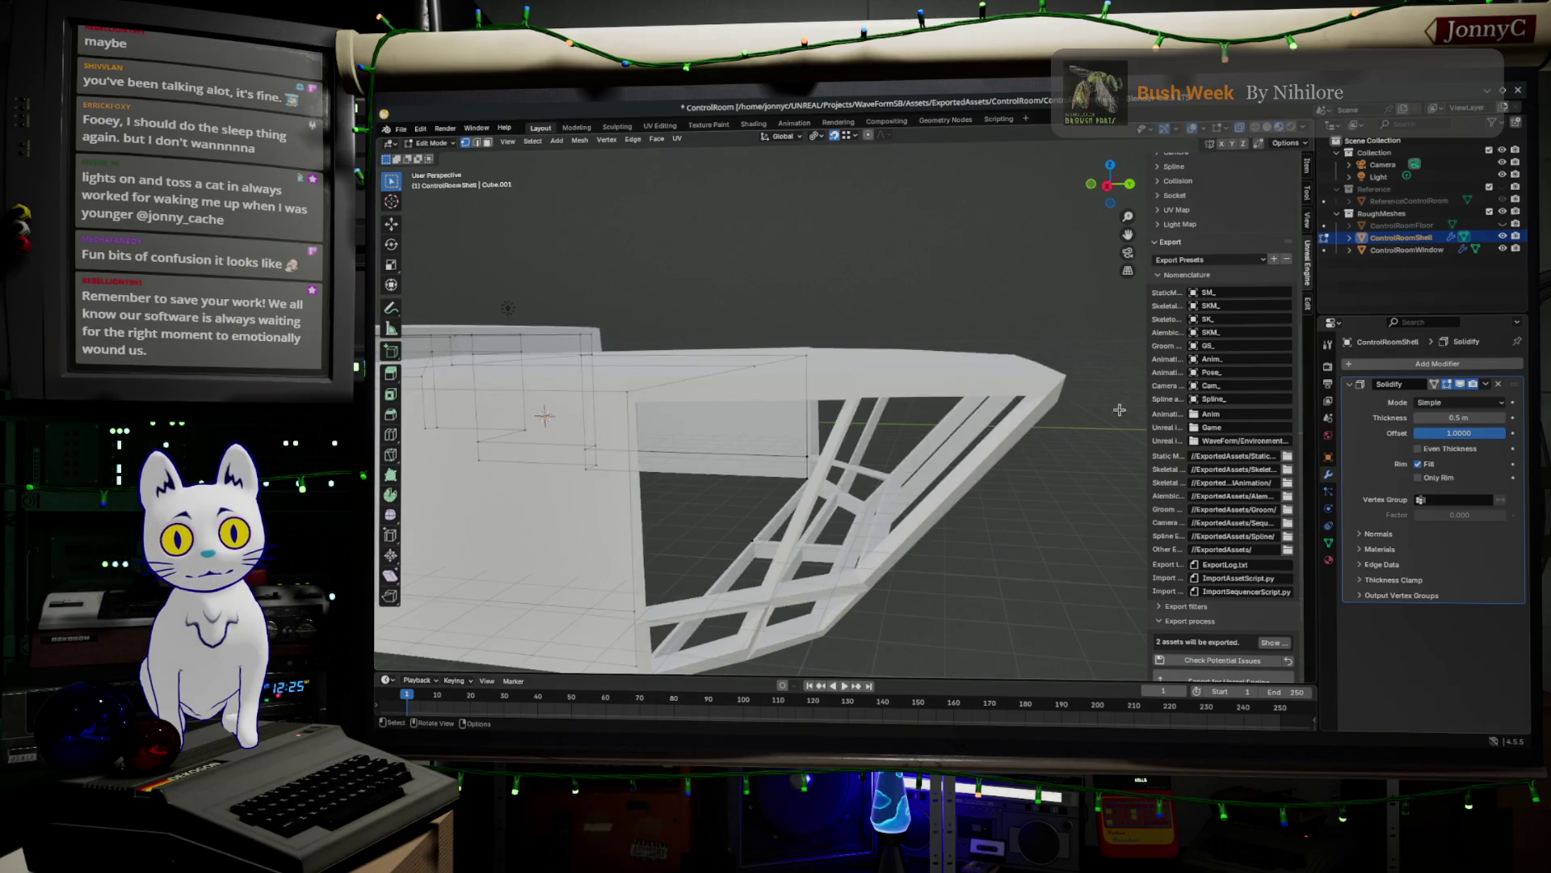
mouse_move(927, 556)
middle_down()
mouse_move(907, 586)
mouse_move(921, 565)
mouse_move(848, 415)
middle_up()
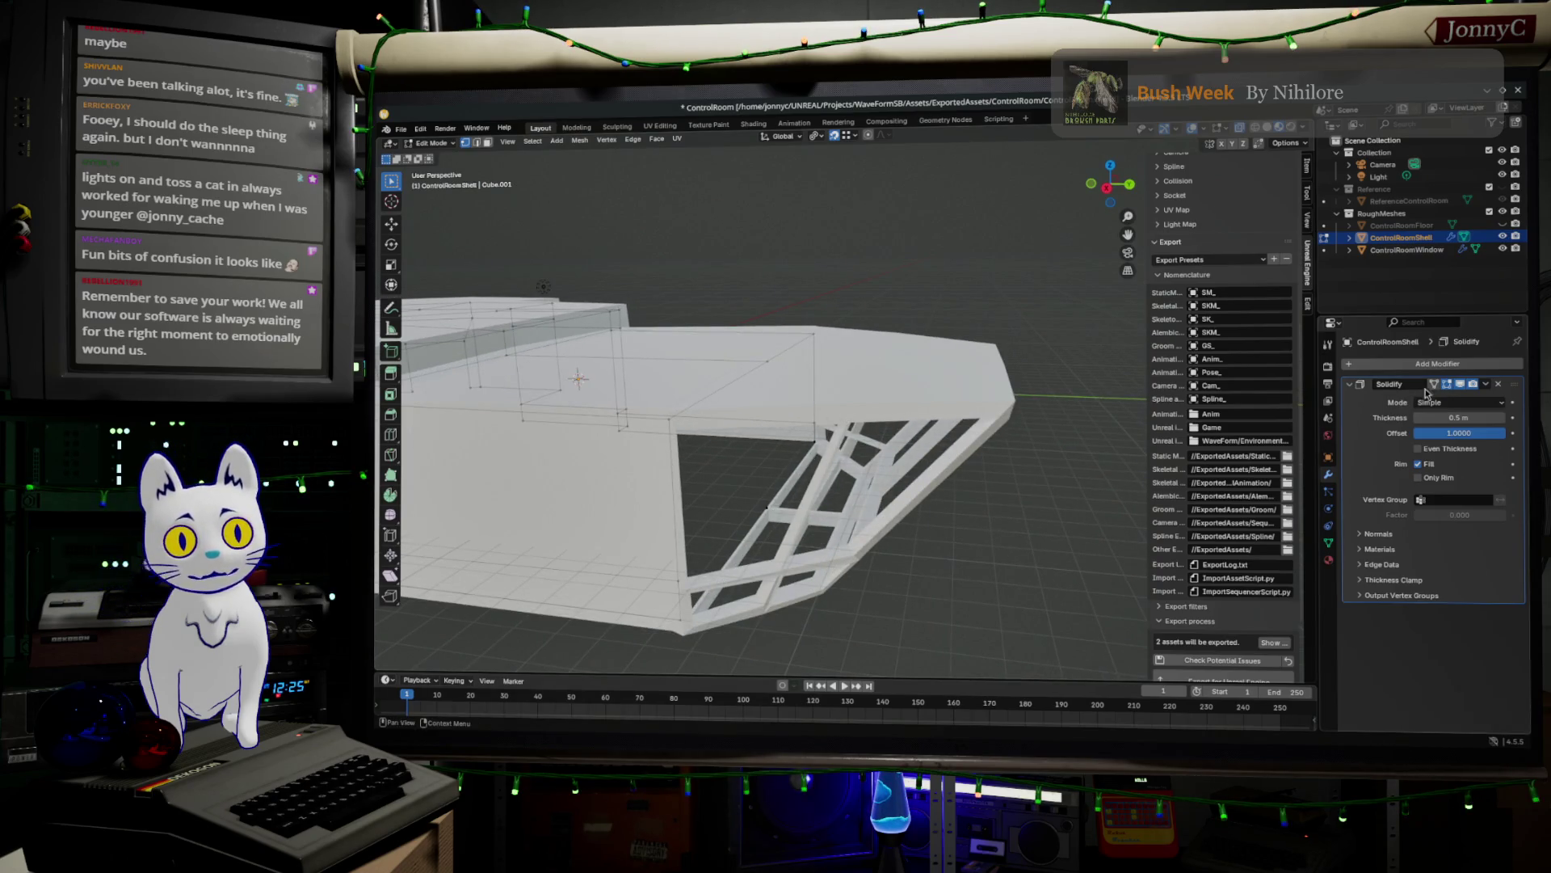
- Toggle the shell's visibility repeatedly to compare, ending with it shown again
click(1501, 236)
click(1501, 236)
click(1501, 236)
click(1502, 236)
click(1502, 236)
click(1501, 236)
click(1501, 236)
click(1501, 236)
click(1501, 236)
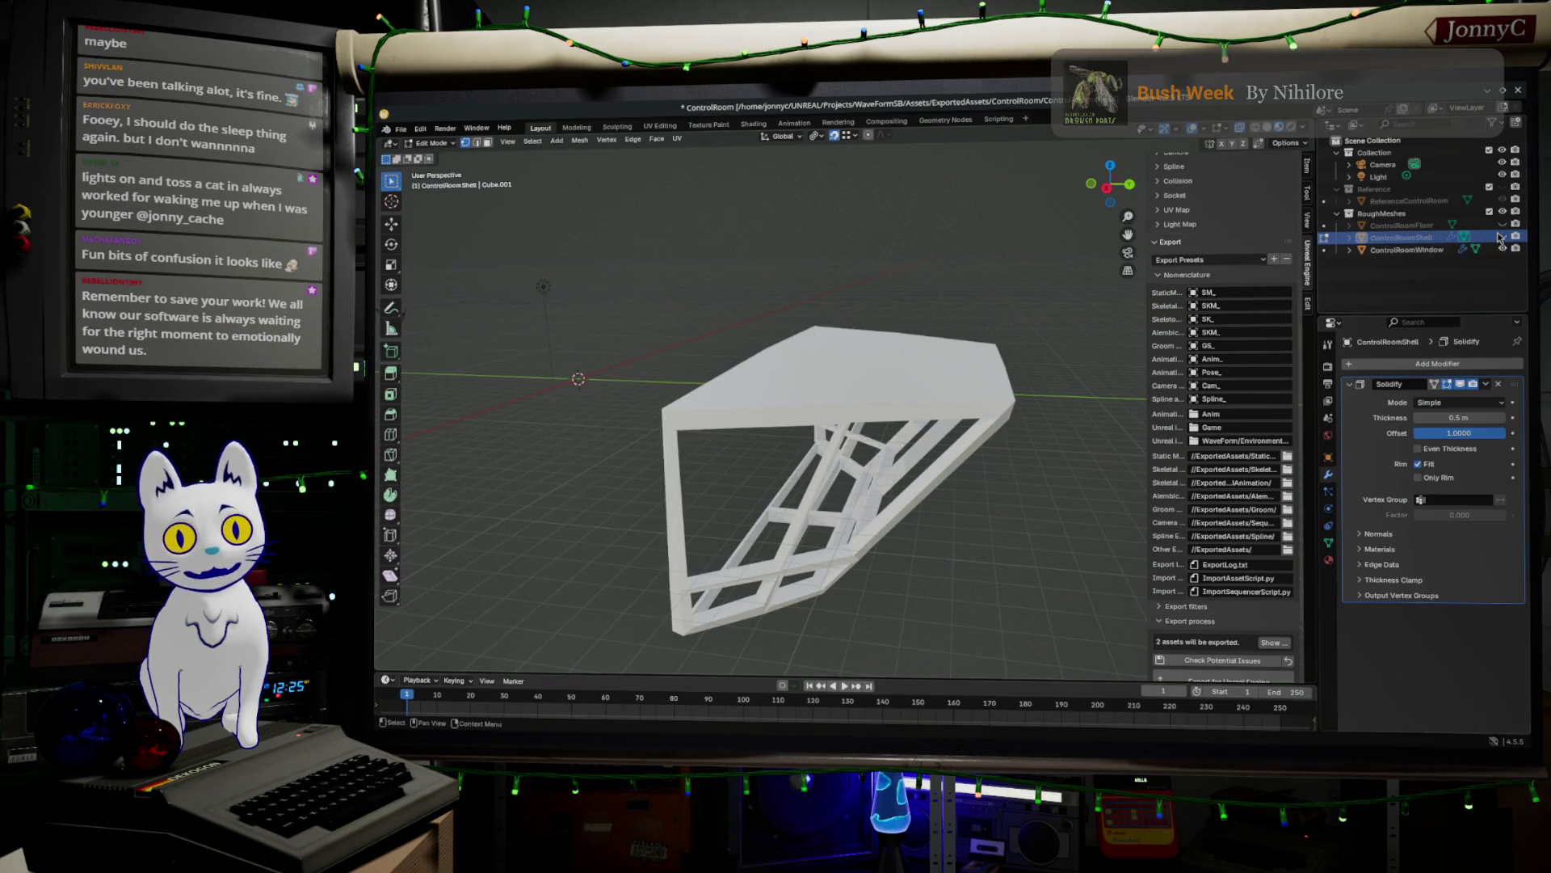
middle_drag(773, 512, 802, 515)
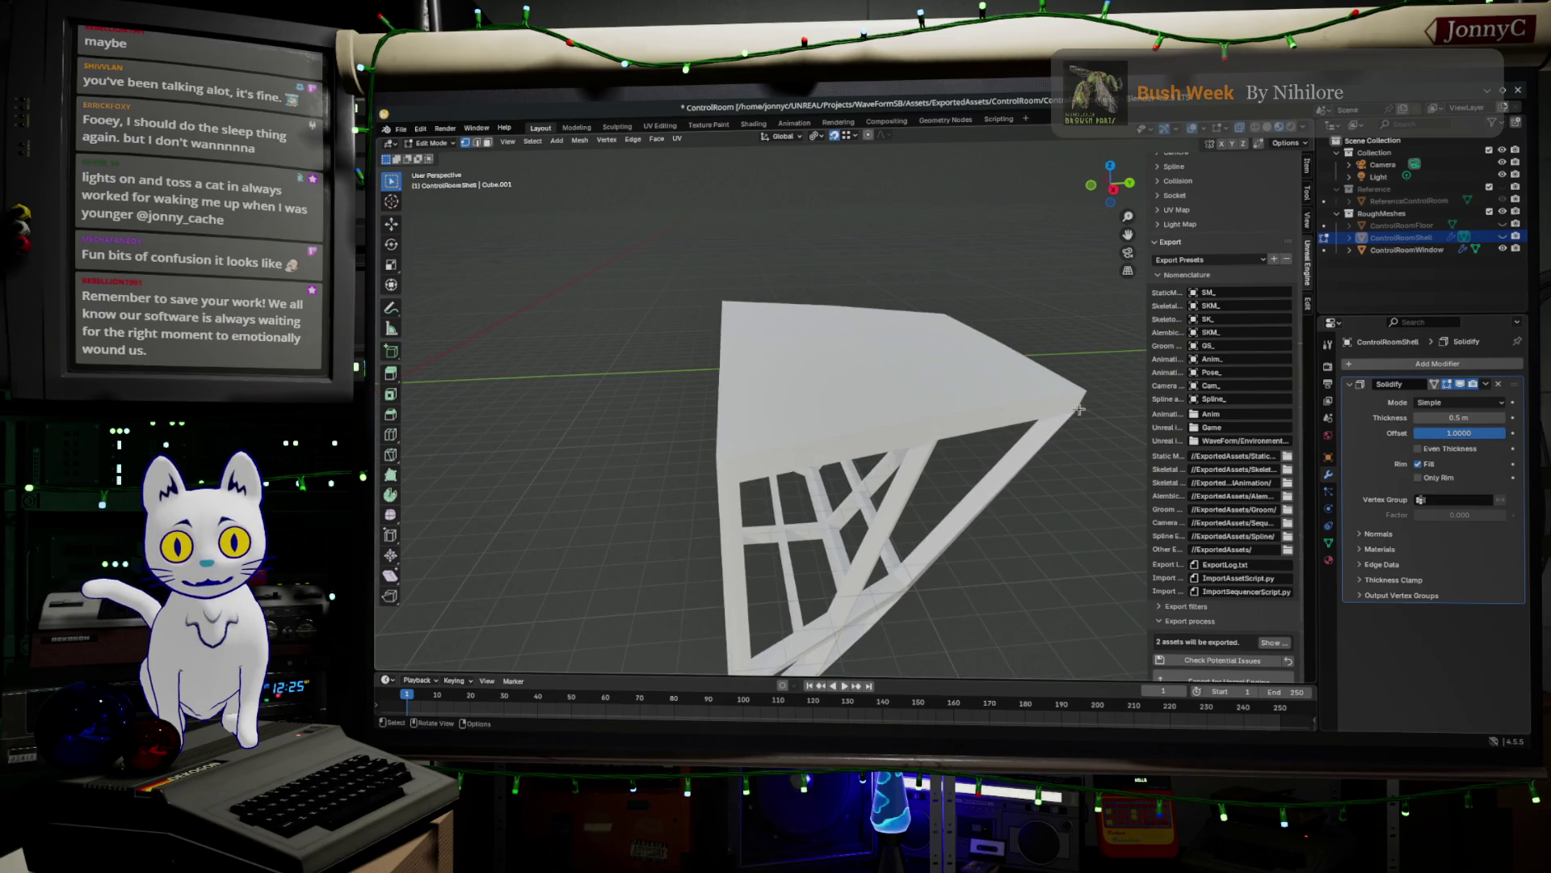
click(1502, 236)
- Frame the shell, inspect its underside, and return to Object Mode
middle_drag(816, 453, 836, 415)
scroll(836, 415, up, 4)
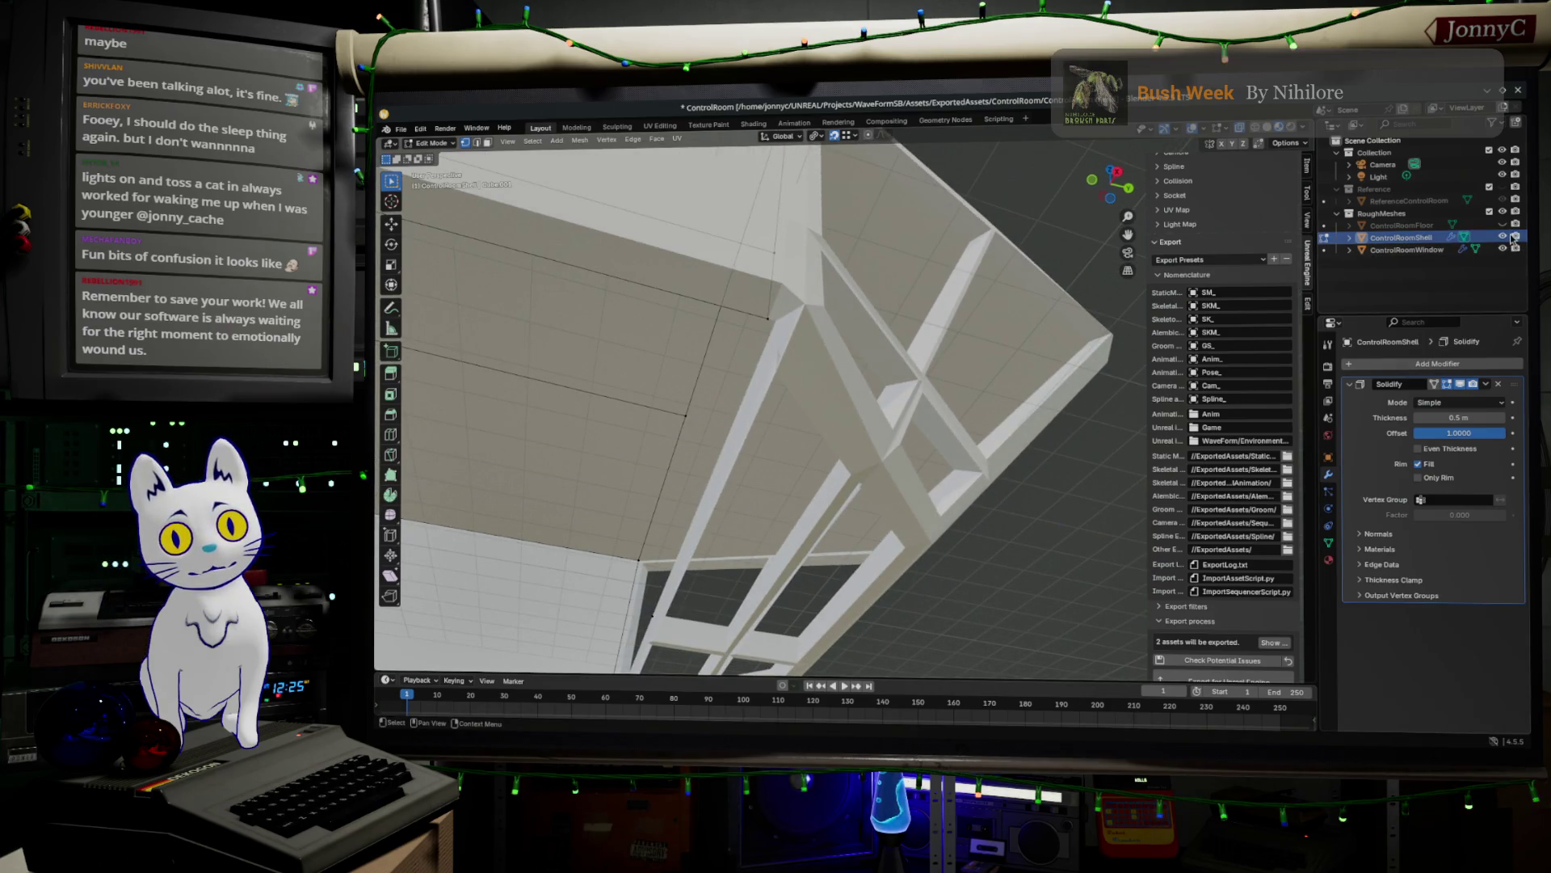
key(KP_Decimal)
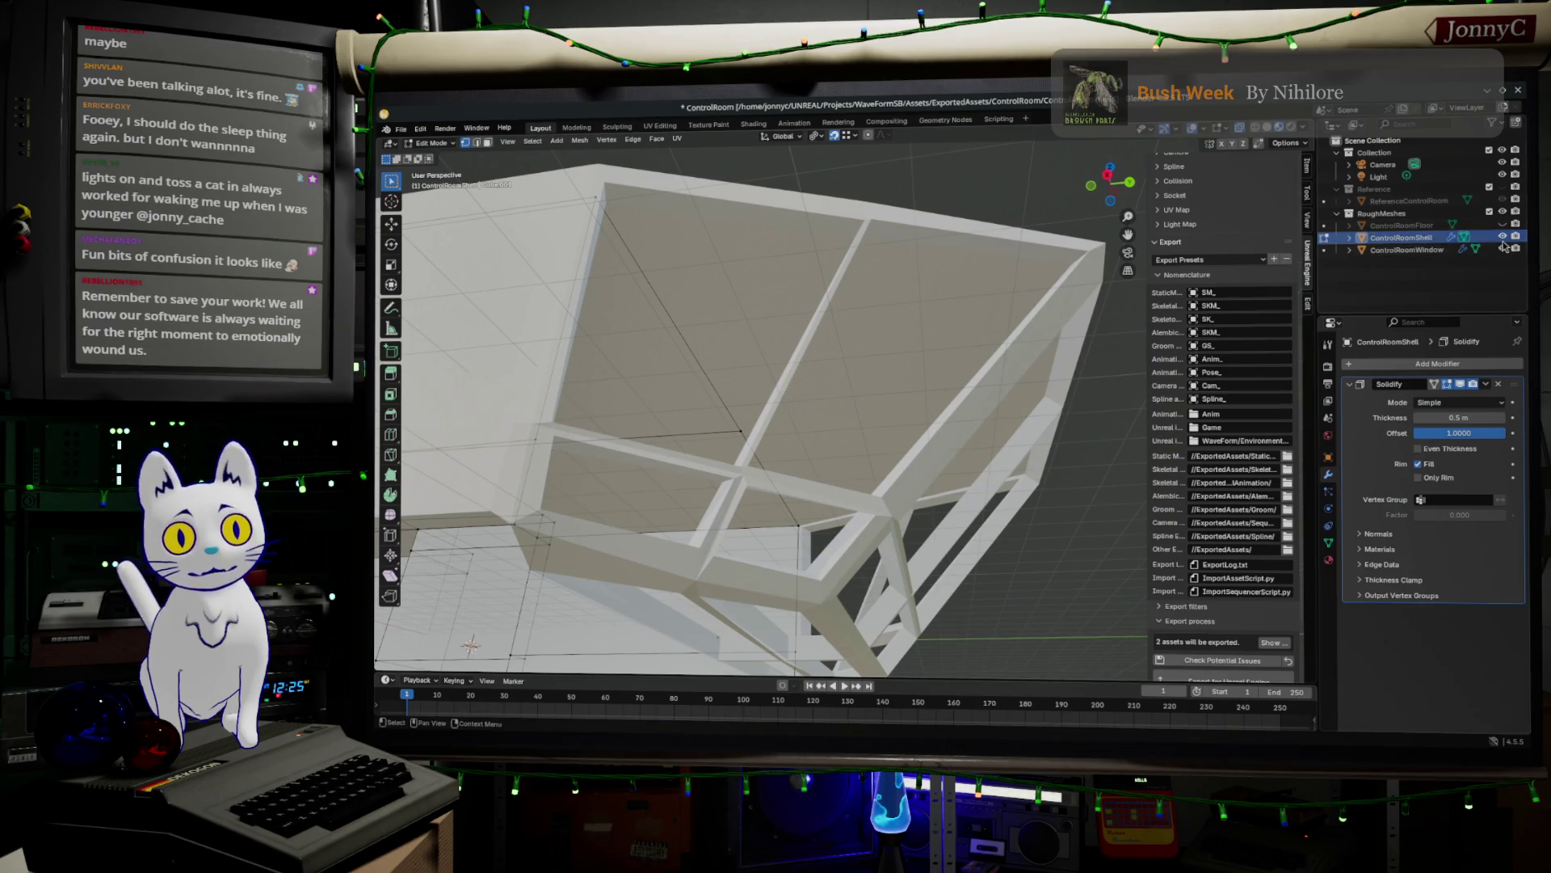
middle_drag(727, 404, 778, 194)
key(Tab)
mouse_move(848, 555)
middle_down()
mouse_move(808, 501)
mouse_move(873, 465)
mouse_move(751, 424)
middle_up()
scroll(759, 421, up, 3)
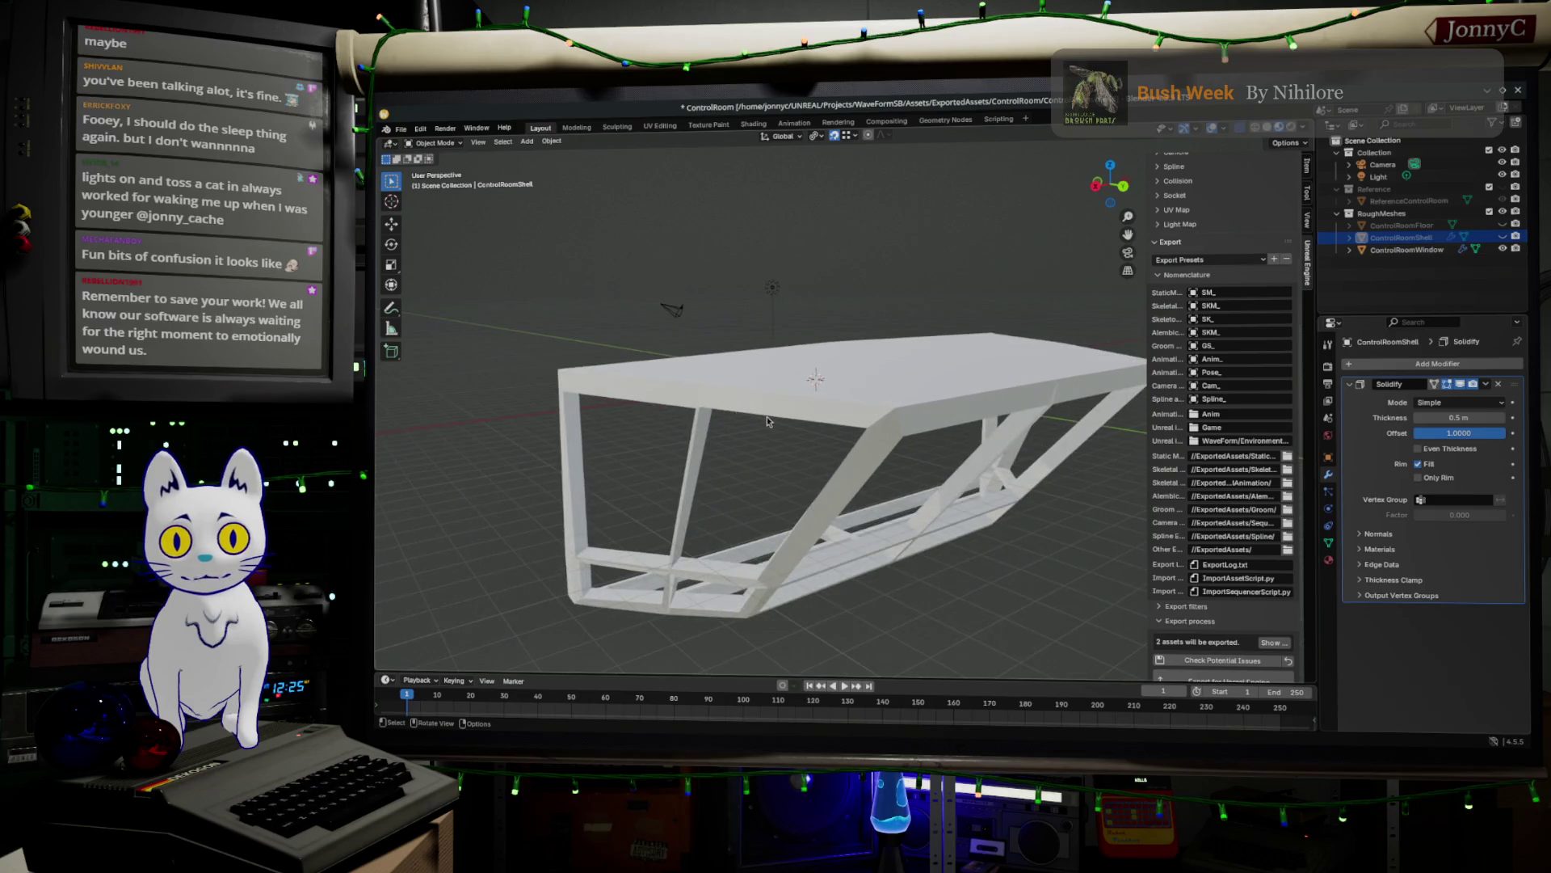
- Select ControlRoomWindow, disable its Solidify modifier in the viewport, and enter Edit Mode
scroll(759, 420, down, 5)
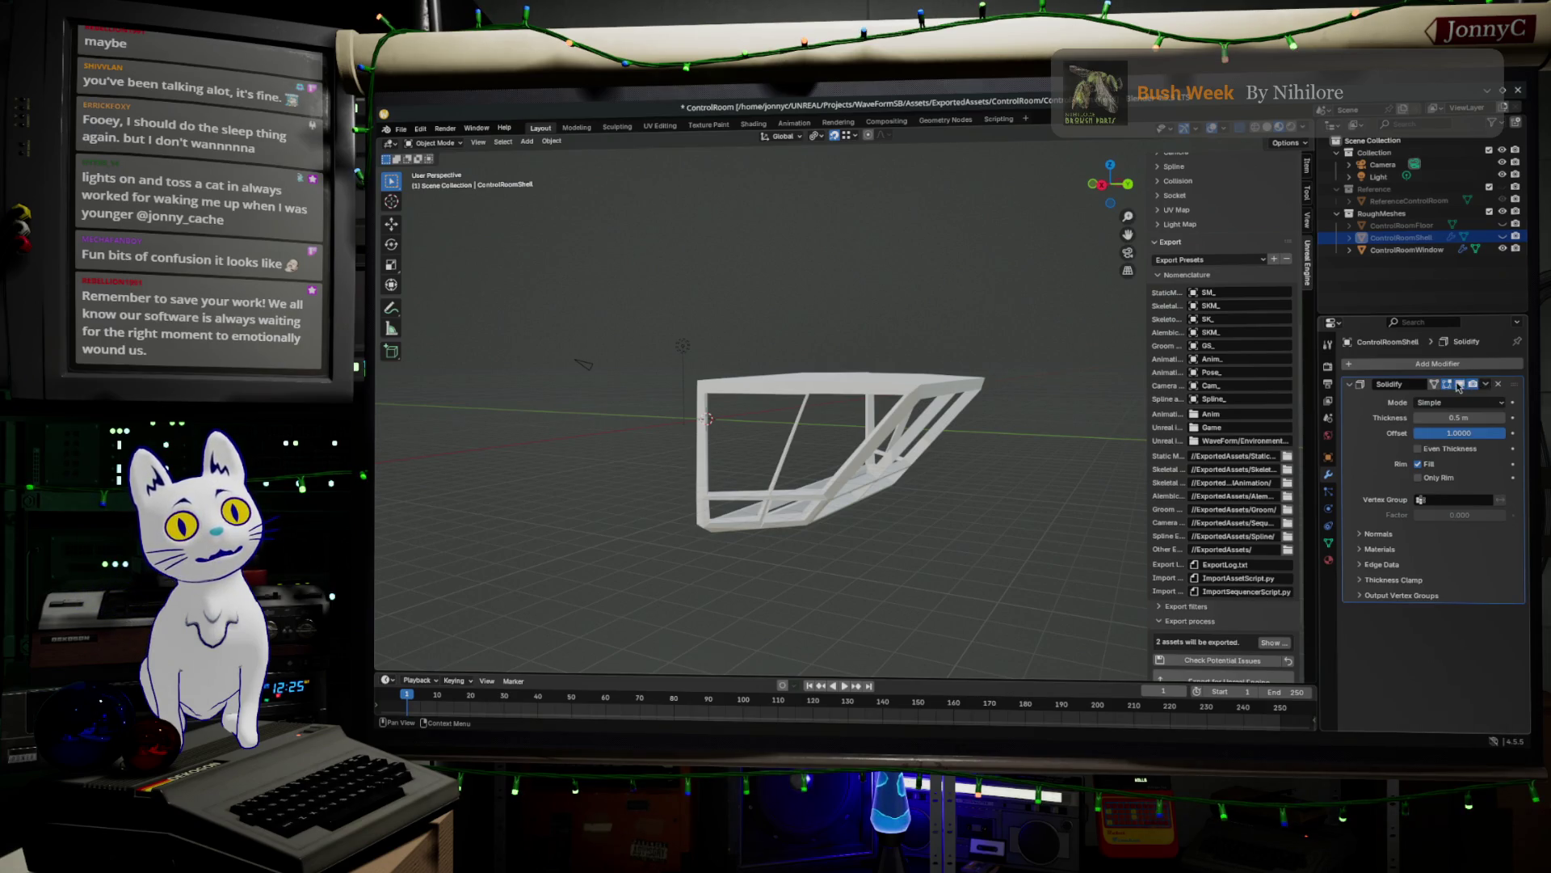
middle_drag(979, 476, 917, 485)
scroll(921, 487, up, 3)
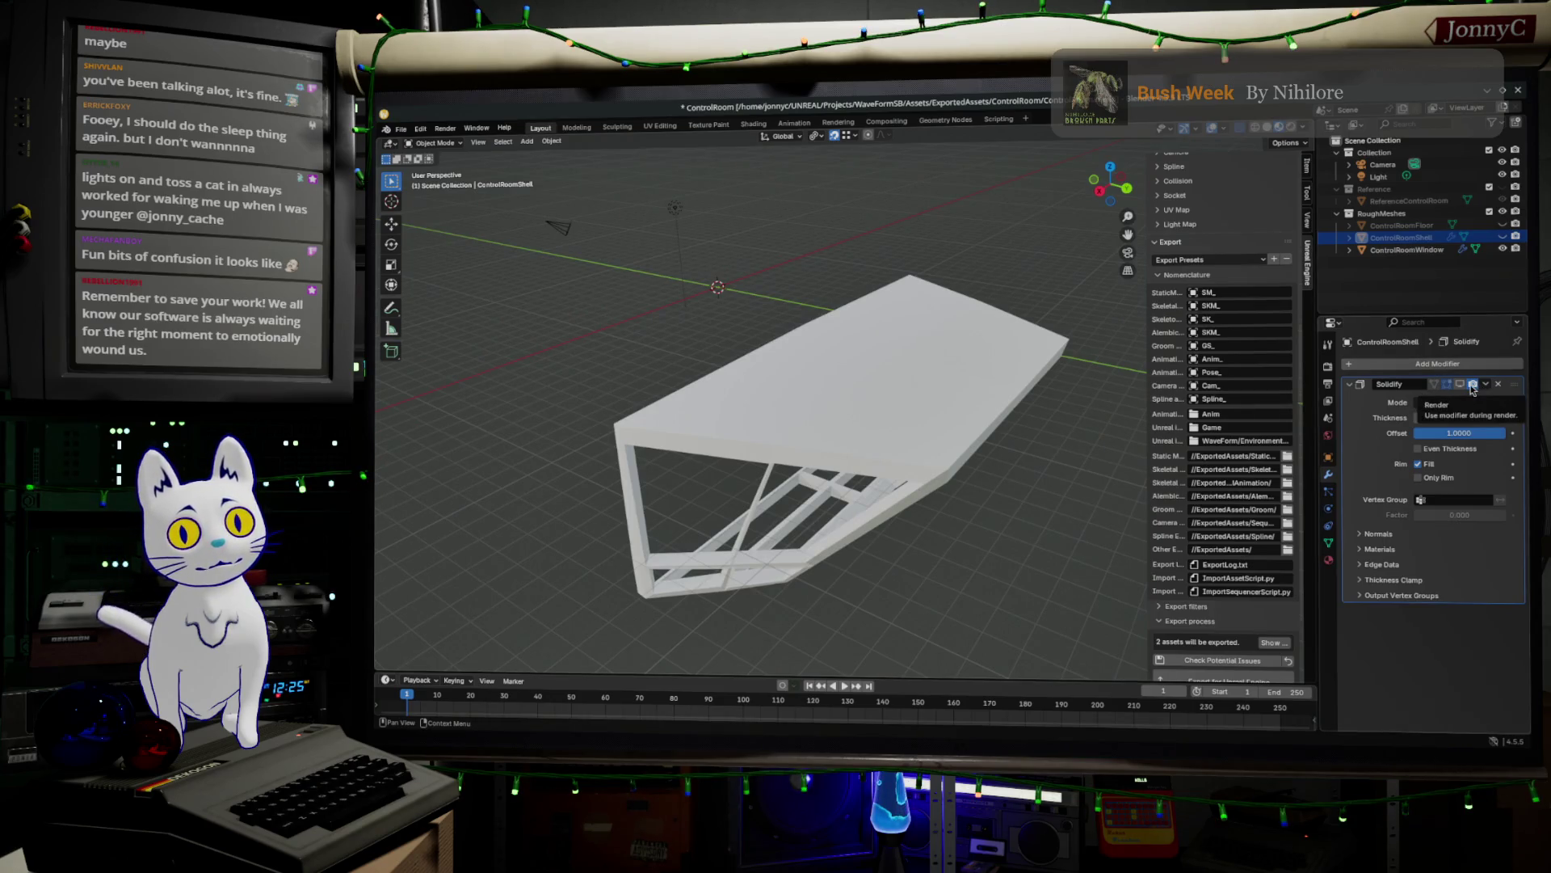
click(845, 447)
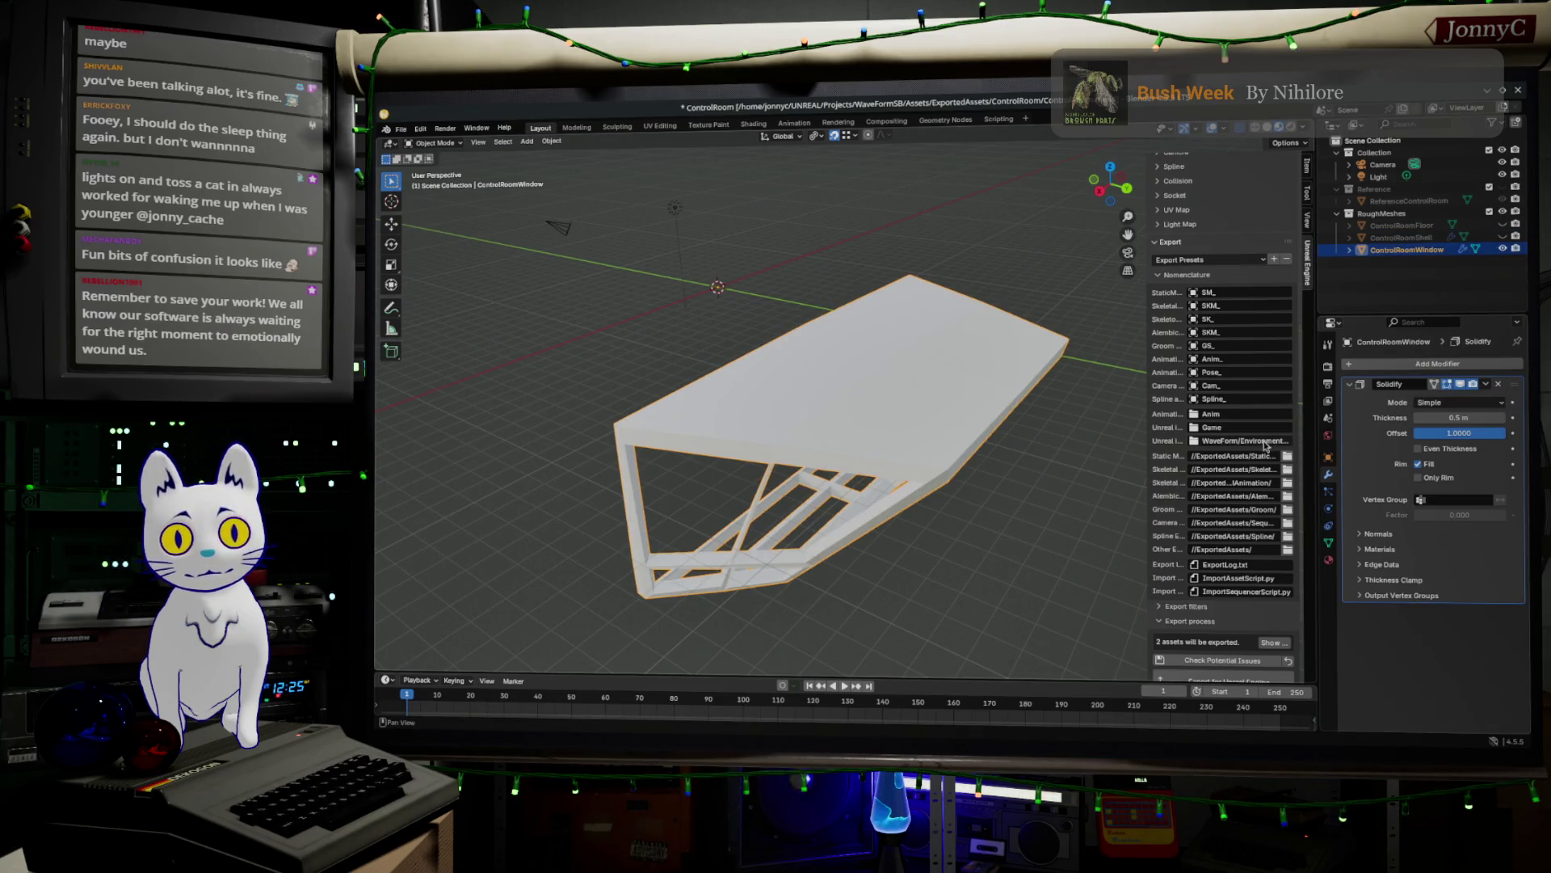
click(1460, 385)
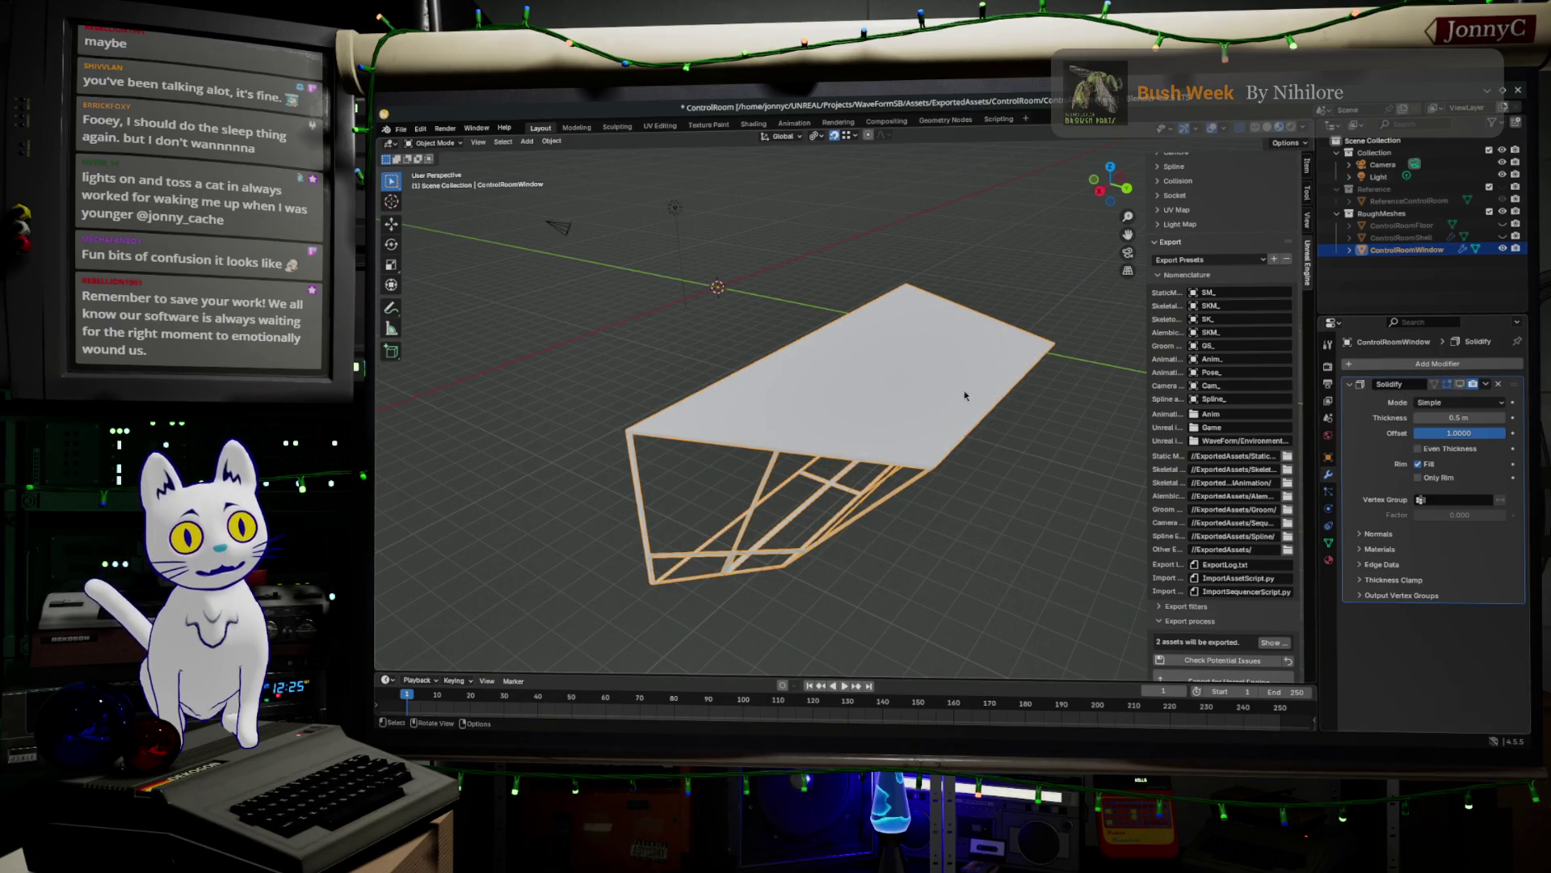
mouse_move(806, 450)
middle_down()
mouse_move(840, 501)
mouse_move(819, 459)
mouse_move(910, 447)
mouse_move(874, 492)
middle_up()
key(Tab)
scroll(875, 492, down, 2)
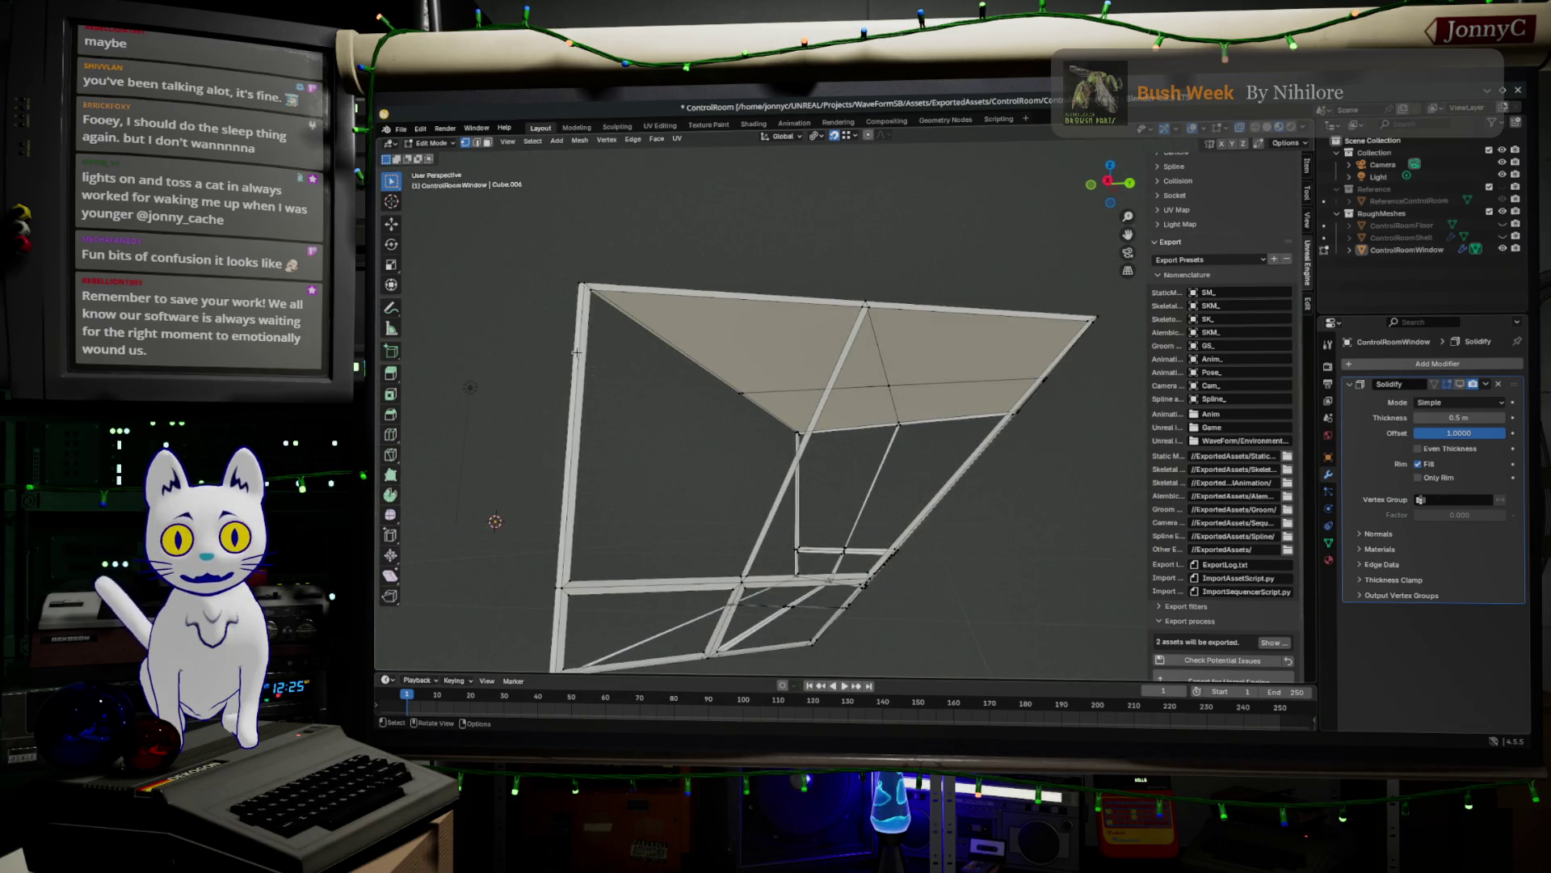
- Add an unfilled 32-vertex, 1 m circle at the 3D cursor inside the window mesh
click(589, 289)
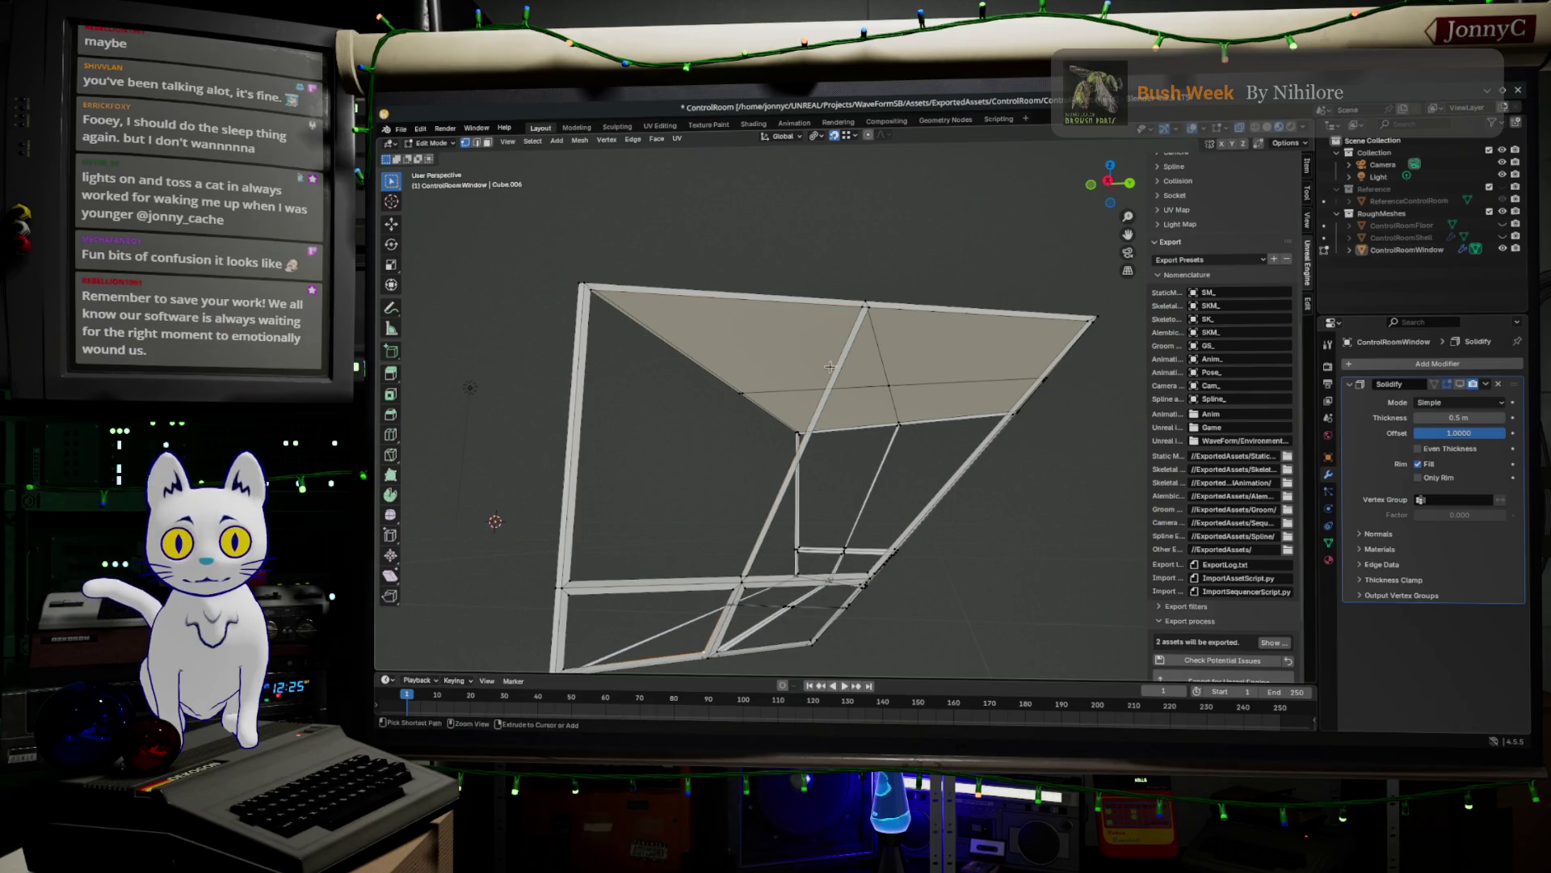
mouse_move(827, 371)
middle_down()
mouse_move(816, 459)
mouse_move(881, 438)
mouse_move(841, 442)
mouse_move(861, 387)
middle_up()
scroll(816, 459, down, 2)
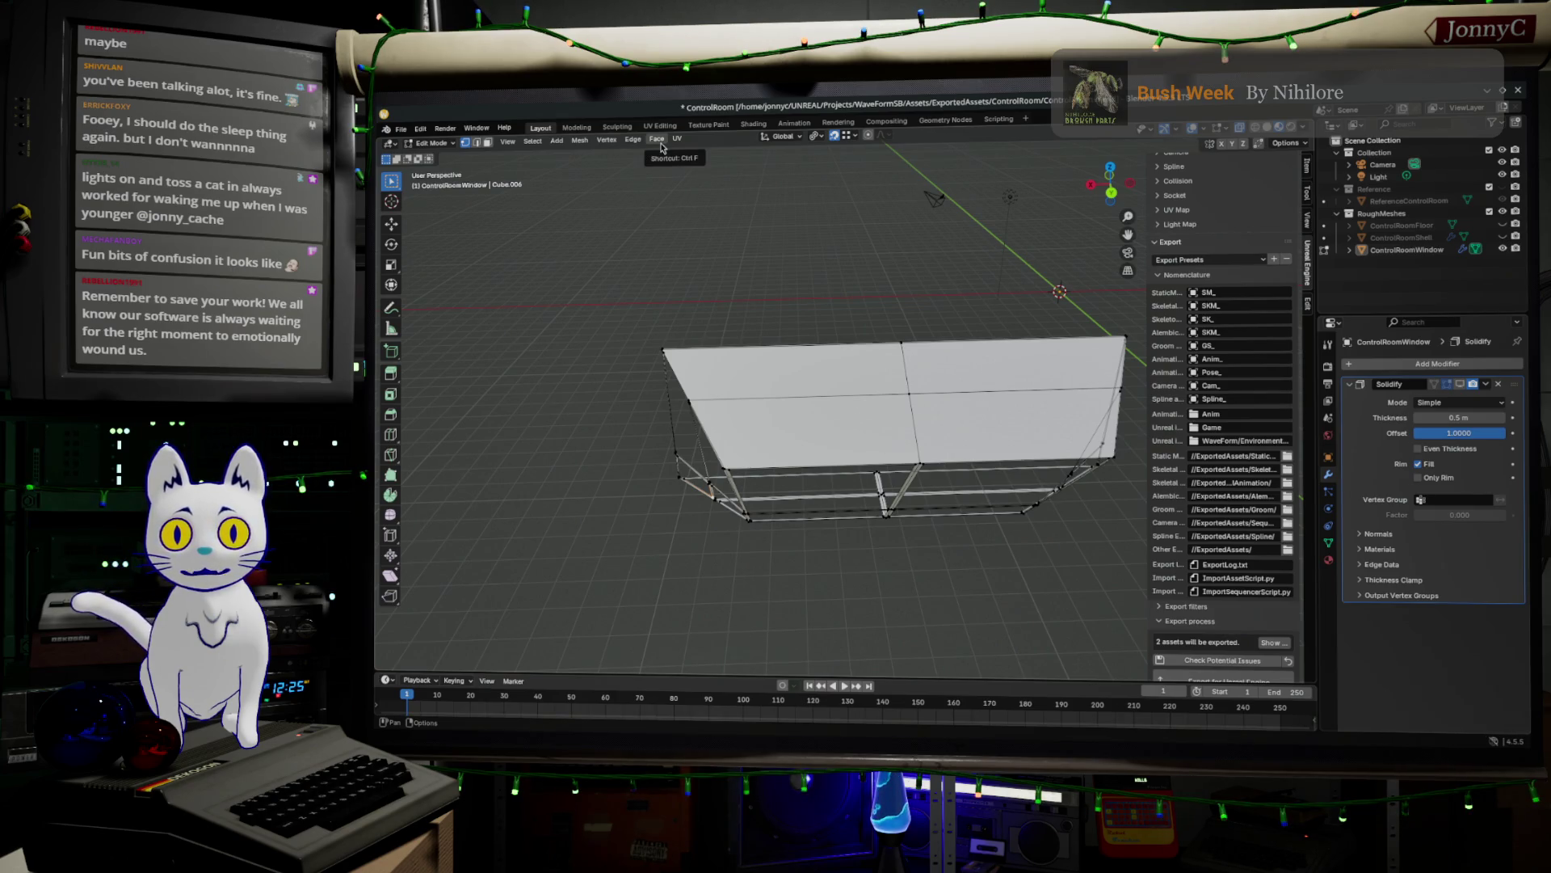
click(657, 140)
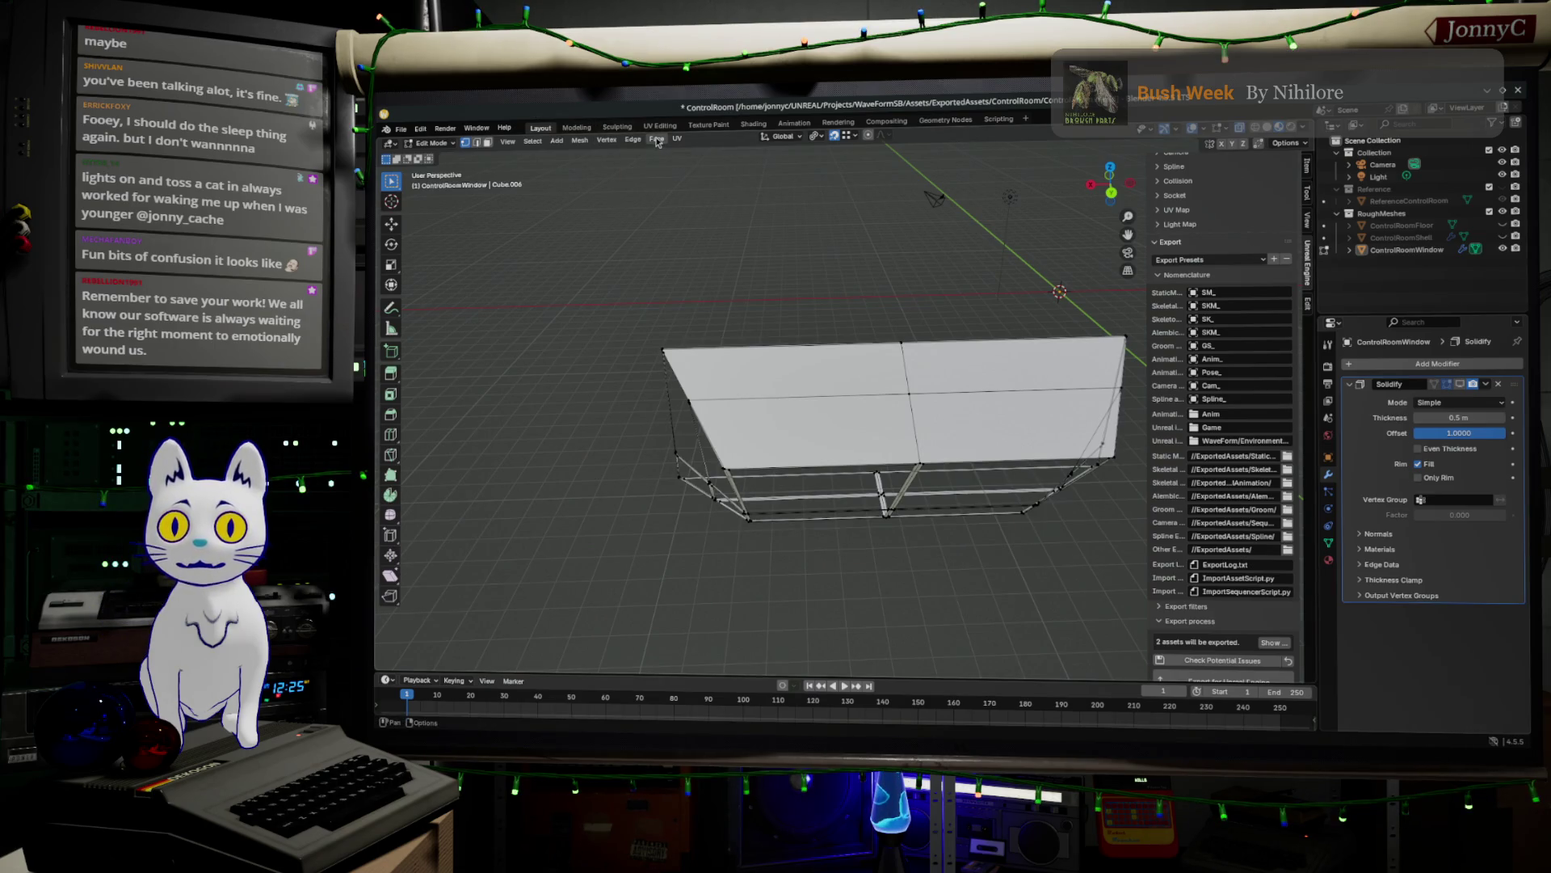
click(563, 141)
click(598, 179)
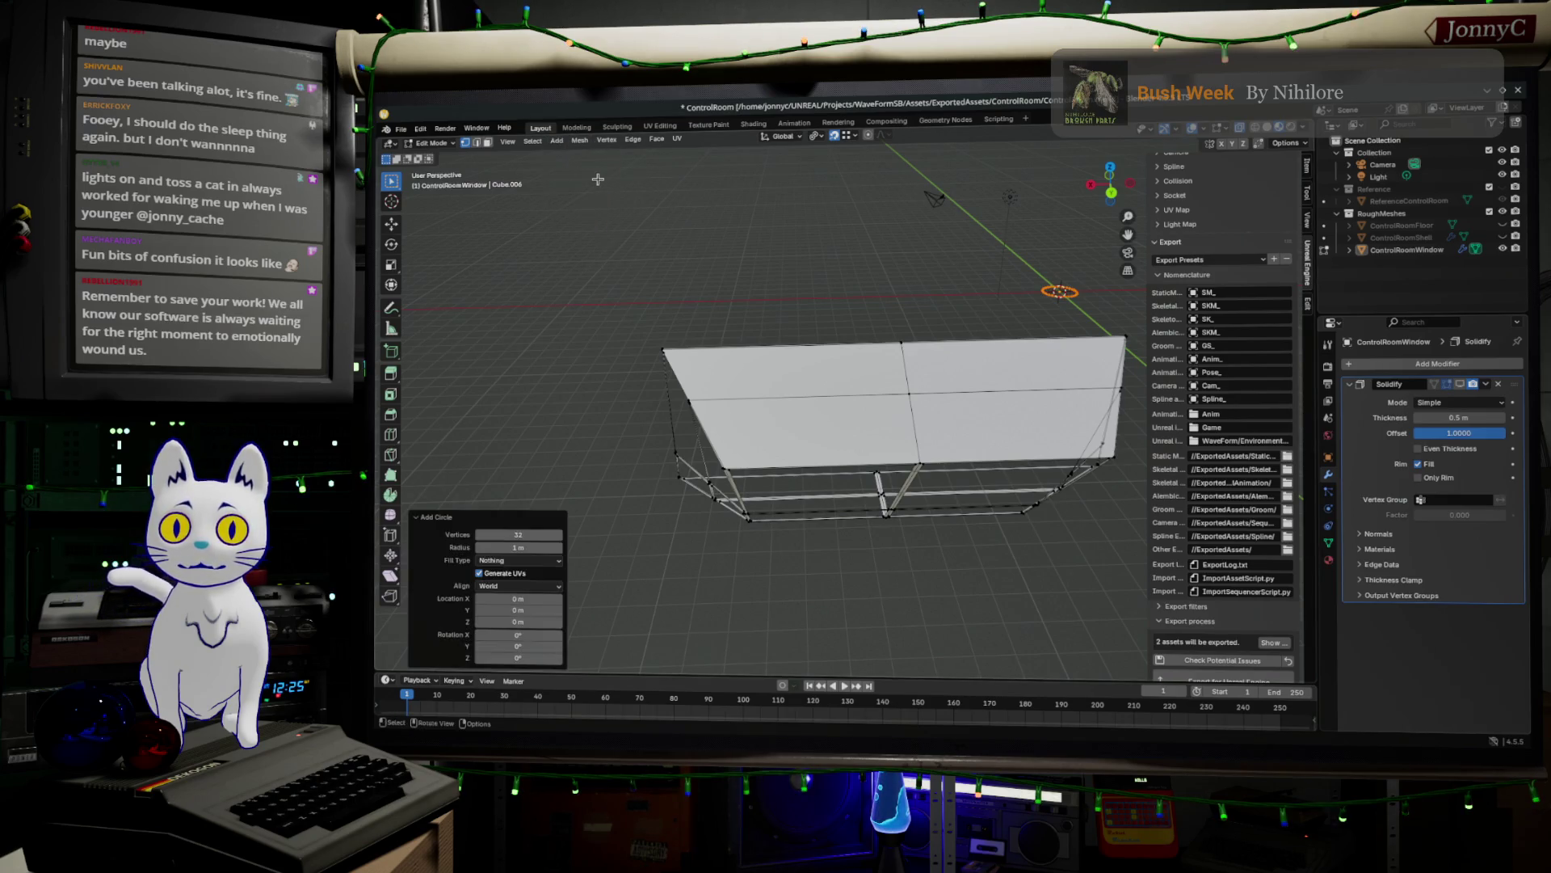
- Lower the circle's vertex count from 32 to 16, then to 12
click(502, 534)
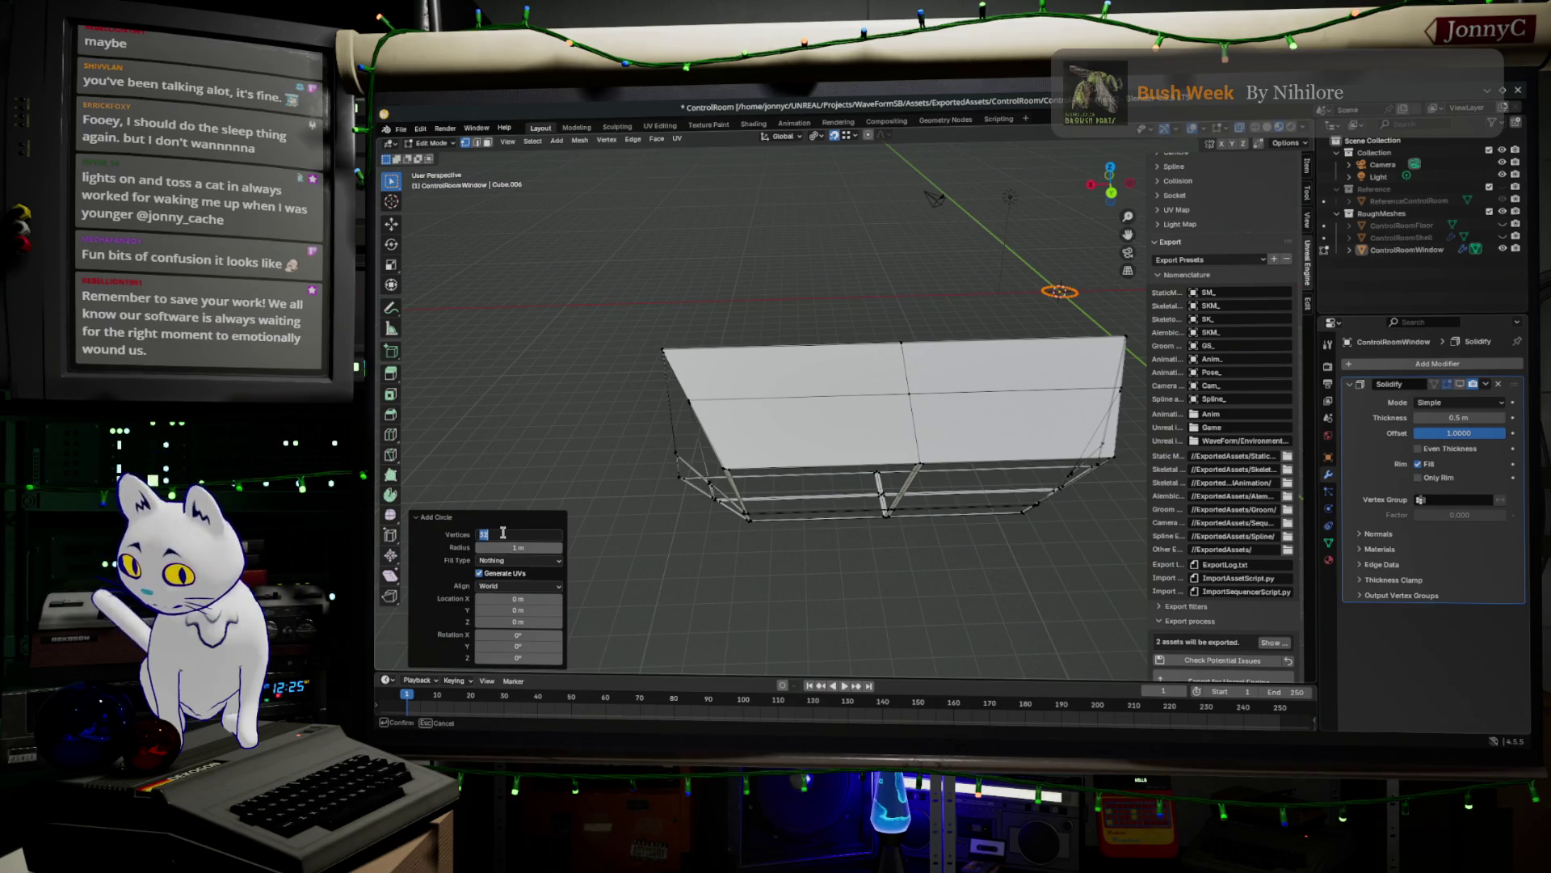
text(16)
key(Return)
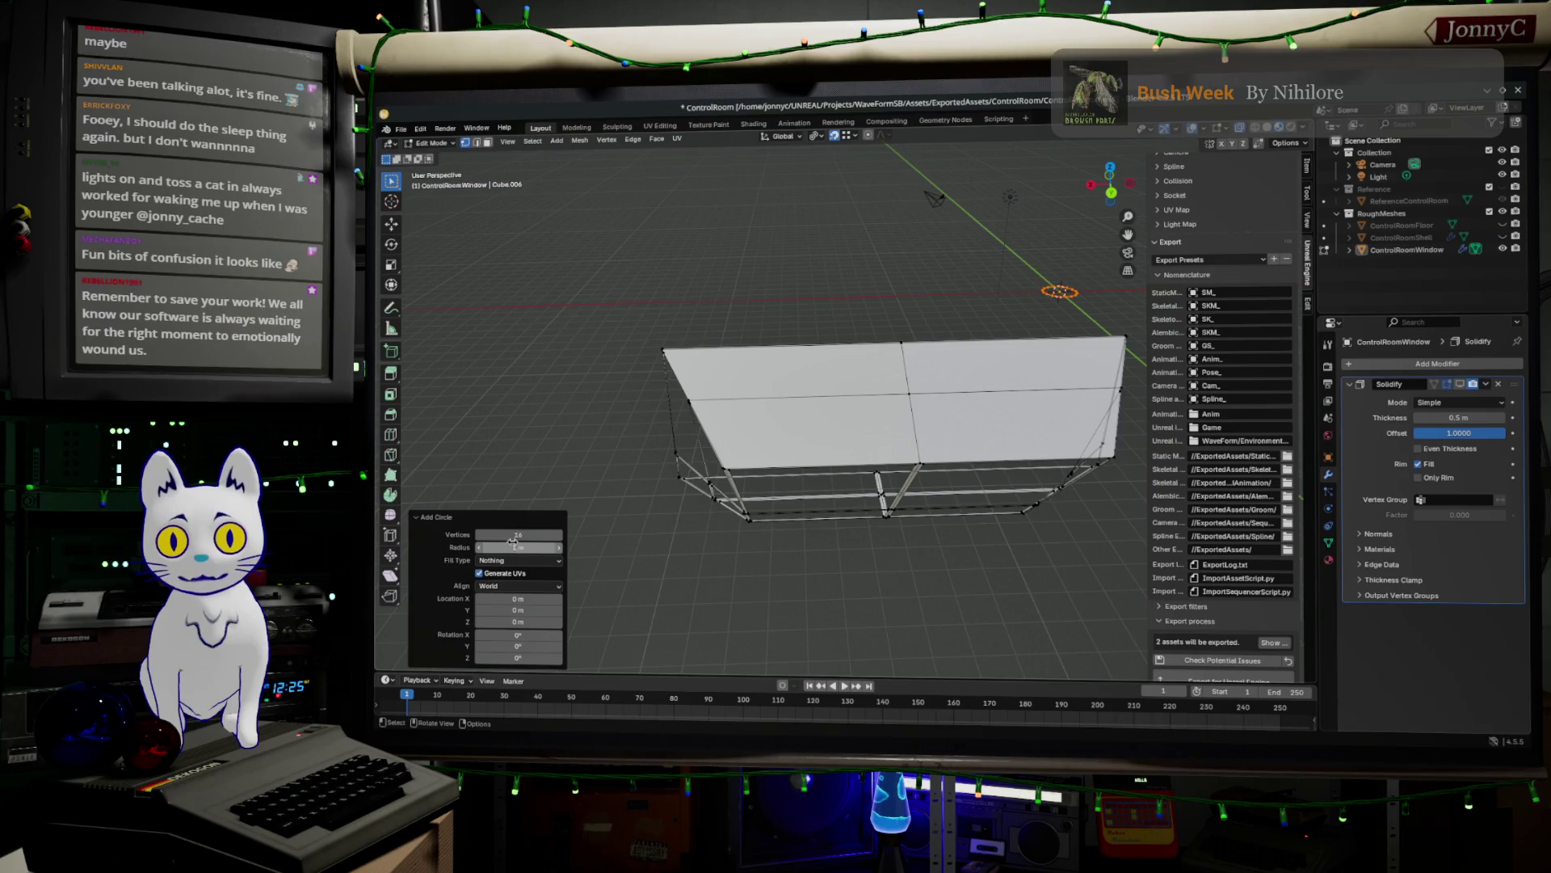
click(511, 535)
text(12)
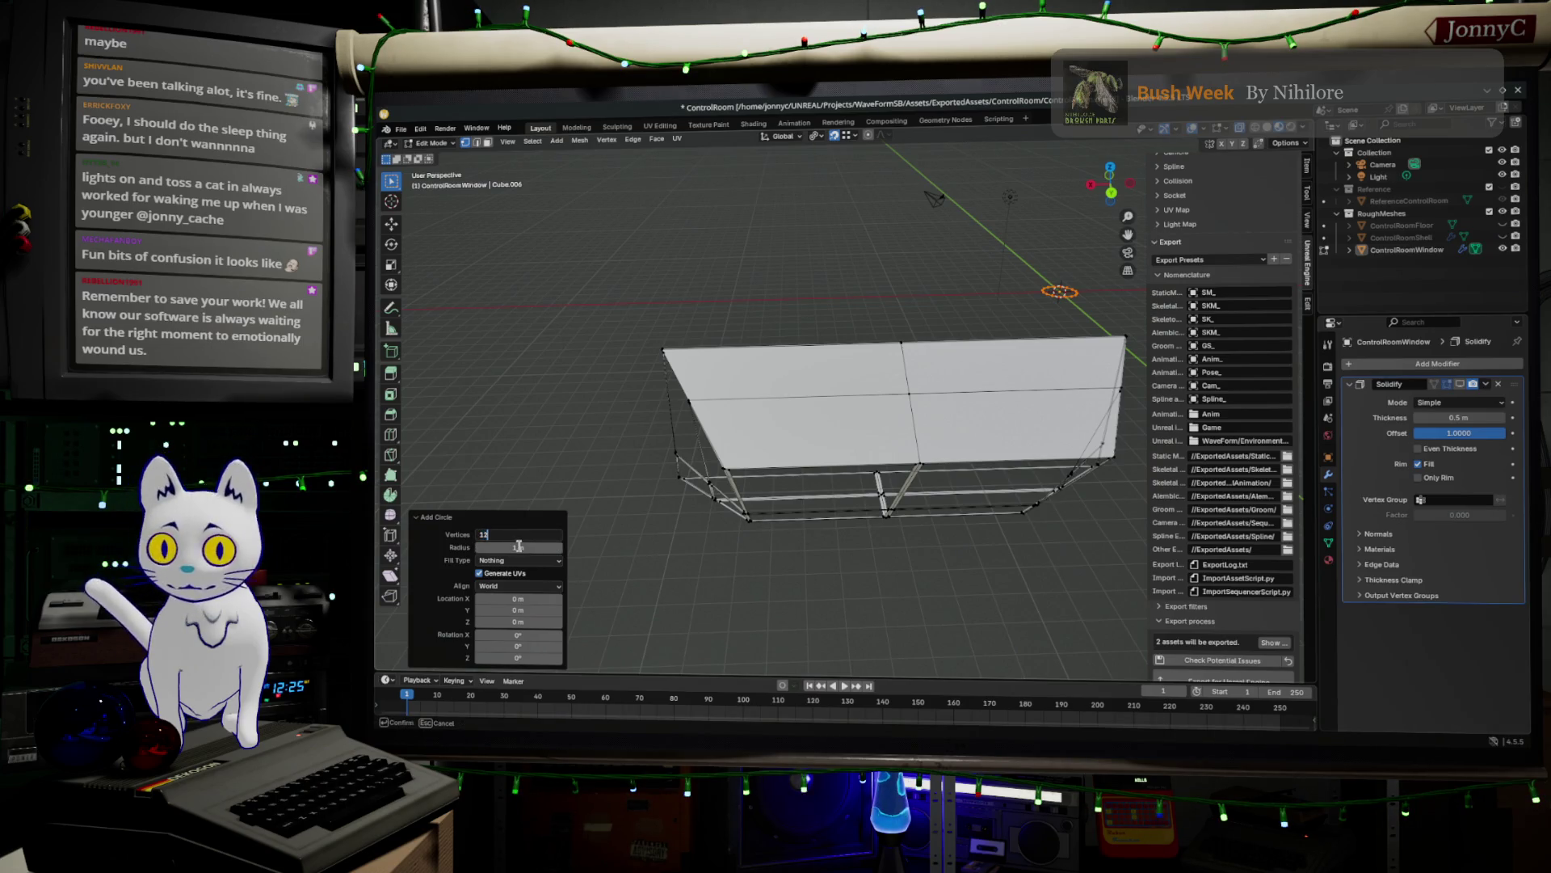
key(Return)
scroll(788, 513, down, 4)
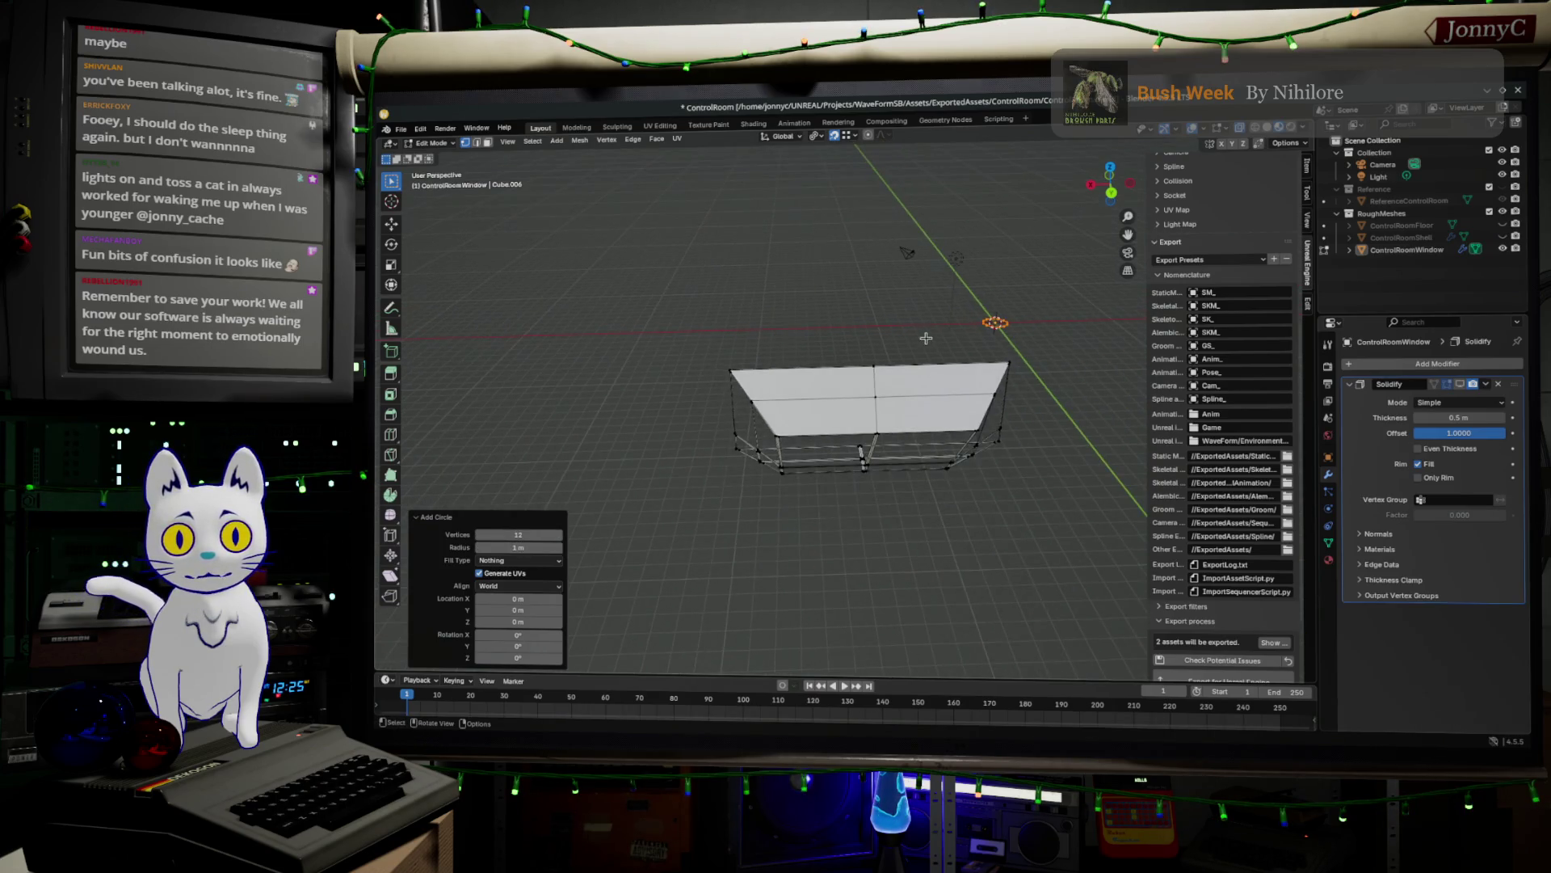
- In top orthographic view, move the circle to the window's bottom centre edge
click(1111, 166)
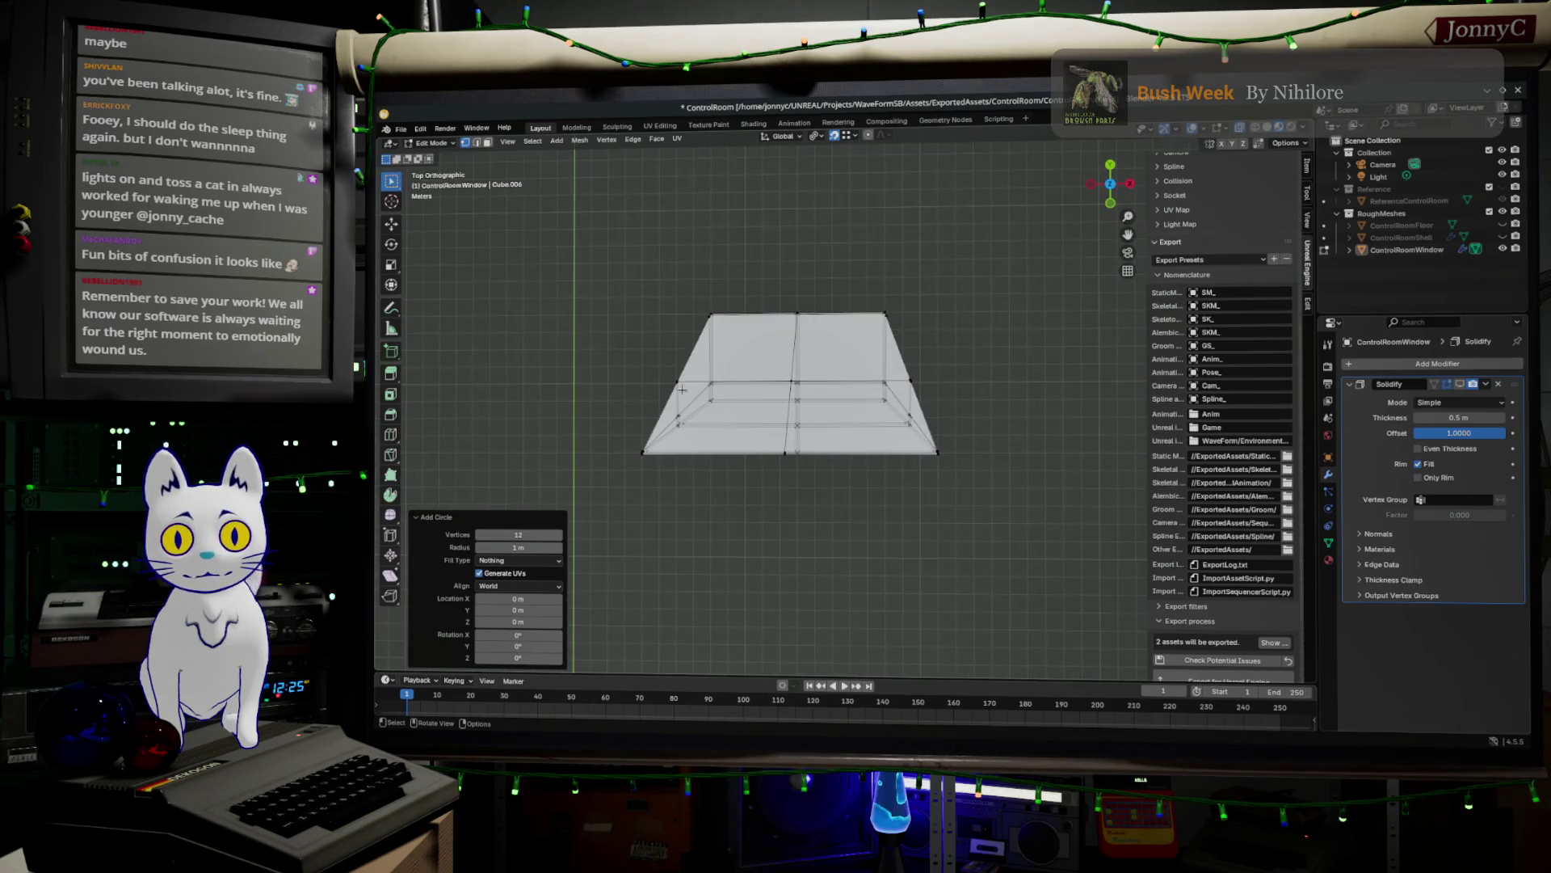
scroll(779, 509, down, 4)
key(g)
click(877, 396)
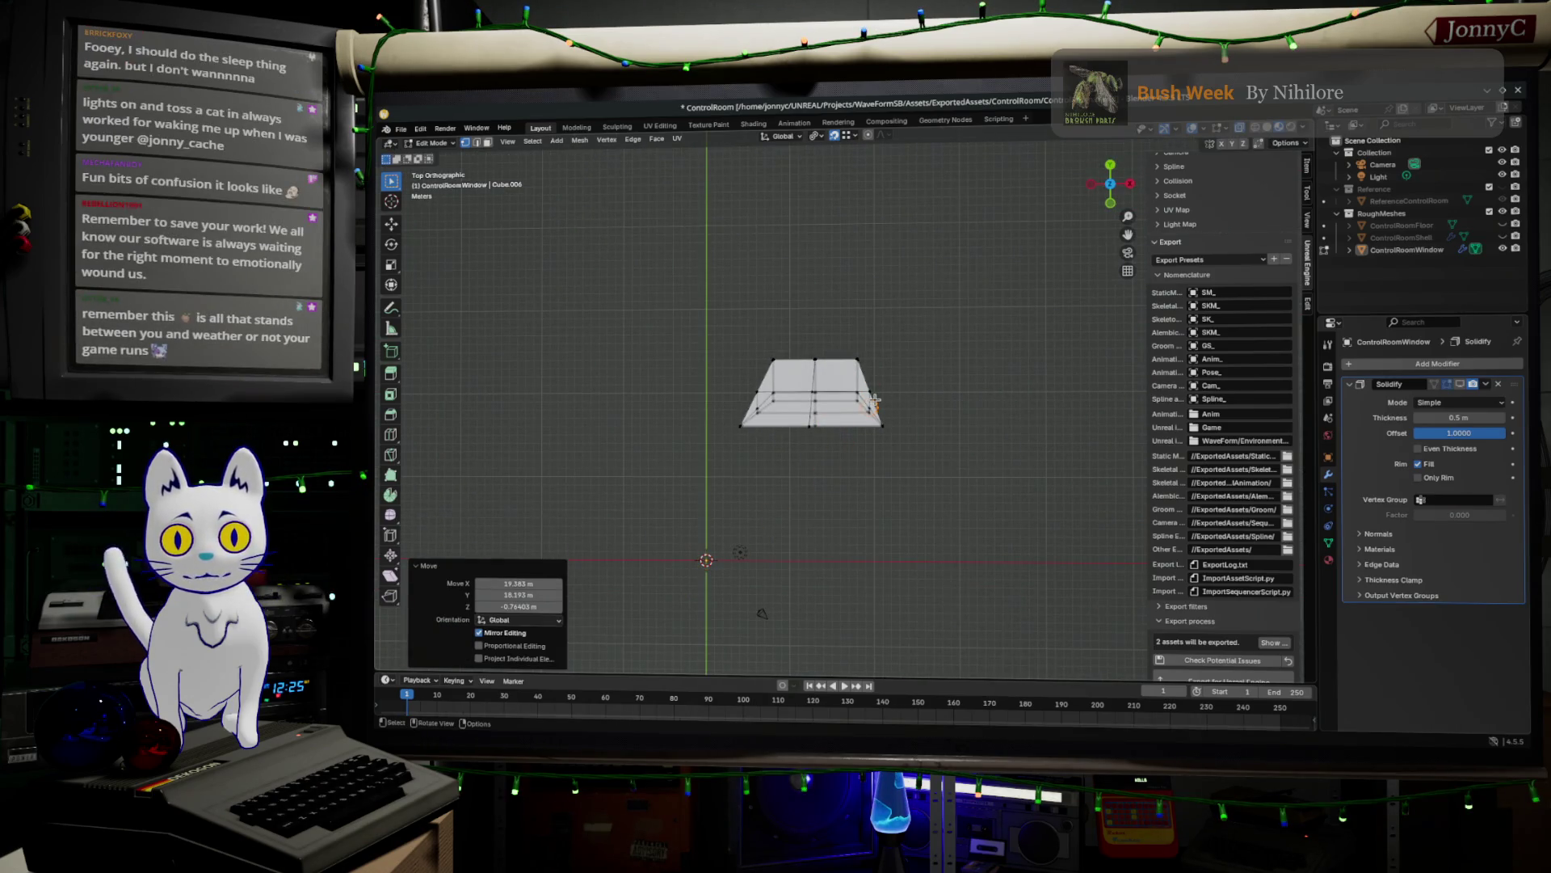
scroll(877, 396, up, 5)
key(g)
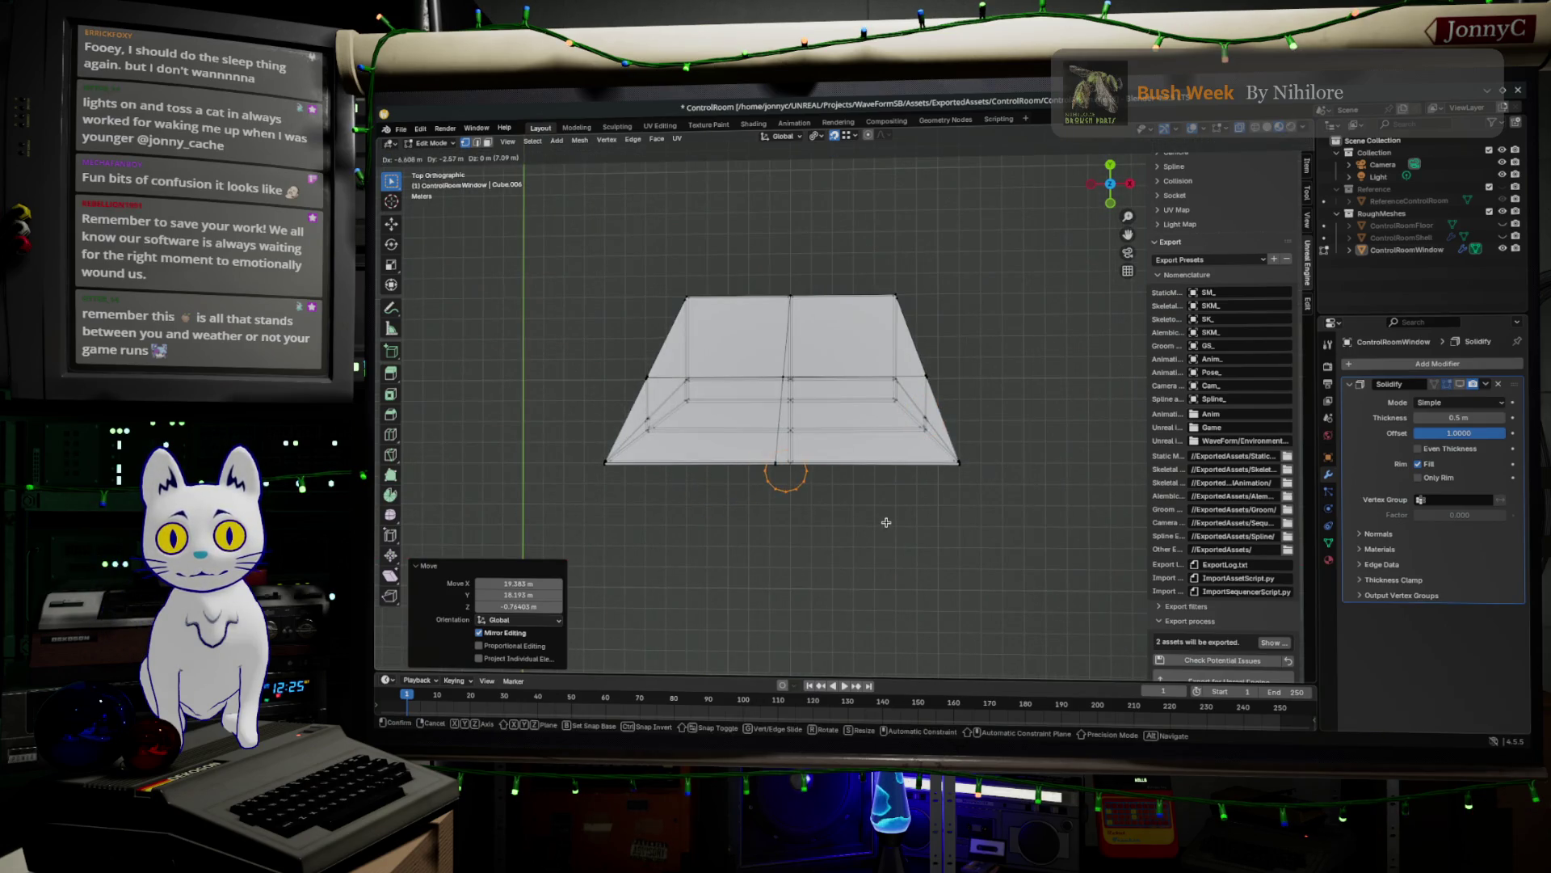
click(881, 516)
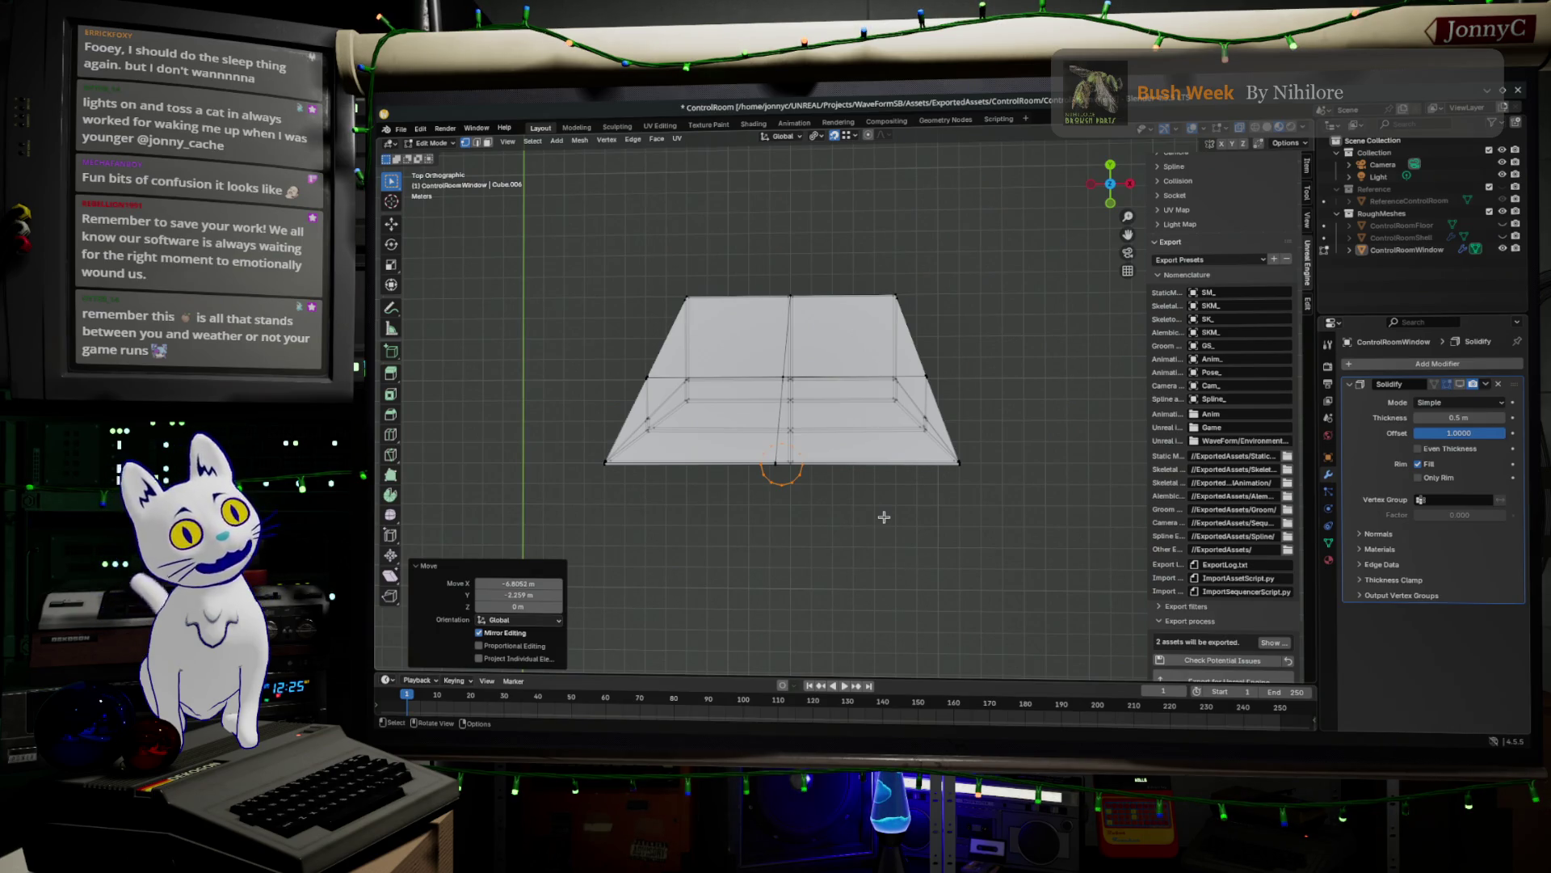
scroll(884, 516, up, 3)
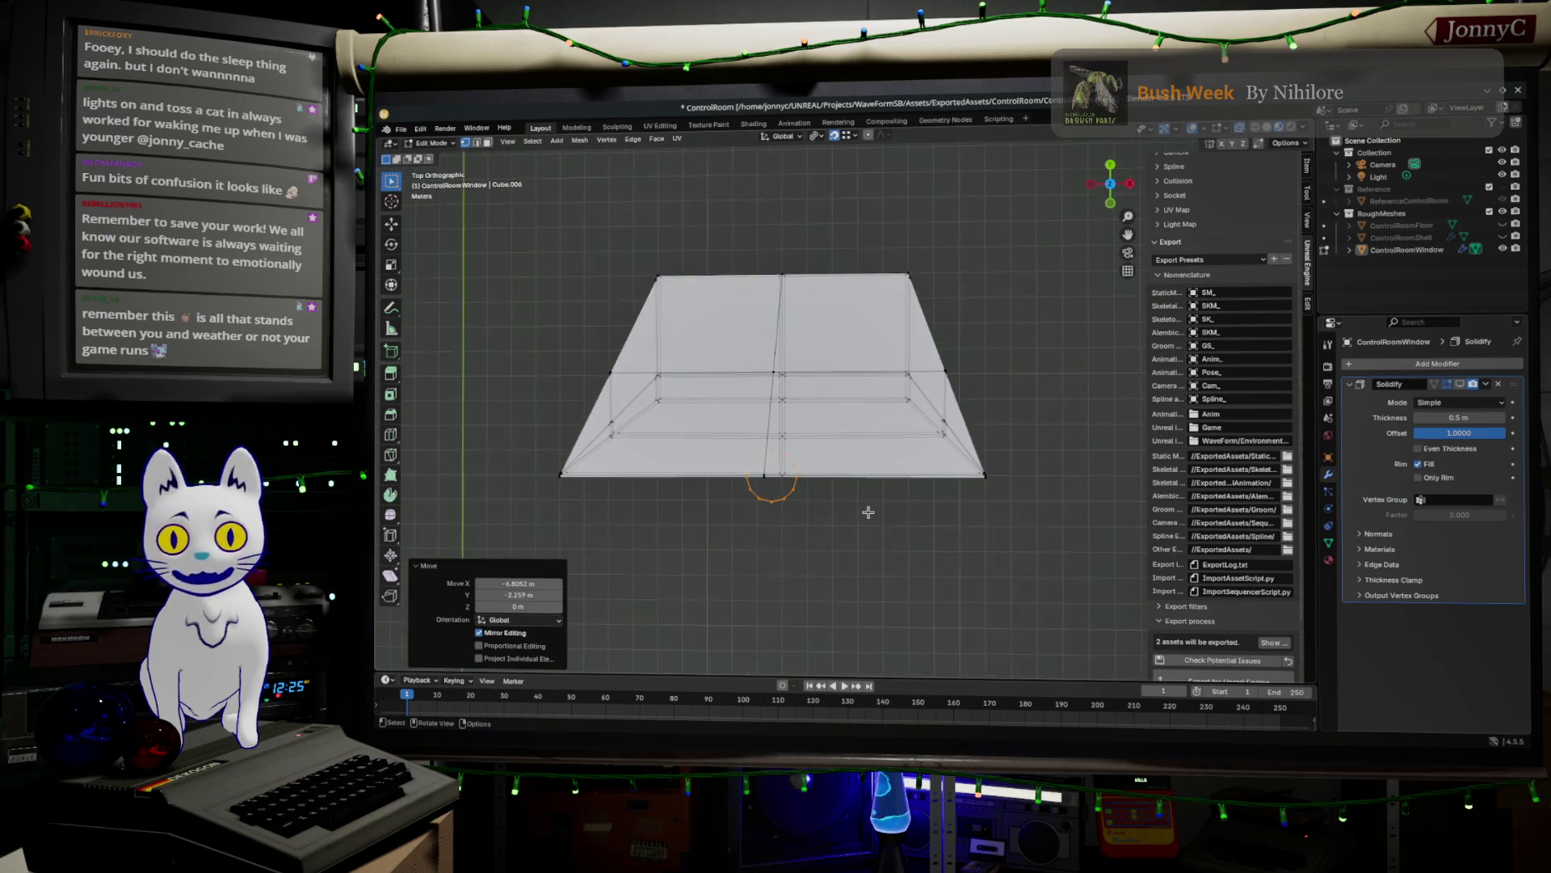
key(g)
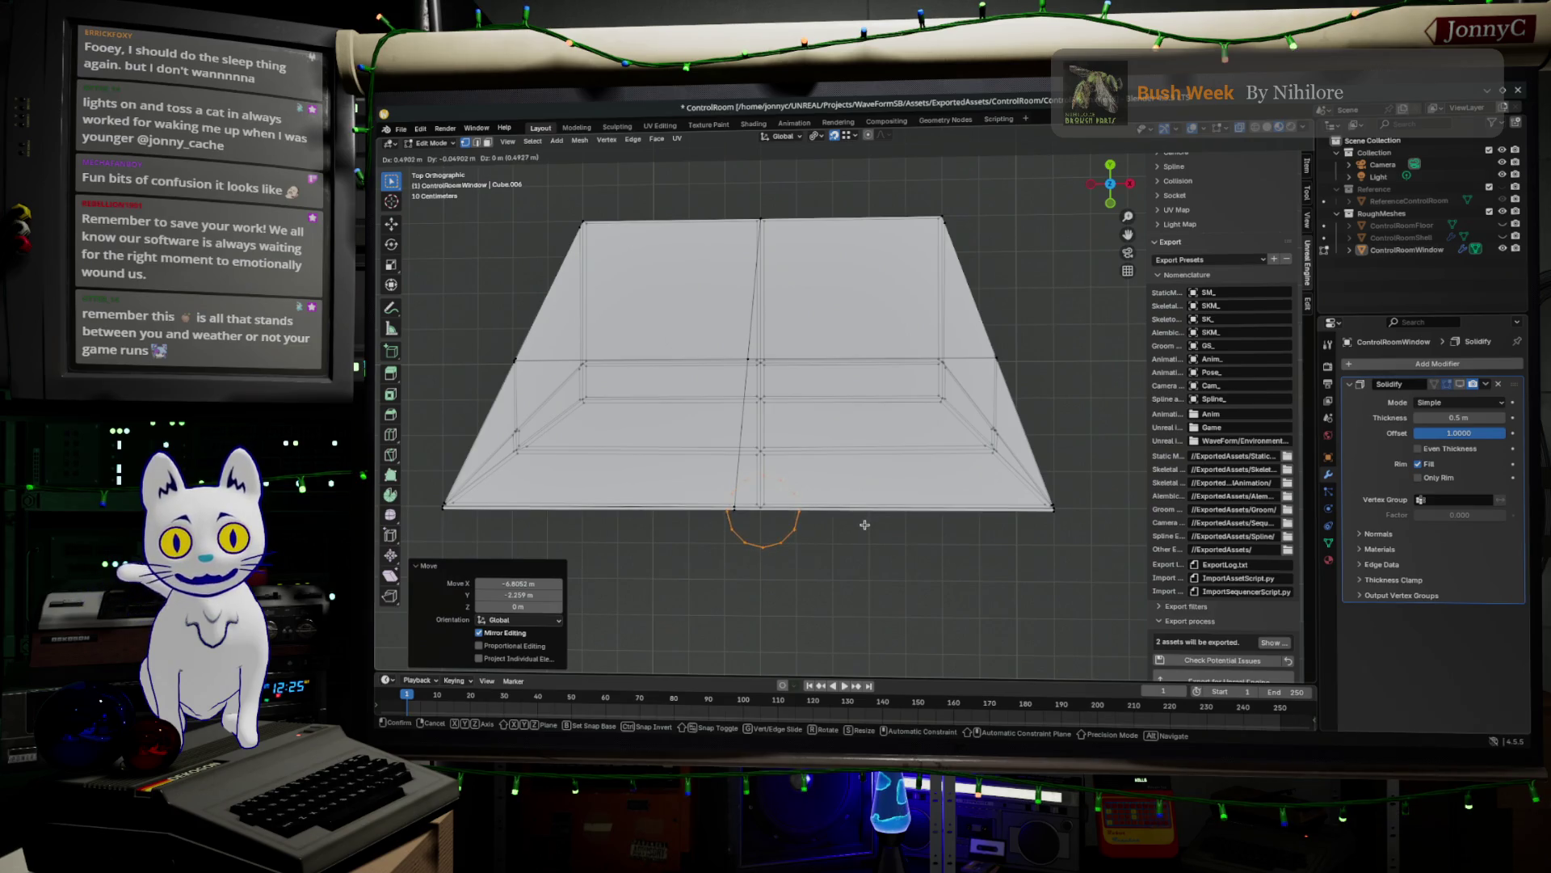
click(867, 521)
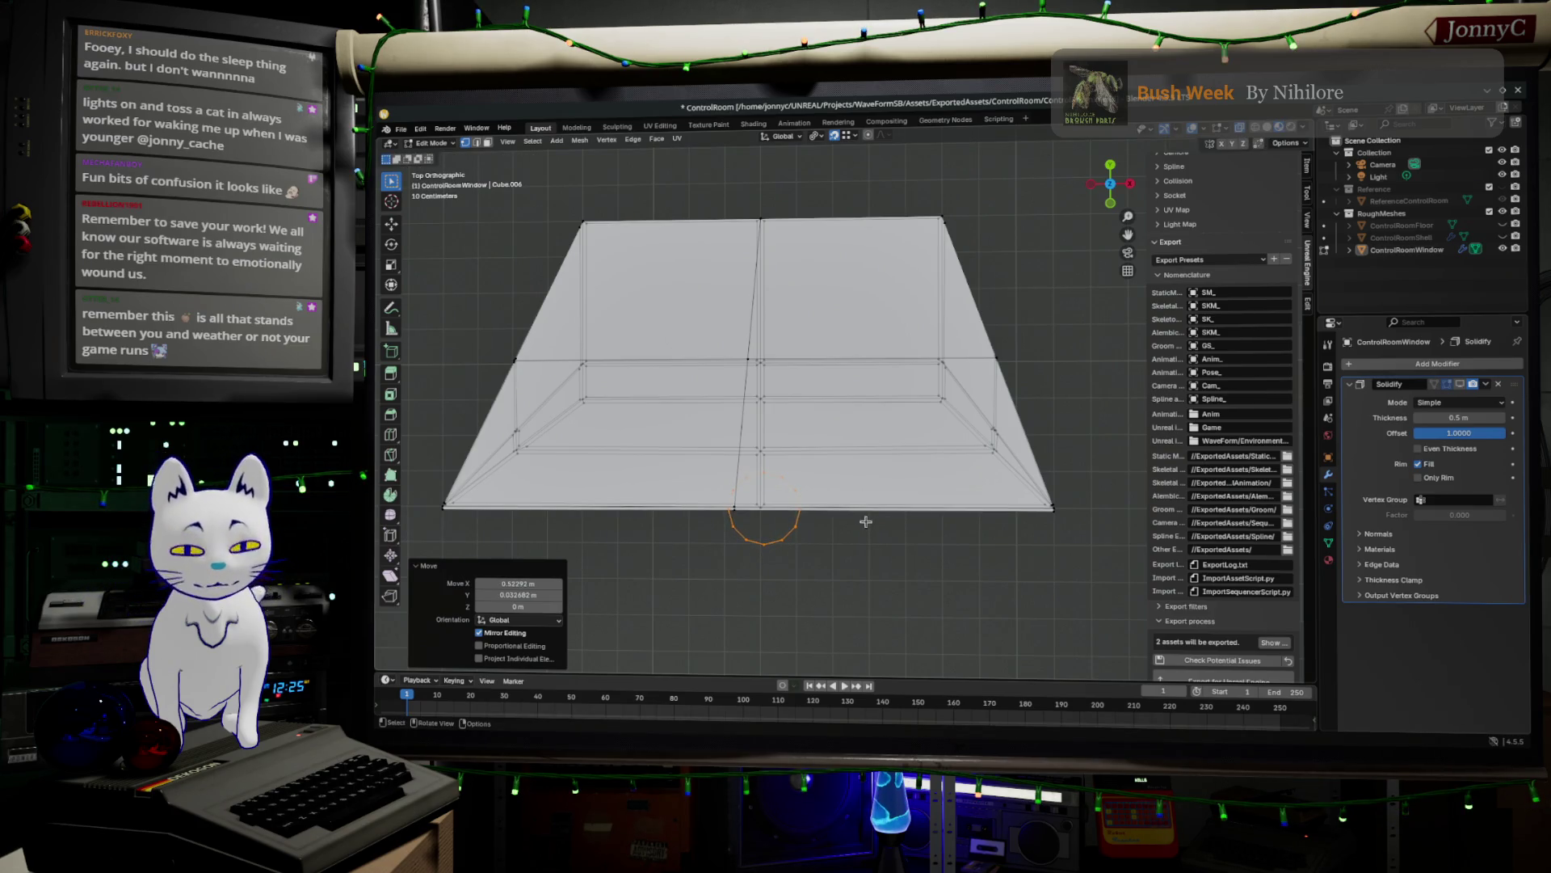
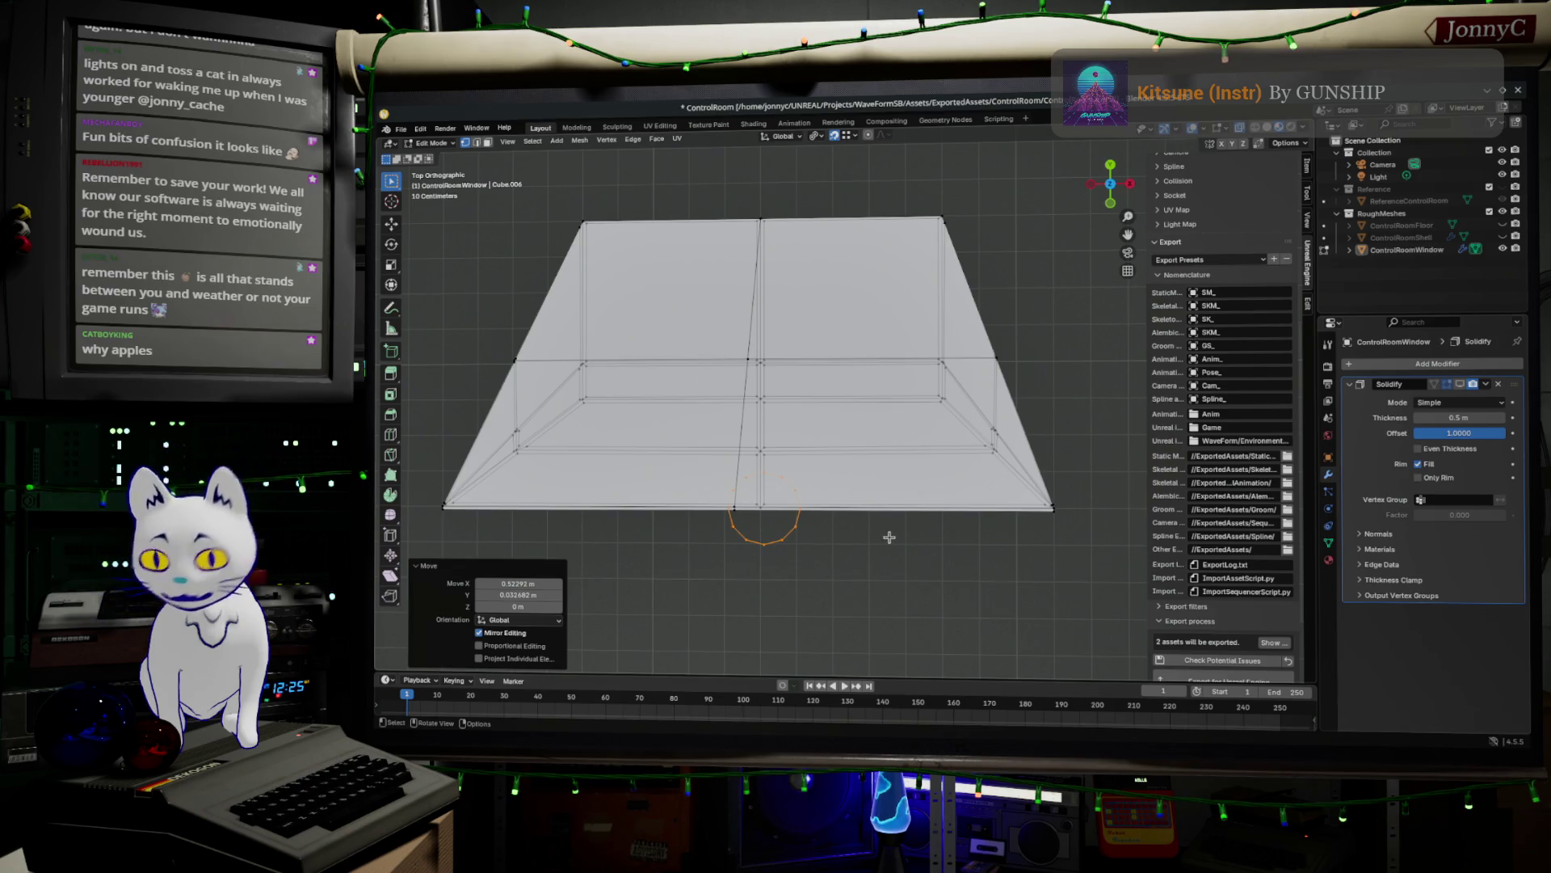
- Scale the orange circle up by a factor of 8.576
key(s)
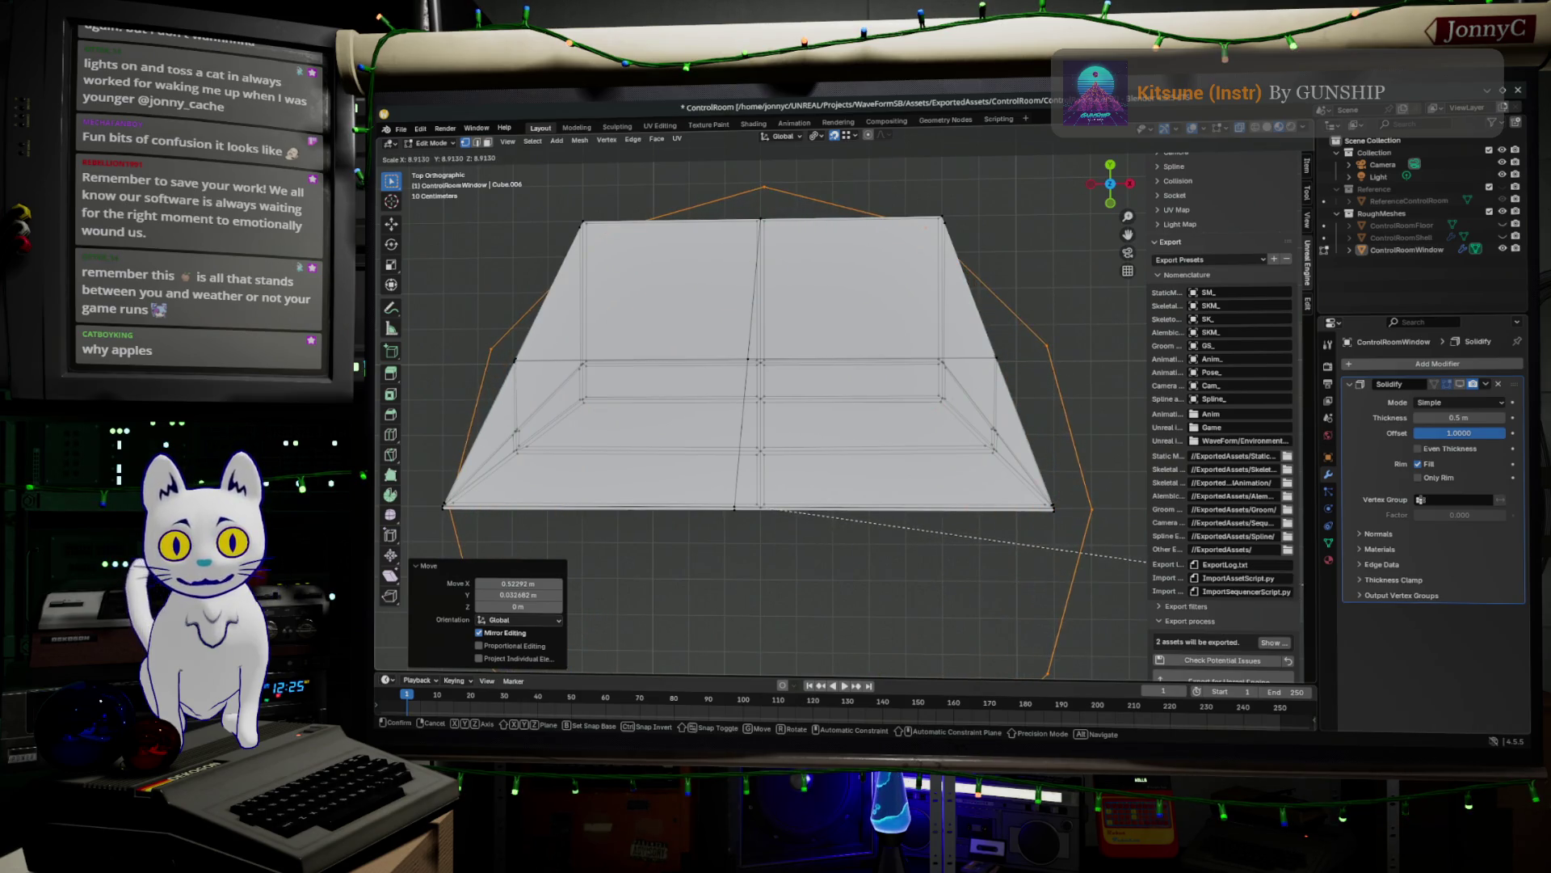
click(826, 367)
mouse_move(826, 367)
shift+middle_down()
mouse_move(929, 330)
mouse_move(809, 356)
shift+middle_up()
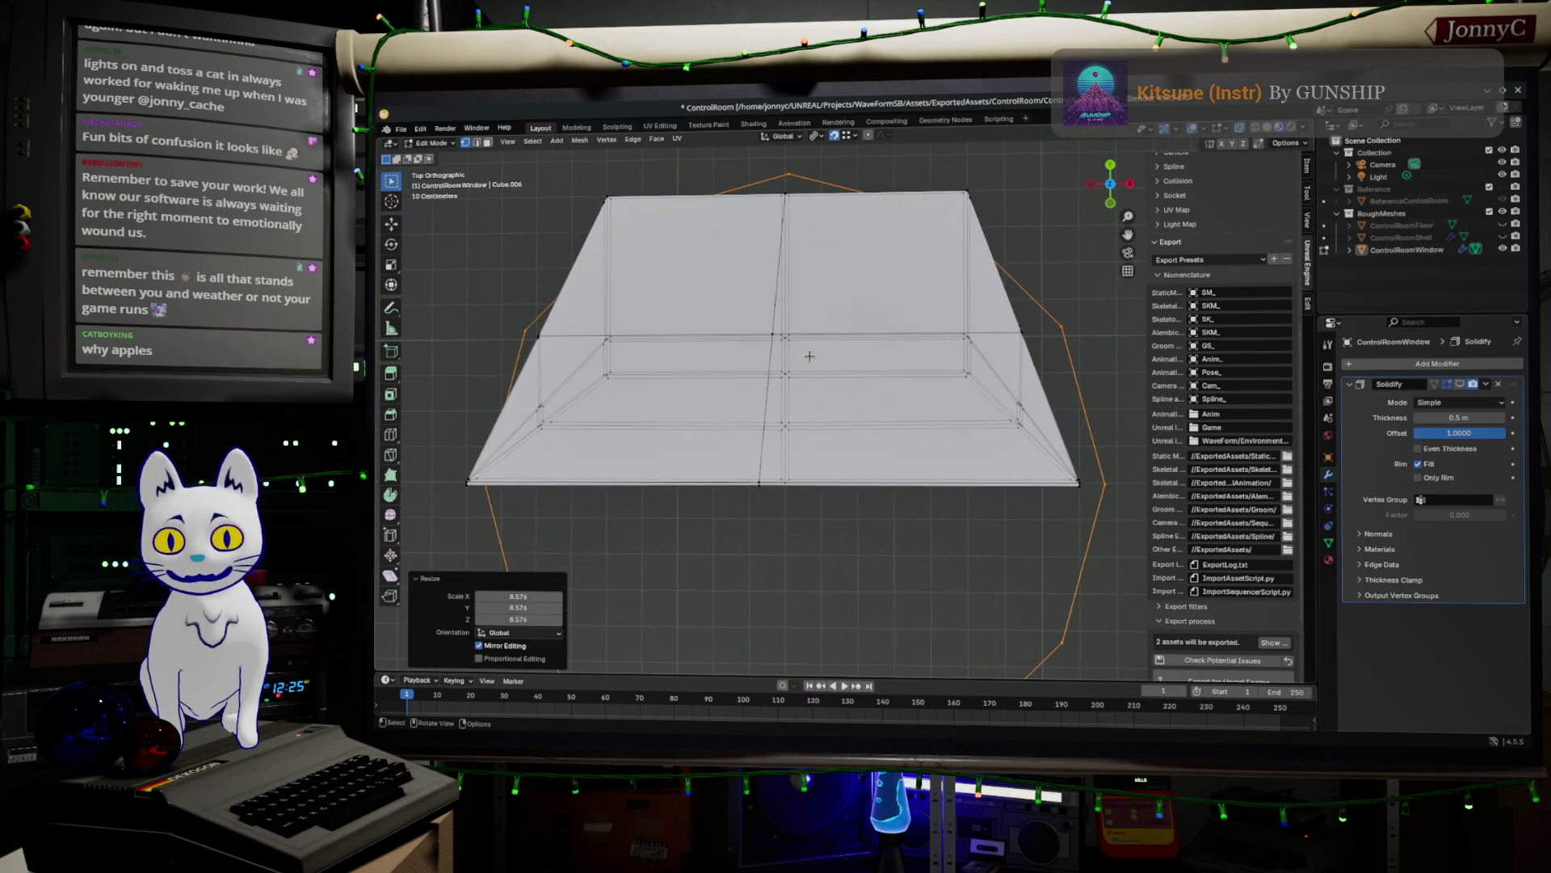
- Shift the circle sideways along X, then slightly along Z
key(g)
key(z)
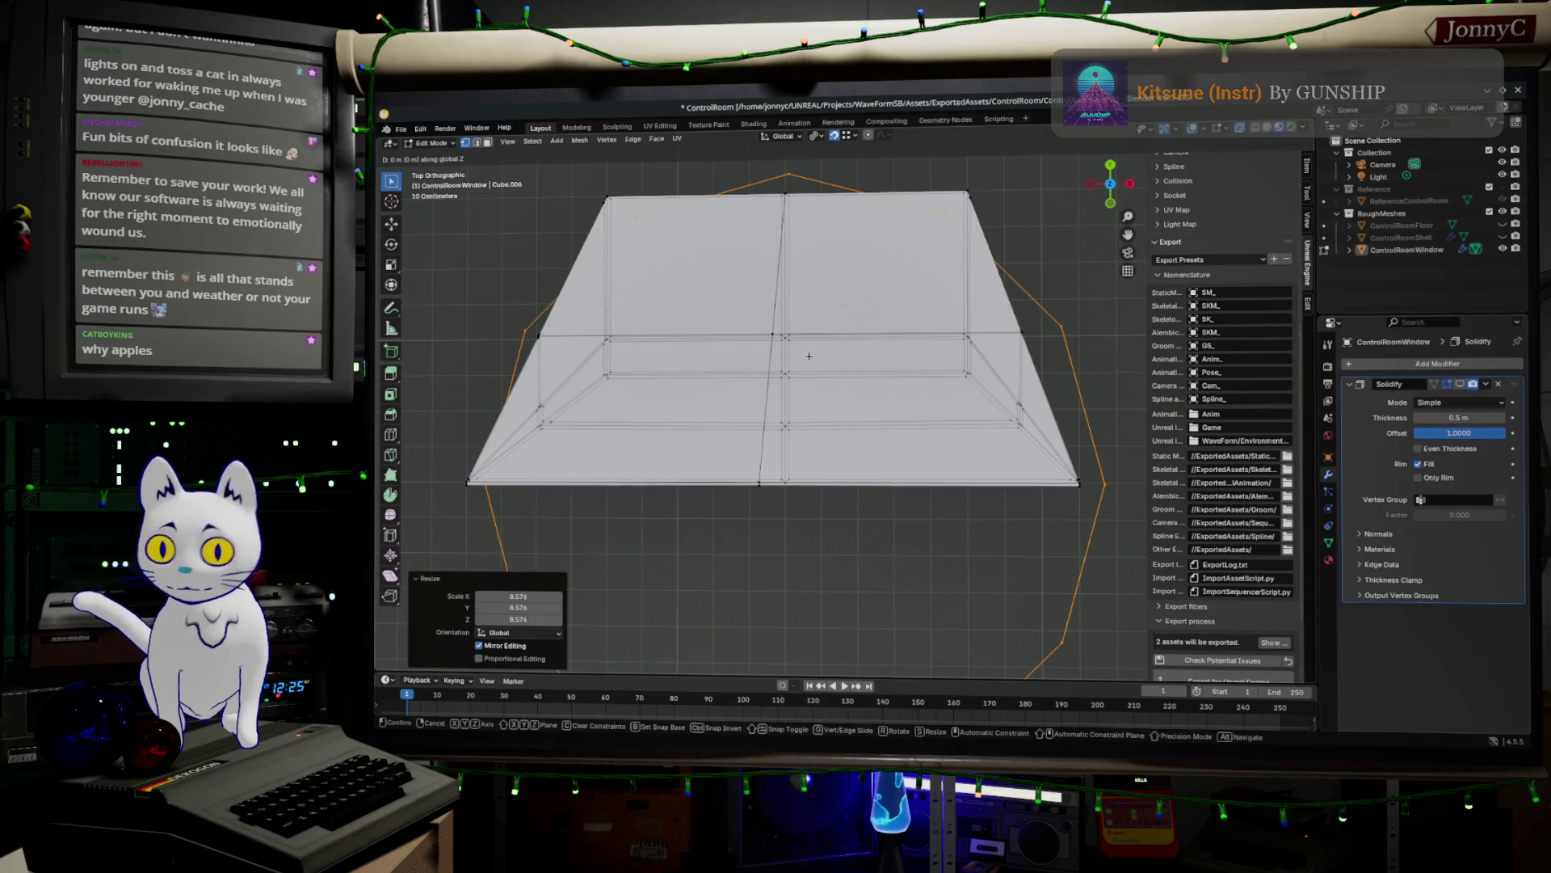
key(x)
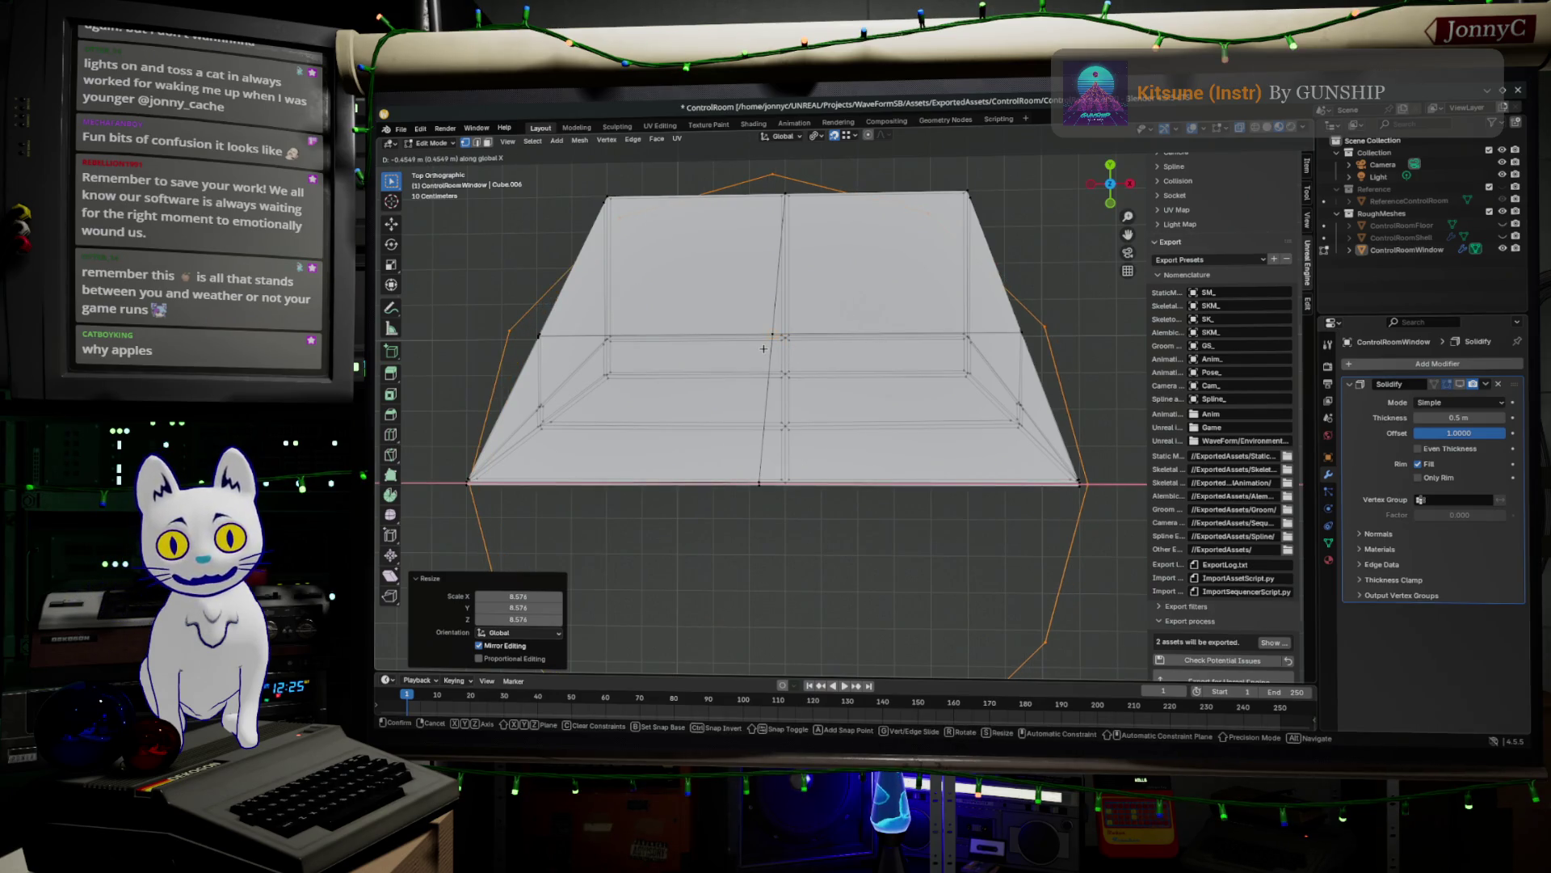
click(764, 348)
key(g)
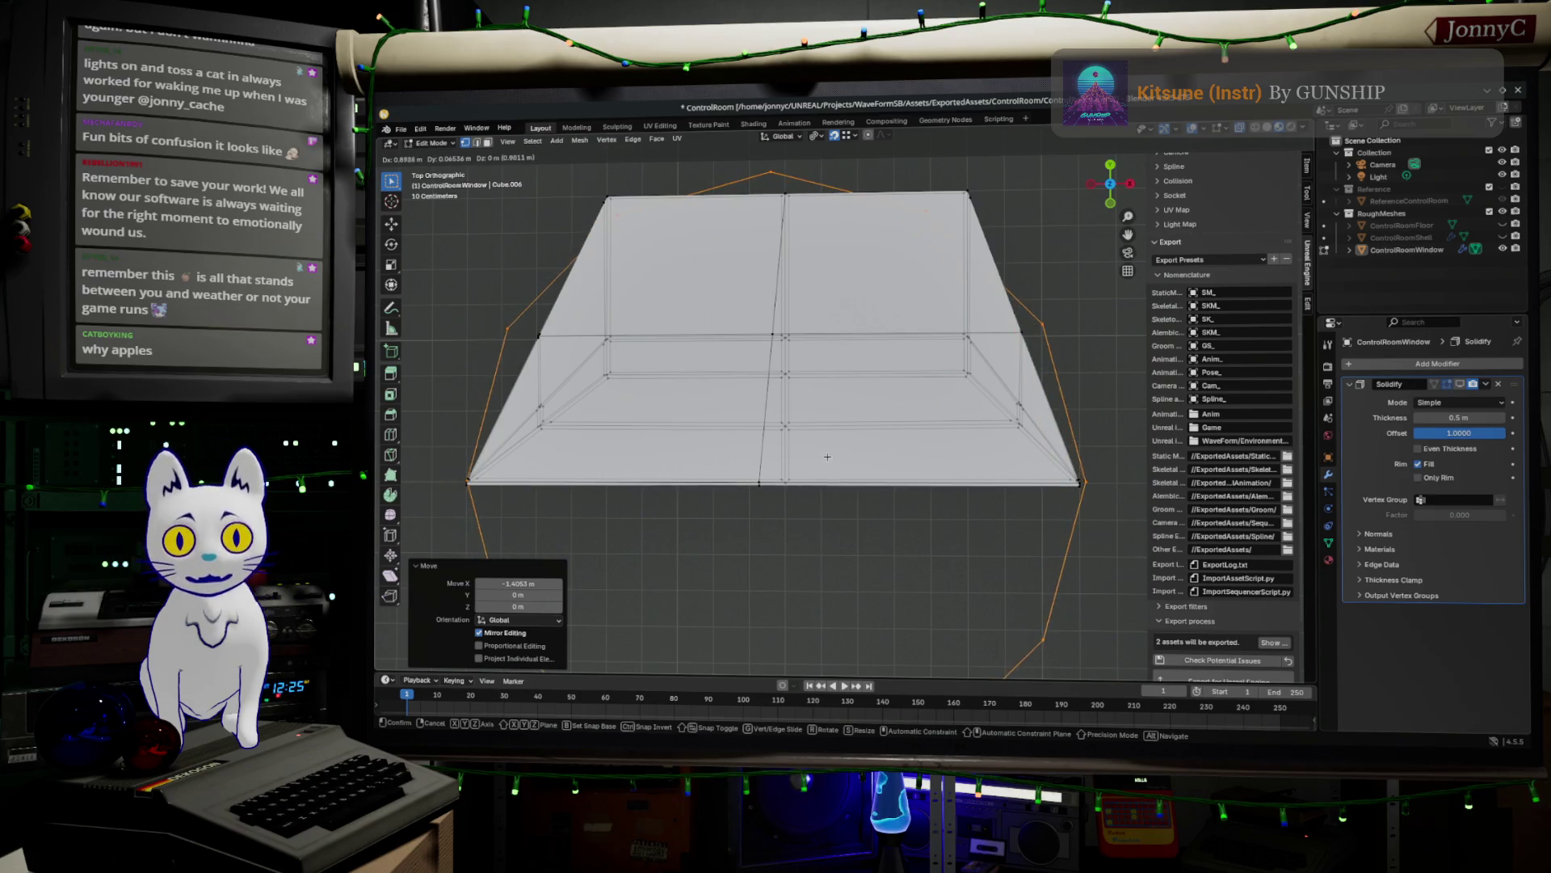
key(z)
click(880, 458)
- Move the circle freely into its final position around the trapezoid window mesh
key(g)
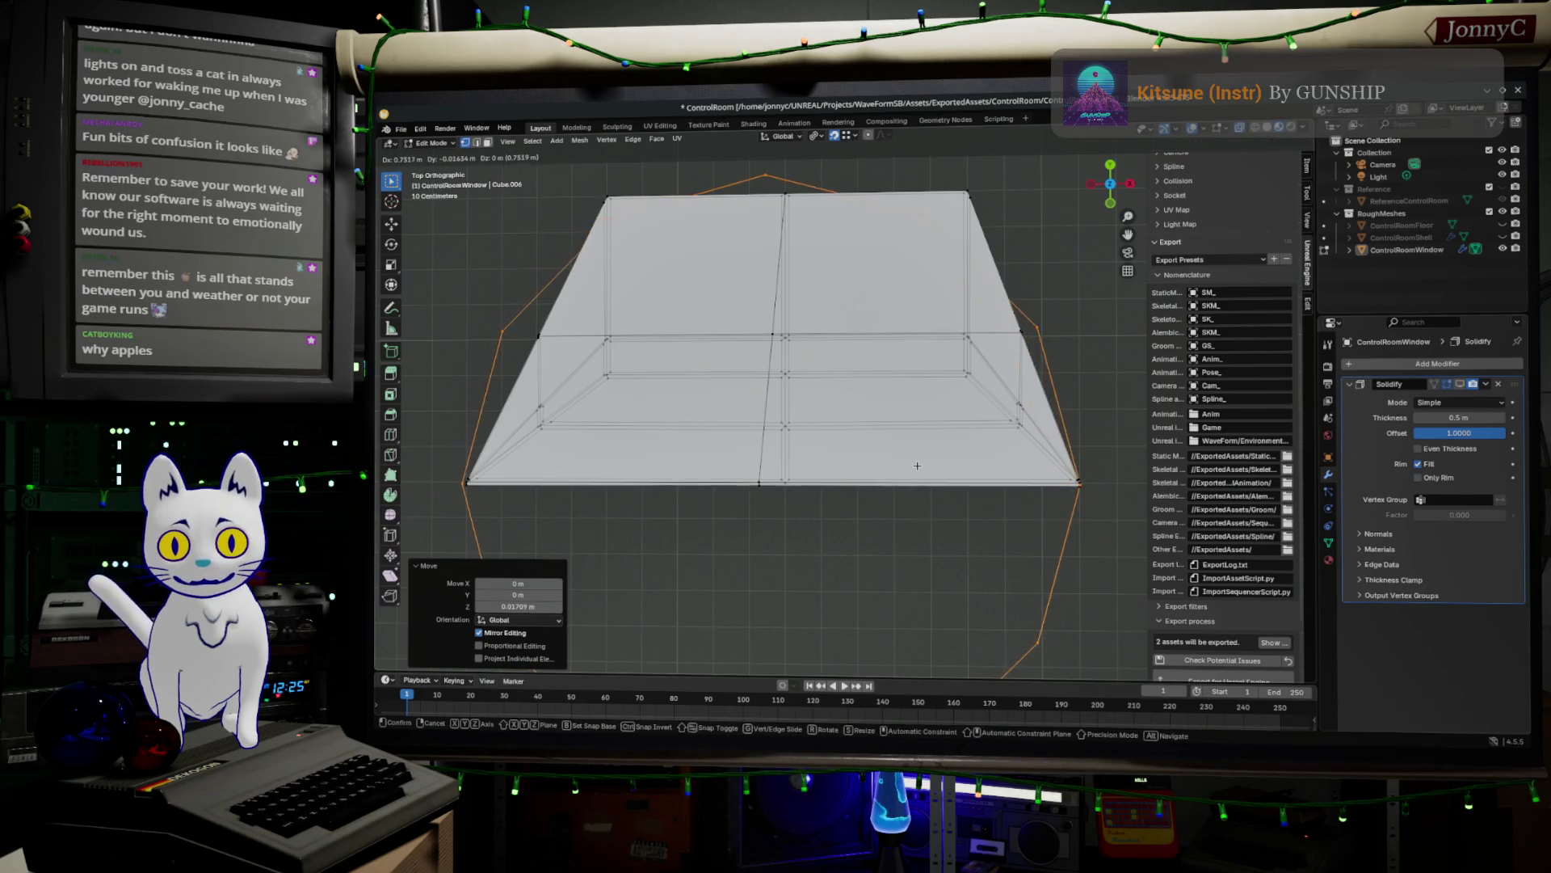
click(919, 465)
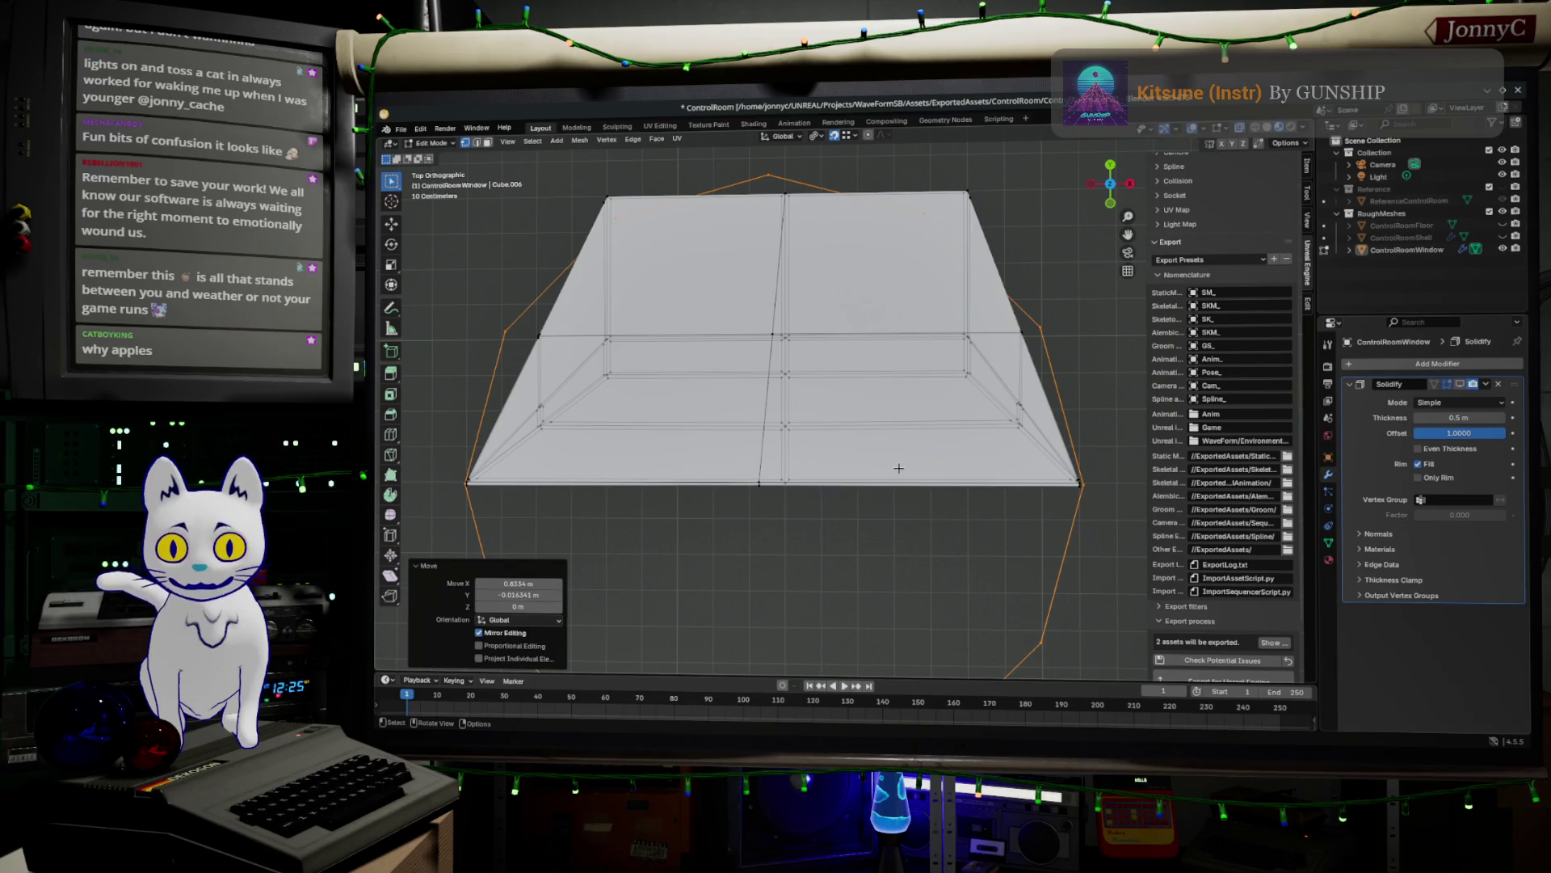
scroll(899, 467, up, 2)
scroll(888, 467, down, 4)
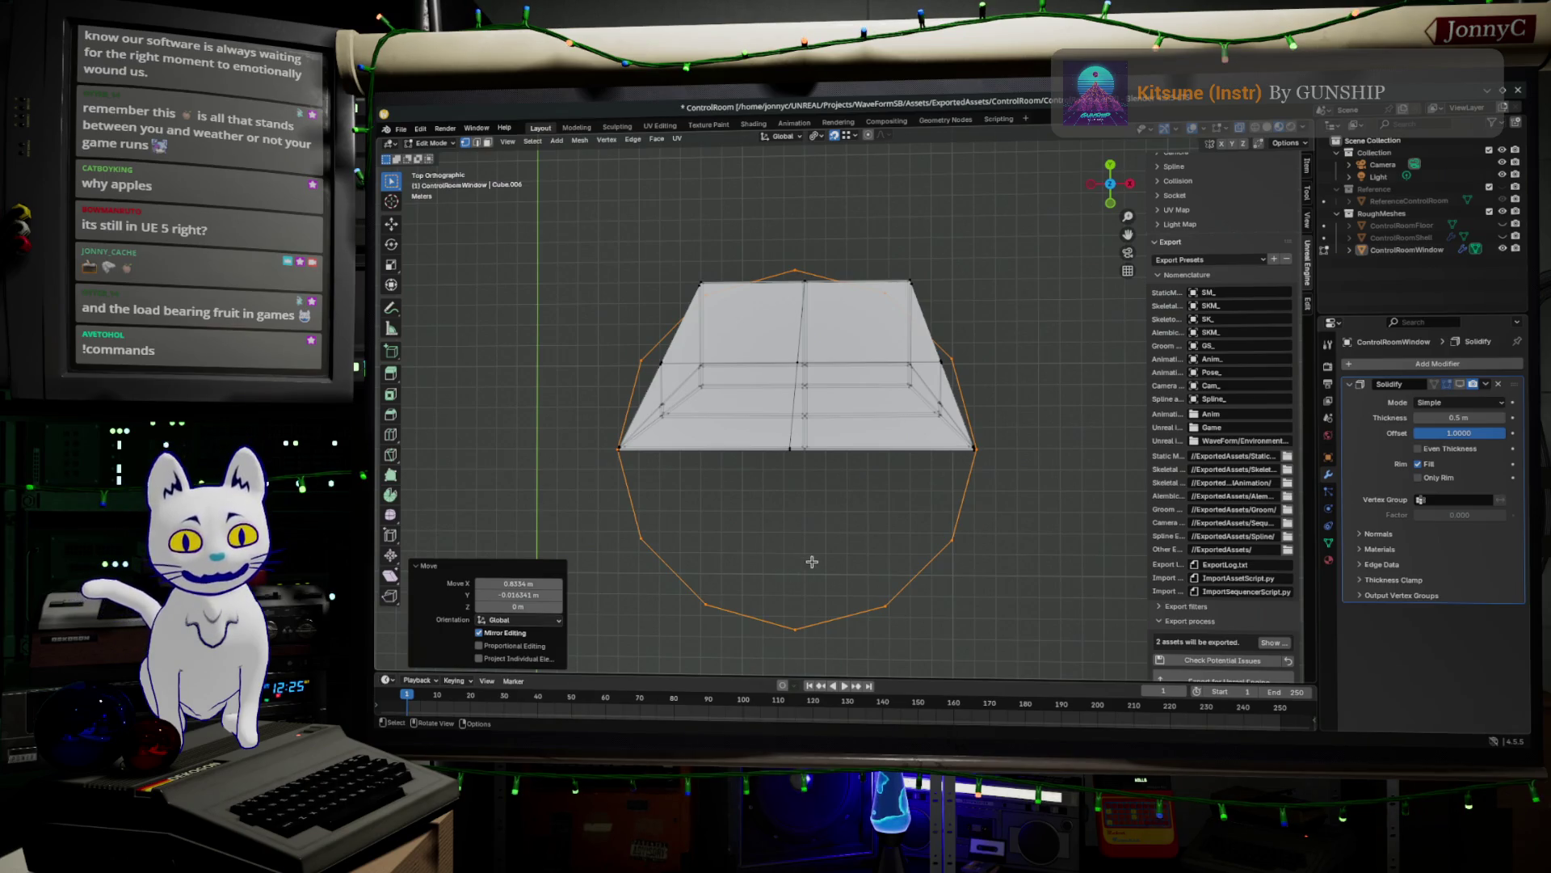
scroll(823, 552, up, 1)
scroll(823, 552, up, 2)
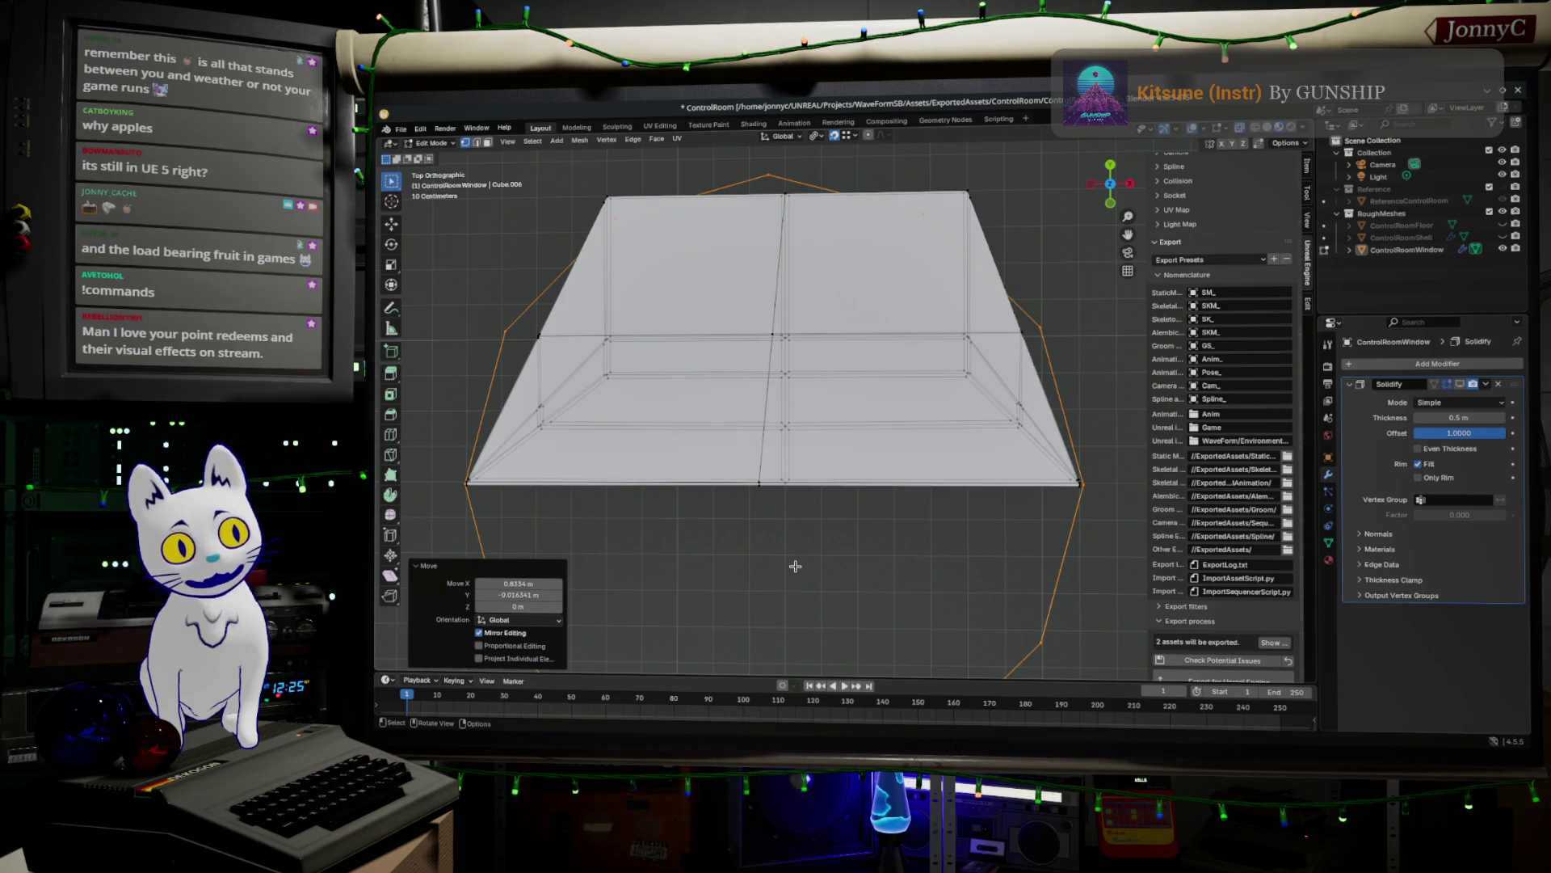
mouse_move(796, 567)
middle_down()
mouse_move(835, 551)
mouse_move(710, 496)
mouse_move(717, 422)
mouse_move(724, 403)
mouse_move(751, 424)
mouse_move(838, 425)
middle_up()
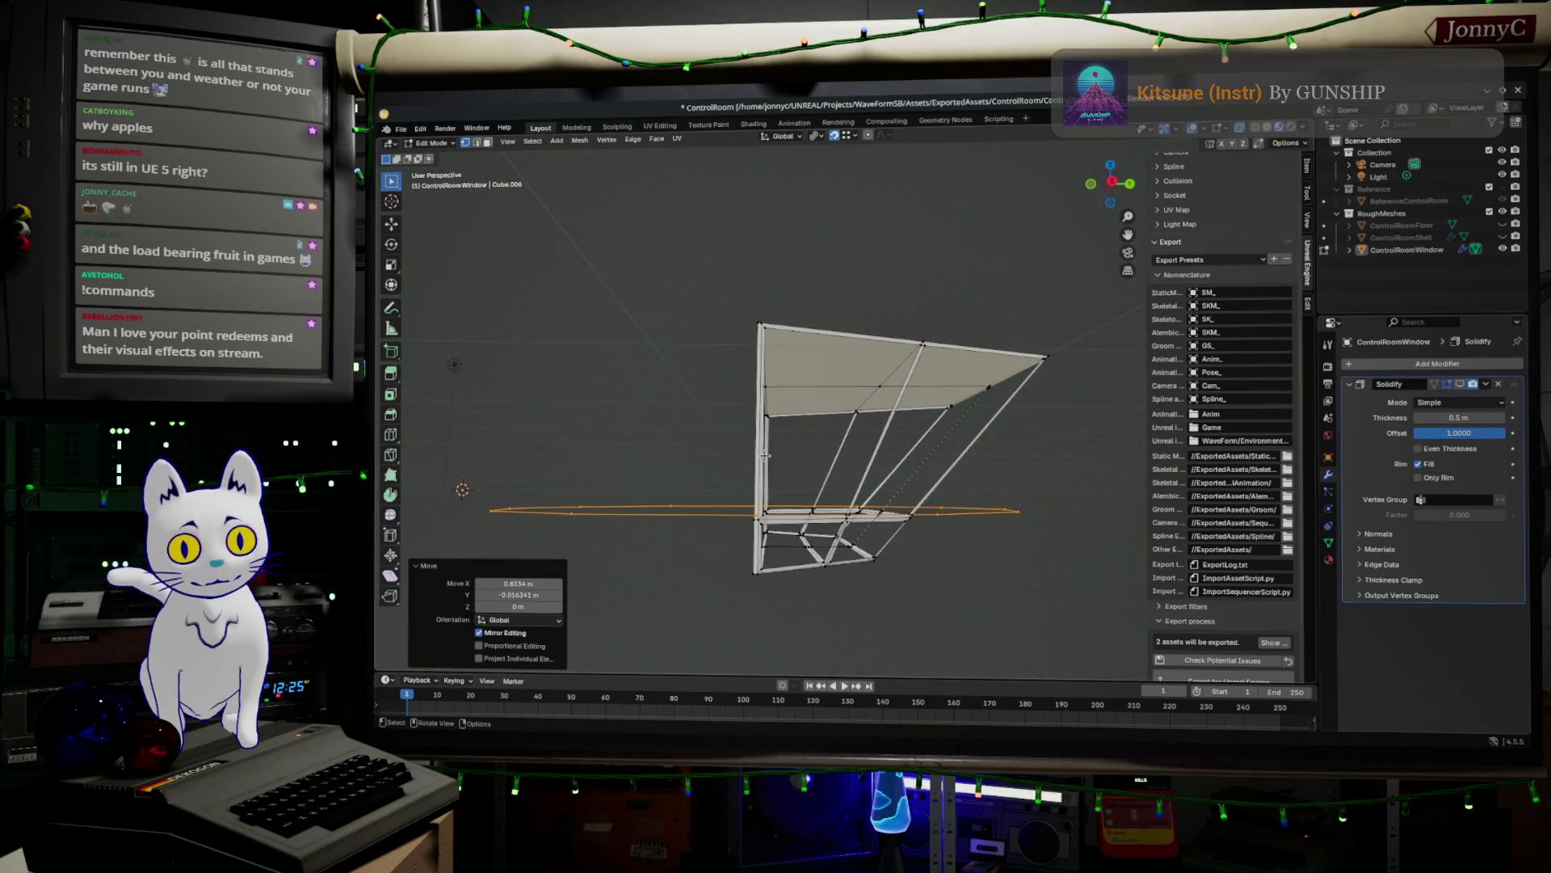
- In Right Ortho view, lower the circle 1.253 m along Z beneath the window mesh
click(1113, 183)
scroll(892, 420, up, 3)
mouse_move(892, 420)
shift+middle_down()
mouse_move(845, 488)
mouse_move(910, 294)
shift+middle_up()
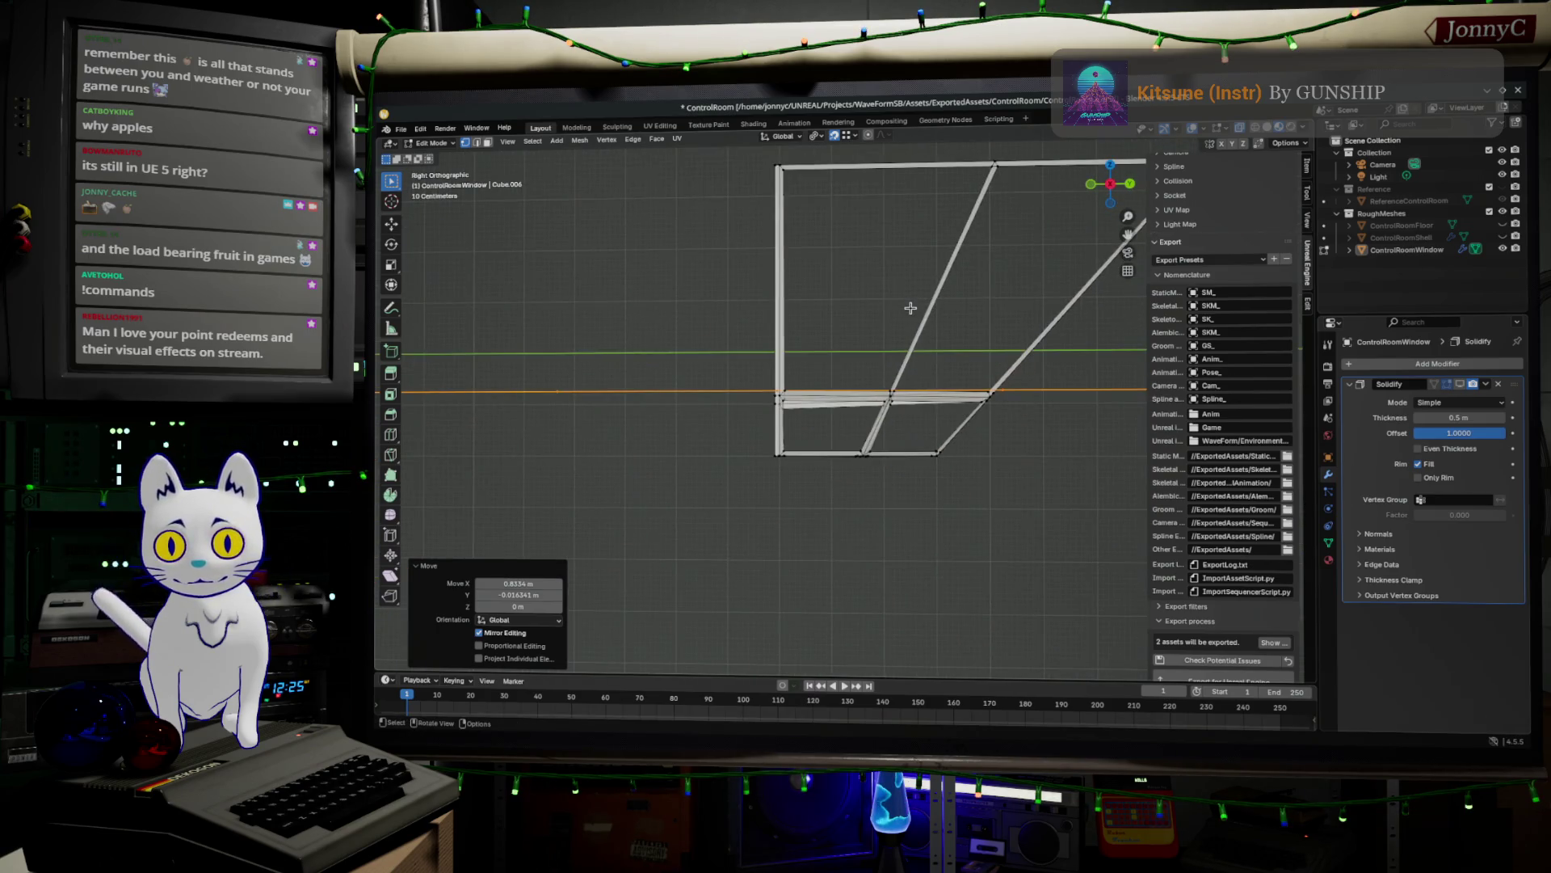
key(g)
key(z)
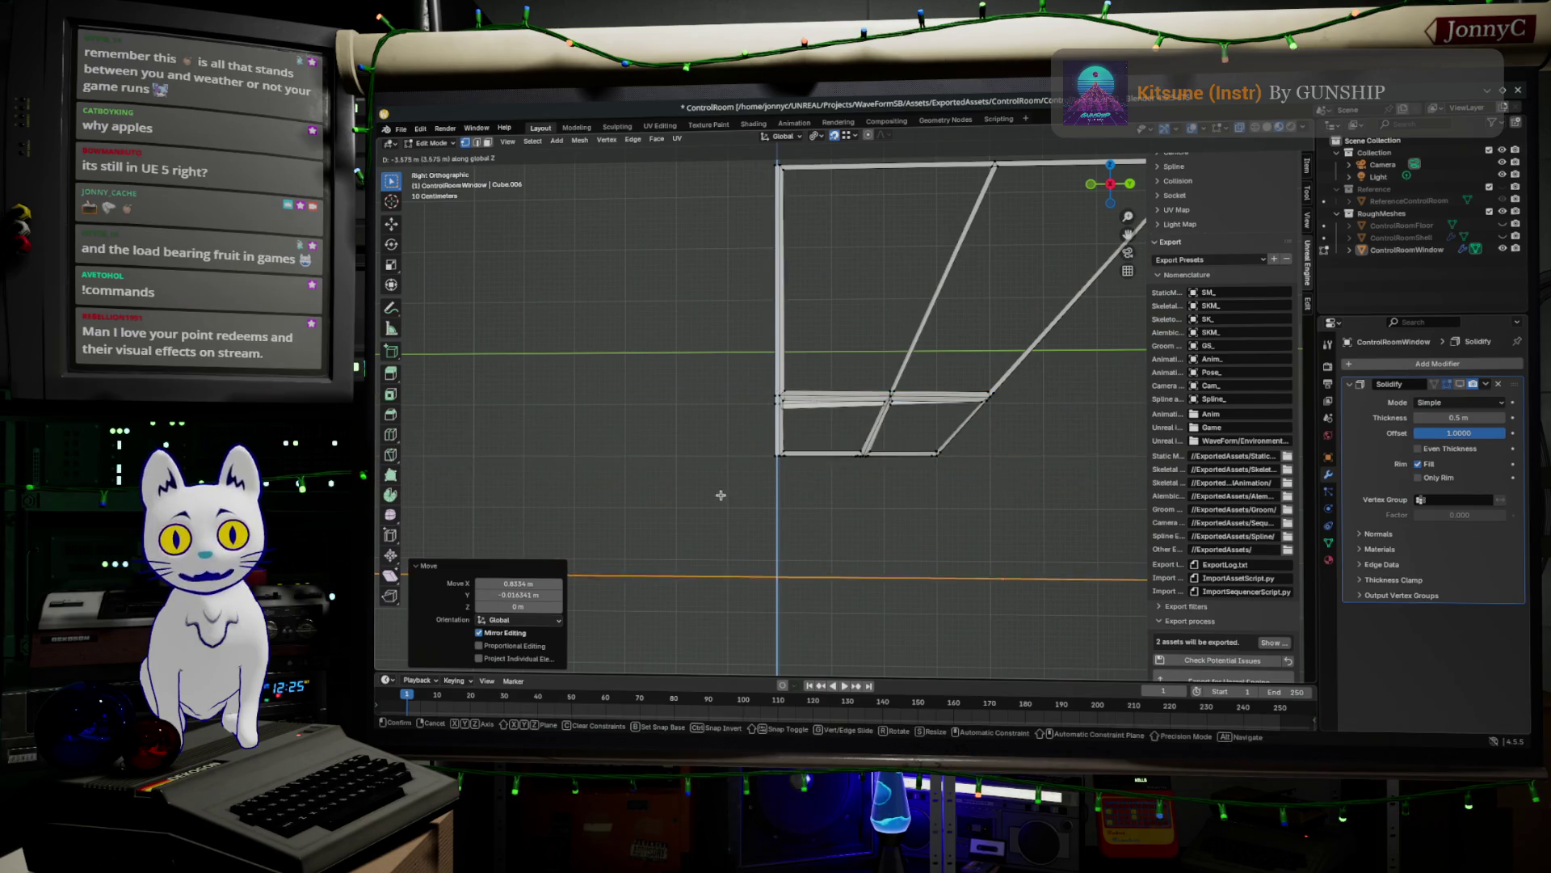
click(772, 454)
scroll(930, 526, down, 2)
middle_drag(925, 529, 890, 544)
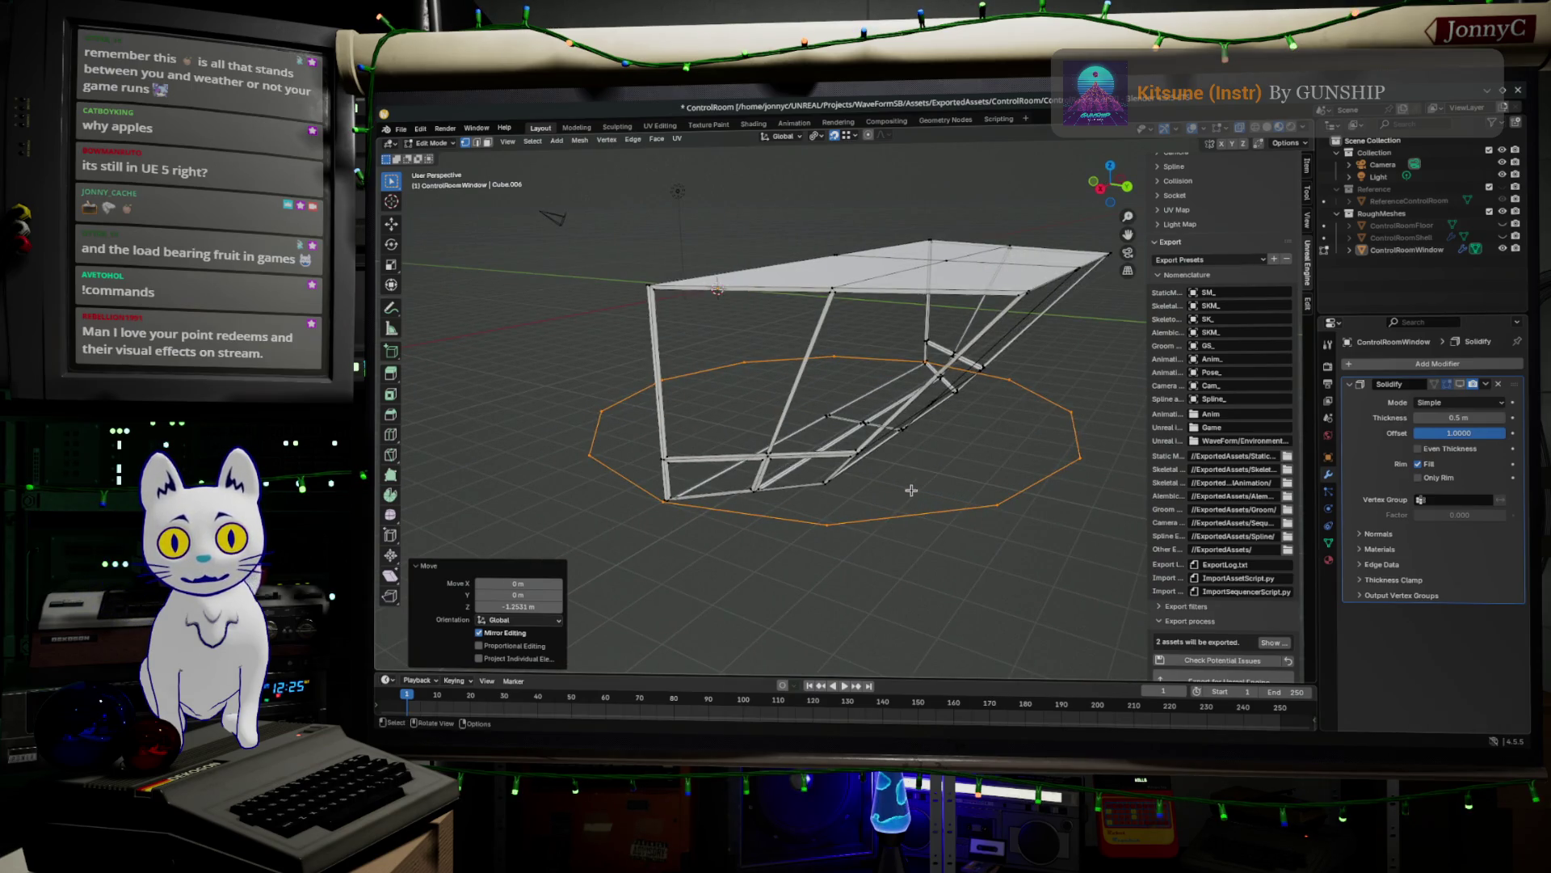
middle_drag(836, 470, 800, 461)
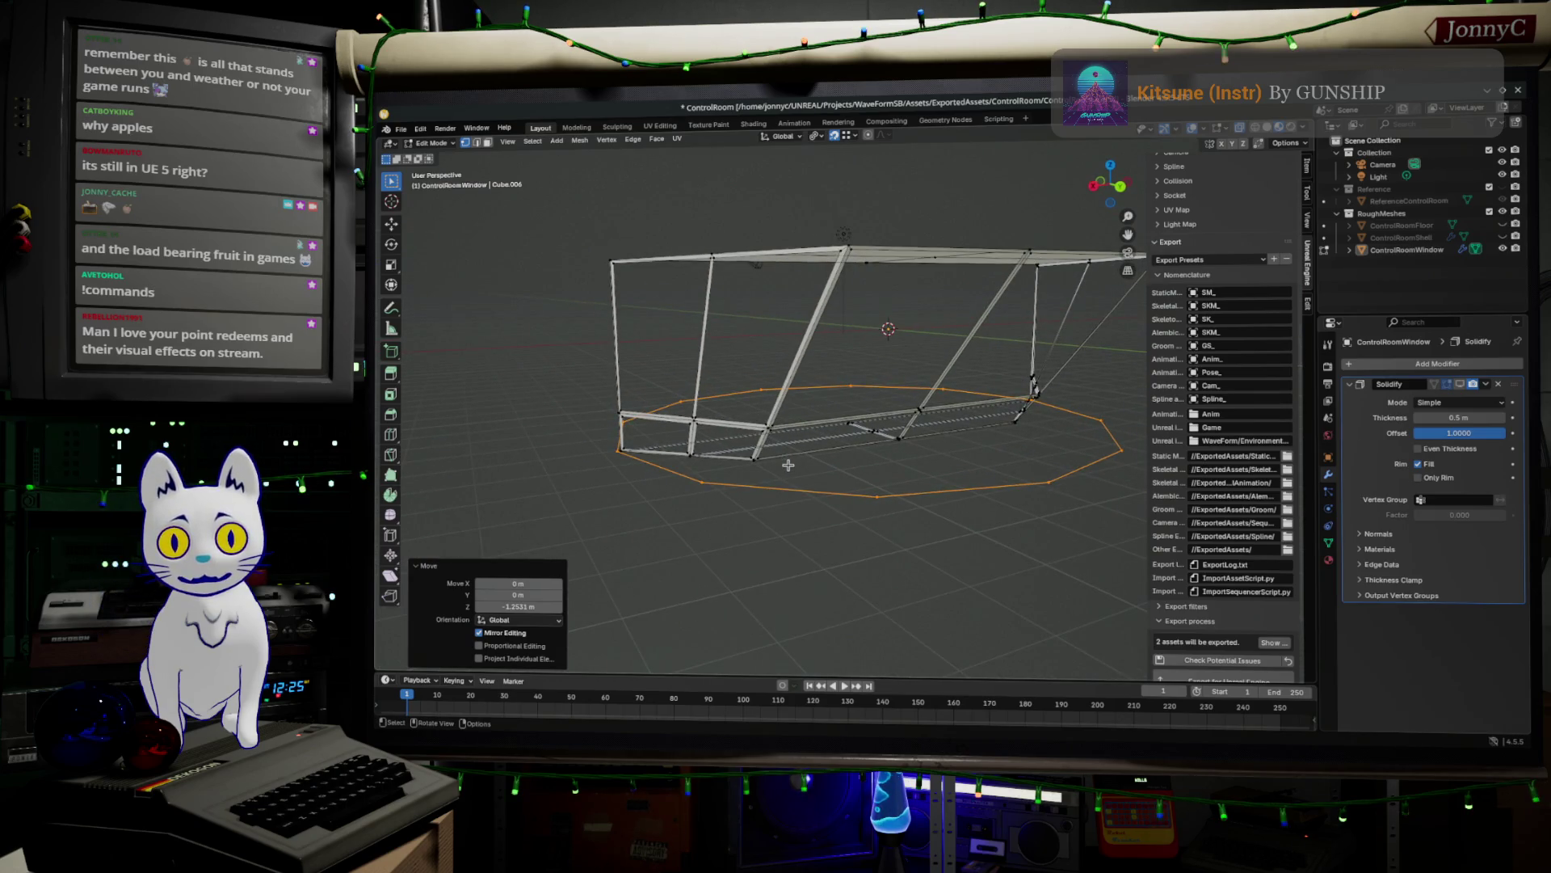
mouse_move(1025, 429)
middle_down()
mouse_move(978, 440)
mouse_move(1097, 437)
middle_up()
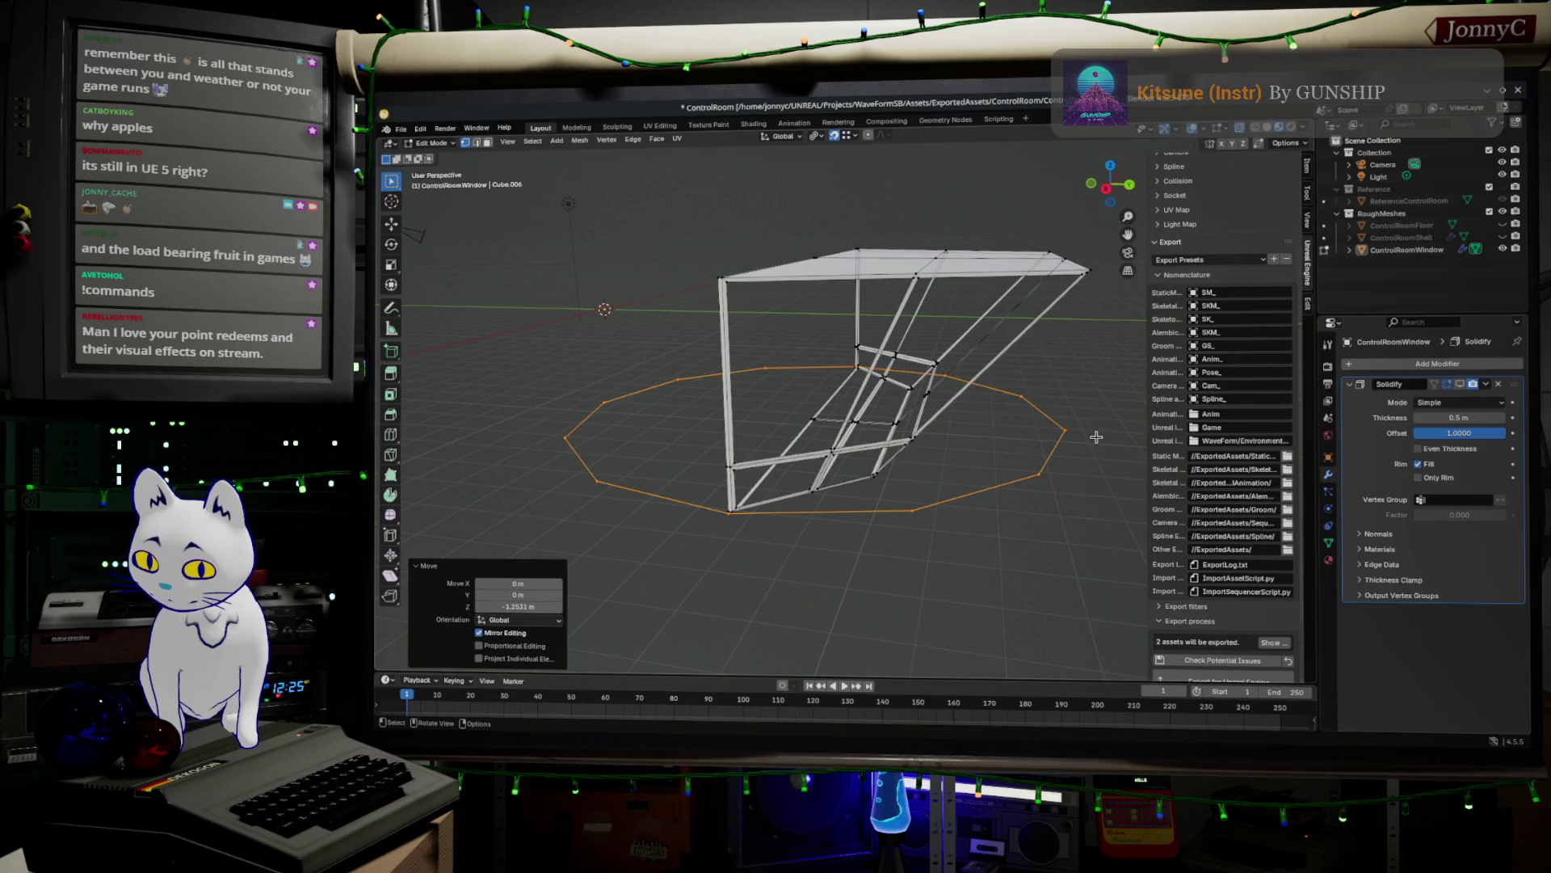
- Extrude the circle loop 5.5 m straight up into a surrounding wall
key(e)
key(z)
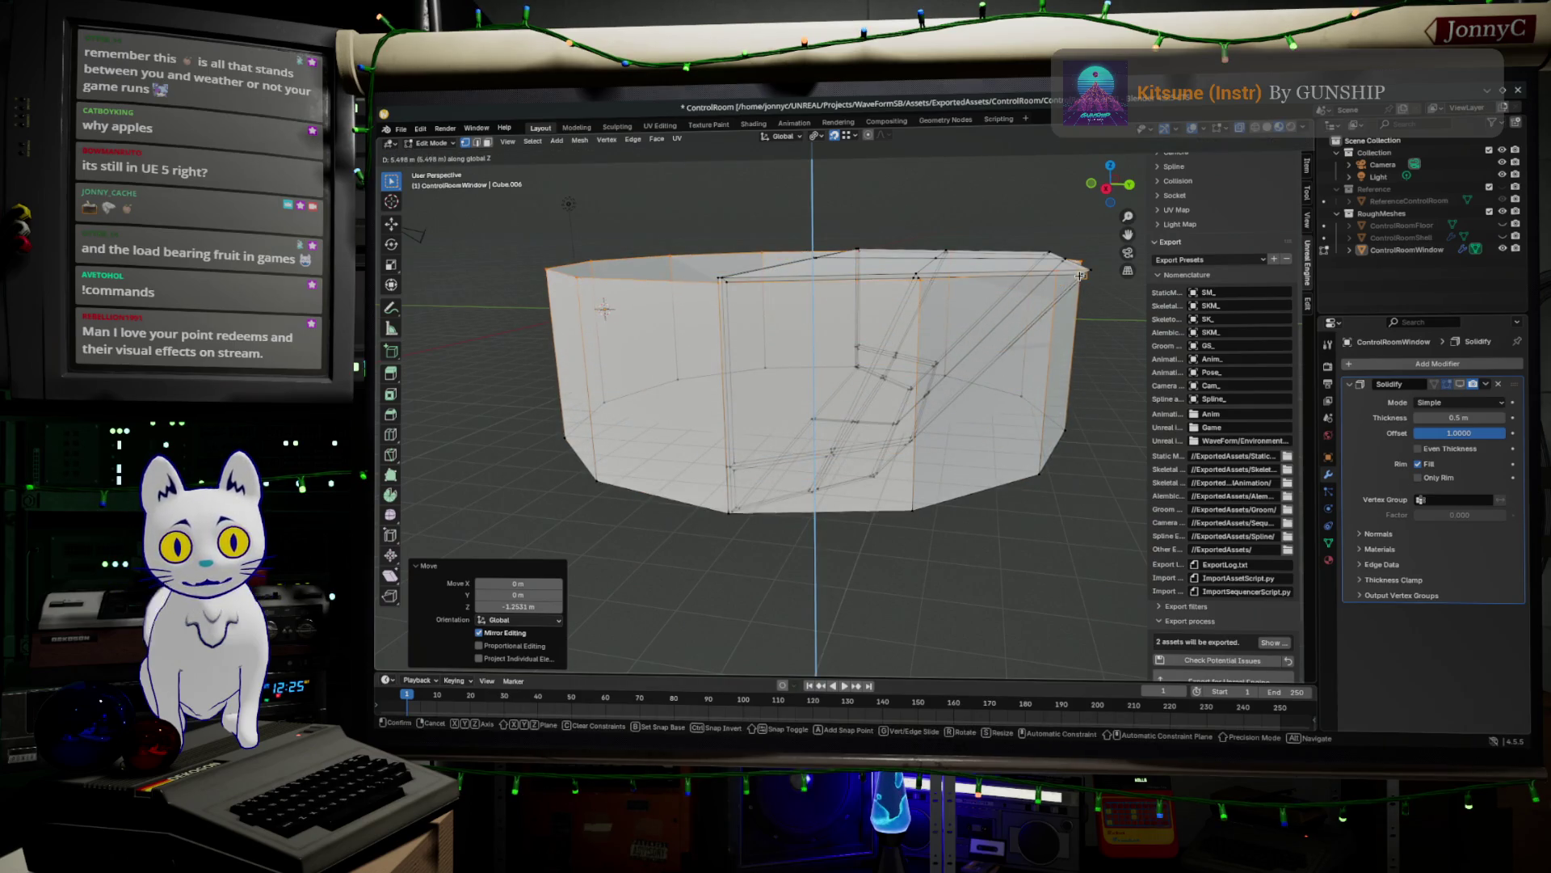
click(1081, 275)
mouse_move(1081, 275)
middle_down()
mouse_move(1034, 388)
mouse_move(996, 427)
middle_up()
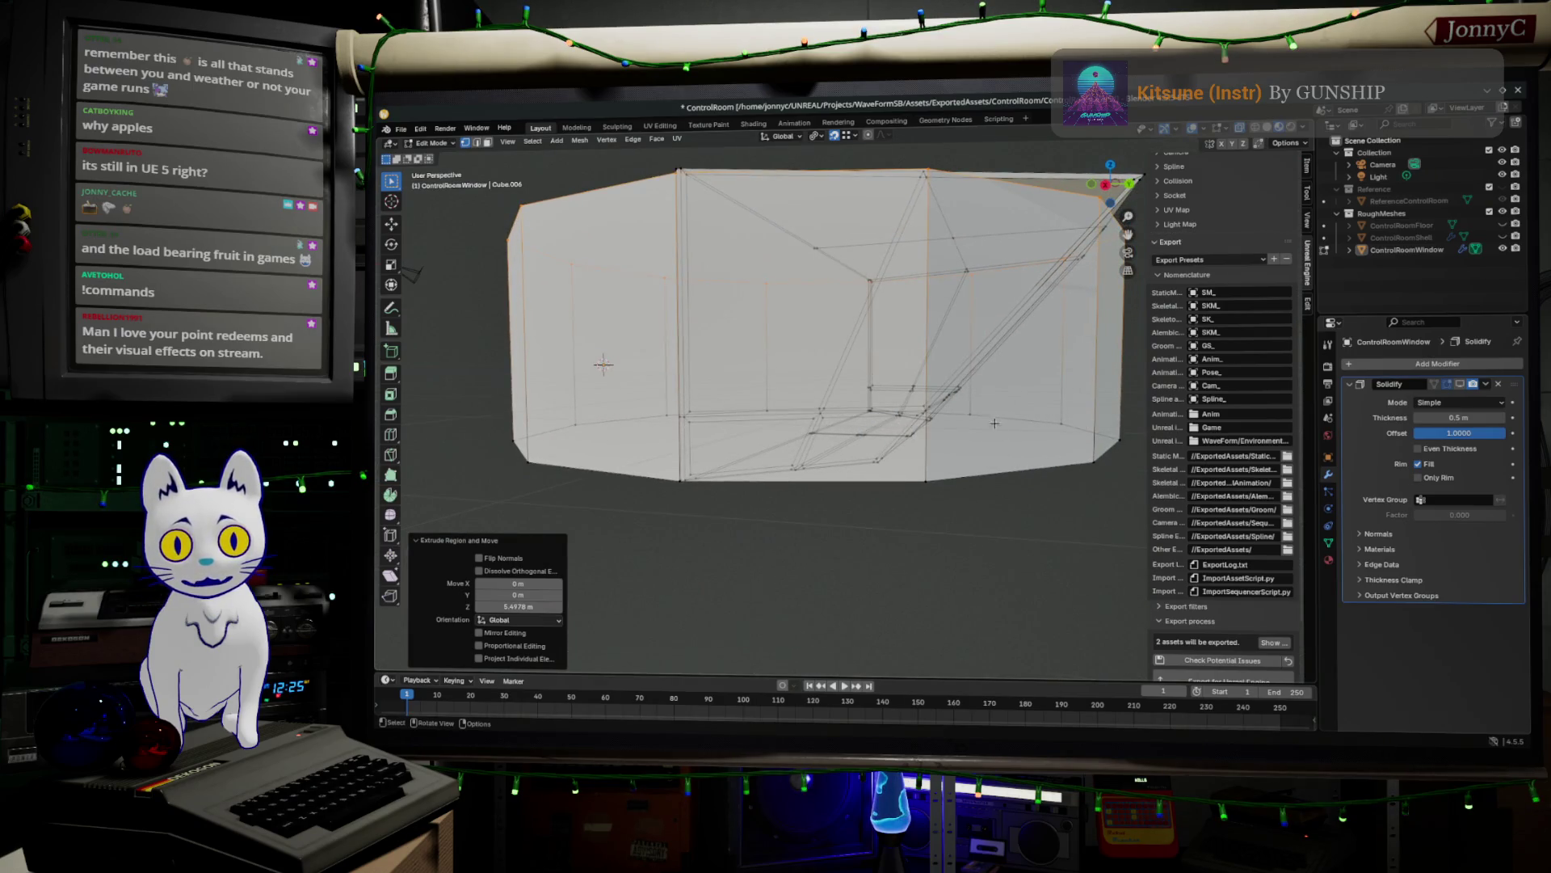
- Select the front edge loop of the window frame
key(alt+a)
click(1114, 448)
shift+click(921, 482)
mouse_move(922, 483)
middle_down()
mouse_move(845, 486)
mouse_move(910, 506)
middle_up()
mouse_move(648, 599)
middle_down()
mouse_move(722, 540)
mouse_move(686, 548)
middle_up()
alt+click(664, 529)
- Snap the 3D cursor to the selected front loop with Cursor to Selected
right_click(664, 531)
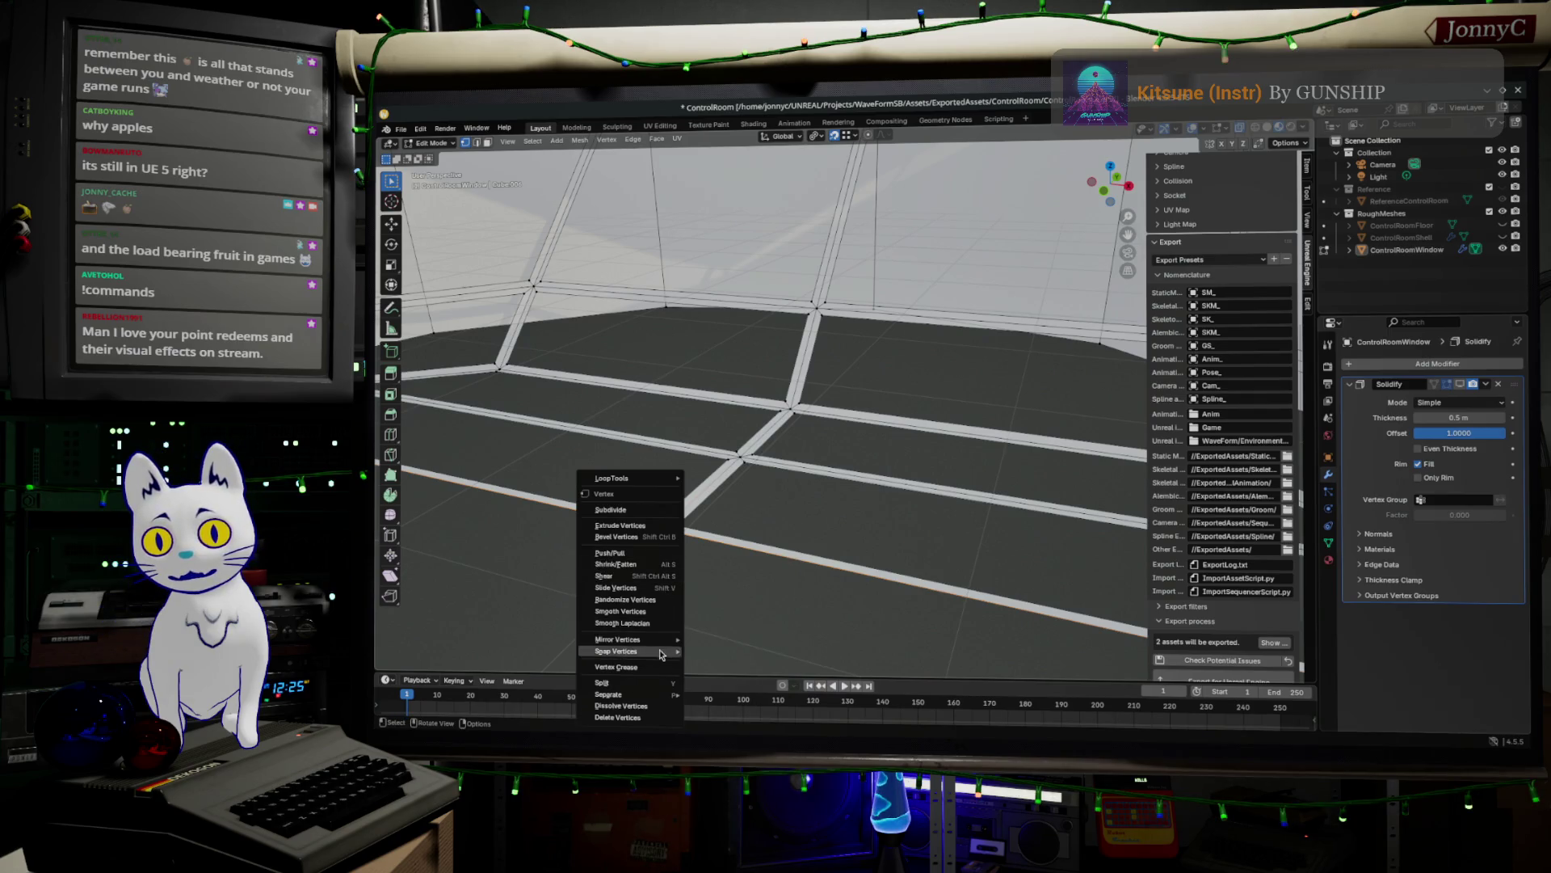
mouse_move(673, 652)
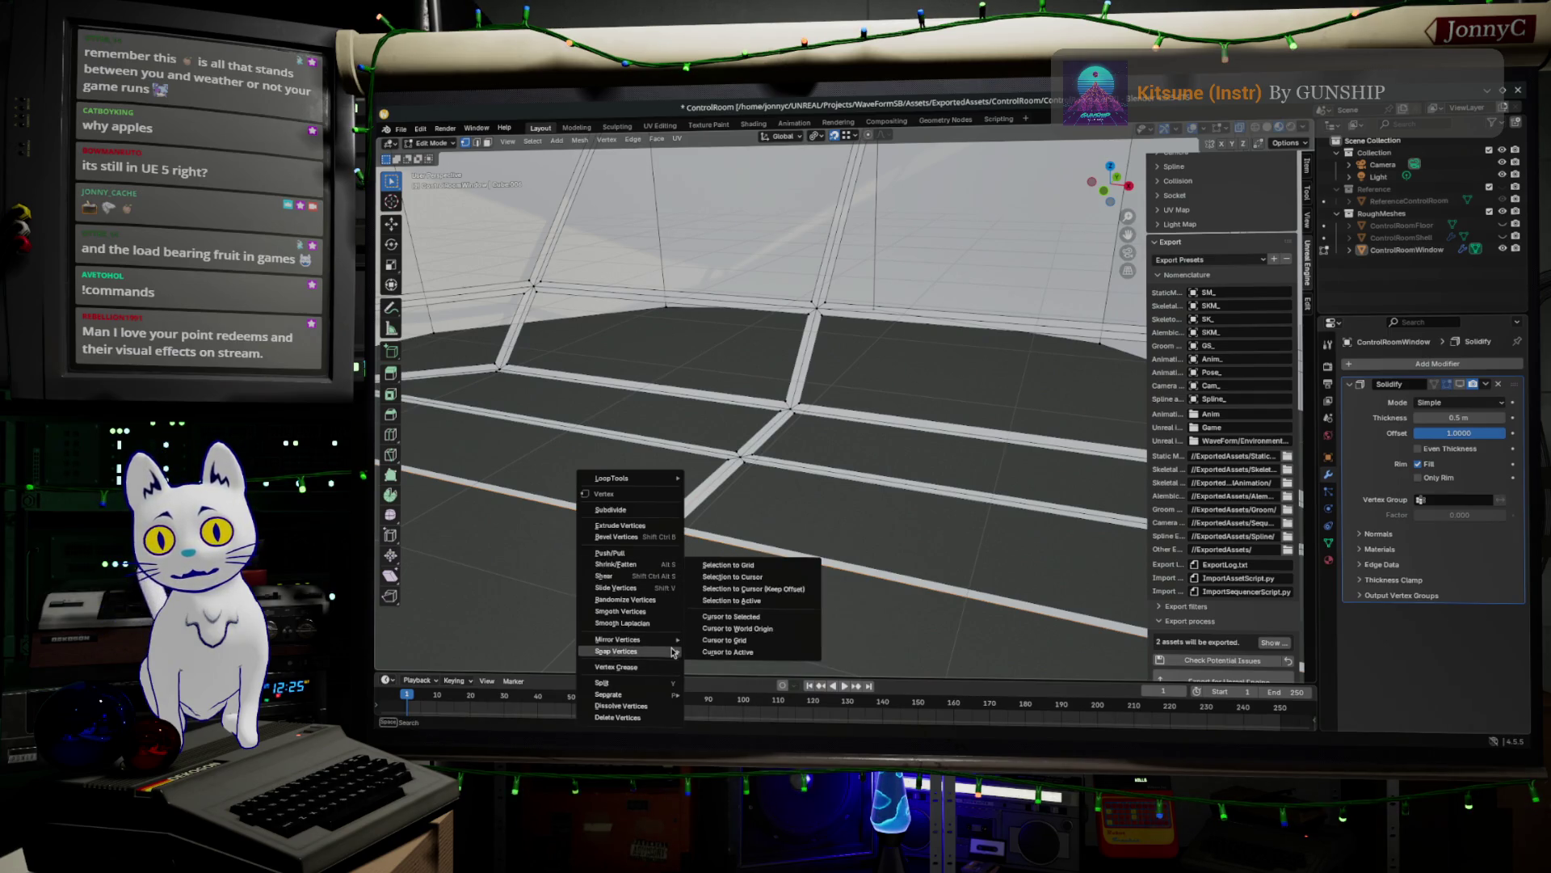
click(770, 616)
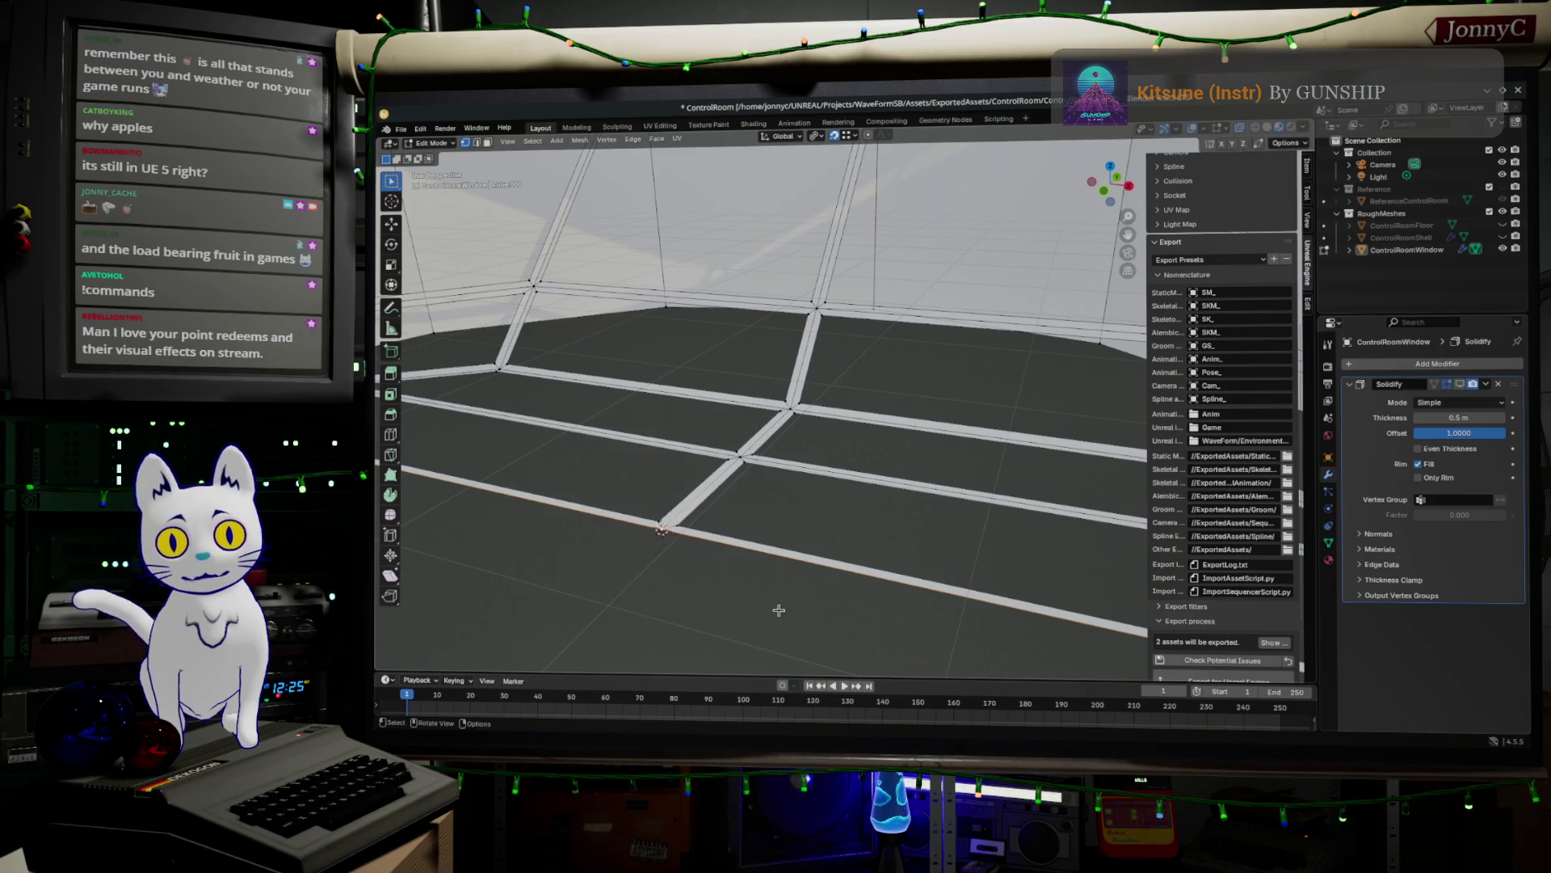
scroll(819, 477, down, 6)
middle_drag(819, 478, 886, 483)
scroll(968, 511, down, 2)
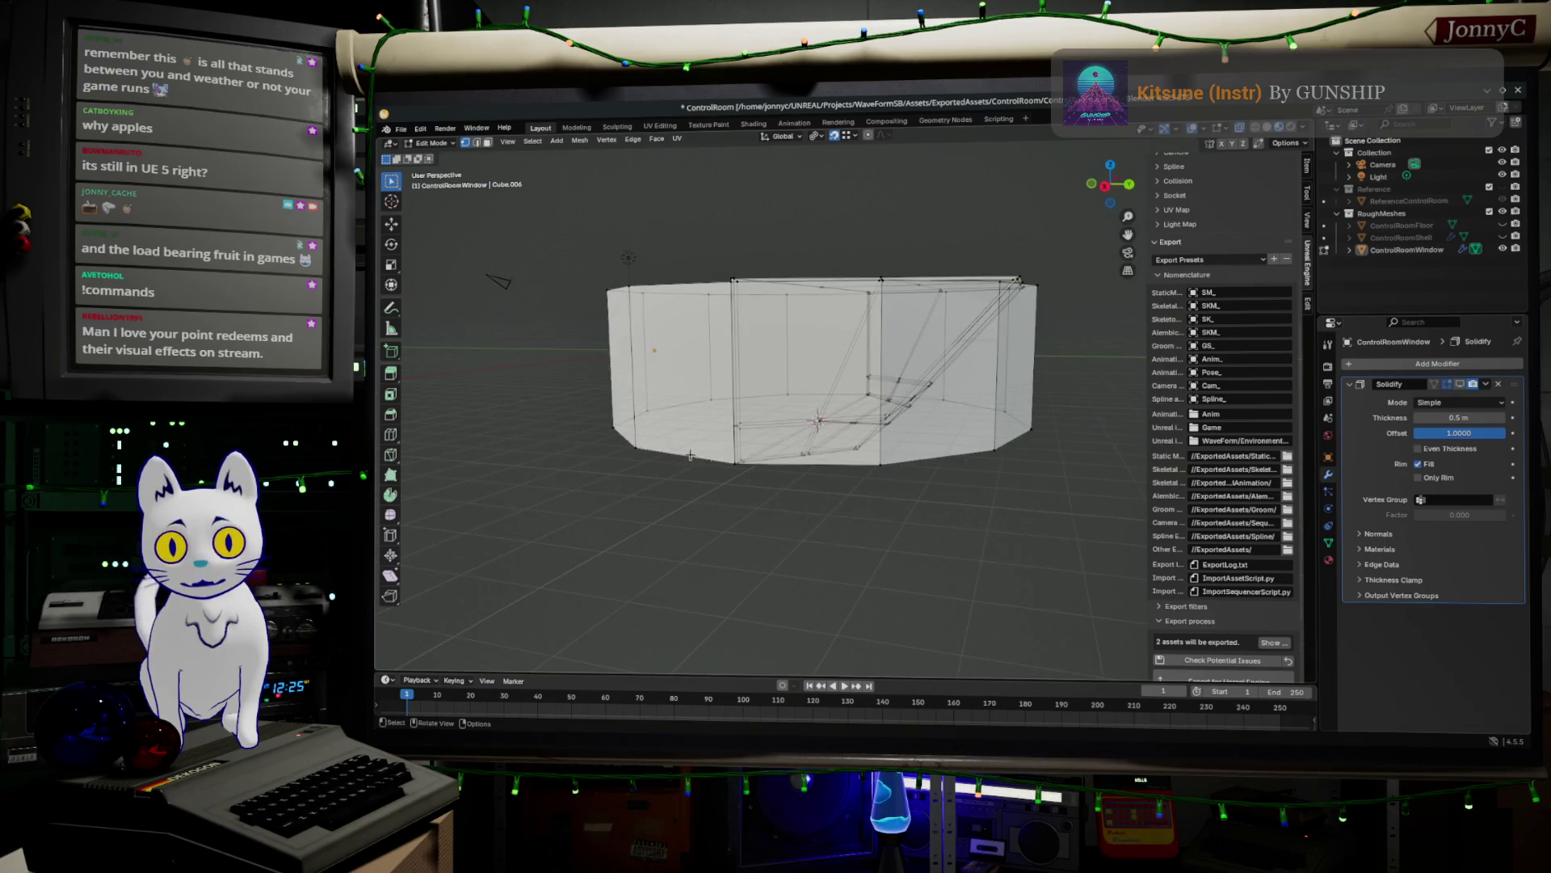
- Narrow the room's bottom rim edge loop to 0.464 along Y
drag(558, 343, 1085, 564)
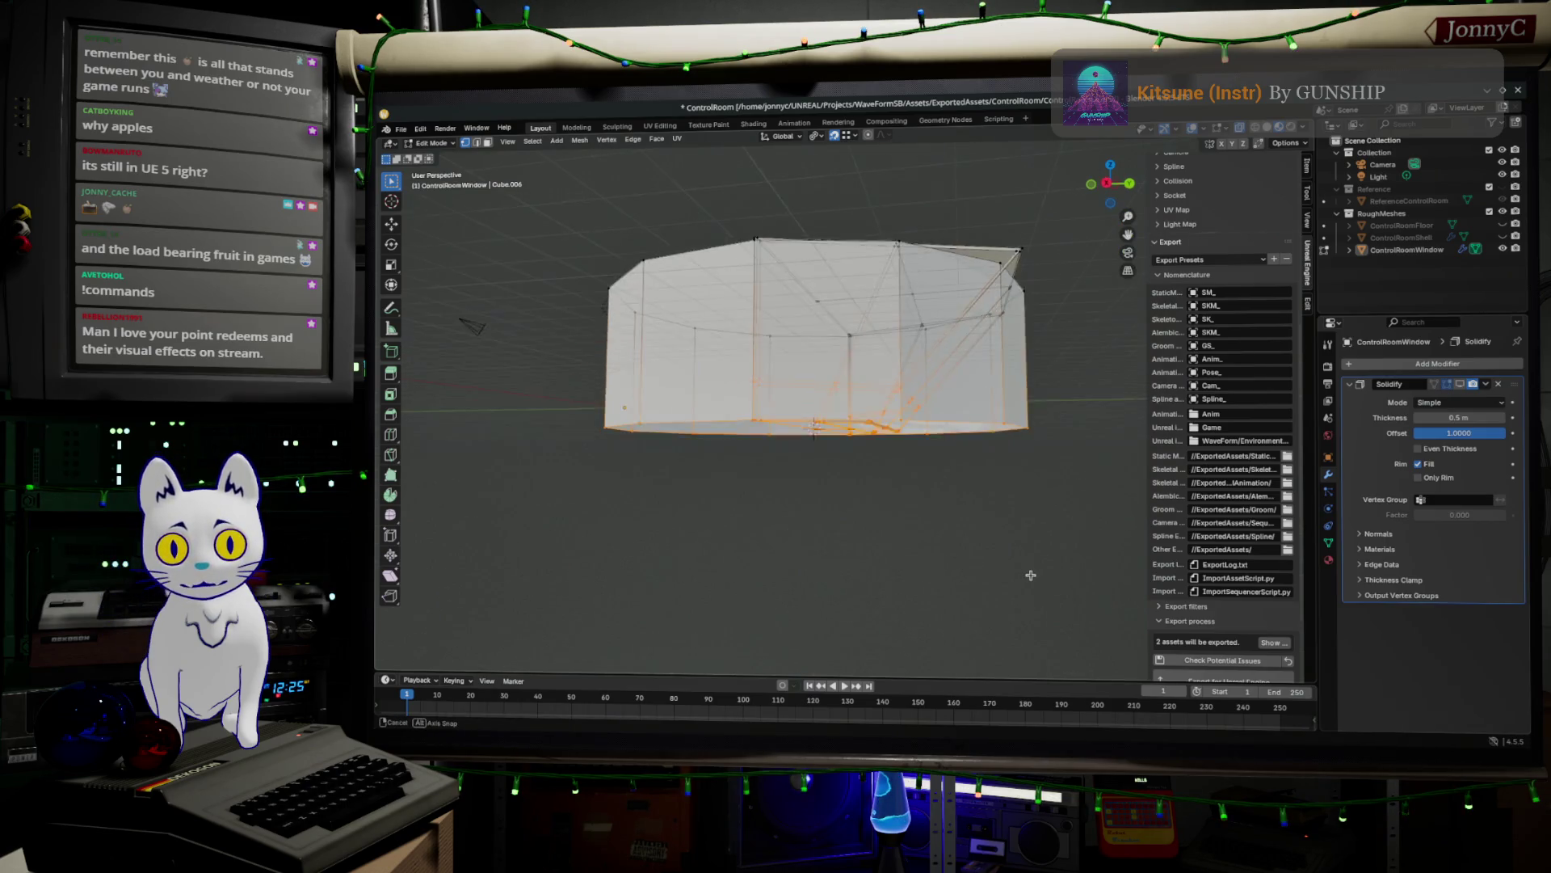
scroll(1029, 572, up, 2)
key(s)
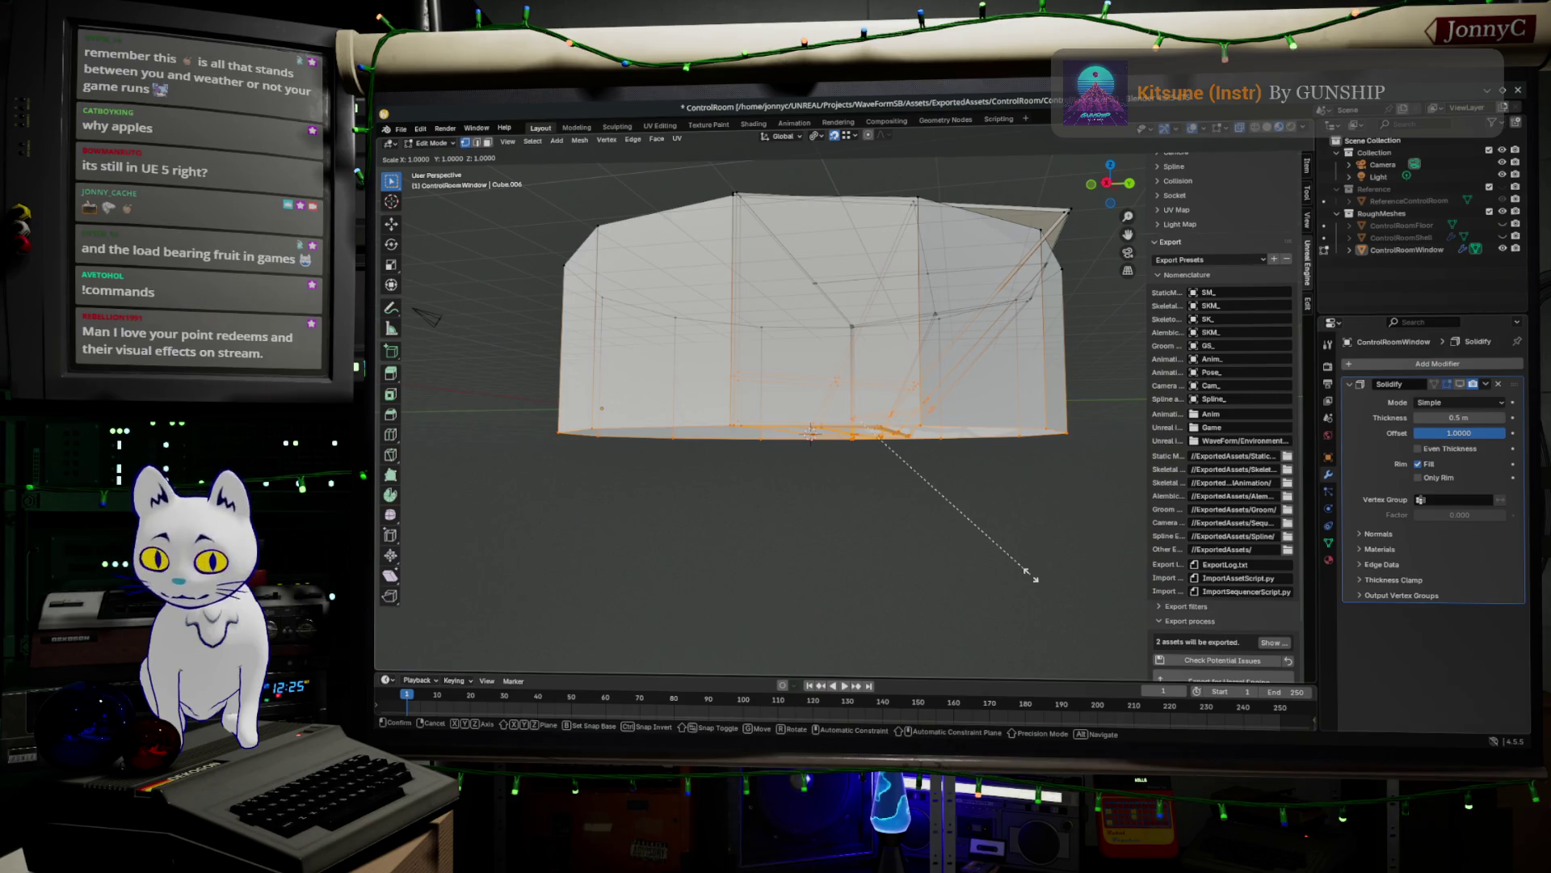
key(y)
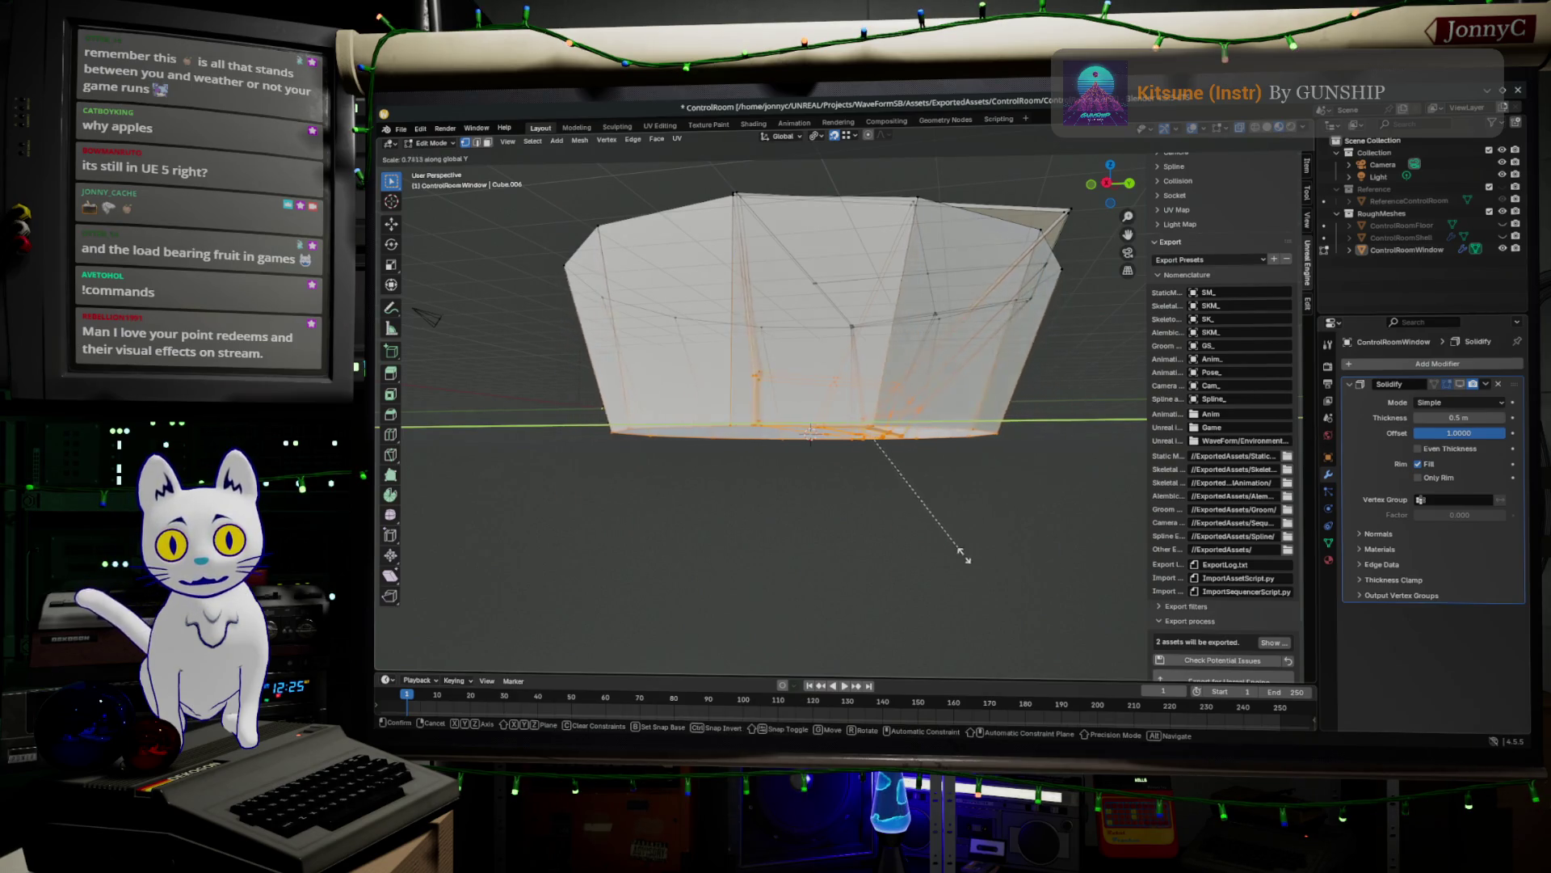
key(Escape)
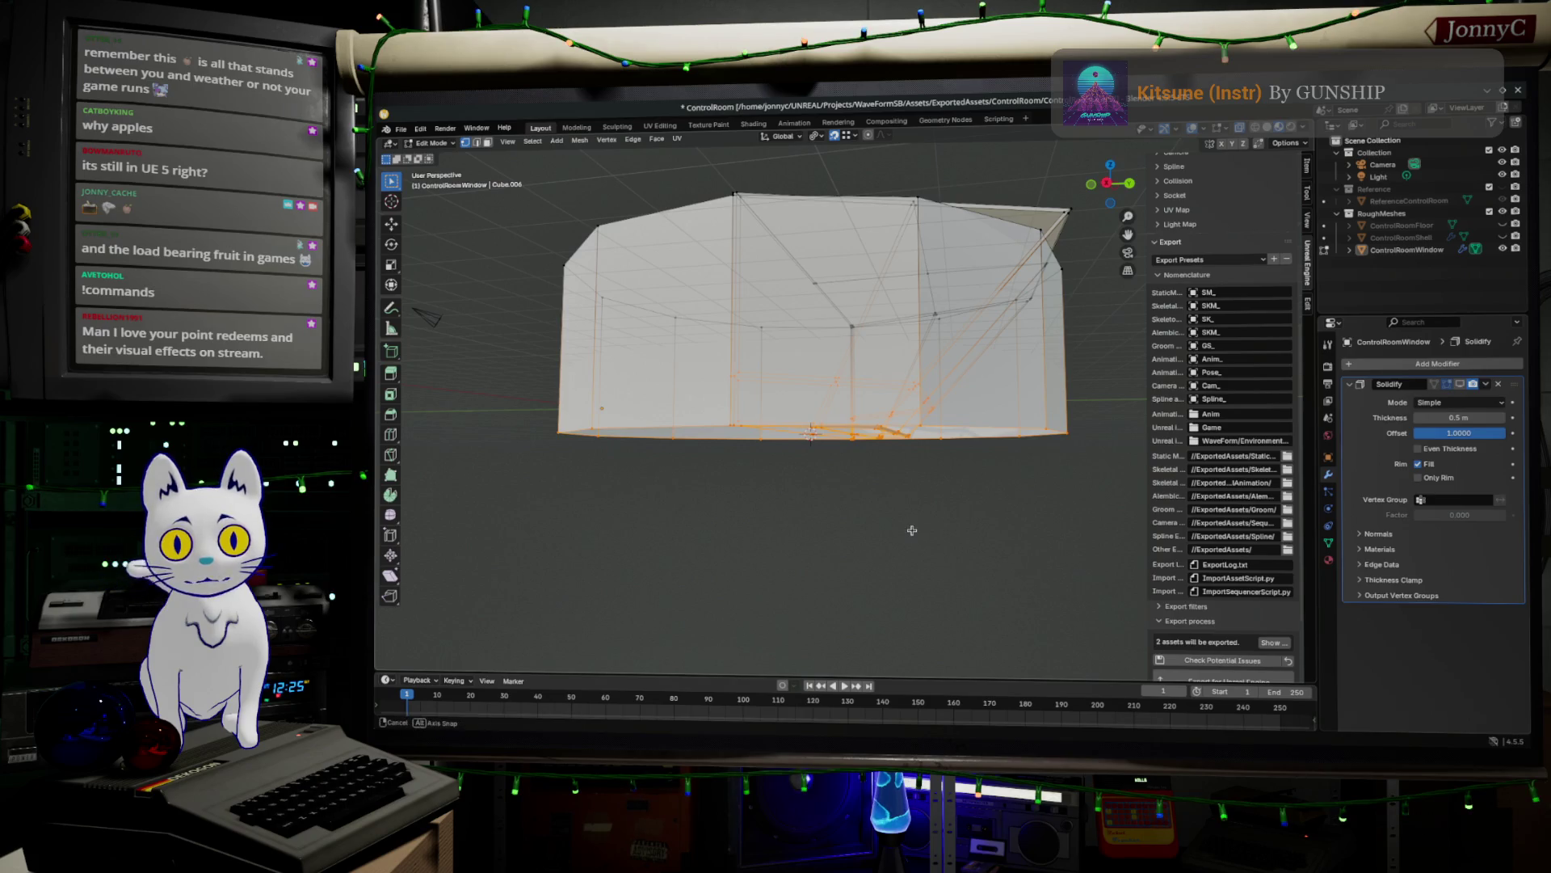
alt+click(1008, 436)
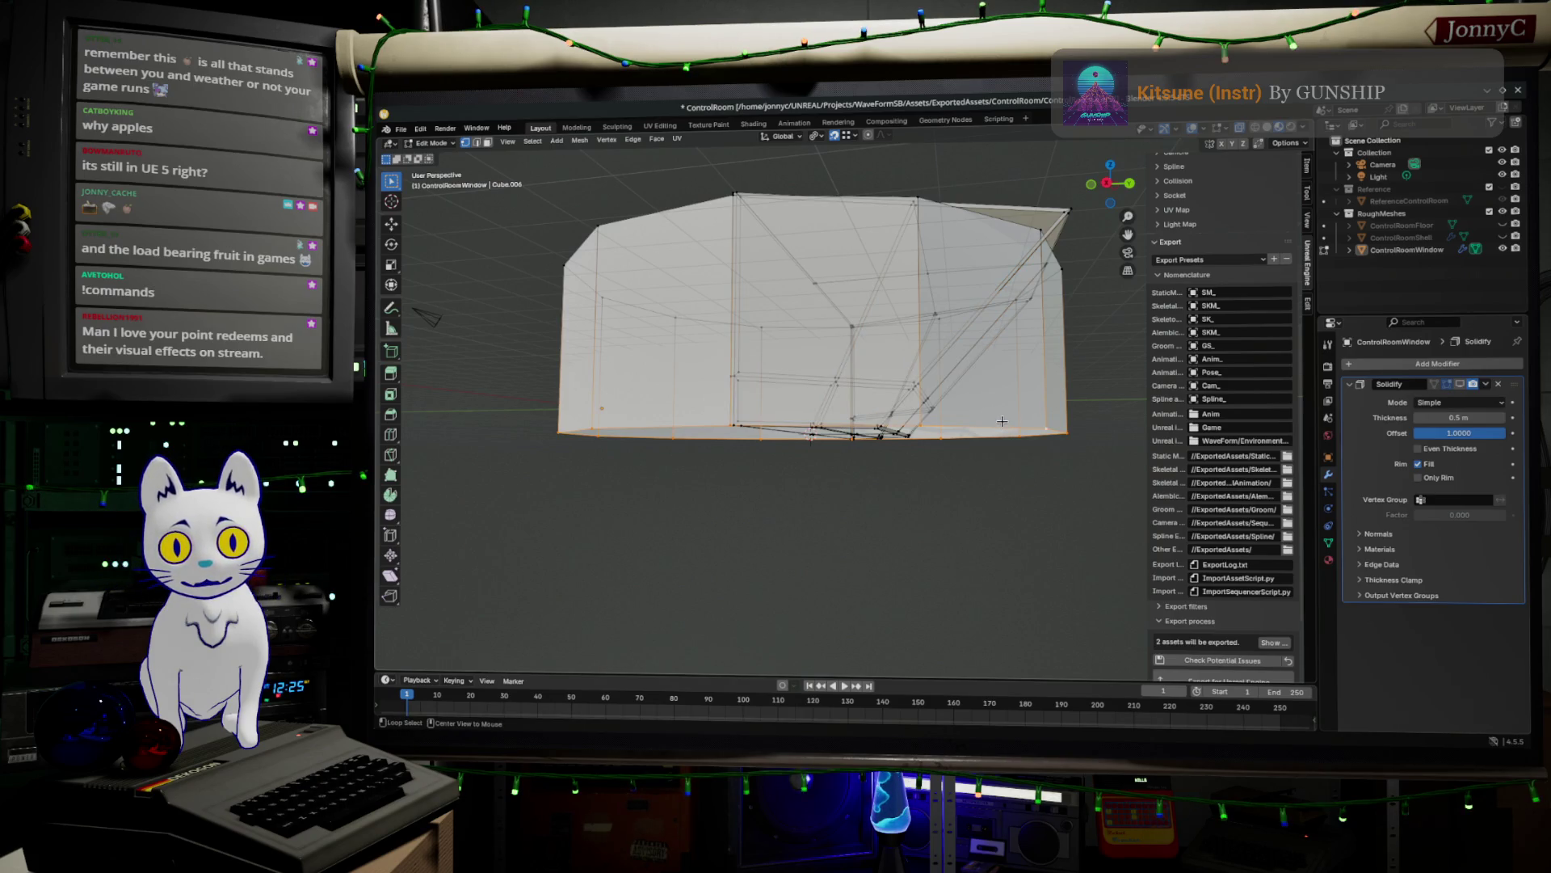
middle_drag(979, 468, 981, 453)
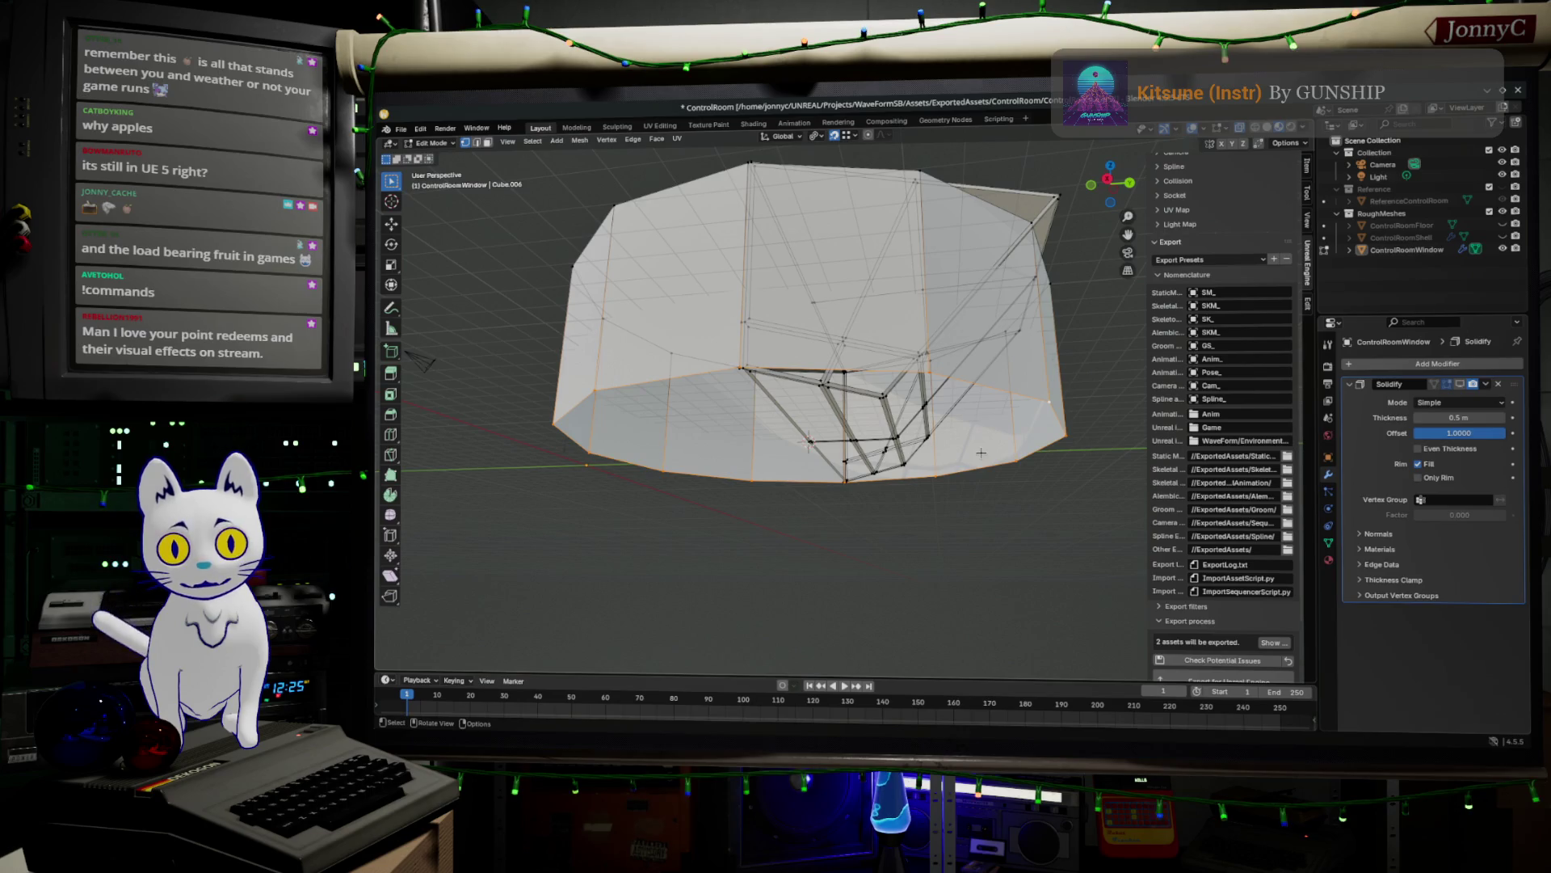
key(s)
key(y)
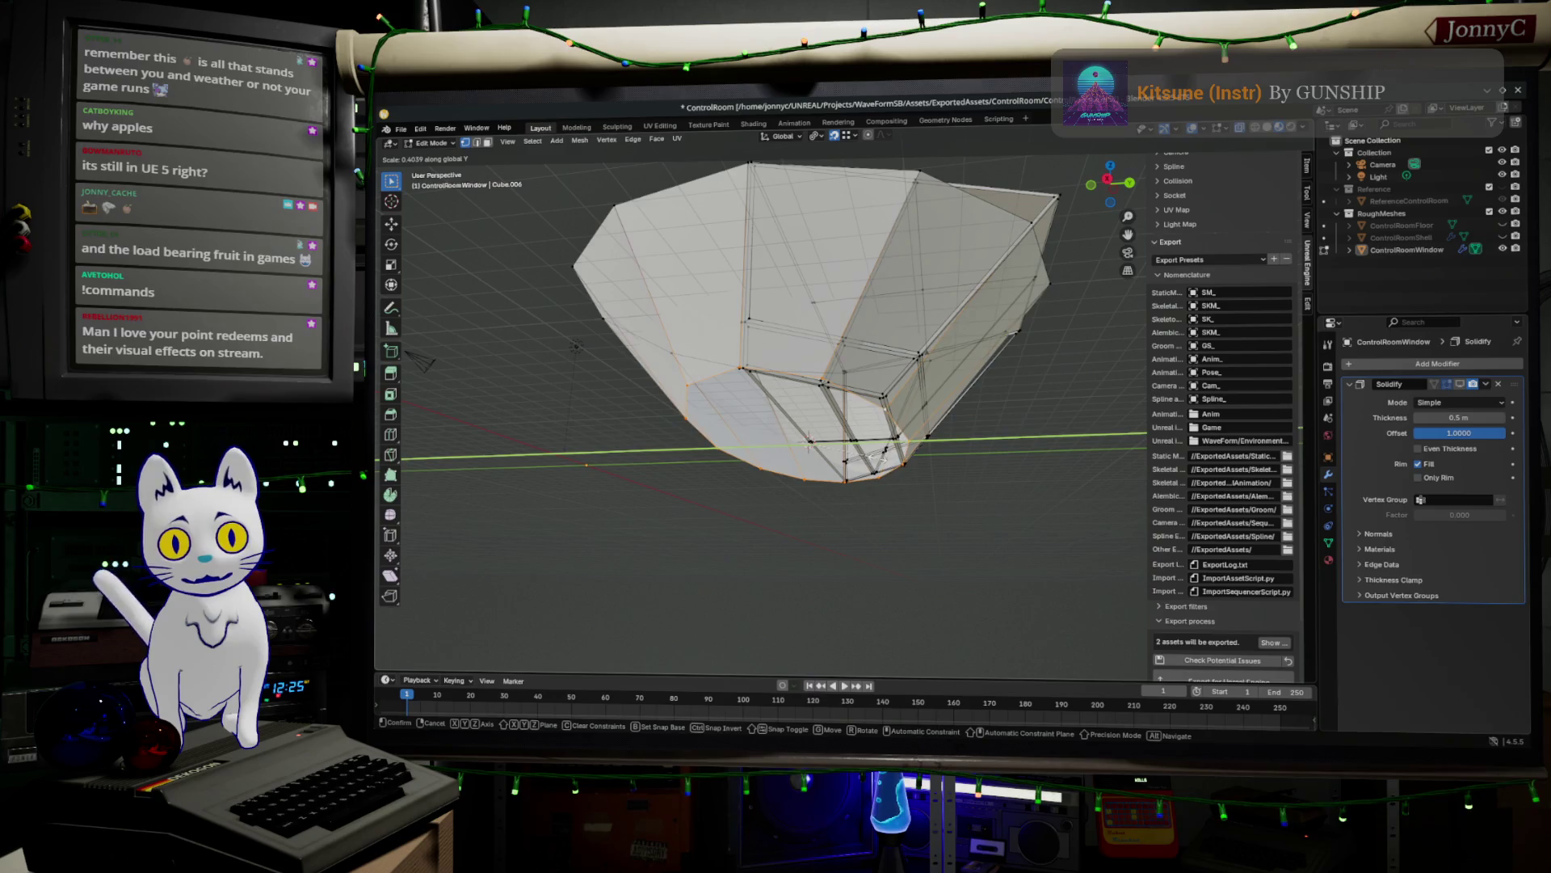
click(977, 509)
- Try a -53° rotation, switch to wireframe shading, and undo the rotation
mouse_move(1024, 523)
middle_down()
mouse_move(872, 541)
mouse_move(952, 565)
mouse_move(932, 577)
mouse_move(773, 530)
mouse_move(790, 536)
middle_up()
middle_drag(888, 528, 1001, 554)
key(r)
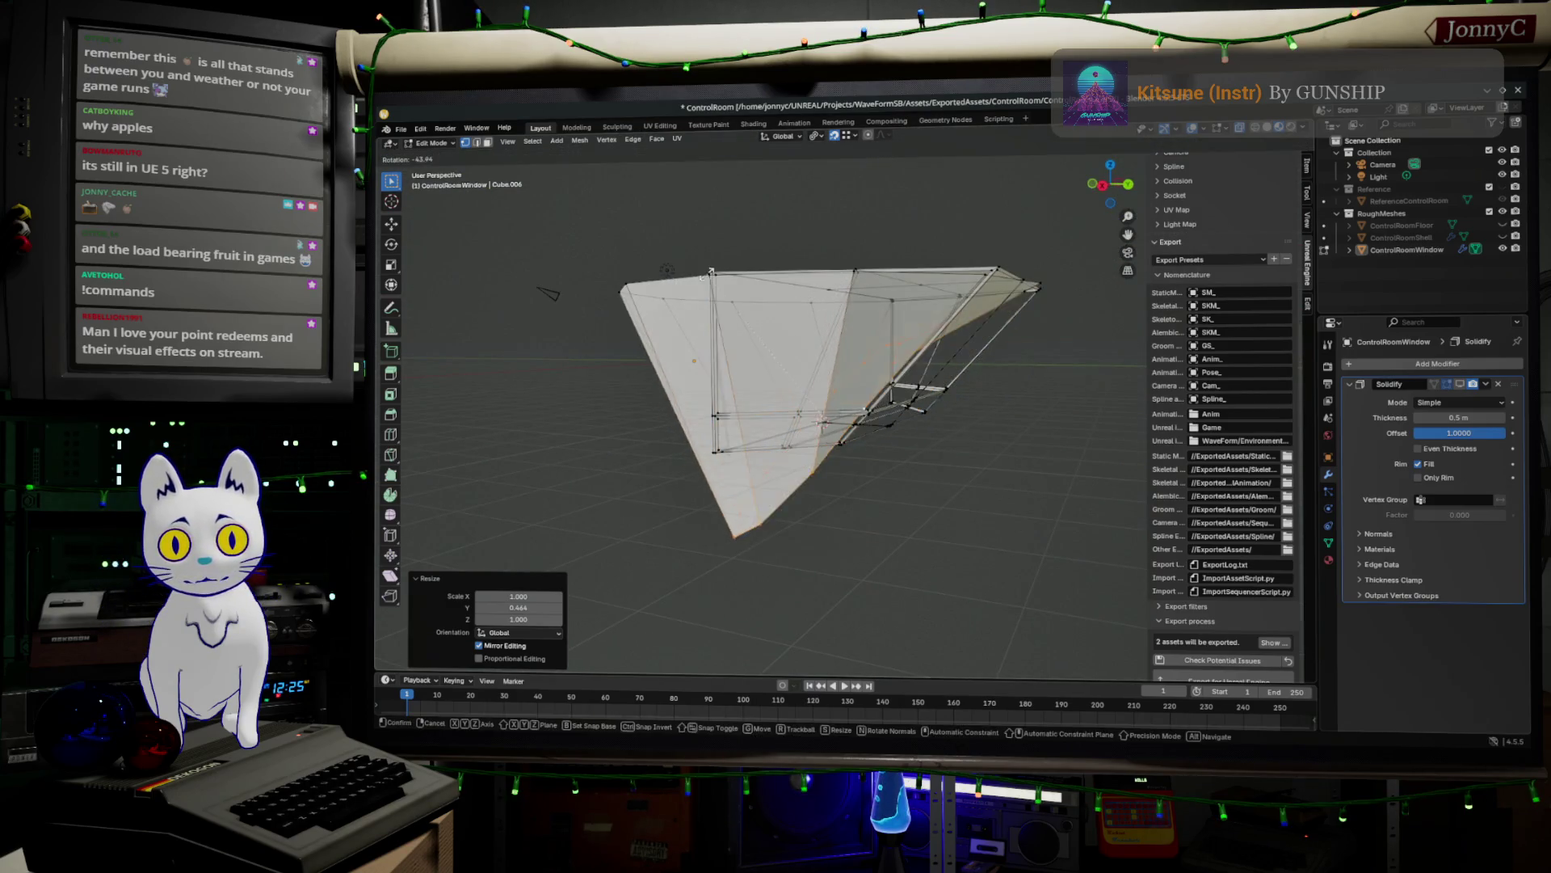
click(997, 501)
key(z)
click(994, 483)
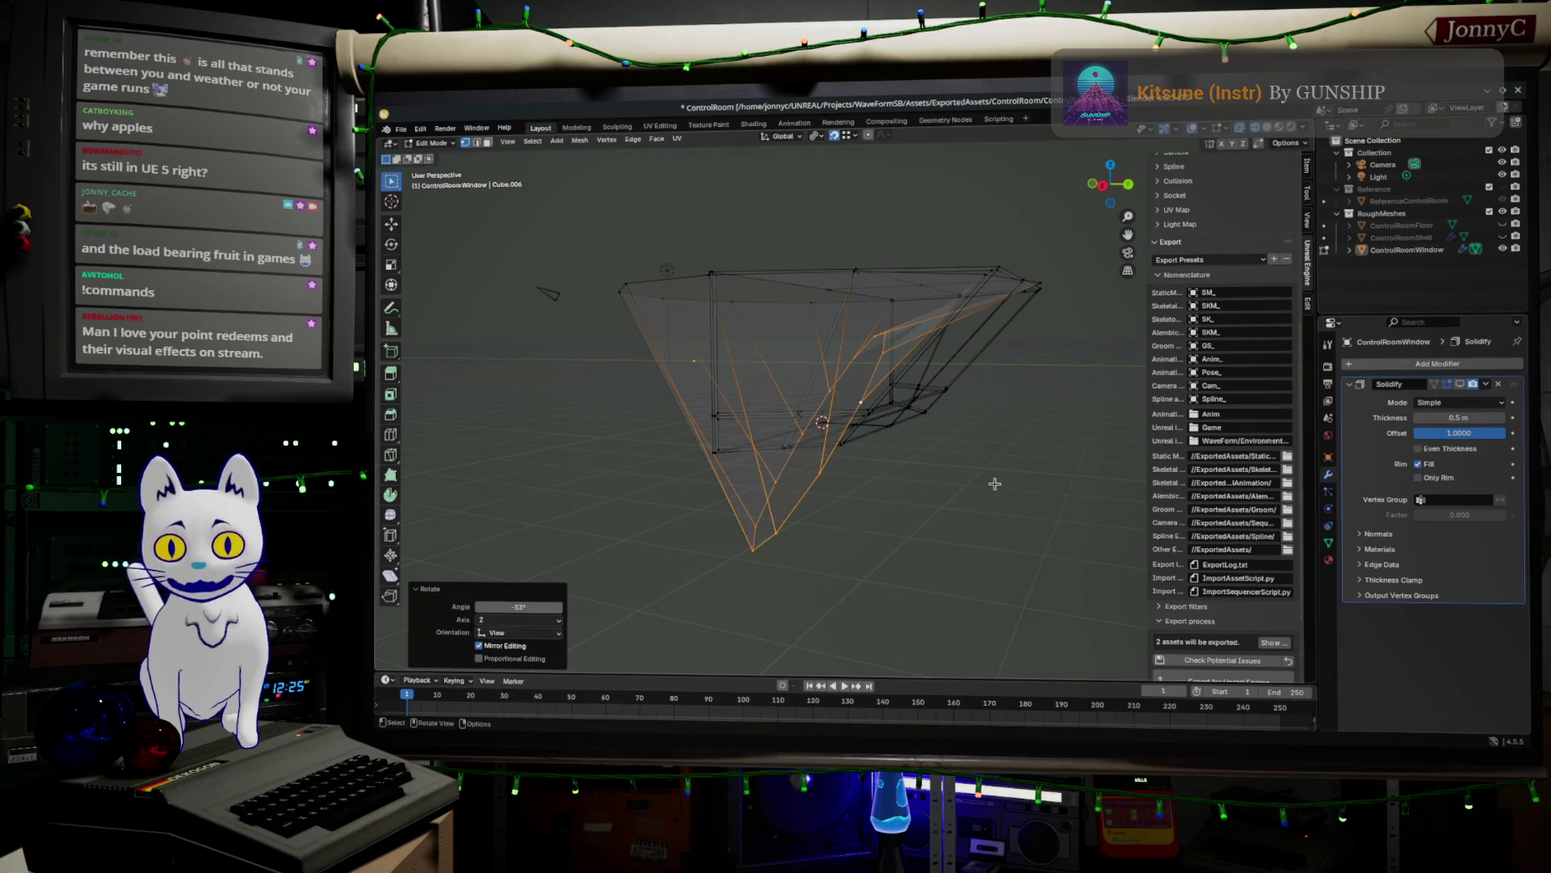
key(ctrl+z)
mouse_move(972, 465)
middle_down()
mouse_move(1007, 450)
mouse_move(929, 444)
middle_up()
middle_drag(705, 397, 792, 355)
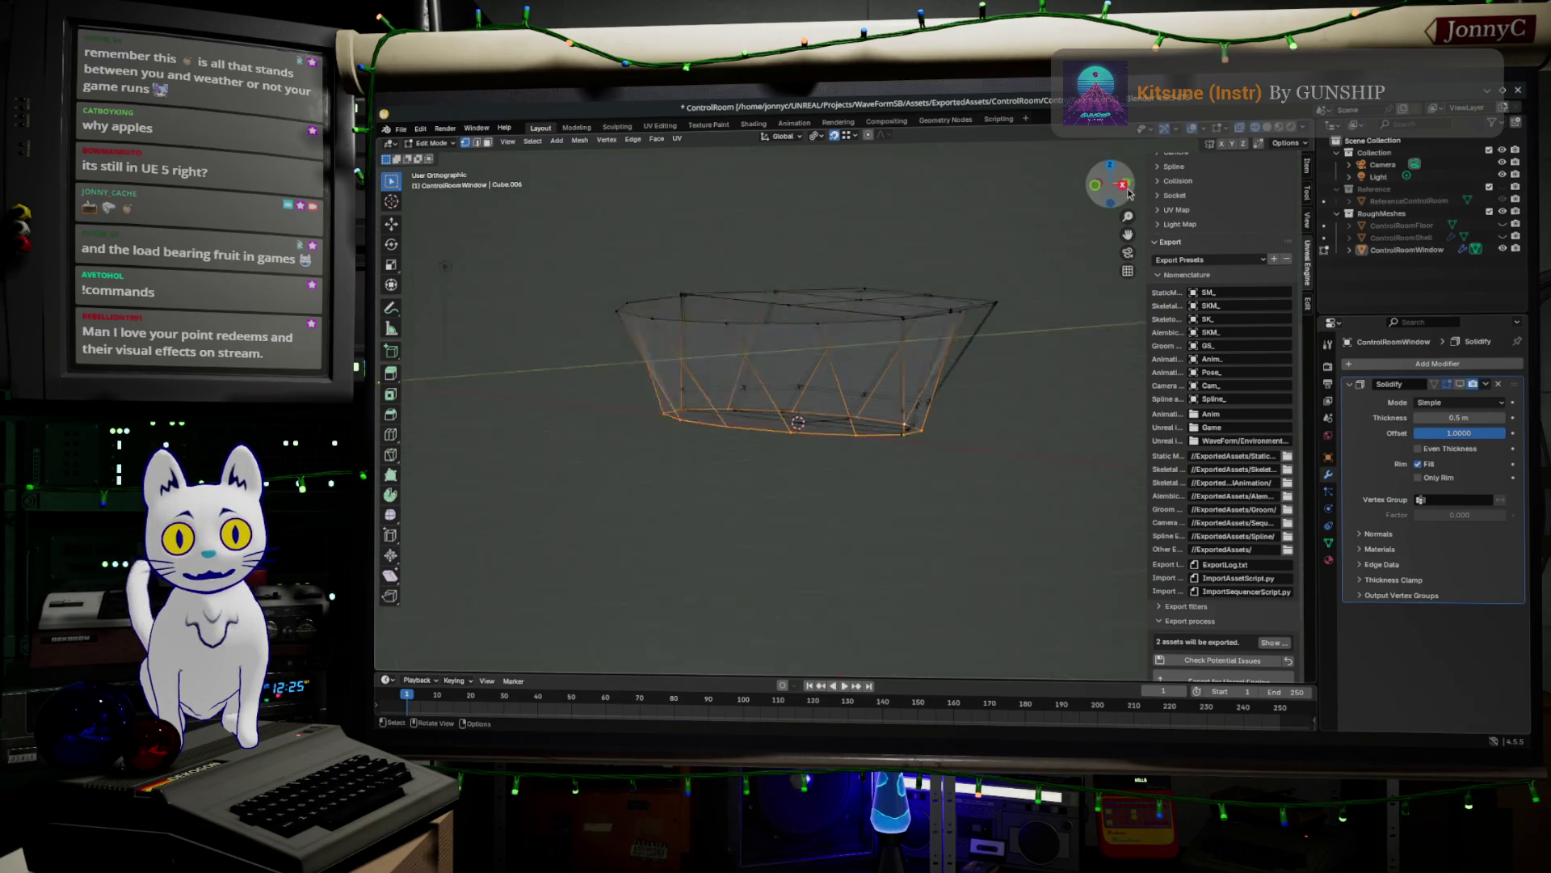
- Delete the faces on the left section of the window mesh from right view
click(1124, 187)
drag(597, 253, 778, 481)
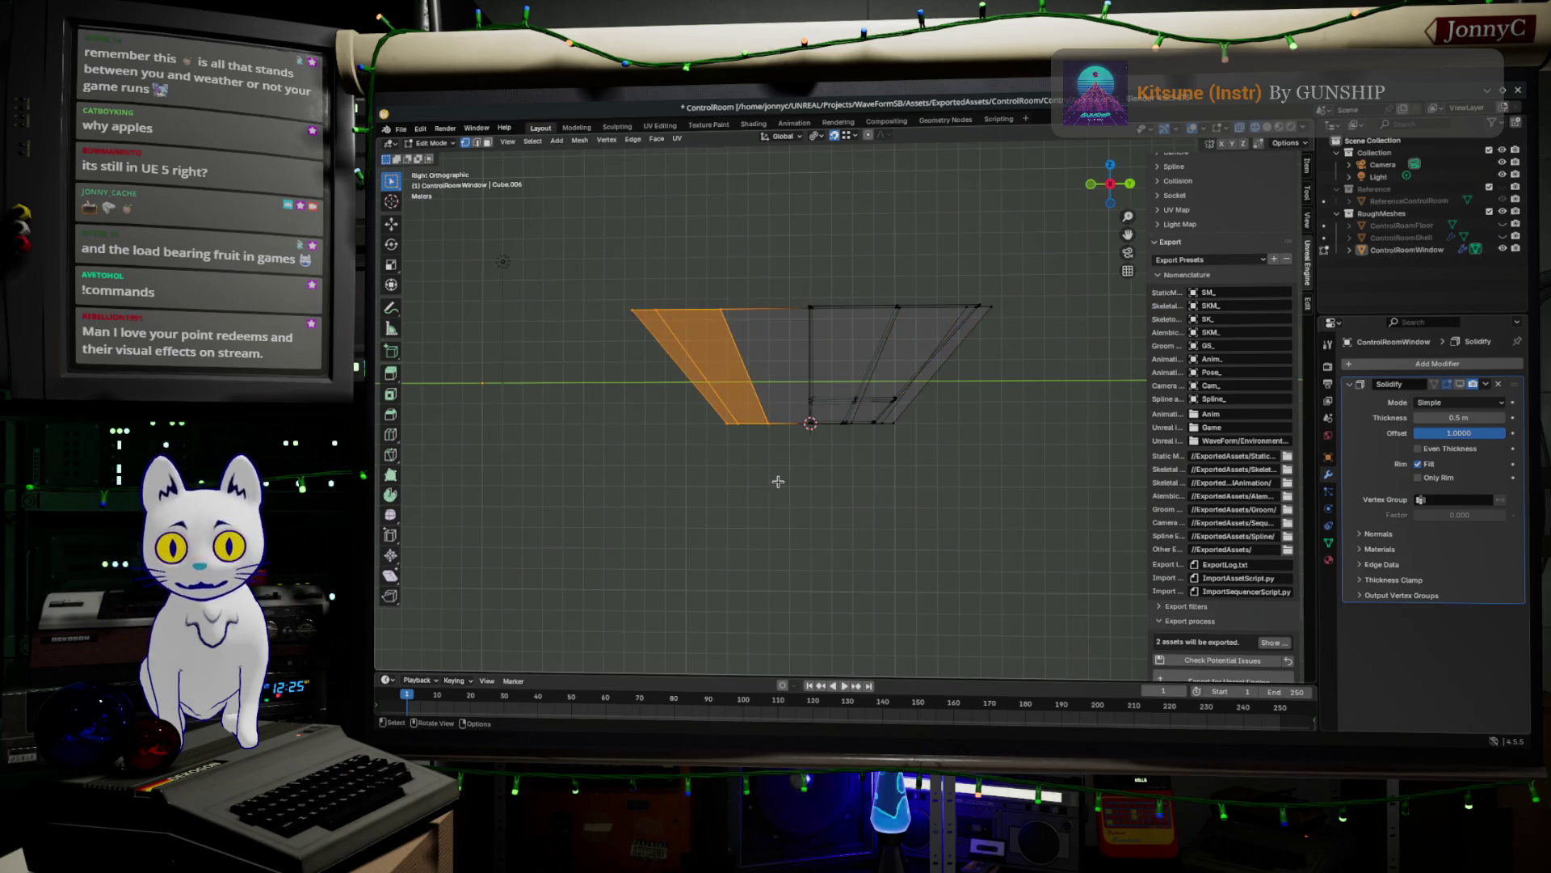
key(x)
click(777, 485)
mouse_move(777, 485)
middle_down()
mouse_move(821, 461)
mouse_move(776, 453)
mouse_move(818, 428)
mouse_move(783, 480)
mouse_move(741, 478)
middle_up()
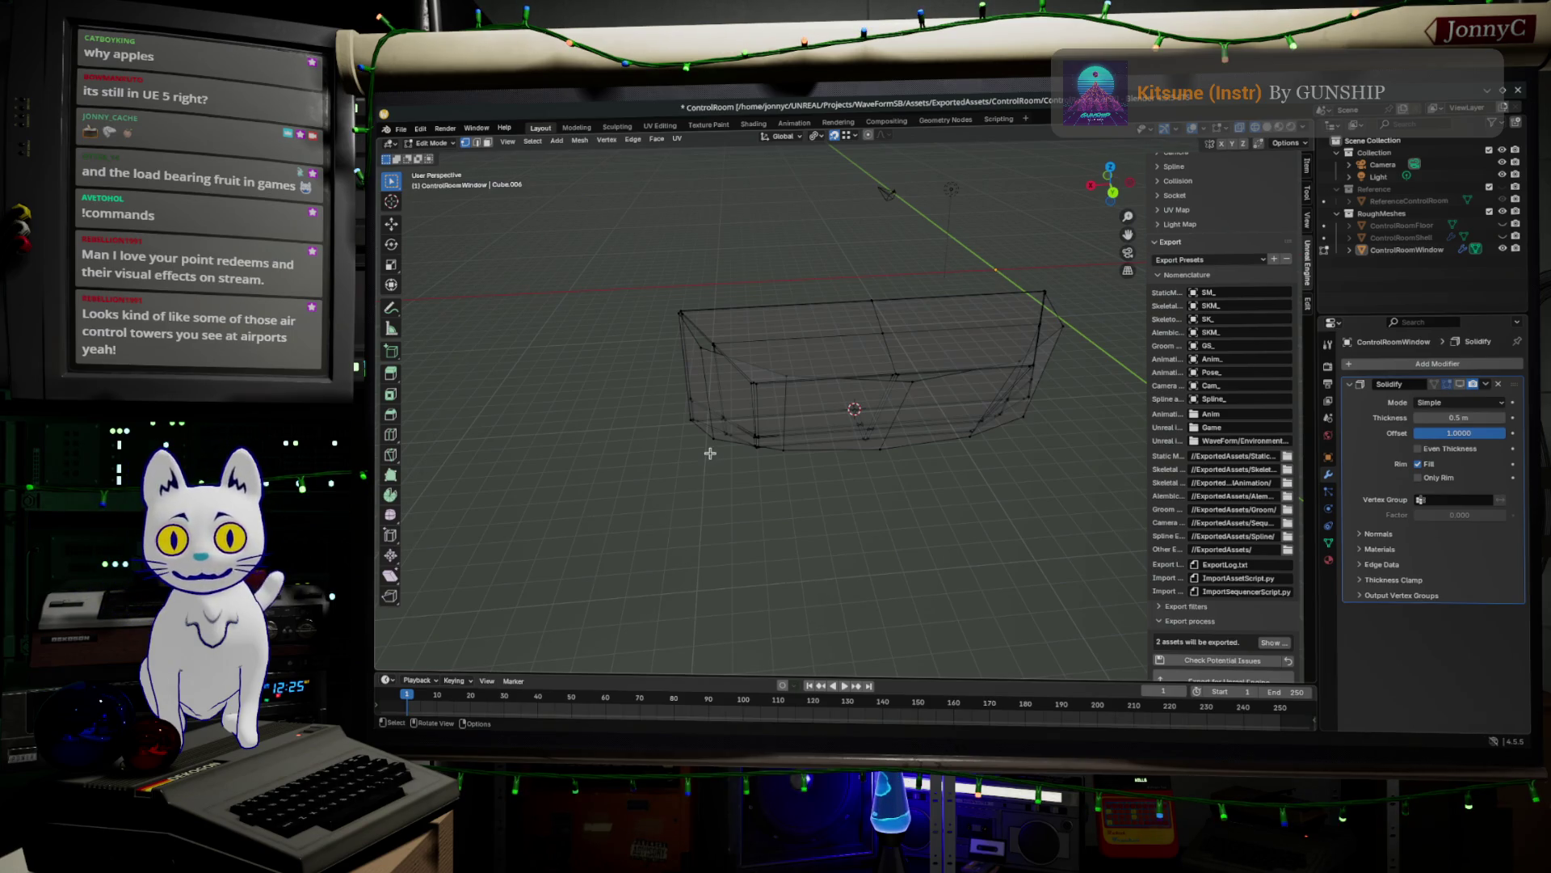
middle_drag(710, 453, 848, 399)
scroll(848, 399, up, 4)
- Add a centred horizontal loop cut across the window mesh
key(ctrl+r)
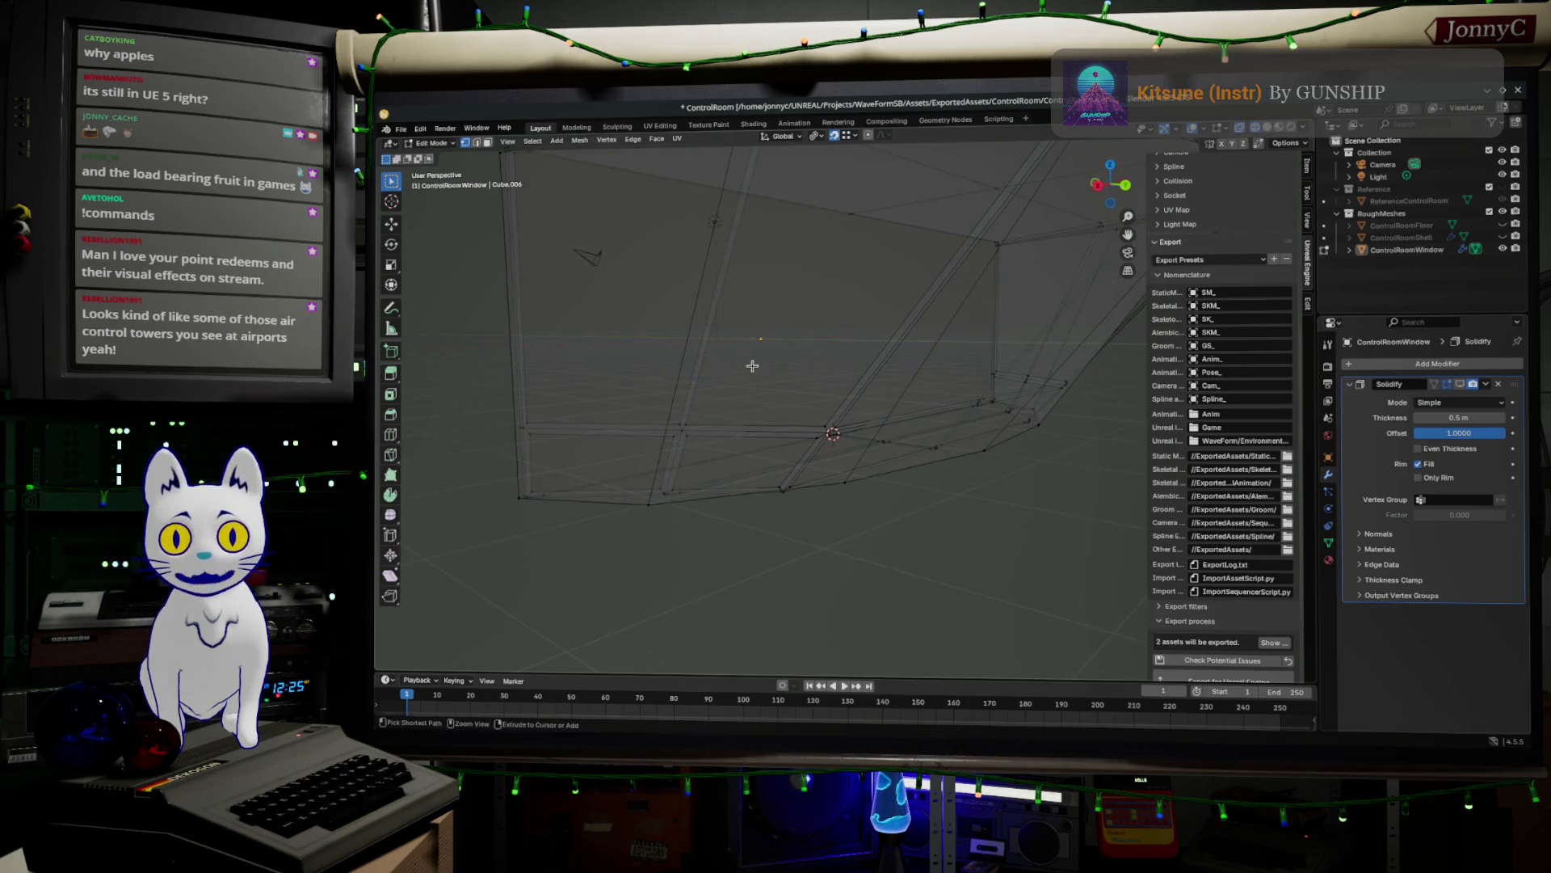
click(673, 316)
right_click(670, 315)
scroll(876, 428, down, 4)
middle_drag(884, 441, 831, 477)
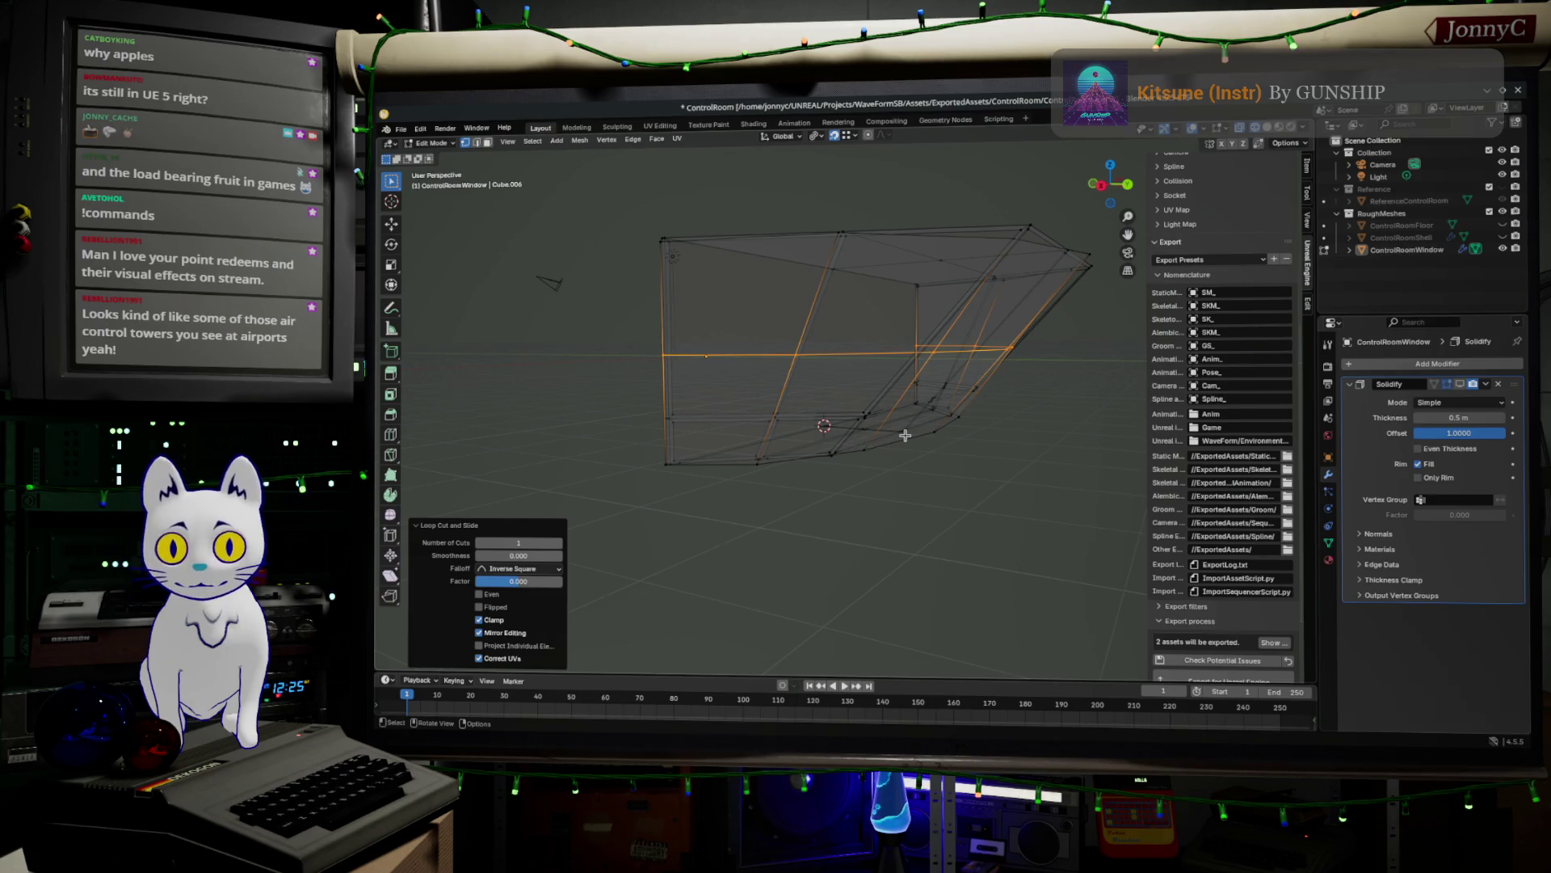
middle_drag(722, 360, 788, 365)
- Try sliding the edge loop down in right view, revert it, then switch to the browser
click(1114, 192)
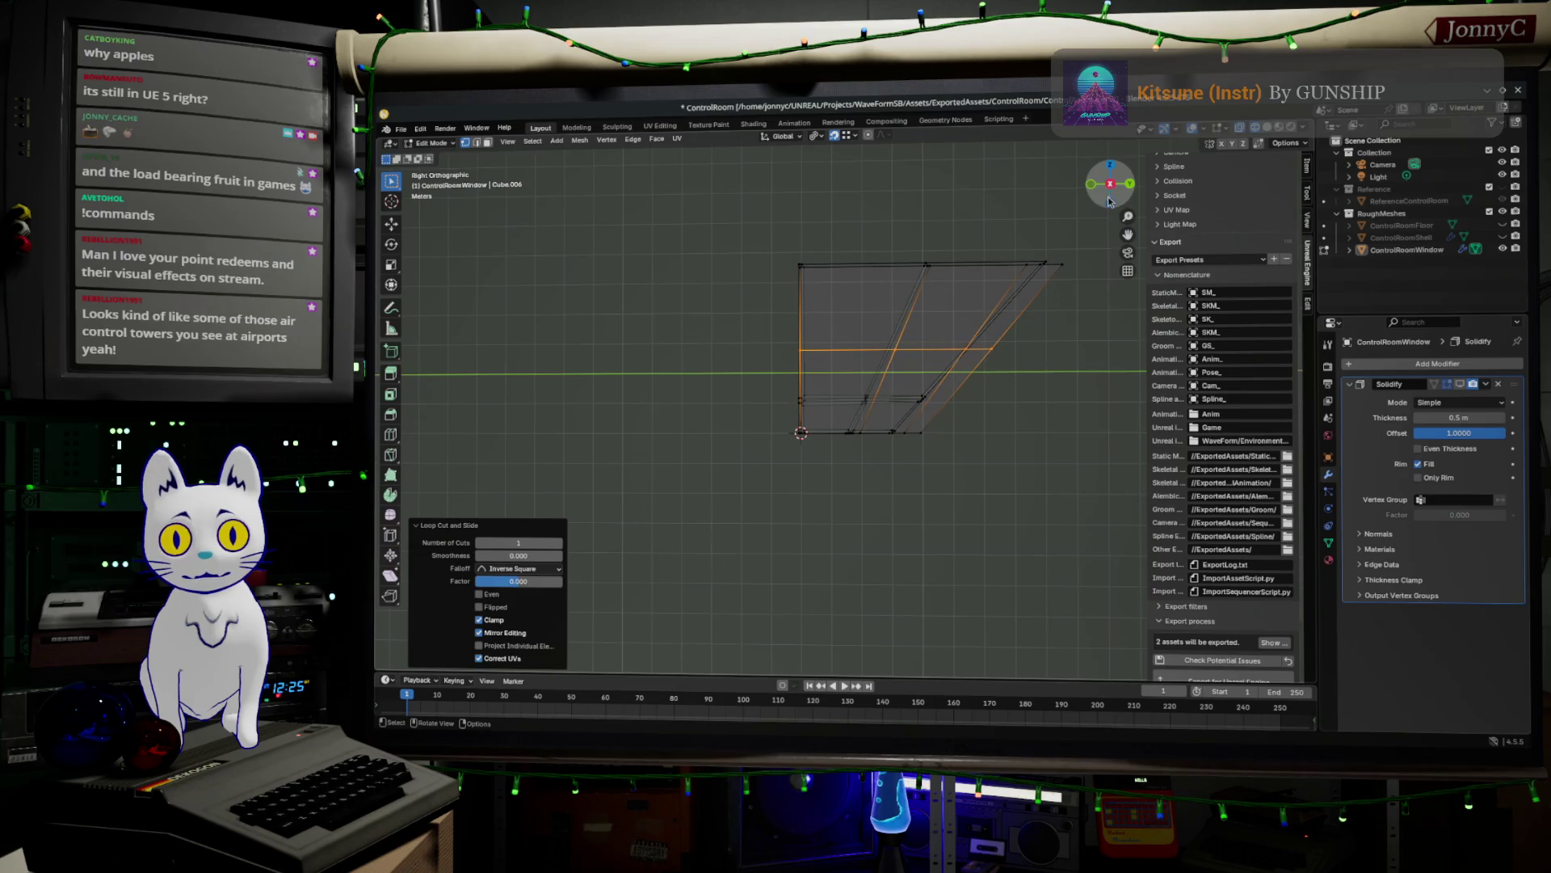
scroll(816, 463, up, 5)
mouse_move(845, 373)
mouse_down()
mouse_move(846, 478)
mouse_move(863, 405)
mouse_move(857, 447)
mouse_up()
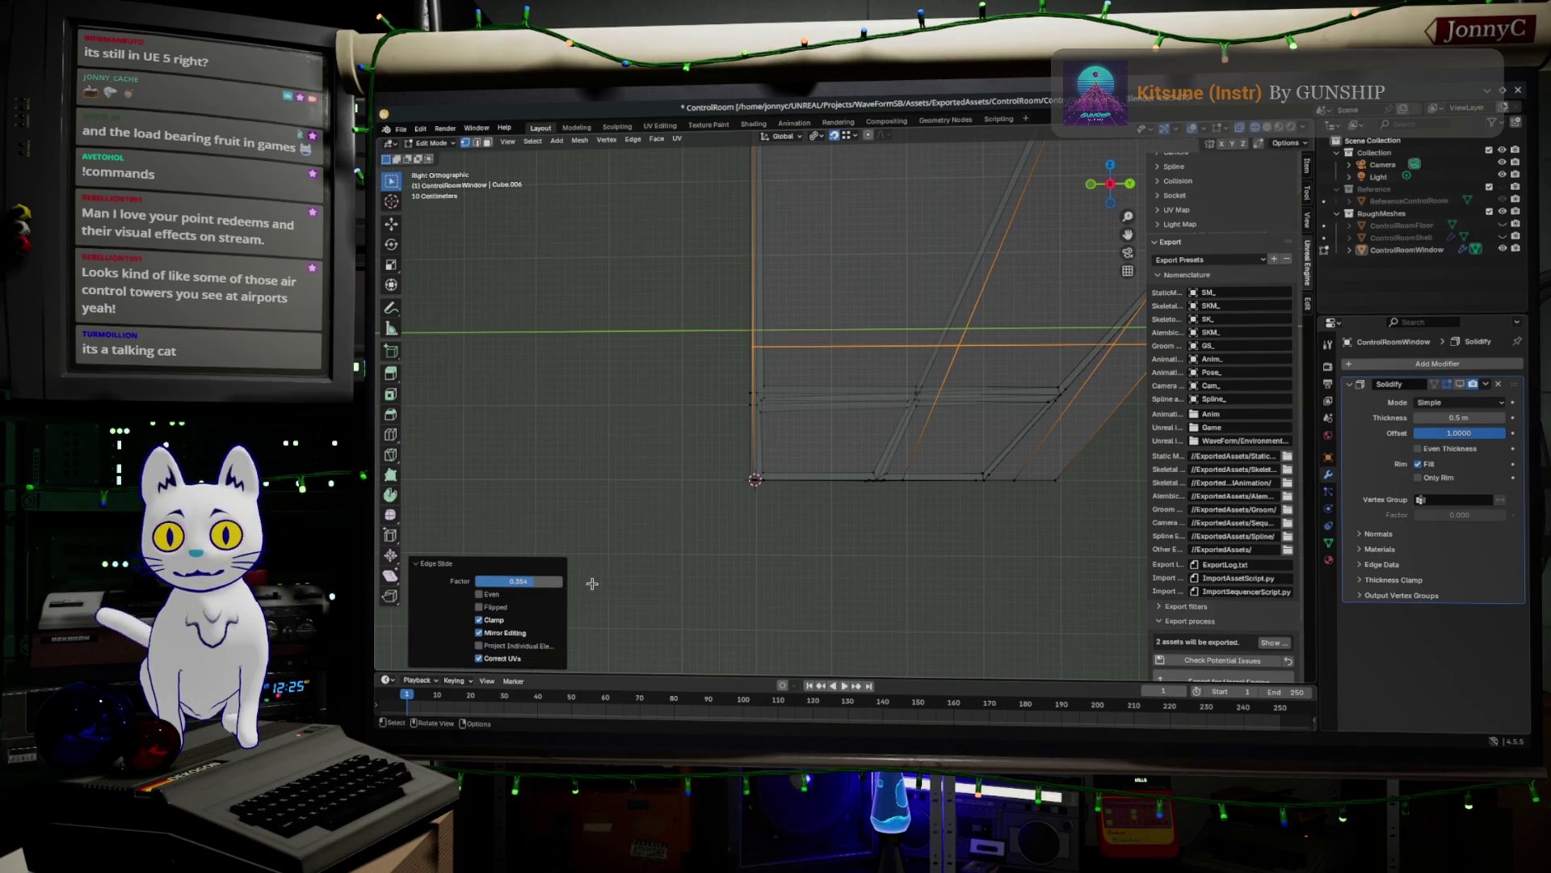
key(g)
key(g)
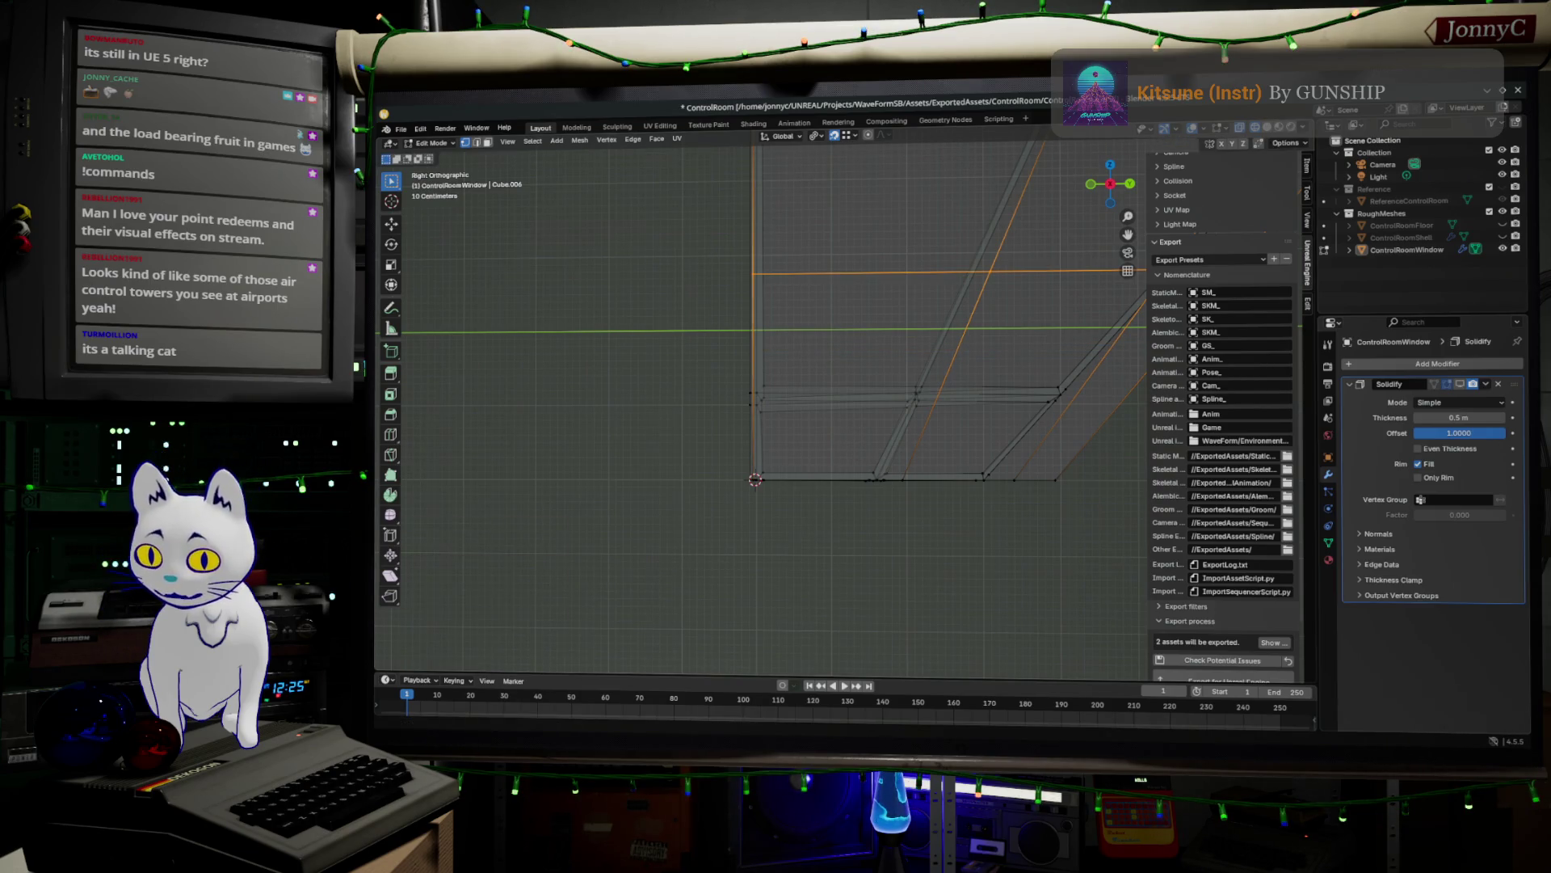
key(alt+Tab)
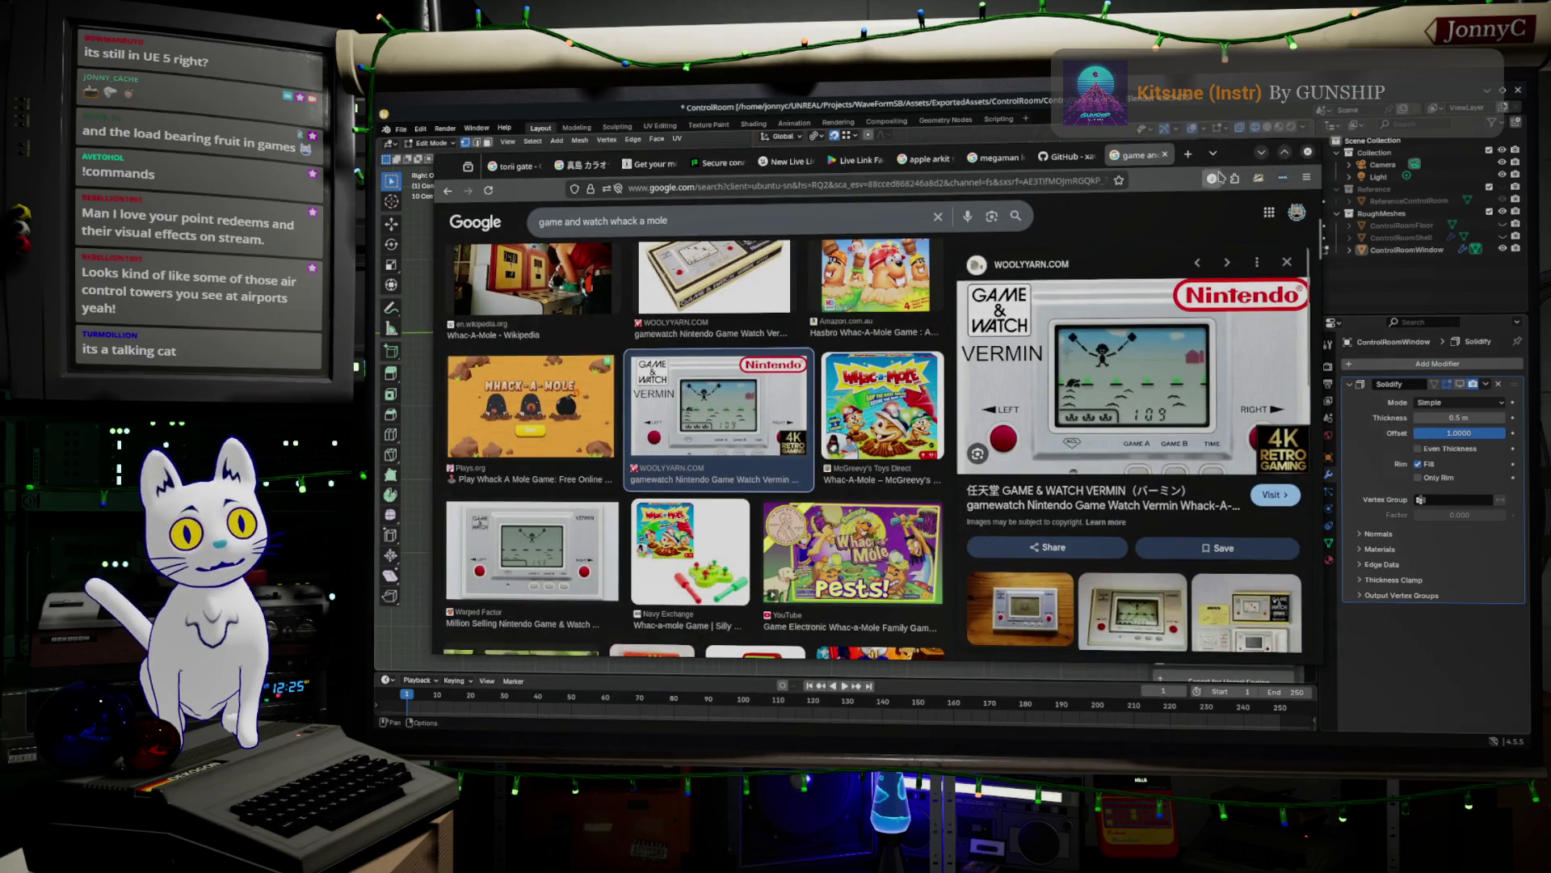
- Google 'size of thing' in a new browser tab
key(ctrl+t)
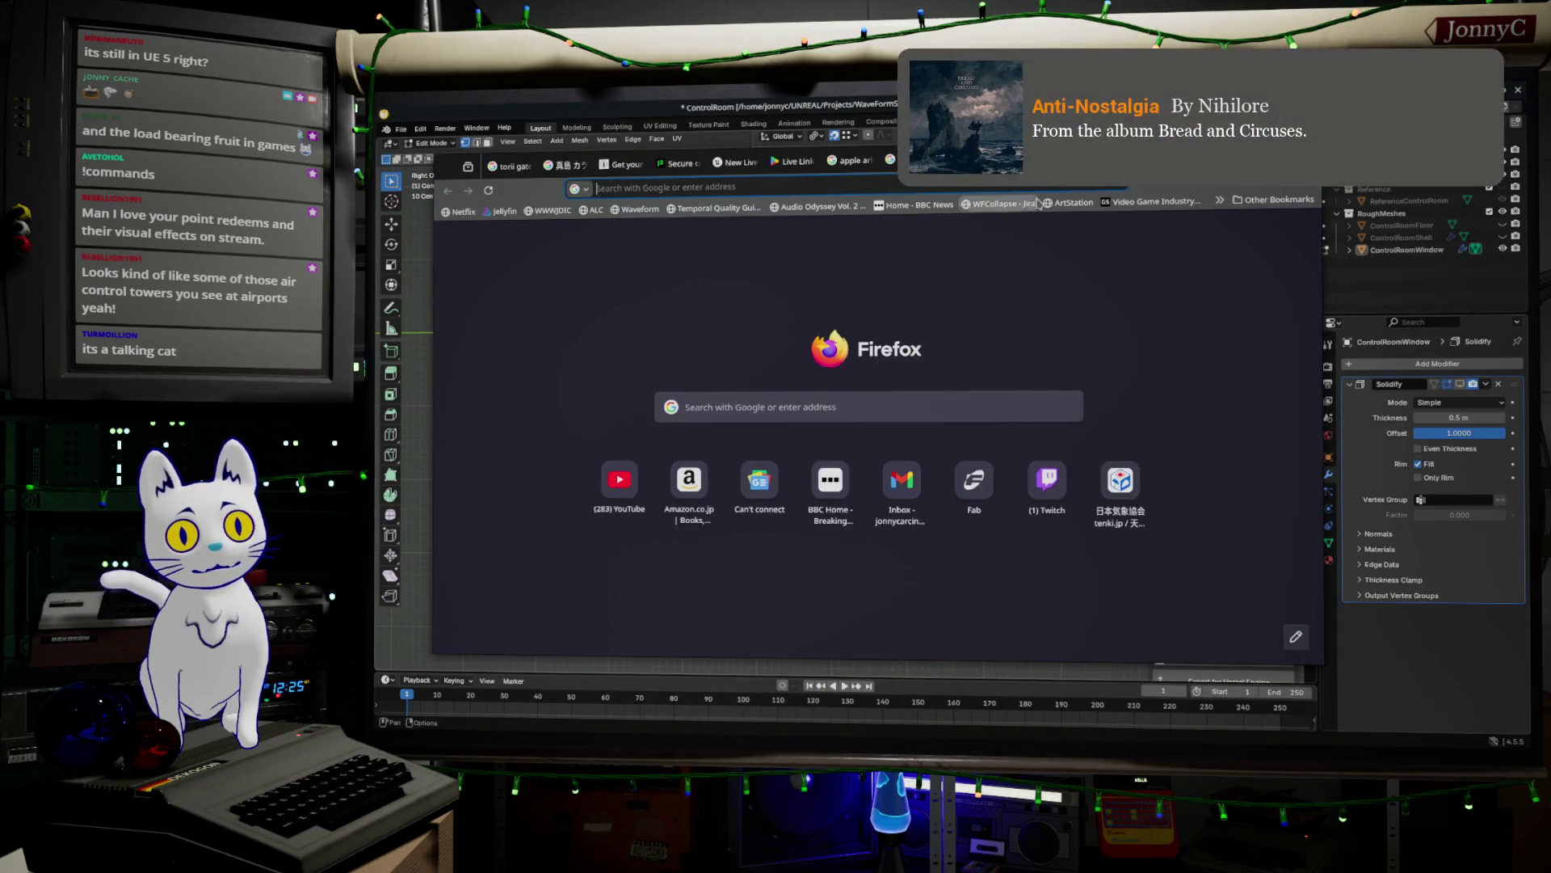
click(935, 187)
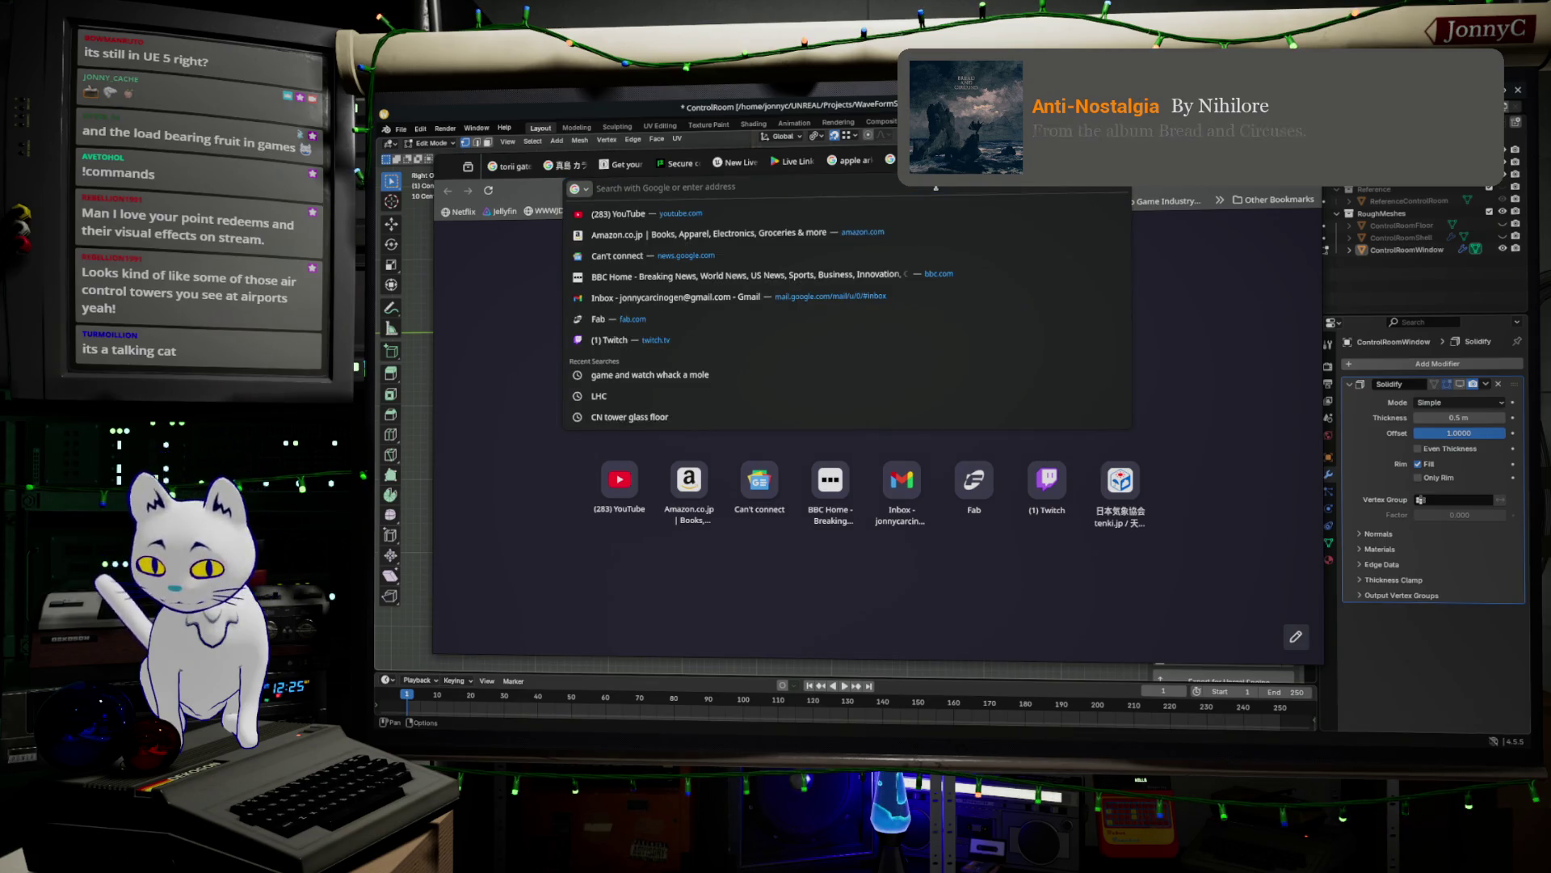
text(size of thing)
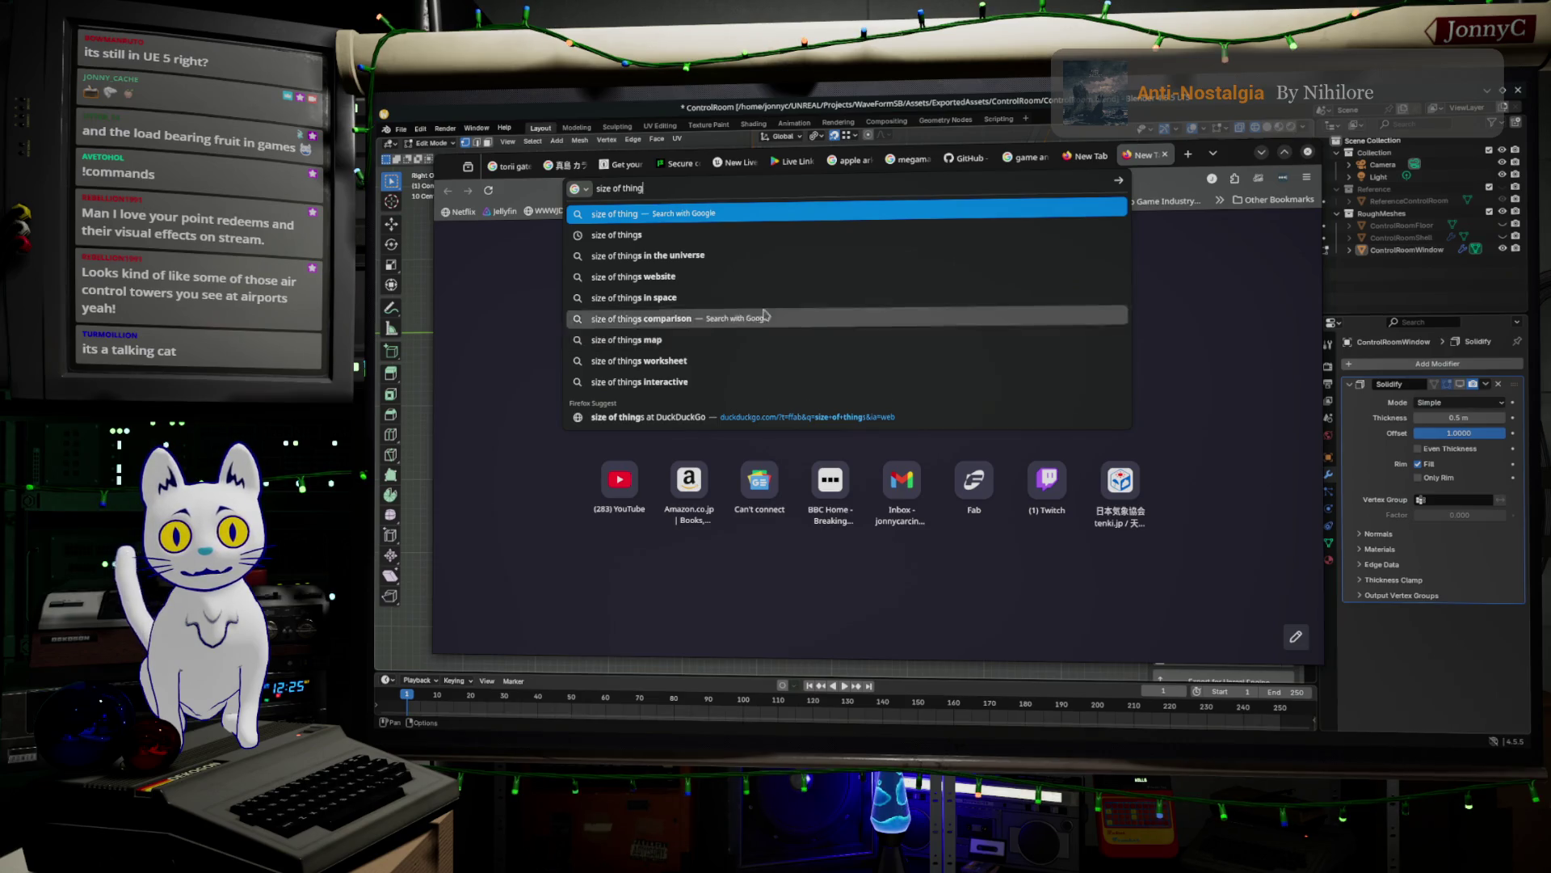
click(761, 276)
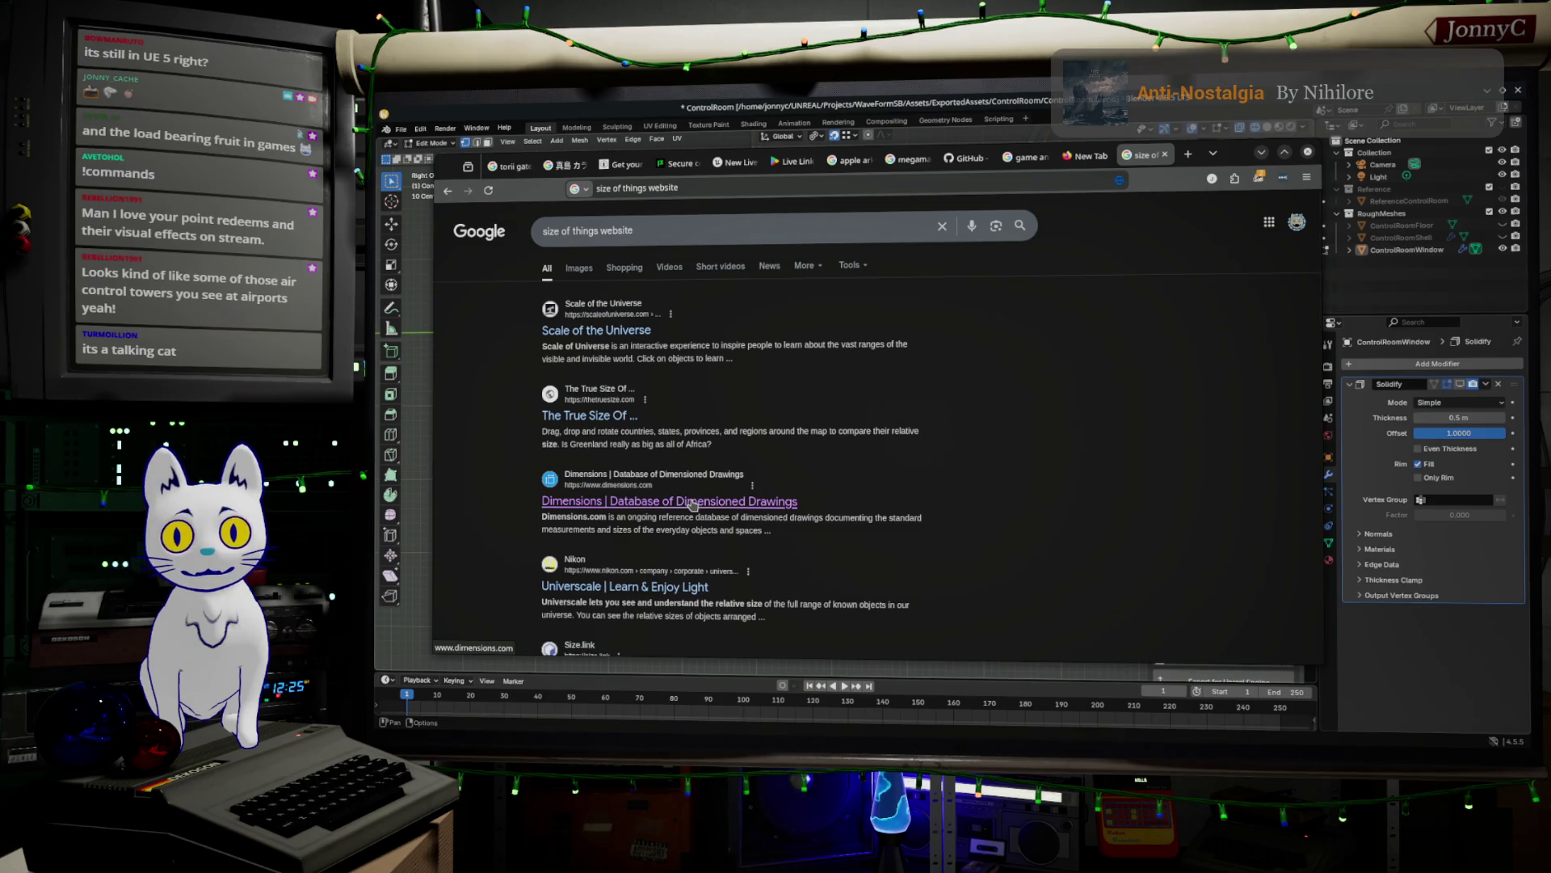
- Browse the results, preview The True Size Of, then open Dimensions.com
scroll(693, 504, down, 2)
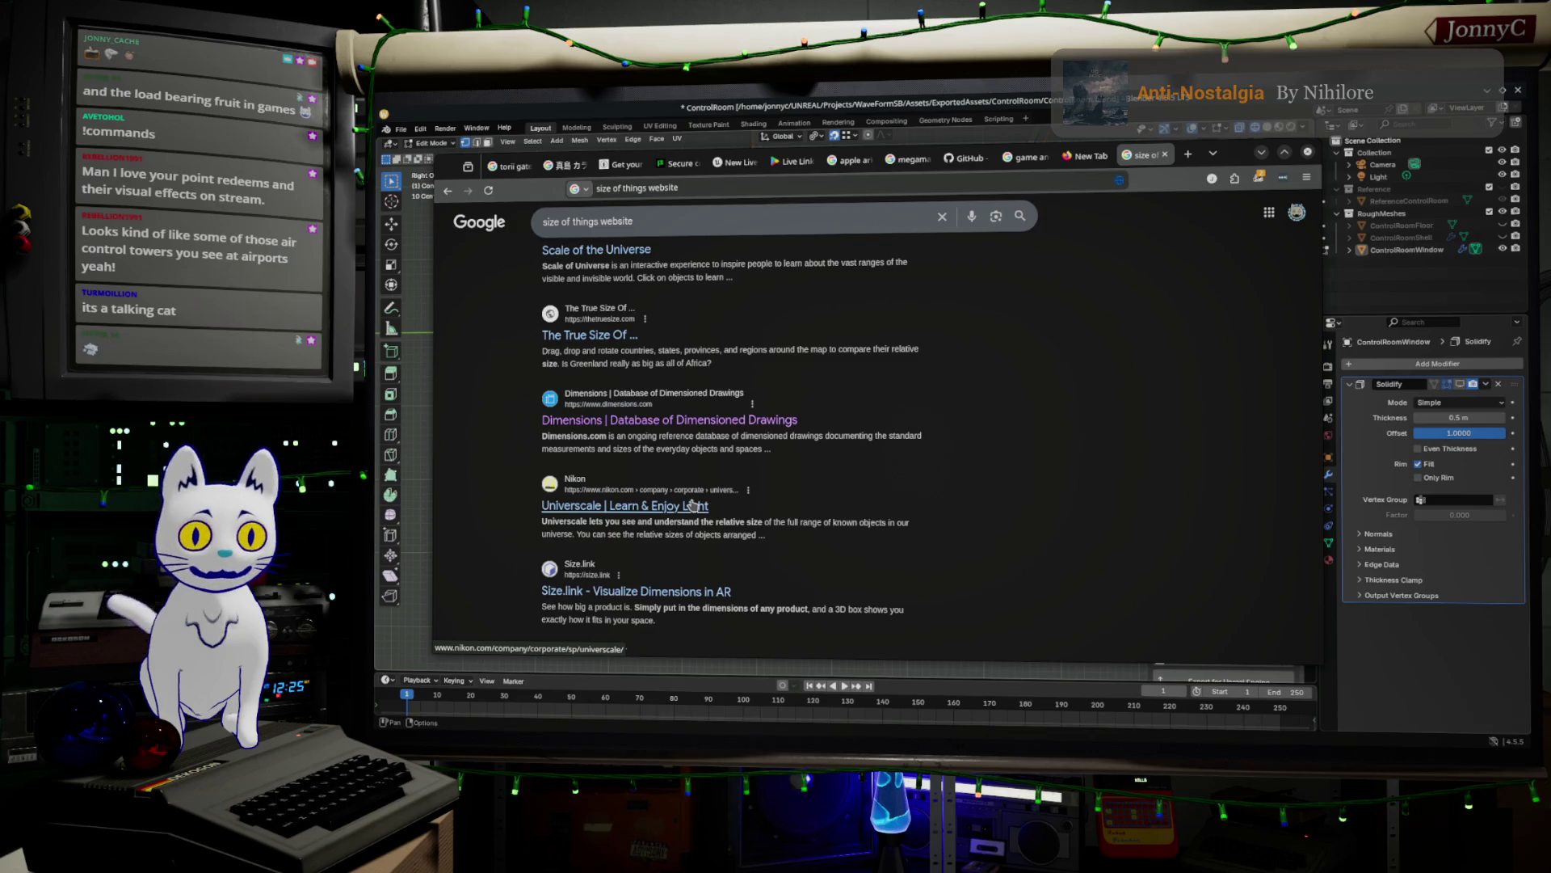
scroll(693, 504, down, 2)
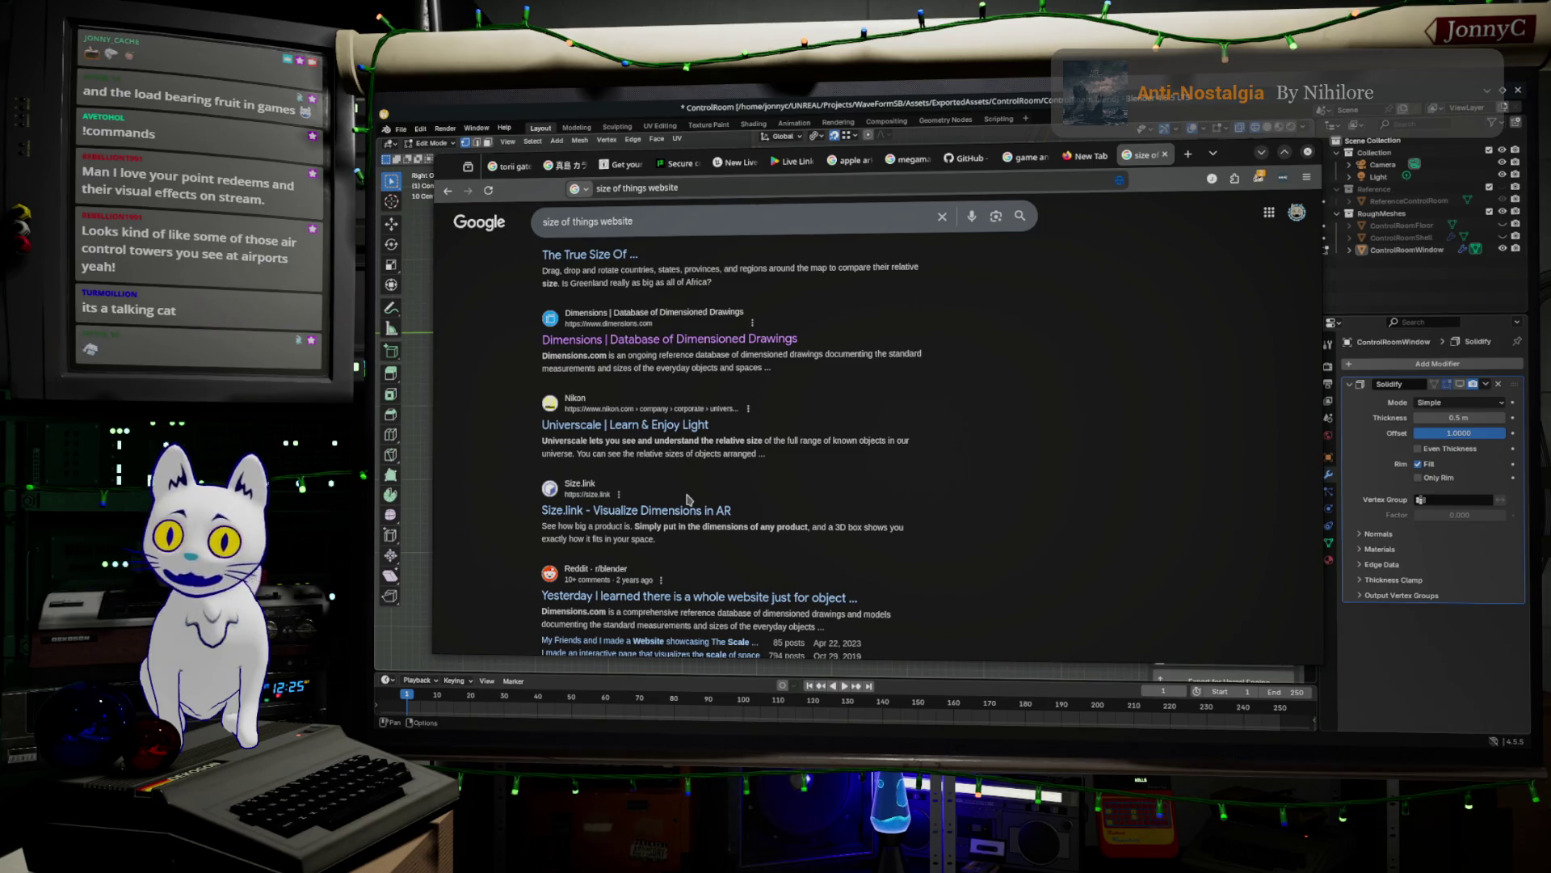
scroll(687, 499, down, 2)
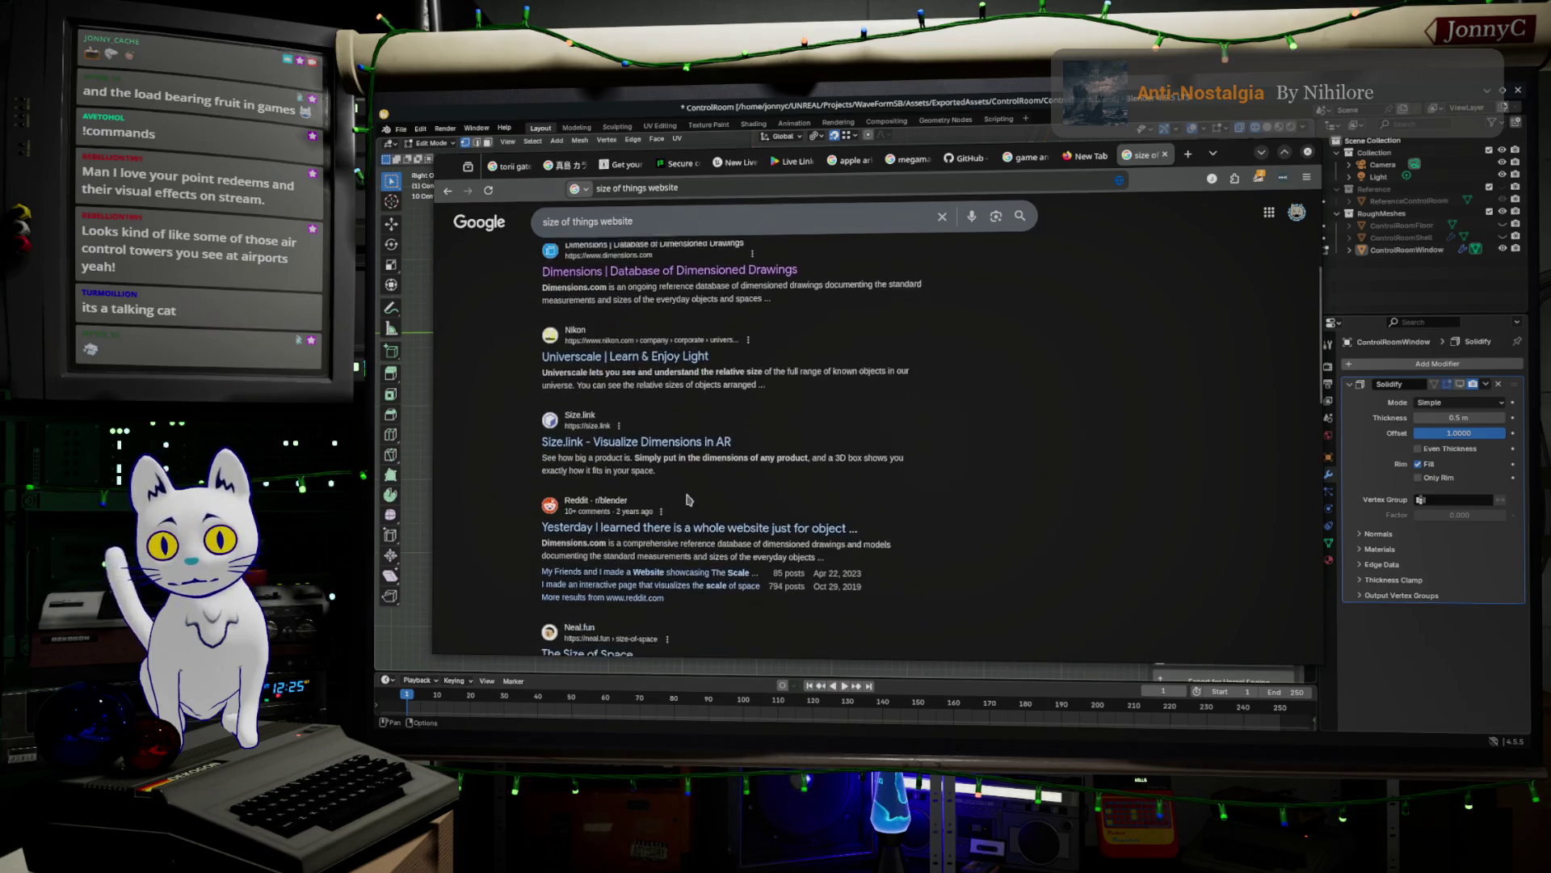
scroll(900, 503, down, 2)
scroll(901, 503, down, 2)
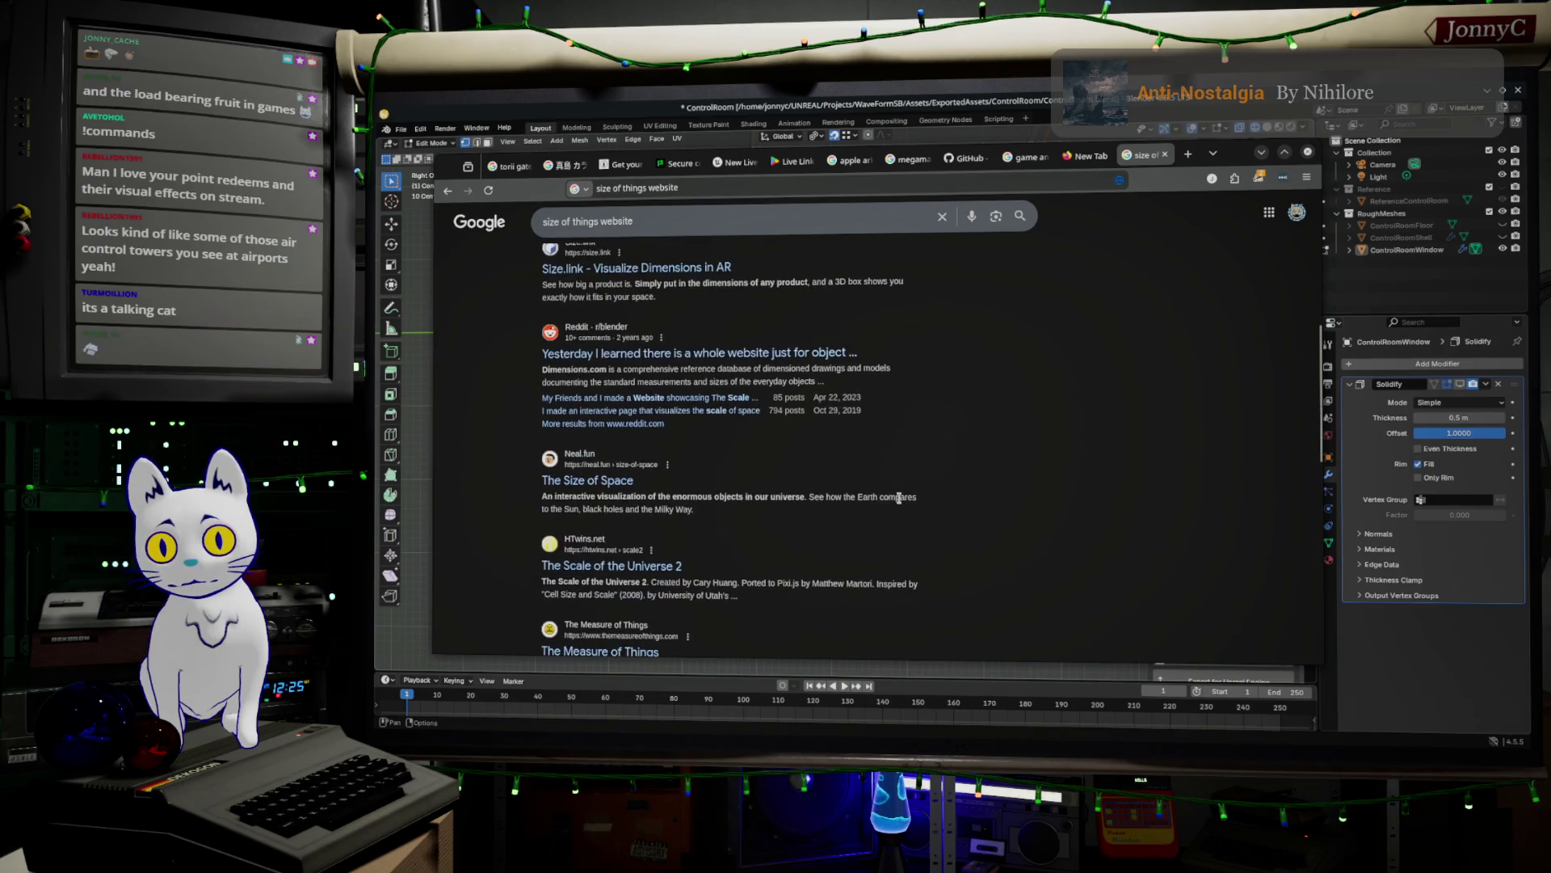
scroll(897, 498, up, 5)
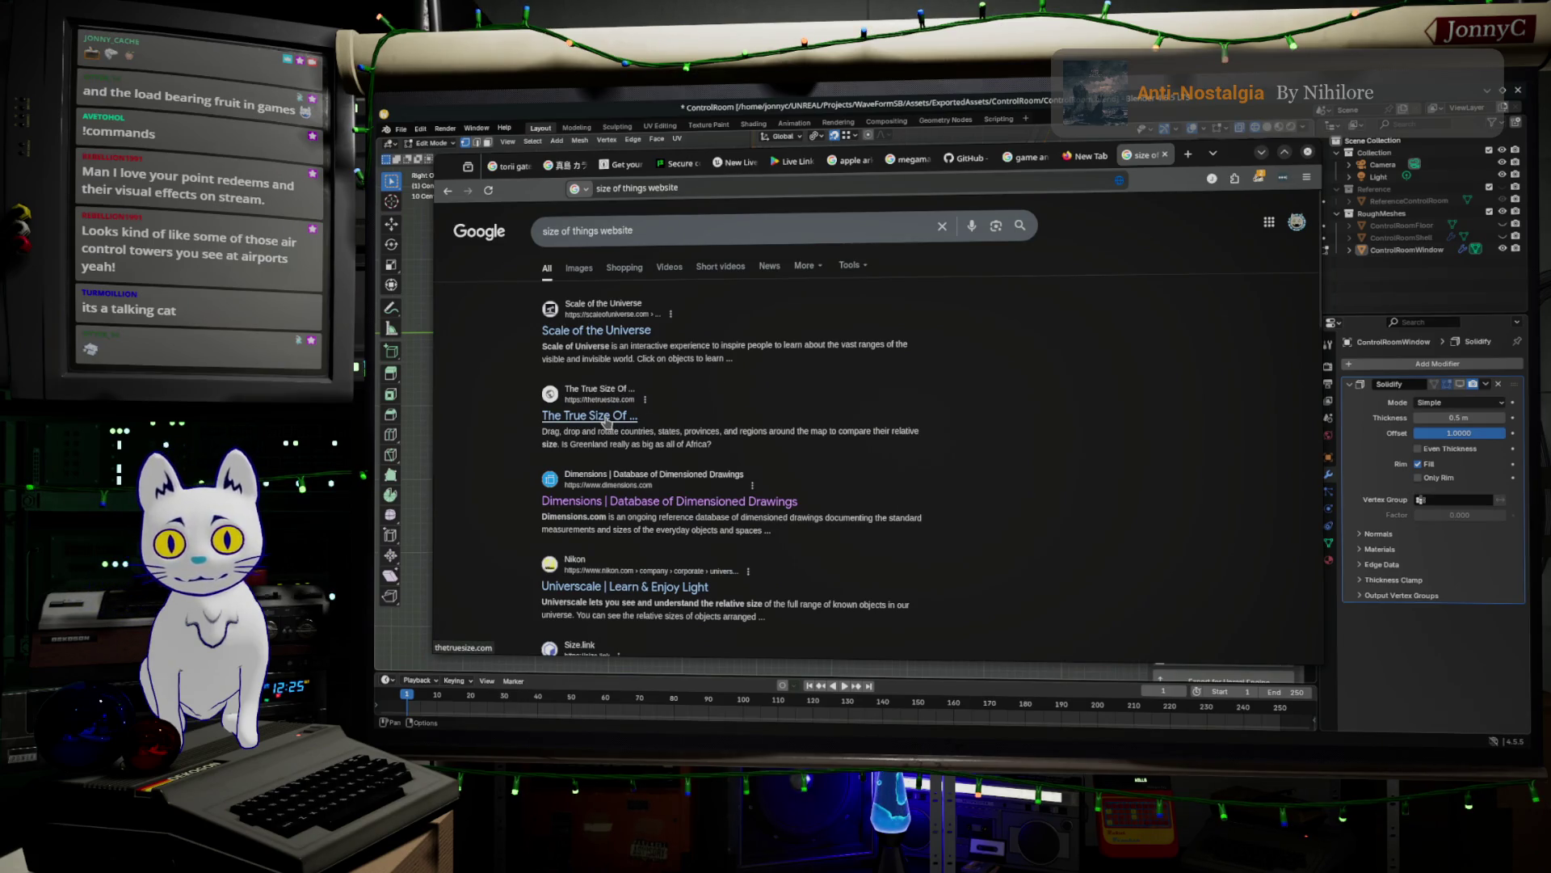
click(606, 417)
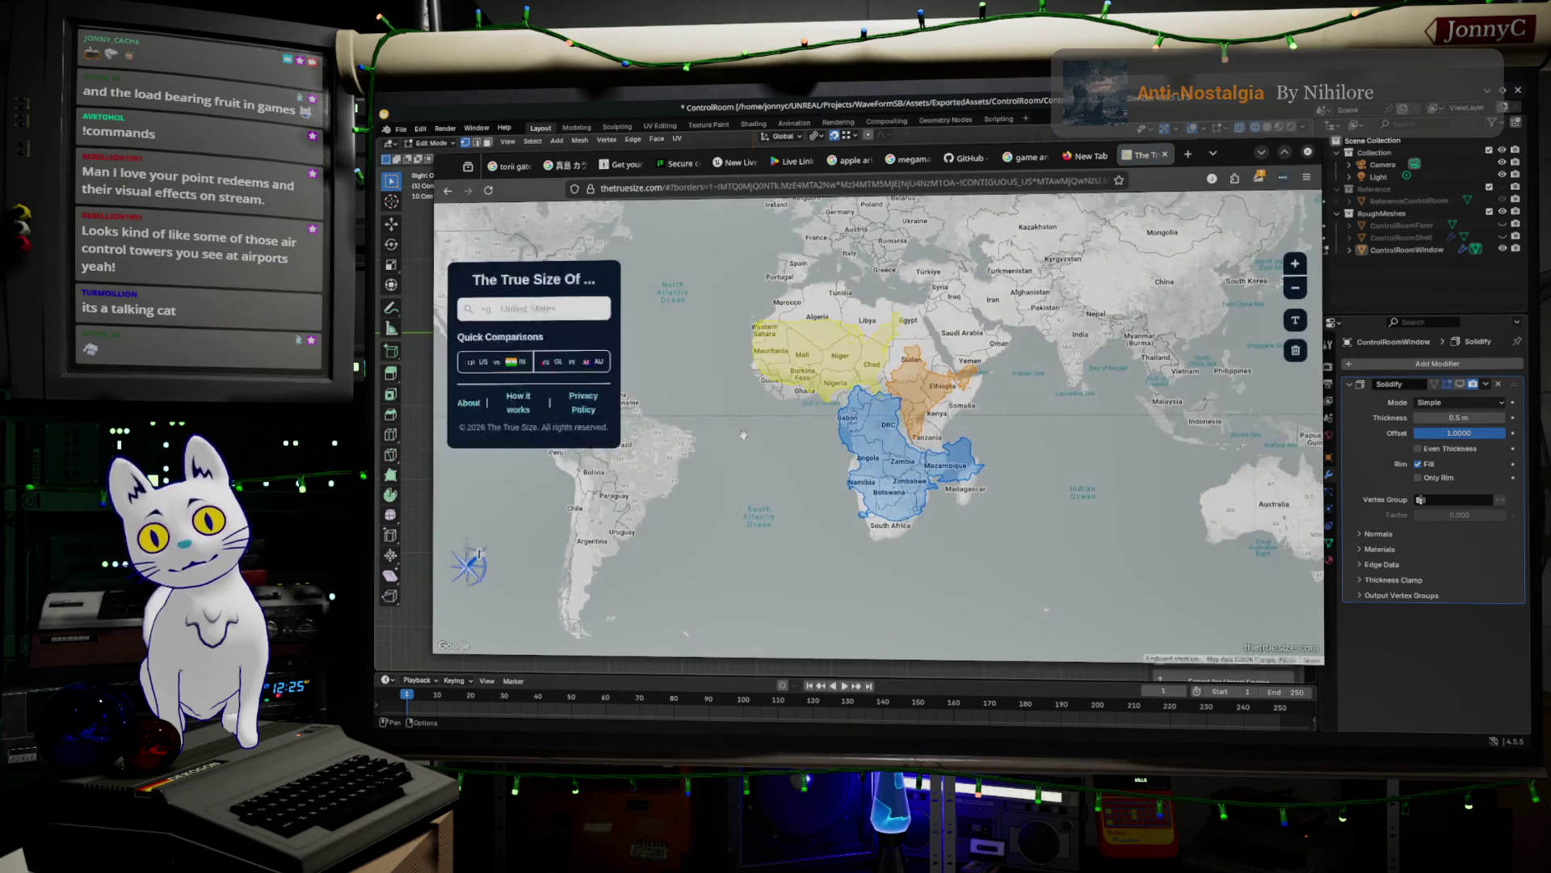
click(447, 192)
click(767, 503)
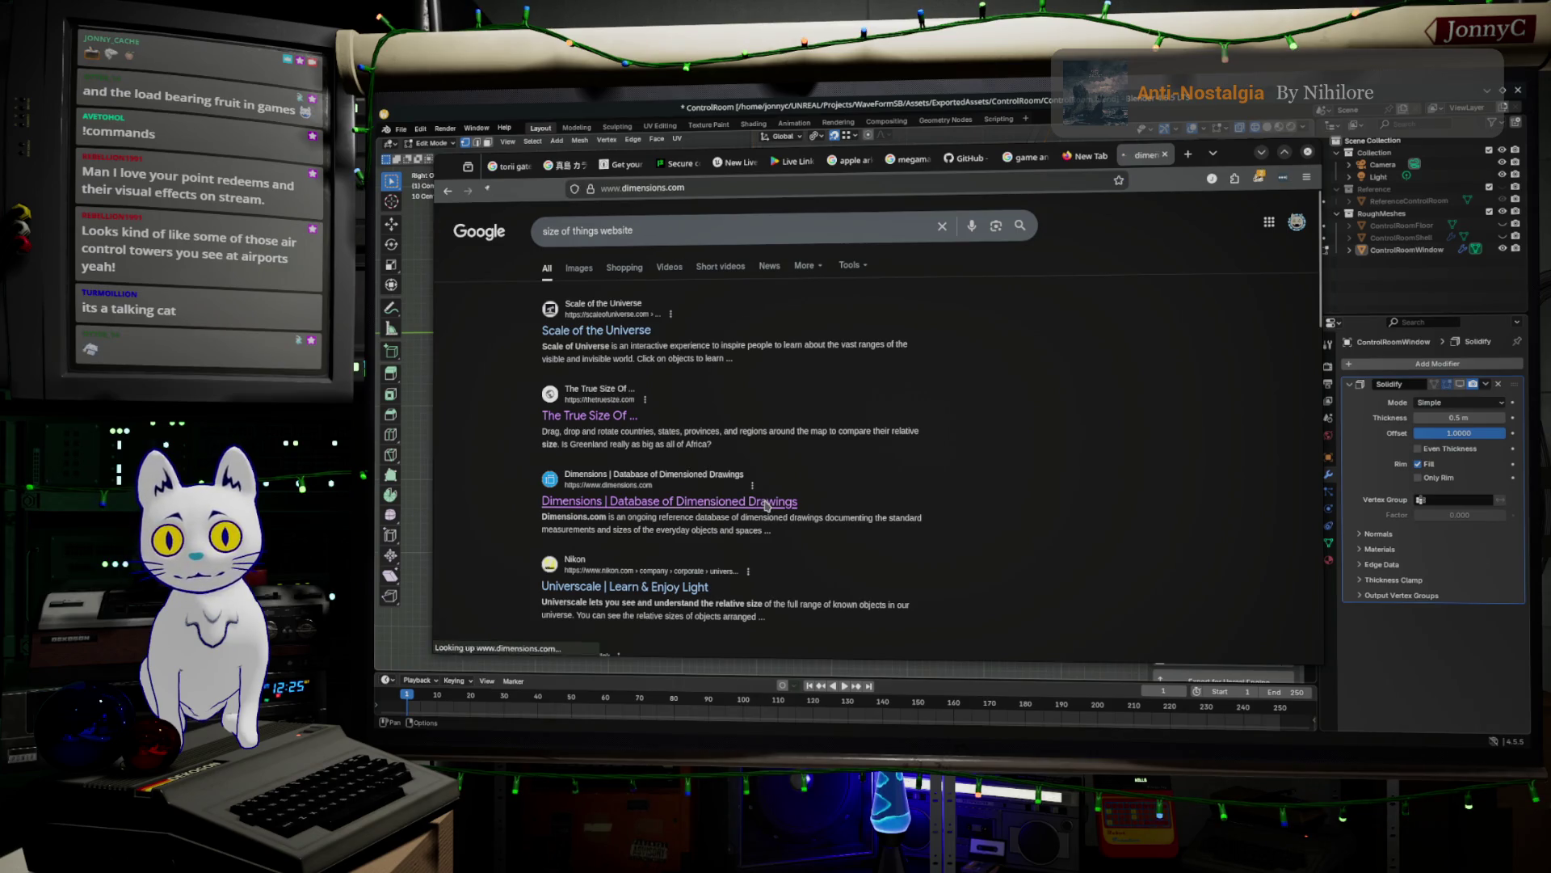
- Search Dimensions.com for 'rail' and open the Handrails collection
scroll(767, 506, down, 3)
scroll(767, 506, down, 5)
scroll(1083, 271, up, 8)
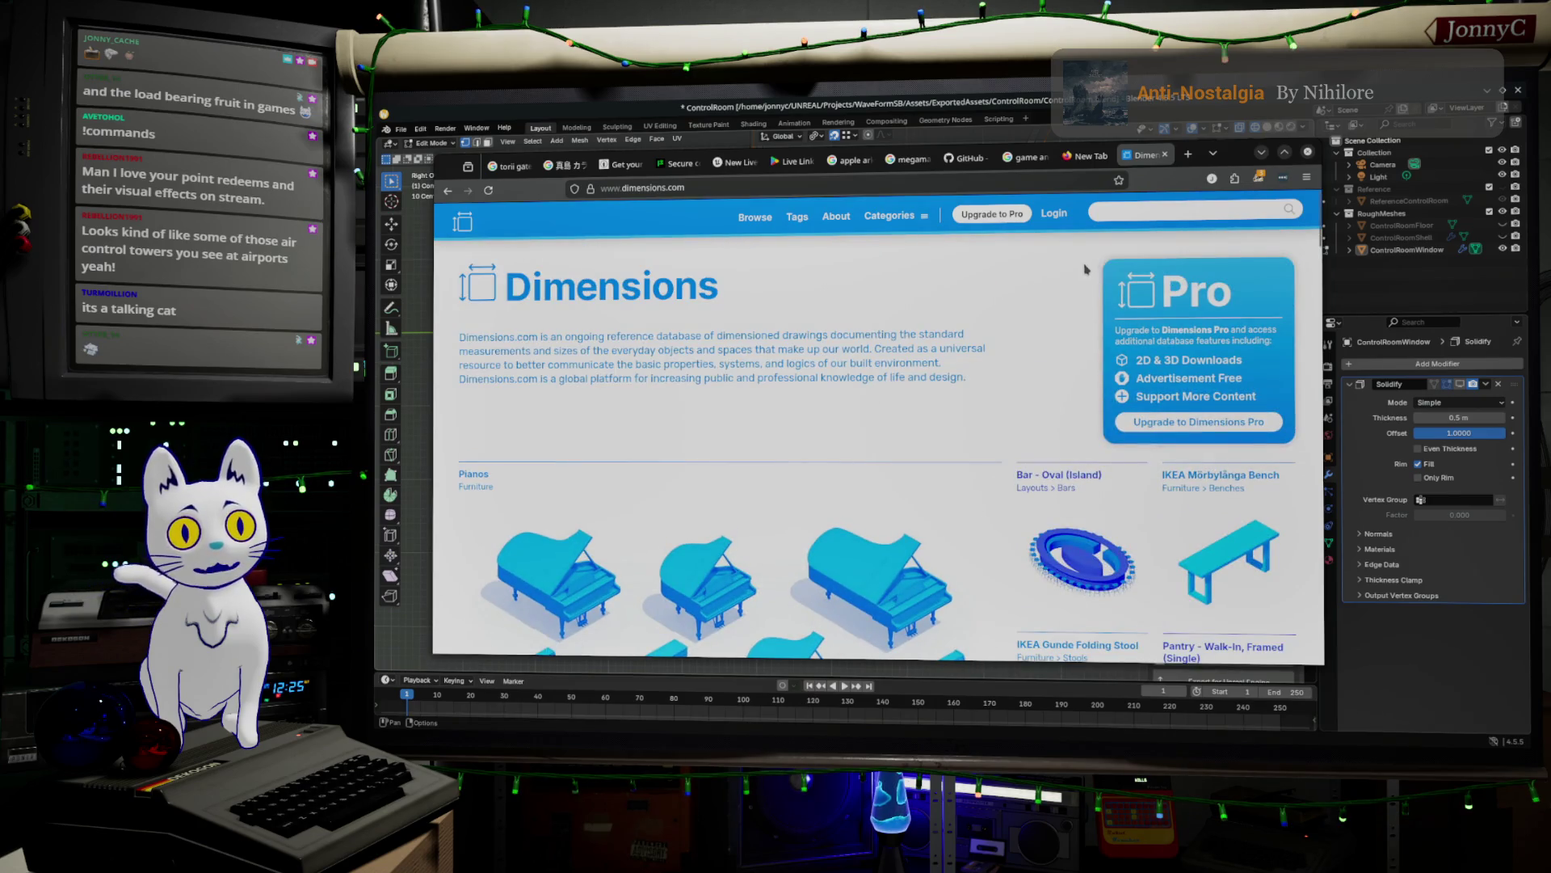
text(rail)
key(Return)
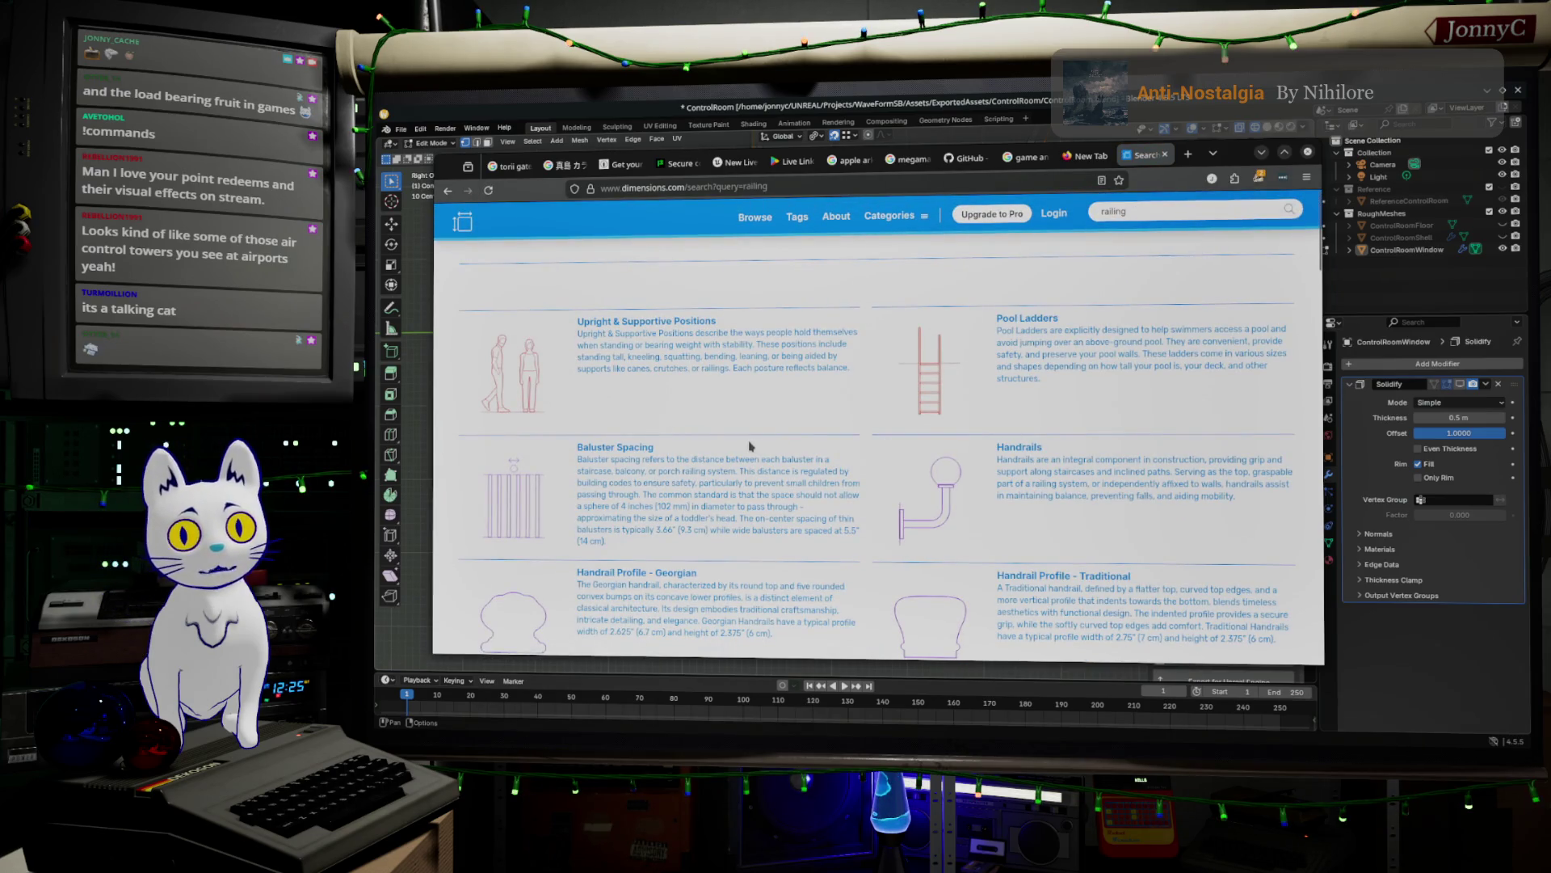
scroll(750, 446, down, 4)
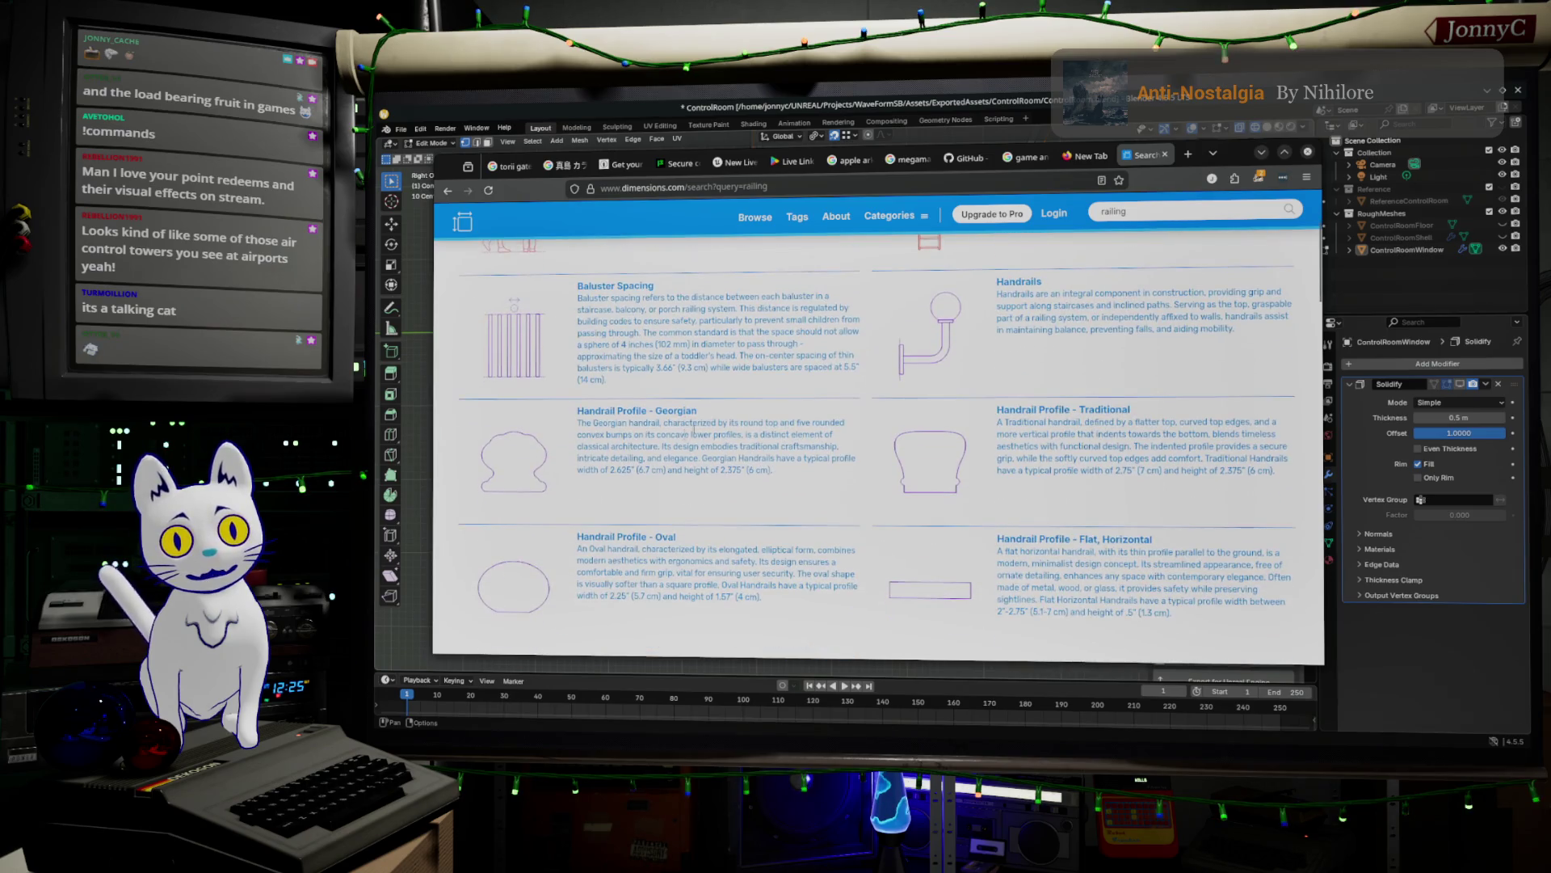
click(1018, 281)
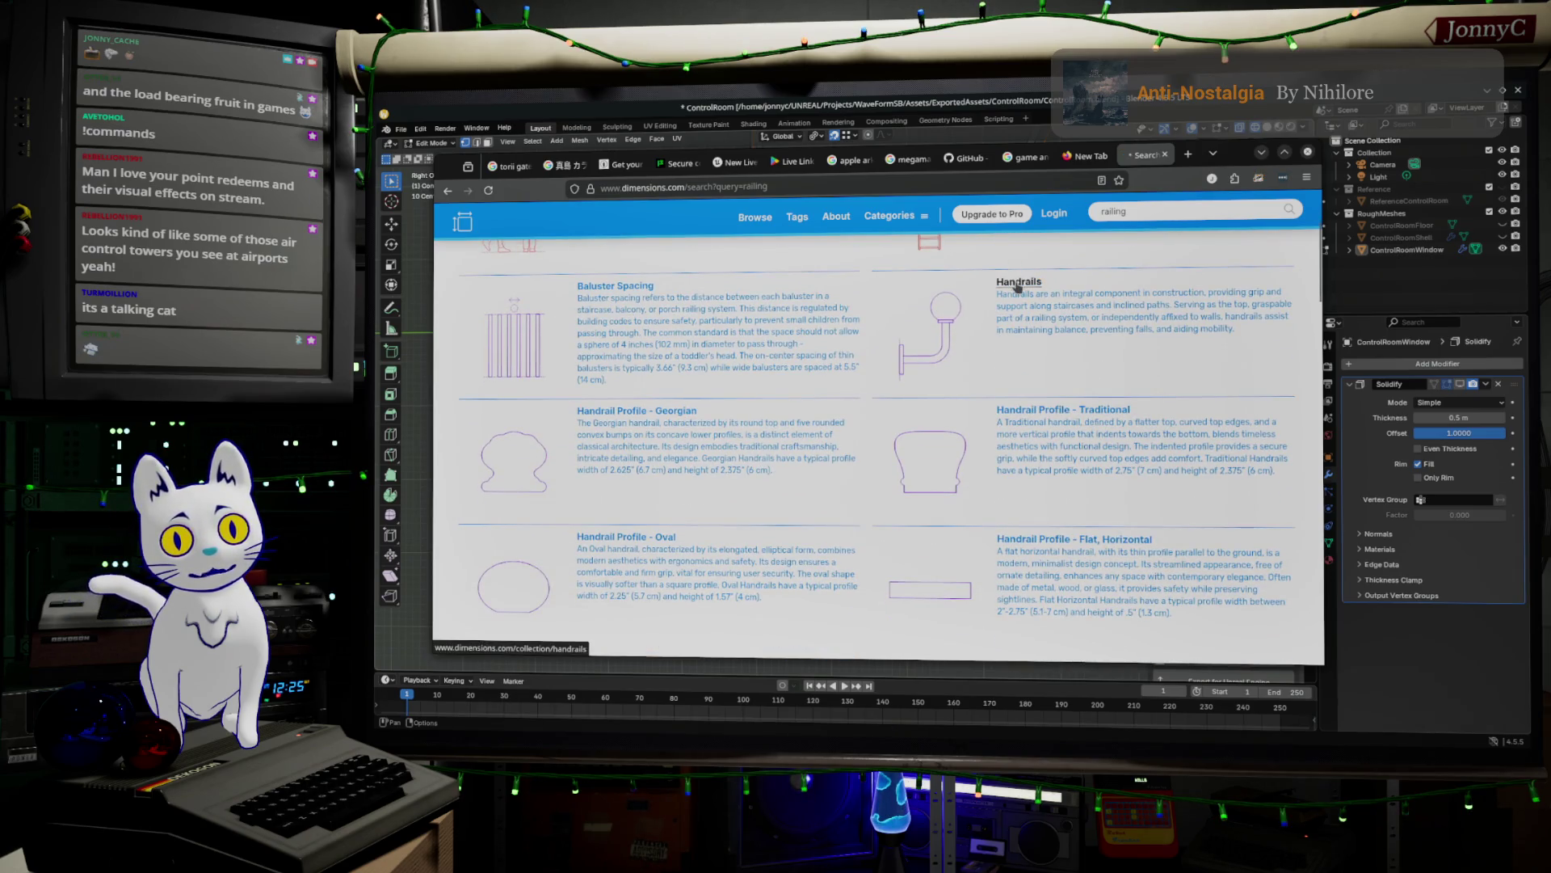
- Read the Handrails description and history, then switch to a blank new tab
scroll(828, 434, down, 1)
scroll(828, 434, down, 5)
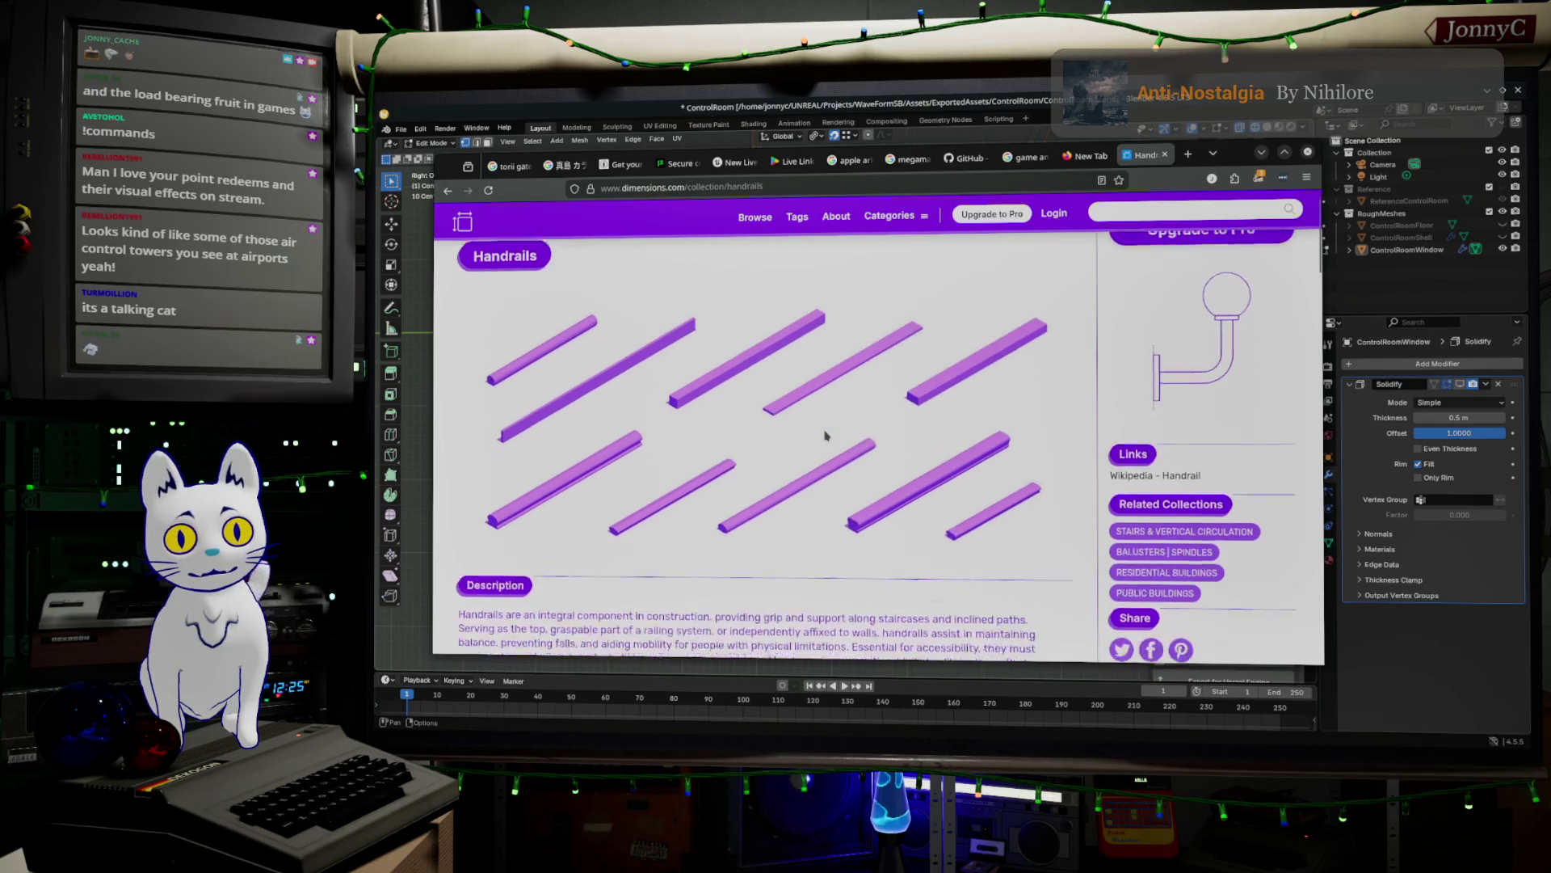
scroll(826, 436, down, 10)
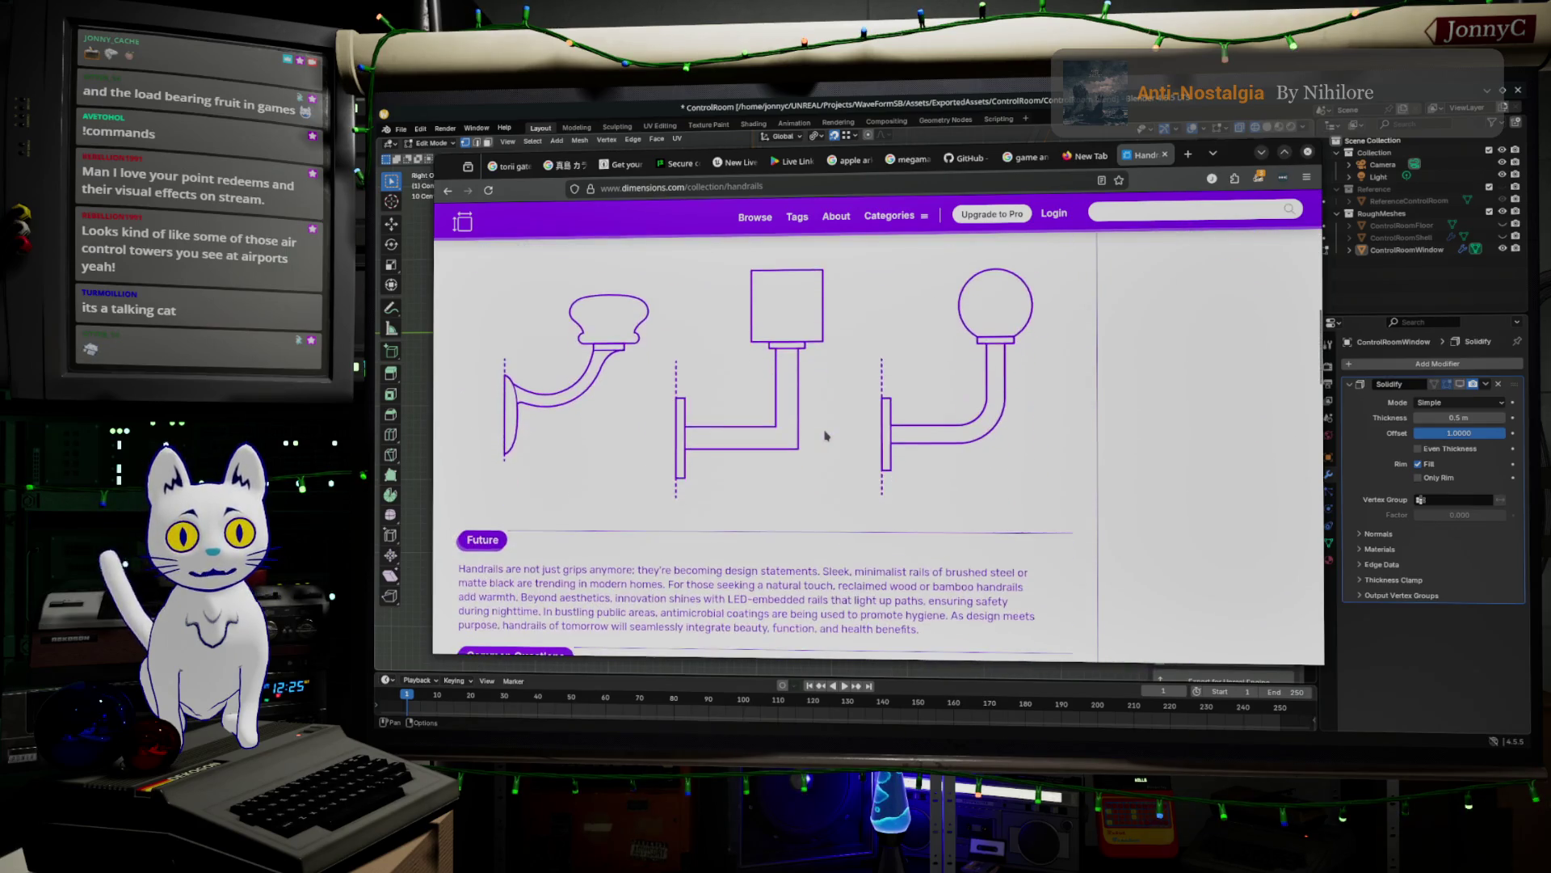
scroll(825, 436, down, 1)
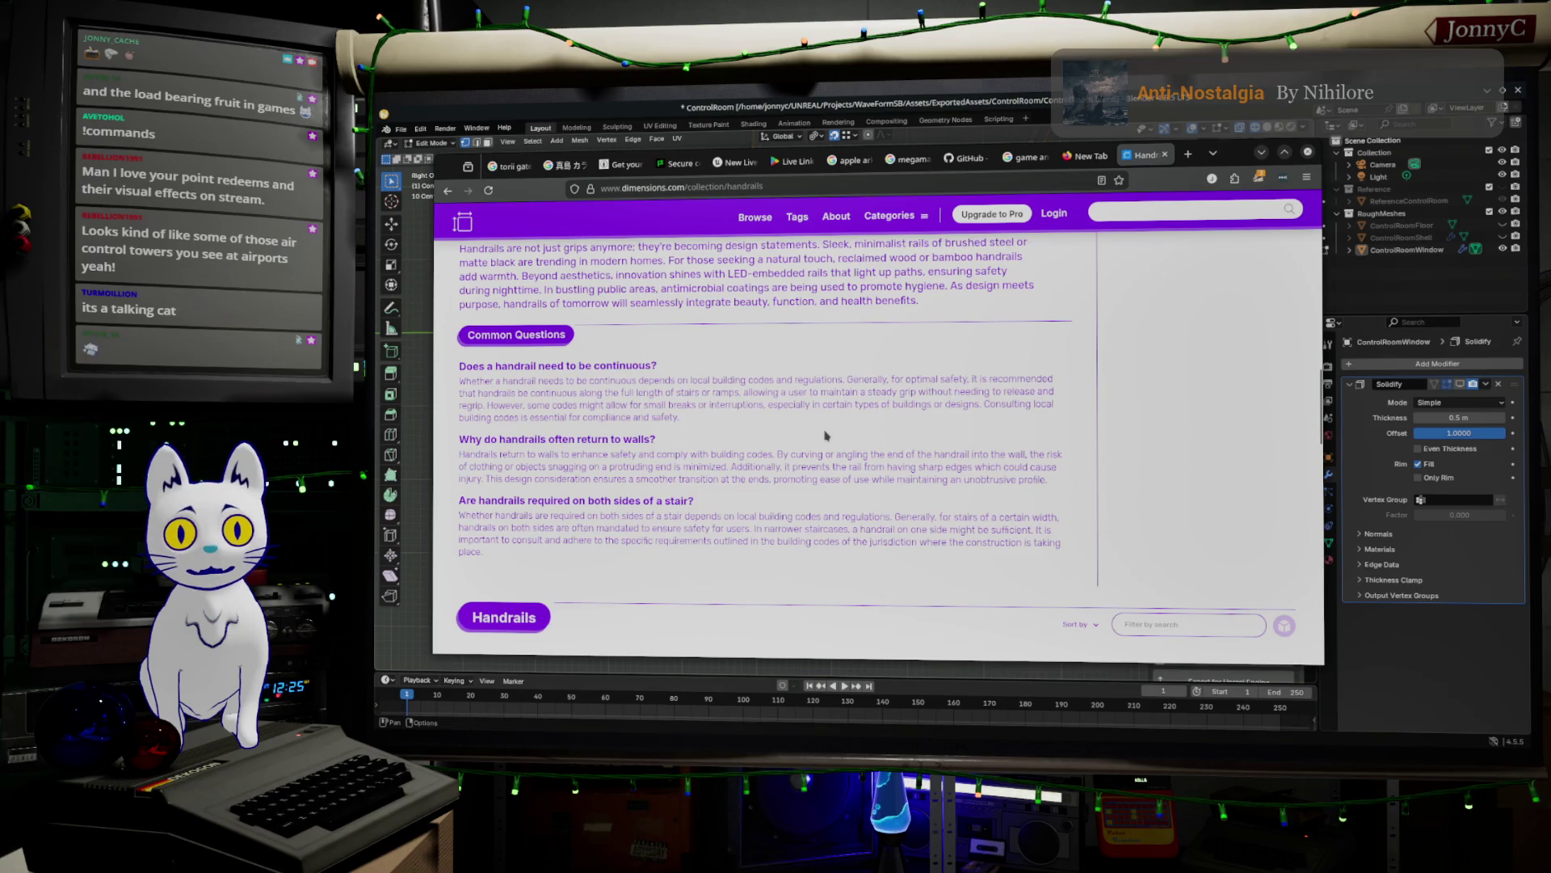
scroll(826, 436, down, 6)
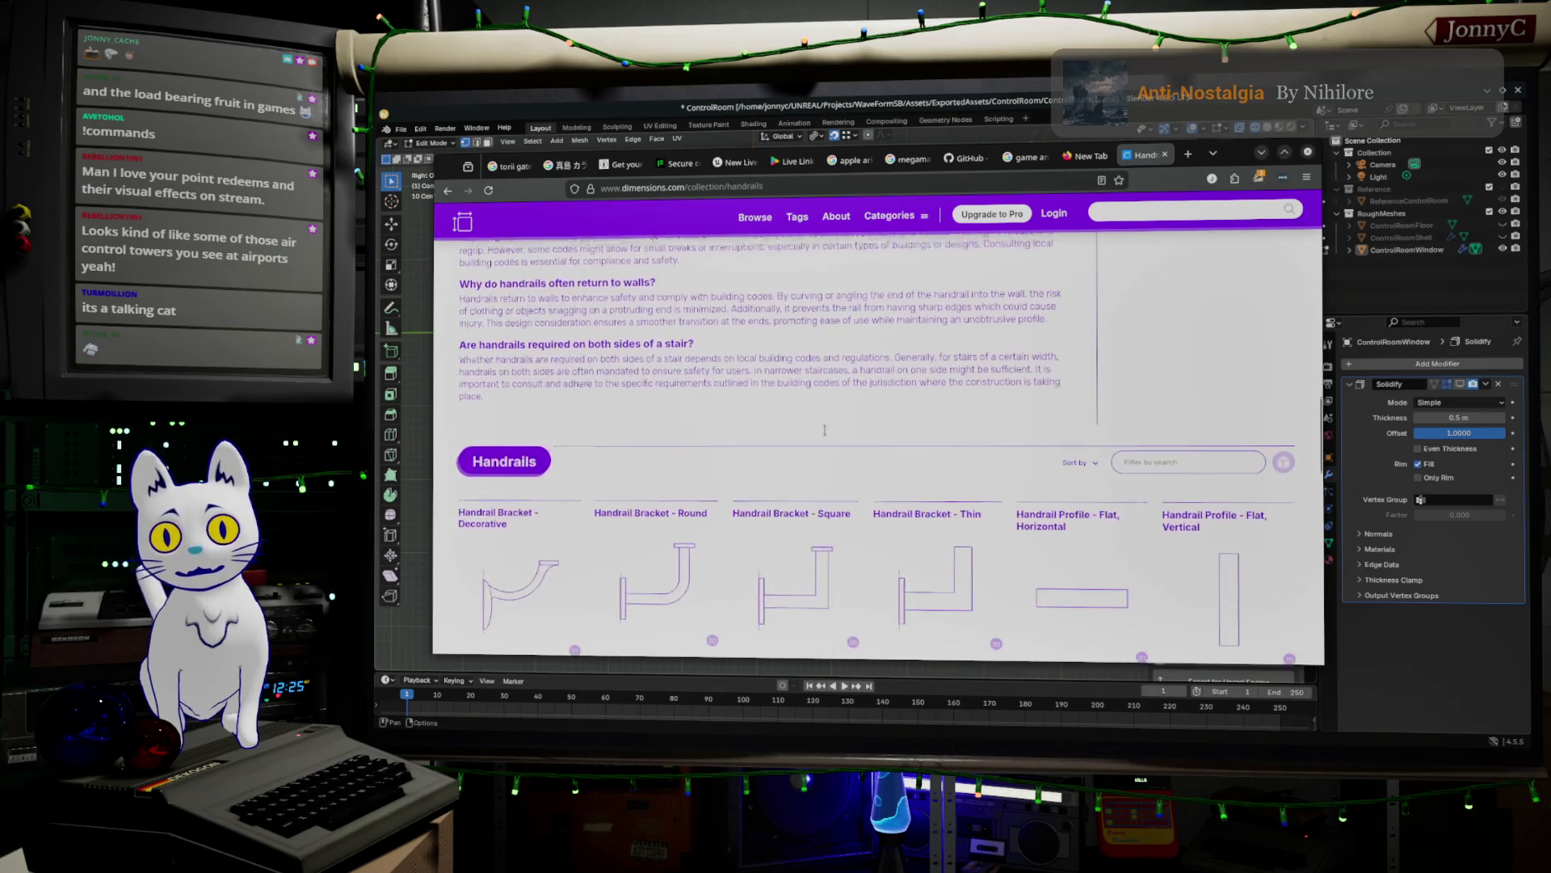
scroll(826, 436, down, 5)
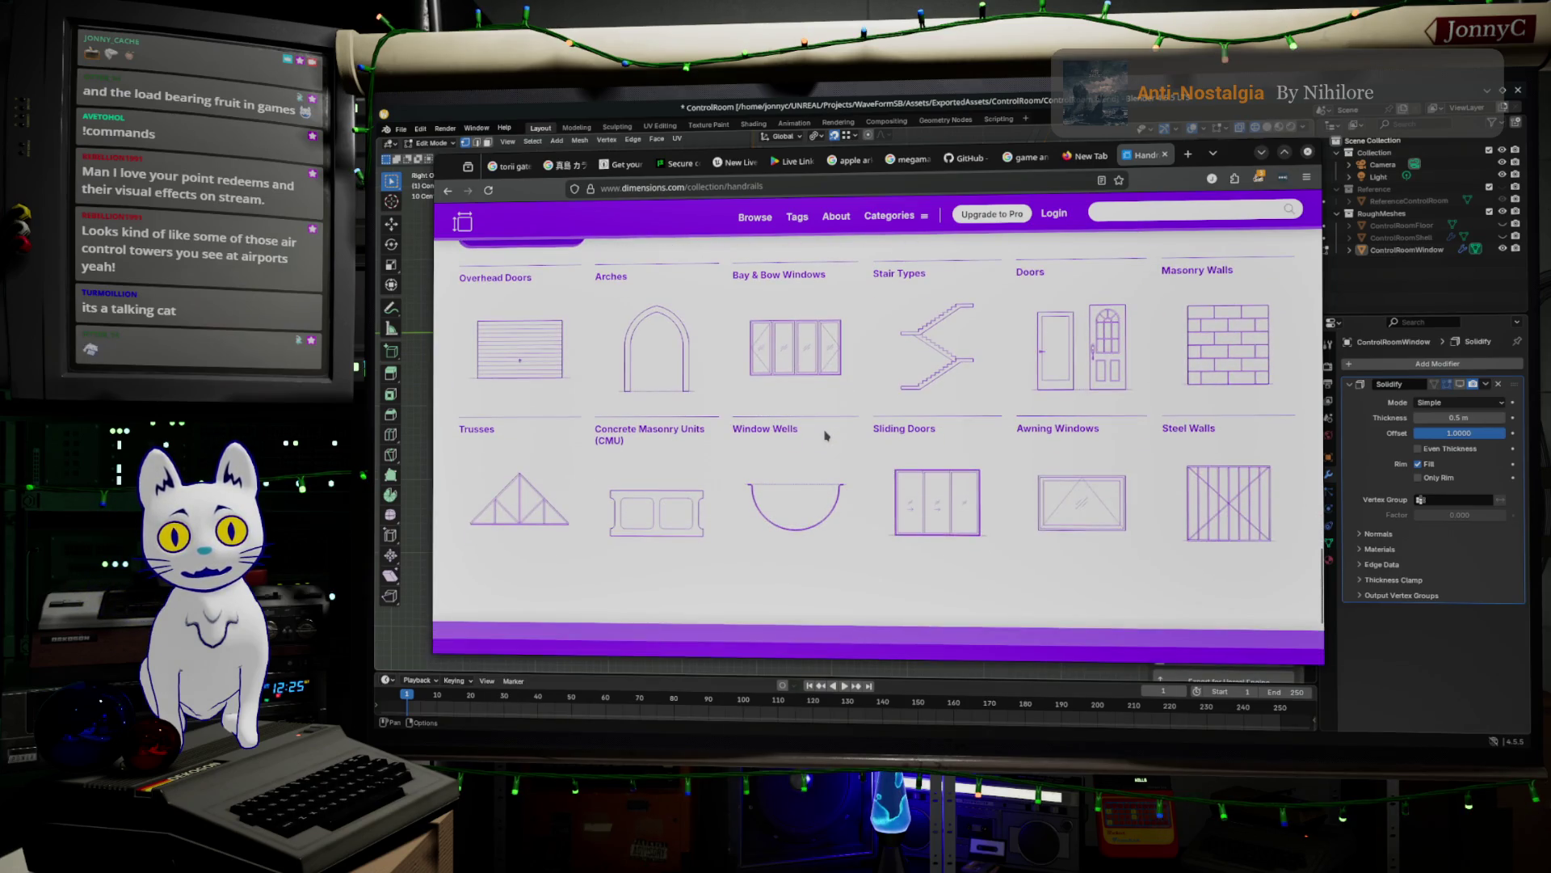
scroll(826, 436, up, 5)
scroll(825, 435, up, 6)
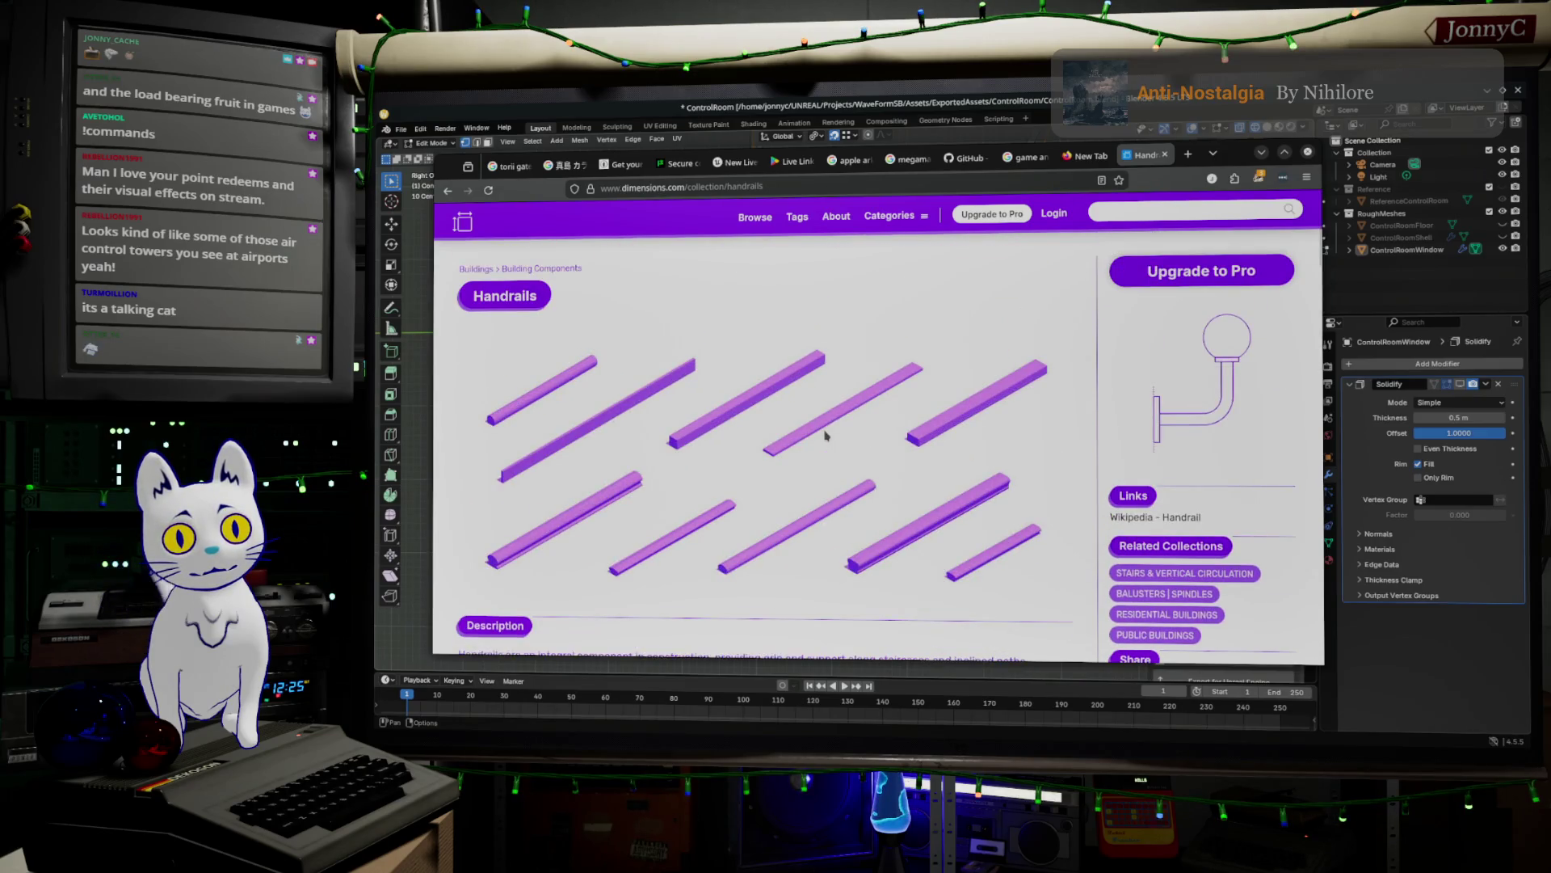
scroll(826, 436, down, 4)
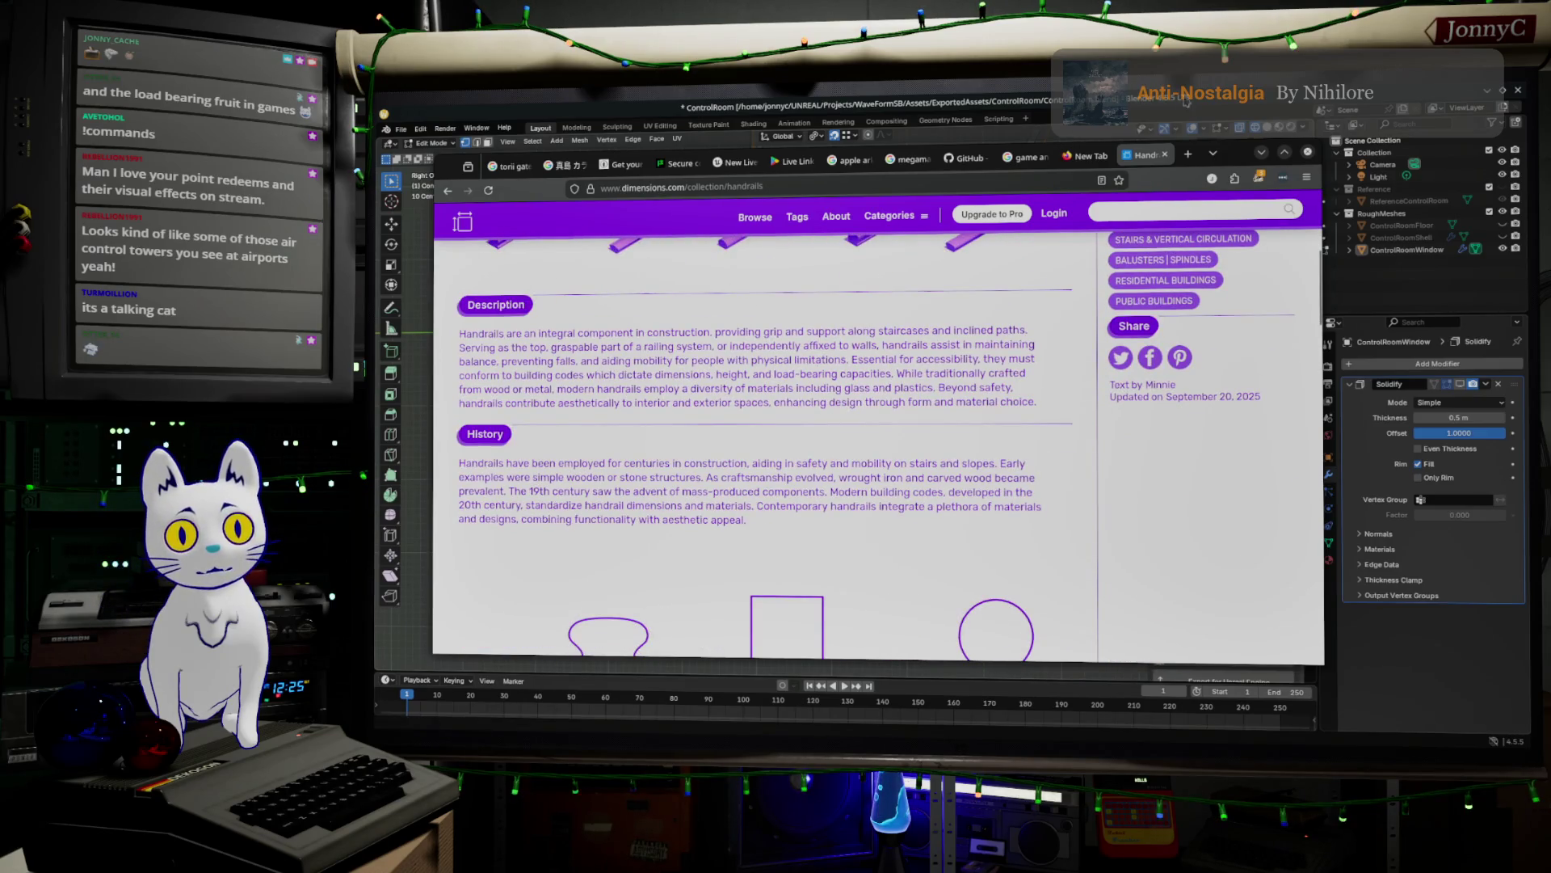
click(1091, 156)
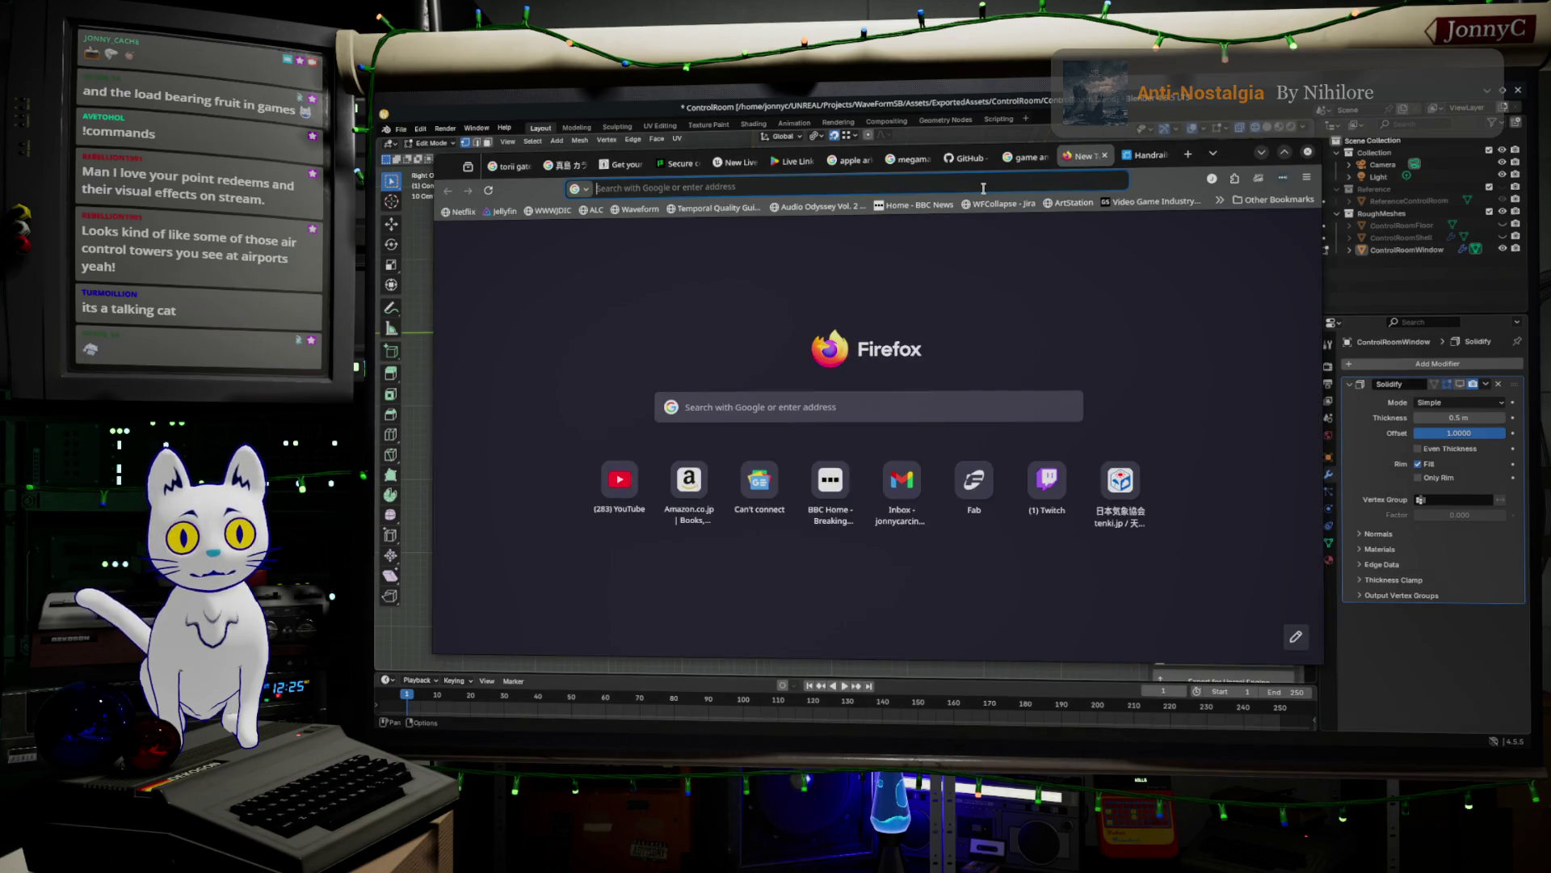
- Google 'cm height of a hand rail USA', note the 76–97 cm range, and return to Blender
click(983, 189)
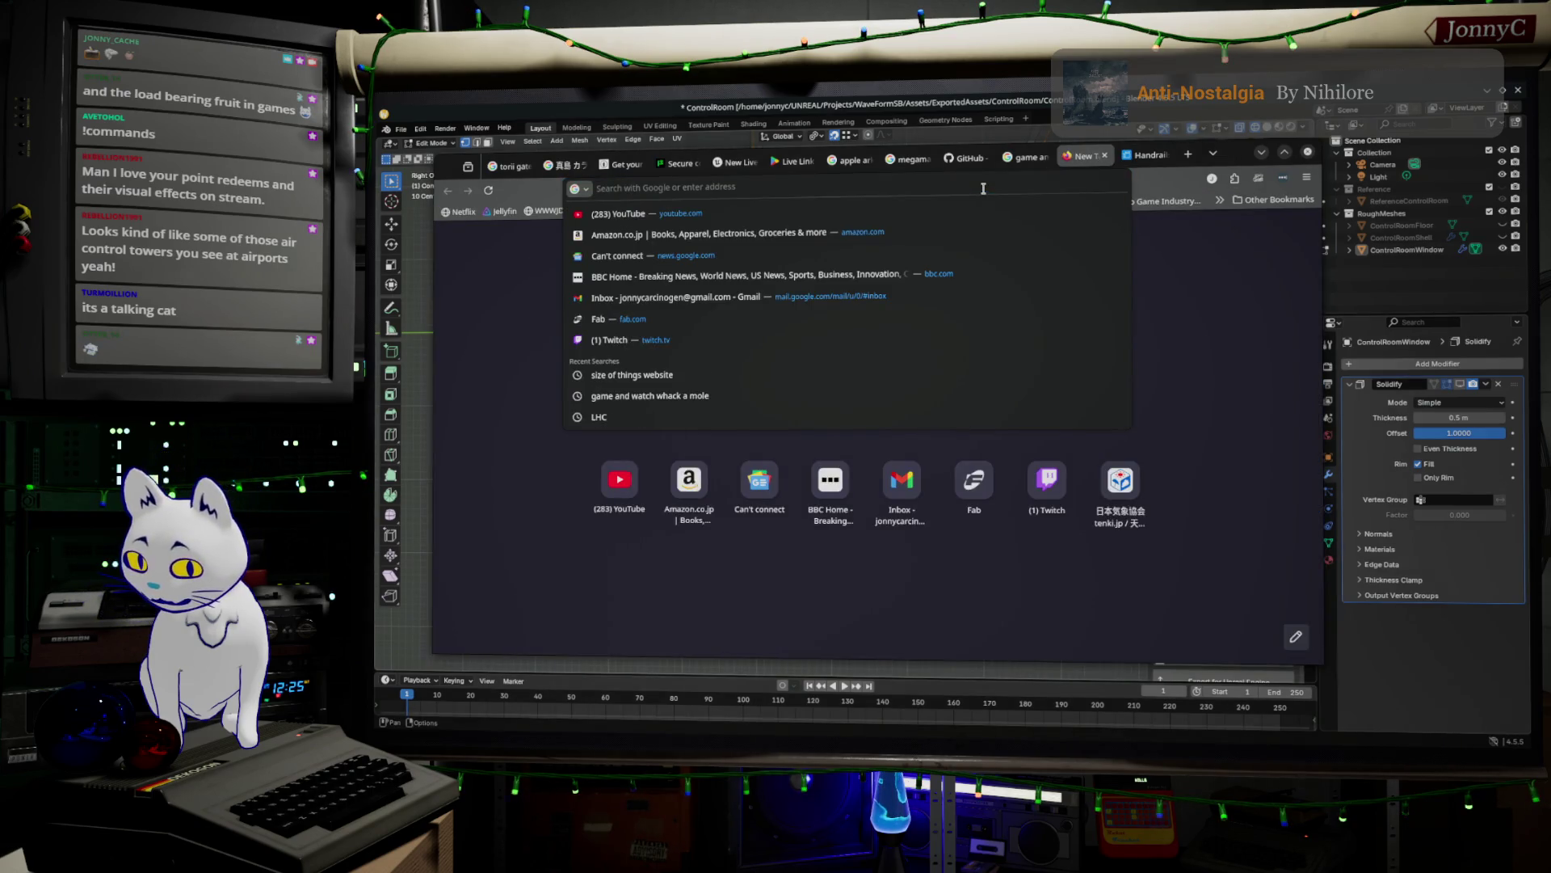
text(s)
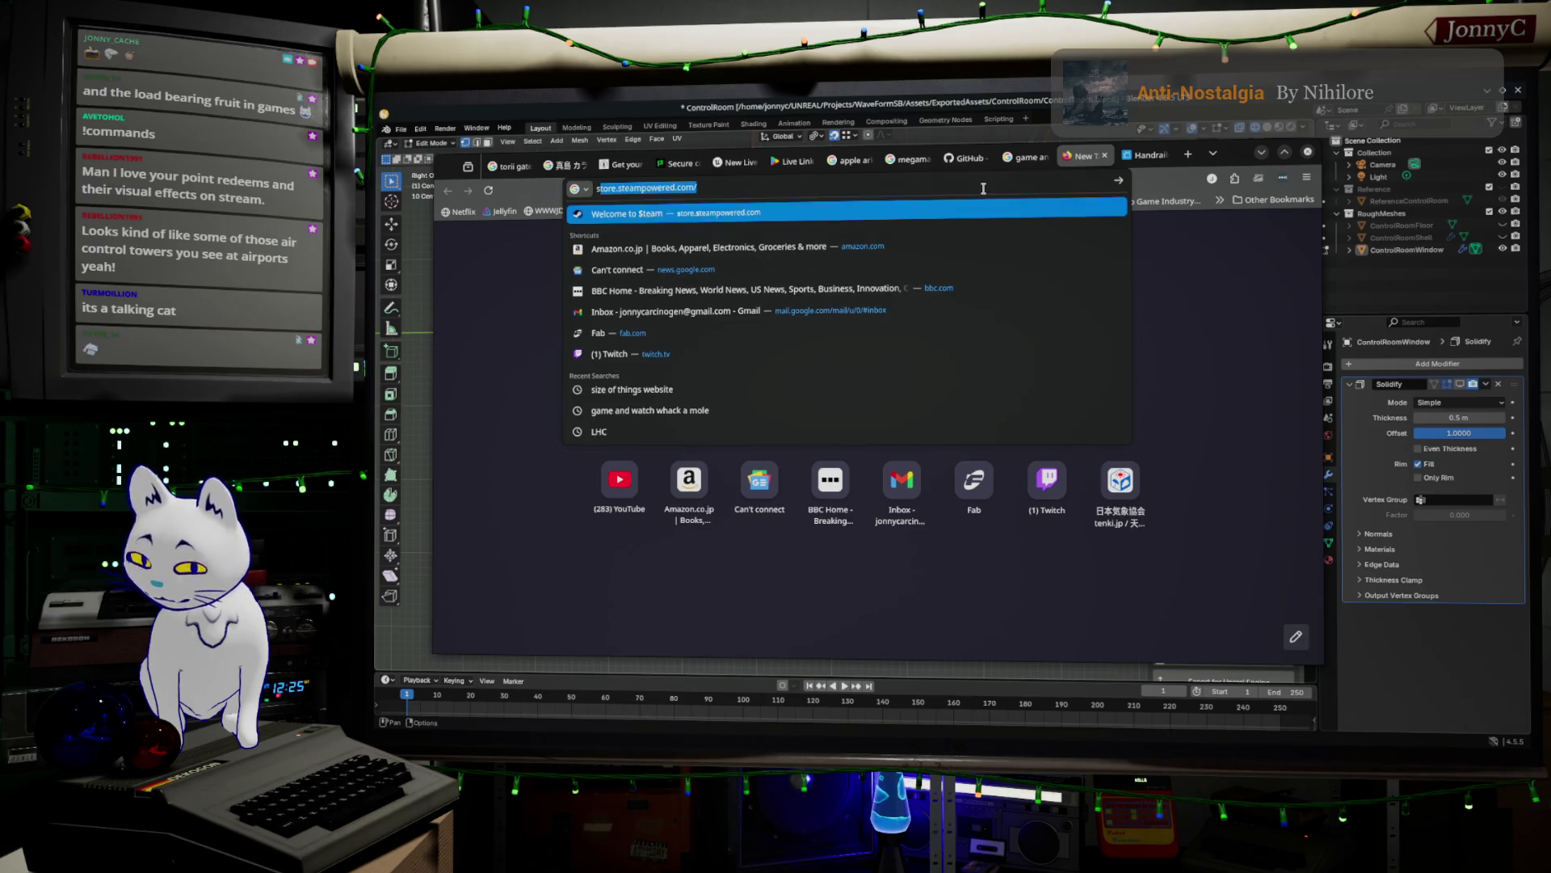
key(BackSpace)
text(cm hi)
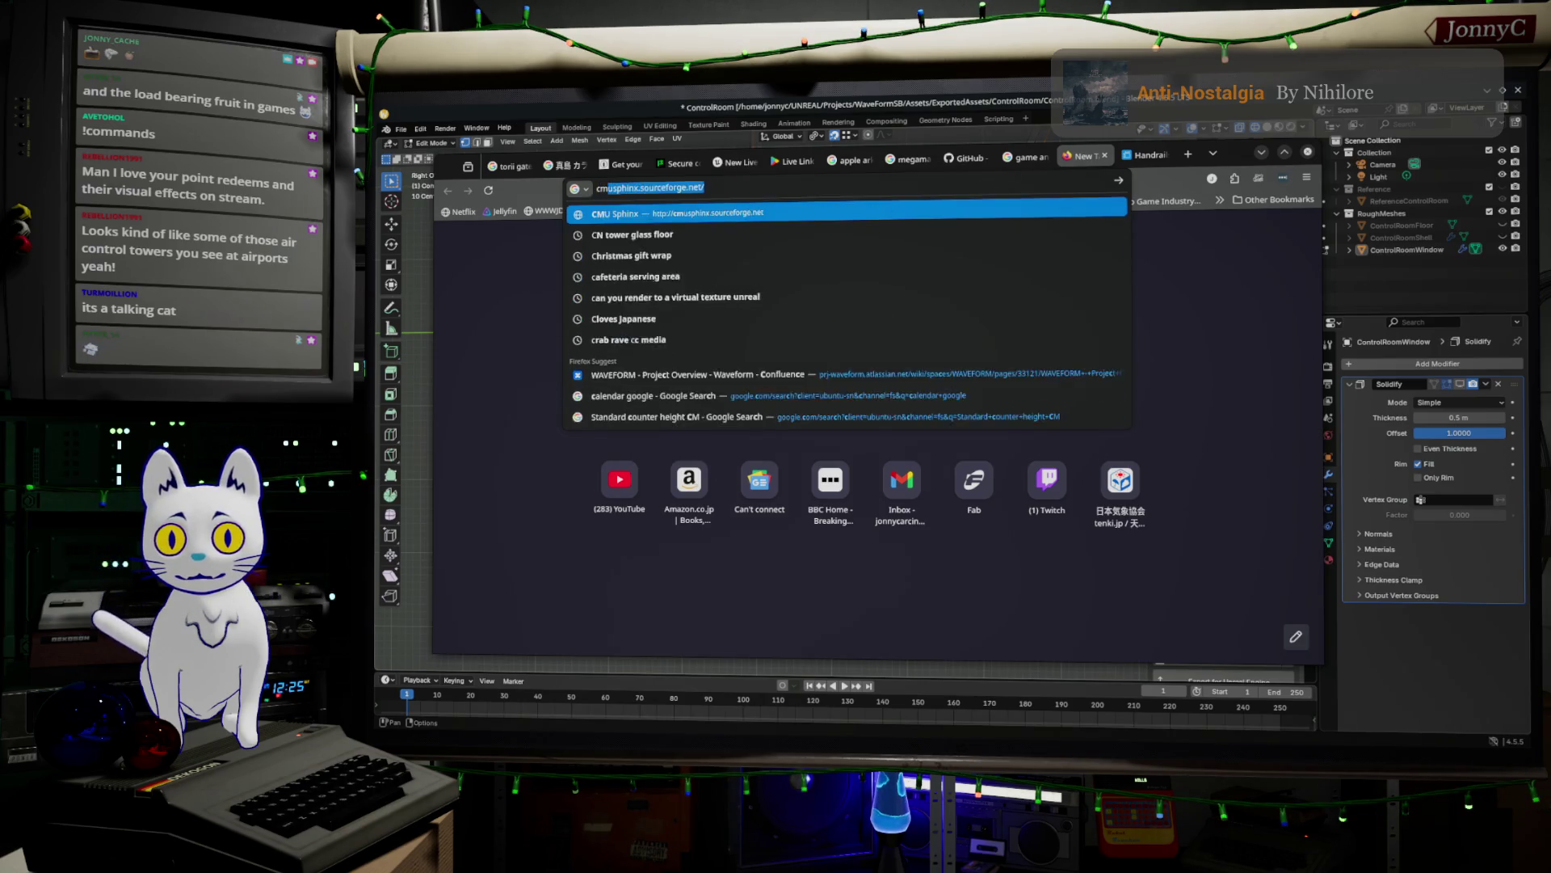
key(BackSpace)
text(ei)
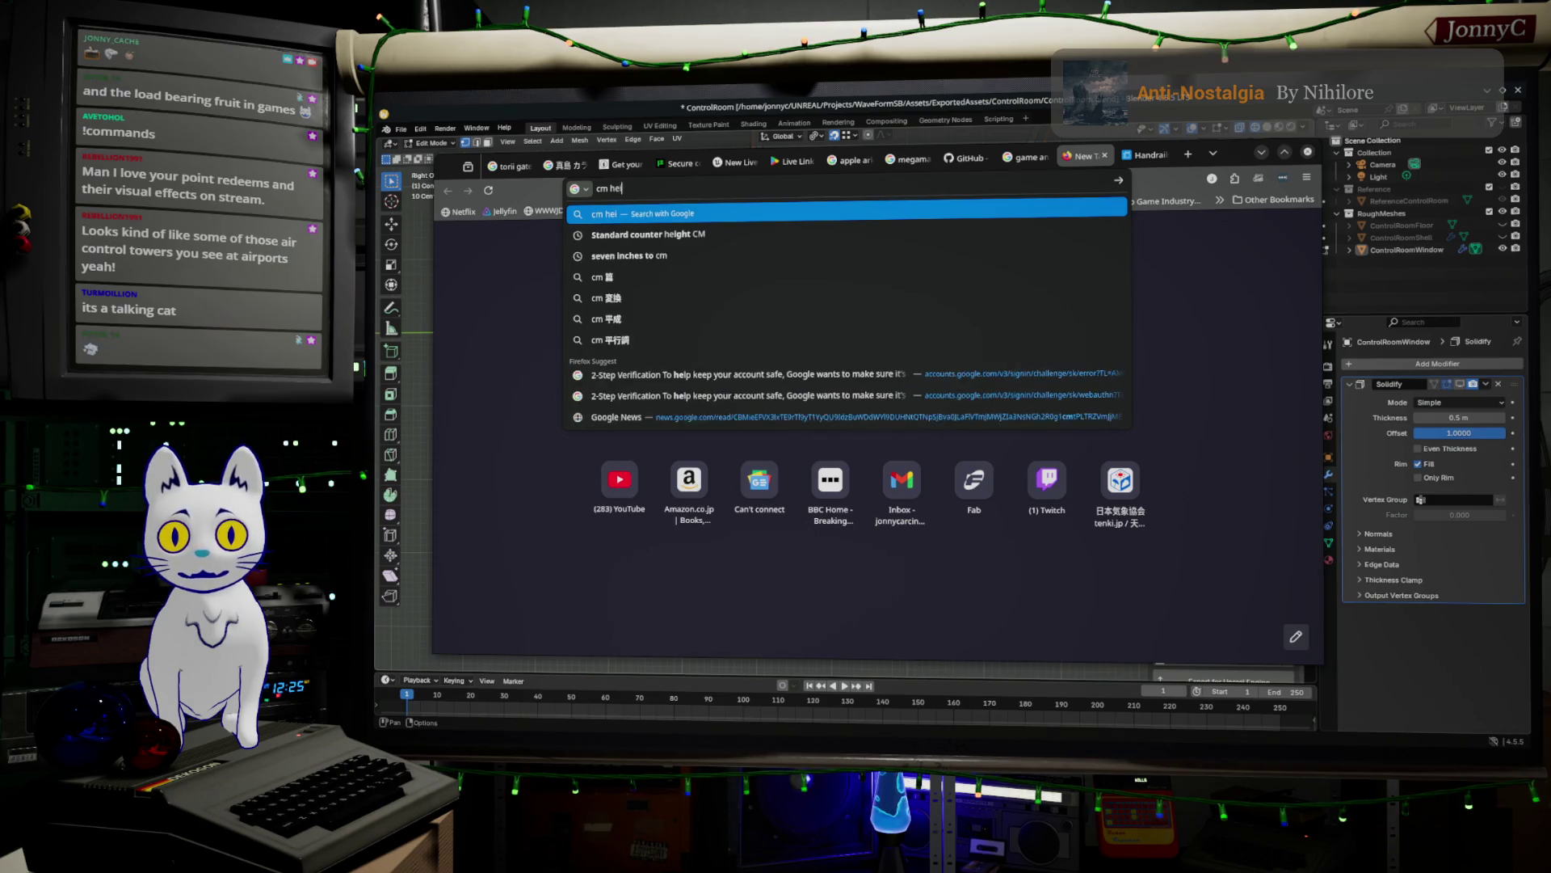
text(ght of a hand )
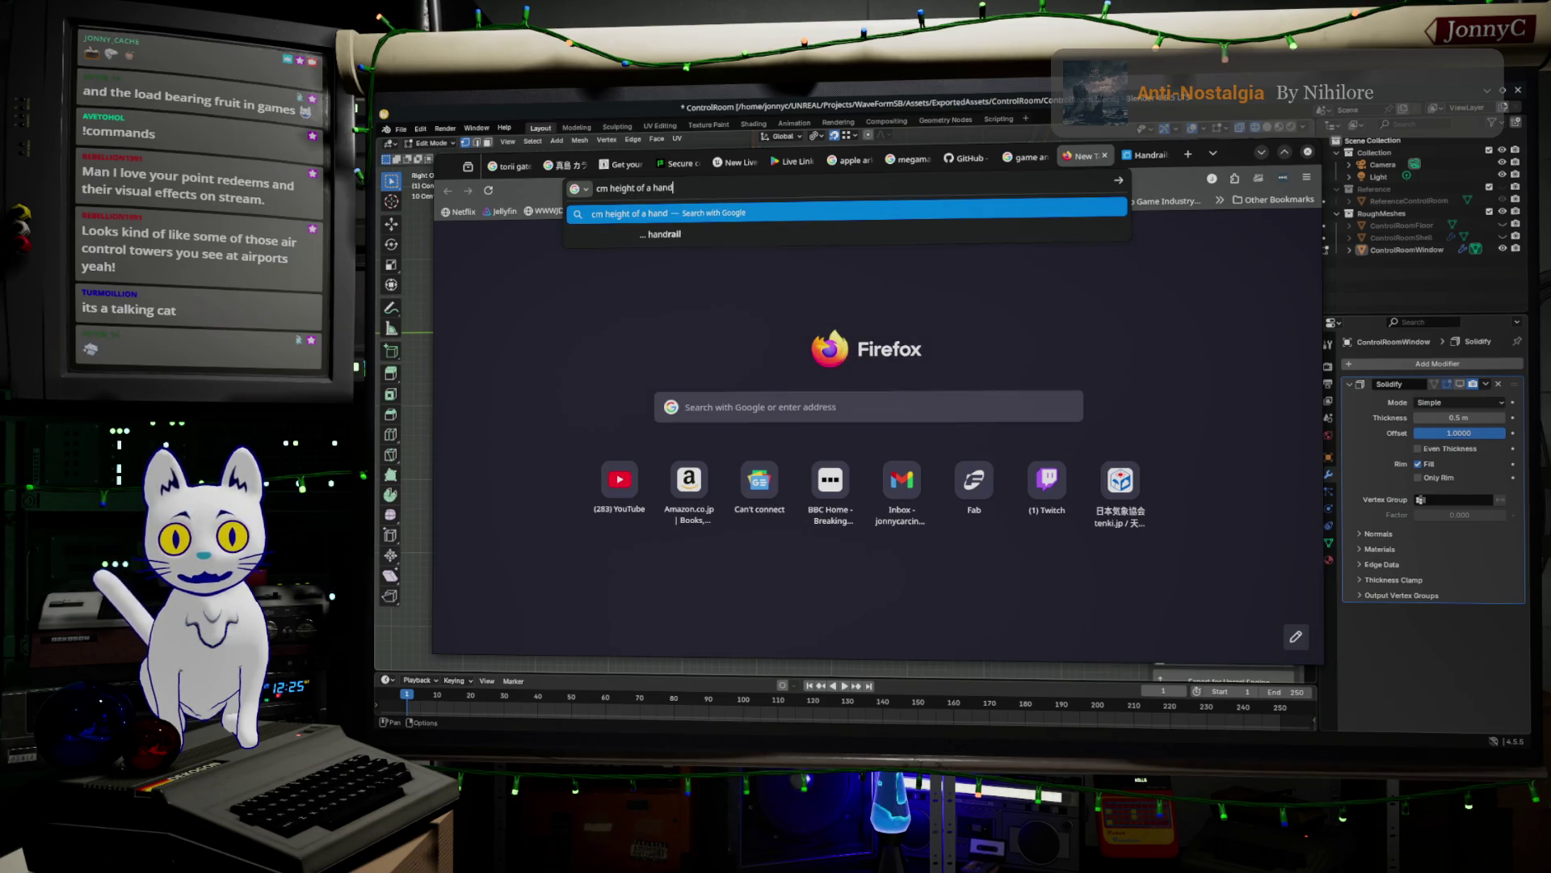
text(rail USA)
key(Return)
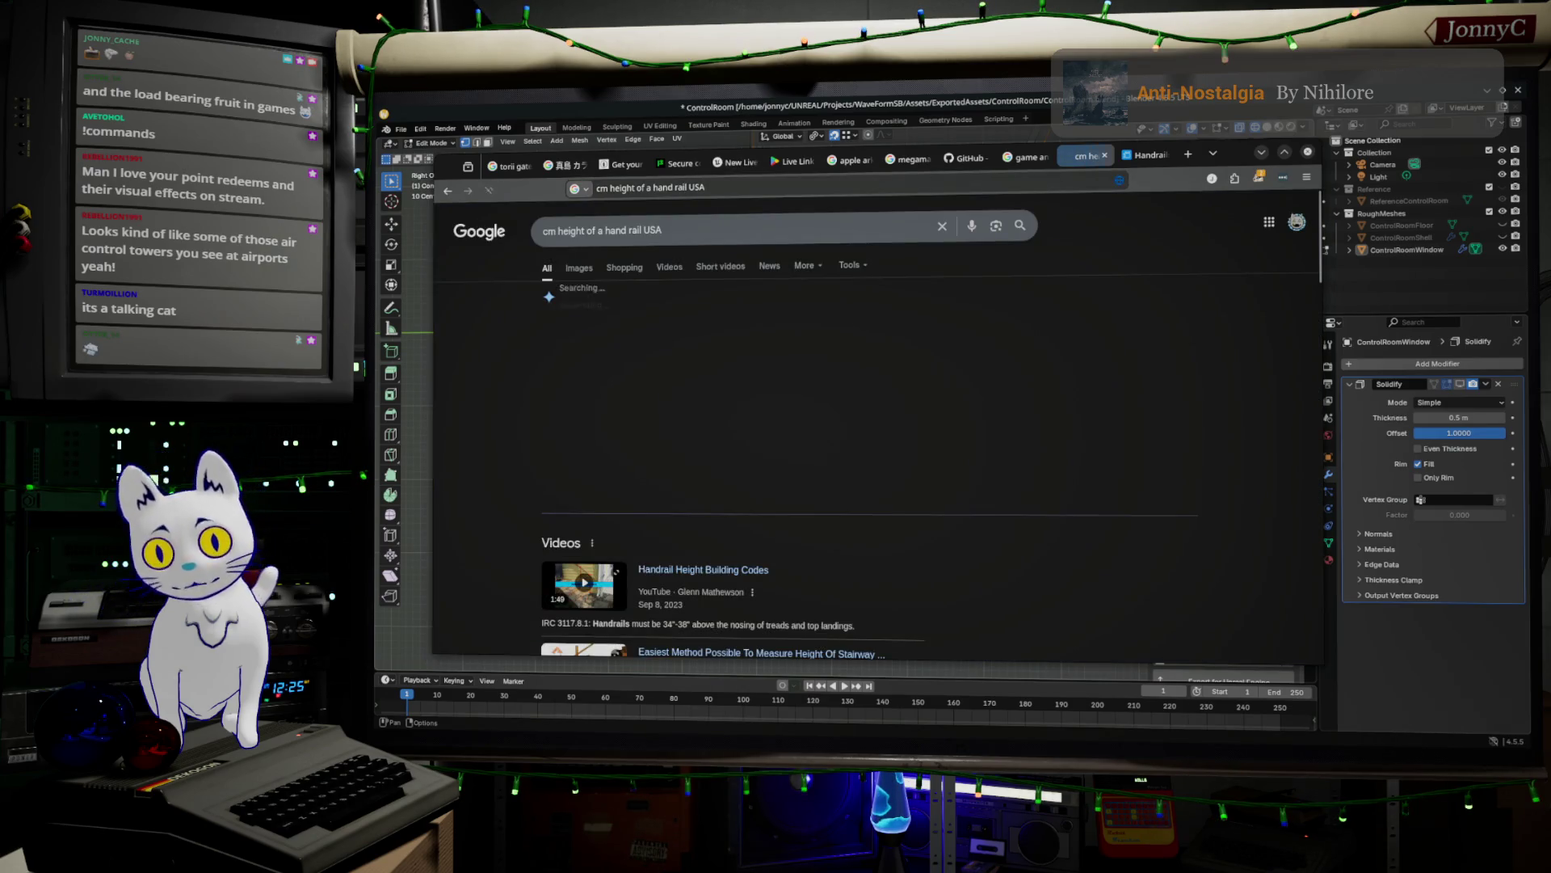
scroll(916, 377, down, 3)
scroll(915, 377, down, 5)
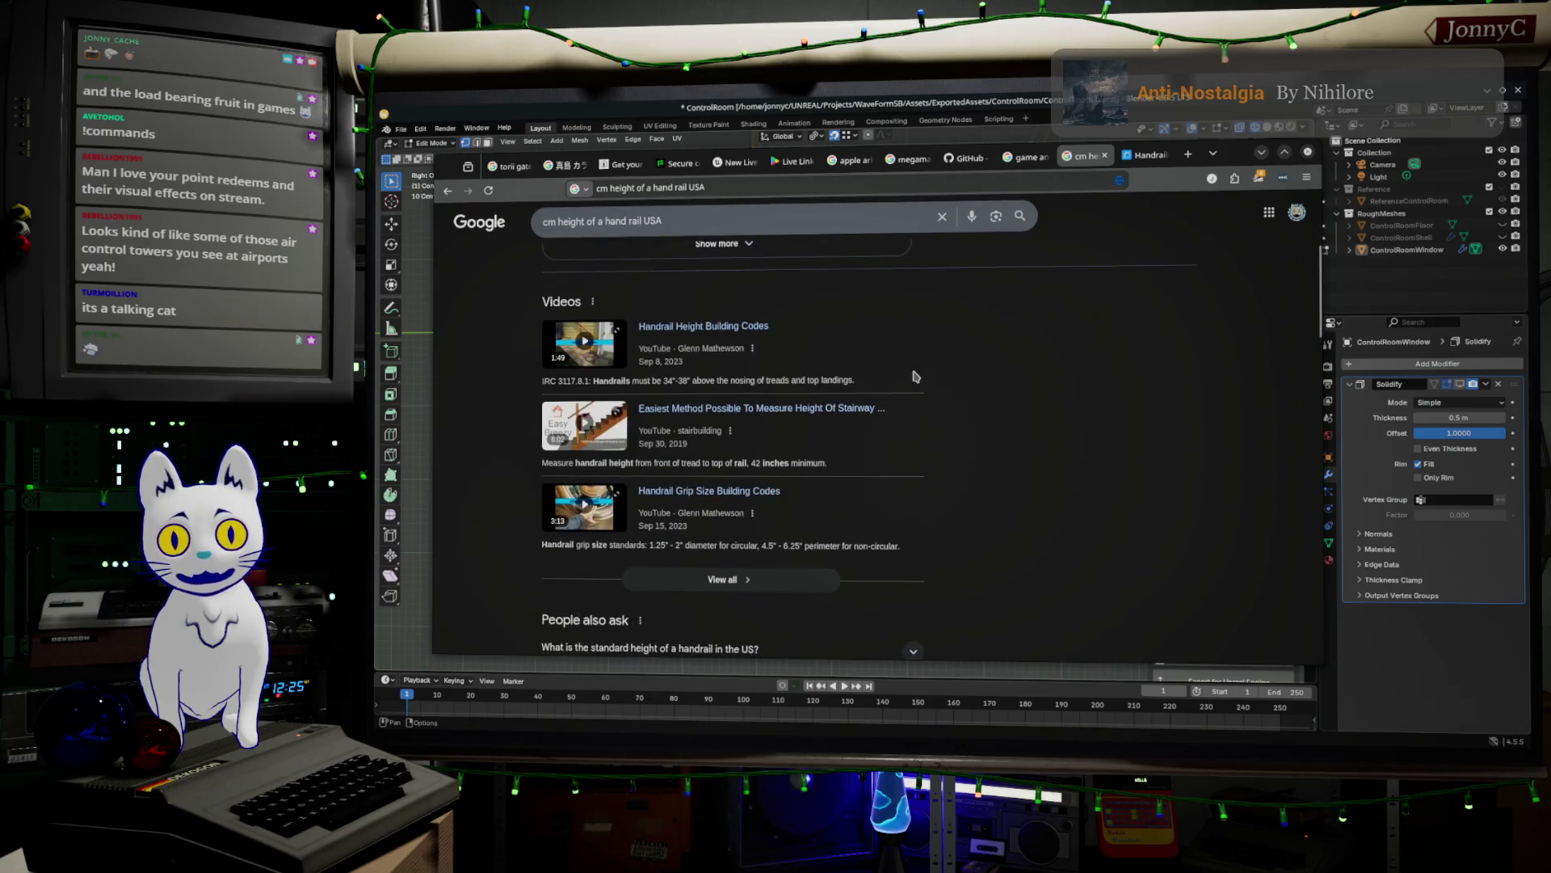
click(1261, 152)
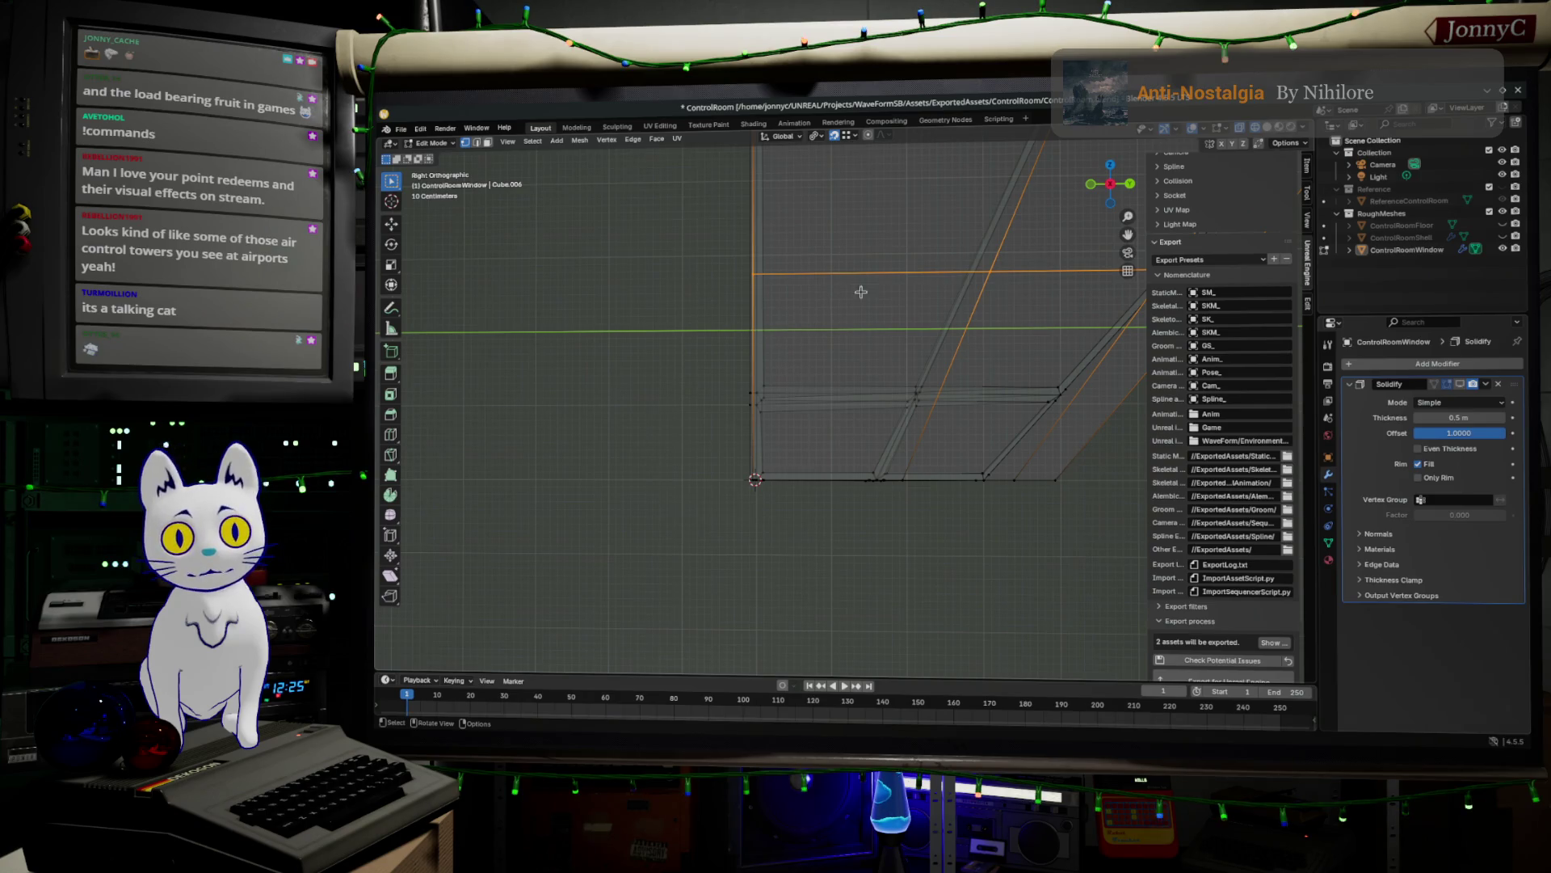
- Edge-slide the middle horizontal loop down by a factor of -0.453
scroll(758, 371, down, 10)
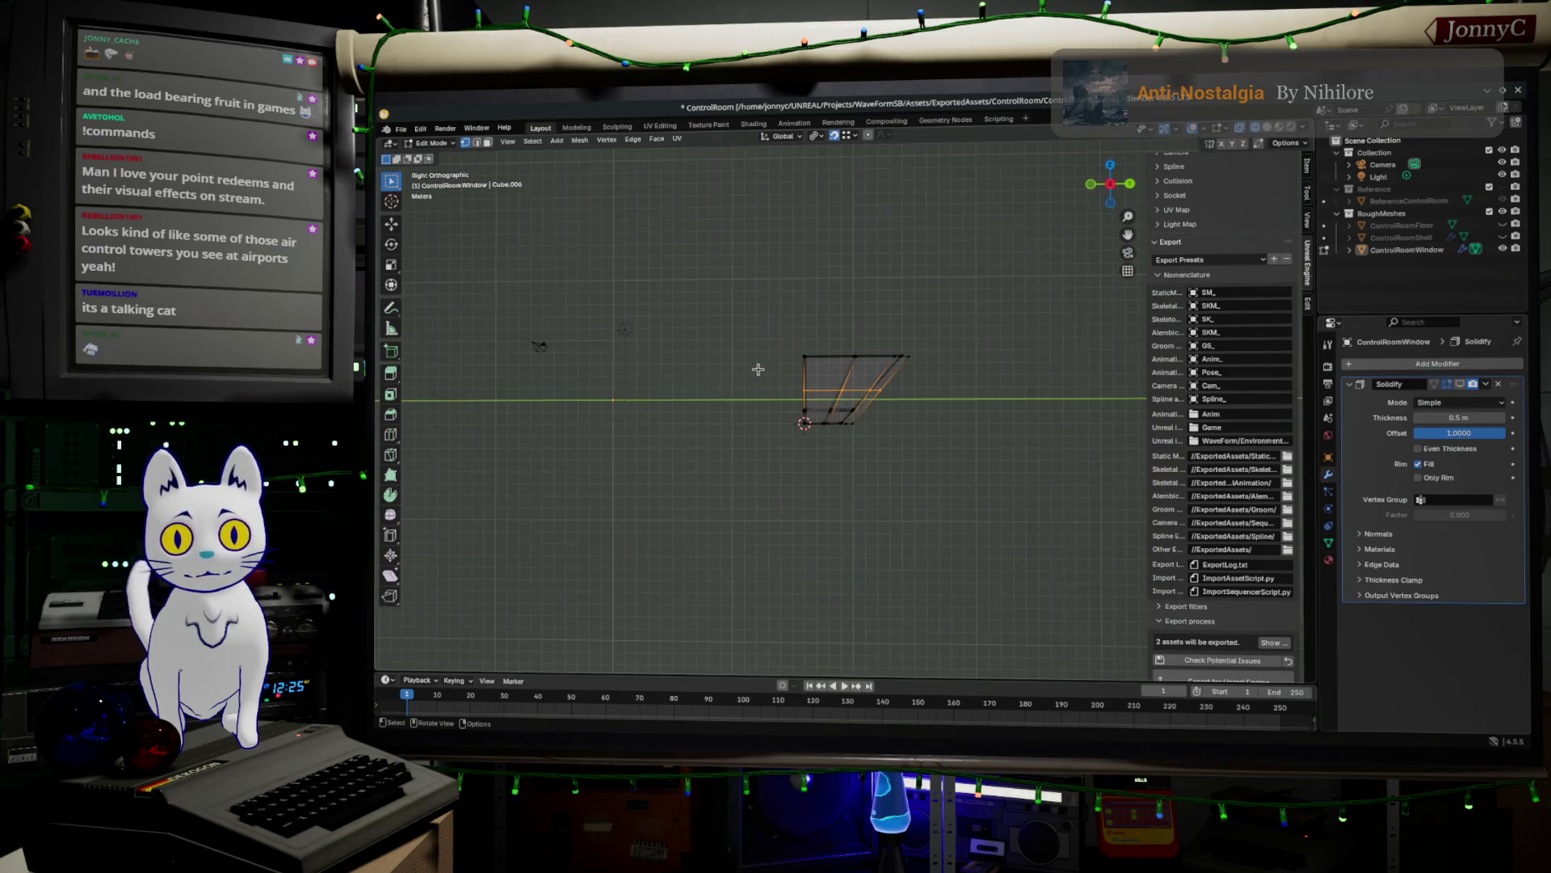
scroll(758, 369, up, 10)
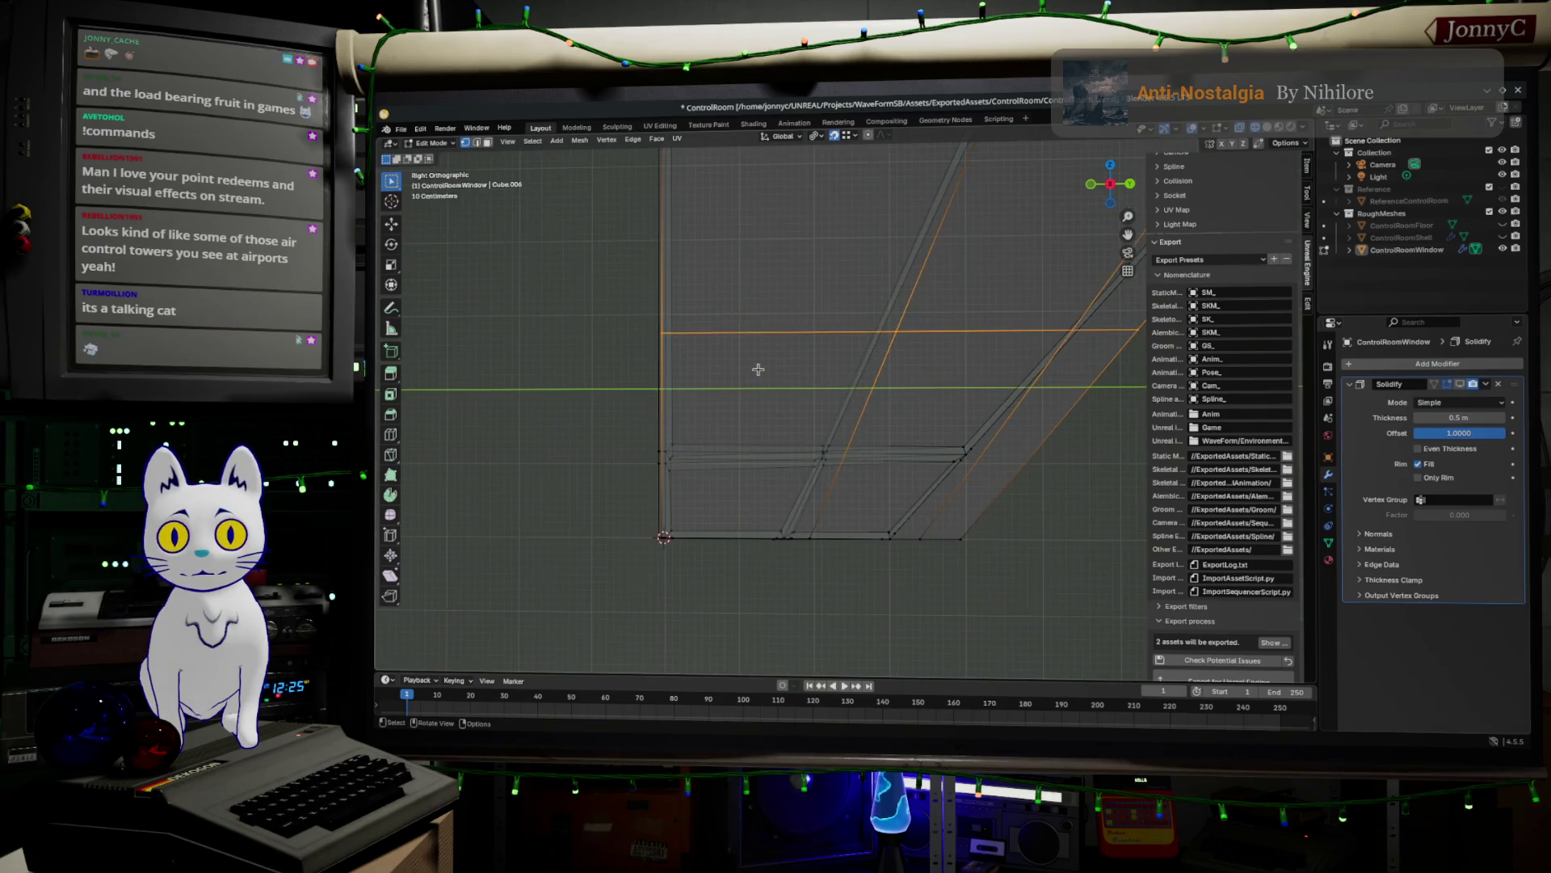
scroll(756, 351, down, 2)
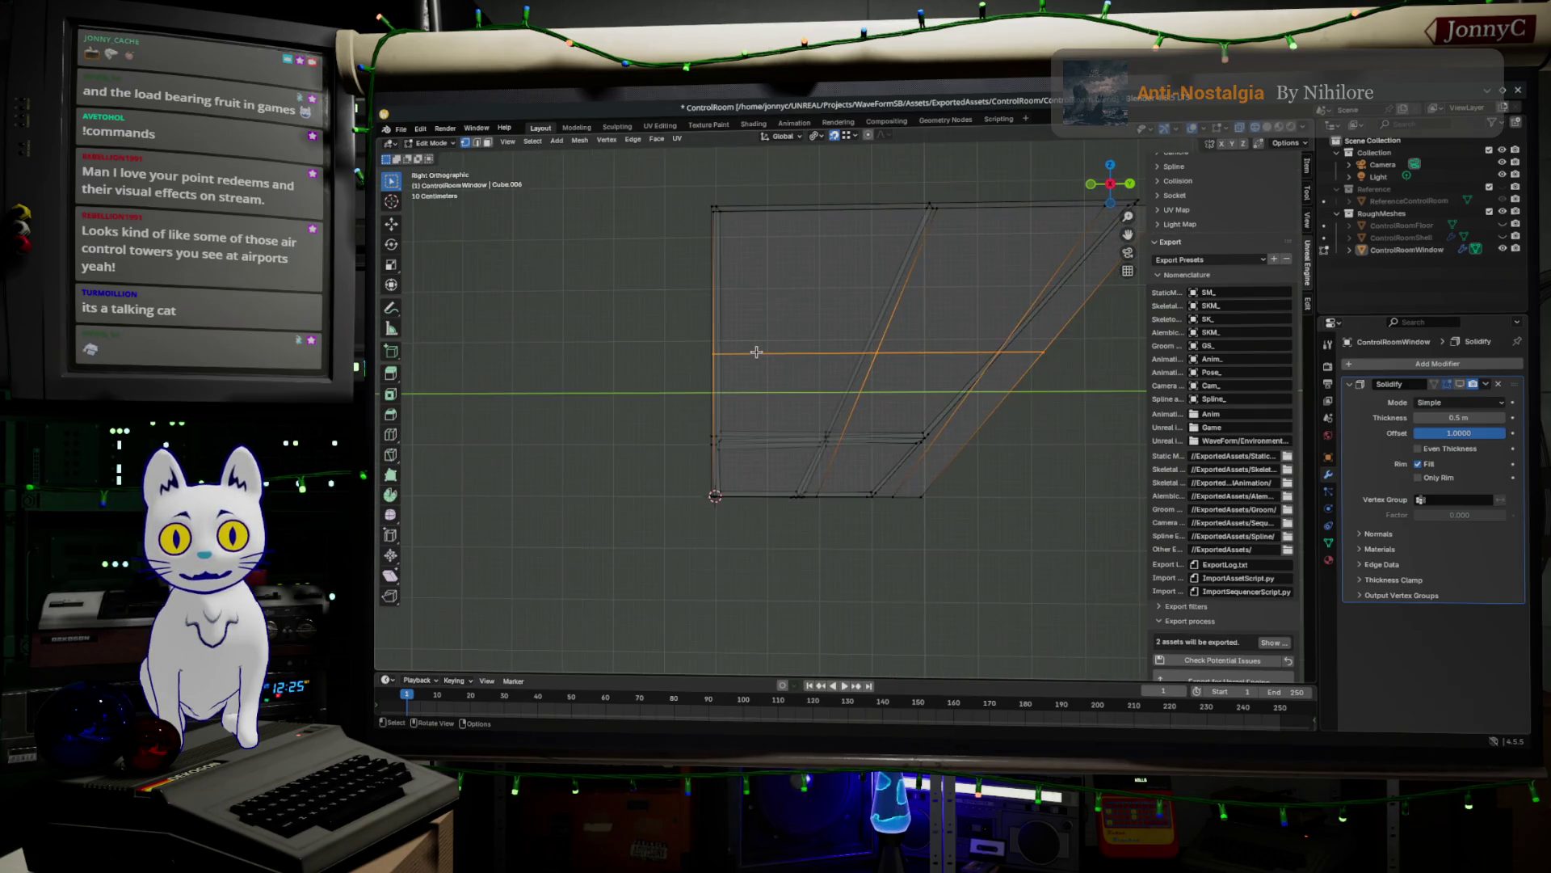
scroll(756, 352, down, 3)
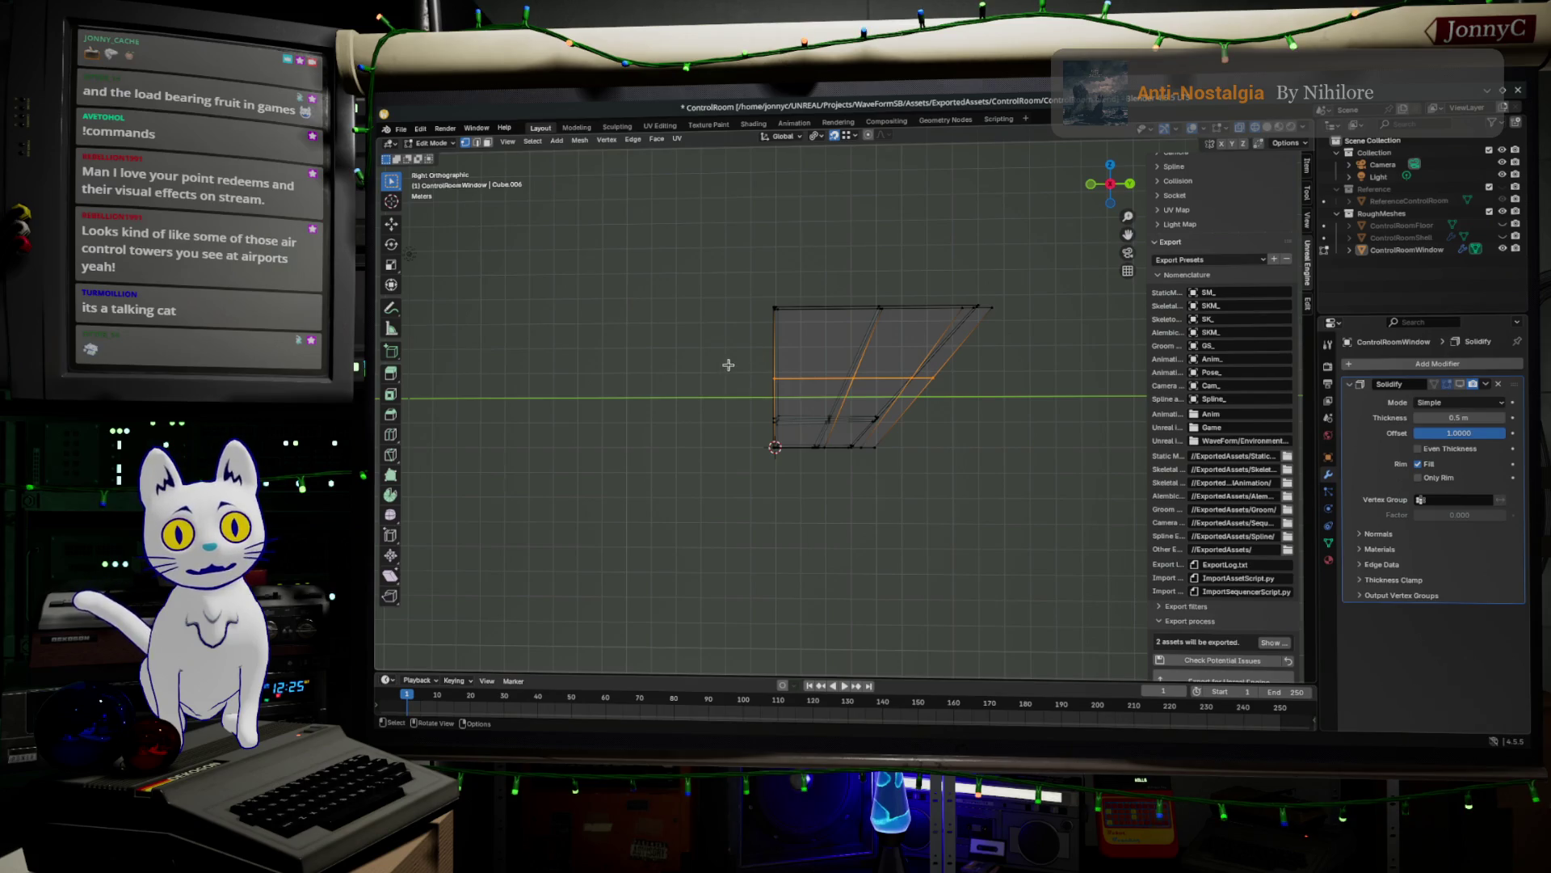
key(g)
key(g)
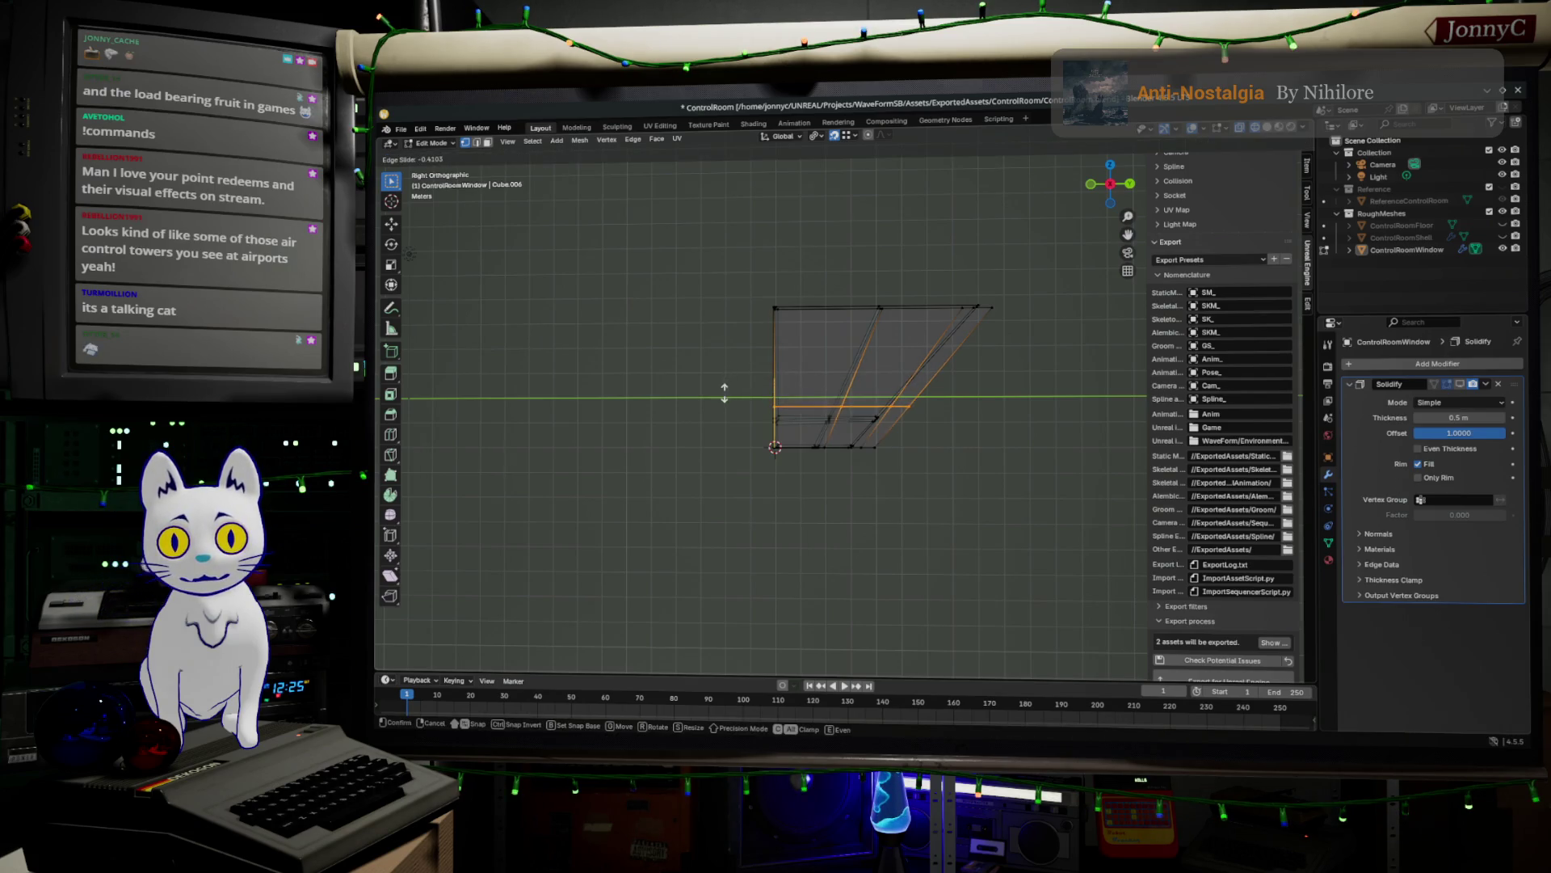
click(724, 393)
scroll(722, 396, up, 5)
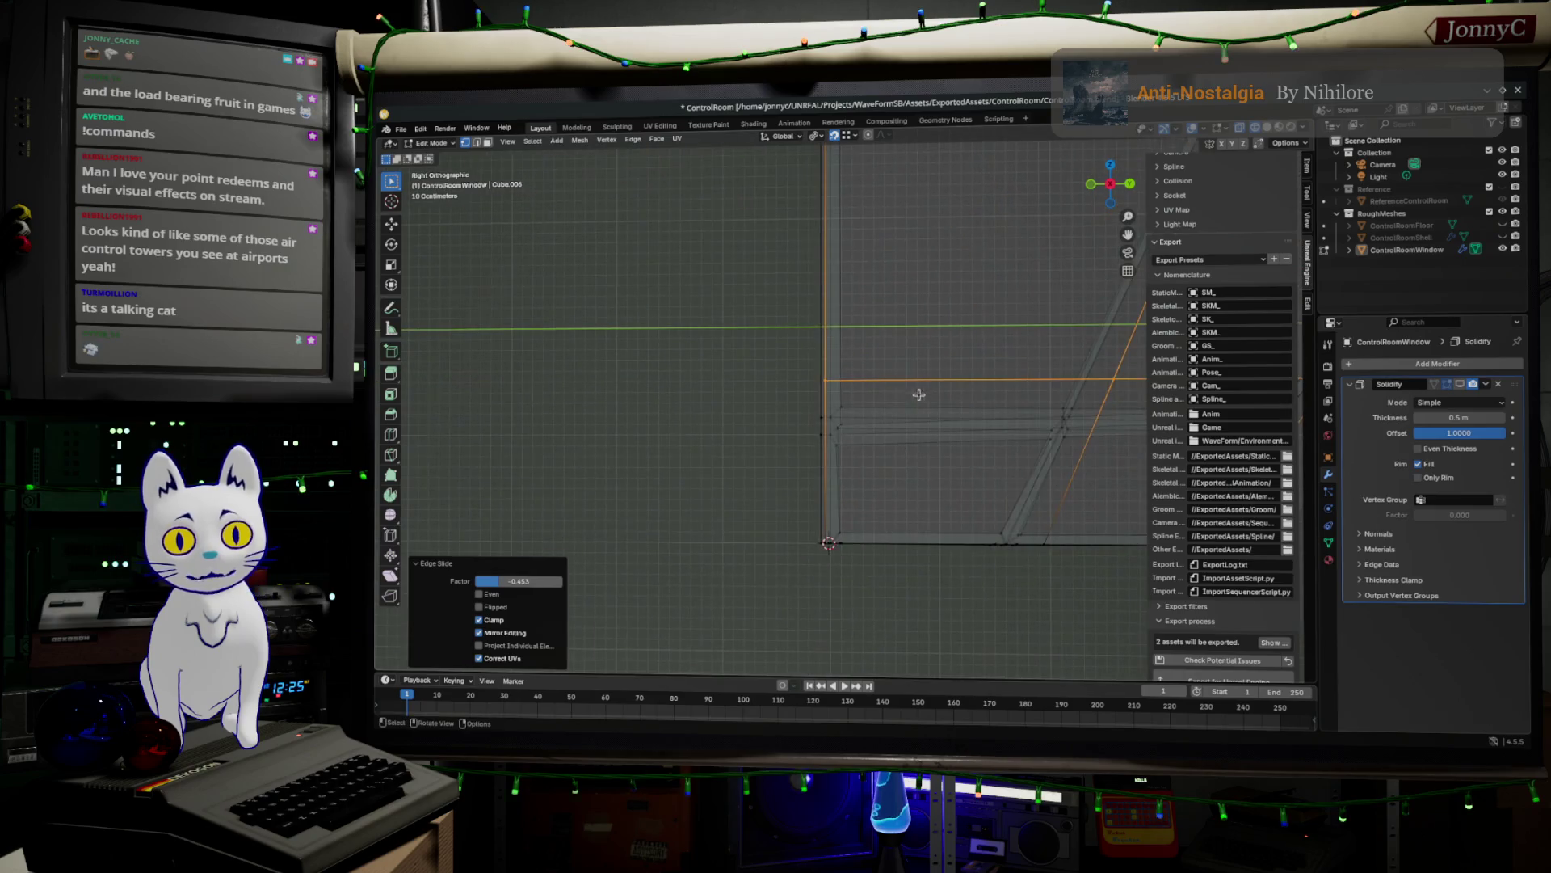
- Select only the left vertical edge and view the window mesh in perspective
click(807, 414)
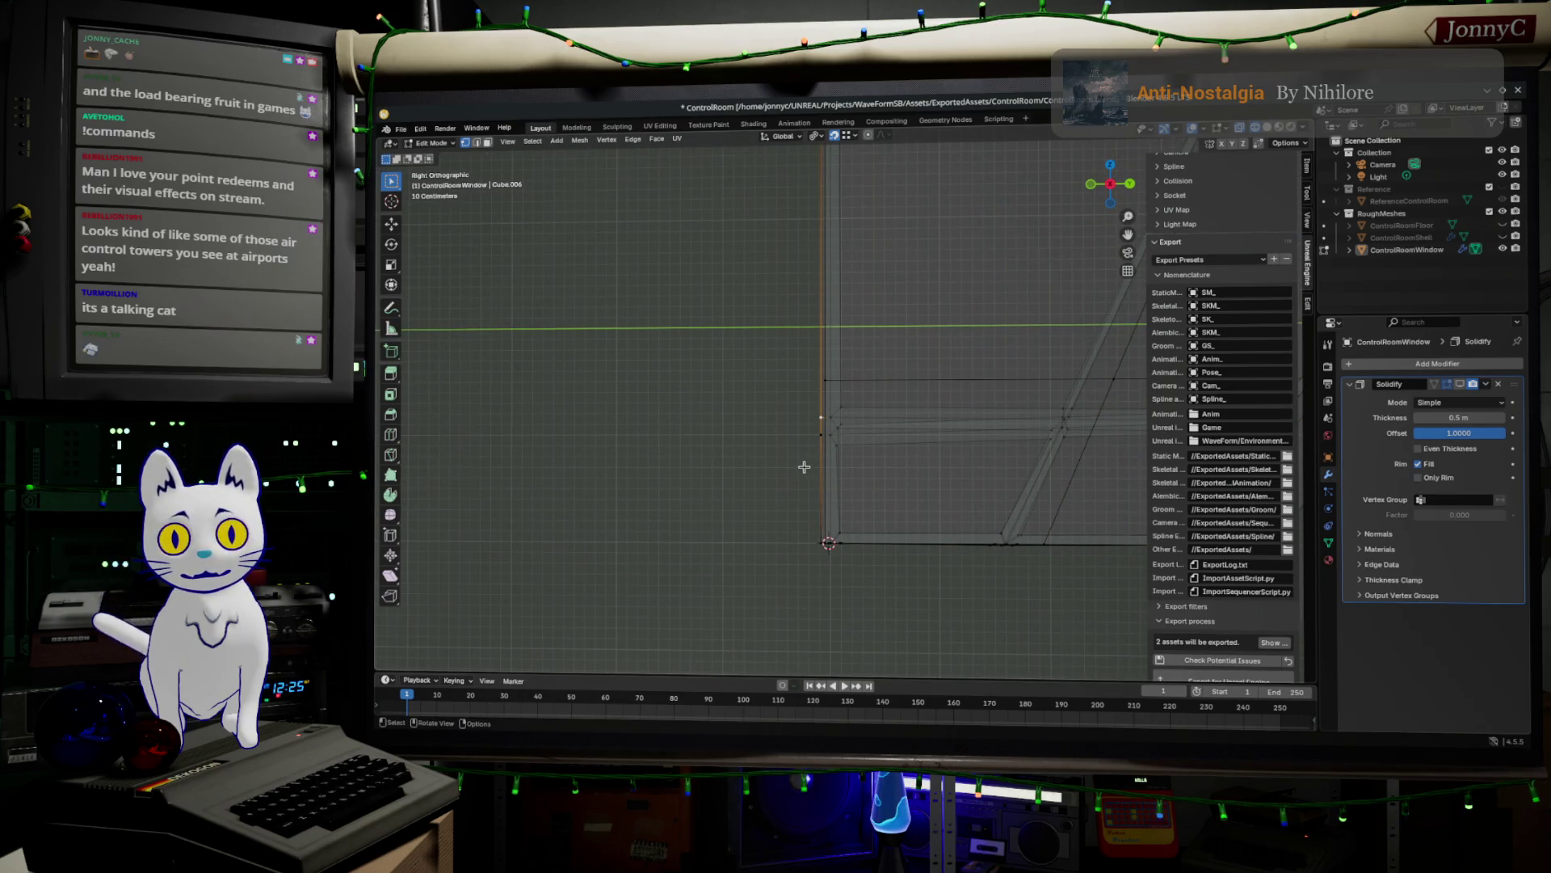
scroll(806, 537, up, 1)
mouse_move(805, 541)
middle_down()
mouse_move(768, 485)
mouse_move(738, 350)
middle_up()
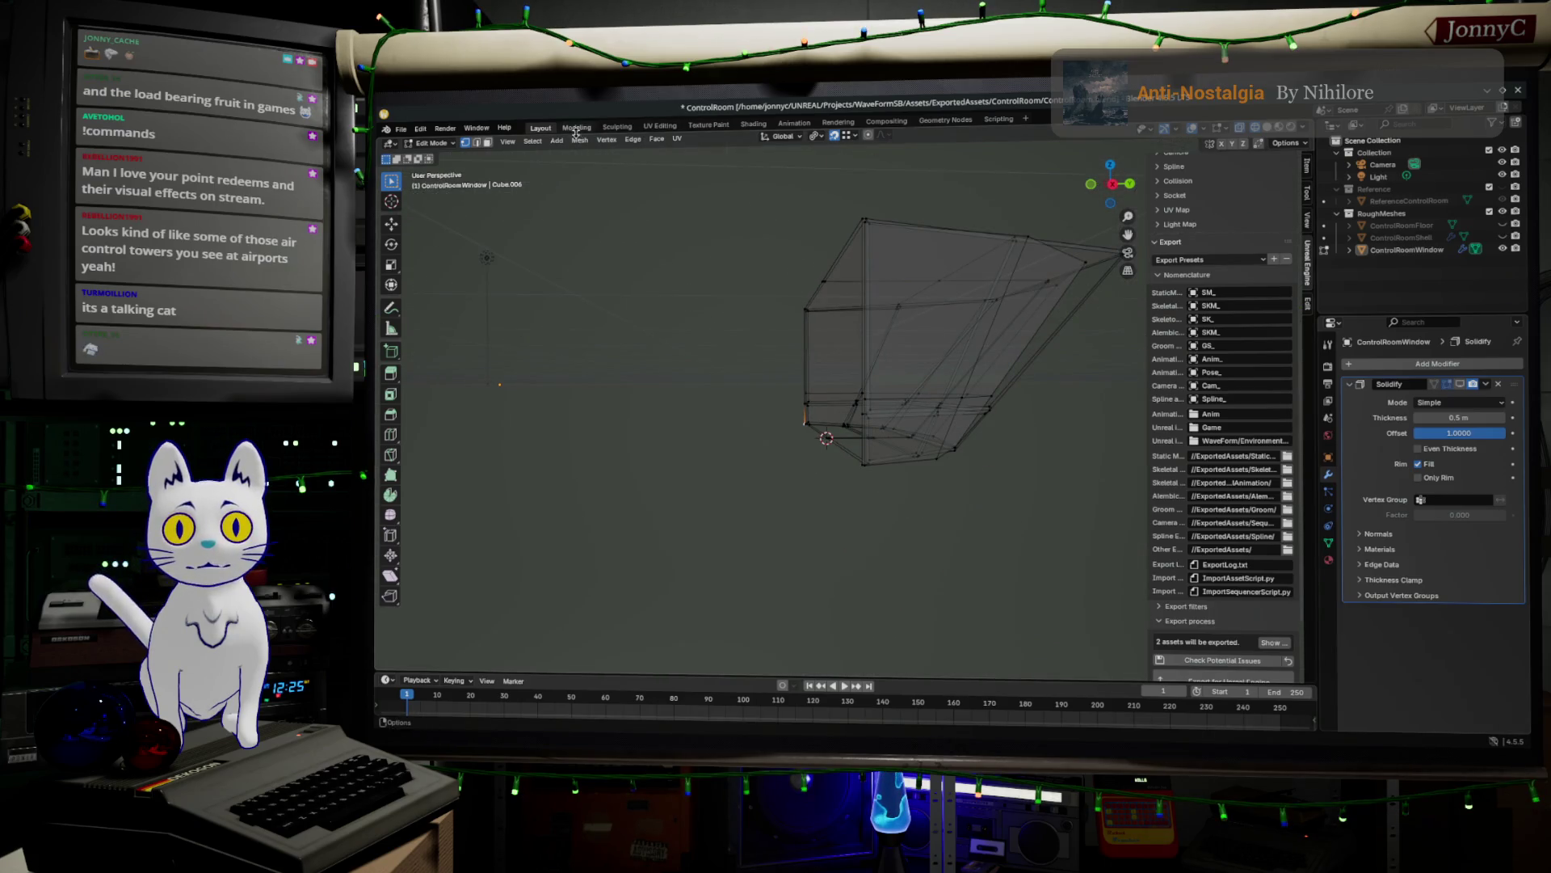
click(535, 143)
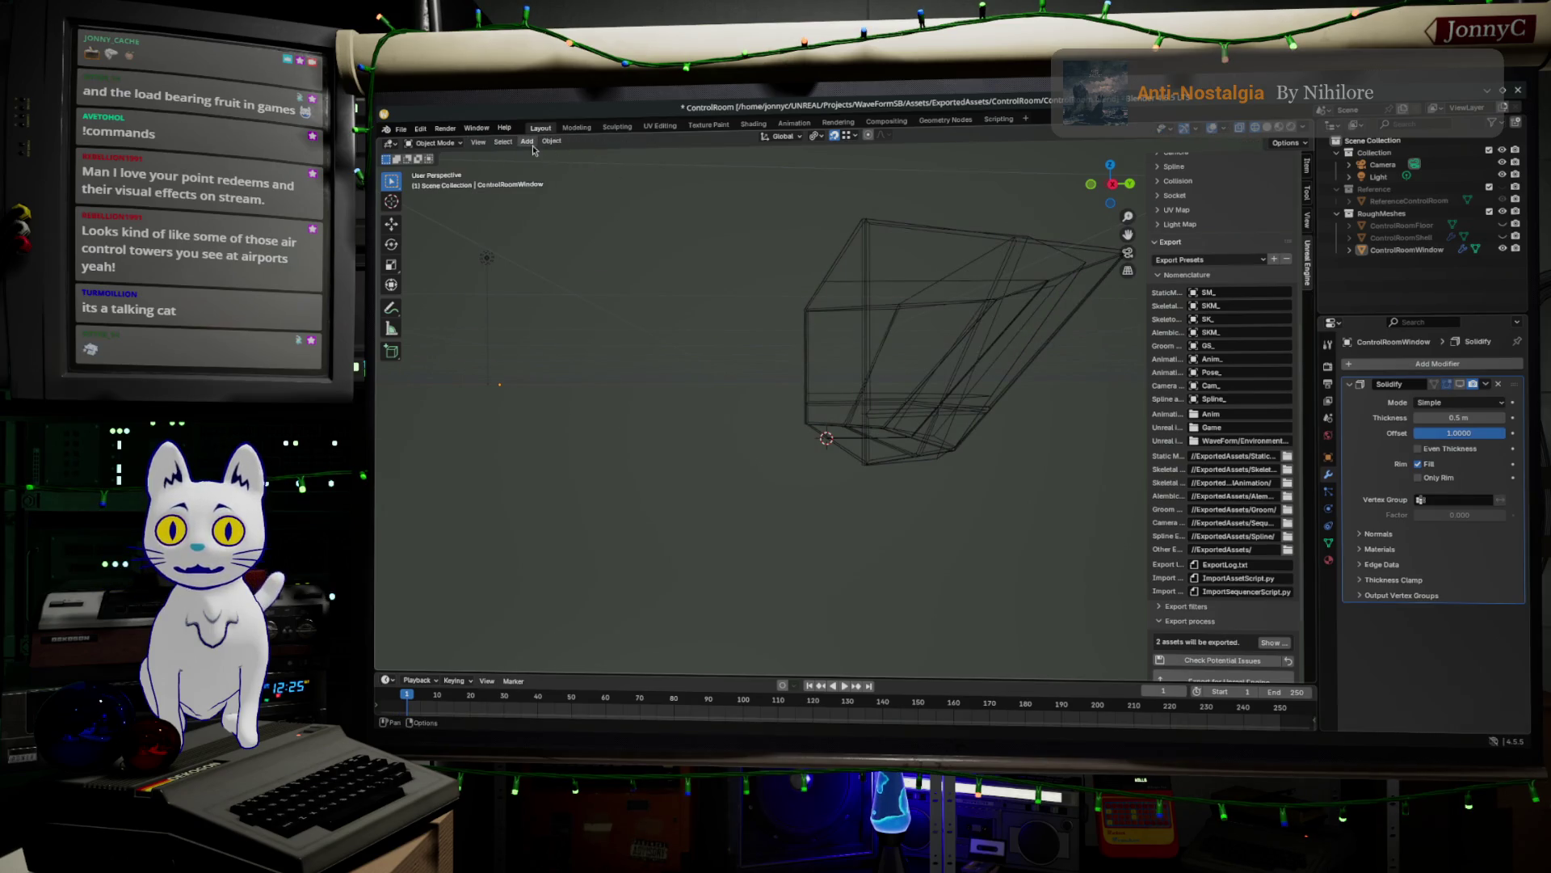
- Add a new cube to the scene
click(527, 140)
mouse_move(560, 157)
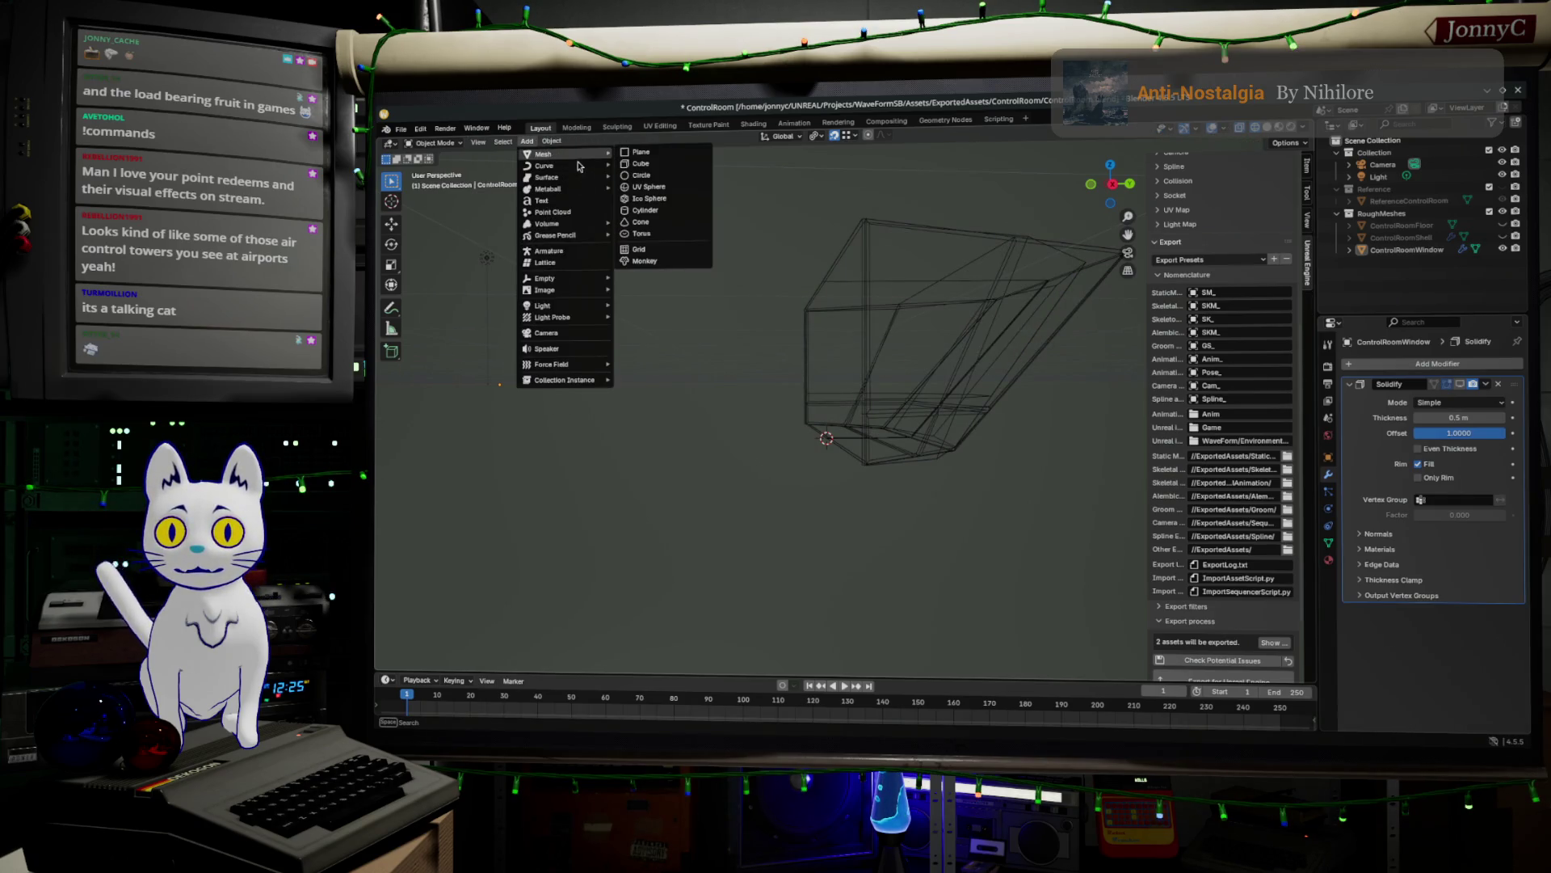
click(641, 163)
- In Edit Mode, set the cube's bottom edge median Z to 1 m
scroll(840, 485, up, 3)
key(Tab)
scroll(846, 485, up, 3)
middle_drag(846, 485, 800, 449)
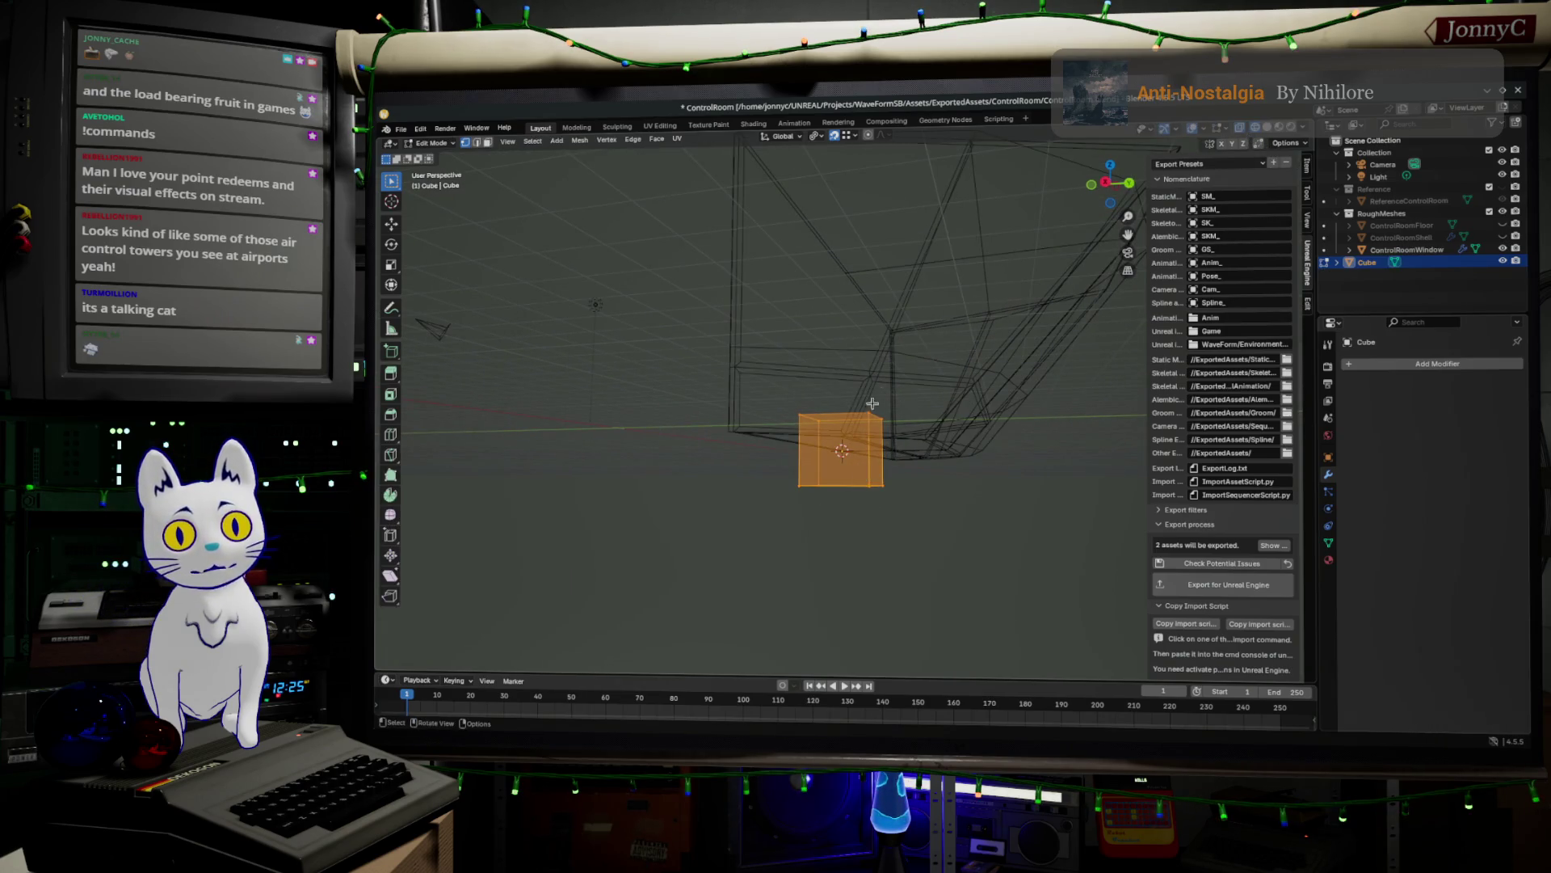
drag(775, 472, 929, 529)
middle_drag(1010, 424, 1053, 391)
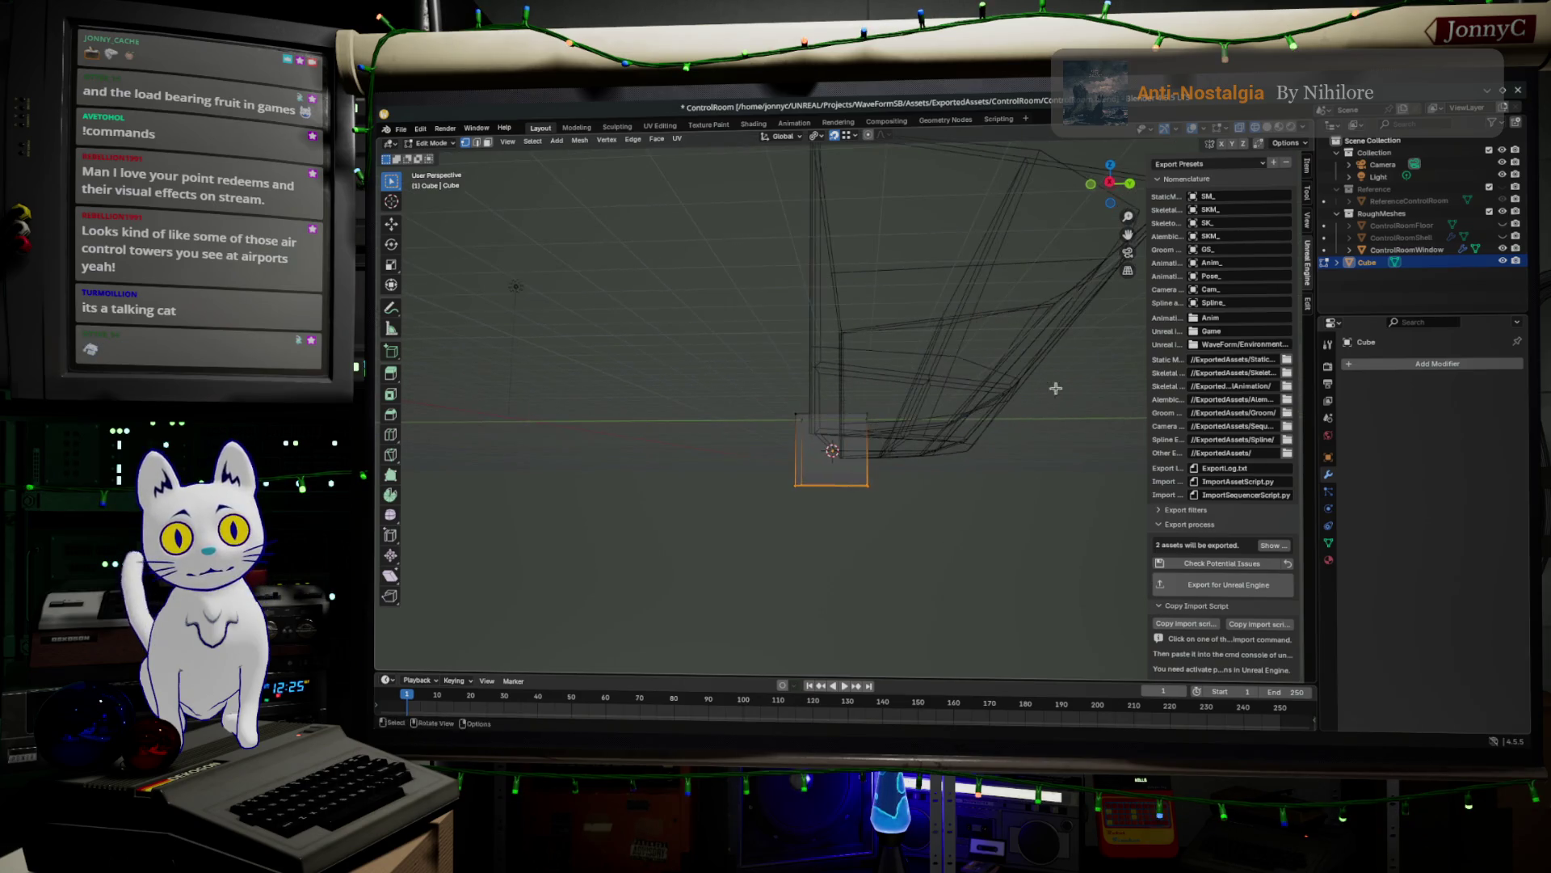
click(1308, 167)
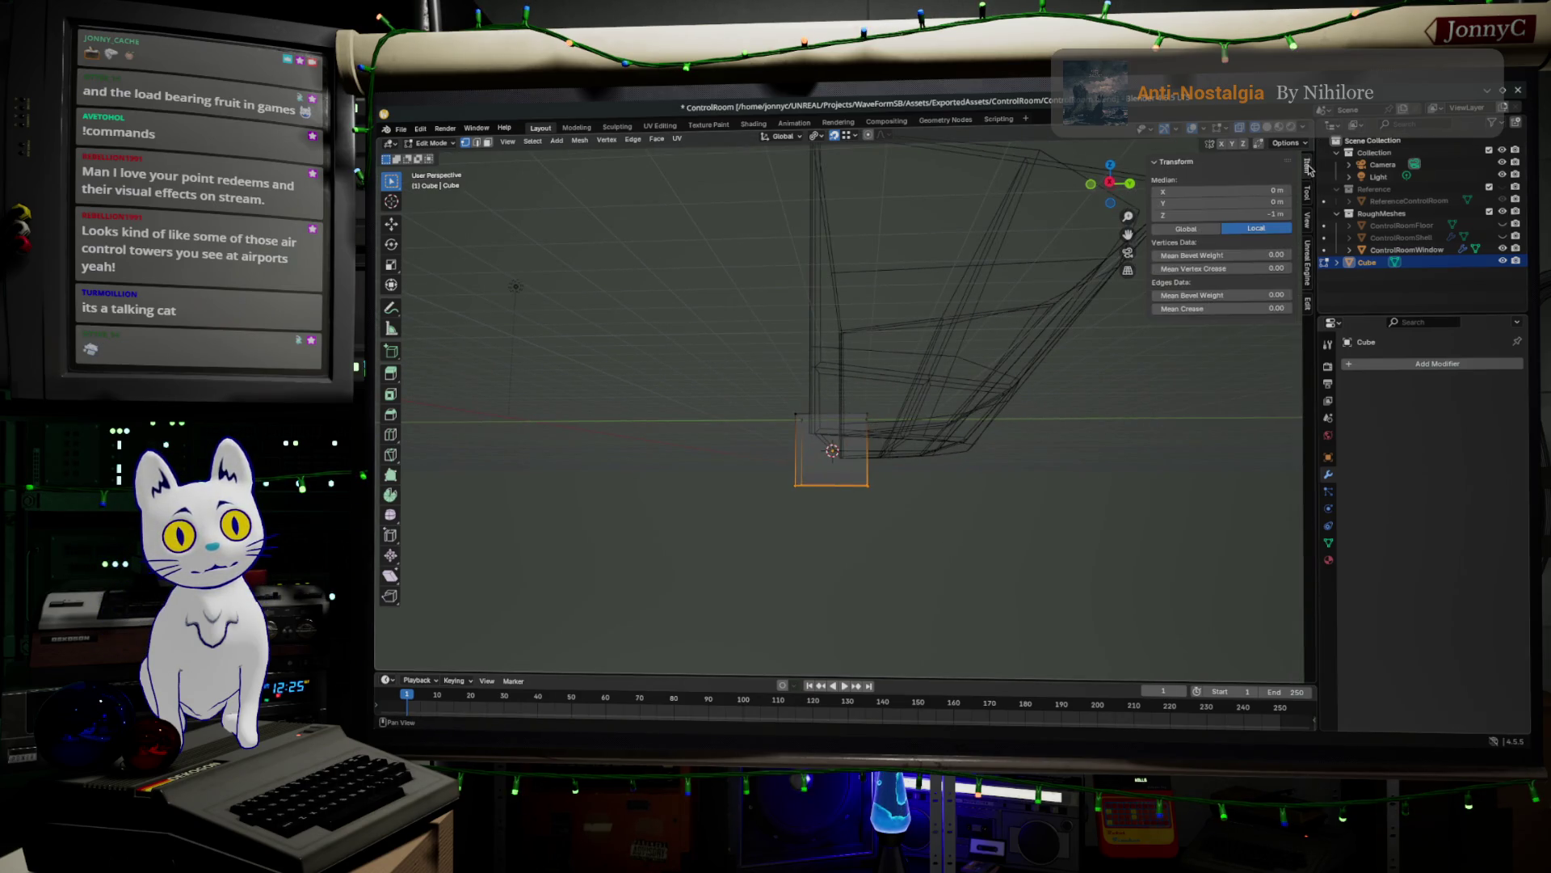
click(1265, 212)
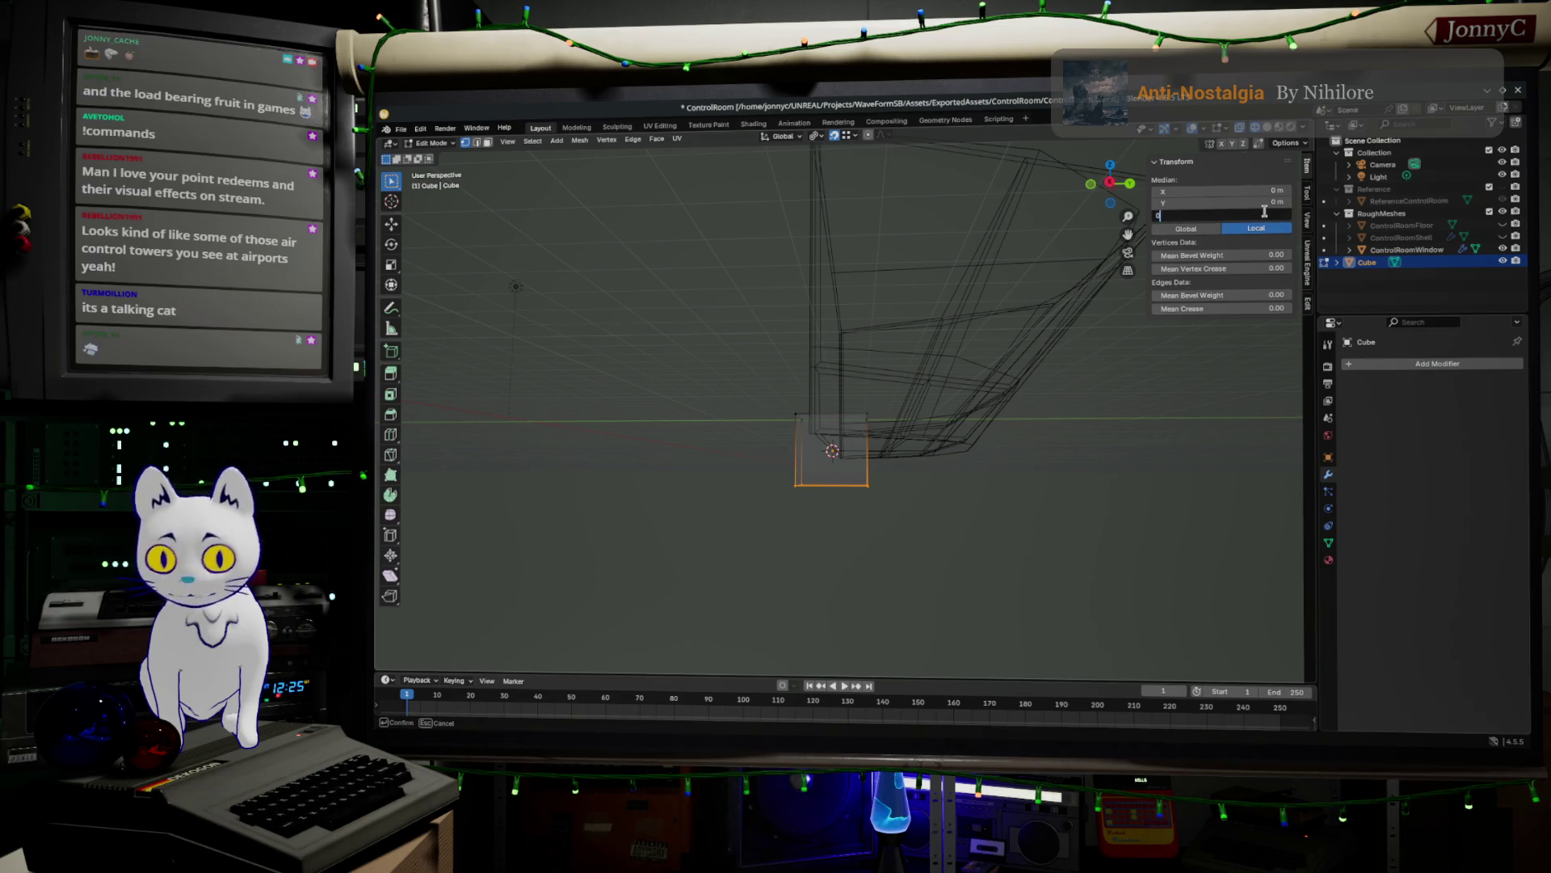
text(1)
key(Return)
- Set the cube's top edge Z to 0.5 m, then check it from the side
drag(749, 388, 942, 434)
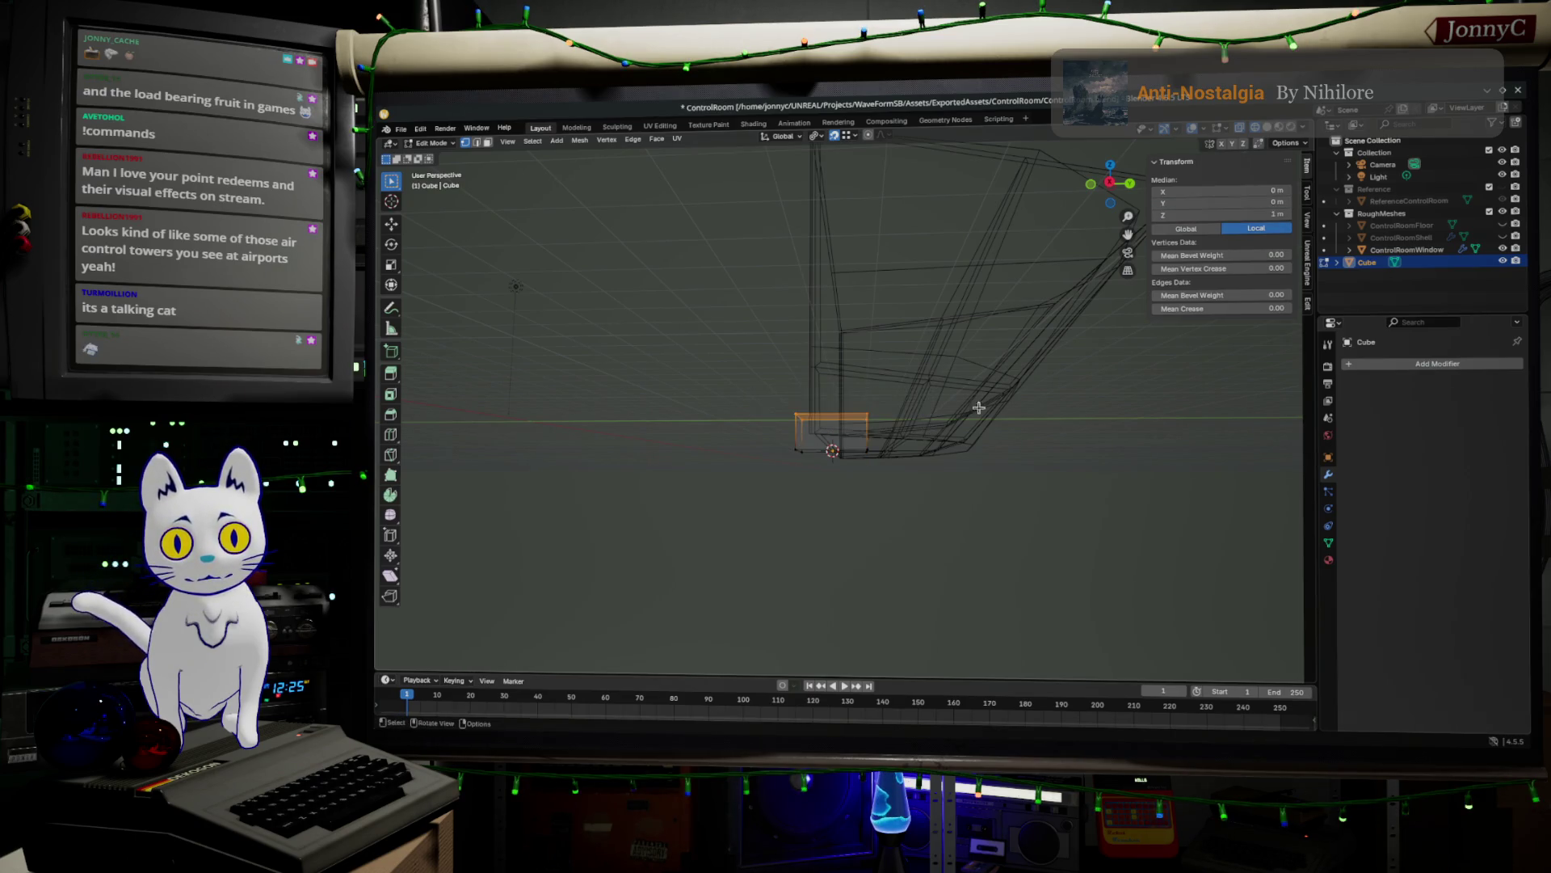
click(1270, 214)
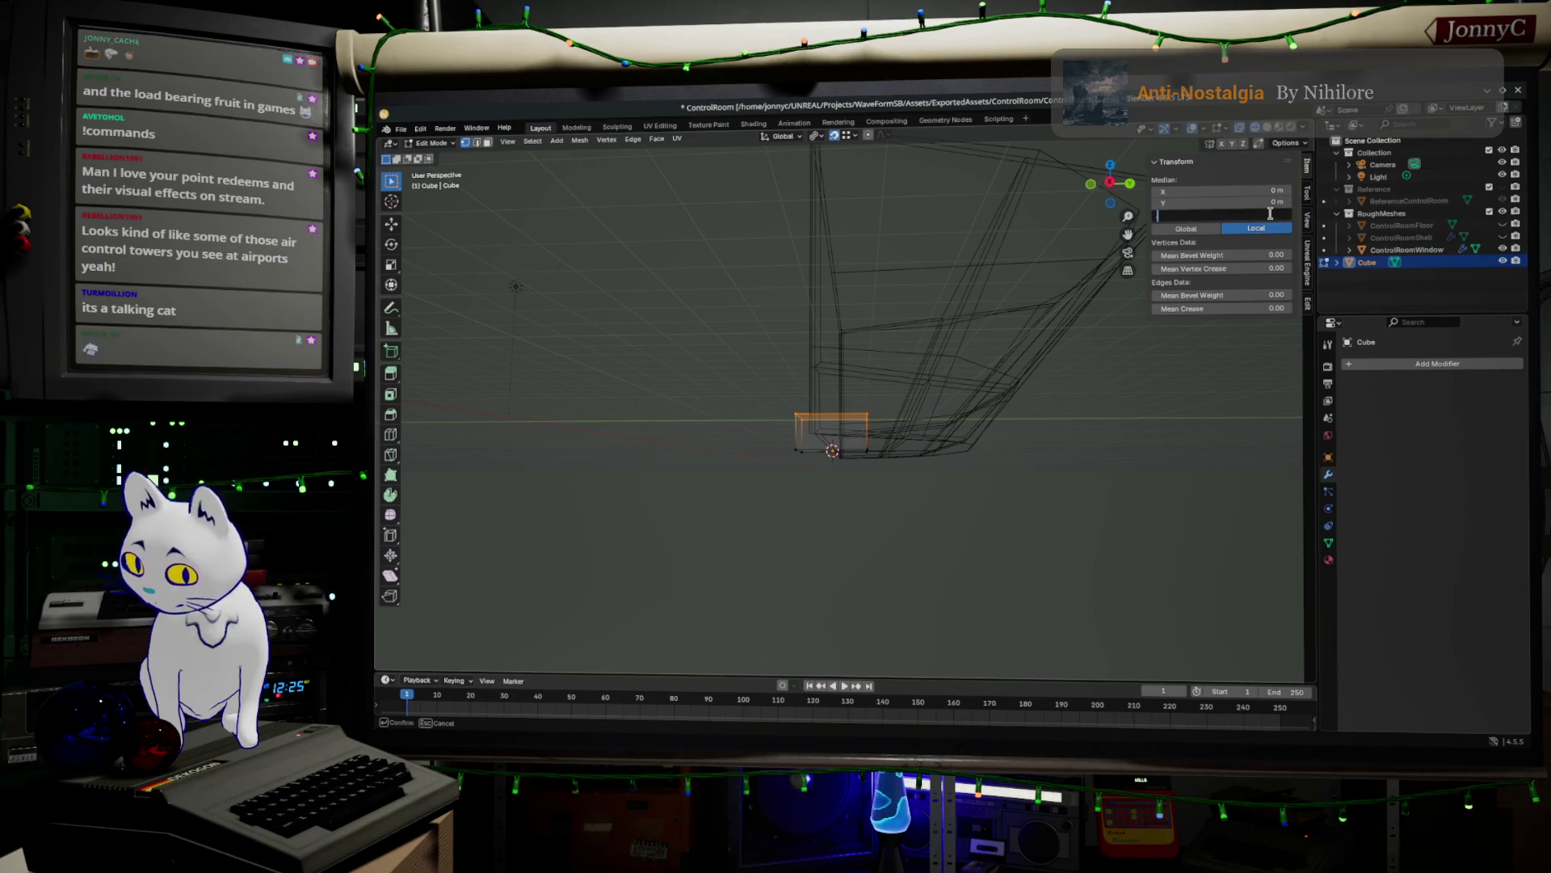
text(0.5)
key(Return)
mouse_move(921, 329)
middle_down()
mouse_move(928, 388)
mouse_move(921, 360)
mouse_move(976, 323)
middle_up()
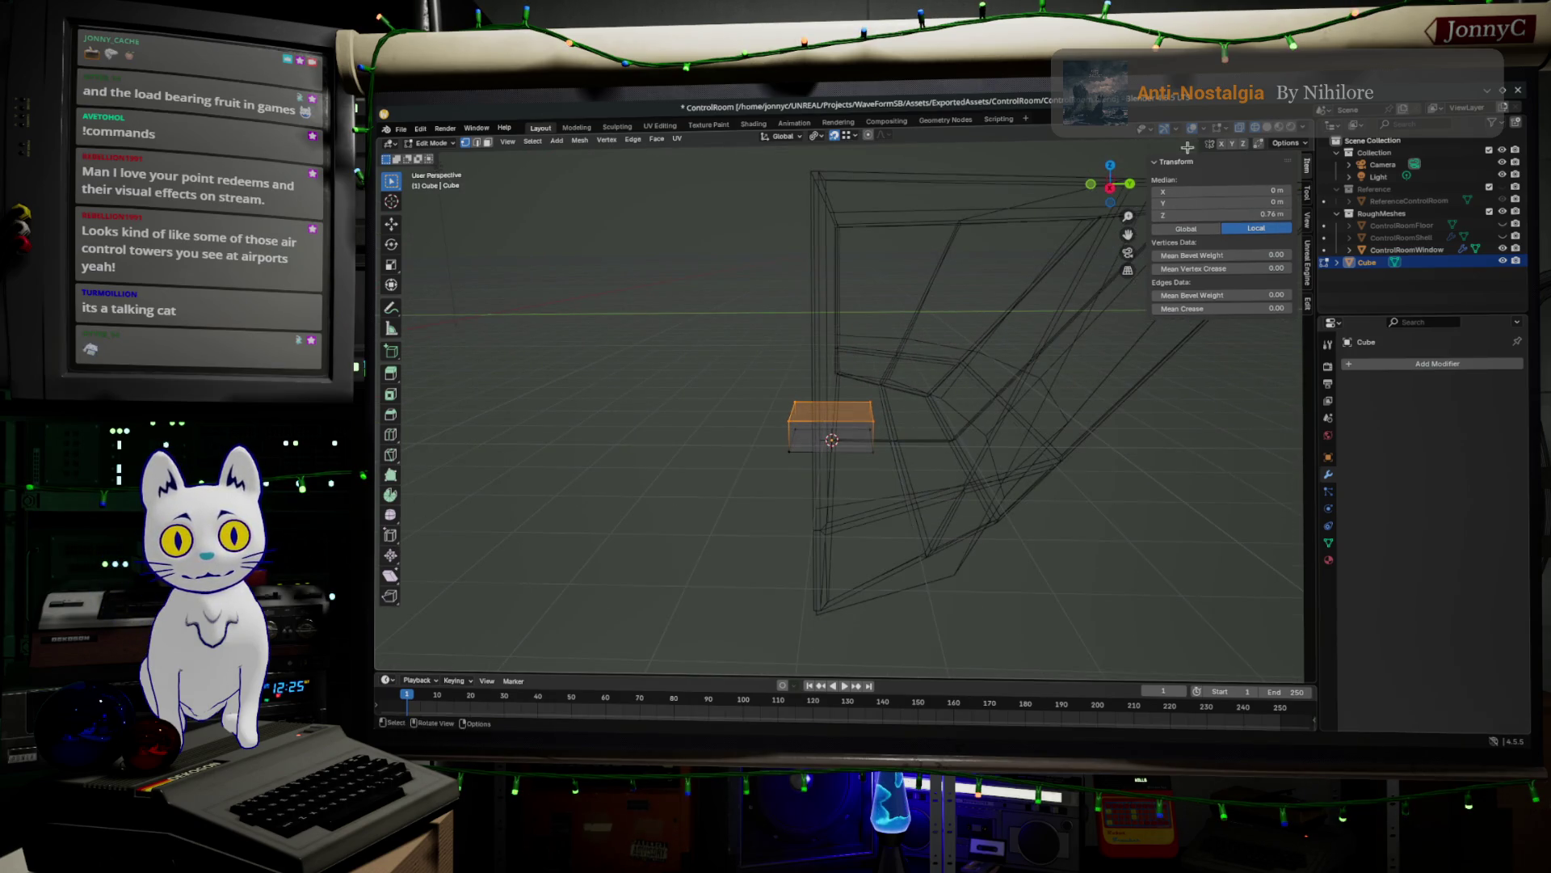
click(1107, 187)
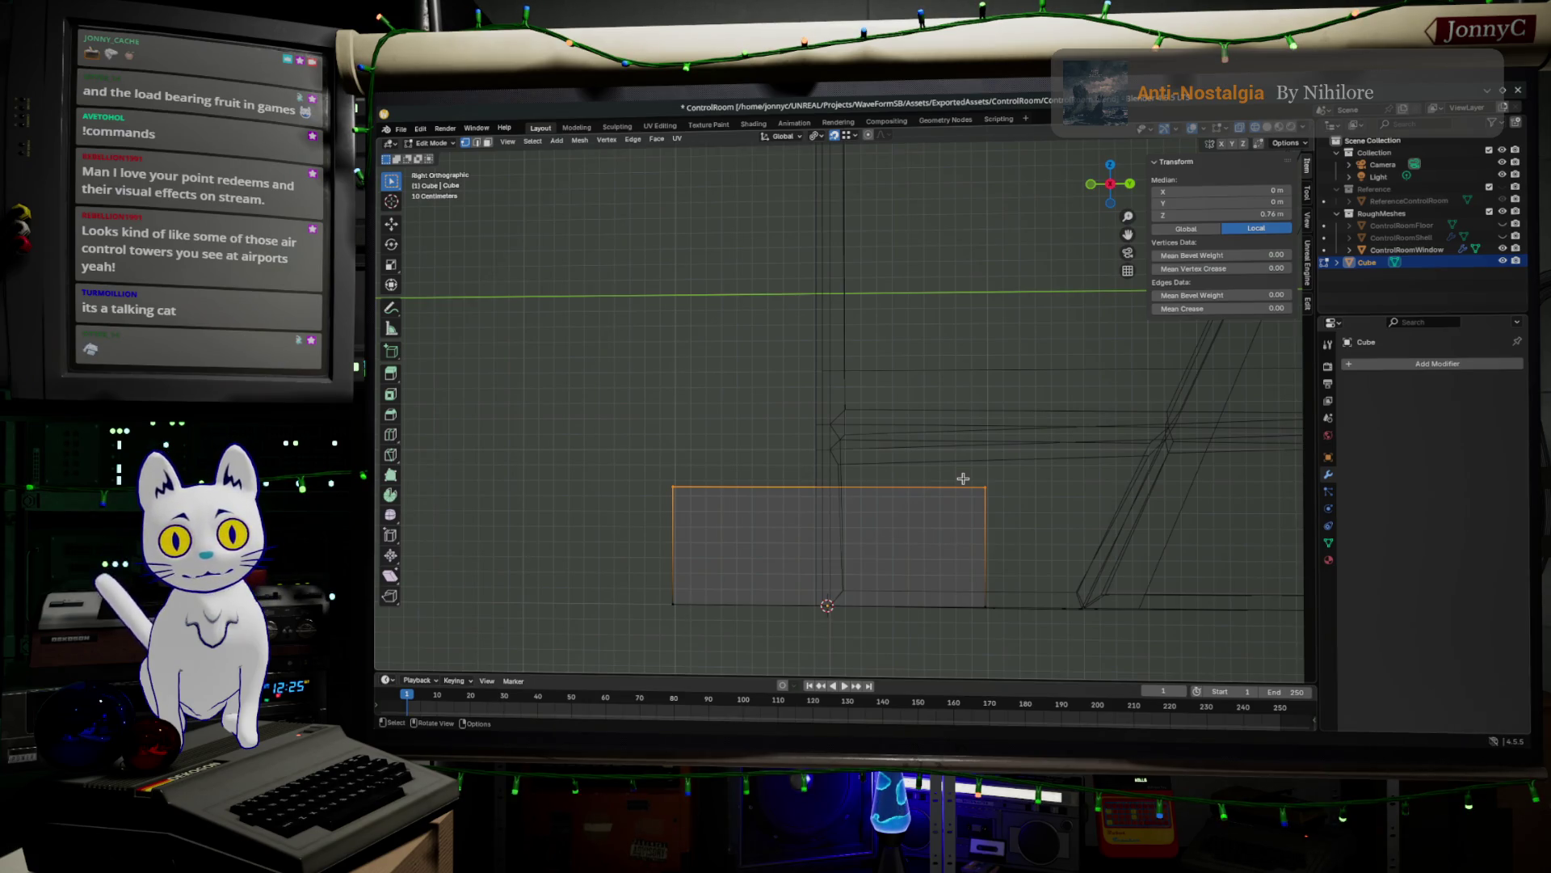
scroll(963, 478, down, 3)
scroll(963, 478, up, 1)
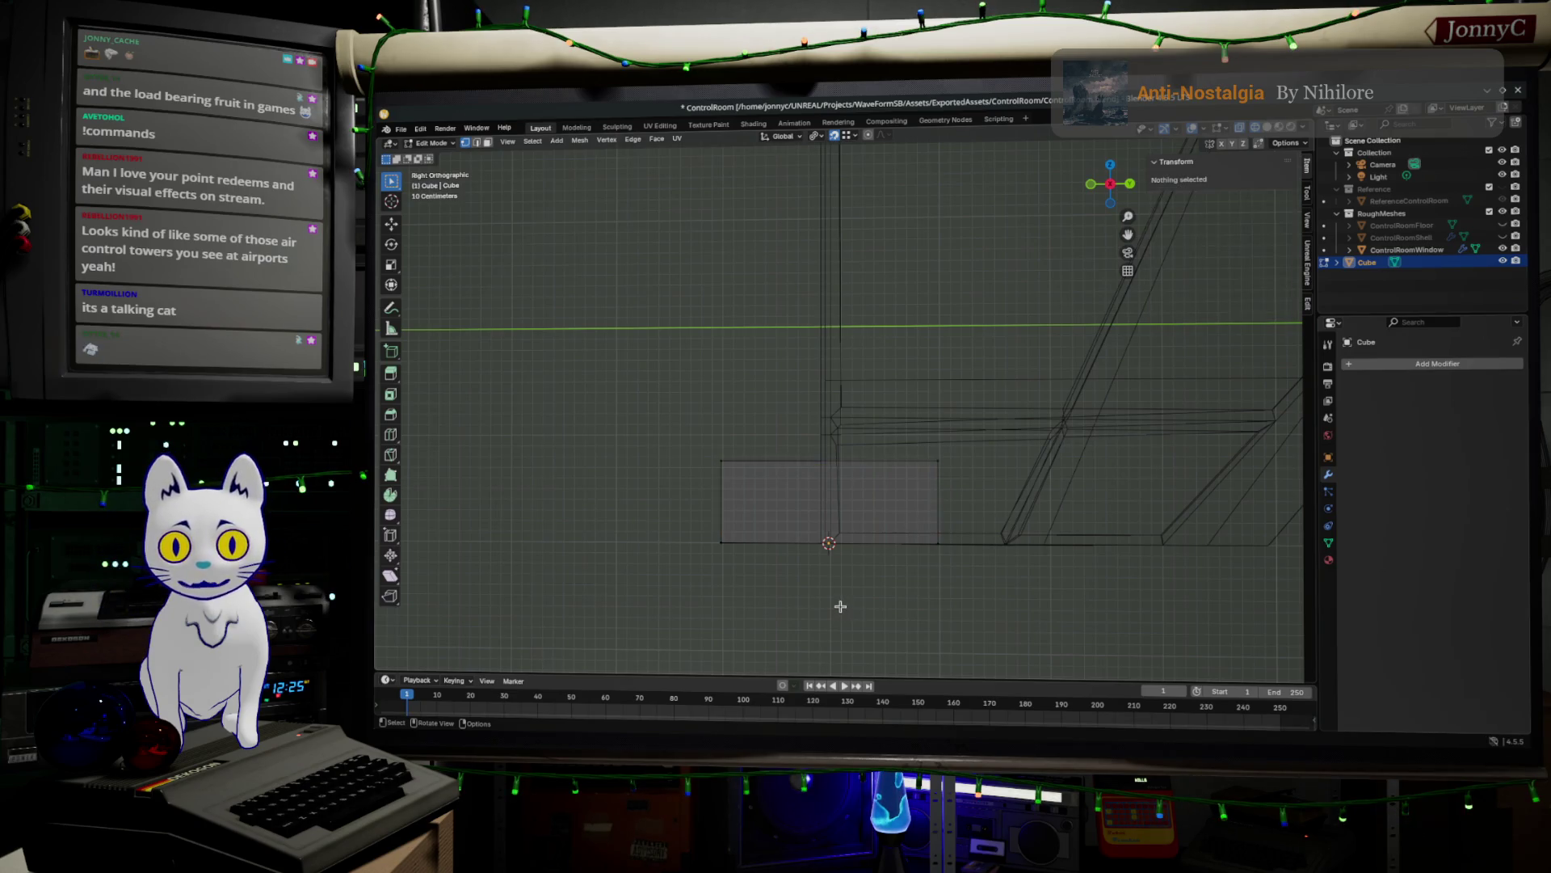
- Back in Object Mode with X-ray wireframe on, raise the cube along Z to about -1.896 m
key(Tab)
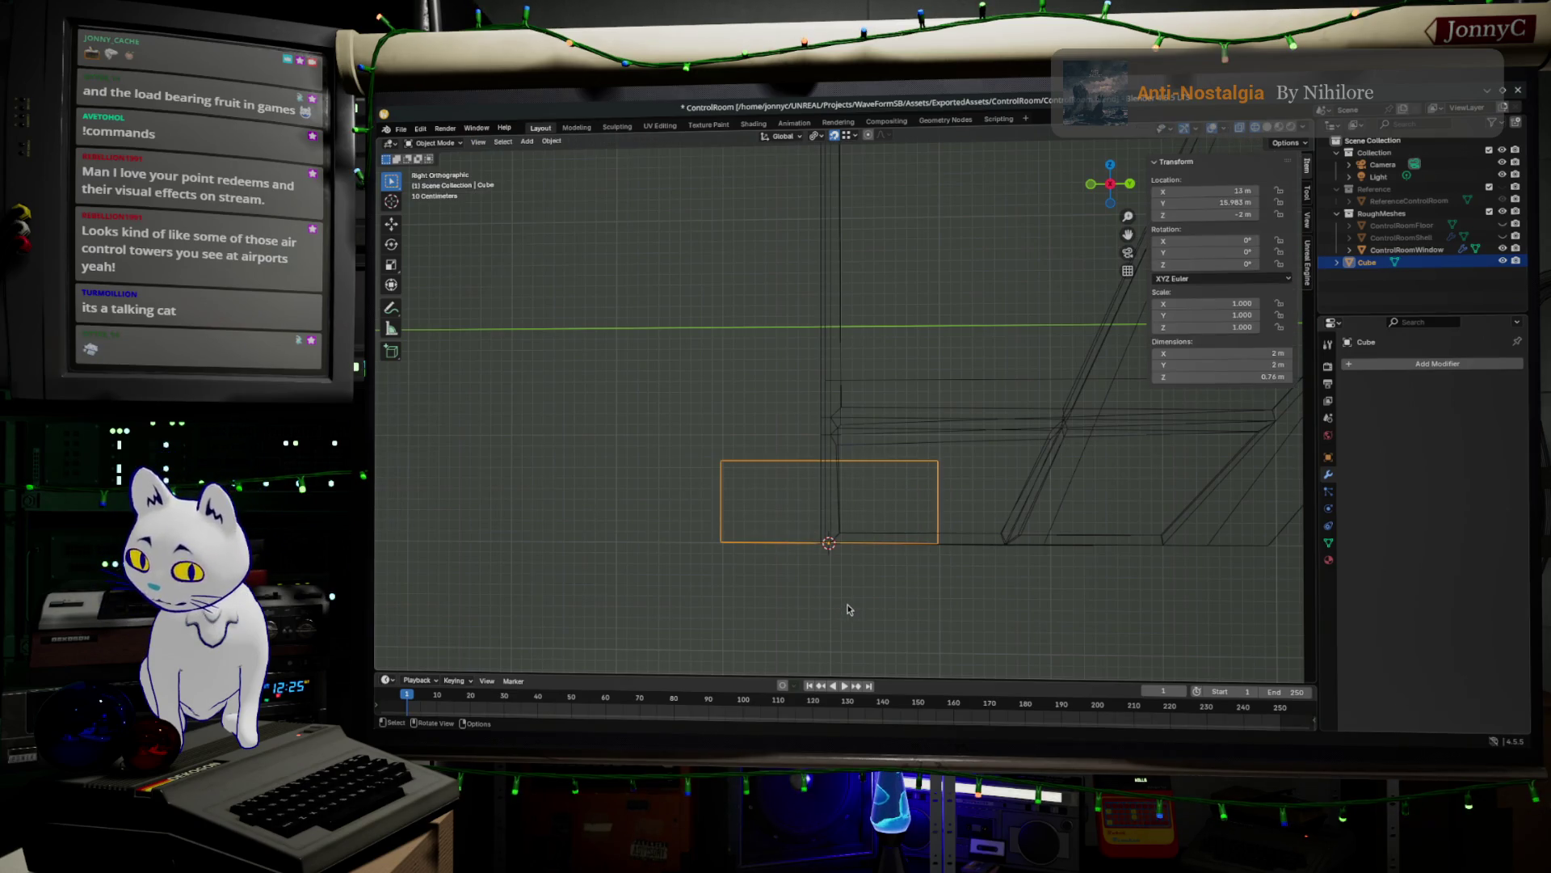
key(z)
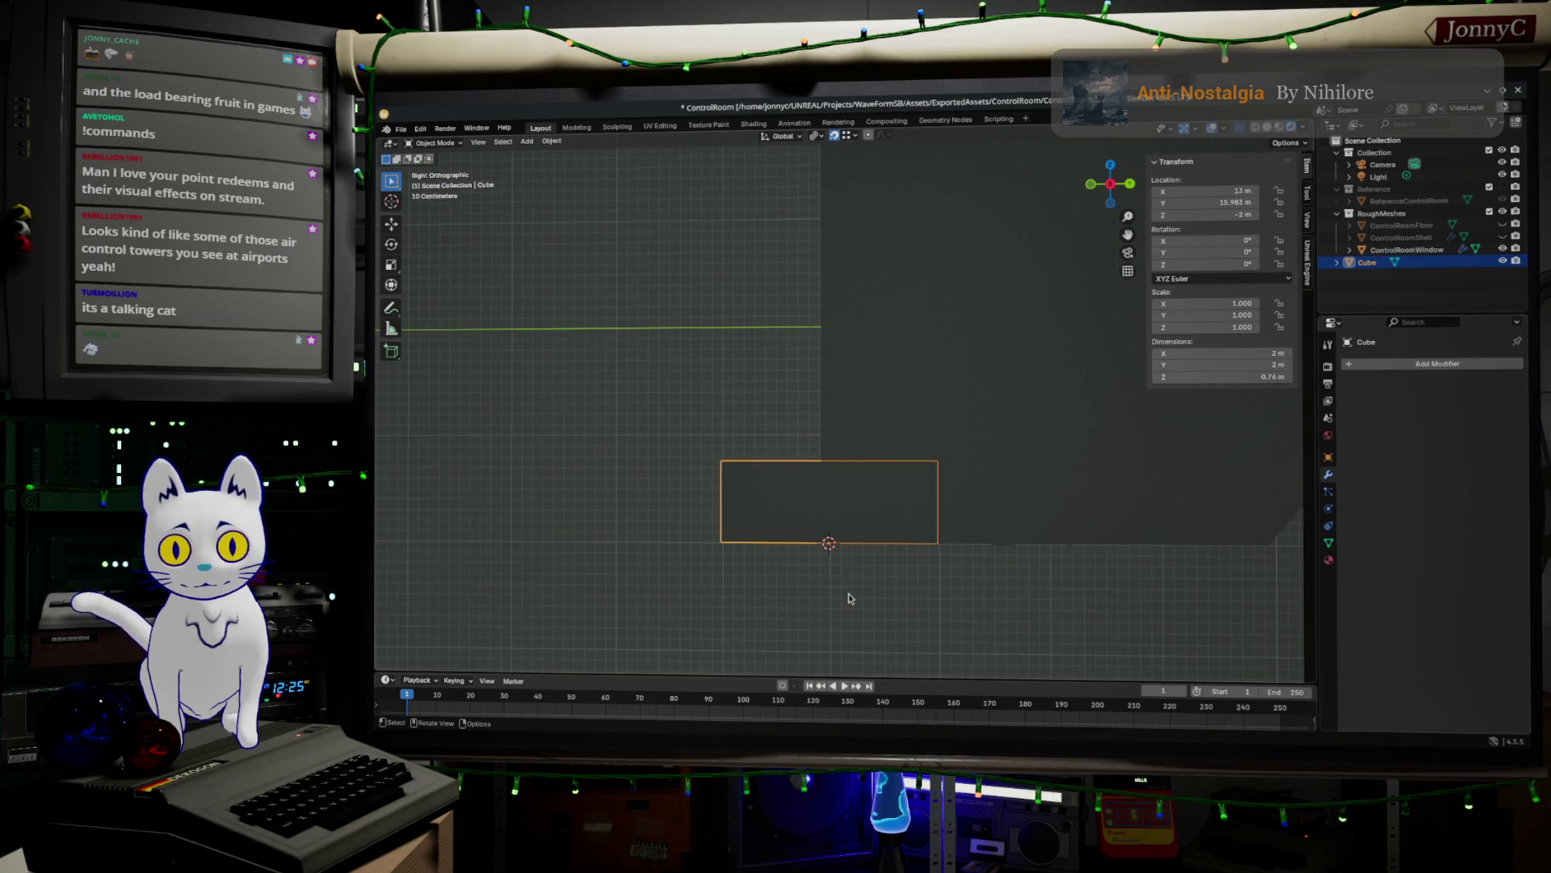
click(1257, 127)
key(g)
key(z)
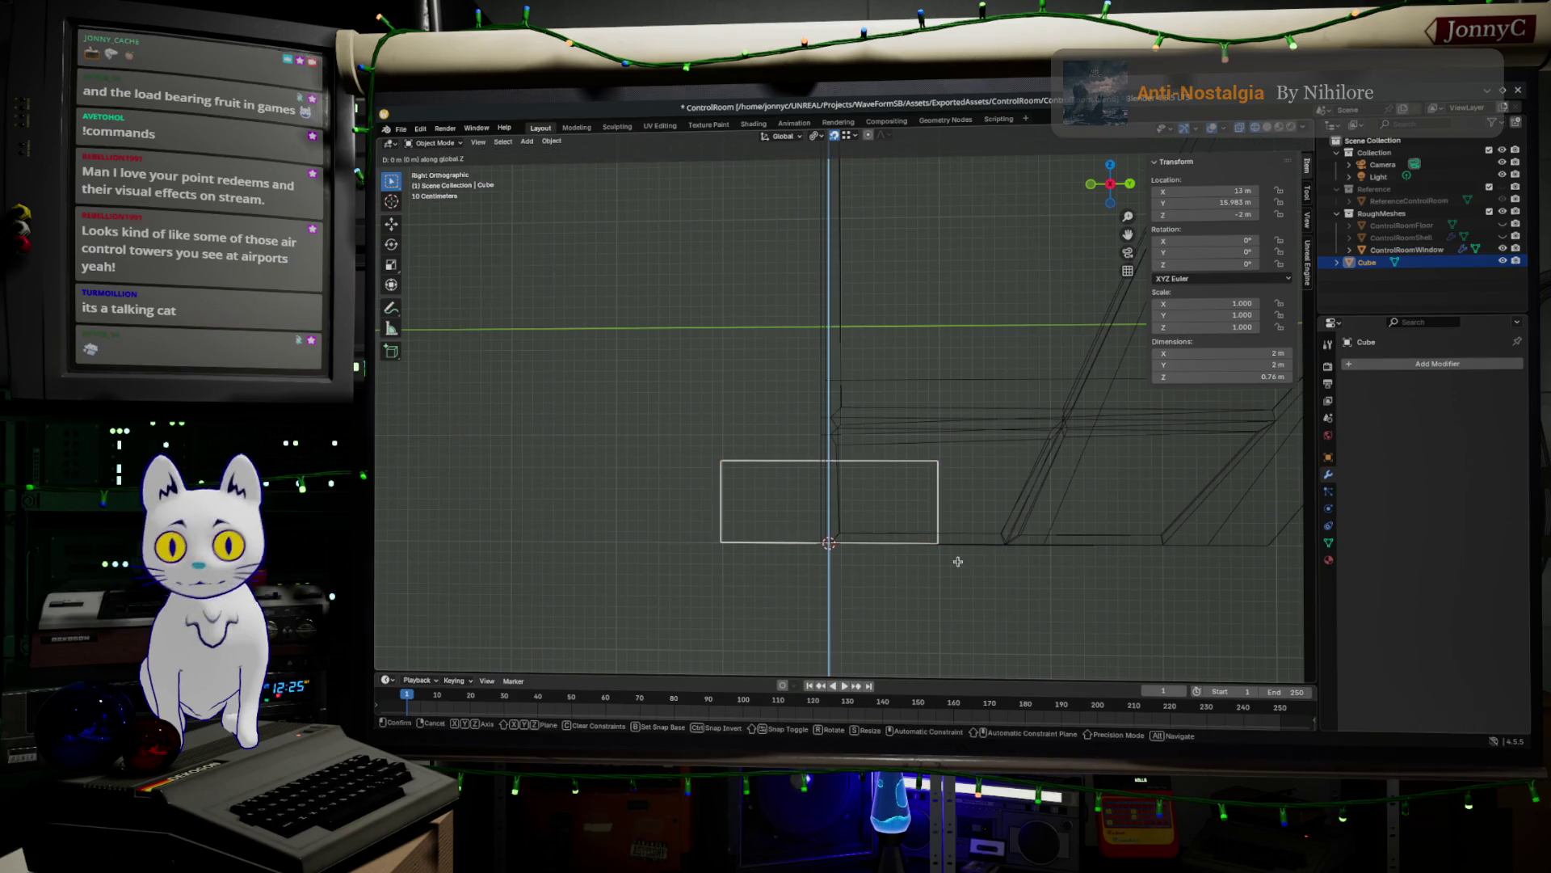
click(957, 548)
scroll(997, 480, up, 2)
scroll(996, 477, down, 1)
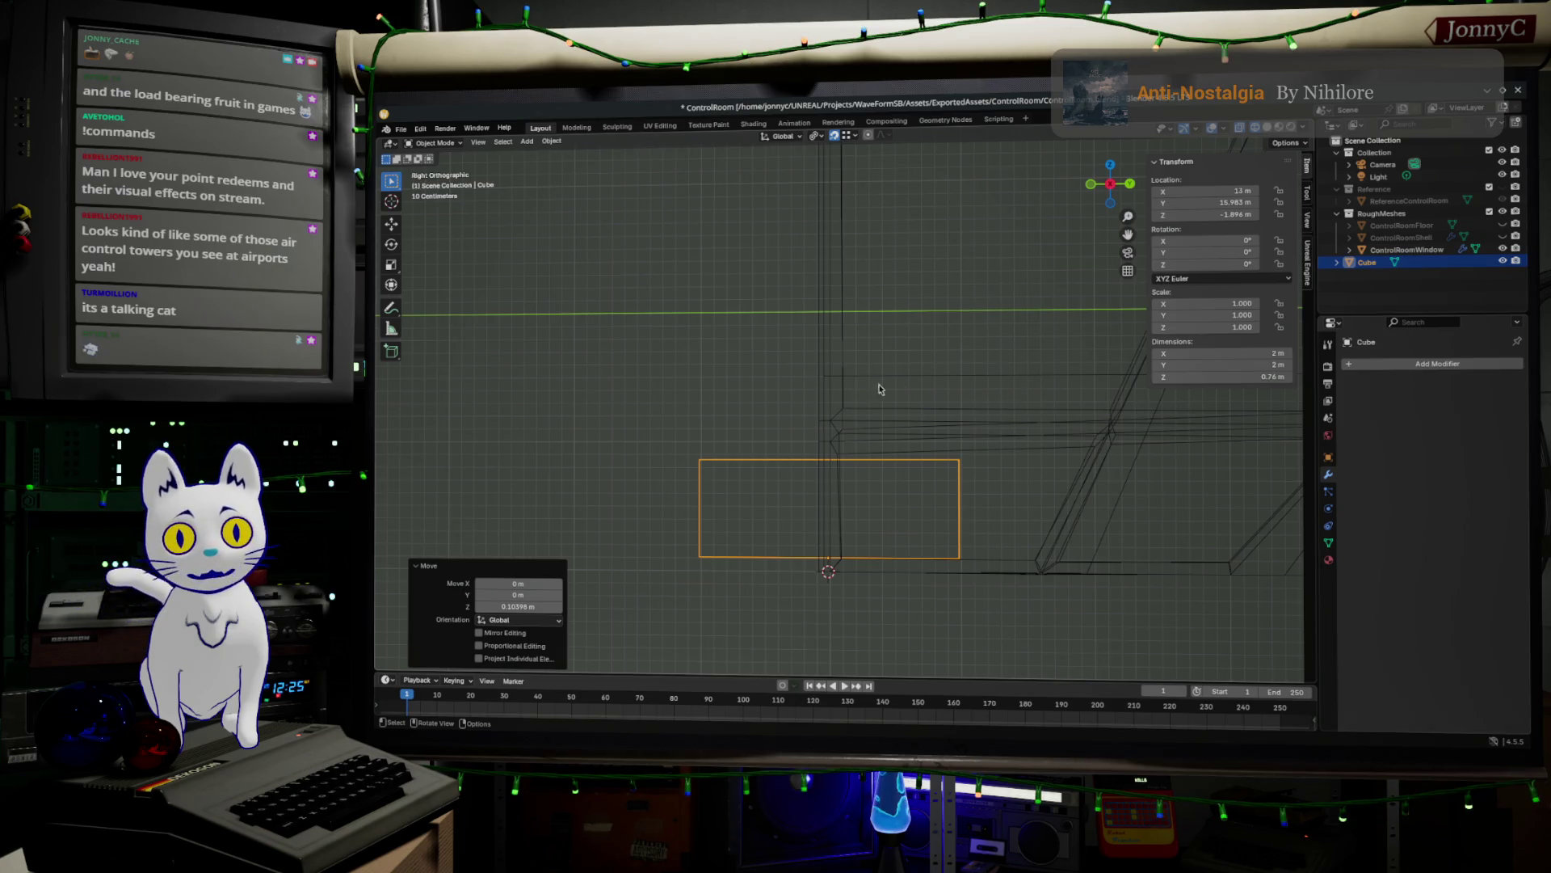
click(926, 389)
- In ControlRoomWindow's Edit Mode, slide a horizontal edge loop slightly down
alt+click(929, 389)
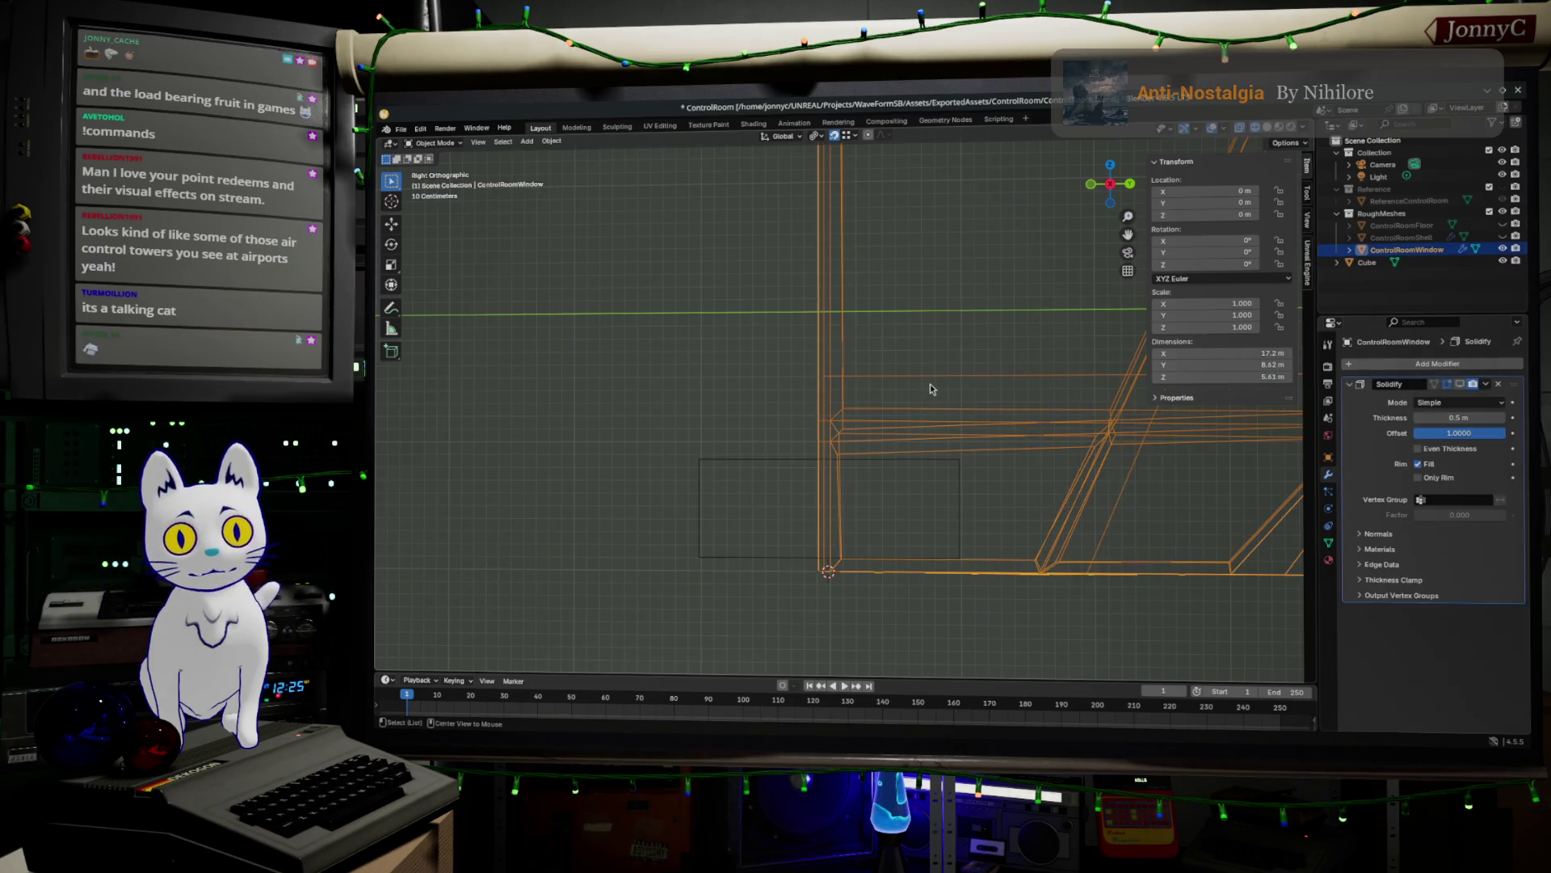
key(Tab)
alt+click(934, 376)
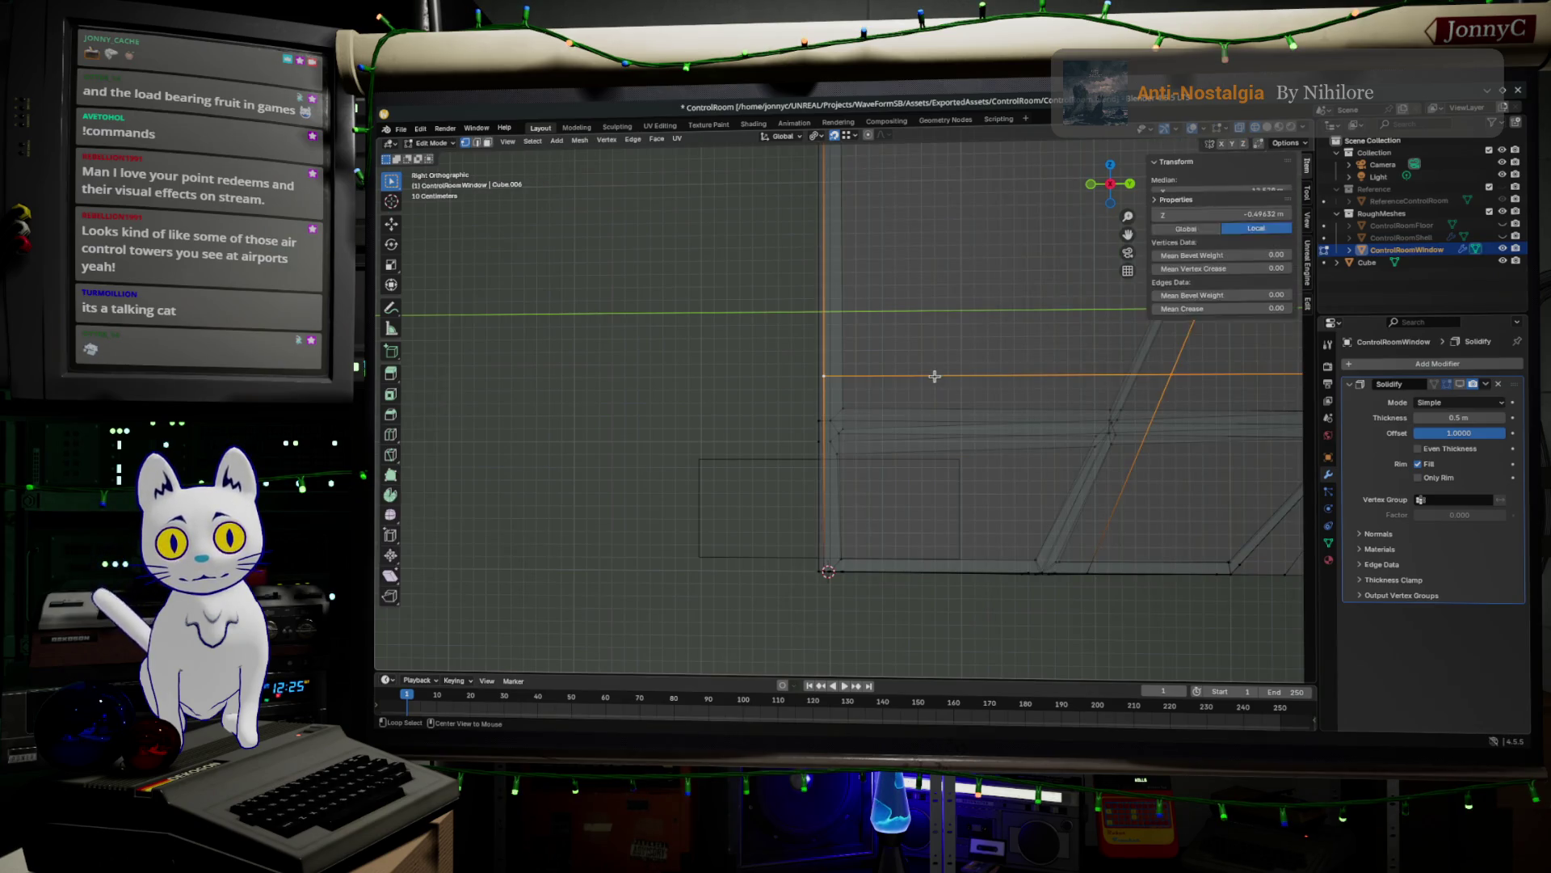
key(g)
key(g)
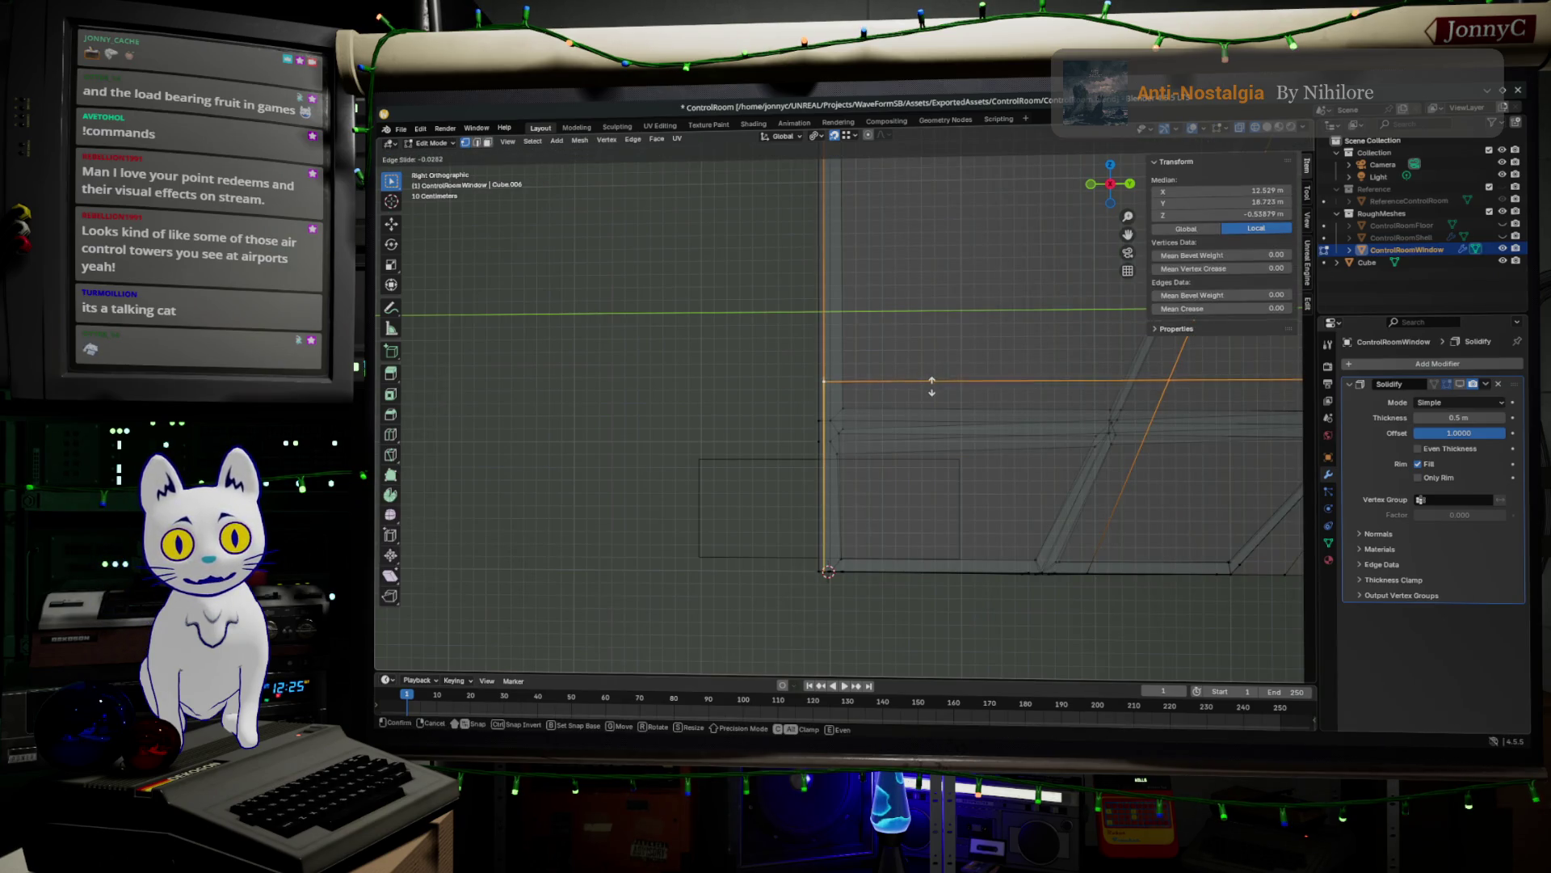
click(928, 396)
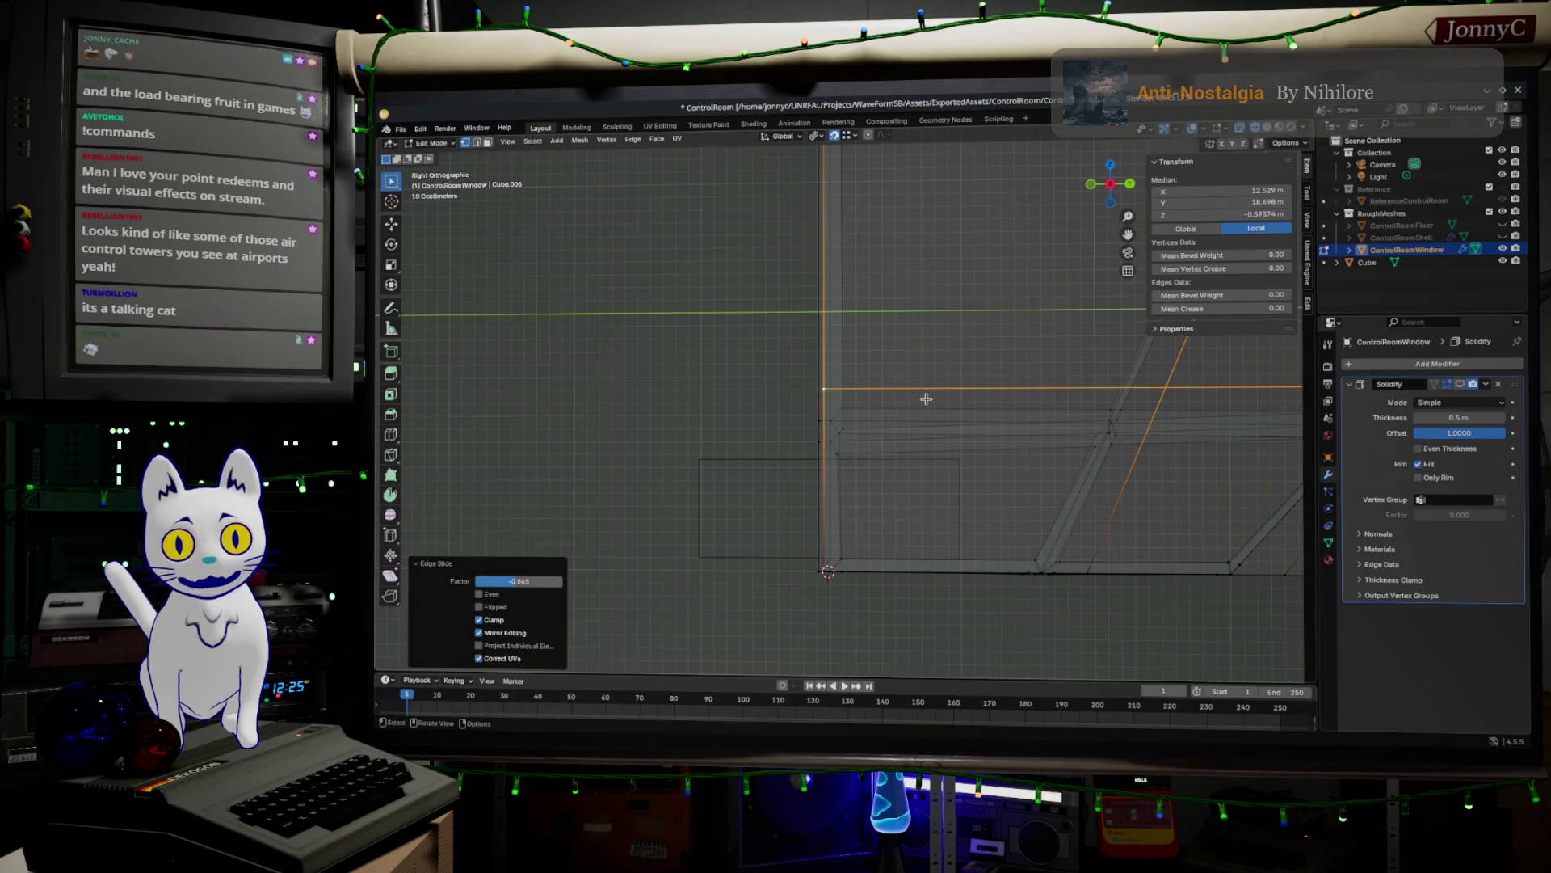
- Select a vertex on the window mesh and grow the selection across its geometry
scroll(929, 400, down, 3)
mouse_move(1058, 440)
middle_down()
mouse_move(880, 444)
mouse_move(859, 478)
mouse_move(789, 419)
mouse_move(811, 430)
mouse_move(786, 388)
mouse_move(838, 350)
mouse_move(907, 364)
mouse_move(871, 335)
mouse_move(759, 336)
mouse_move(769, 316)
mouse_move(913, 251)
middle_up()
click(923, 384)
mouse_move(893, 439)
middle_down()
mouse_move(1004, 460)
mouse_move(711, 481)
mouse_move(759, 443)
mouse_move(730, 436)
mouse_move(759, 526)
mouse_move(653, 561)
middle_up()
click(716, 447)
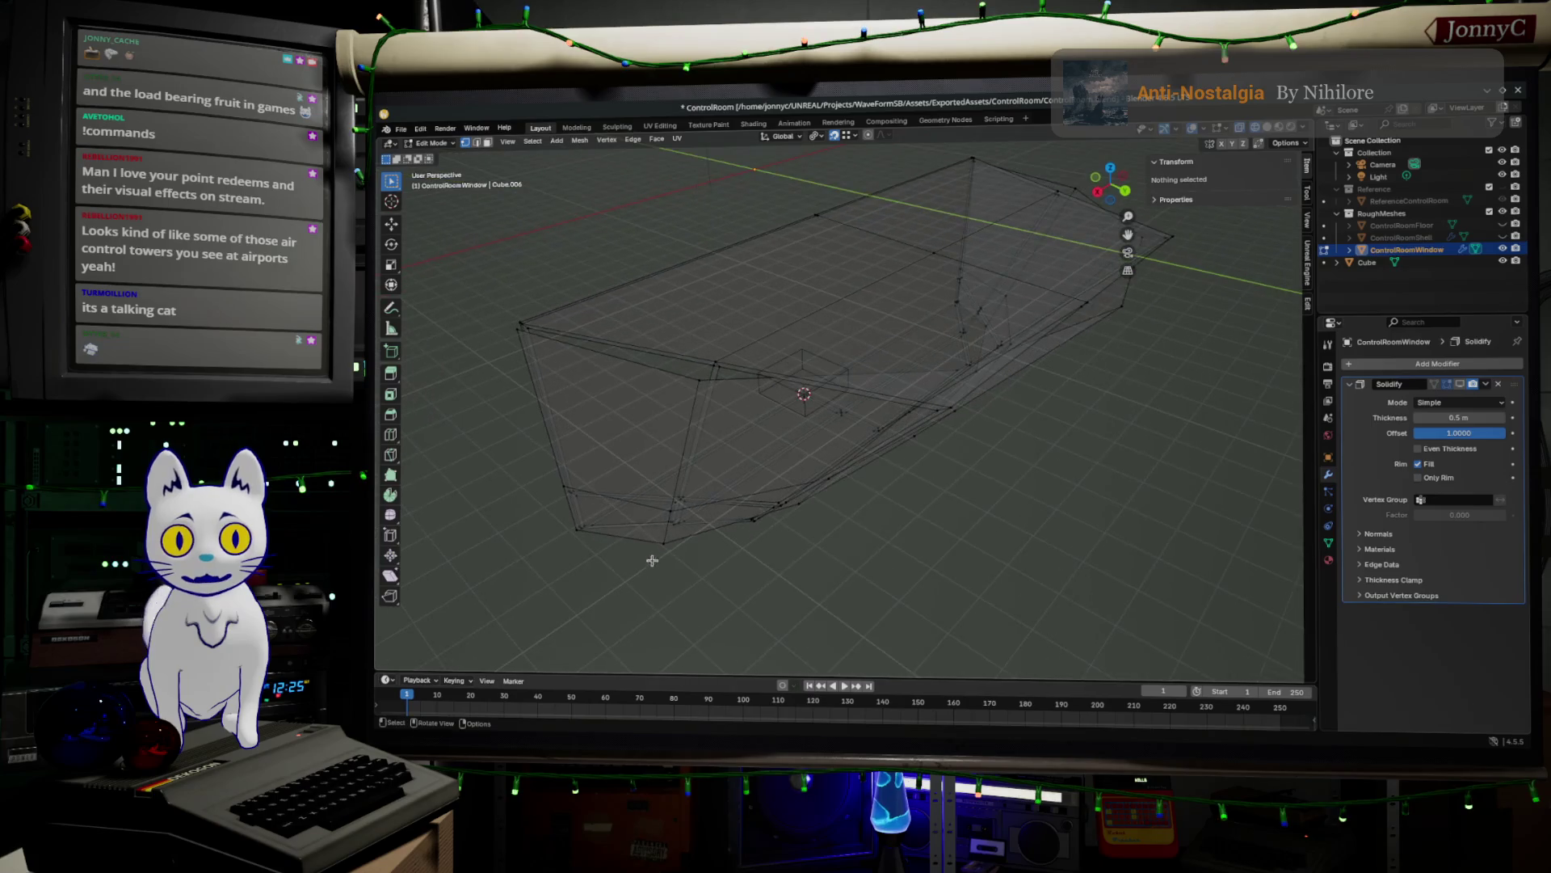
middle_drag(1002, 403, 941, 365)
mouse_move(681, 178)
shift+middle_down()
mouse_move(656, 189)
mouse_move(751, 336)
mouse_move(859, 380)
mouse_move(912, 352)
mouse_move(907, 365)
shift+middle_up()
click(752, 336)
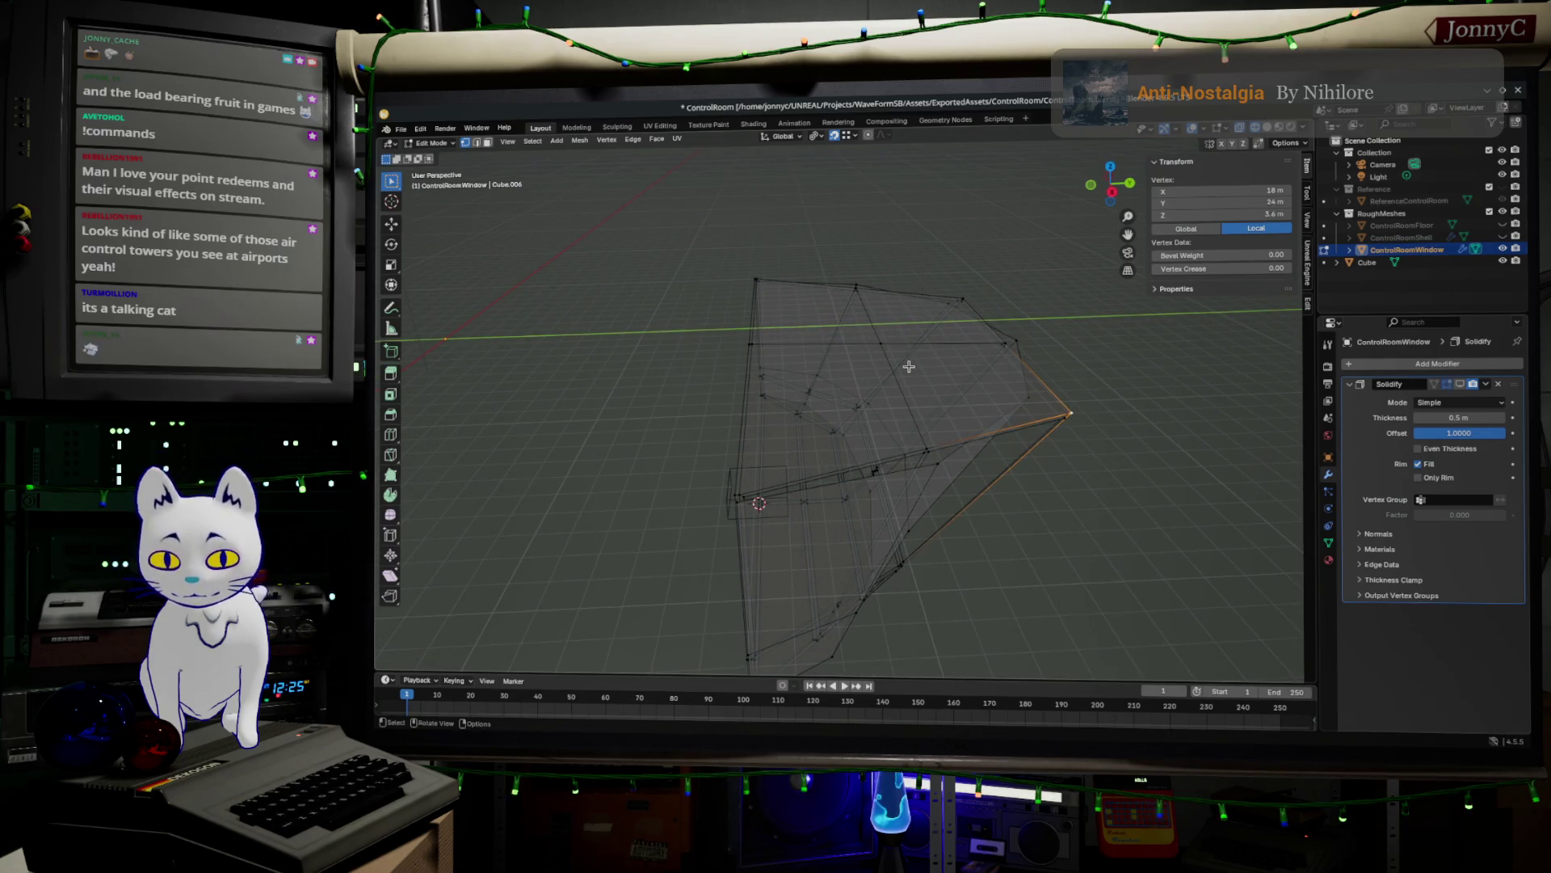
key(ctrl+KP_Add)
key(ctrl+KP_Add)
key(ctrl+KP_Add)
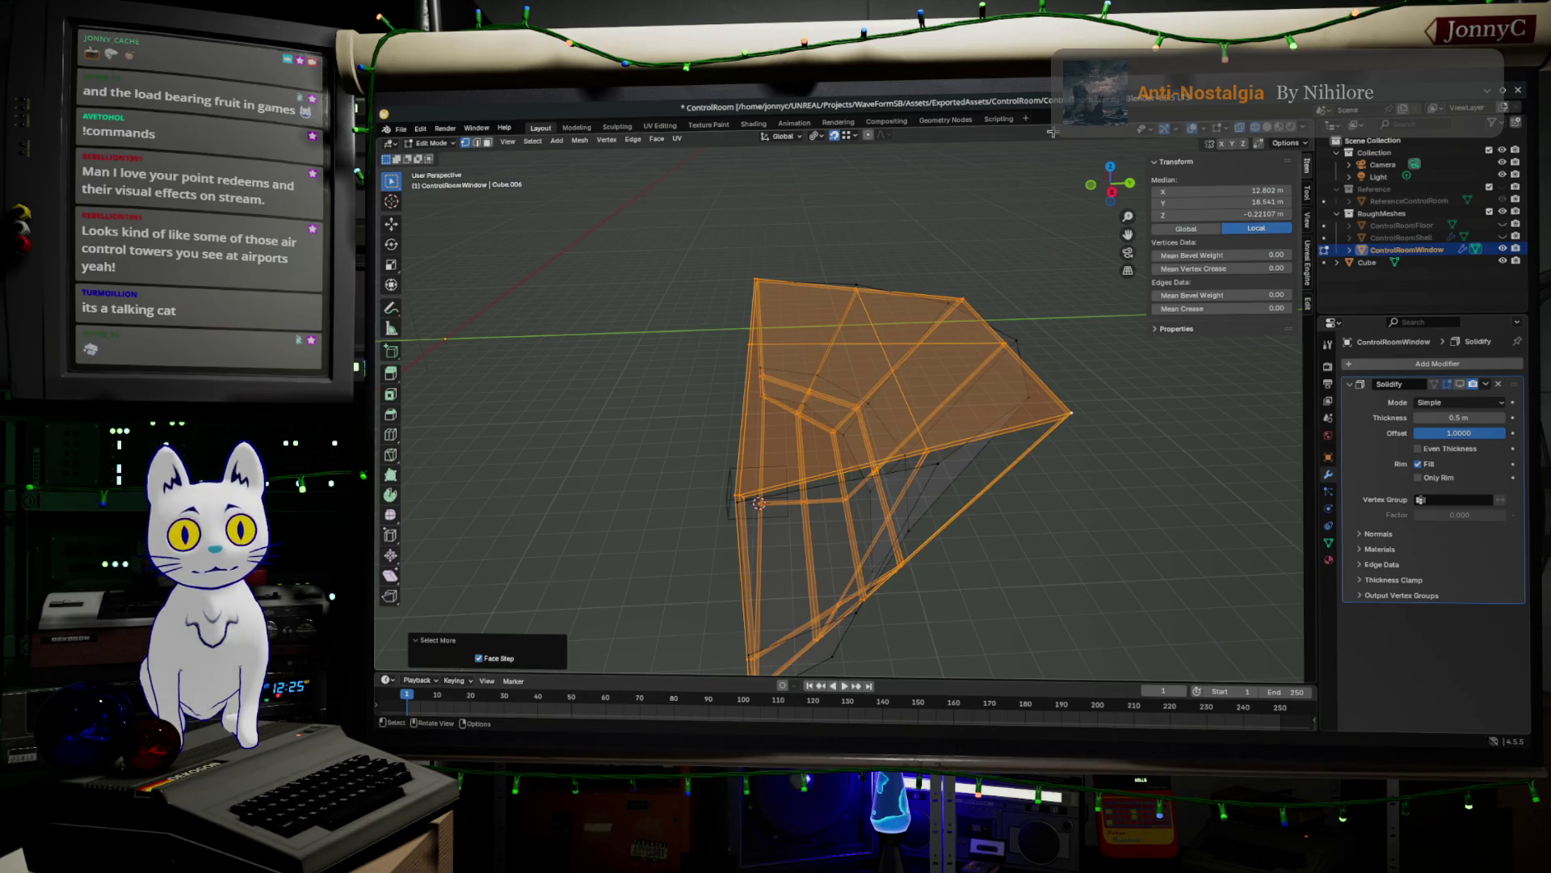
- From top view, deselect the bottom-edge vertices and delete all other selected vertices
click(1115, 166)
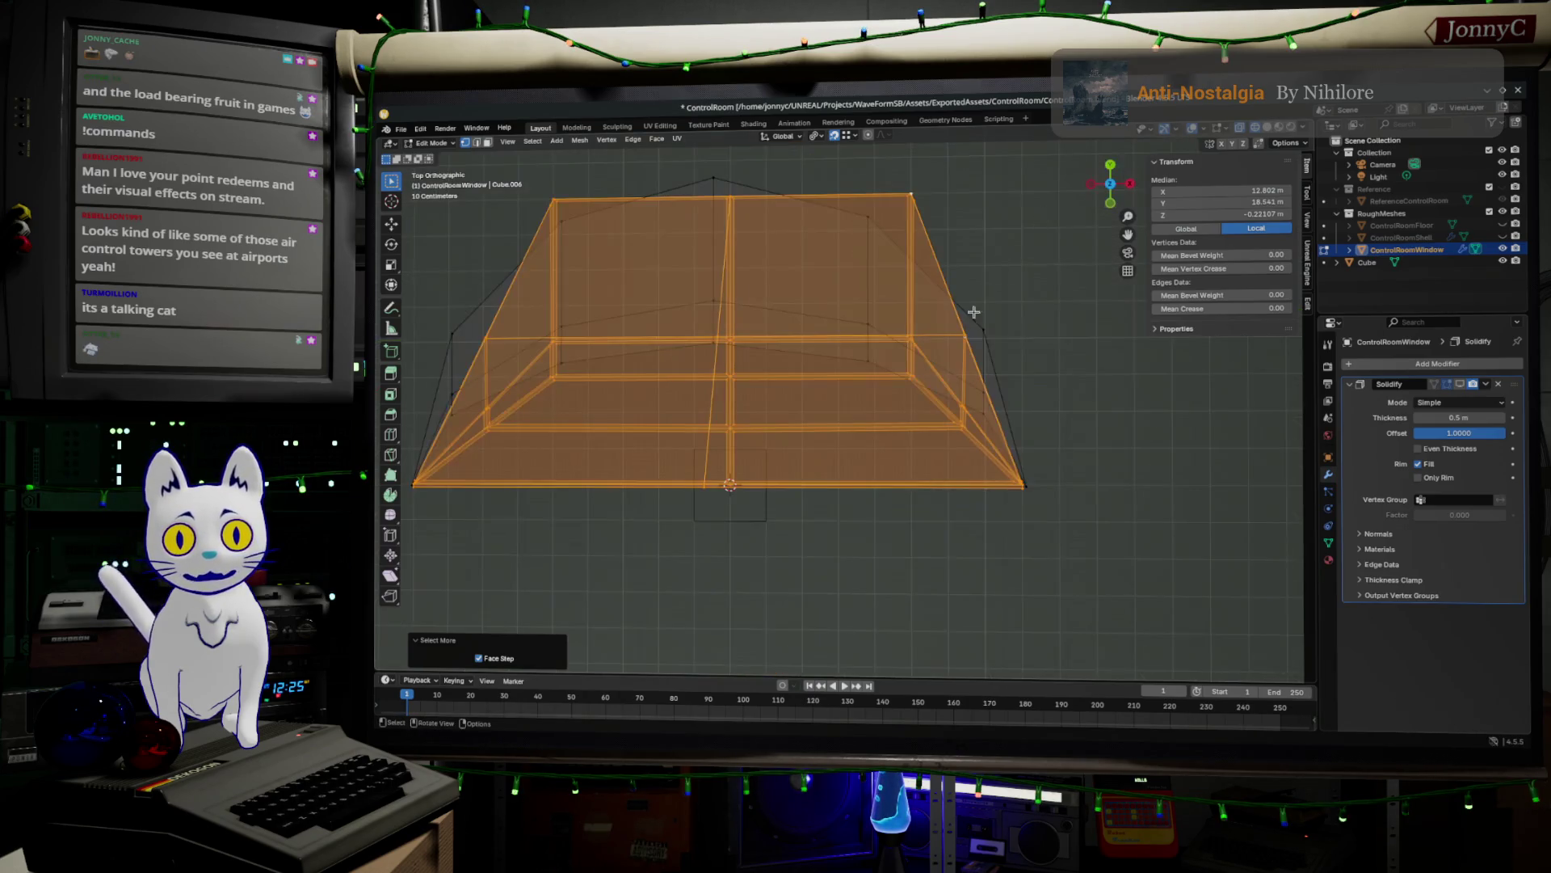
shift+middle_drag(939, 550, 1016, 543)
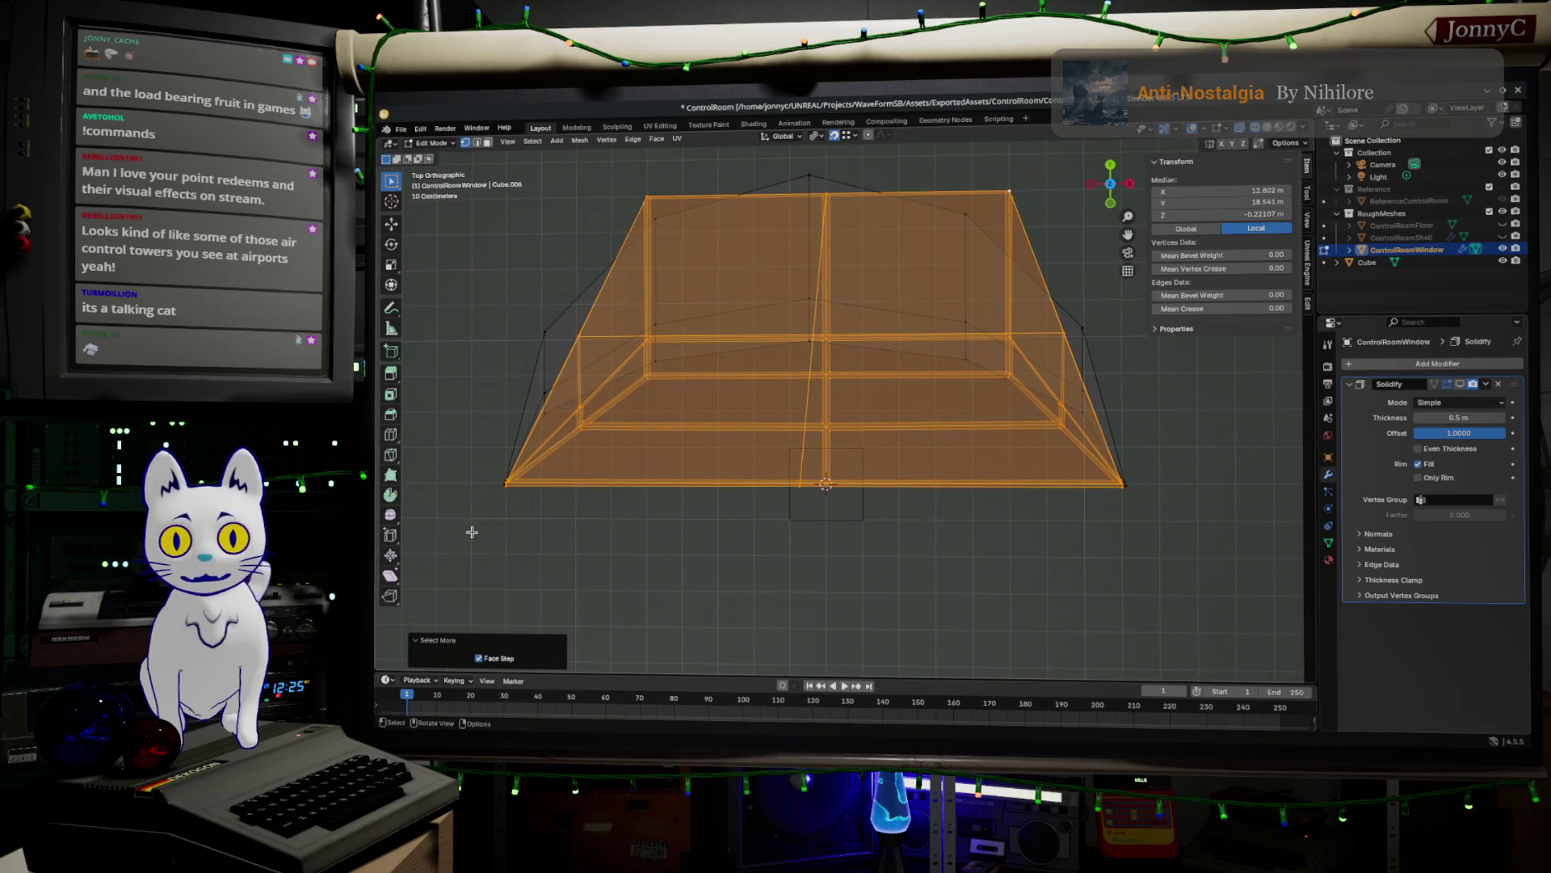
mouse_move(491, 484)
ctrl+mouse_down()
mouse_move(606, 524)
mouse_move(1250, 561)
ctrl+mouse_up()
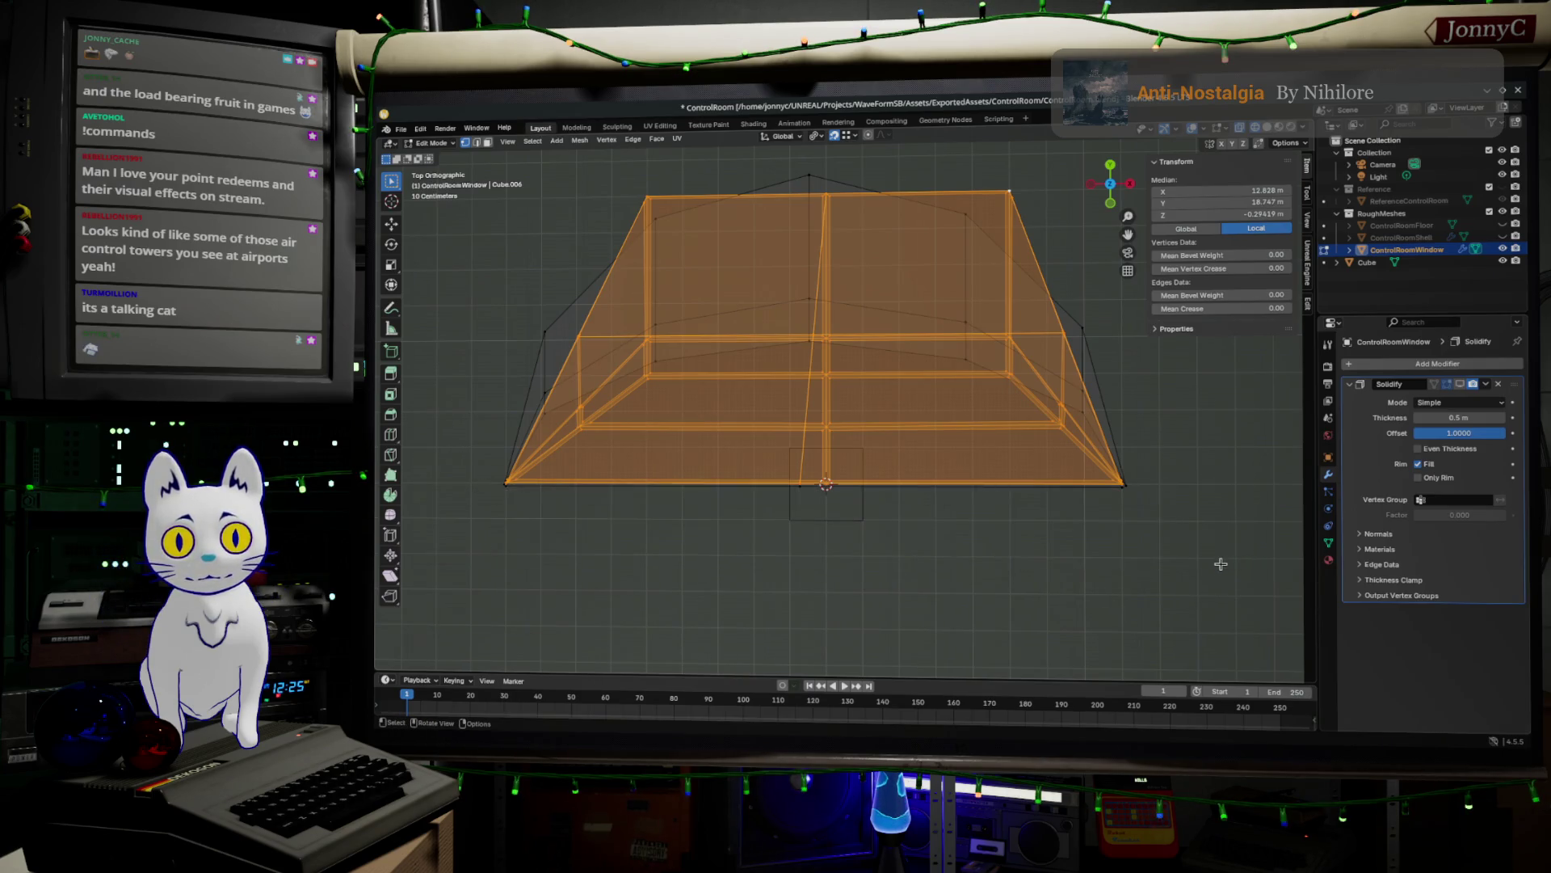
key(x)
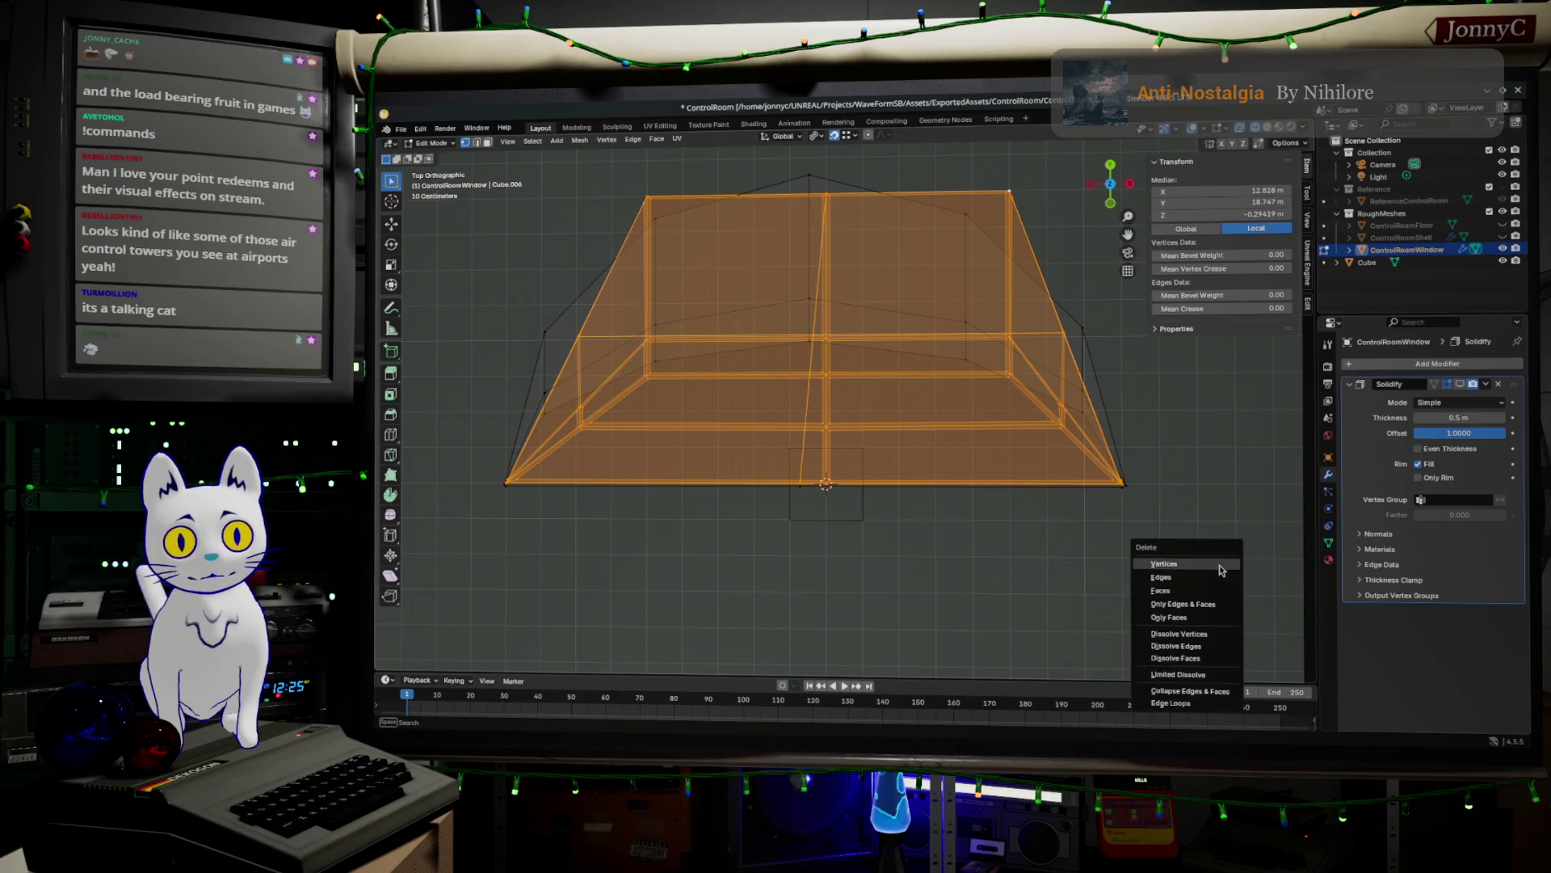
click(1216, 563)
scroll(1171, 537, up, 2)
scroll(1183, 491, down, 2)
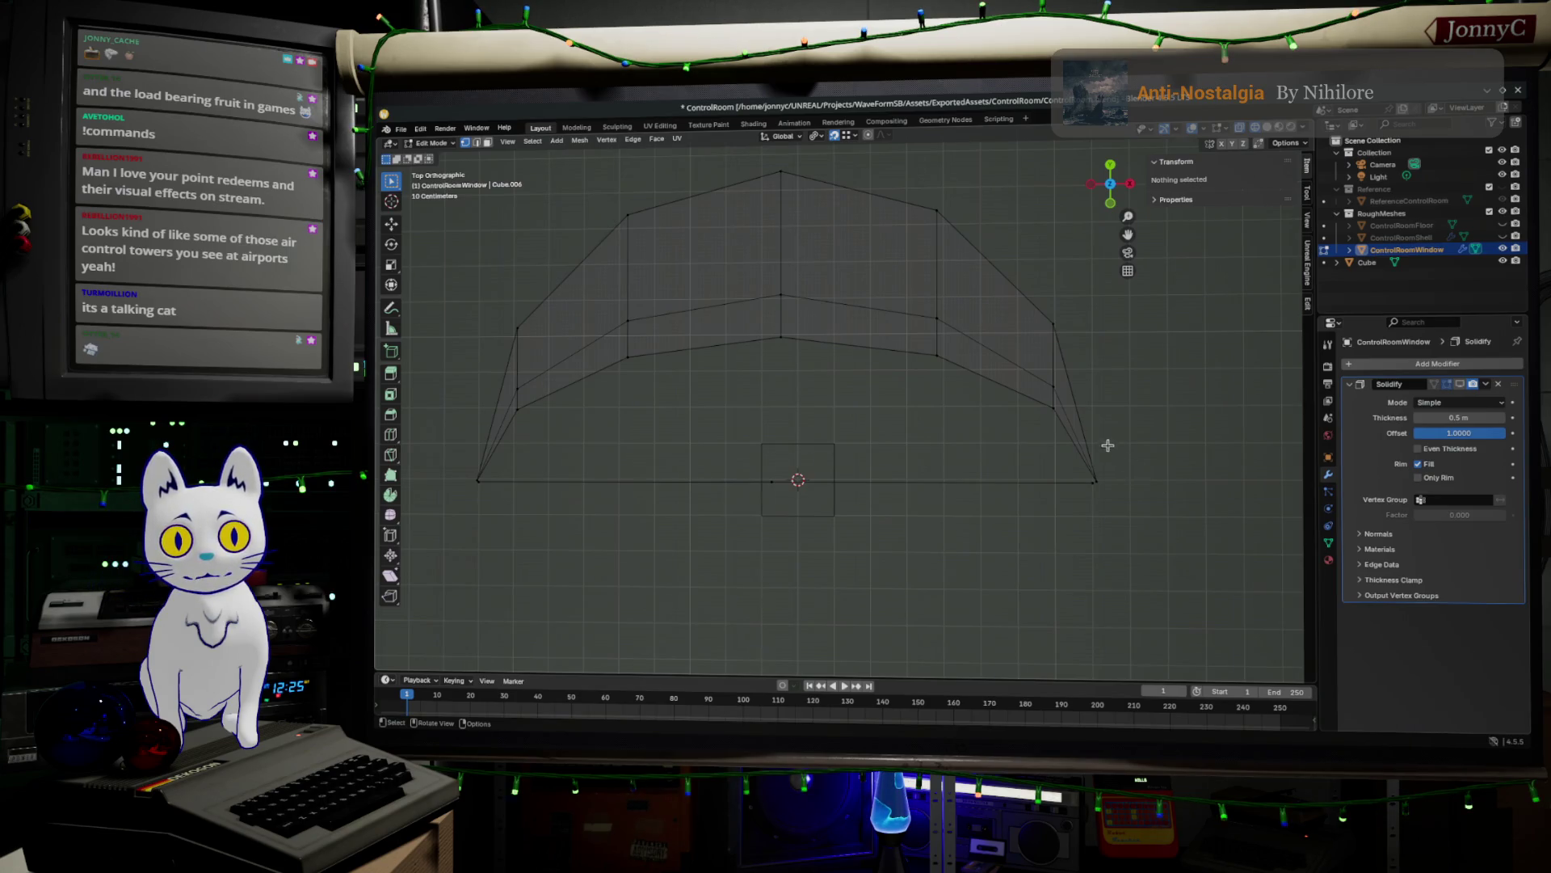
- Select the whole curved window strip from one vertex by growing the selection
click(1096, 481)
middle_drag(792, 517, 816, 502)
mouse_move(808, 388)
middle_down()
mouse_move(845, 343)
mouse_move(846, 513)
middle_up()
click(792, 349)
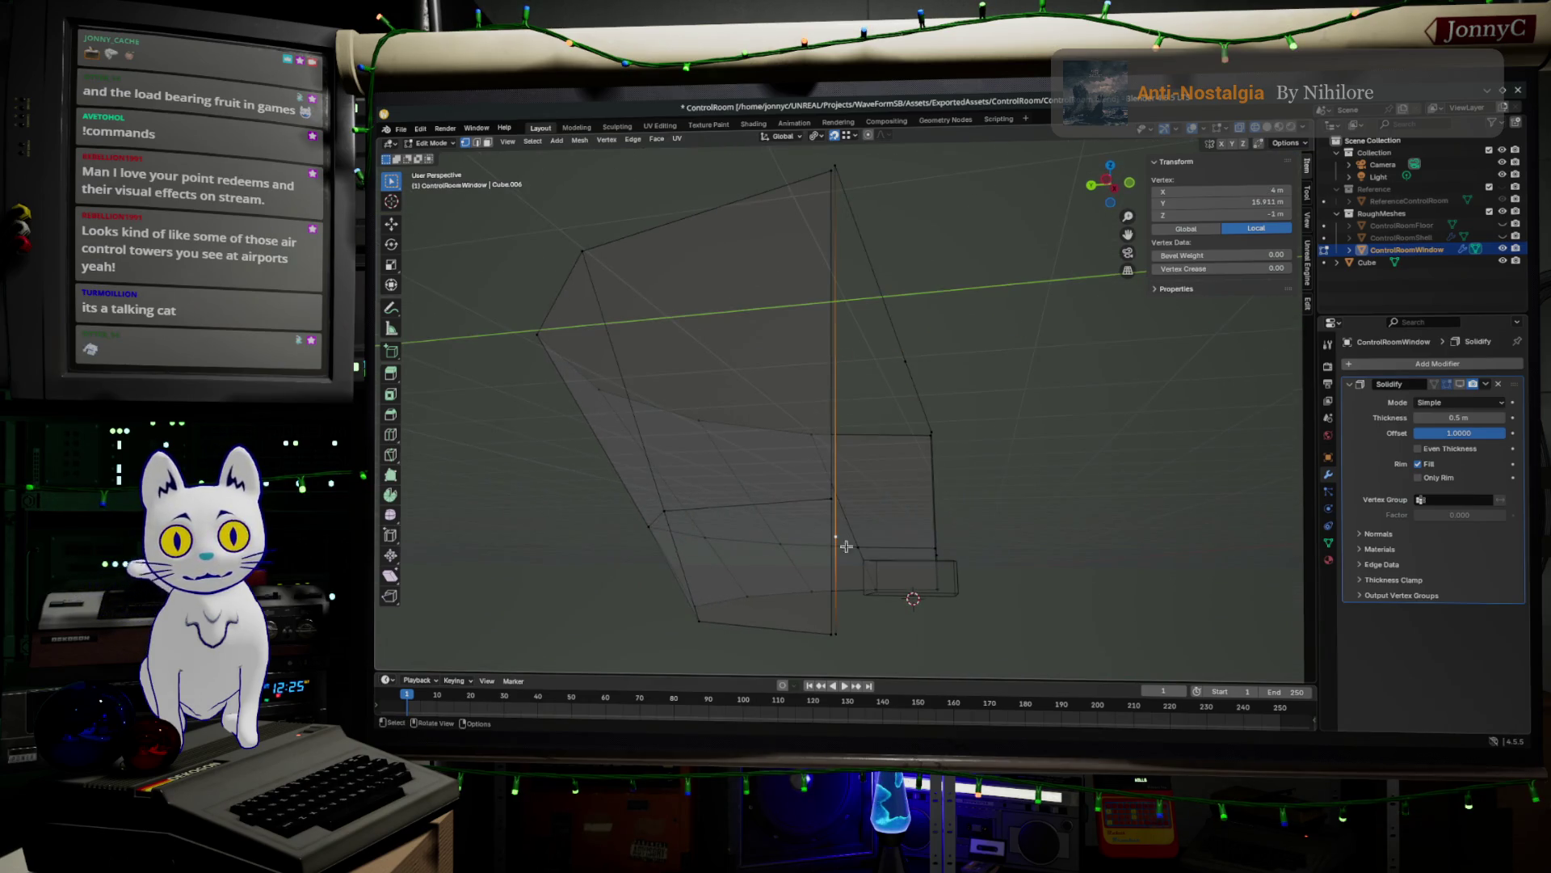
middle_drag(936, 531, 937, 614)
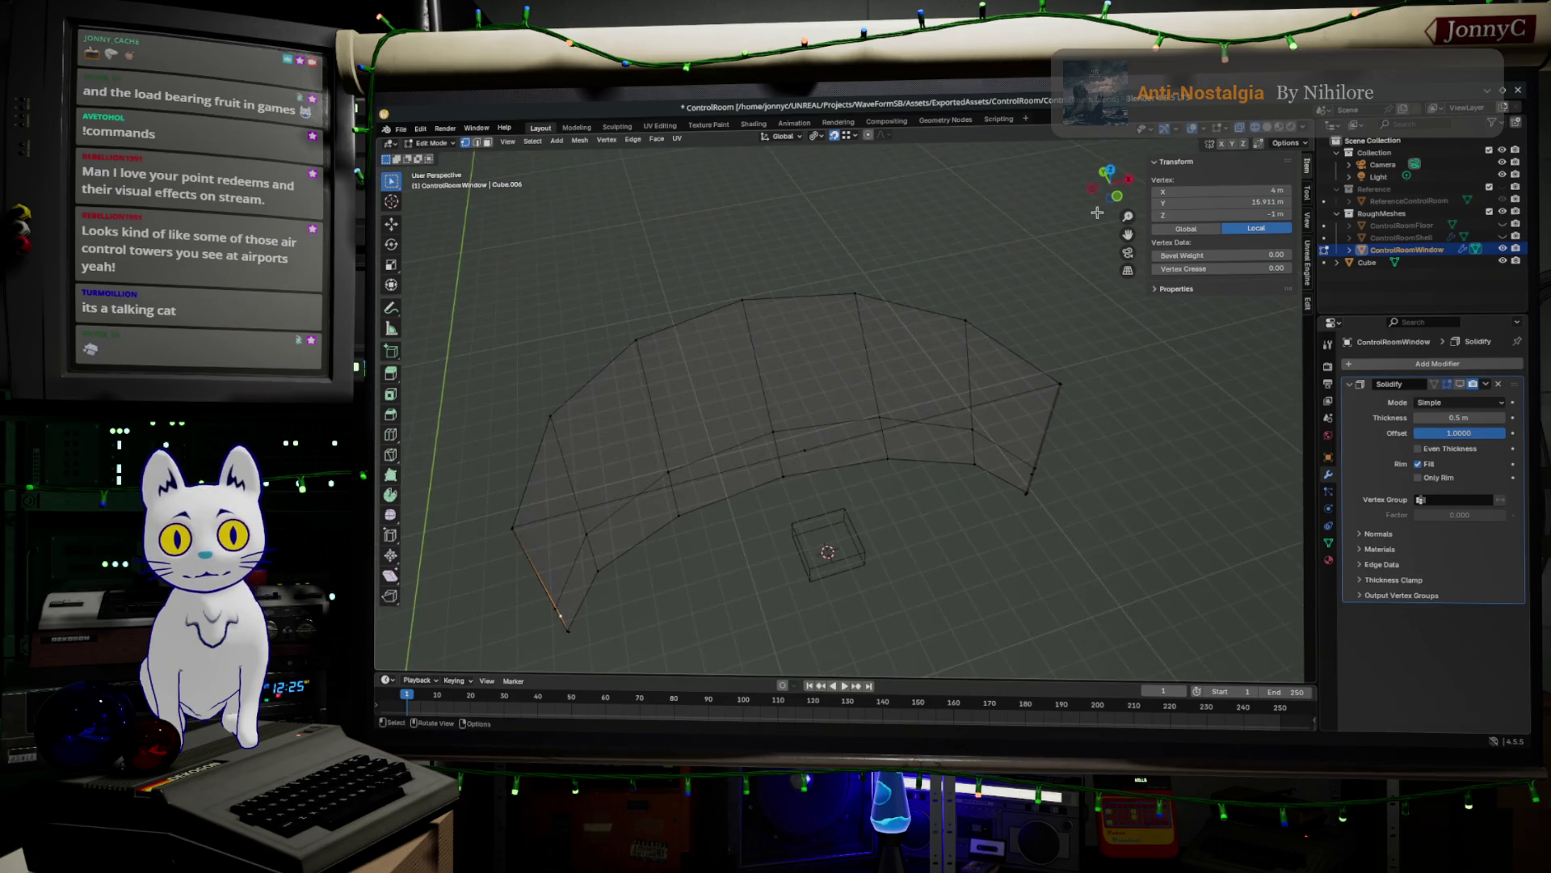
click(1112, 171)
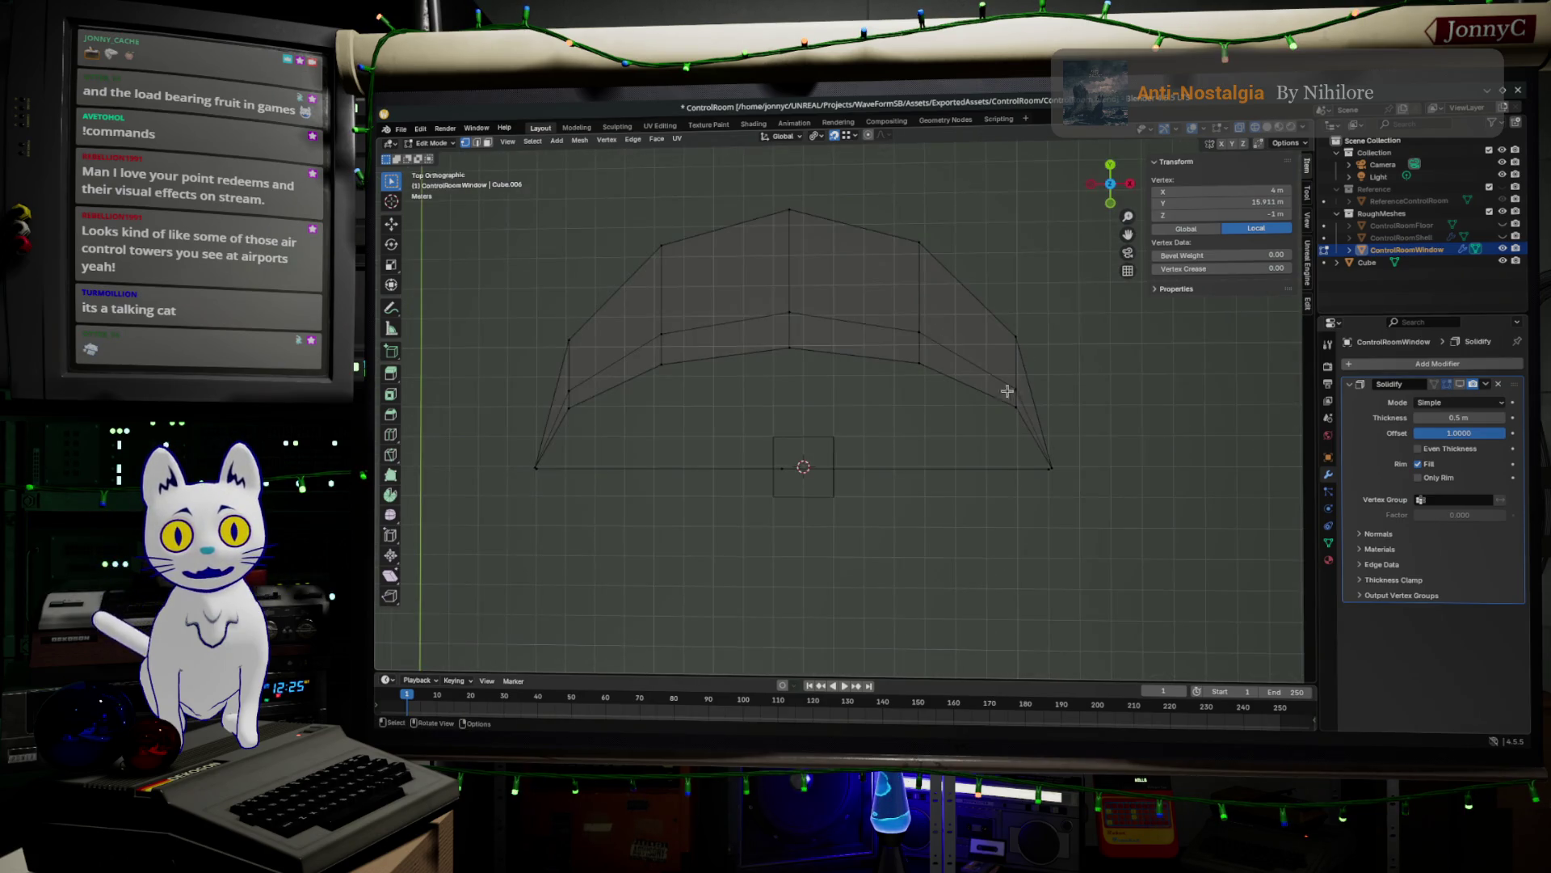
mouse_move(937, 493)
shift+middle_down()
mouse_move(897, 512)
mouse_move(991, 507)
shift+middle_up()
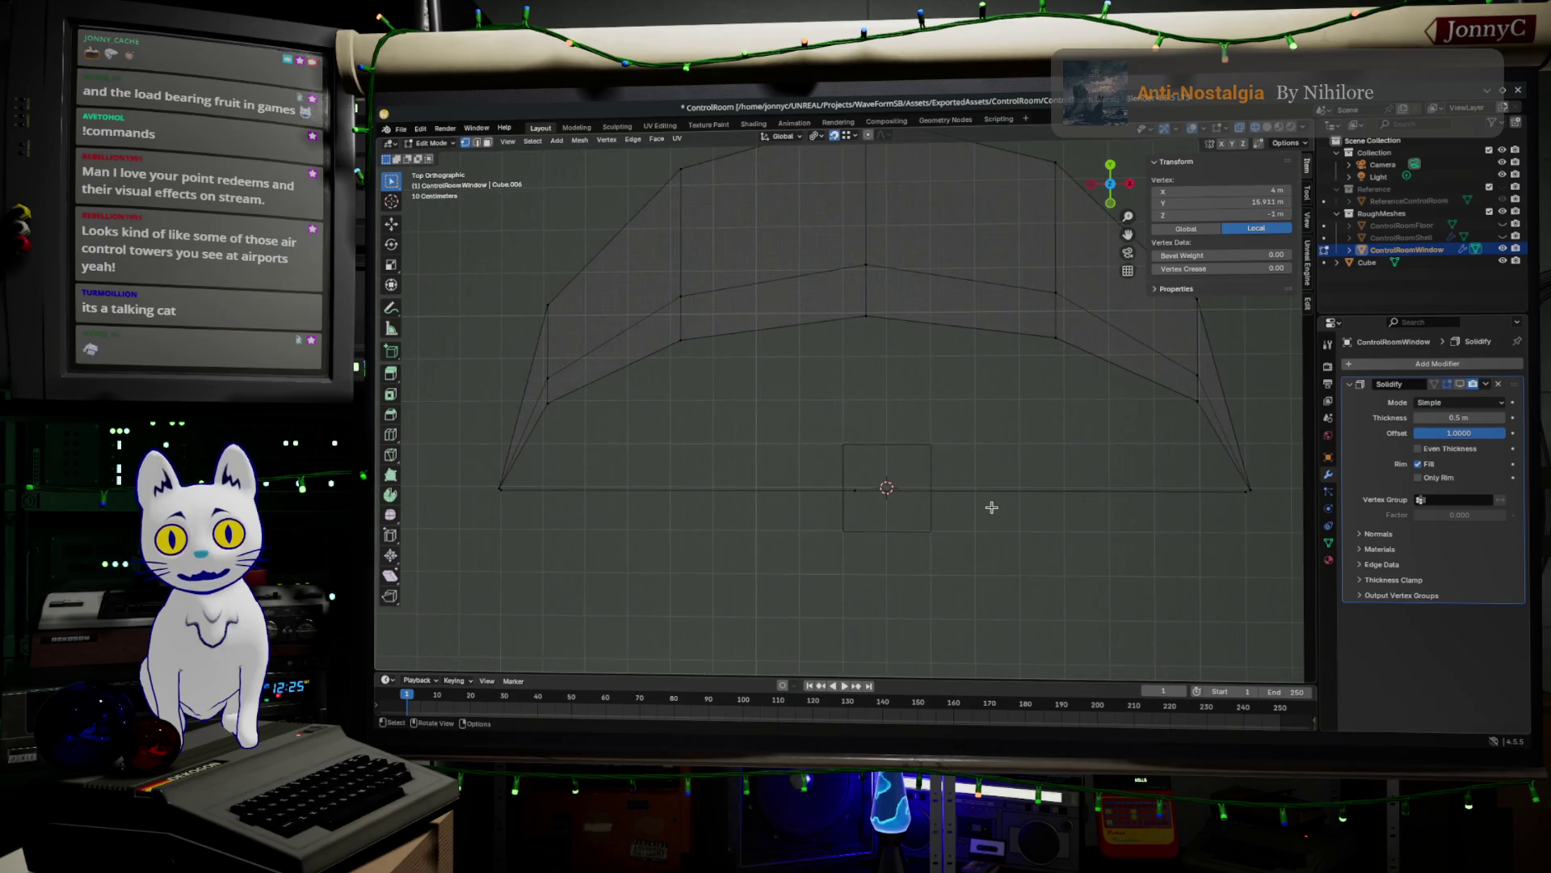
click(1068, 333)
key(ctrl+KP_Add)
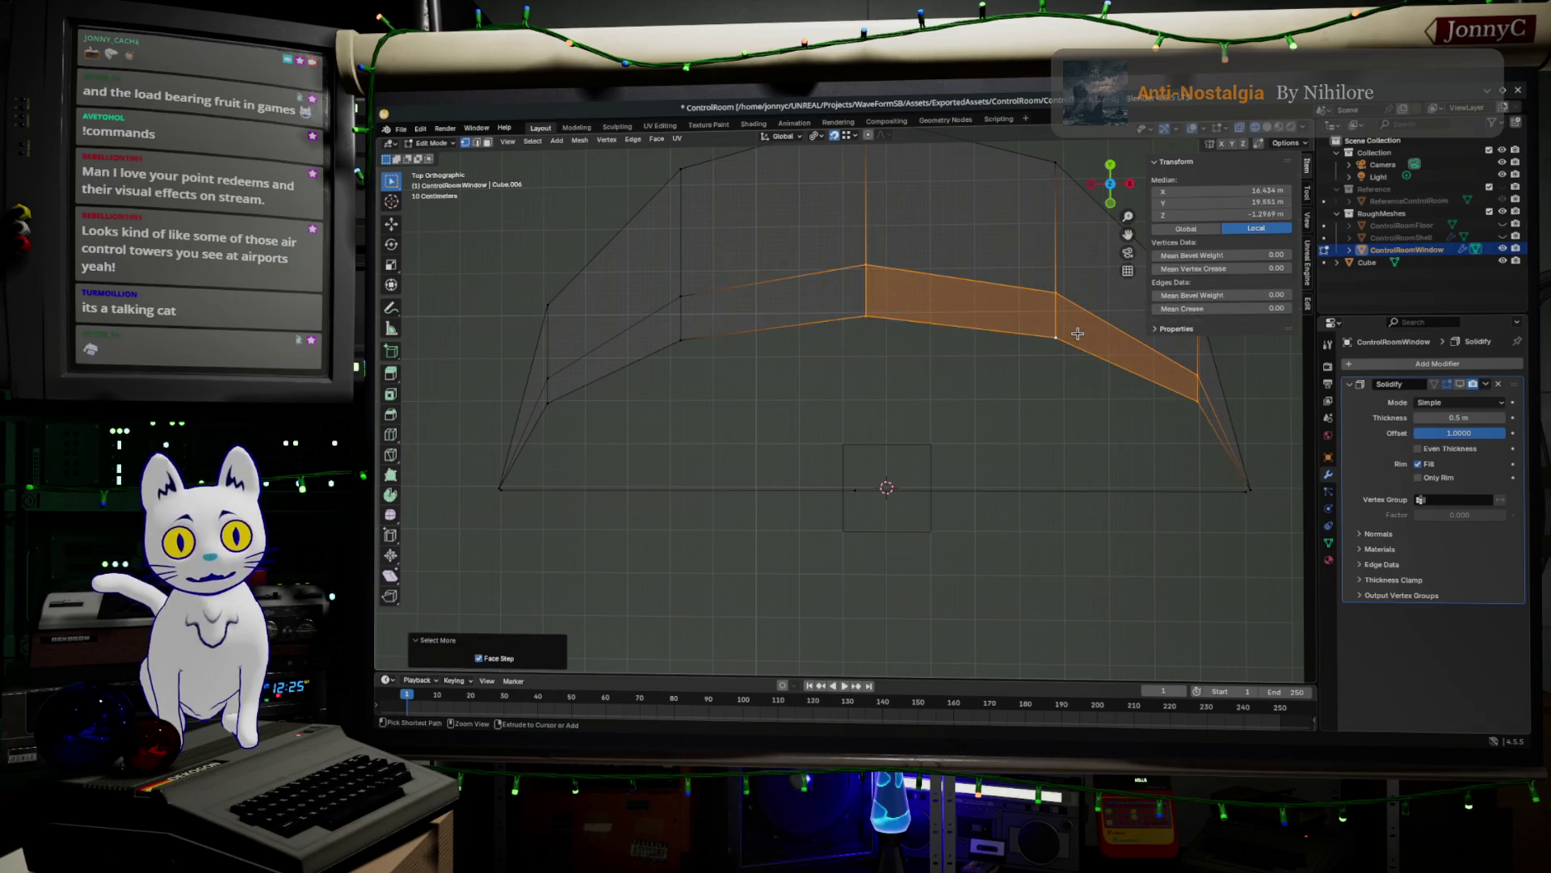
key(ctrl+KP_Add)
scroll(1091, 309, up, 1)
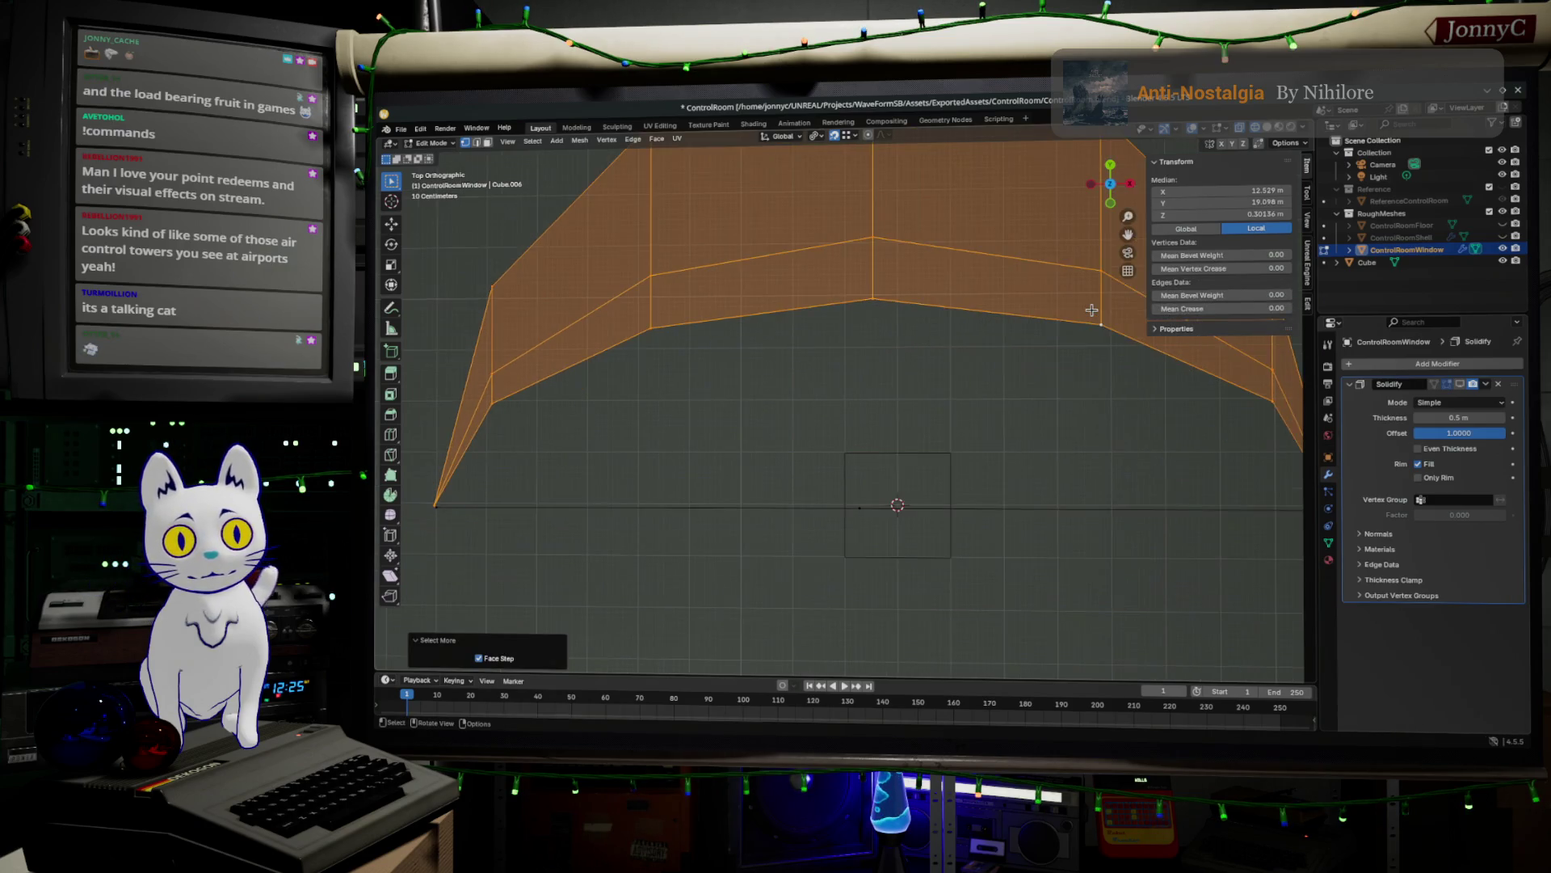
- Scale the strip to 0.987 and shift it about -0.068 m X, 0.034 m Y
mouse_move(1074, 375)
shift+middle_down()
mouse_move(959, 399)
mouse_move(903, 391)
shift+middle_up()
key(s)
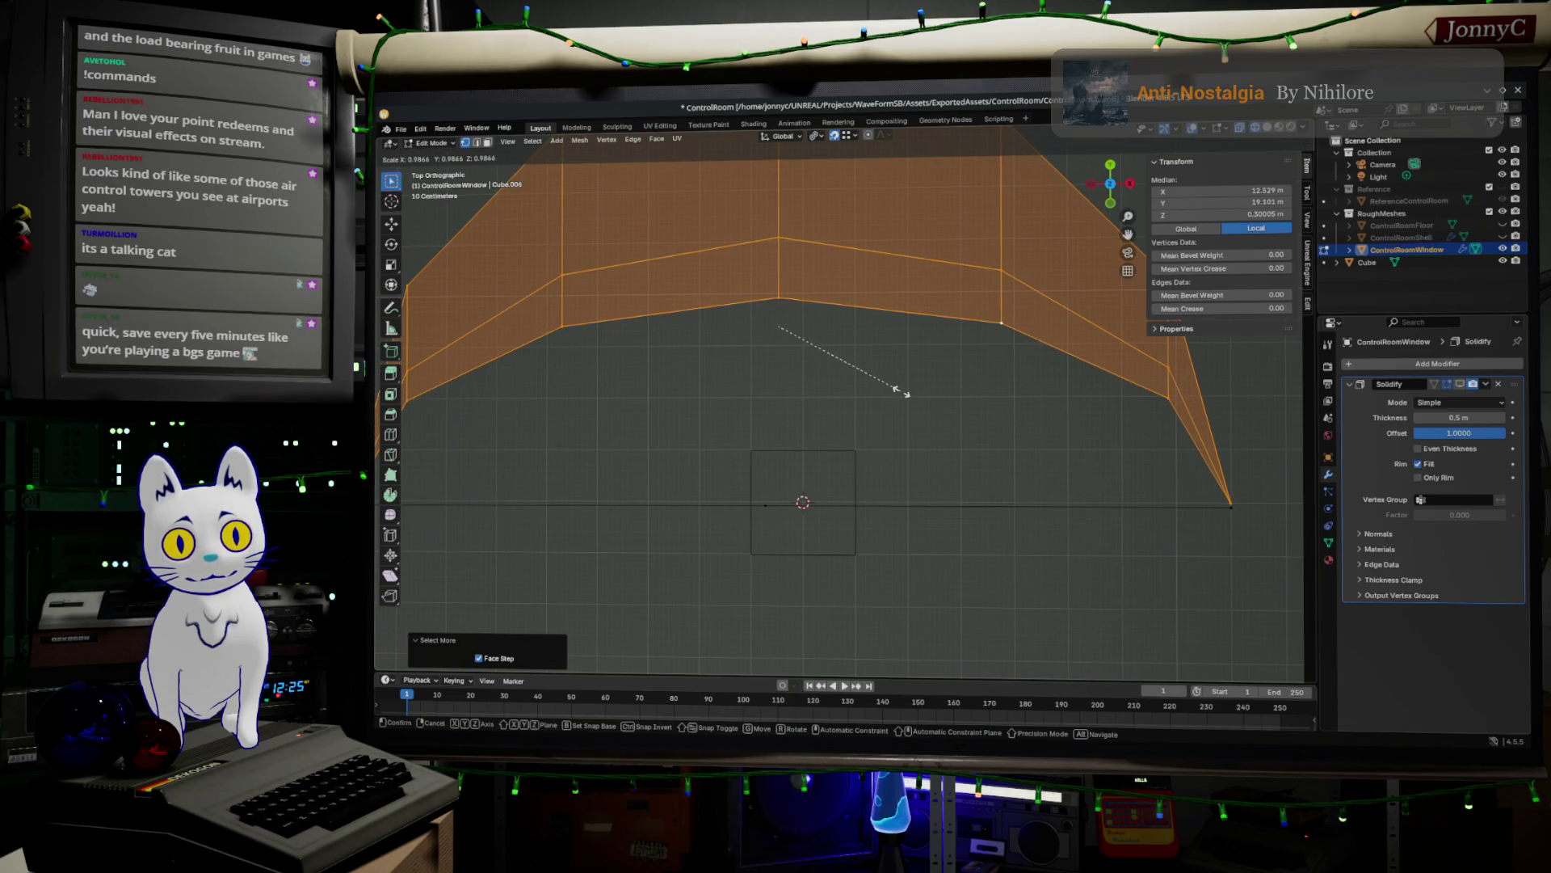
click(904, 391)
shift+middle_drag(852, 443, 1146, 451)
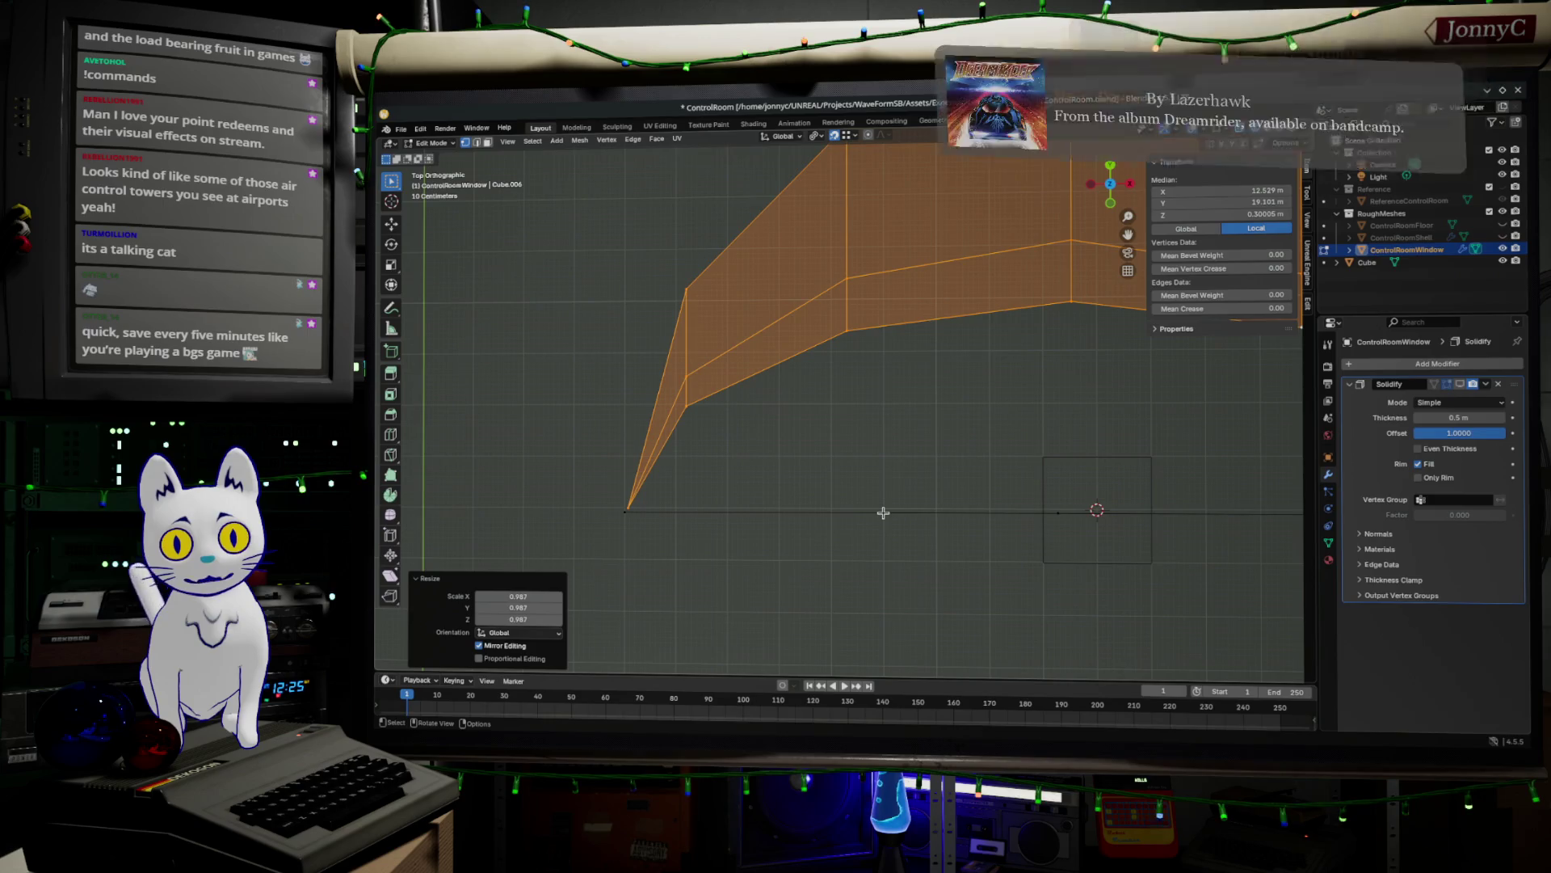
key(g)
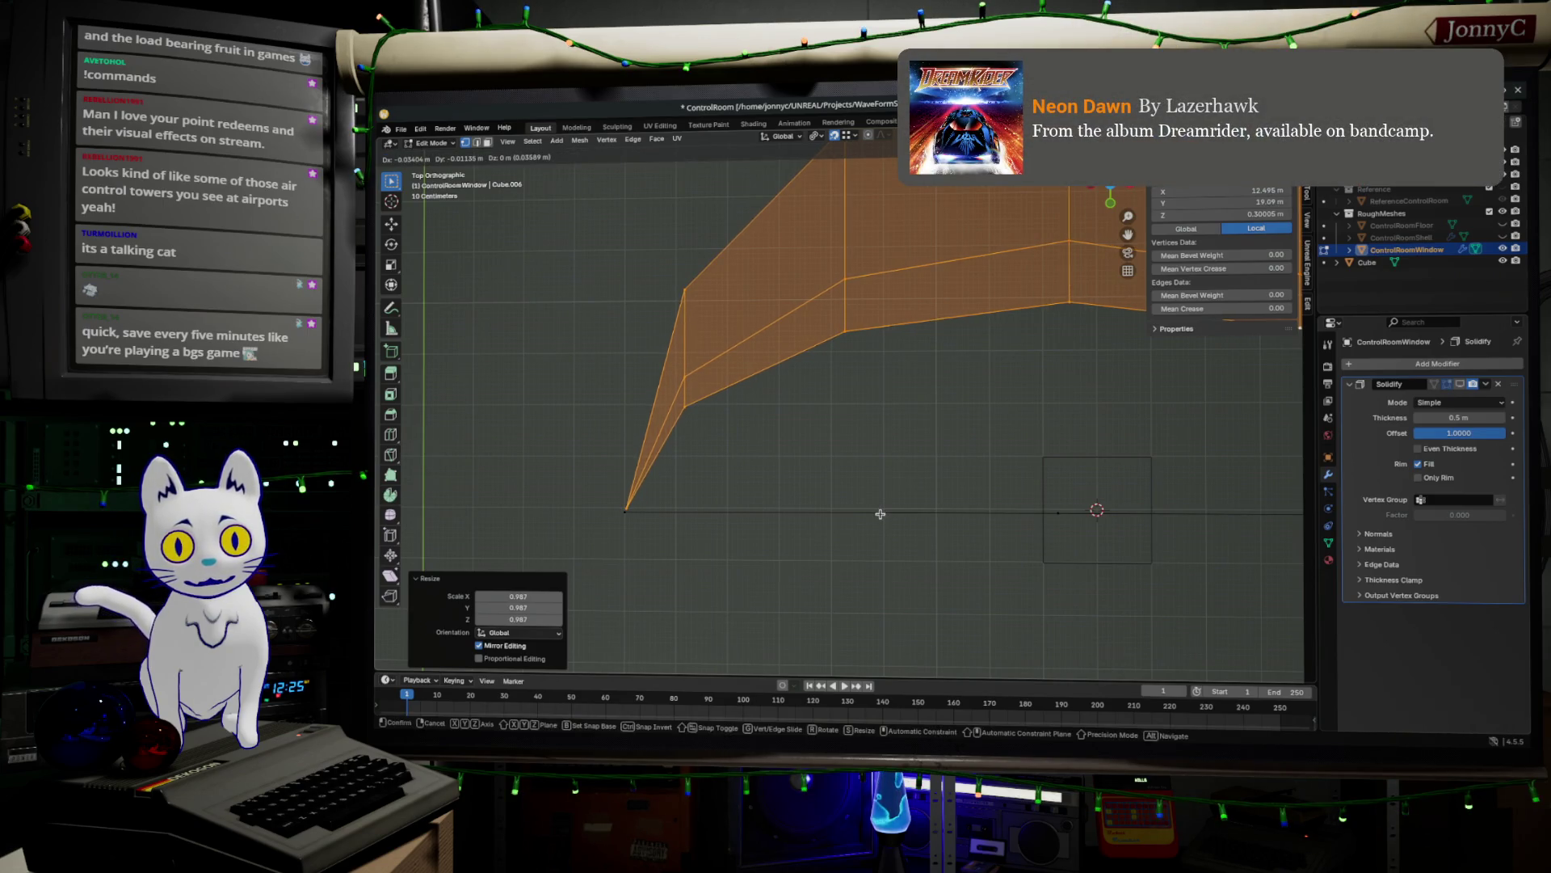
click(878, 515)
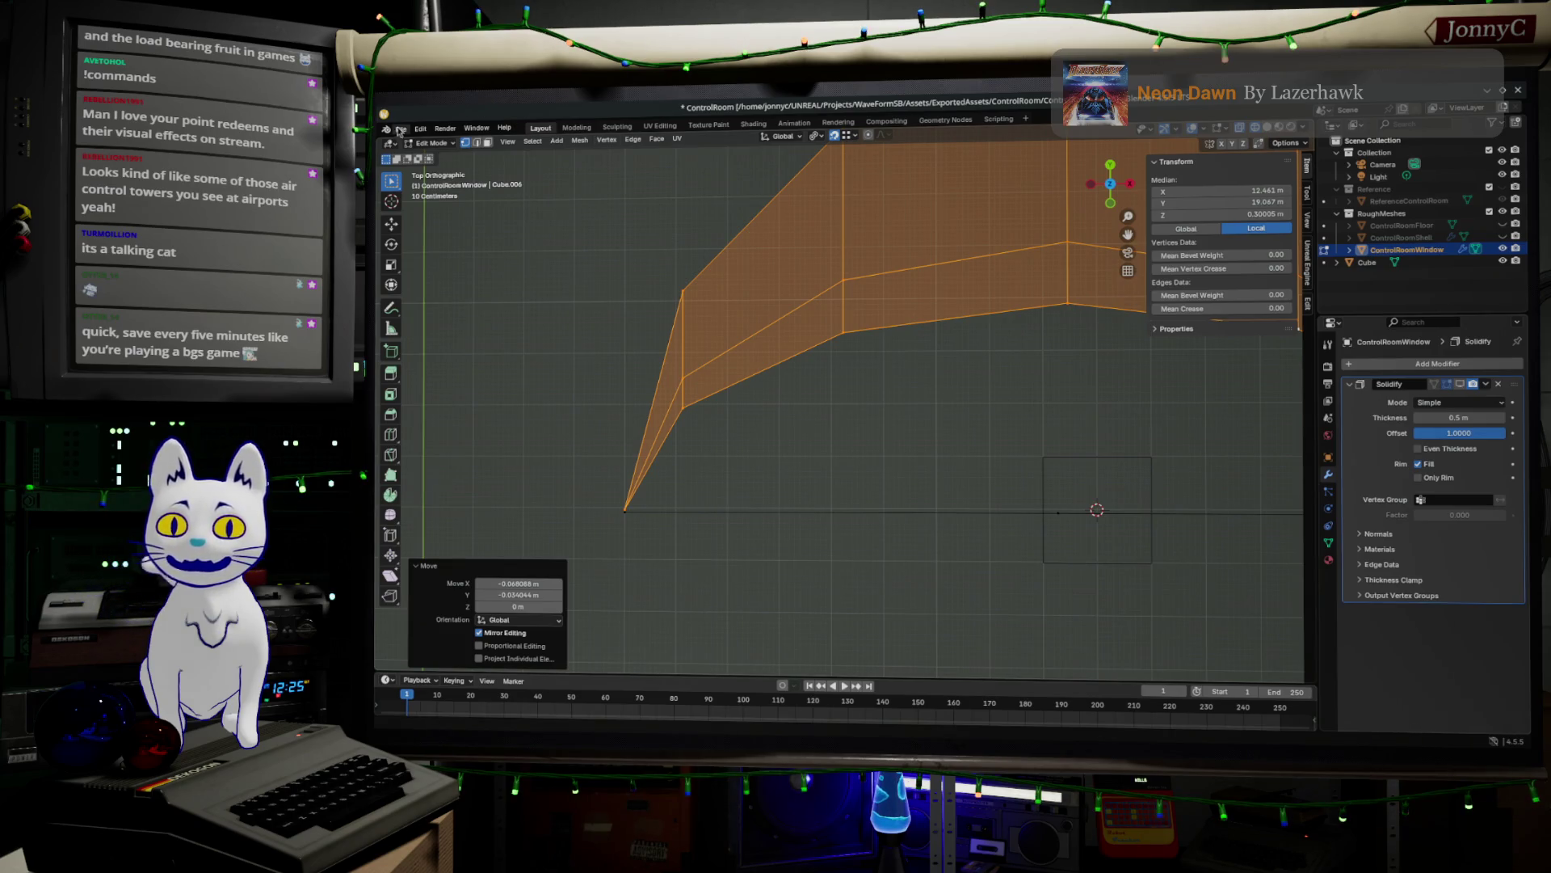
- Save ControlRoom.blend from the File menu, keeping the rescaled window strip
click(396, 128)
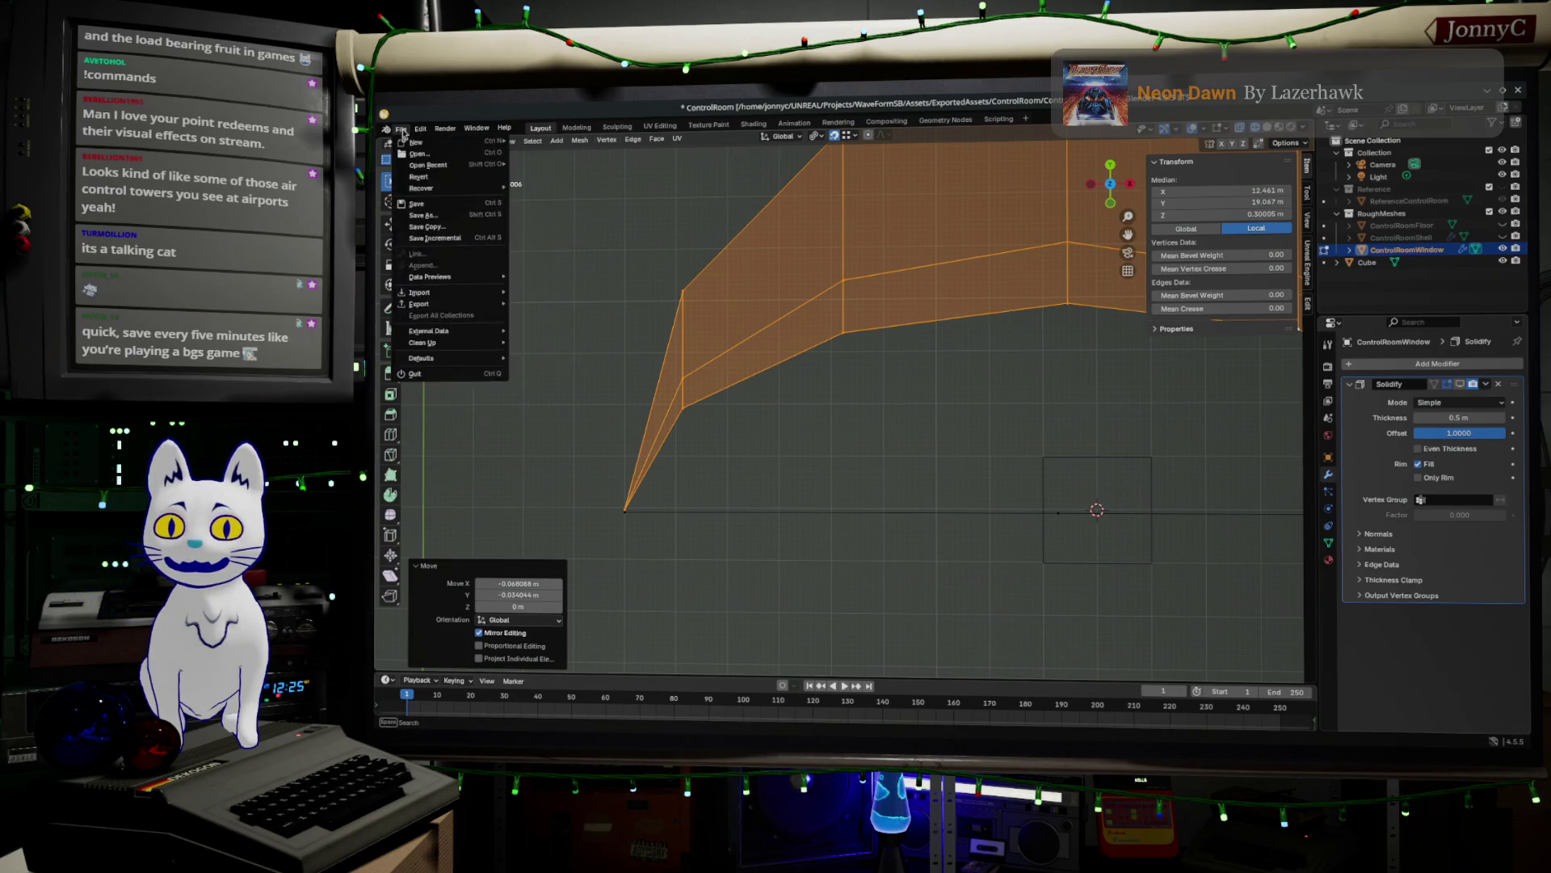
click(492, 205)
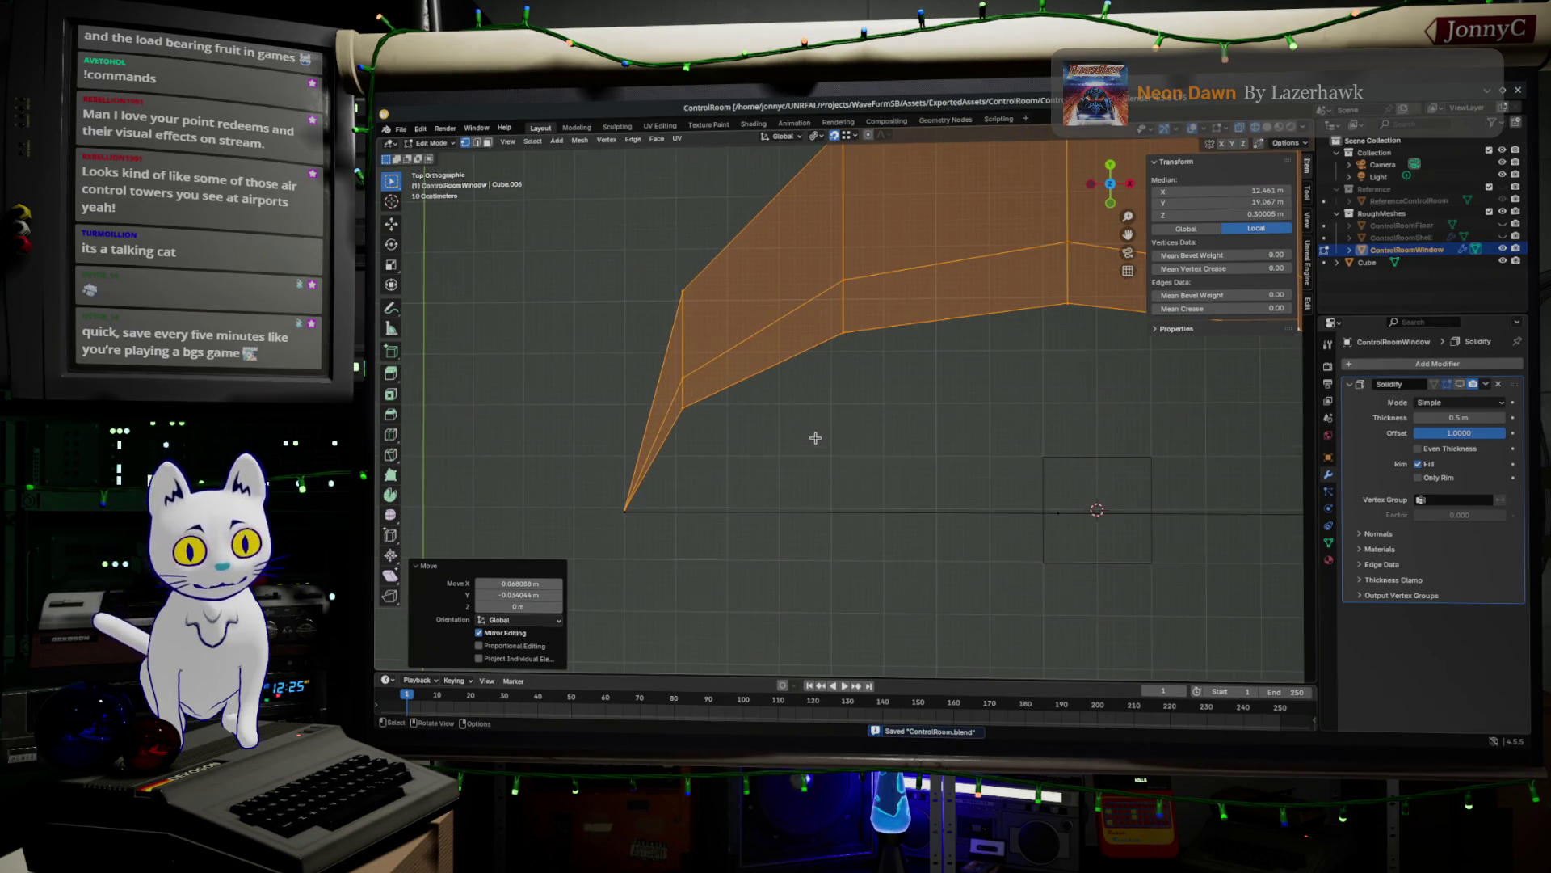
mouse_move(950, 536)
middle_down()
mouse_move(1022, 529)
mouse_move(1064, 419)
mouse_move(1017, 369)
mouse_move(1011, 401)
middle_up()
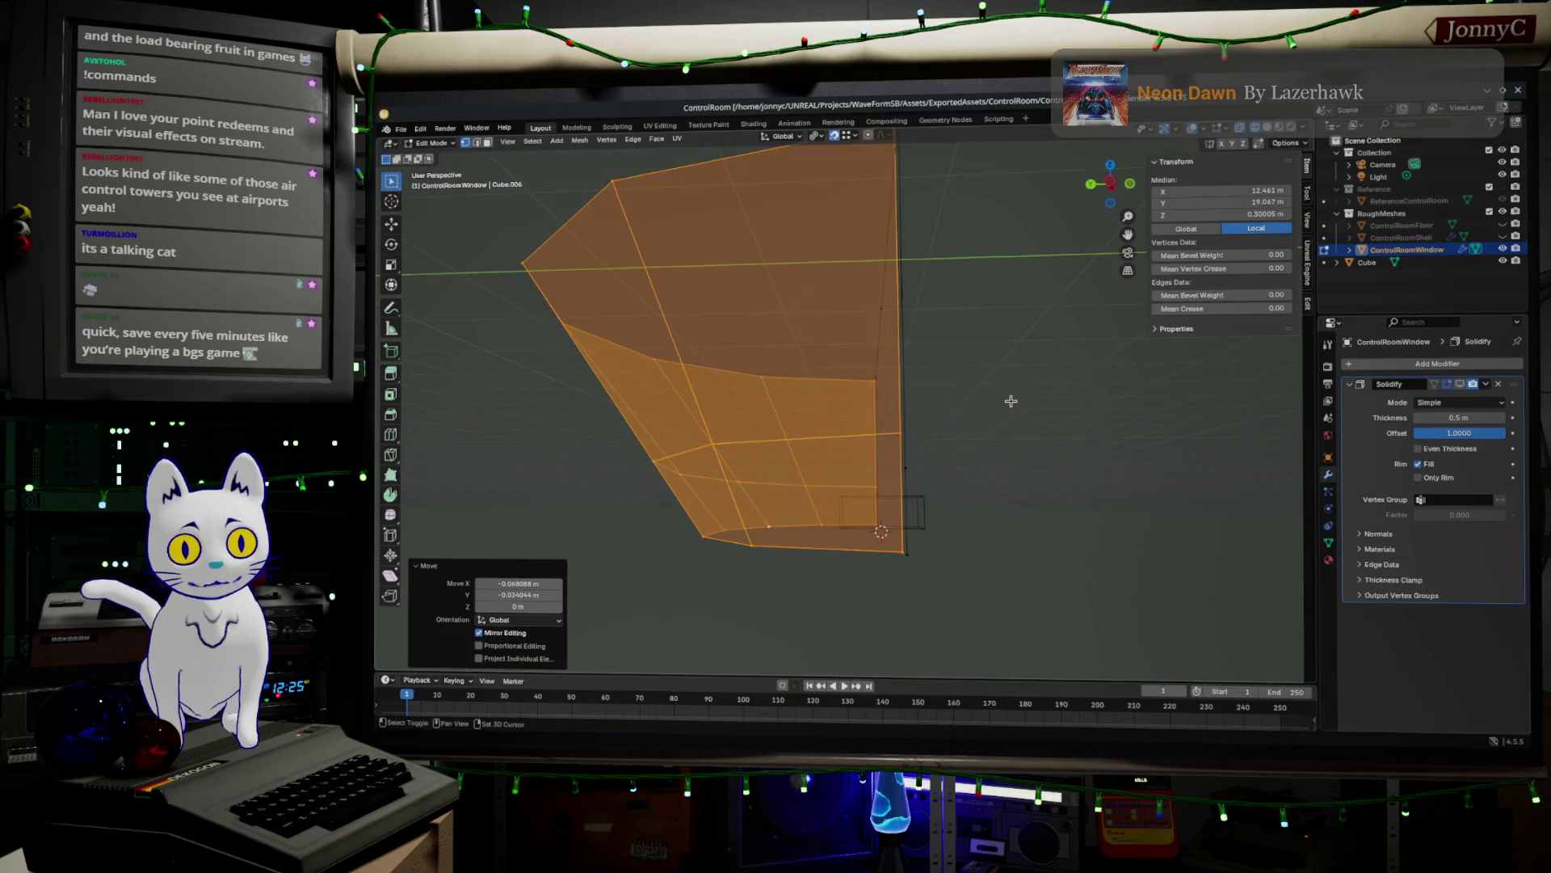
- In the left side view, nudge the window mesh slightly
click(1110, 181)
scroll(936, 582, up, 5)
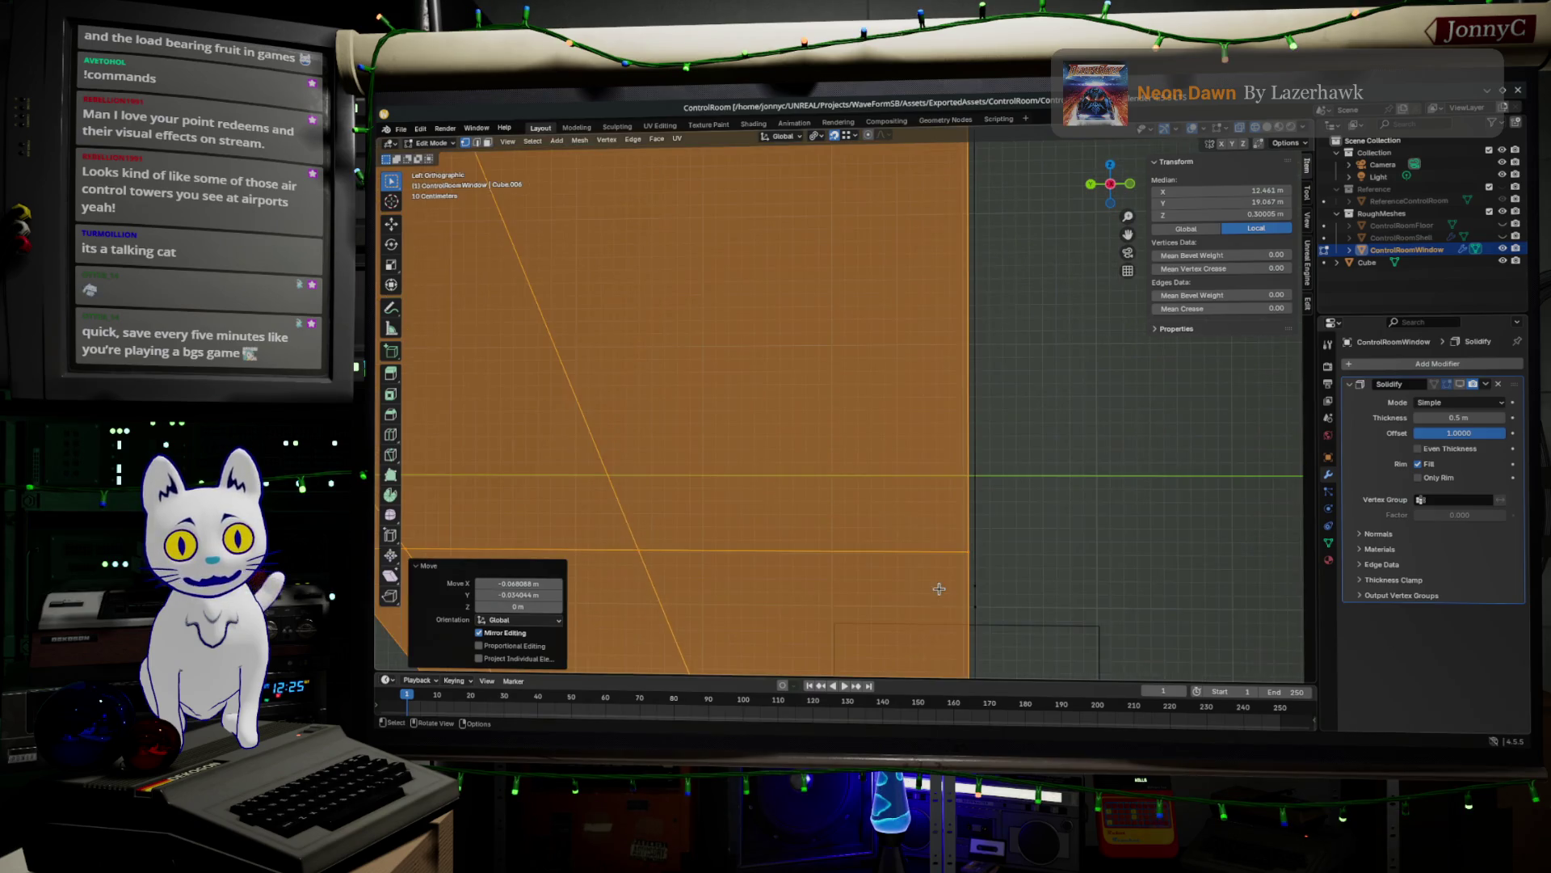
mouse_move(846, 318)
shift+middle_down()
mouse_move(835, 278)
mouse_move(863, 315)
shift+middle_up()
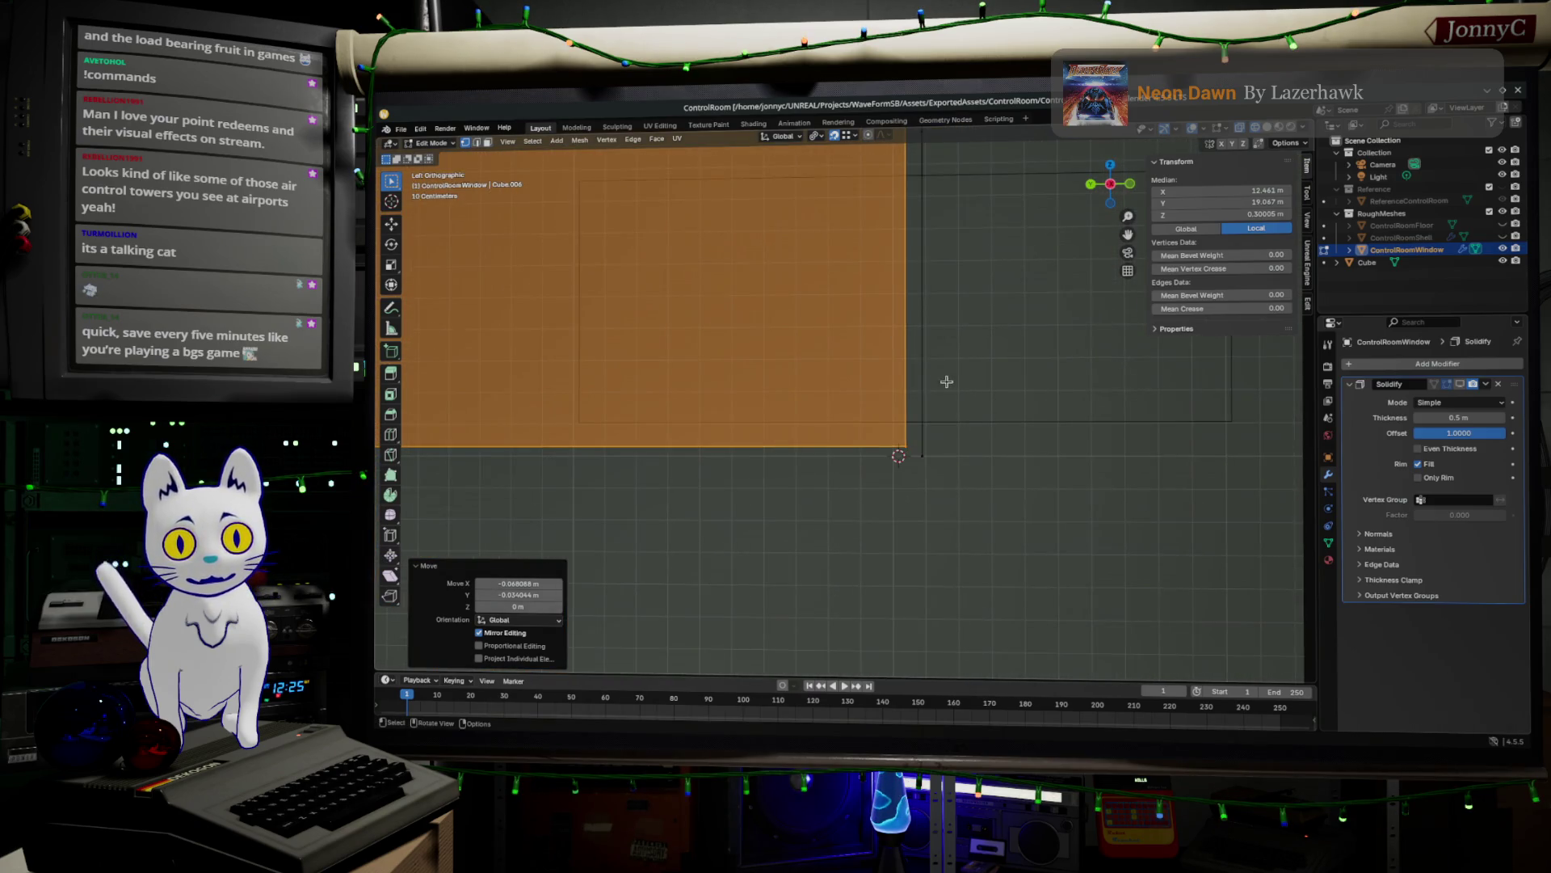
key(g)
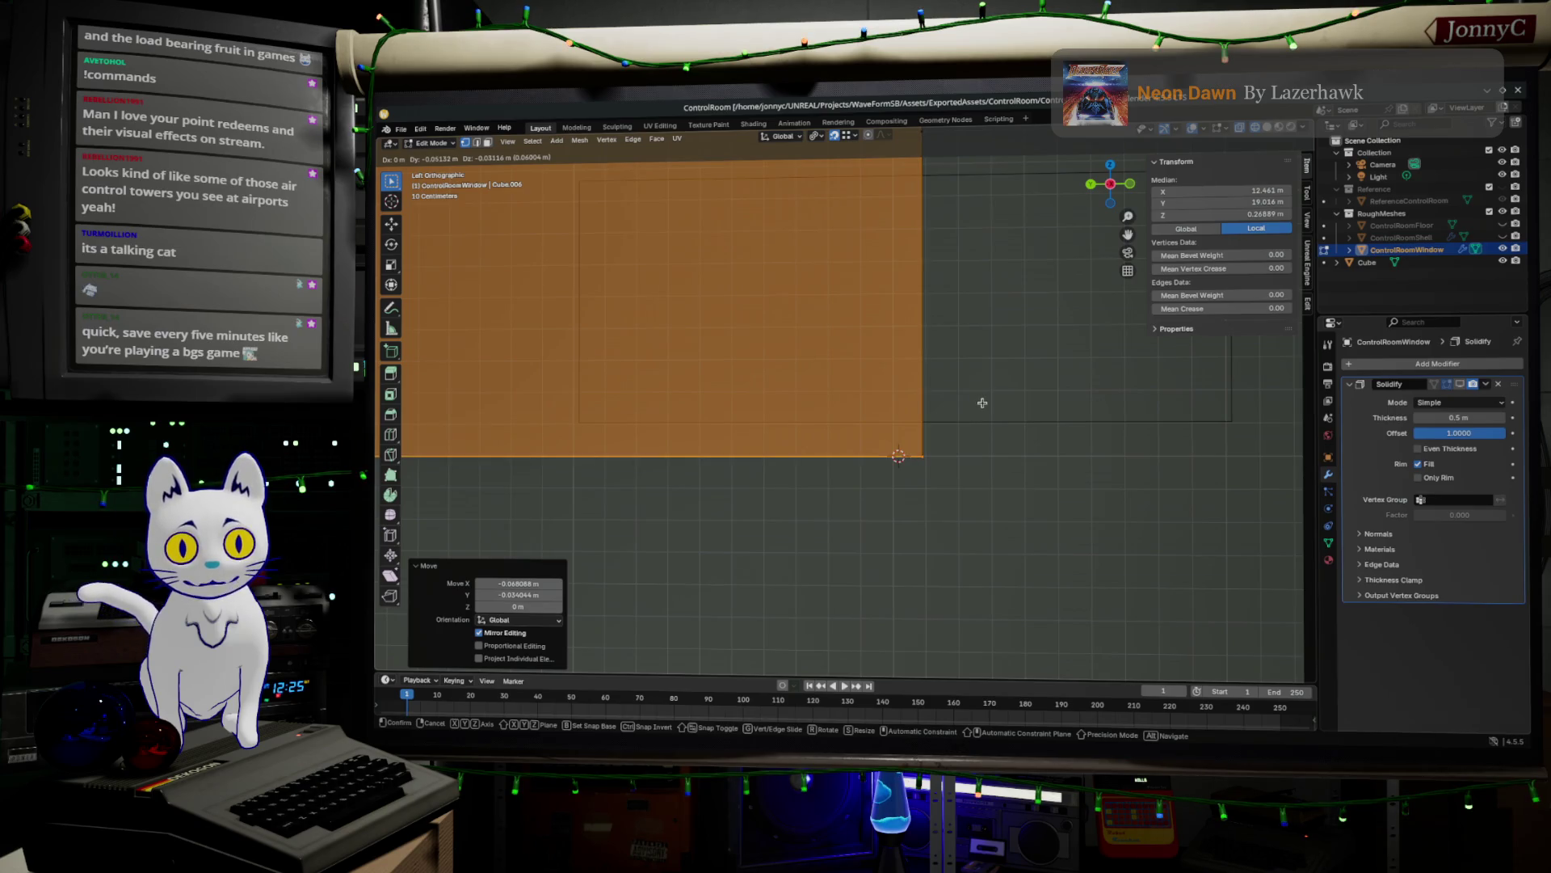
click(980, 402)
- Box-select the vertices along the top edge and move them
mouse_move(980, 401)
ctrl+middle_down()
mouse_move(967, 333)
mouse_move(926, 265)
ctrl+middle_up()
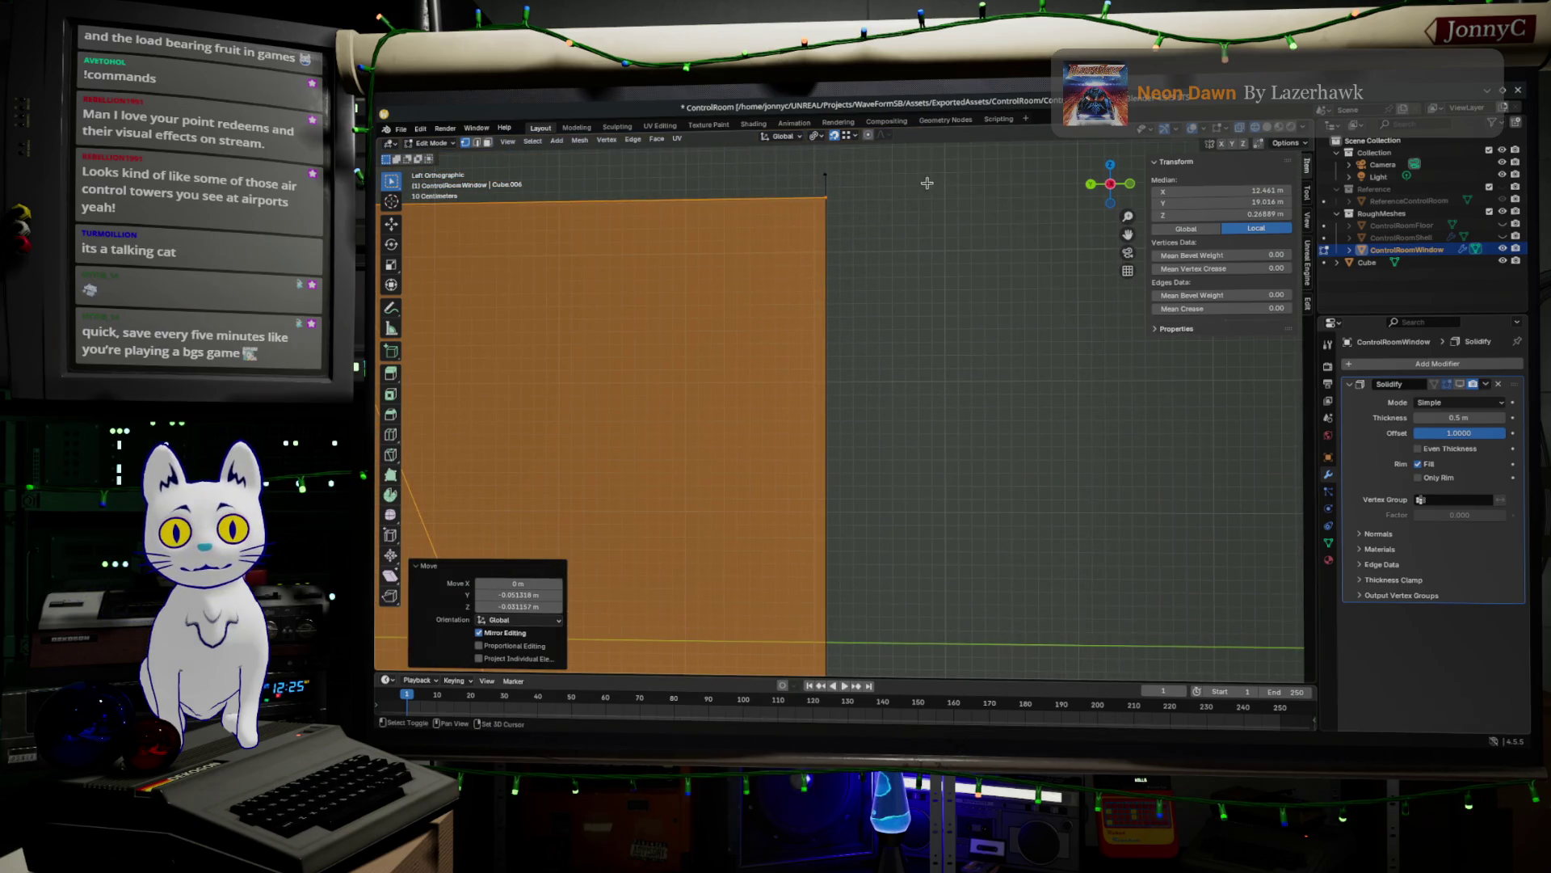
scroll(926, 265, down, 3)
shift+middle_drag(534, 311, 662, 301)
mouse_move(466, 240)
mouse_down()
mouse_move(894, 363)
mouse_move(1042, 367)
mouse_up()
key(g)
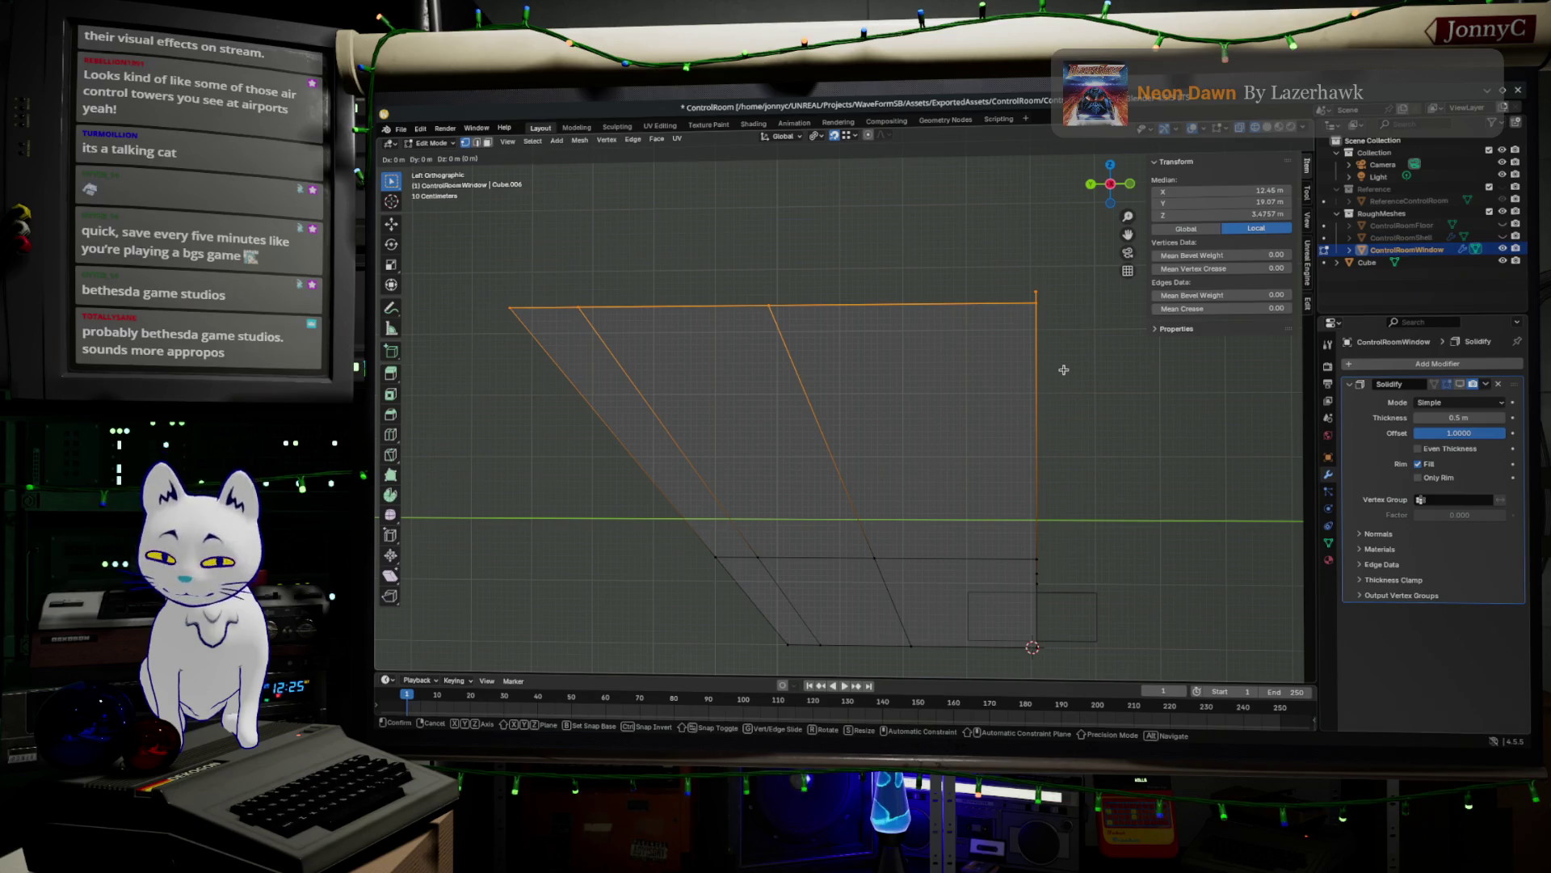
click(1063, 370)
- Reselect the full top edge and raise it about 0.178 m along Z
click(1071, 354)
mouse_move(1077, 344)
mouse_down()
mouse_move(877, 312)
mouse_move(420, 285)
mouse_move(435, 301)
mouse_up()
key(g)
key(z)
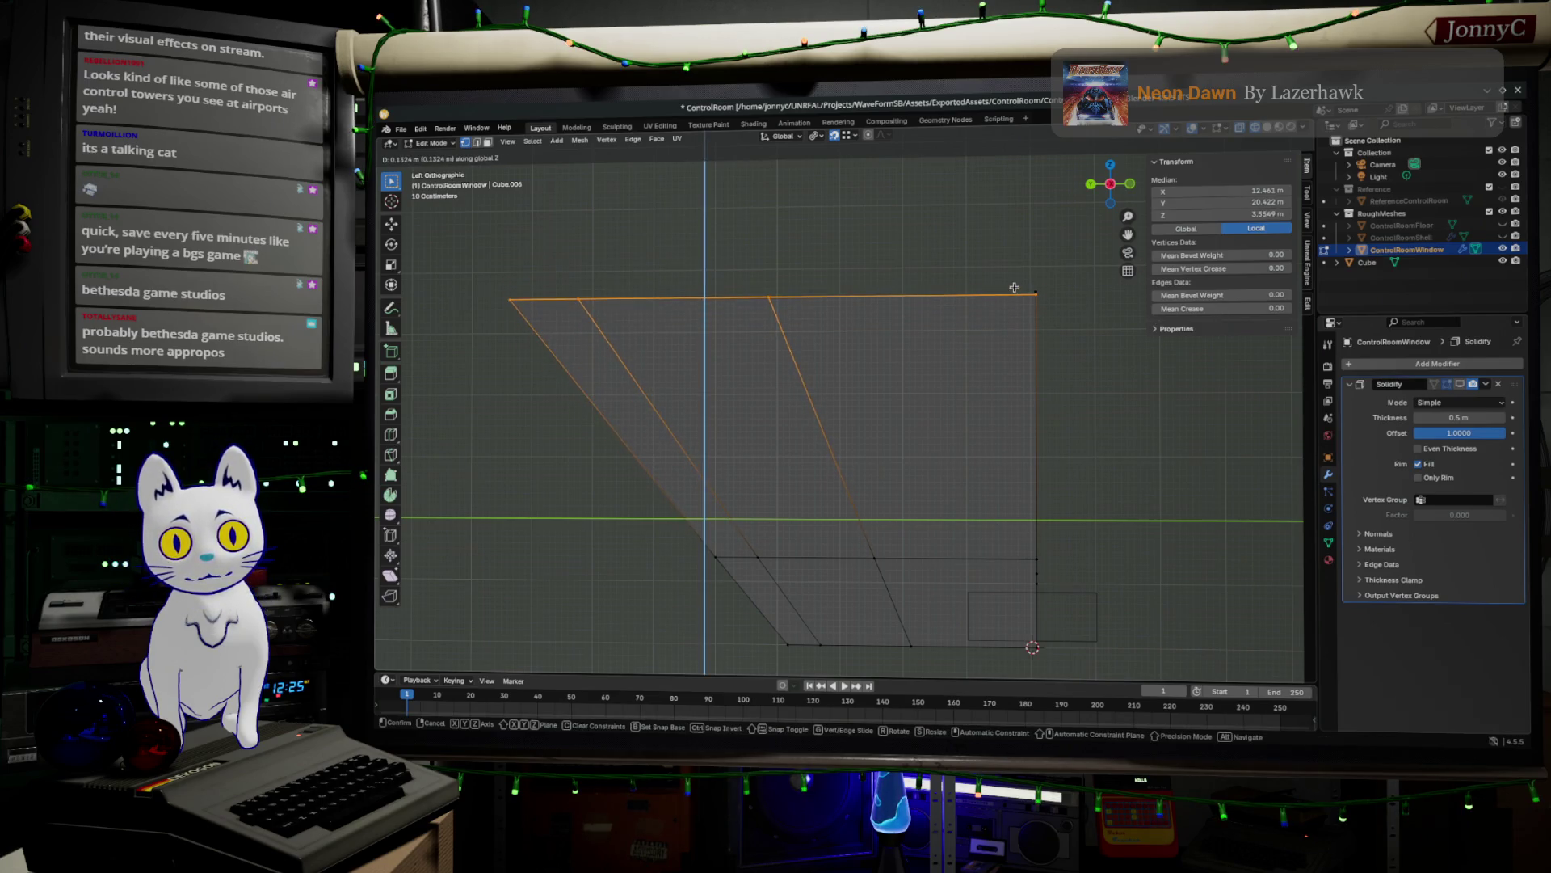
click(1034, 291)
scroll(1023, 465, up, 2)
shift+middle_drag(956, 423, 934, 313)
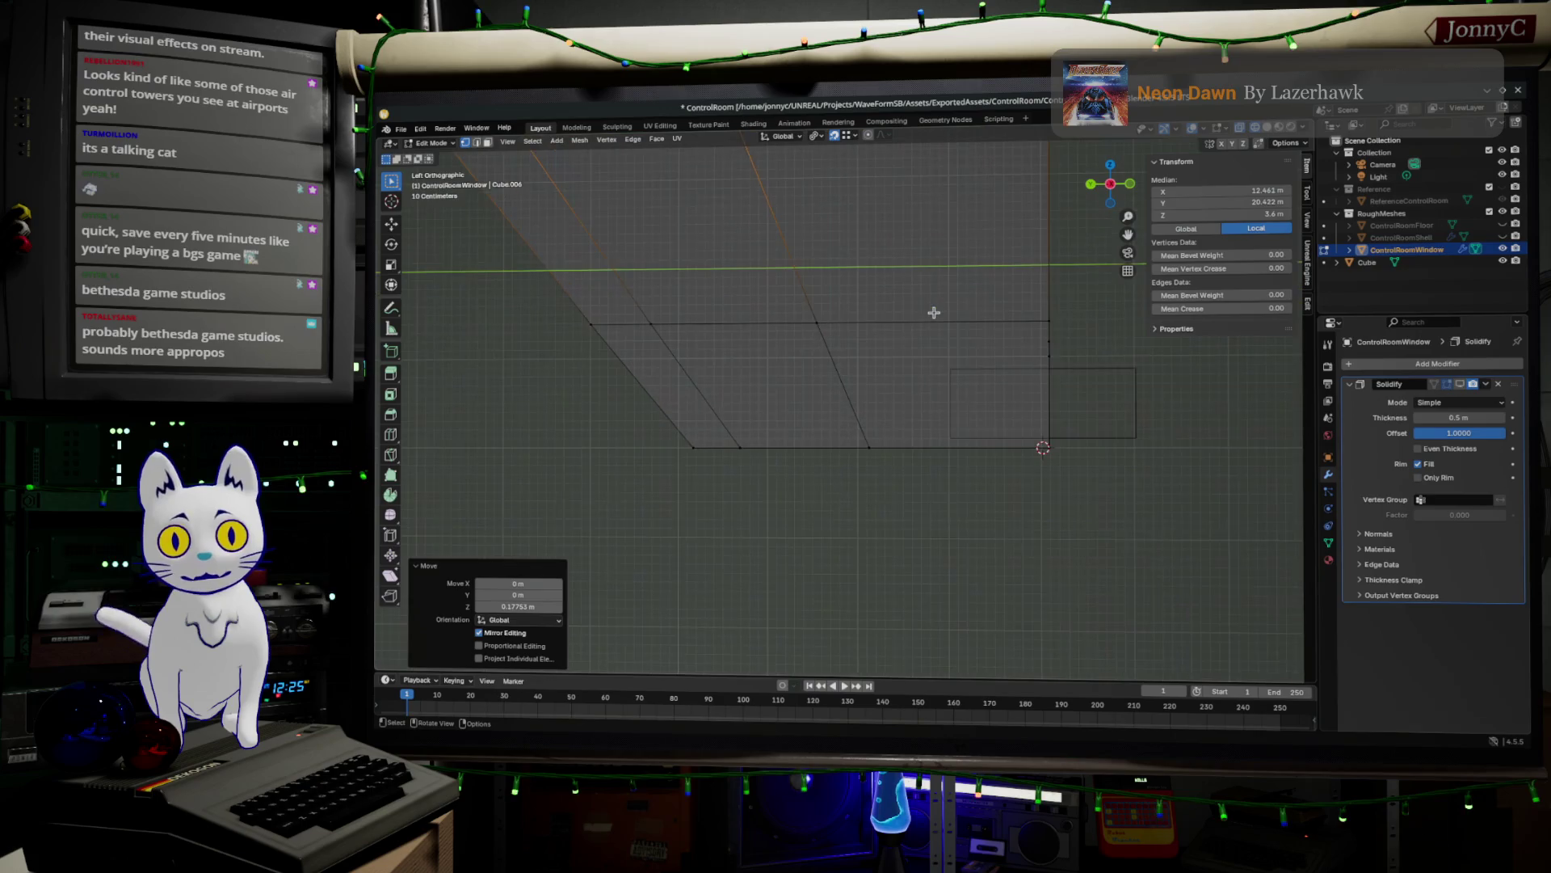
scroll(792, 367, down, 2)
- Add a Ctrl+R loop cut across the window panes
key(ctrl+r)
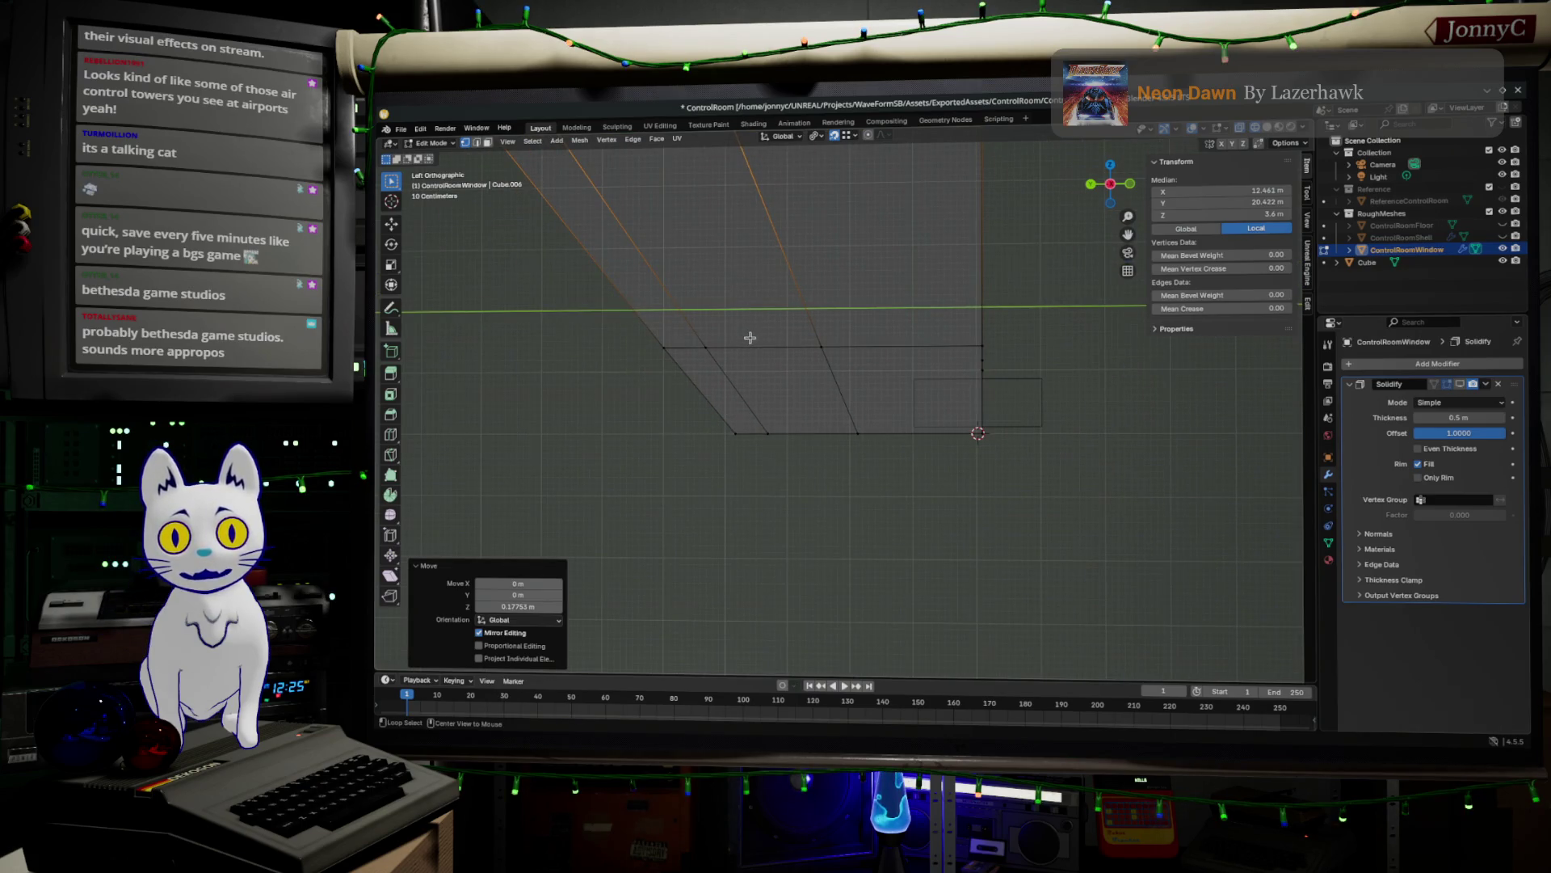
click(749, 337)
scroll(751, 333, down, 2)
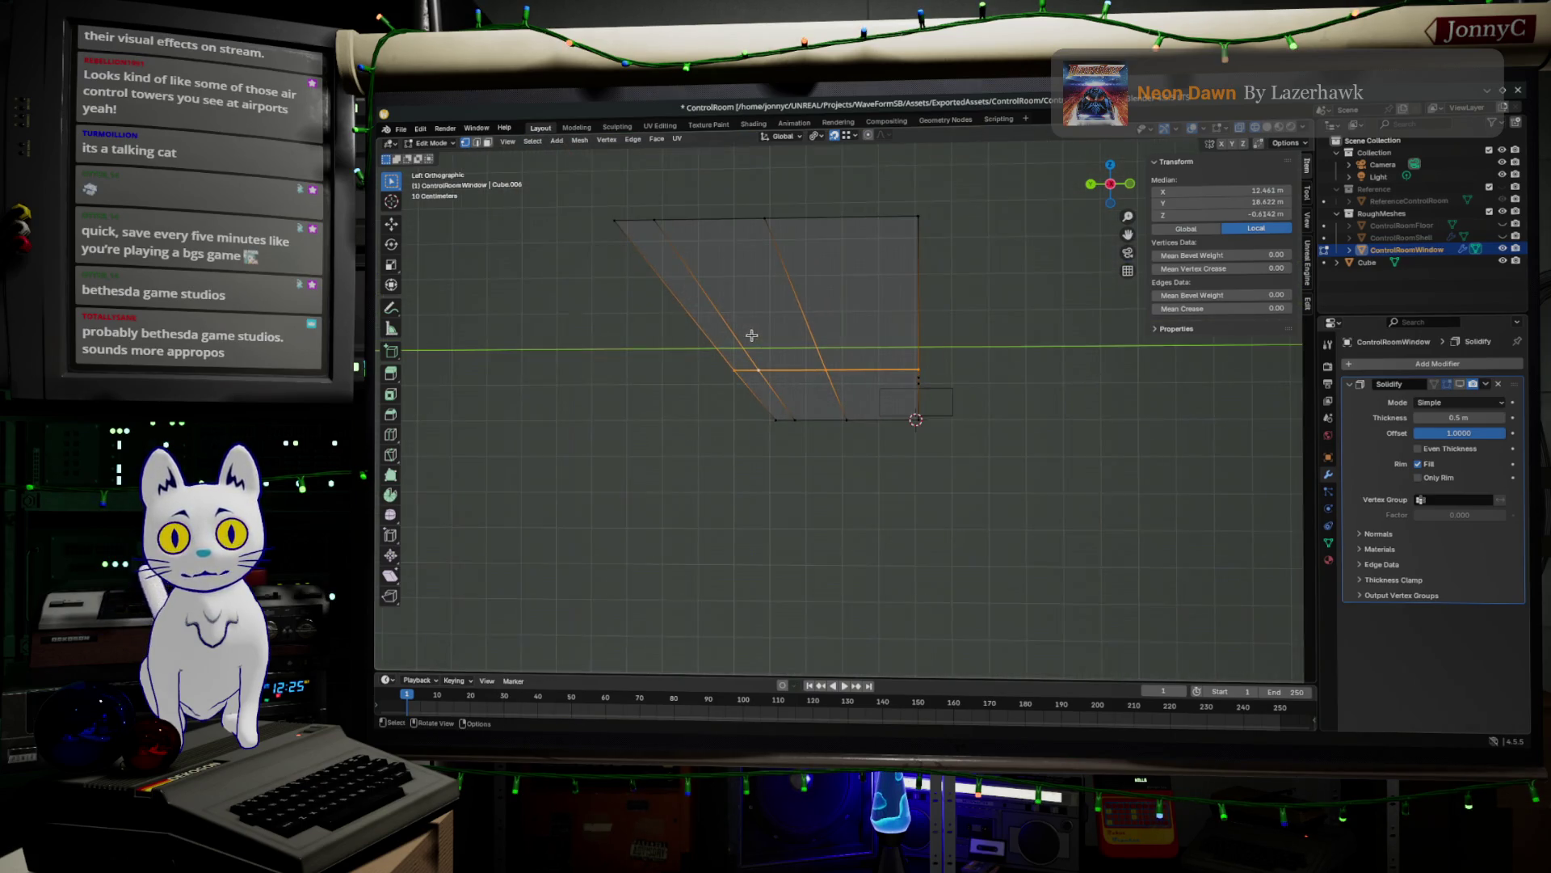
- Slide the new edge loop down to the green axis line near the panes' bottom
click(838, 533)
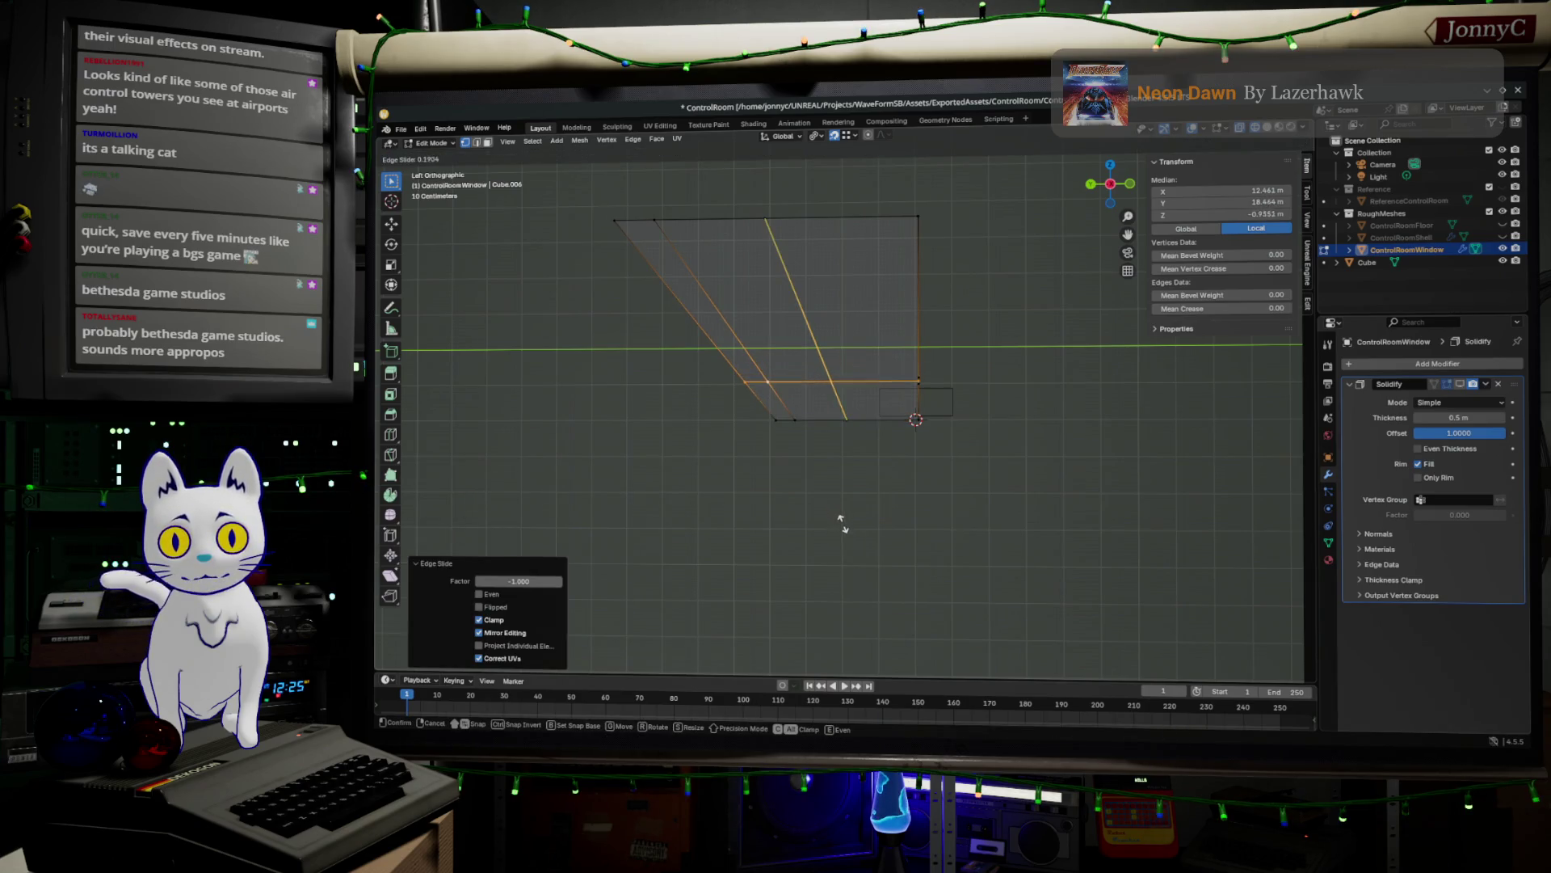
click(840, 523)
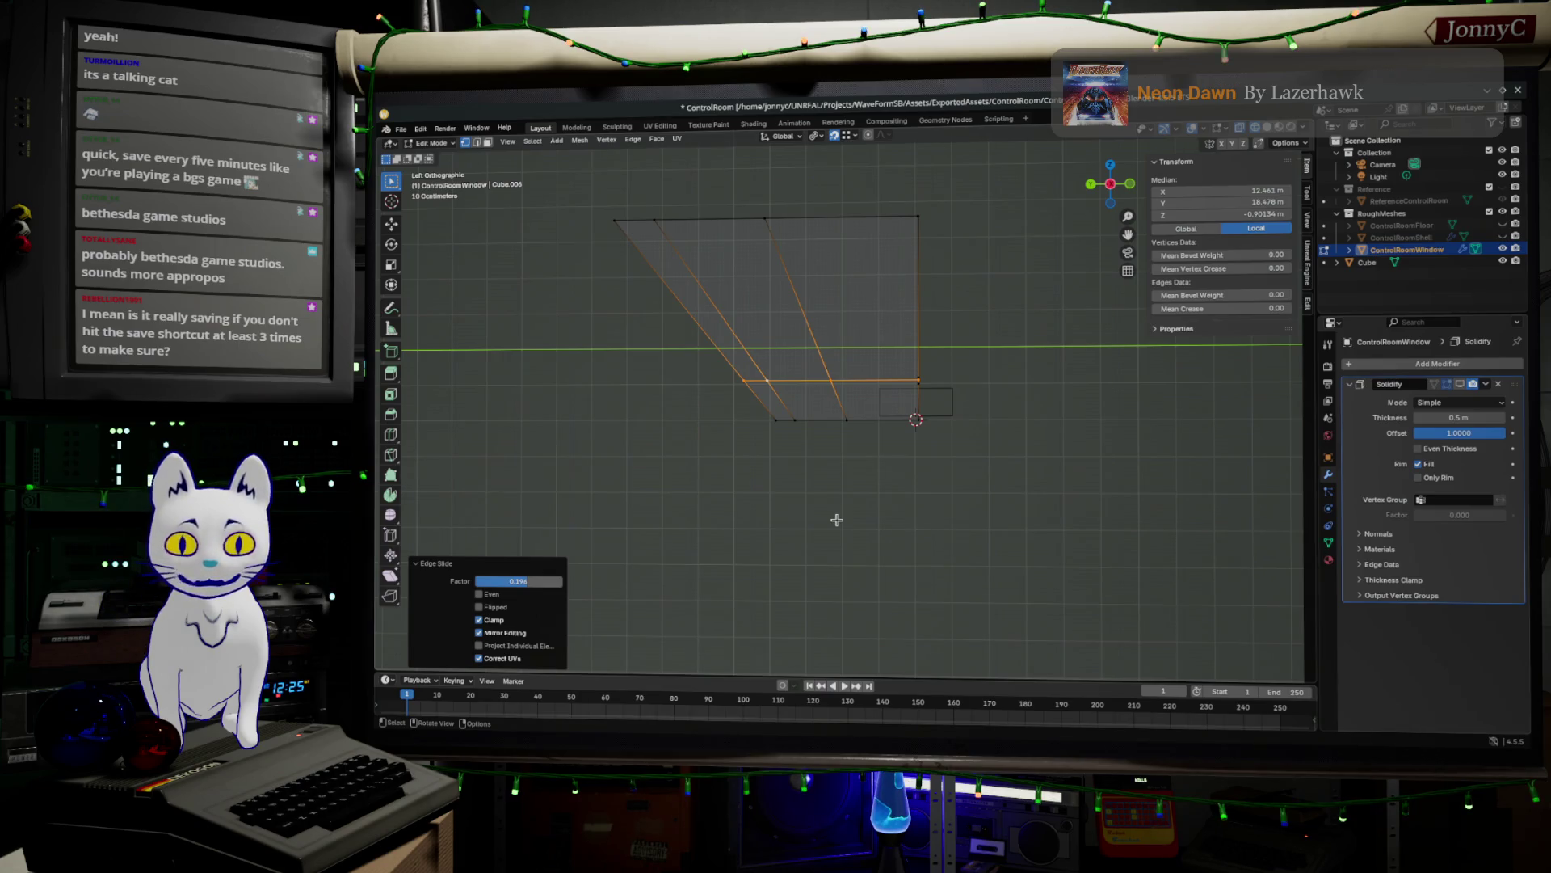
scroll(848, 484, up, 5)
scroll(848, 483, up, 1)
scroll(848, 484, up, 1)
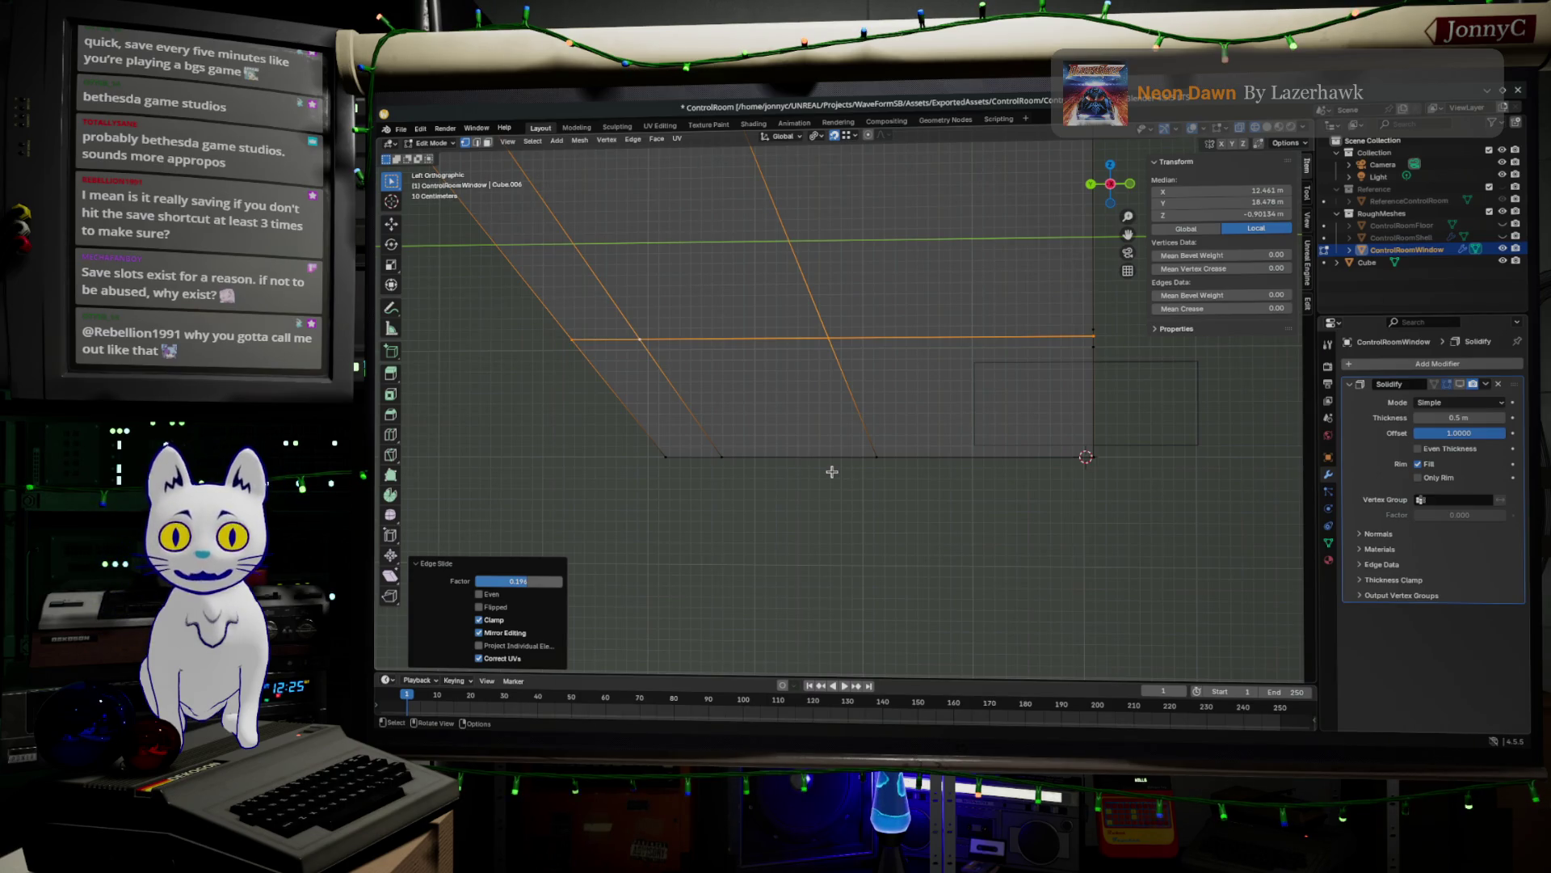
mouse_move(832, 471)
middle_down()
mouse_move(1011, 439)
mouse_move(1006, 400)
mouse_move(980, 453)
mouse_move(856, 453)
mouse_move(807, 472)
mouse_move(946, 447)
mouse_move(974, 470)
mouse_move(947, 461)
middle_up()
- In vertex select mode, nudge two stray corner vertices into alignment
key(1)
click(942, 458)
key(g)
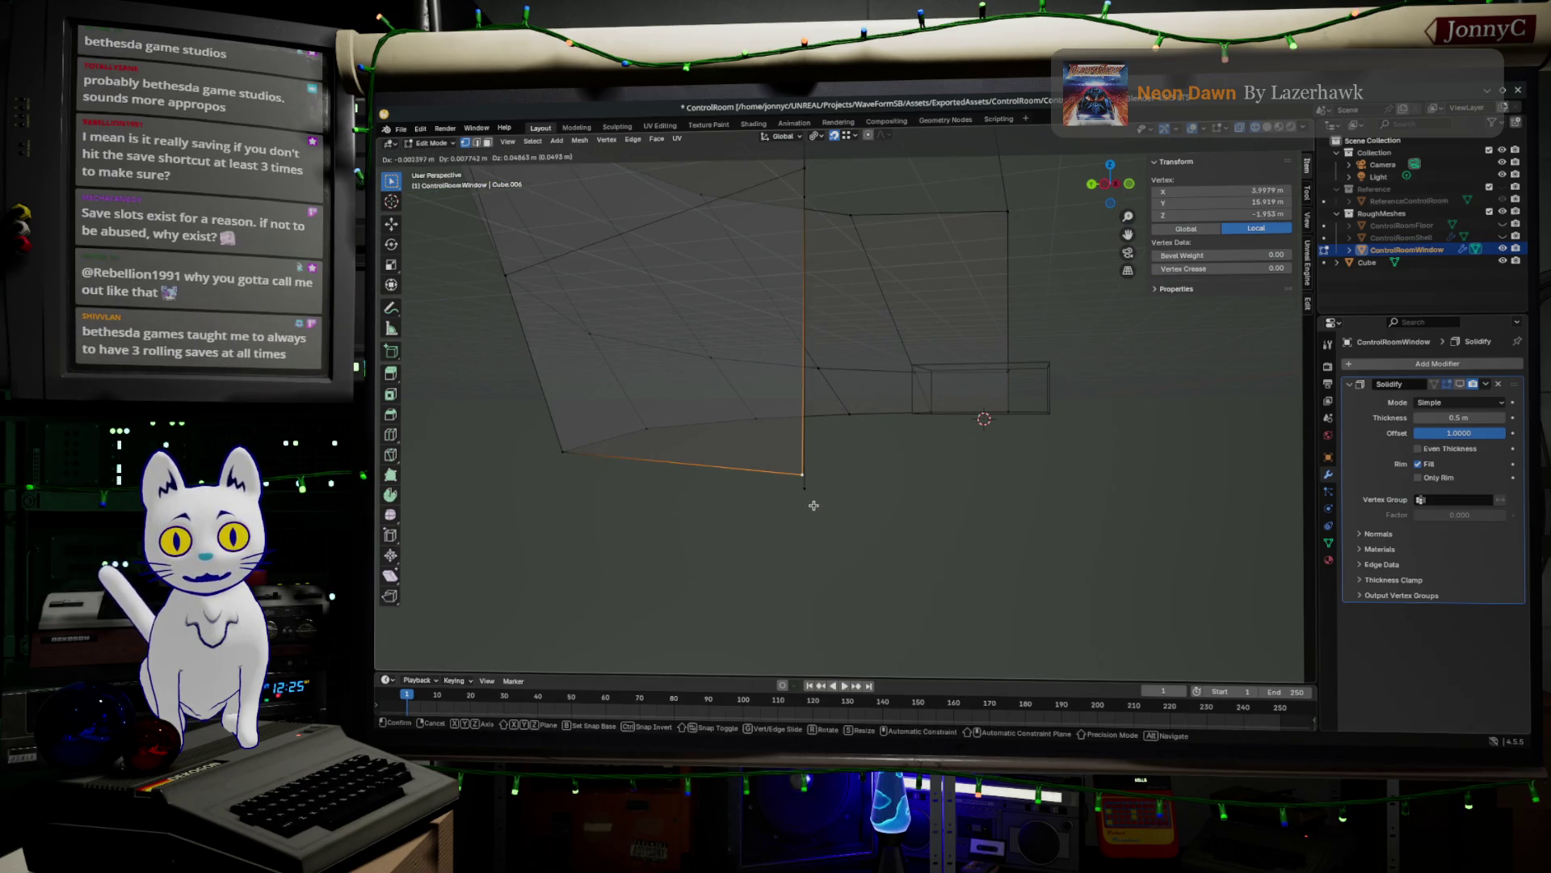
click(805, 489)
middle_drag(892, 412, 889, 446)
click(988, 421)
key(g)
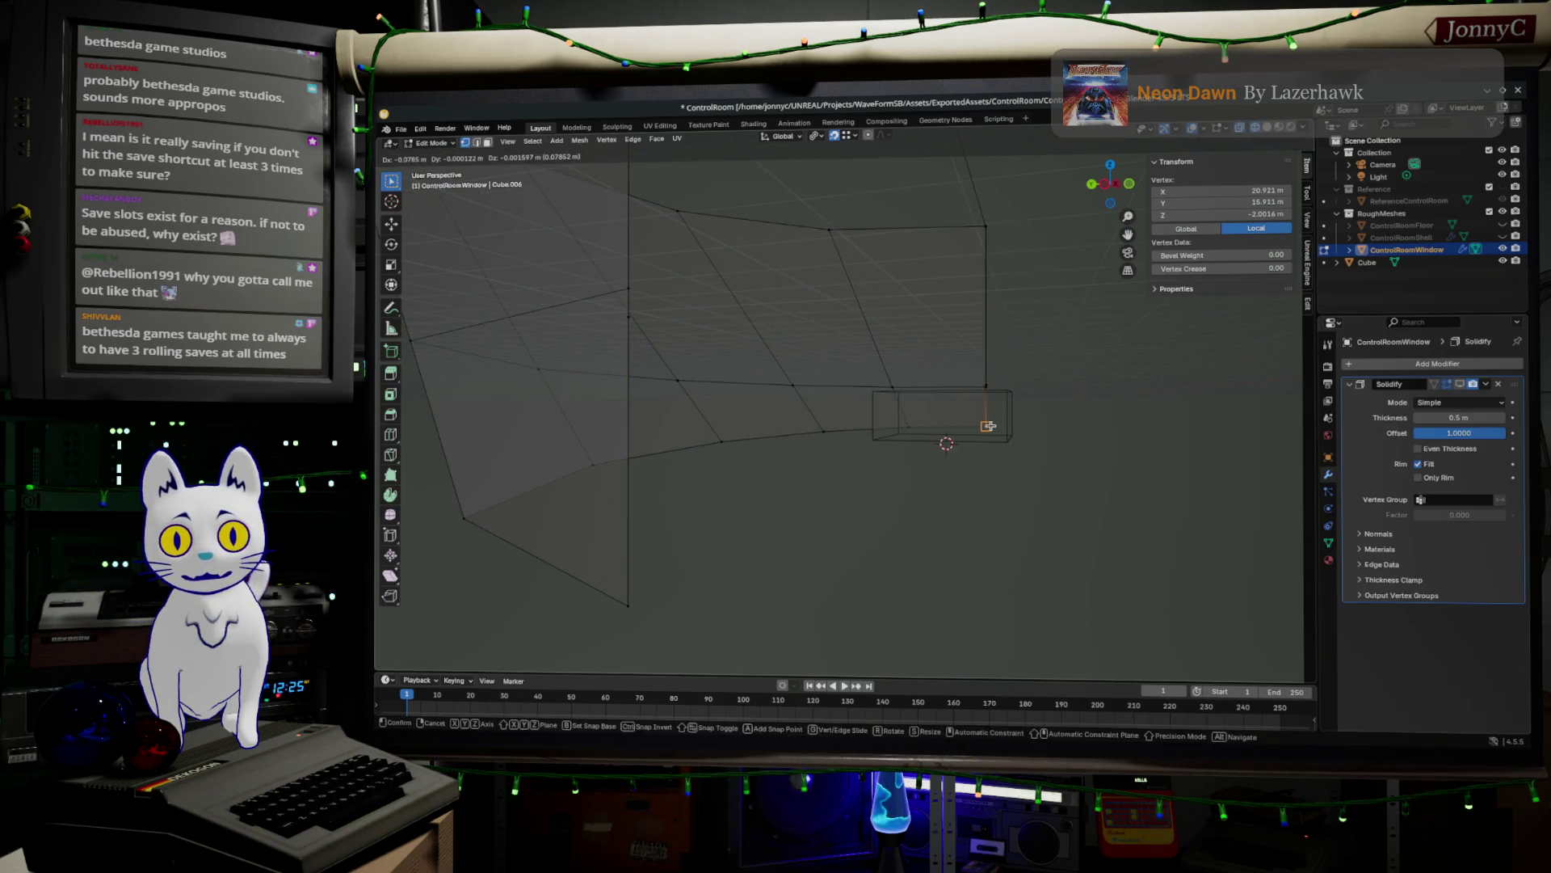
click(991, 425)
- Move a lower panel-corner vertex to exactly X 4 m
mouse_move(919, 301)
middle_down()
mouse_move(980, 557)
mouse_move(942, 595)
mouse_move(911, 501)
mouse_move(922, 547)
mouse_move(821, 339)
middle_up()
click(824, 344)
click(859, 408)
click(858, 432)
click(851, 430)
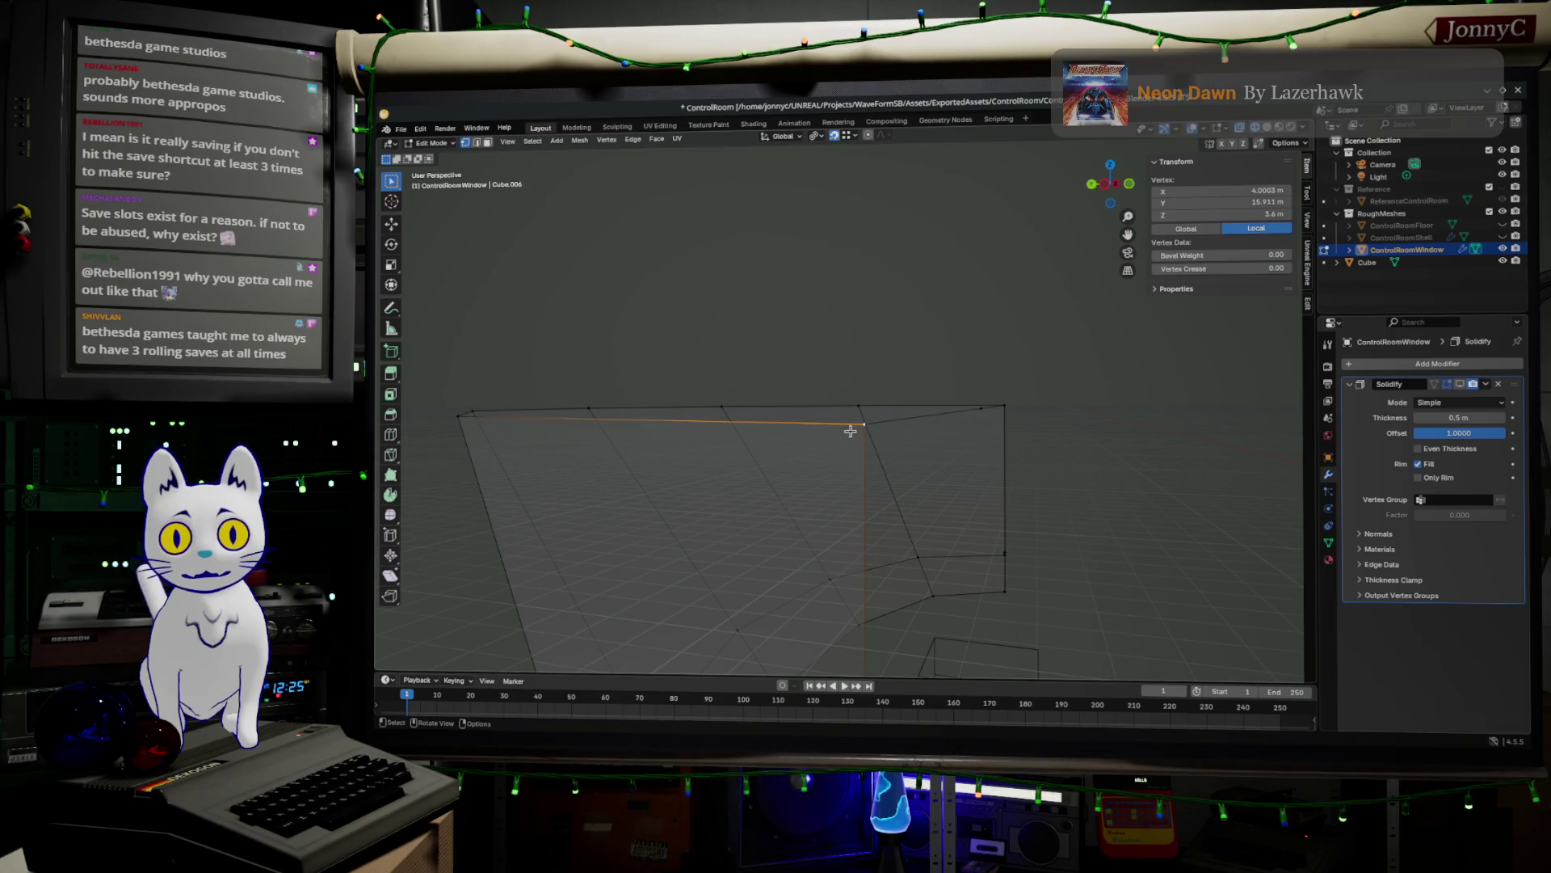
key(g)
click(862, 424)
- Zoom out to view the whole window mesh and select all of it
mouse_move(980, 429)
middle_down()
mouse_move(962, 450)
mouse_move(861, 458)
middle_up()
mouse_move(1091, 509)
middle_down()
mouse_move(817, 412)
mouse_move(932, 429)
middle_up()
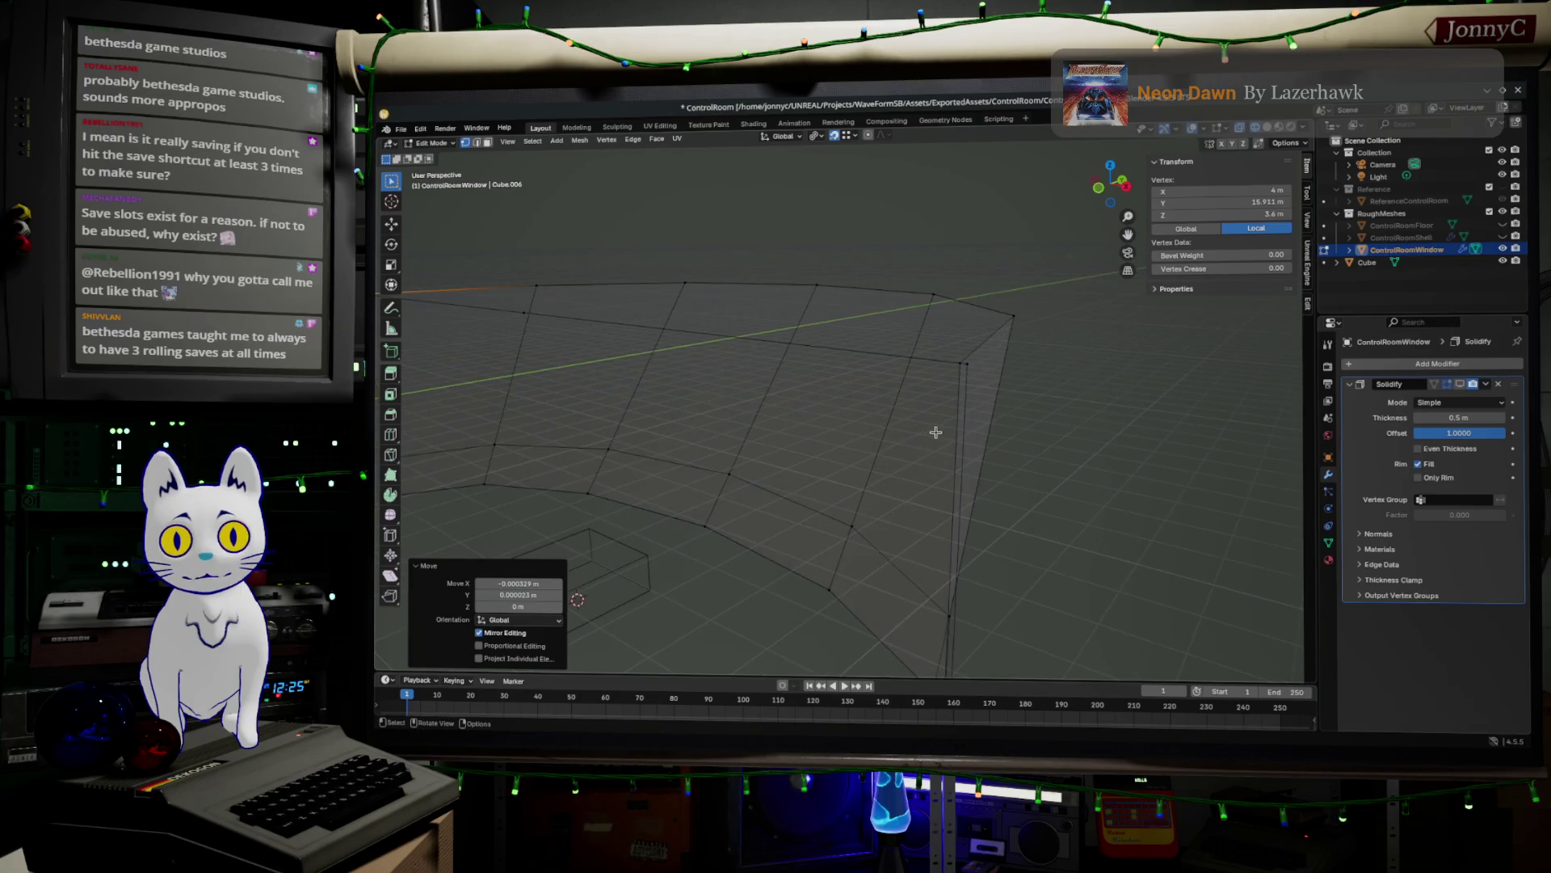
scroll(980, 374, up, 4)
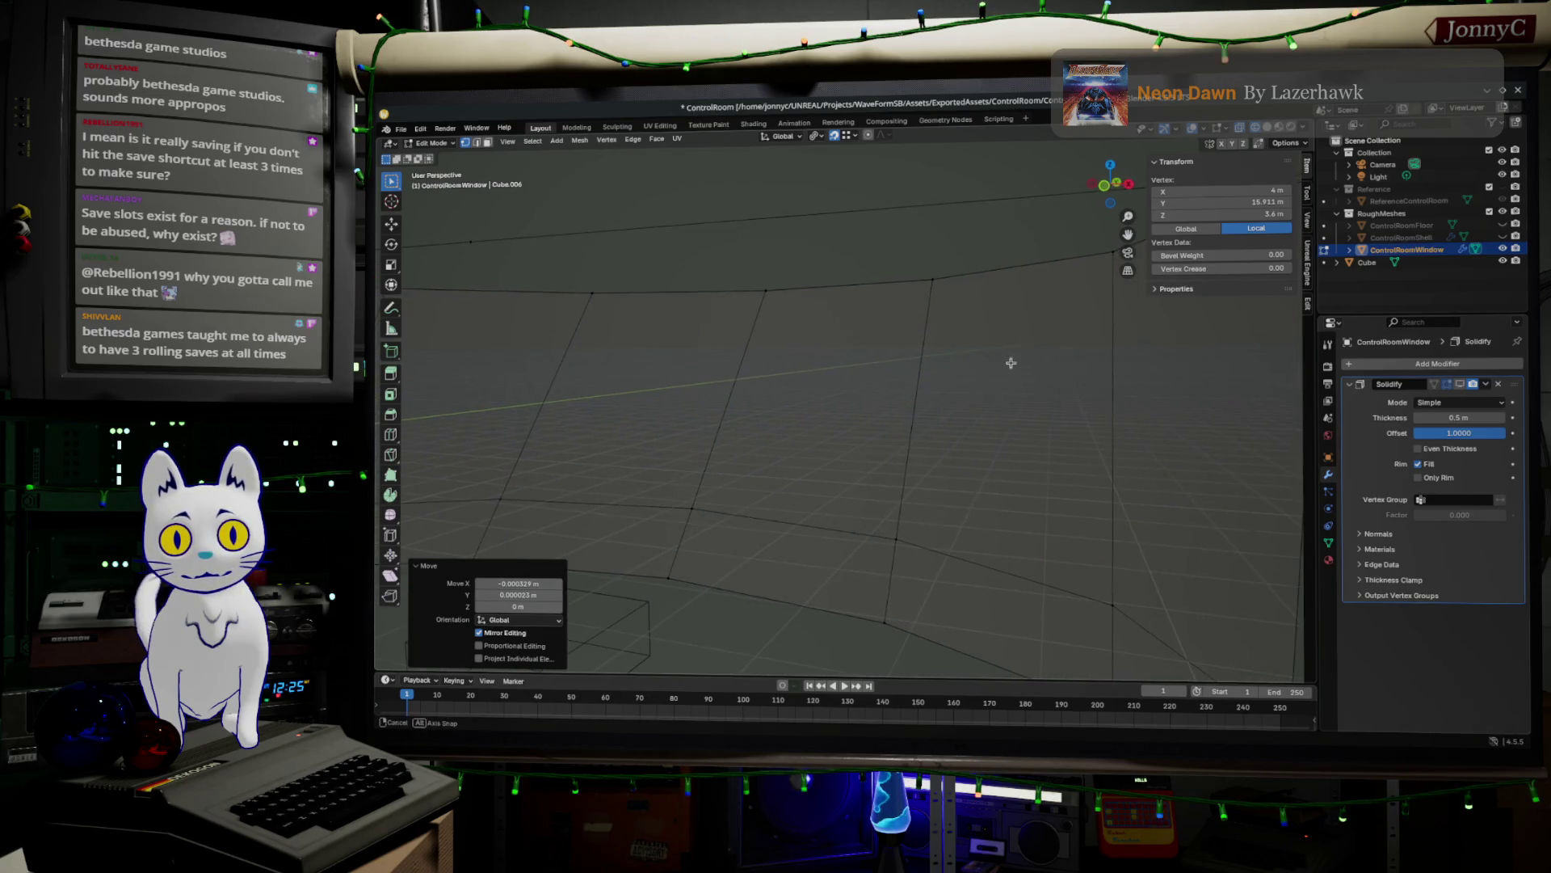
scroll(1031, 426, down, 3)
mouse_move(1031, 436)
middle_down()
mouse_move(966, 471)
mouse_move(1099, 430)
mouse_move(678, 453)
mouse_move(741, 429)
middle_up()
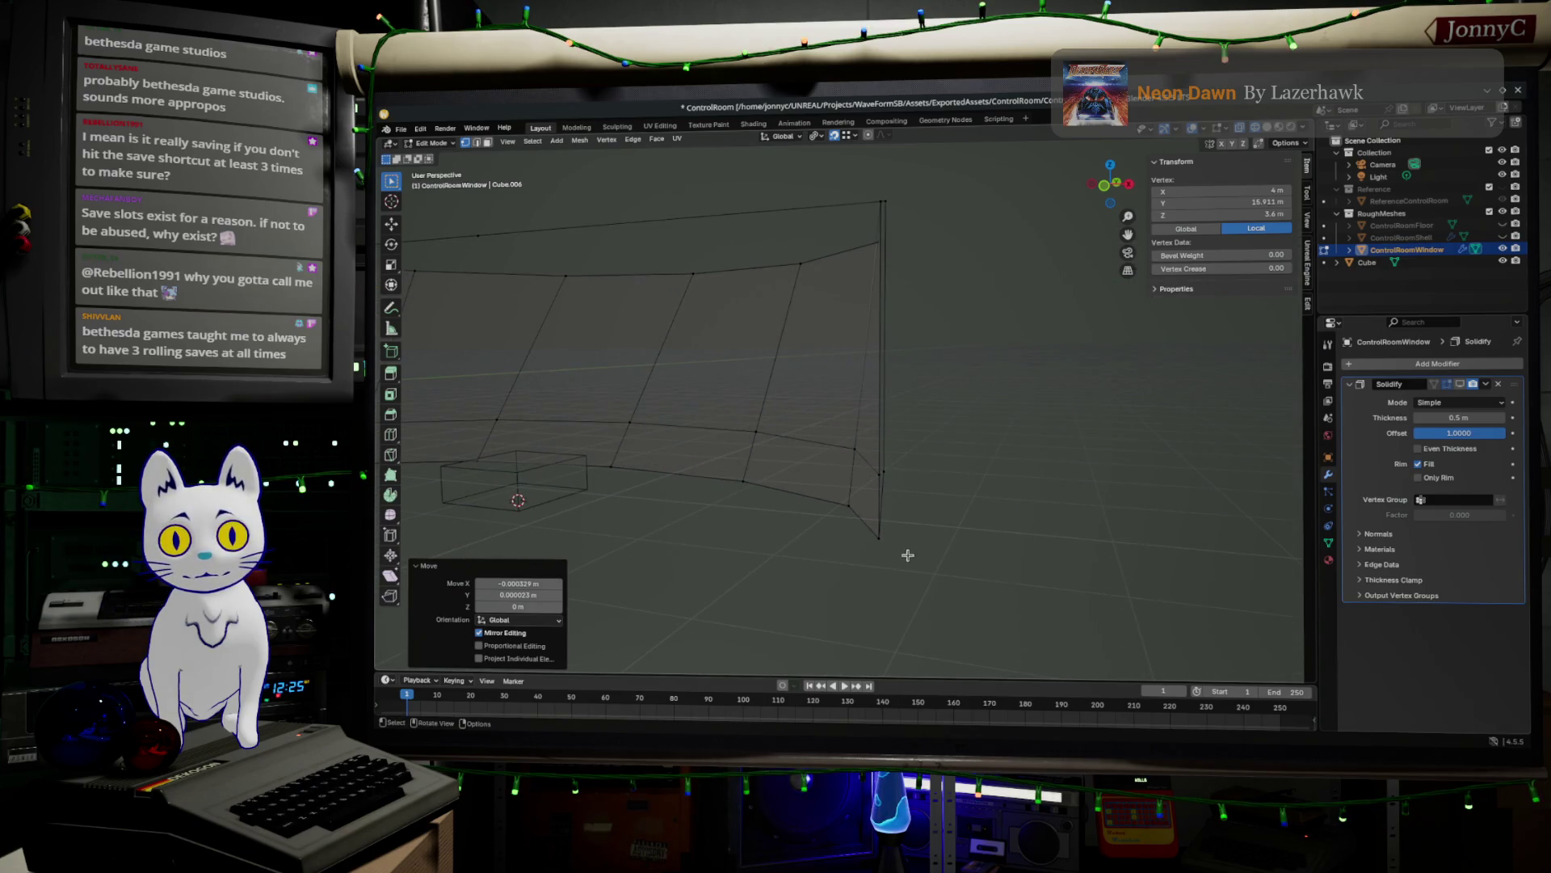
scroll(832, 541, down, 3)
key(a)
middle_drag(929, 307, 959, 278)
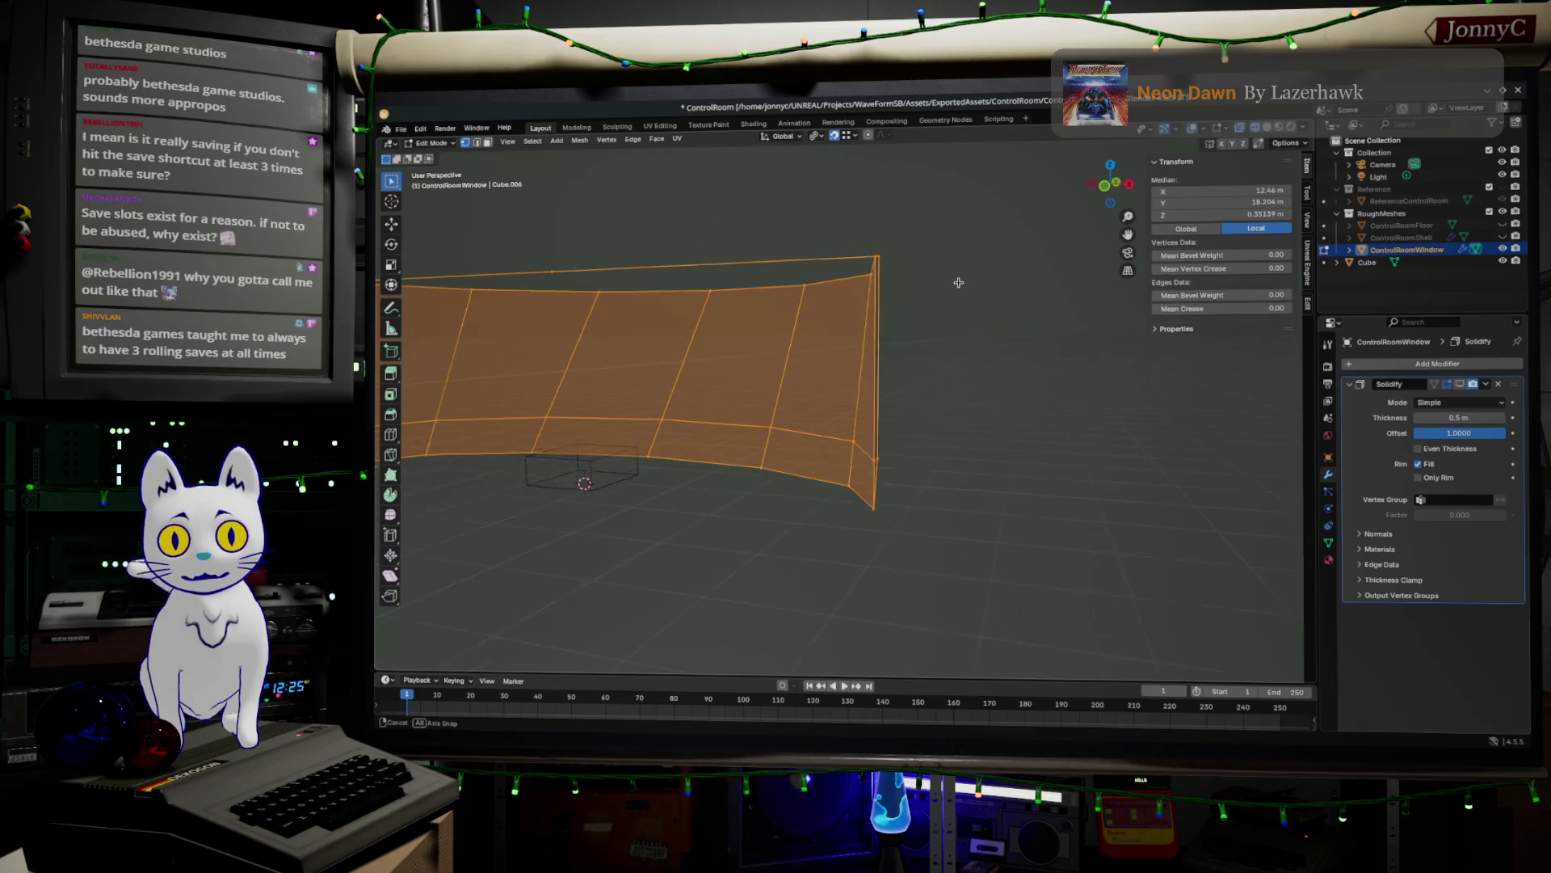
- Snap the 3D cursor to the wall's lower-left corner vertex
scroll(959, 277, up, 2)
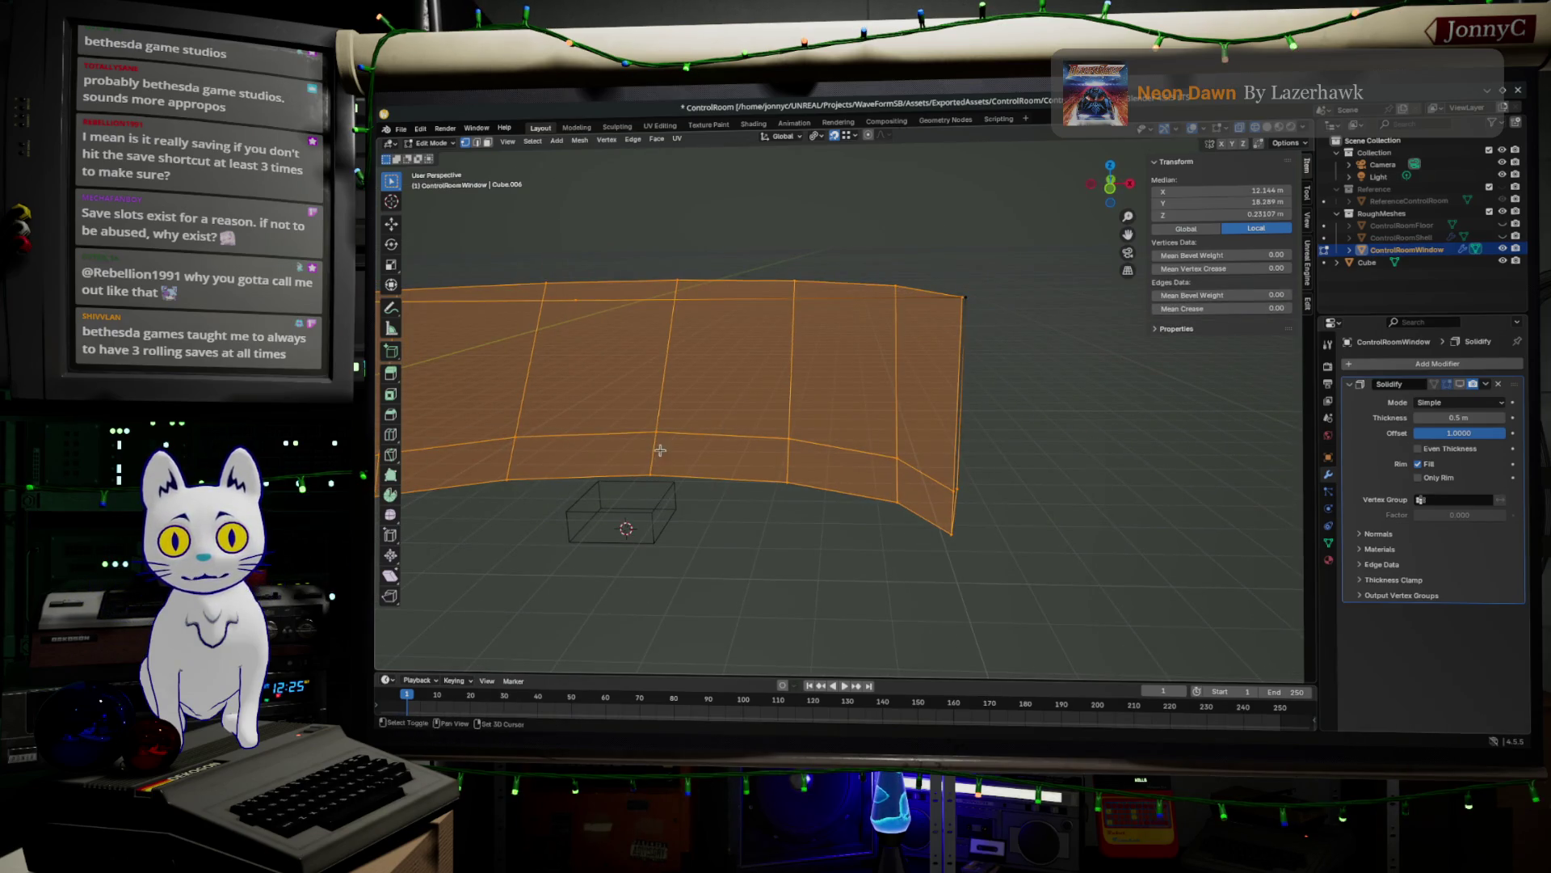
middle_drag(768, 412, 888, 451)
click(685, 462)
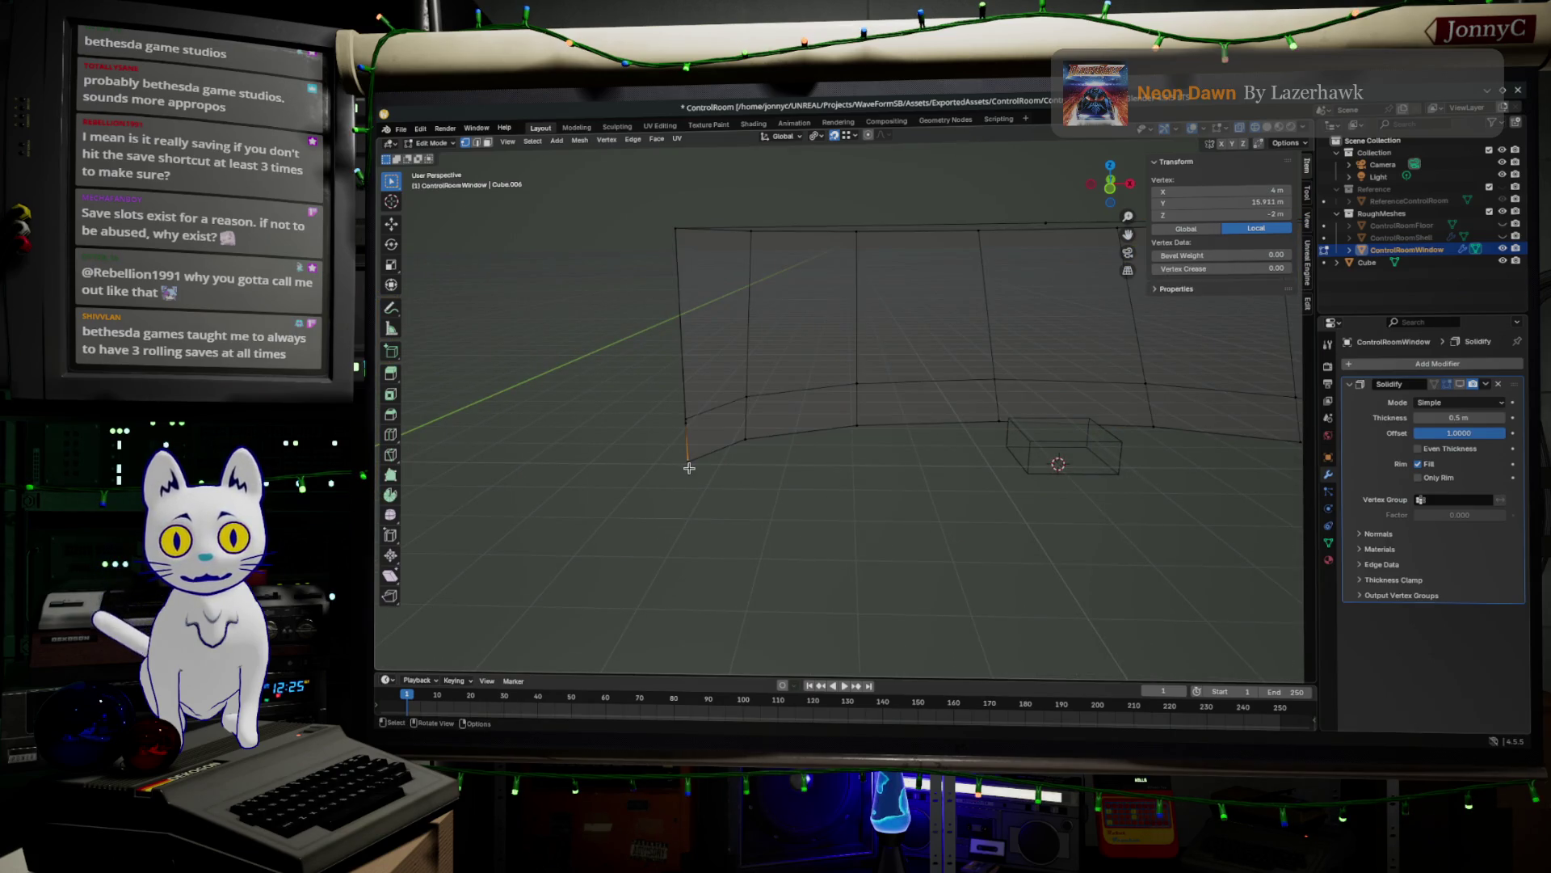
right_click(688, 463)
right_click(697, 451)
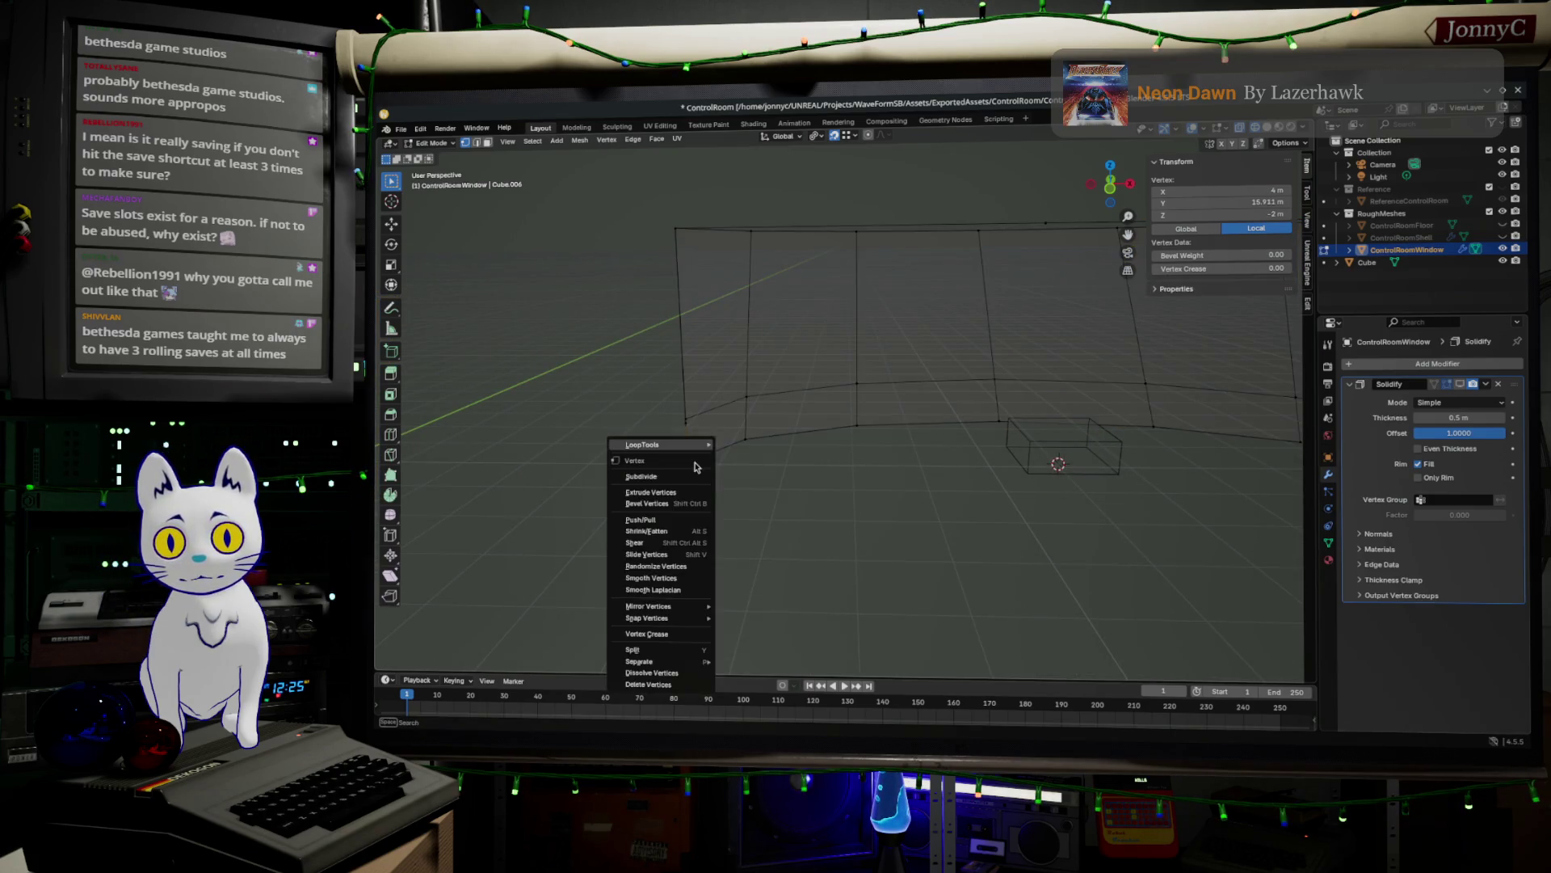
mouse_move(702, 449)
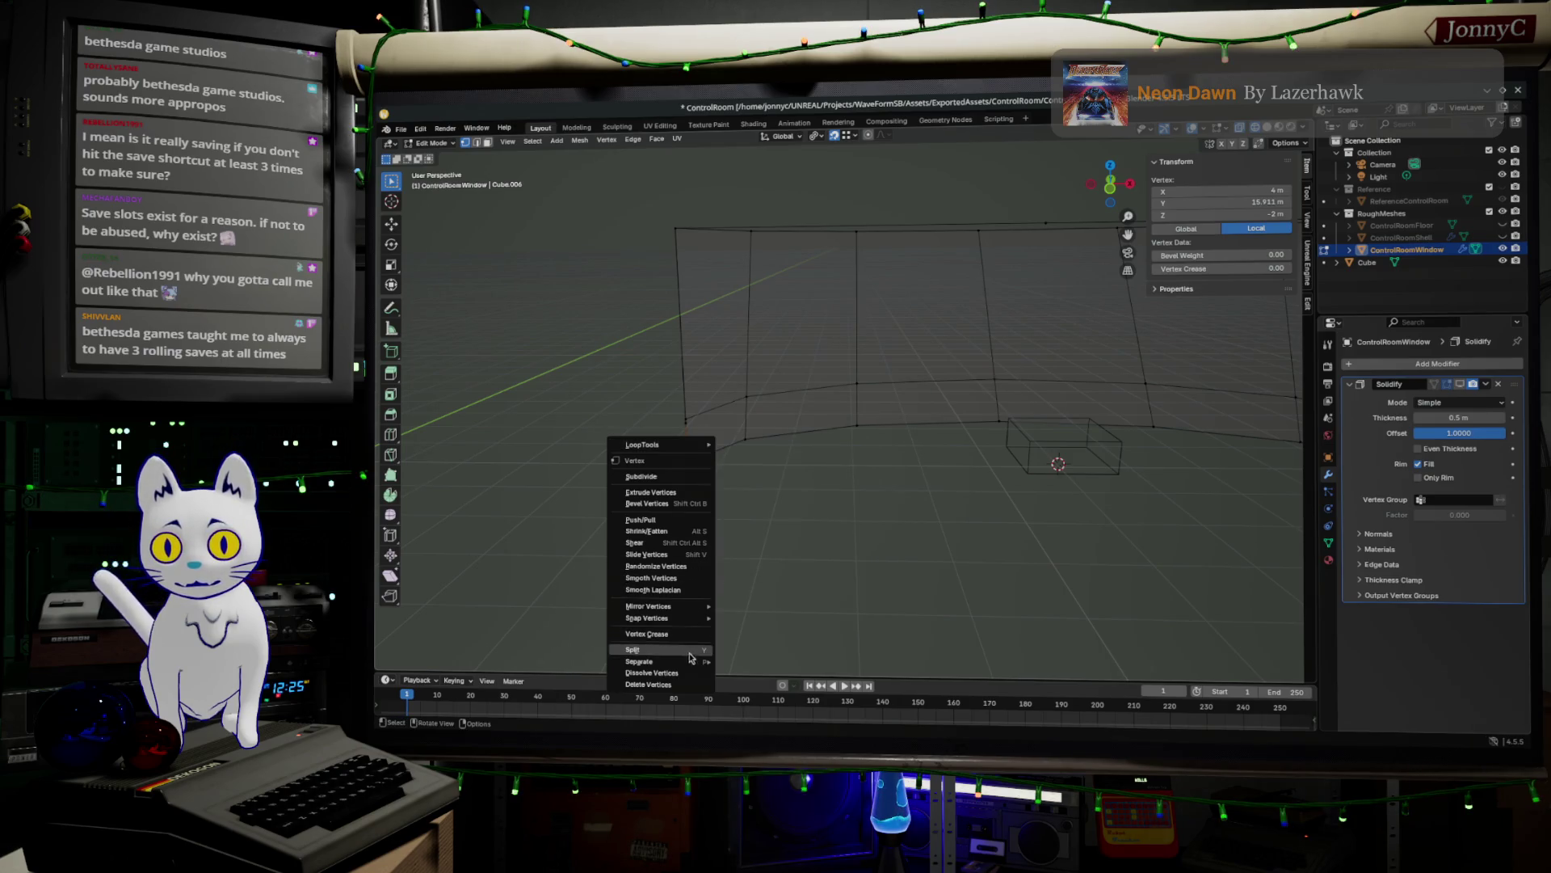
mouse_move(706, 612)
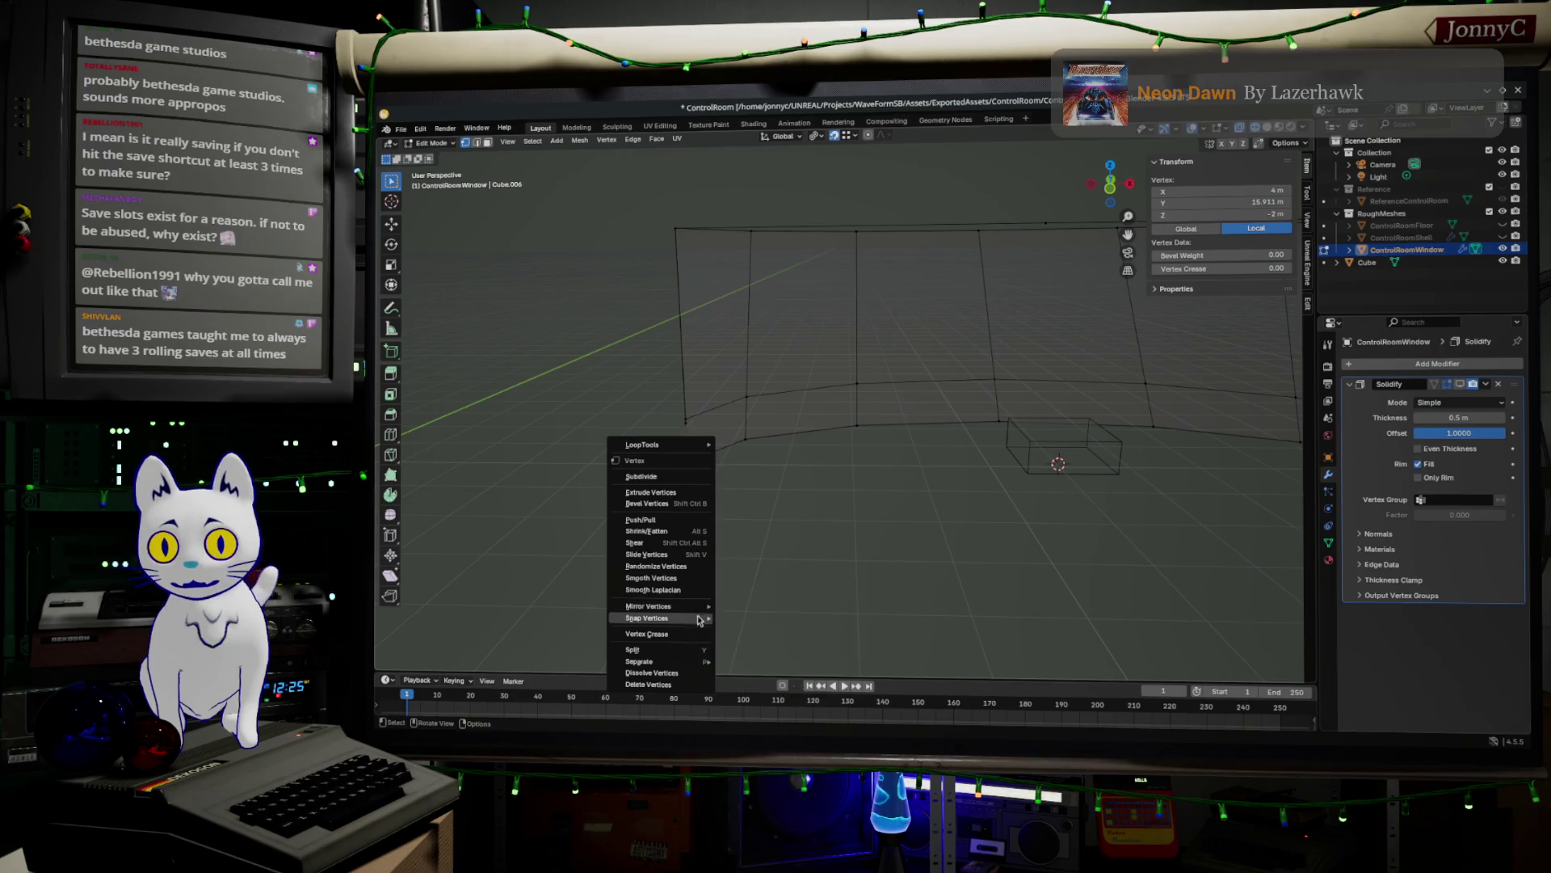
click(823, 671)
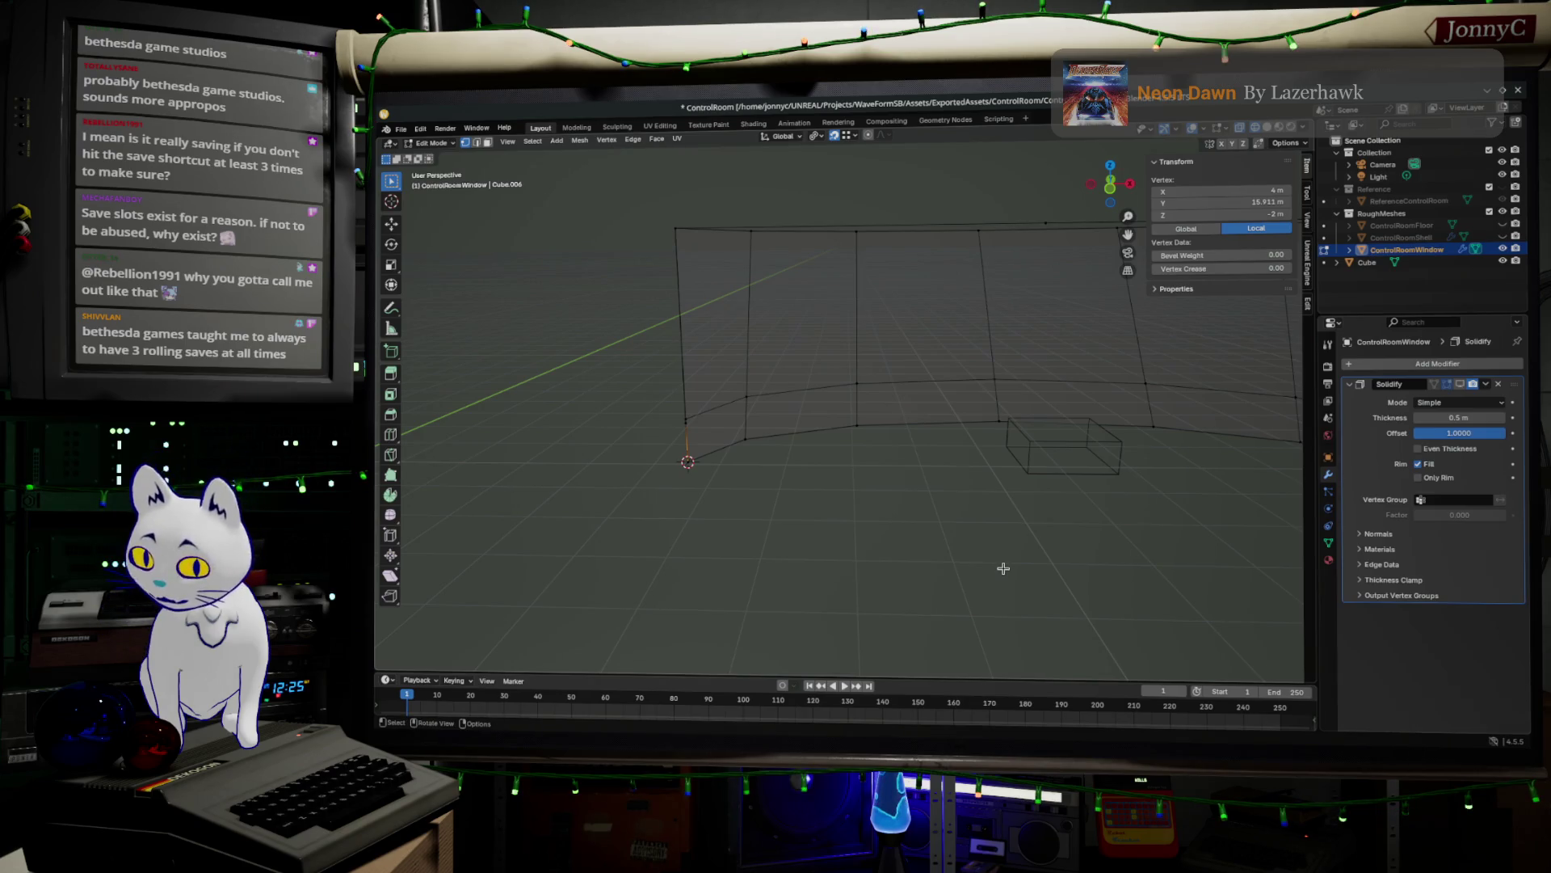
- Select the wall minus its lower-right corner and scale along X to about 1.01
key(a)
mouse_move(1004, 565)
middle_down()
mouse_move(821, 581)
mouse_move(744, 561)
mouse_move(817, 506)
mouse_move(803, 506)
middle_up()
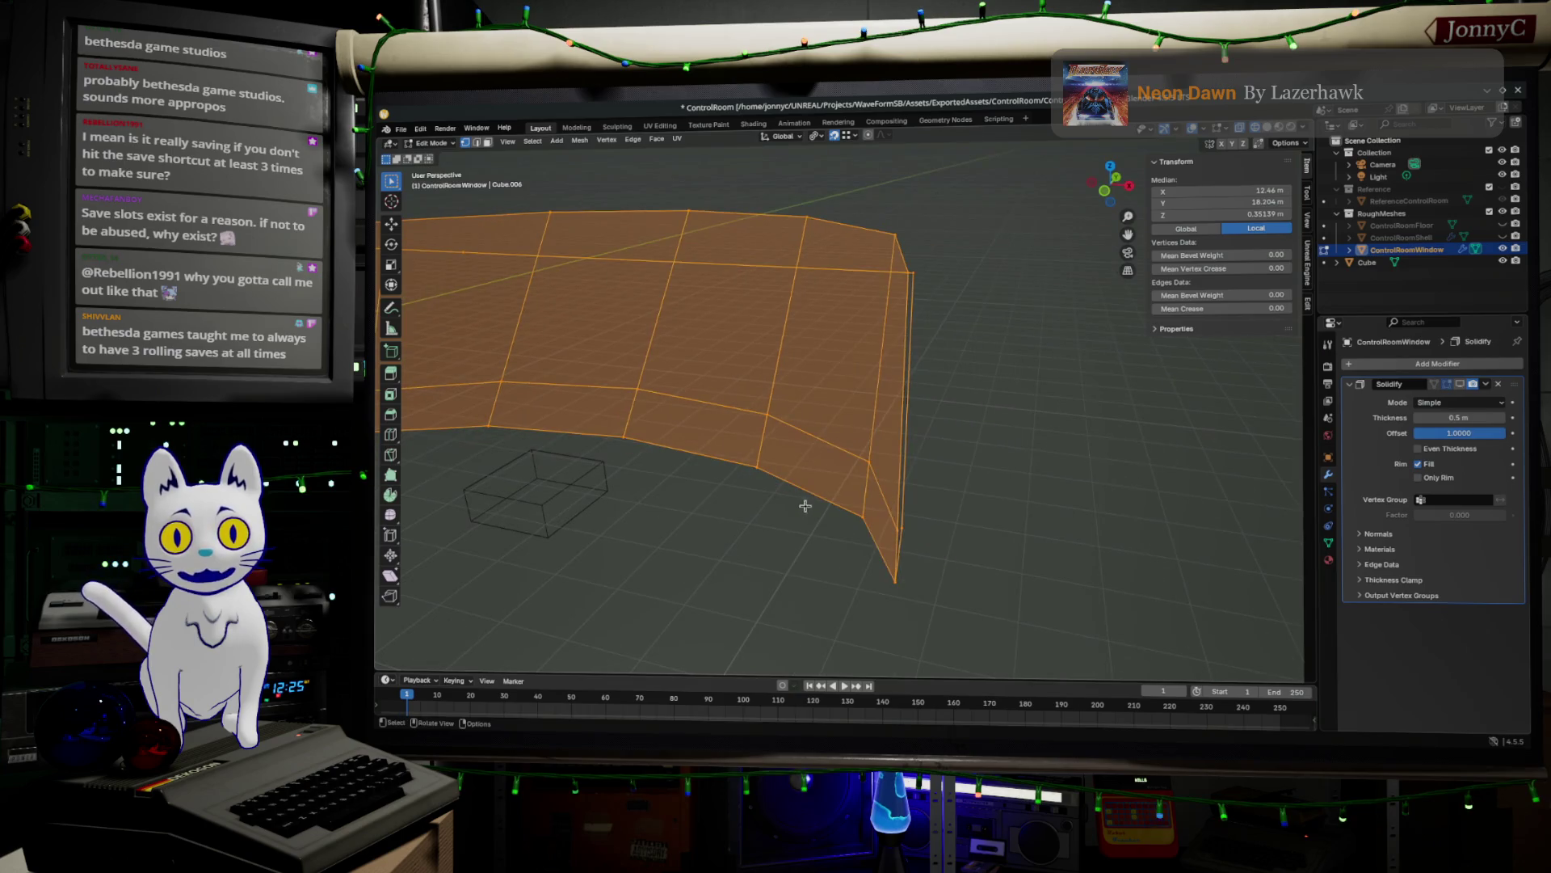
ctrl+click(916, 271)
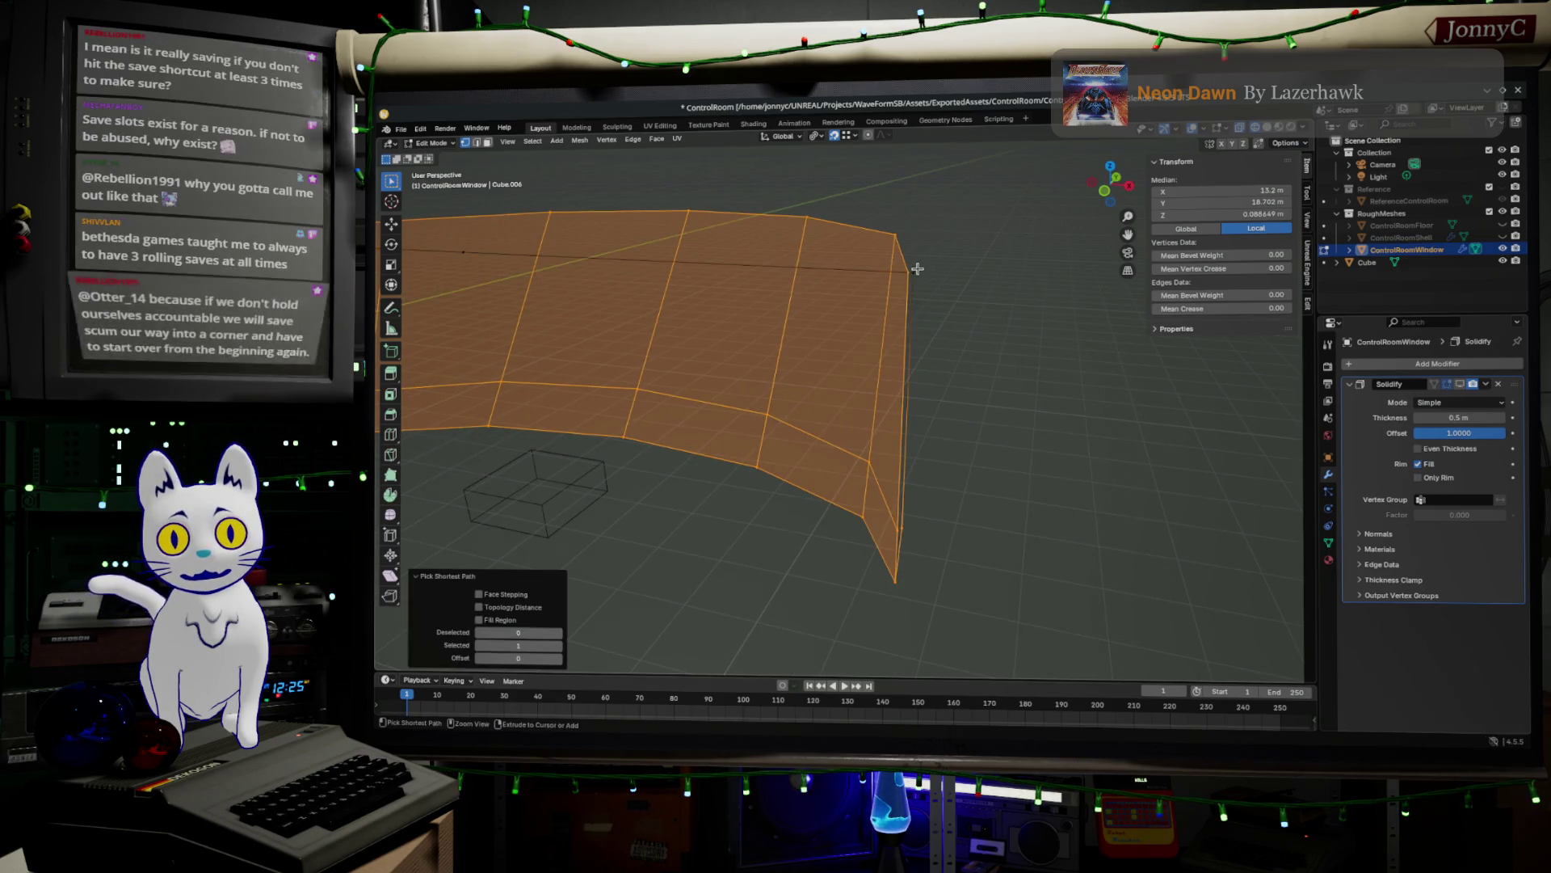
shift+click(902, 527)
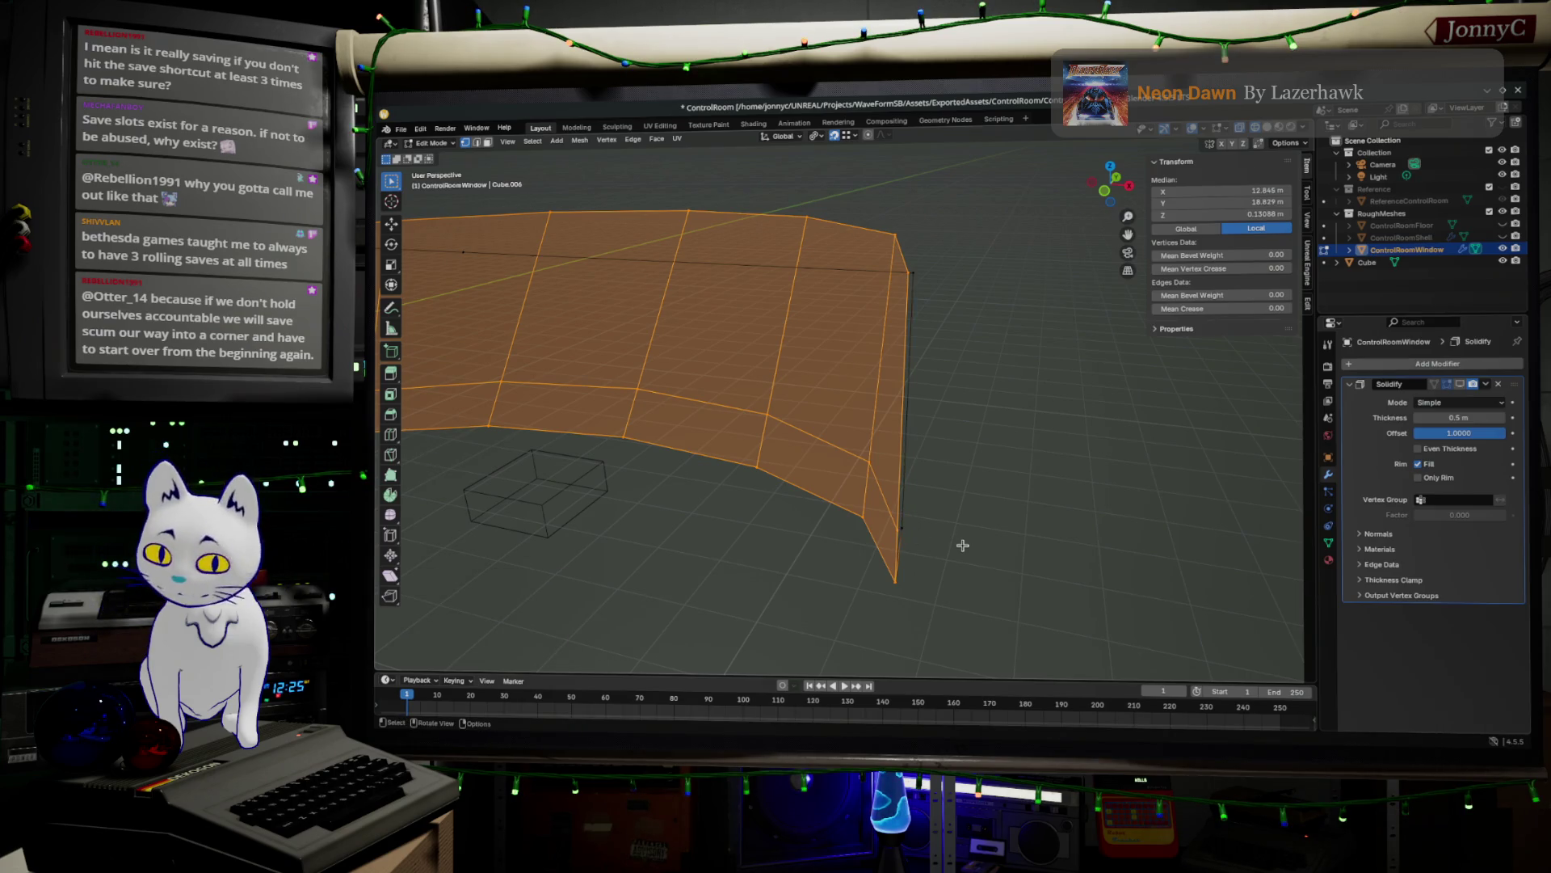
key(s)
key(x)
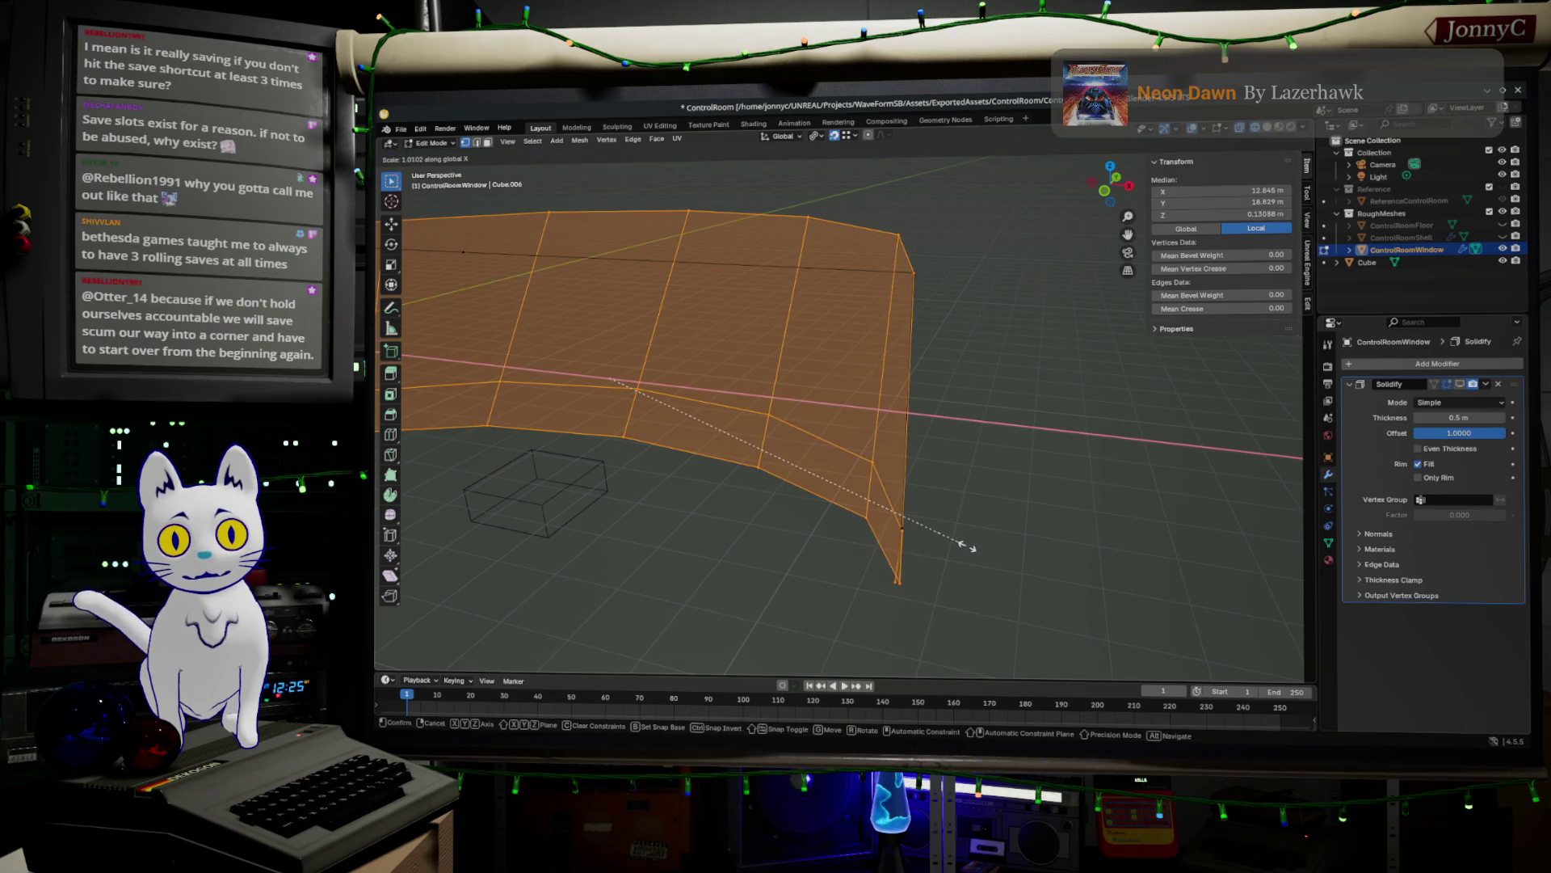
- Confirm the wall widening along X and nudge a vertex at the wall's end
click(967, 547)
scroll(951, 422, up, 5)
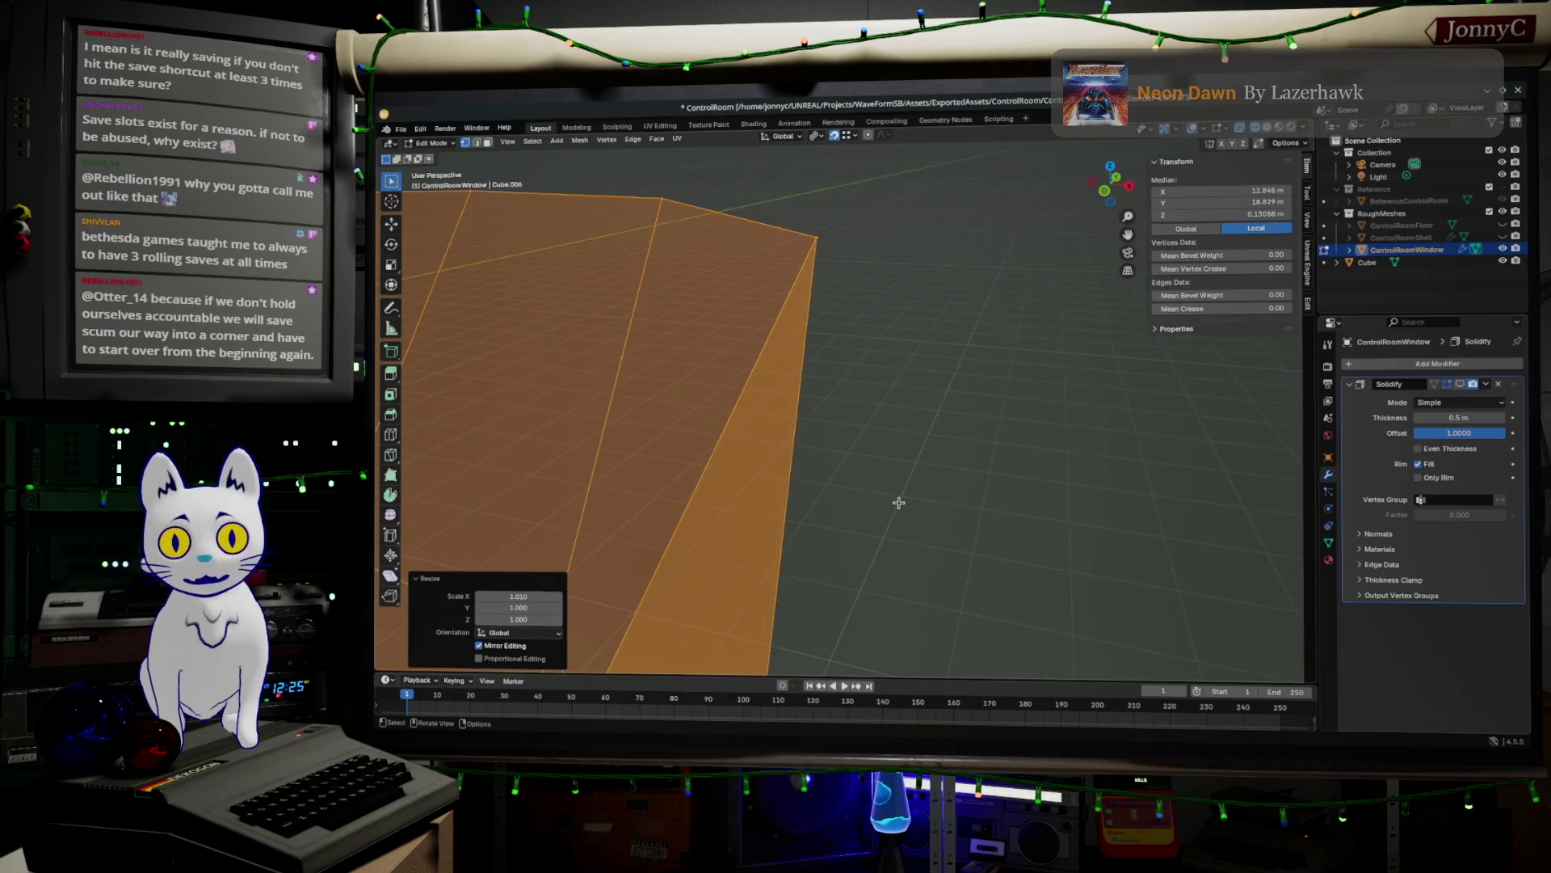
key(alt+a)
click(787, 470)
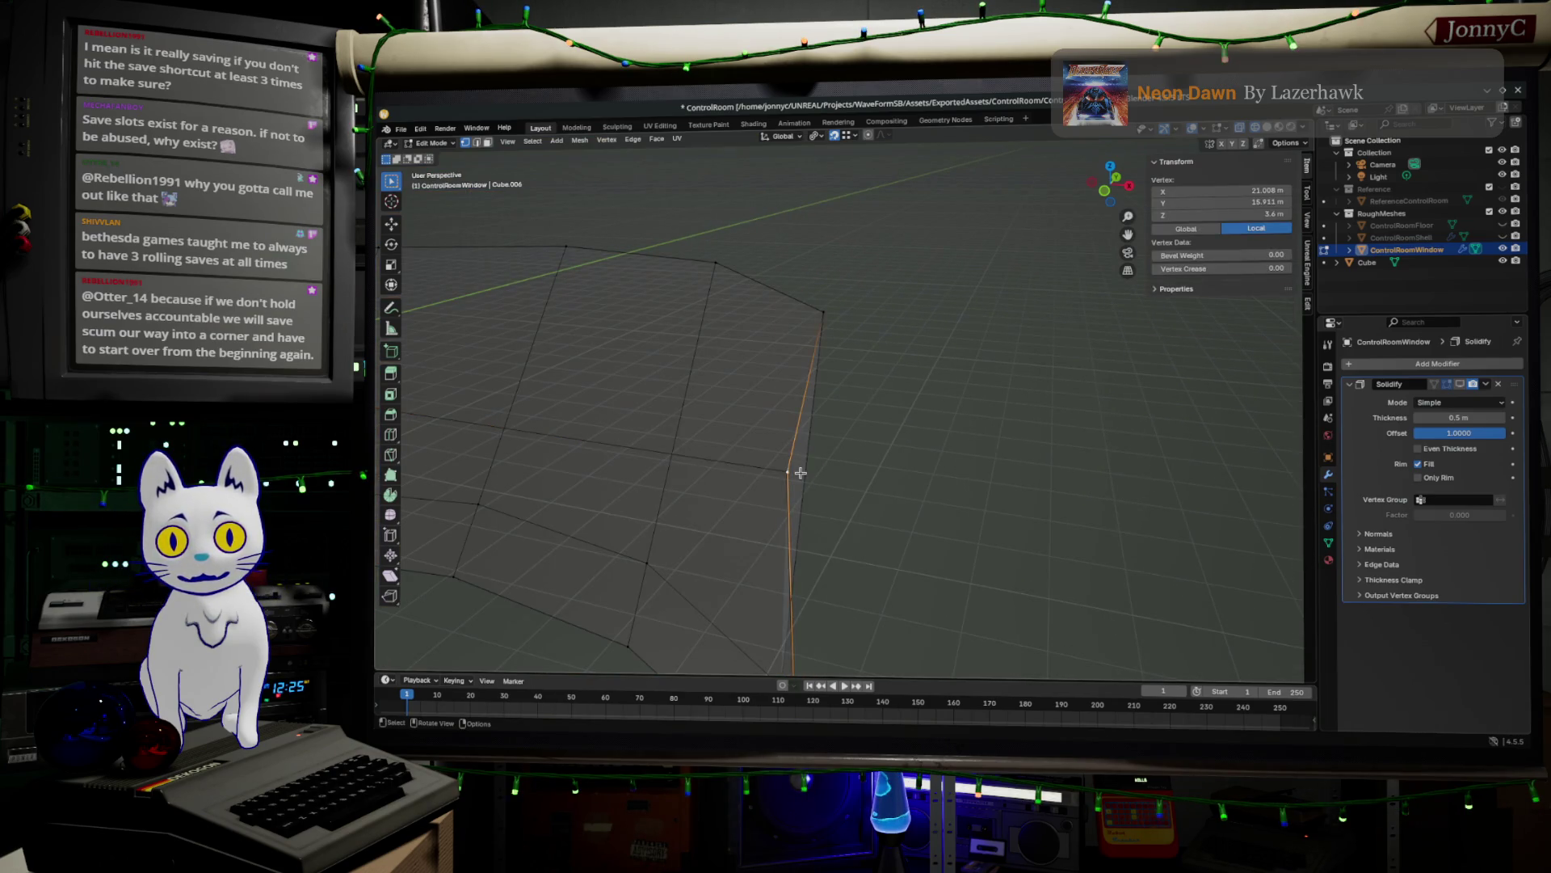
drag(790, 467, 803, 509)
mouse_move(804, 509)
middle_down()
mouse_move(806, 277)
mouse_move(826, 341)
middle_up()
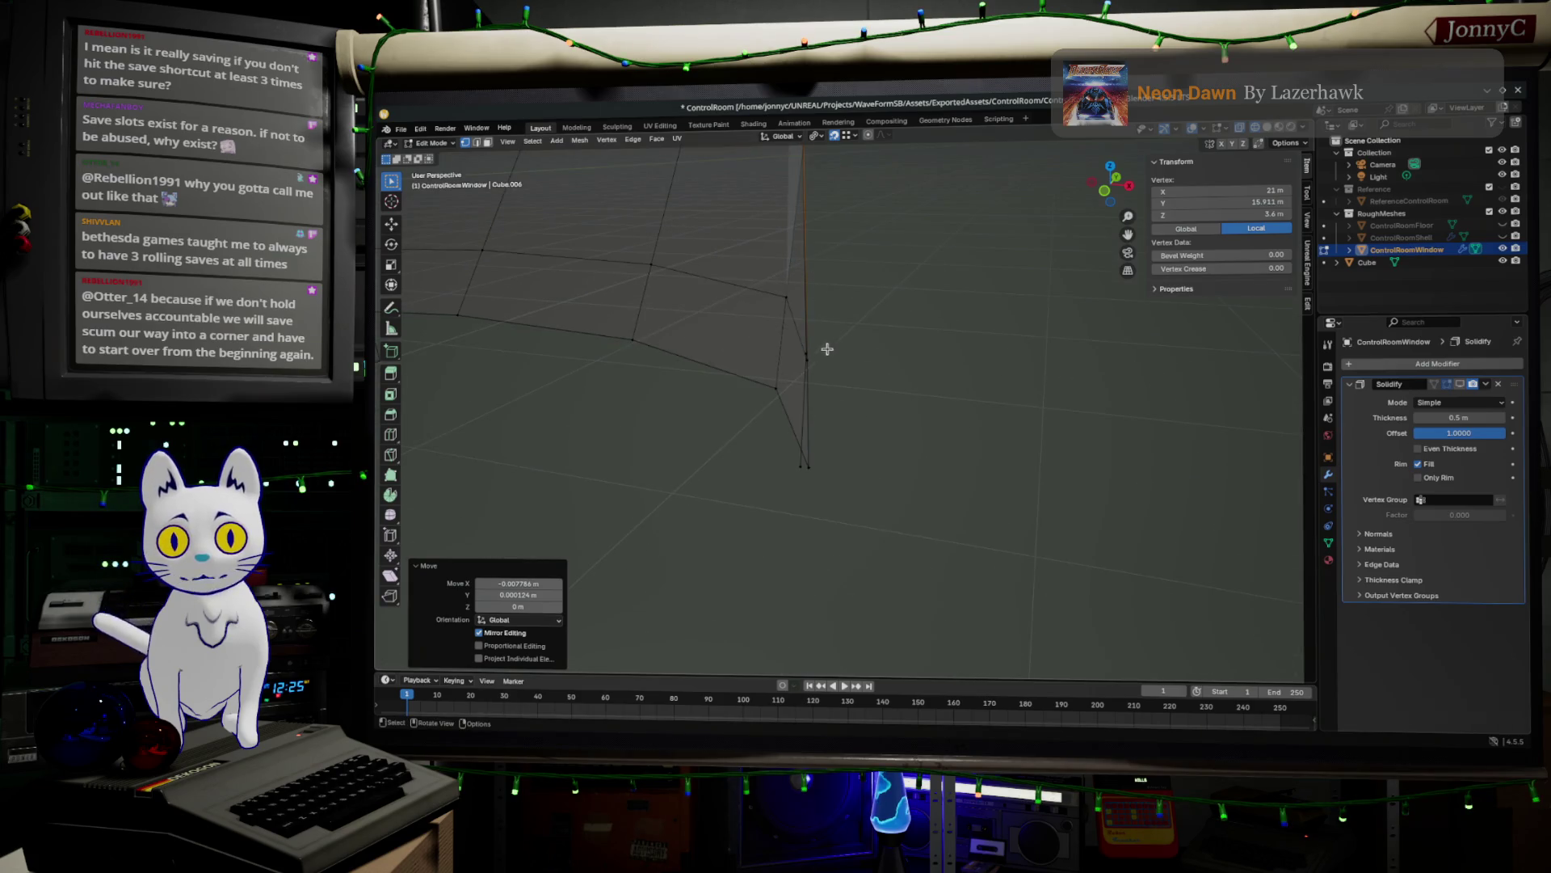
- Move the bottom corner vertex along X so it sits at about 21.008 m
click(827, 356)
click(802, 475)
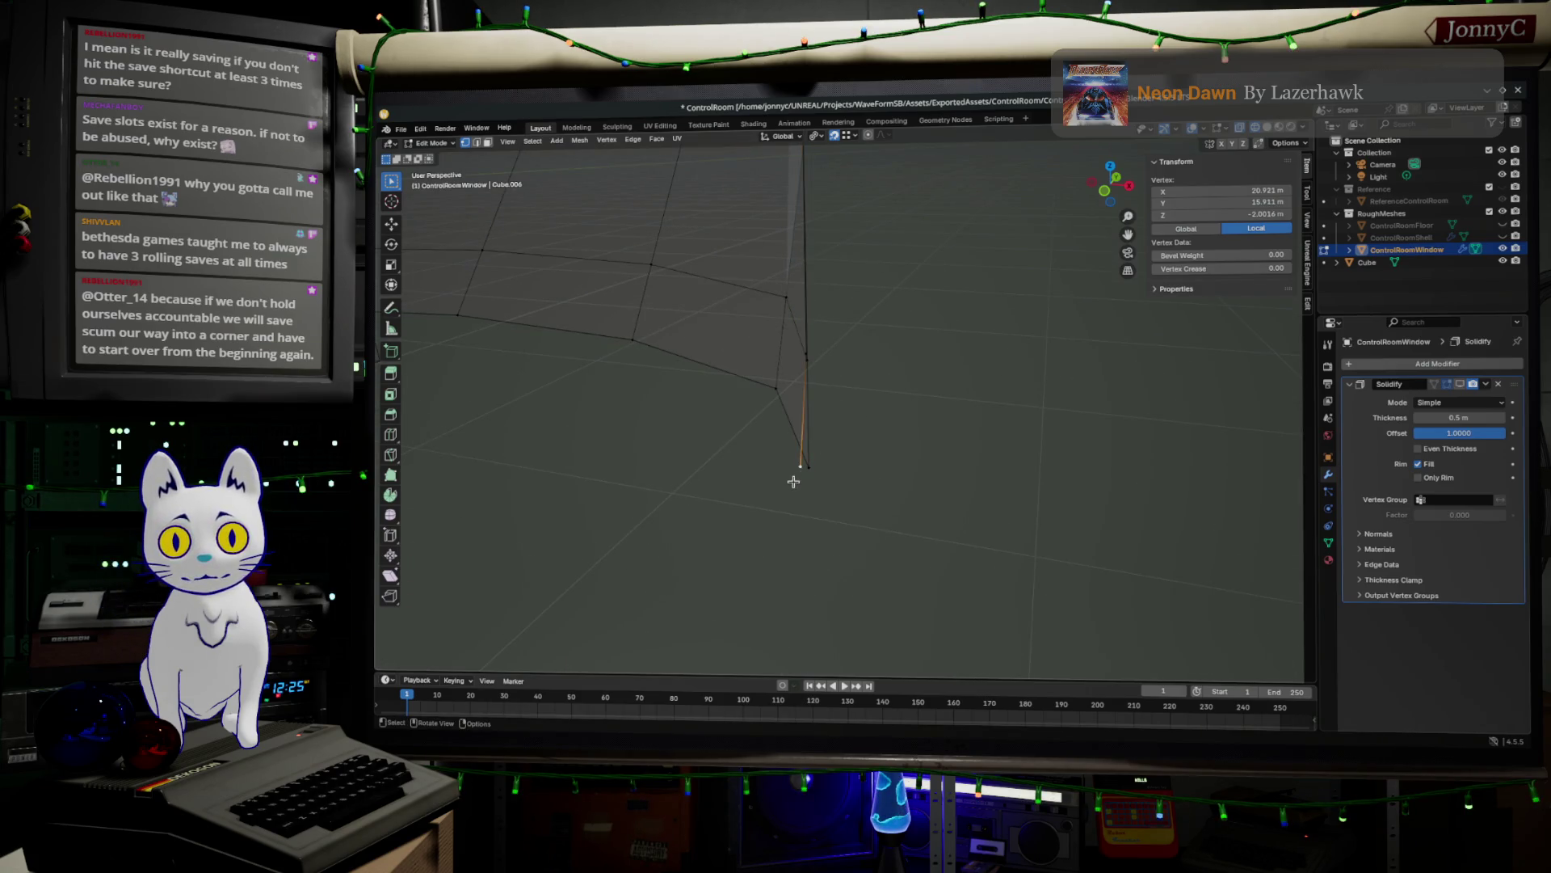
key(g)
key(x)
click(808, 466)
middle_drag(818, 369, 785, 374)
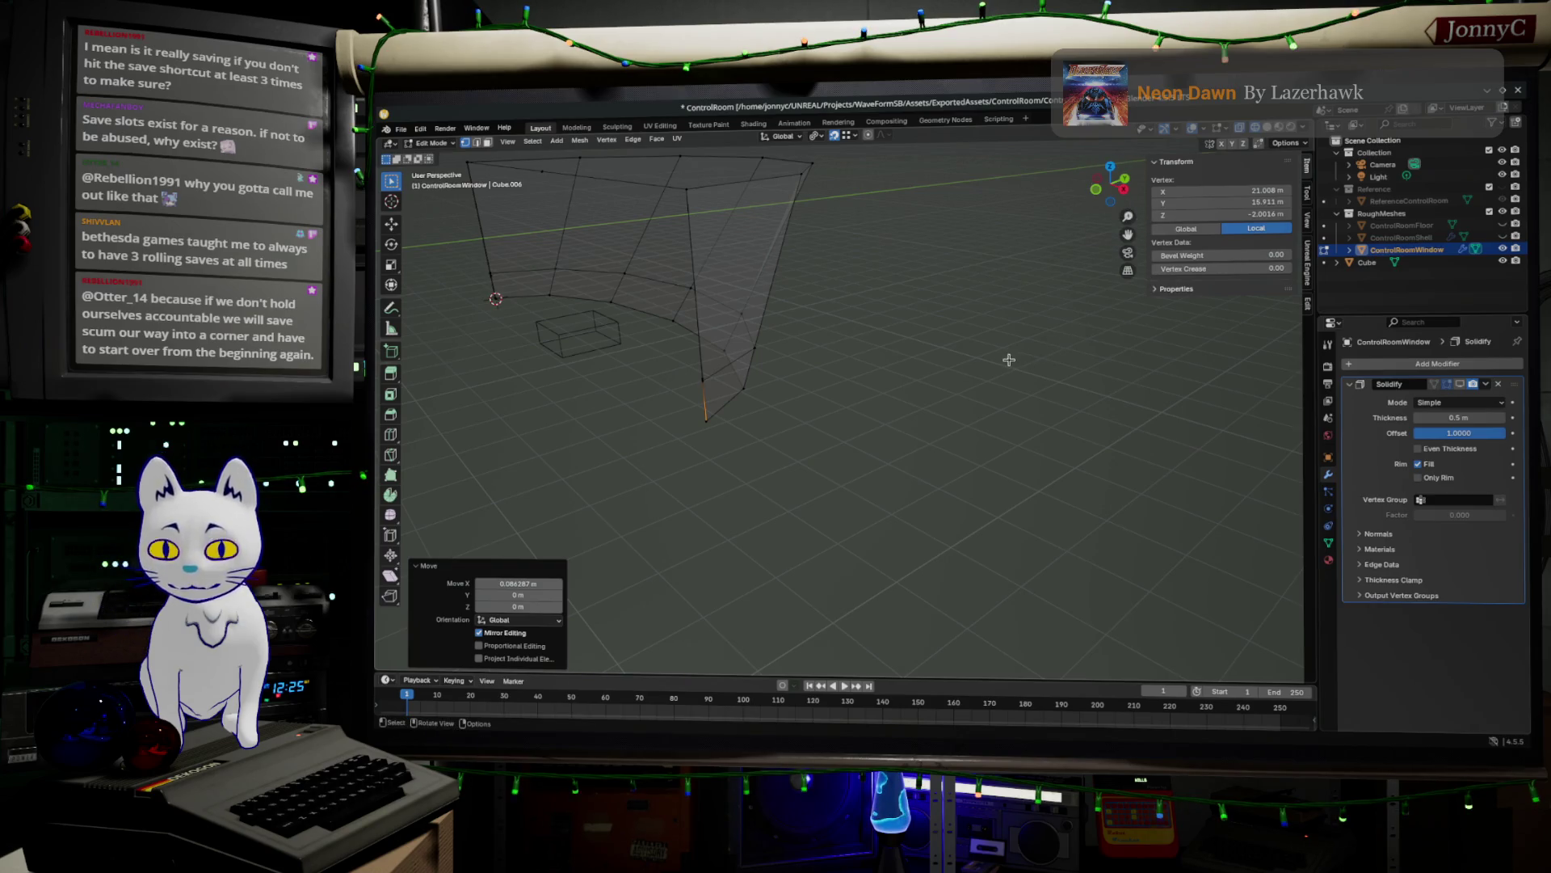
- From the side view, shortest-path select along the lower edge and up the left side
click(1126, 190)
scroll(808, 396, up, 5)
scroll(832, 400, up, 6)
mouse_move(773, 366)
middle_down()
mouse_move(816, 371)
mouse_move(827, 402)
mouse_move(959, 353)
mouse_move(894, 367)
mouse_move(928, 374)
mouse_move(904, 433)
mouse_move(837, 408)
middle_up()
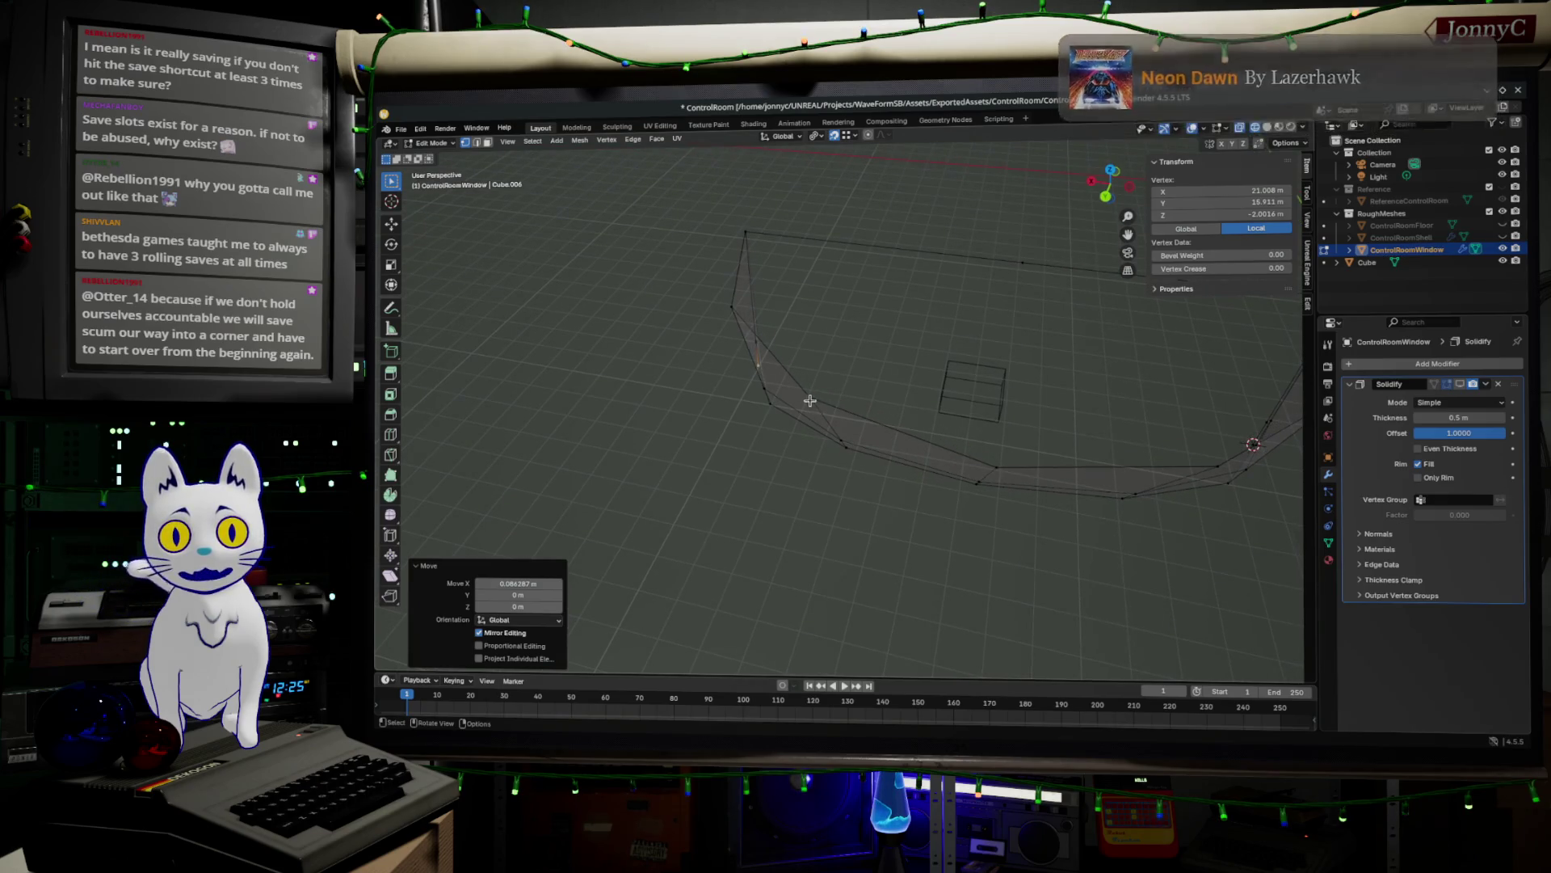
click(809, 400)
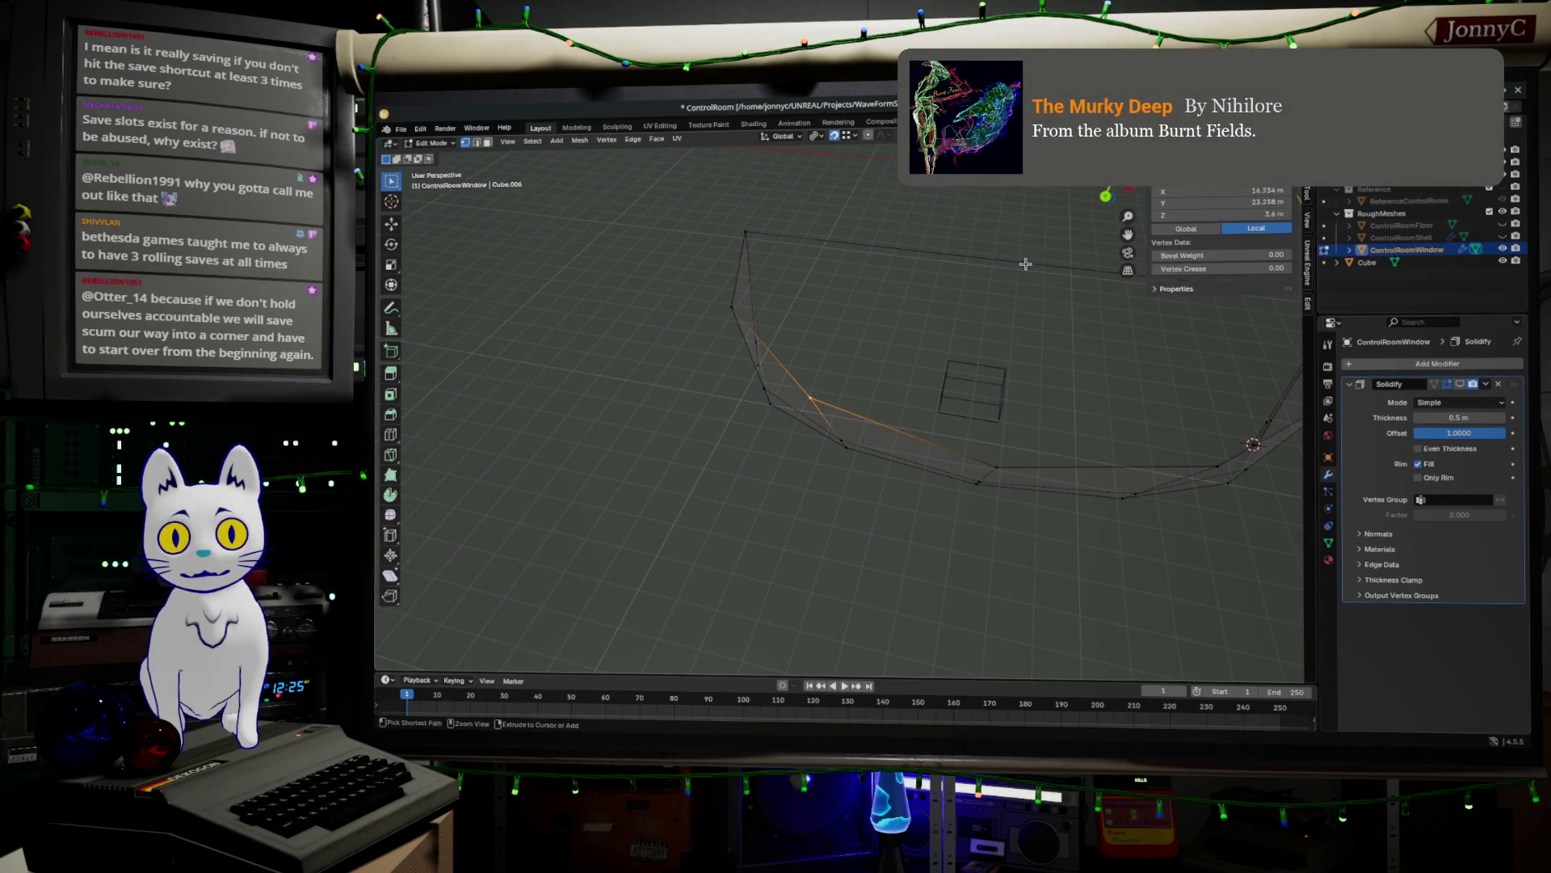
ctrl+click(1026, 263)
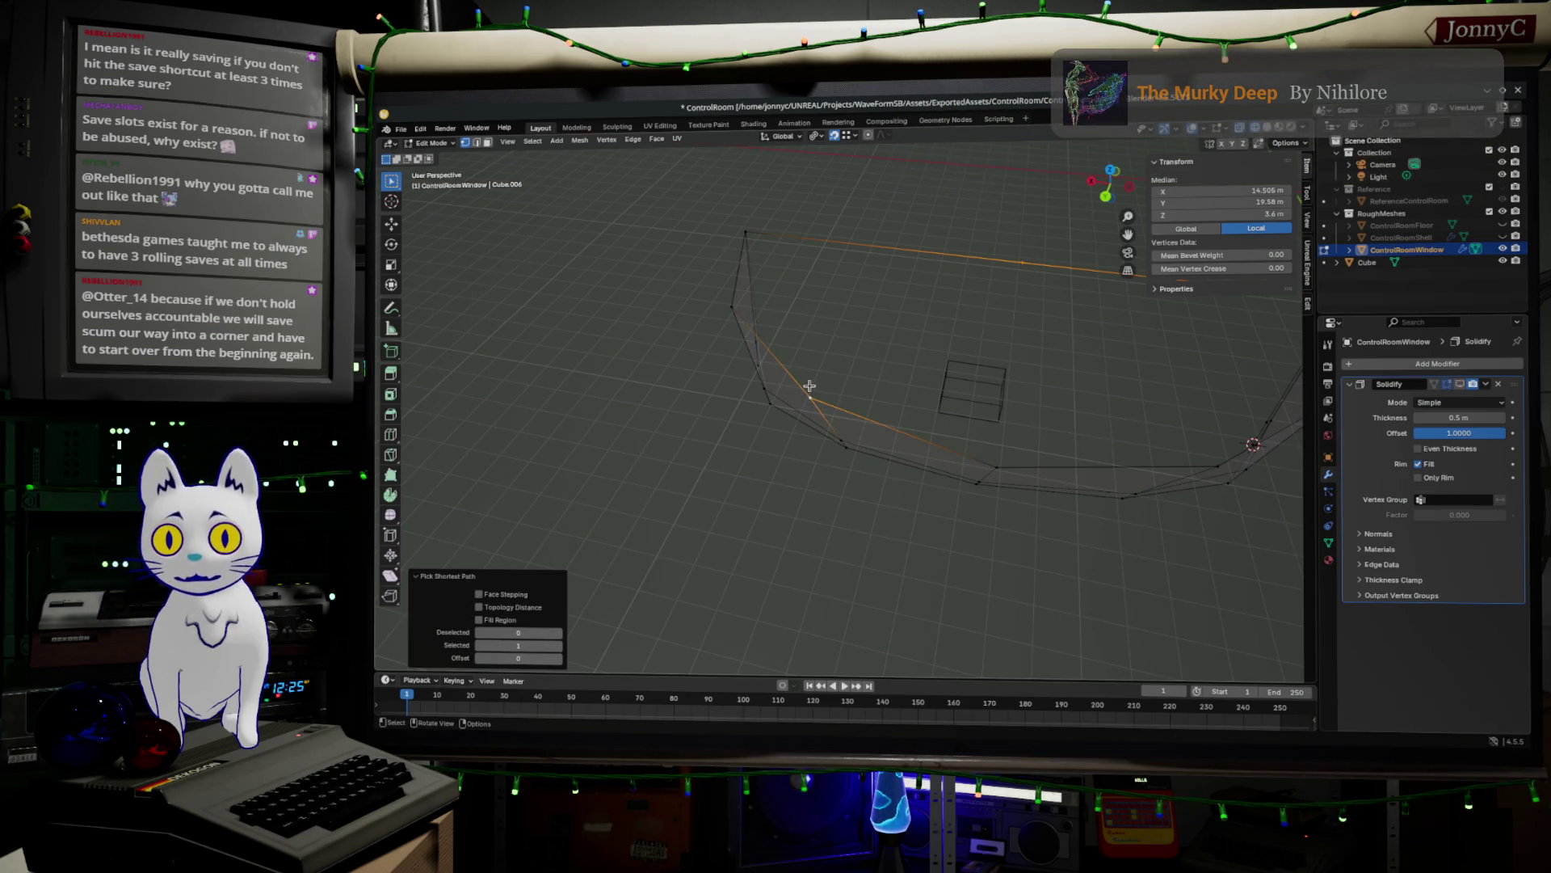
ctrl+click(735, 302)
ctrl+click(745, 234)
click(888, 283)
- Merge the whole window mesh's vertices by distance, removing 2 duplicates
key(a)
key(m)
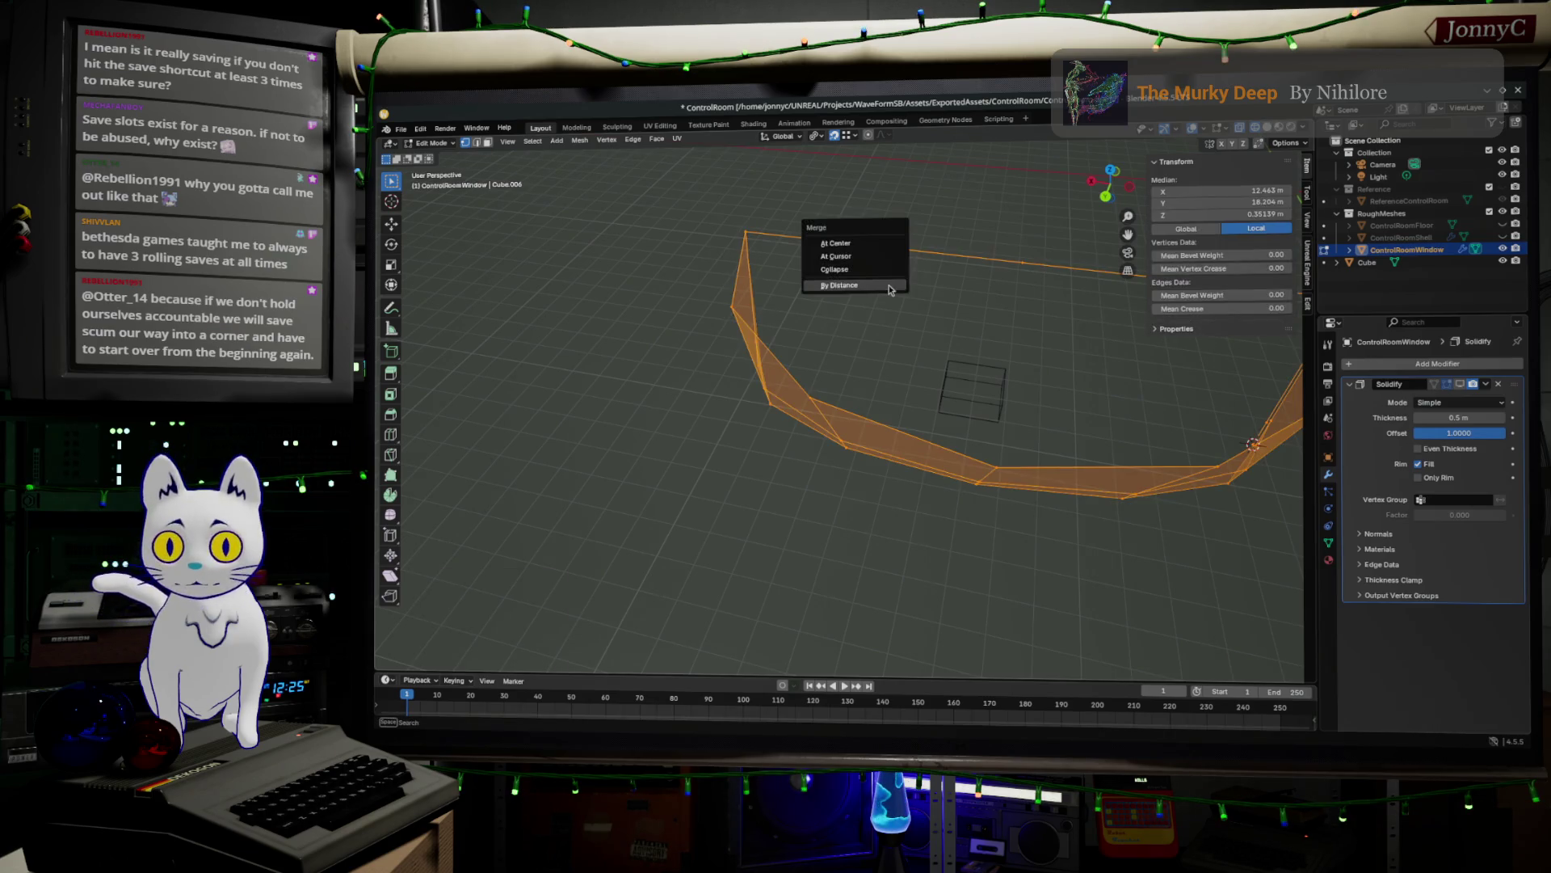
click(888, 284)
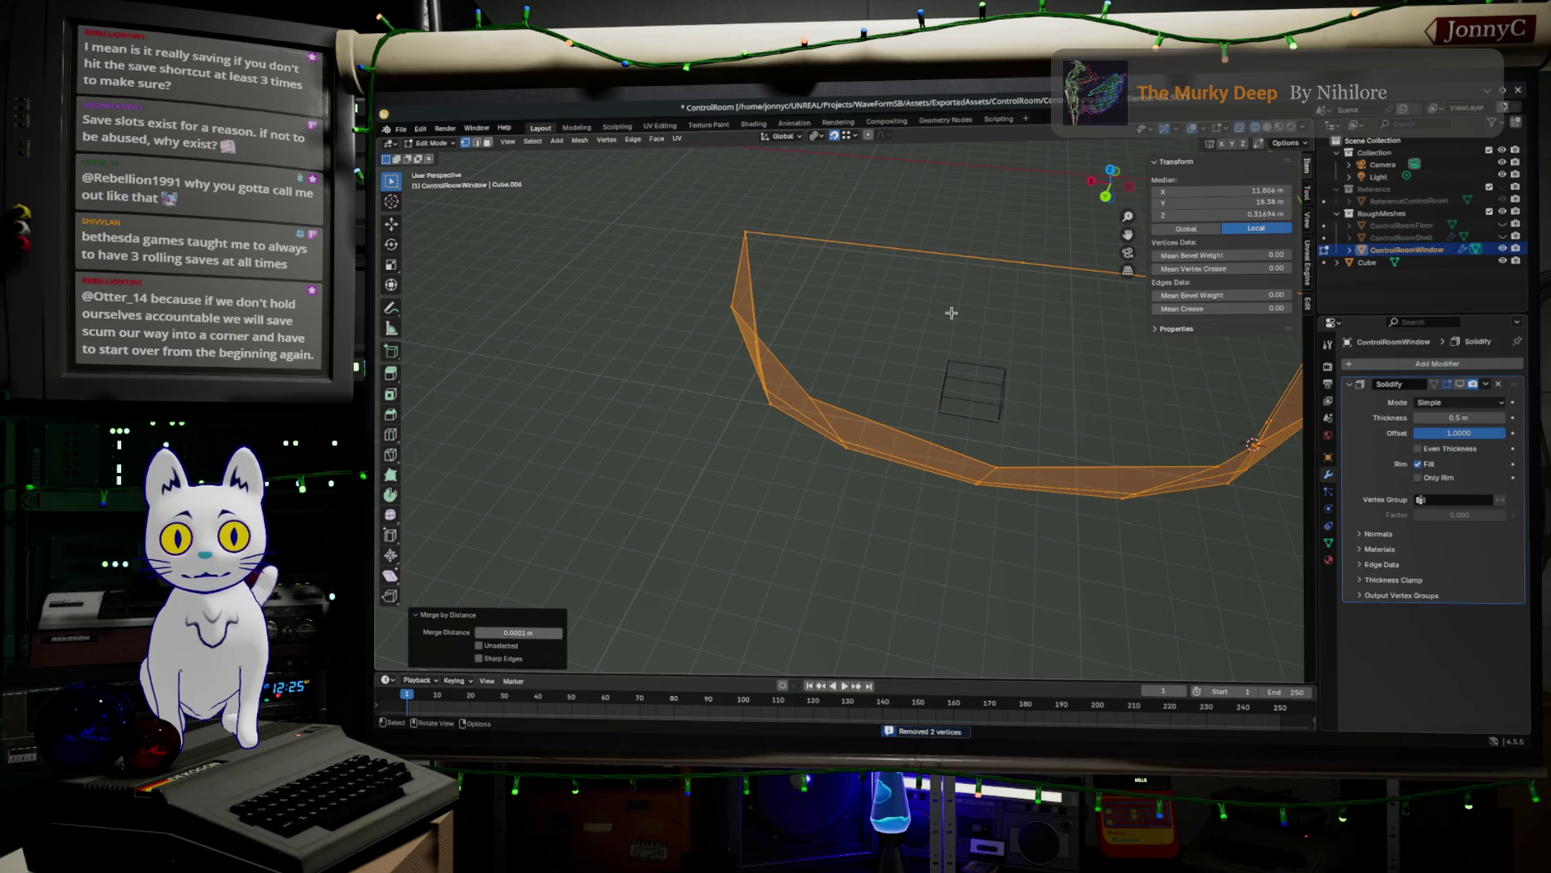
- Fill two open gaps along the lower edge with faces from shortest-path vertex selections
click(1020, 267)
ctrl+click(812, 400)
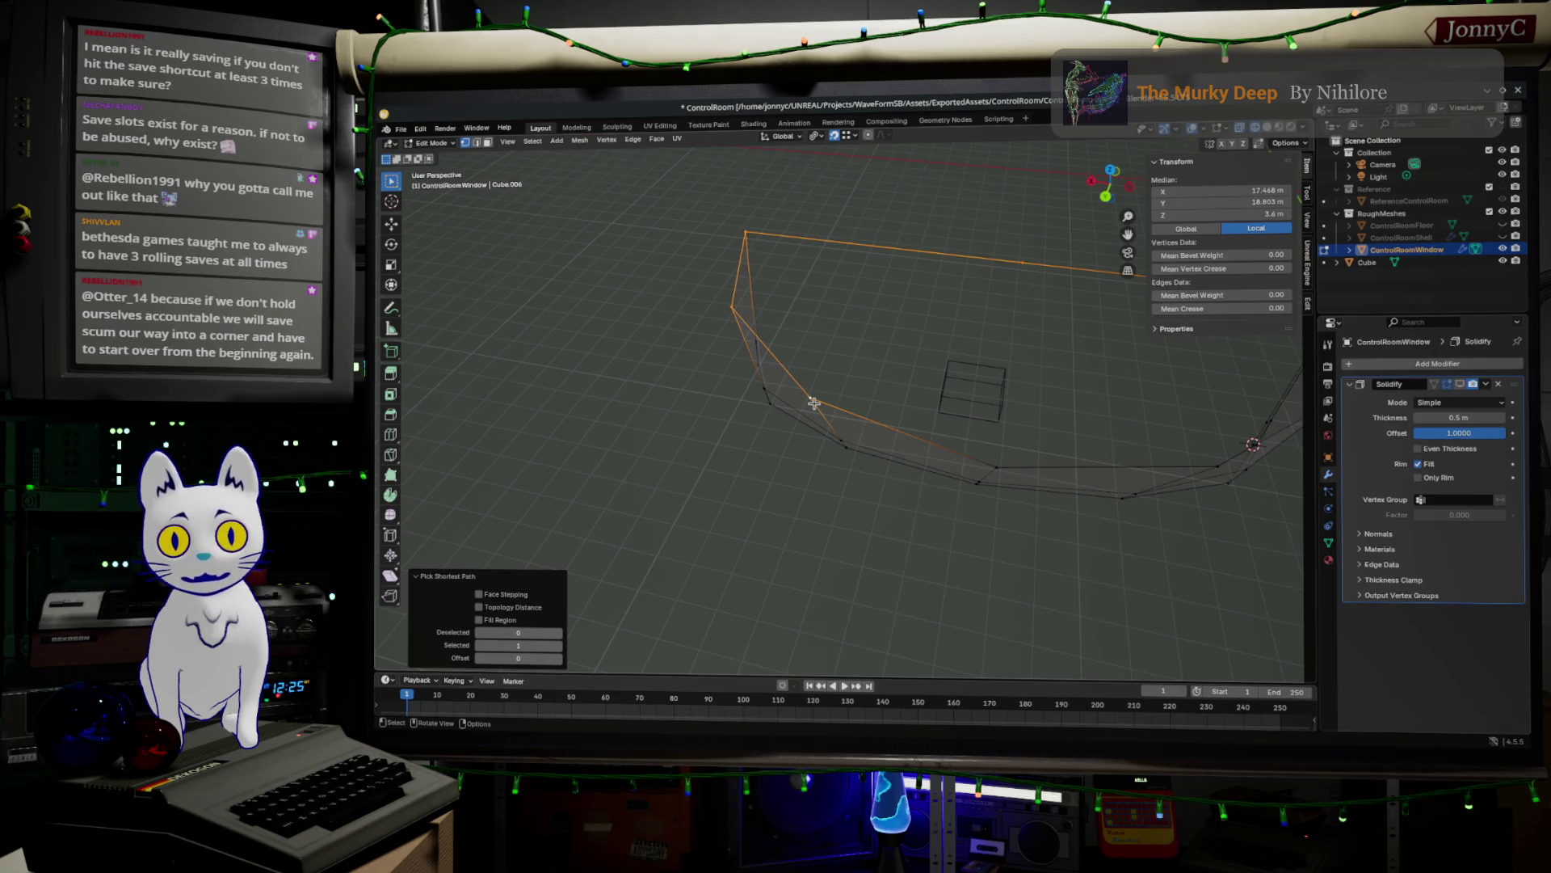
key(f)
click(998, 463)
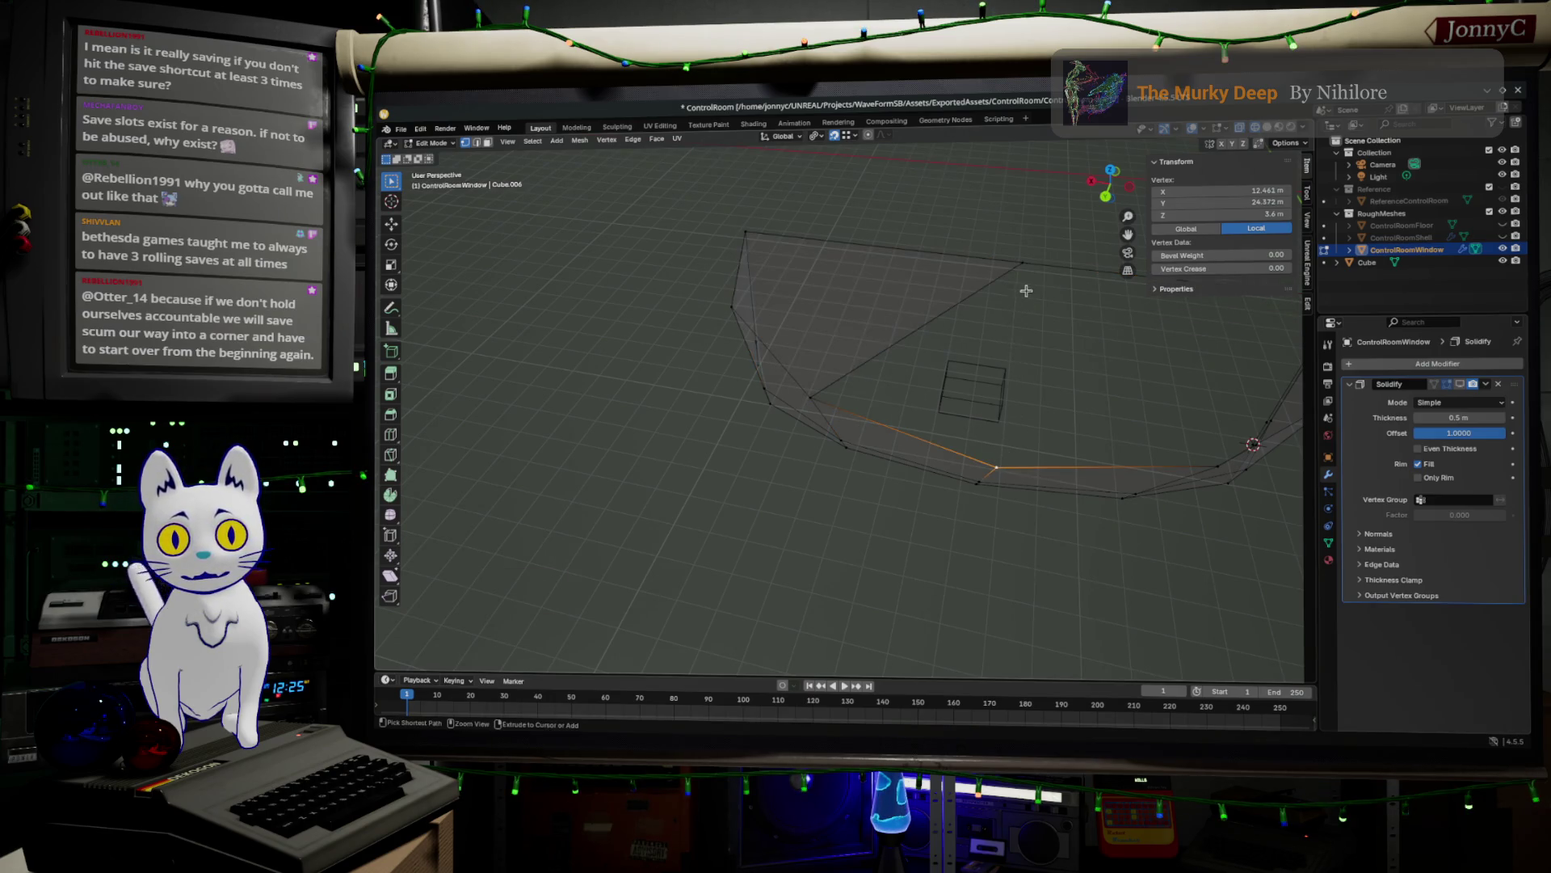
ctrl+click(1022, 265)
click(1217, 467)
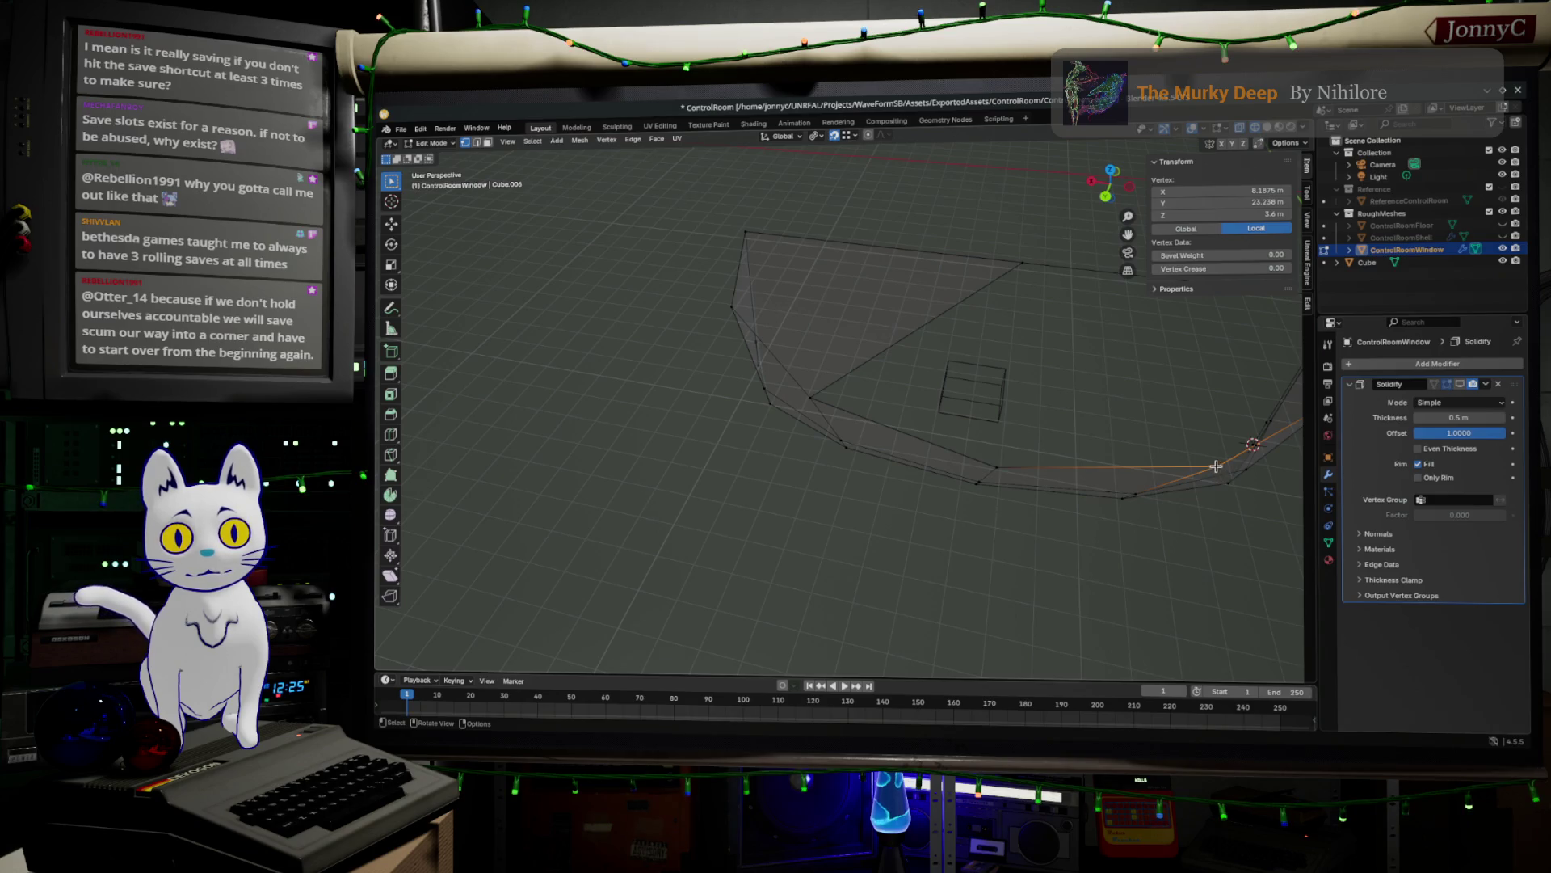
ctrl+click(1024, 260)
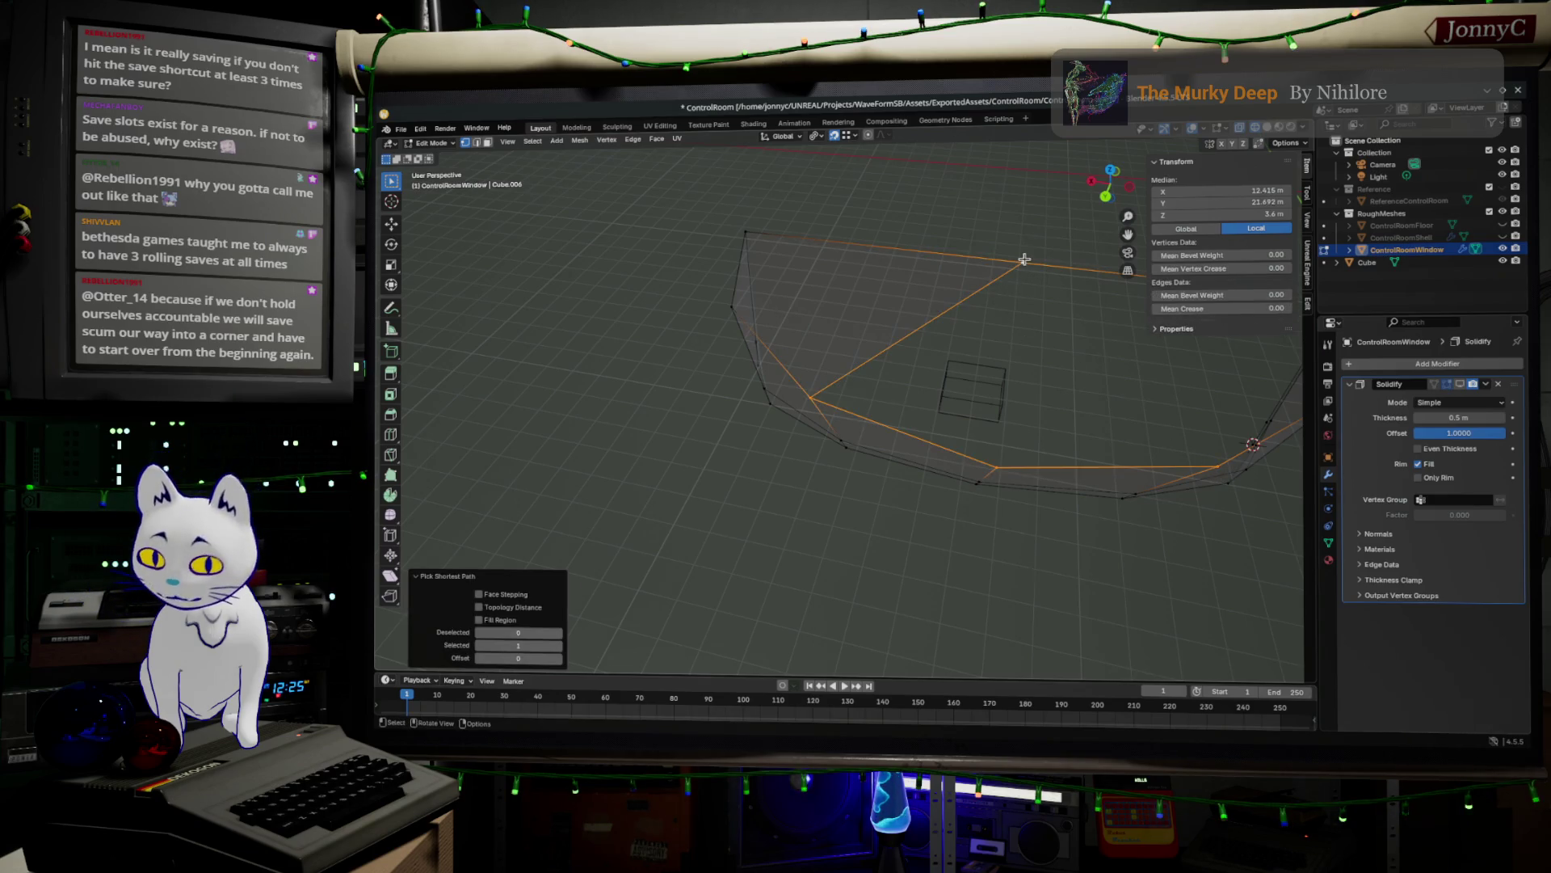
key(f)
- Fill the remaining gap from the top-right corner downward with a face, then deselect all
middle_drag(1092, 366, 953, 378)
click(1025, 332)
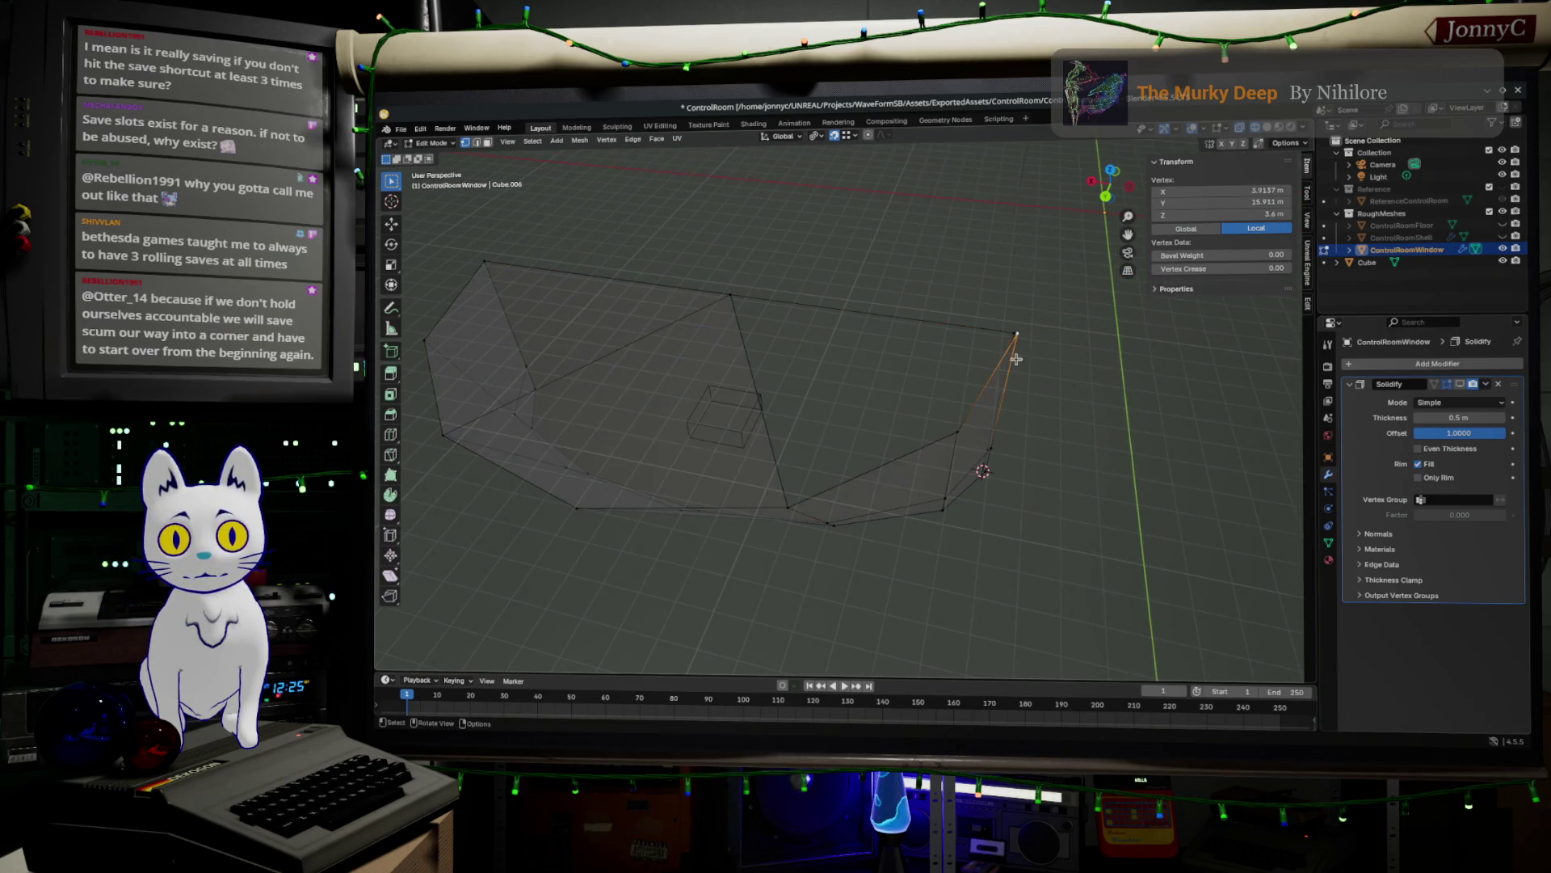
ctrl+click(959, 424)
ctrl+click(785, 506)
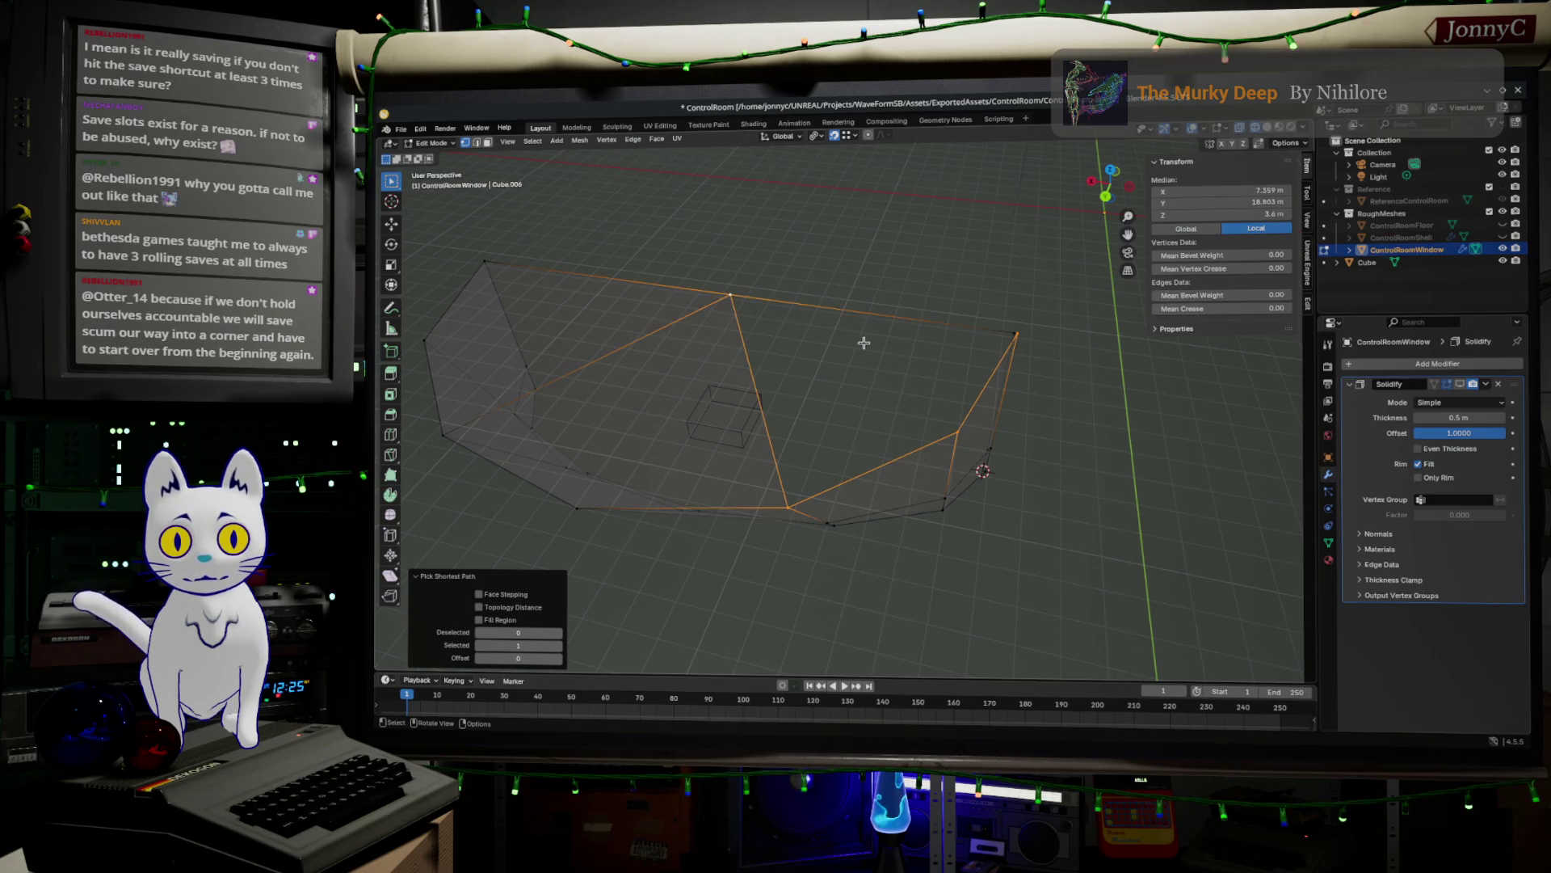
key(f)
key(alt+a)
mouse_move(864, 343)
middle_down()
mouse_move(942, 401)
mouse_move(789, 360)
mouse_move(668, 536)
mouse_move(750, 526)
mouse_move(983, 419)
mouse_move(1059, 461)
mouse_move(887, 496)
mouse_move(924, 520)
mouse_move(1050, 533)
mouse_move(986, 559)
middle_up()
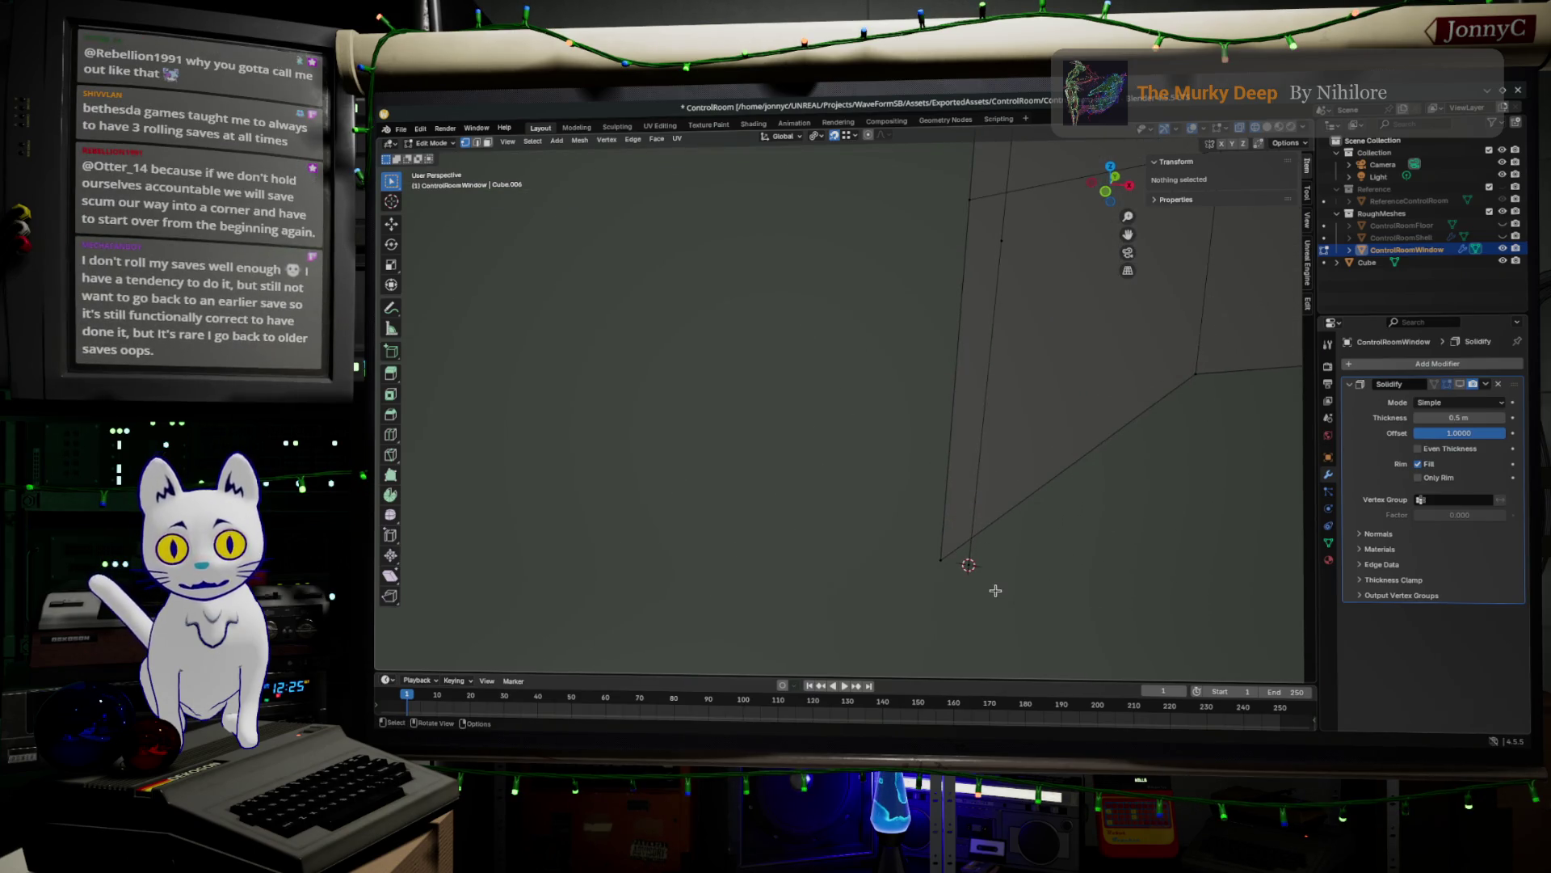
- Grow the lower corner vertex selection and shift it about 0.068 m along X
key(x)
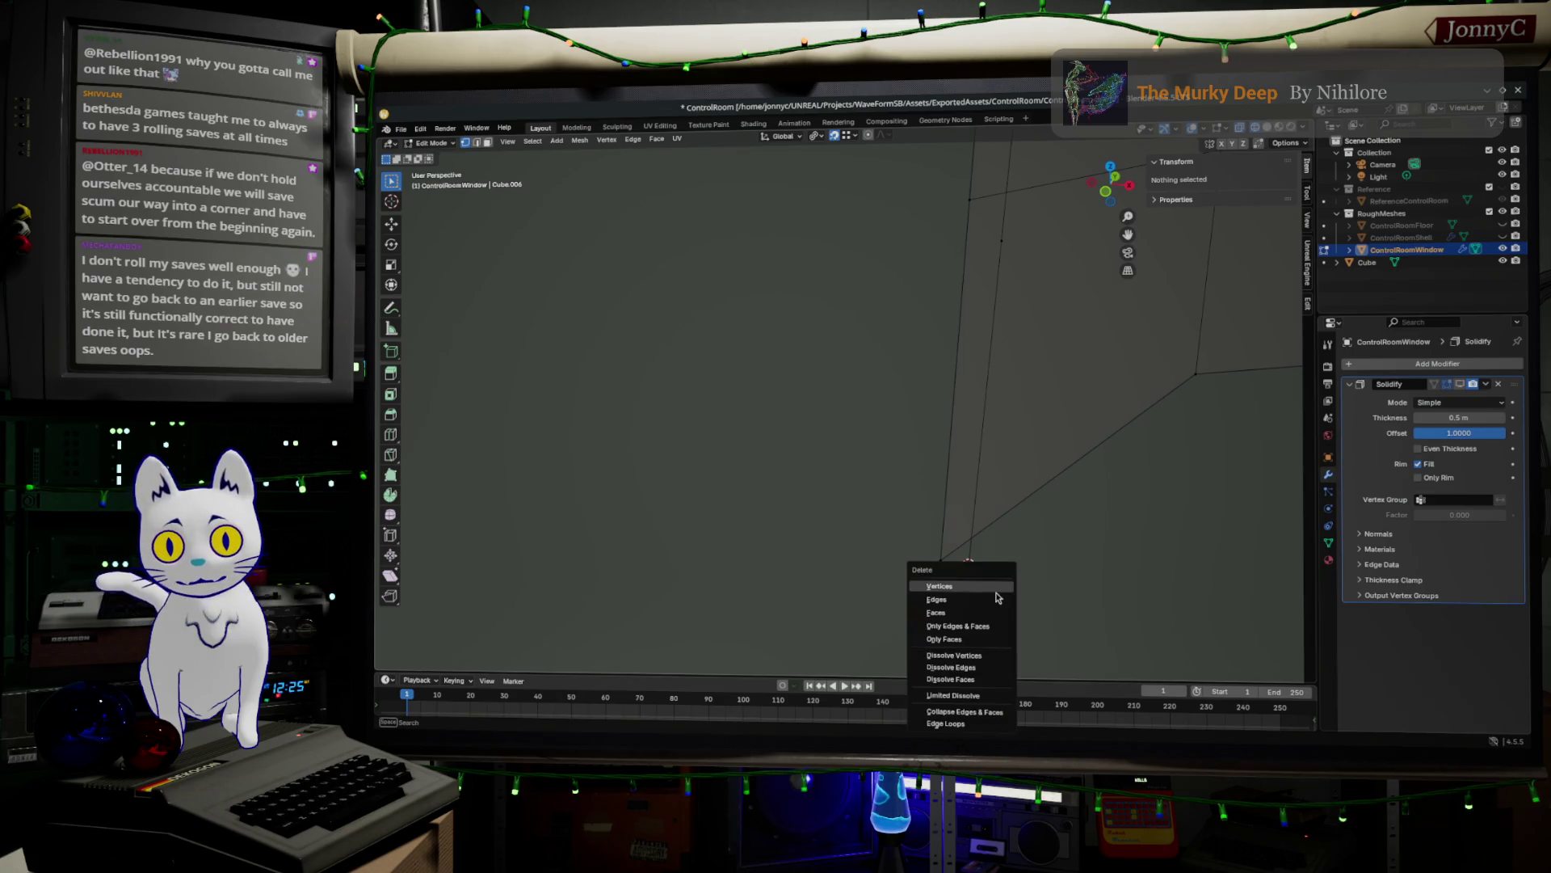
key(Escape)
click(937, 558)
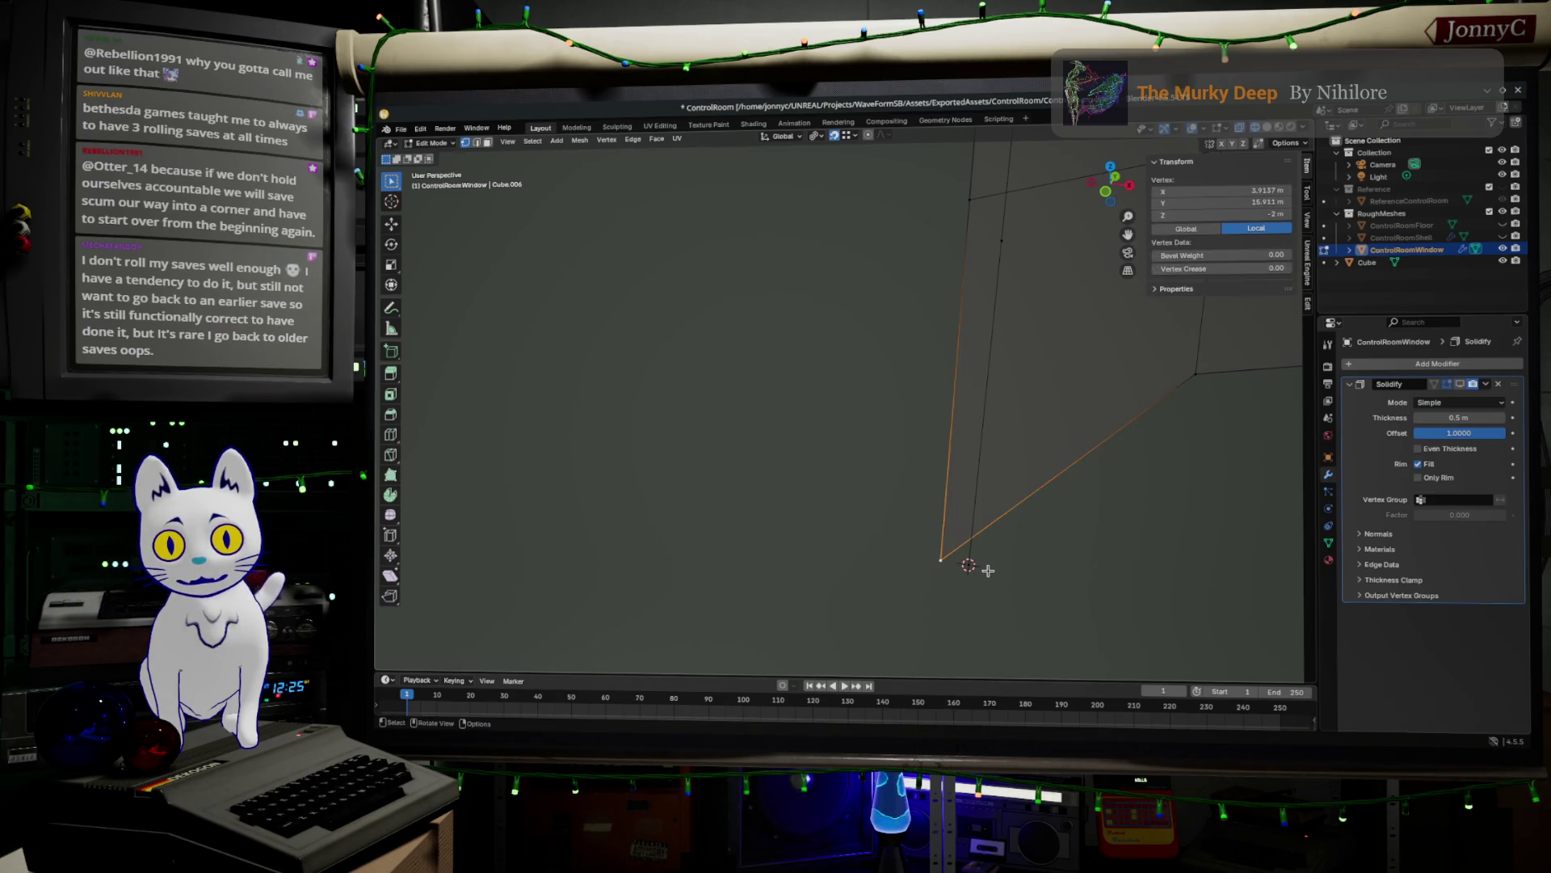
key(ctrl+KP_Add)
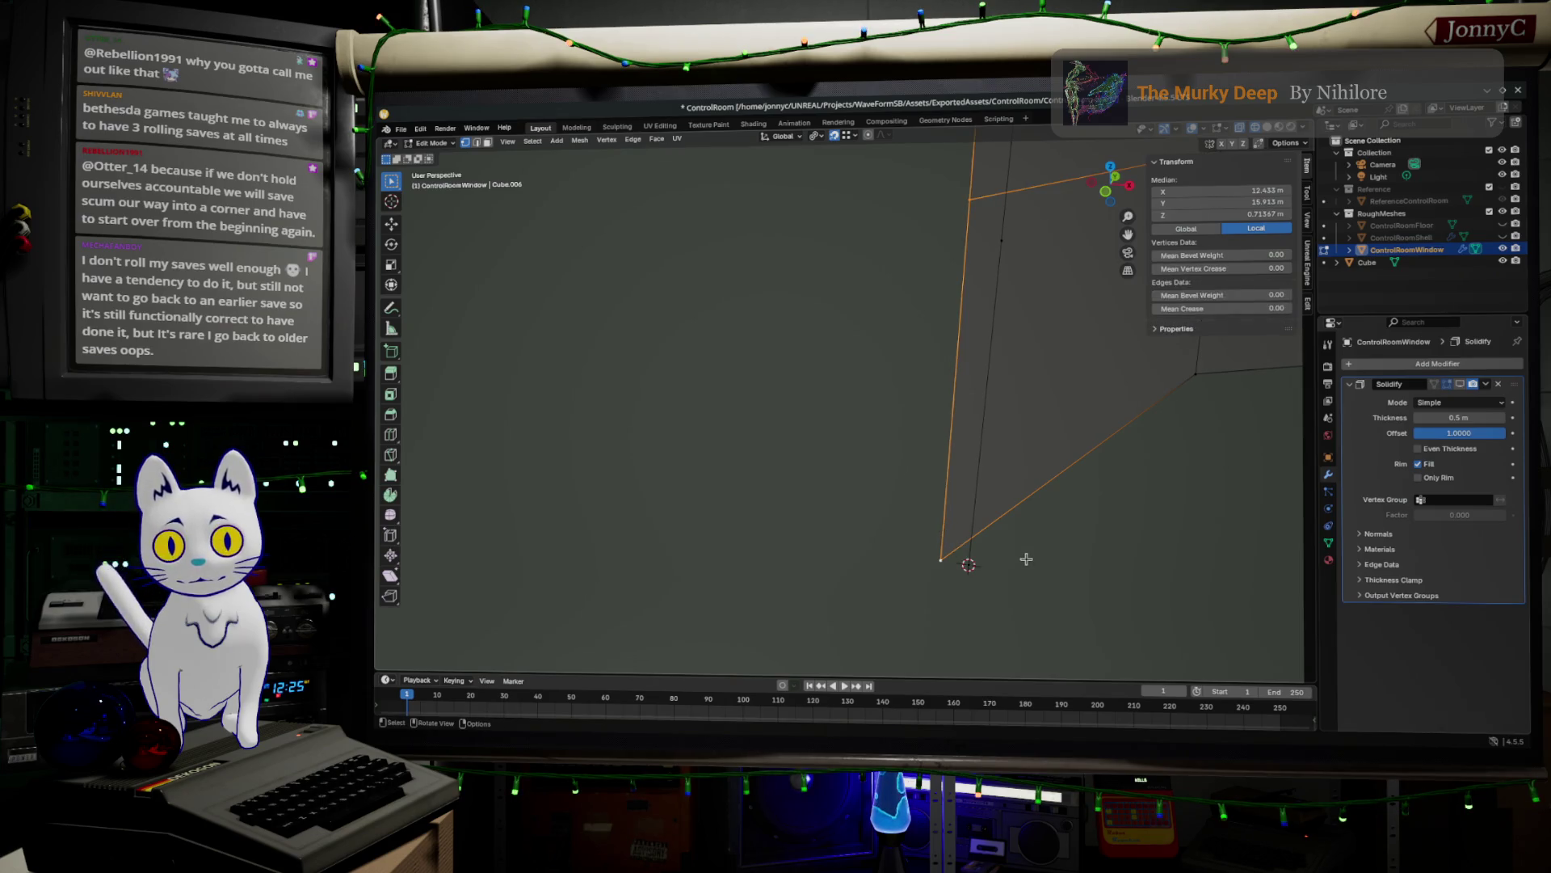
key(g)
key(x)
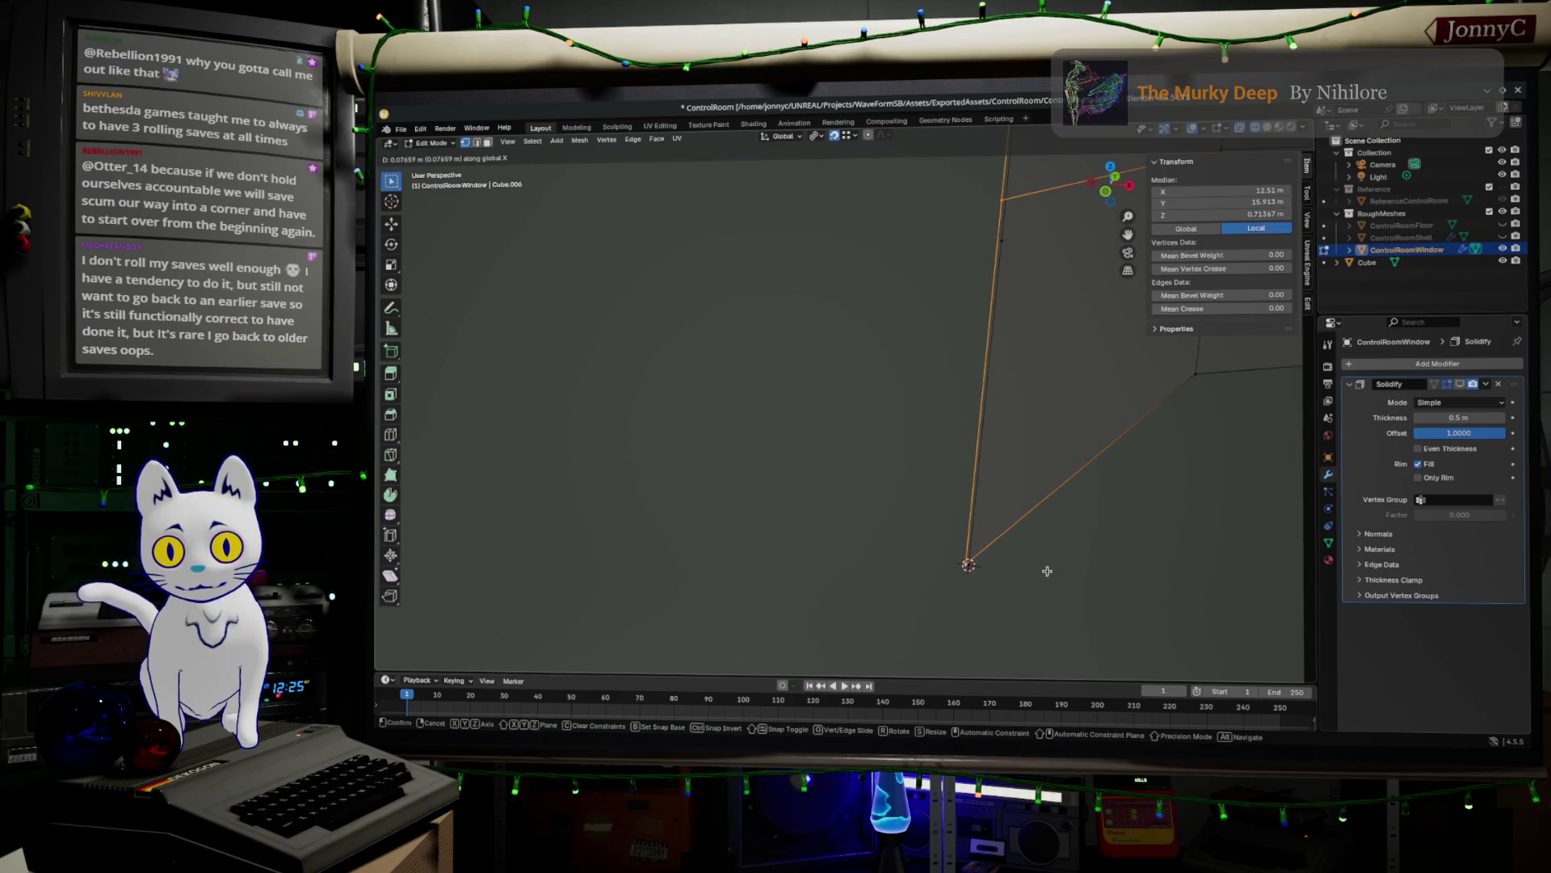
click(1042, 568)
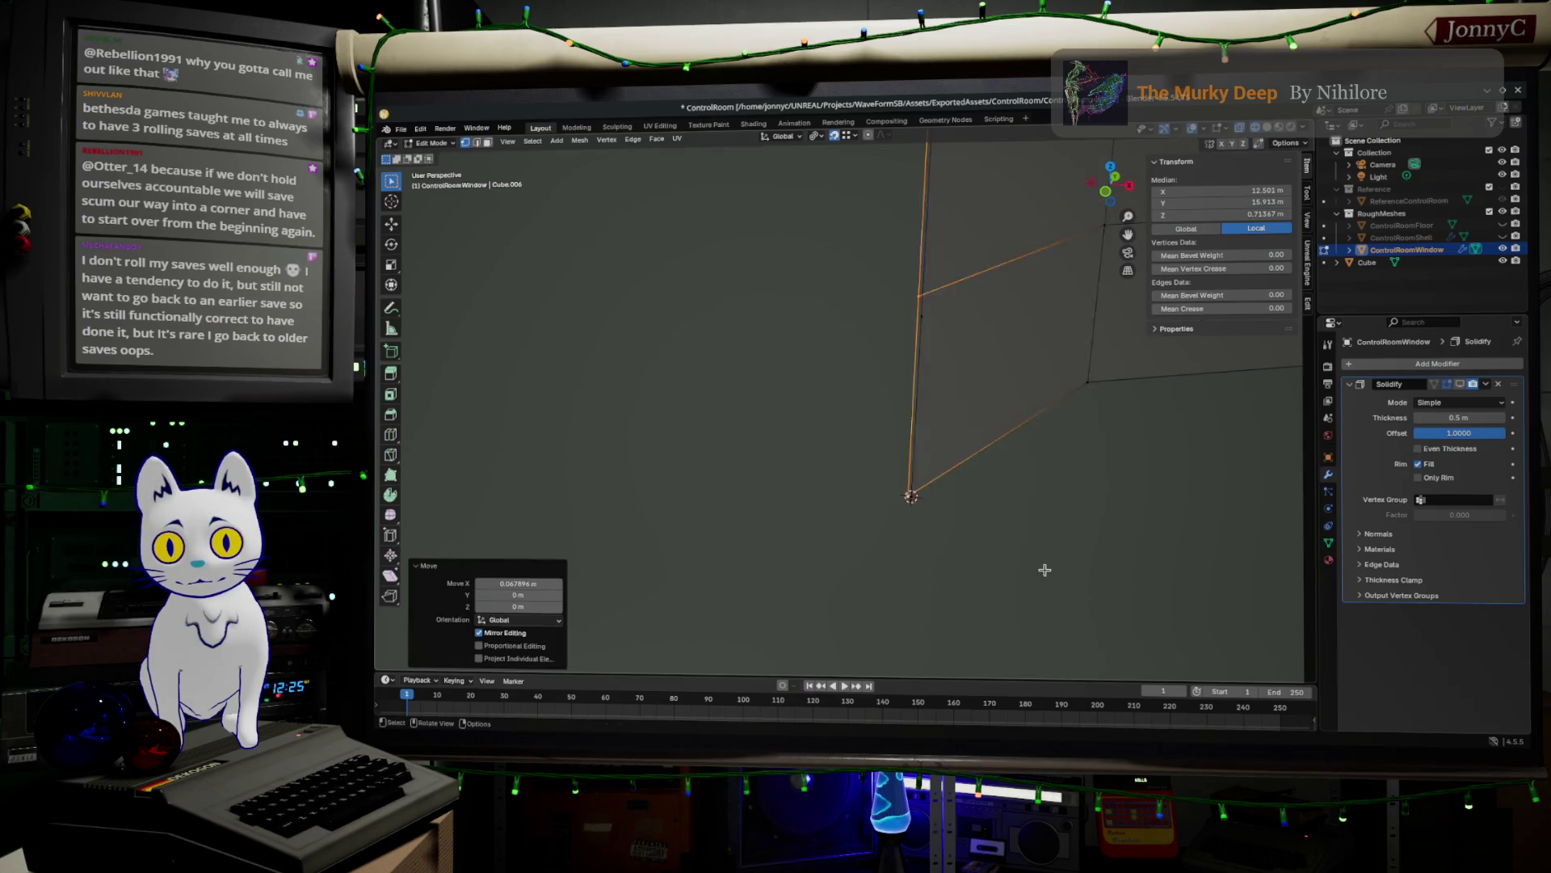
scroll(1088, 562, down, 3)
middle_drag(1149, 541, 863, 553)
mouse_move(790, 490)
middle_down()
mouse_move(727, 493)
mouse_move(797, 482)
middle_up()
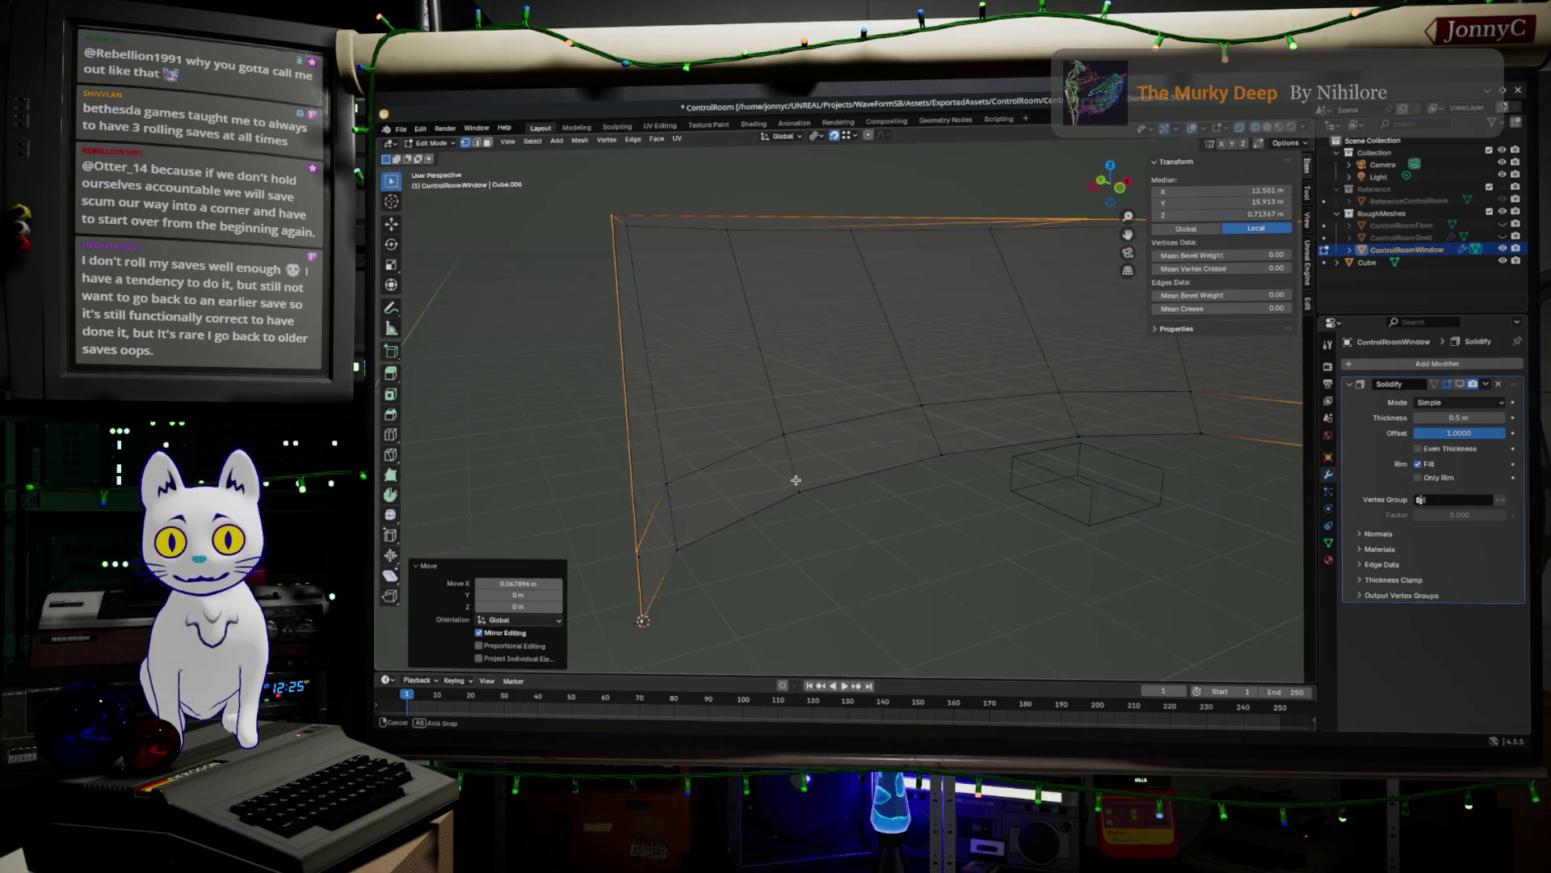
- Delete the unwanted vertices at the left lower corner, then return to side view
click(642, 575)
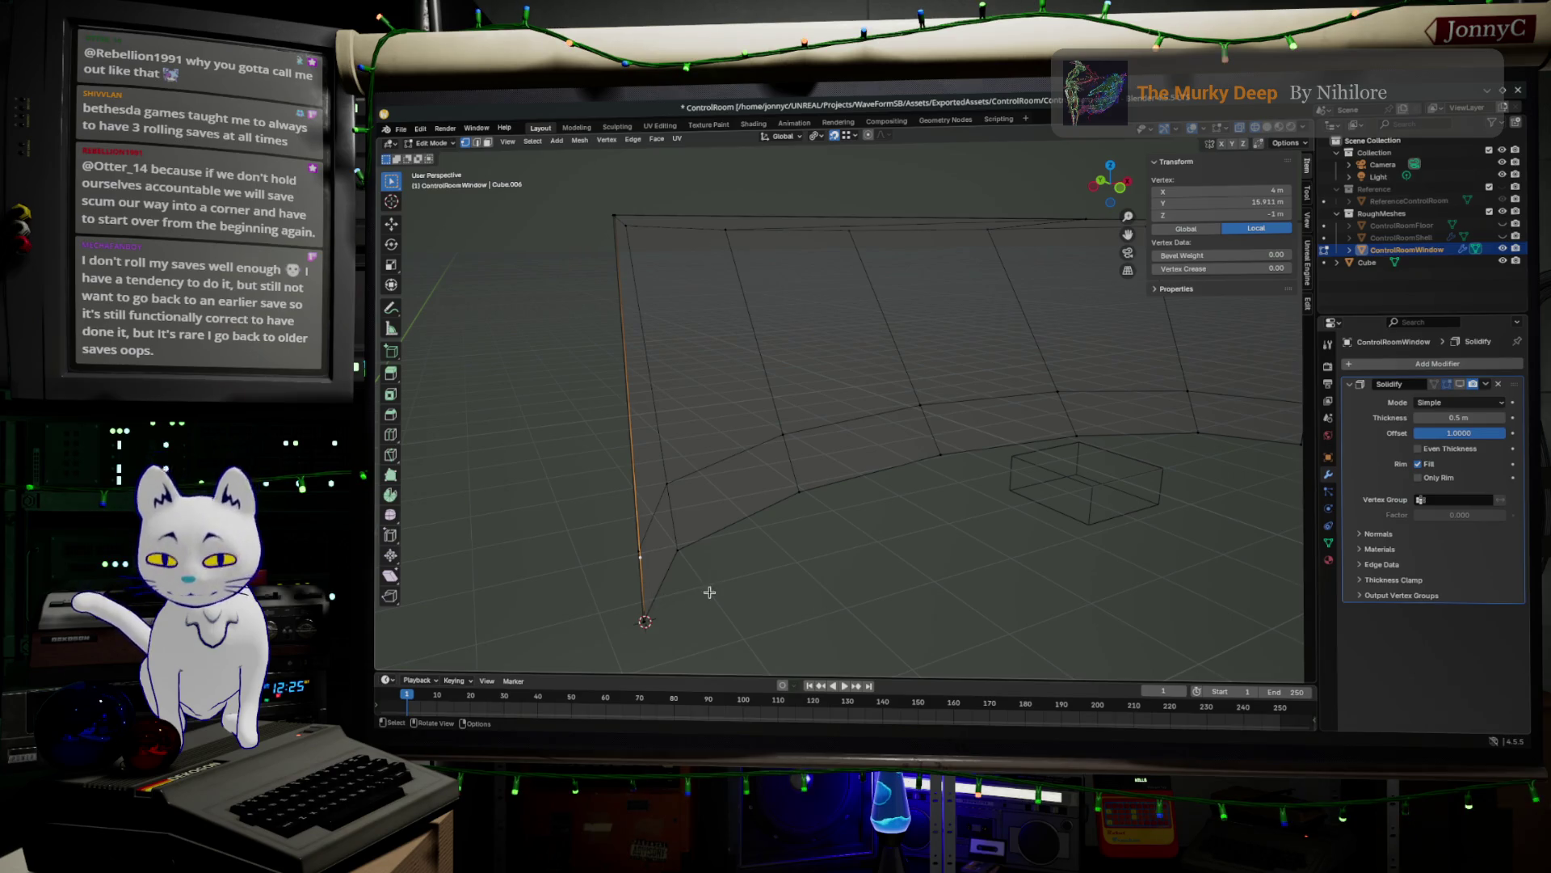
key(ctrl+KP_Add)
key(ctrl+KP_Add)
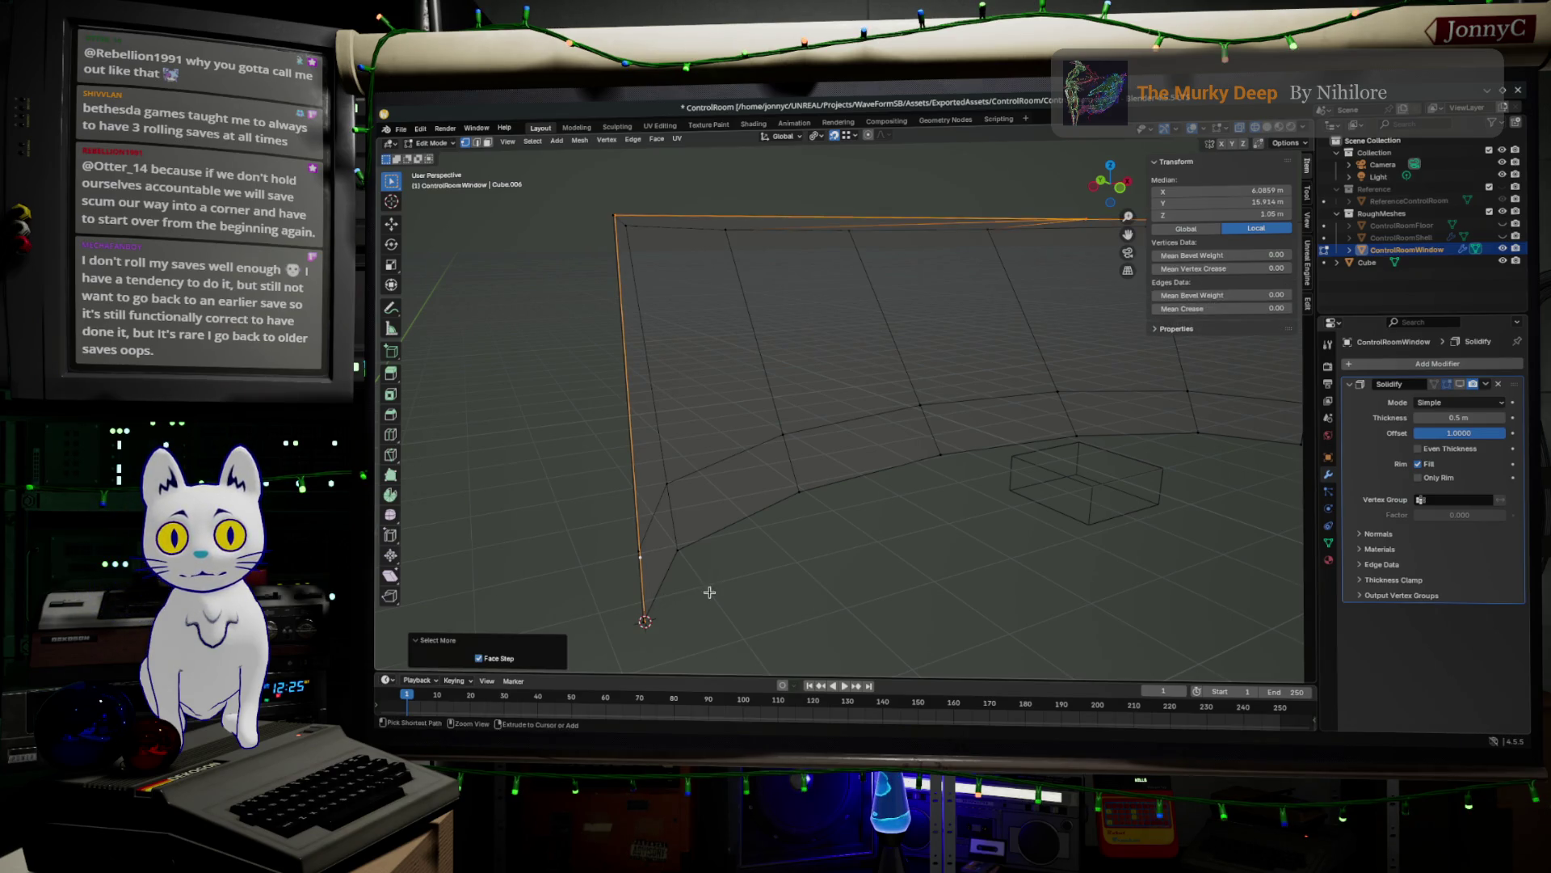
key(ctrl+z)
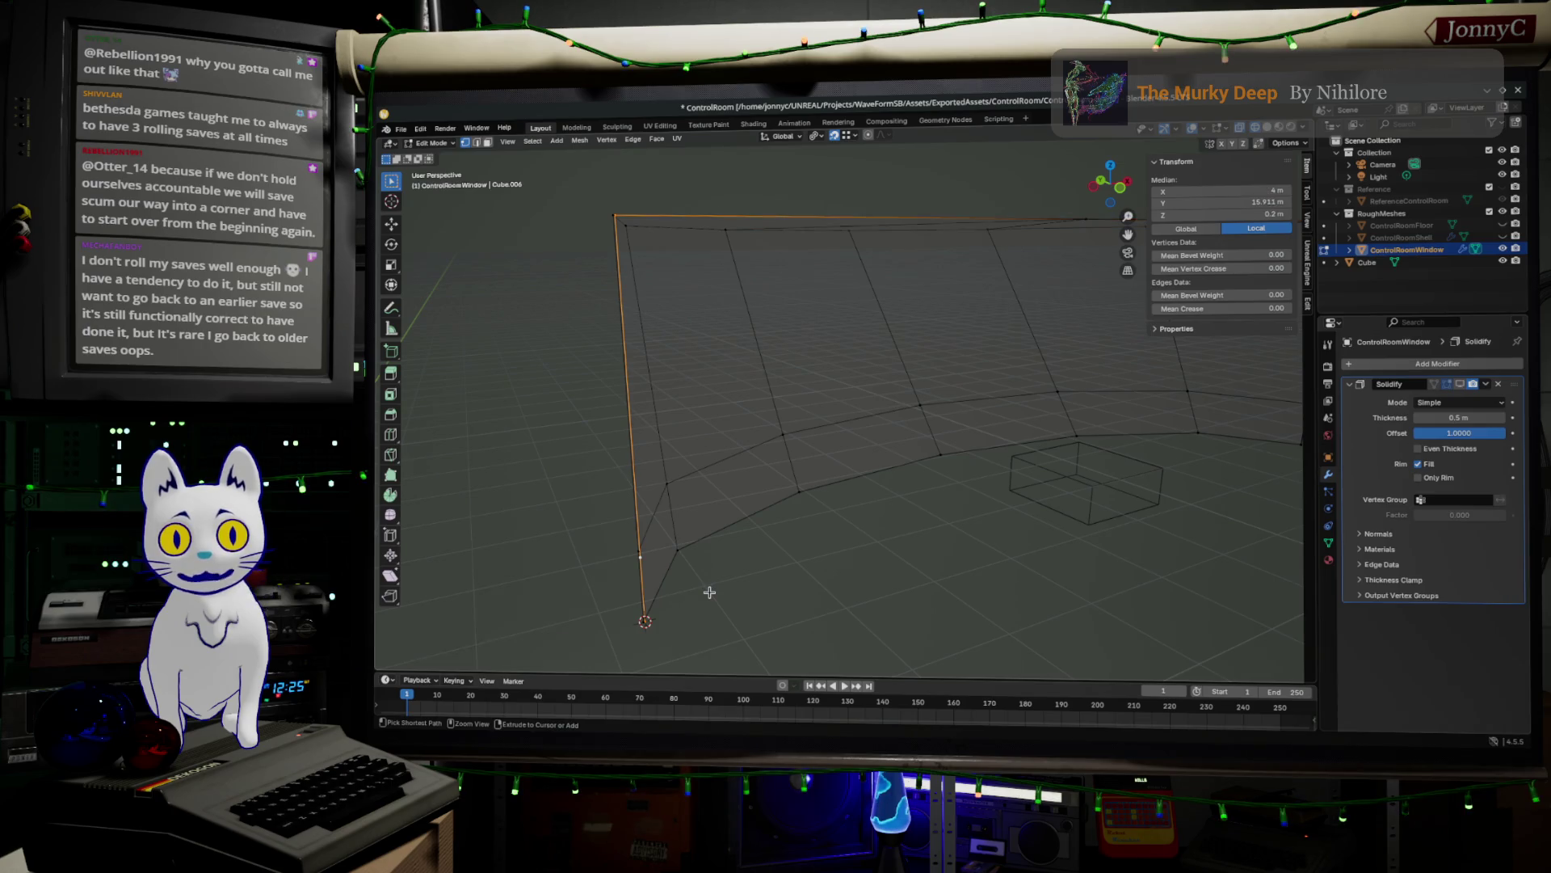
key(x)
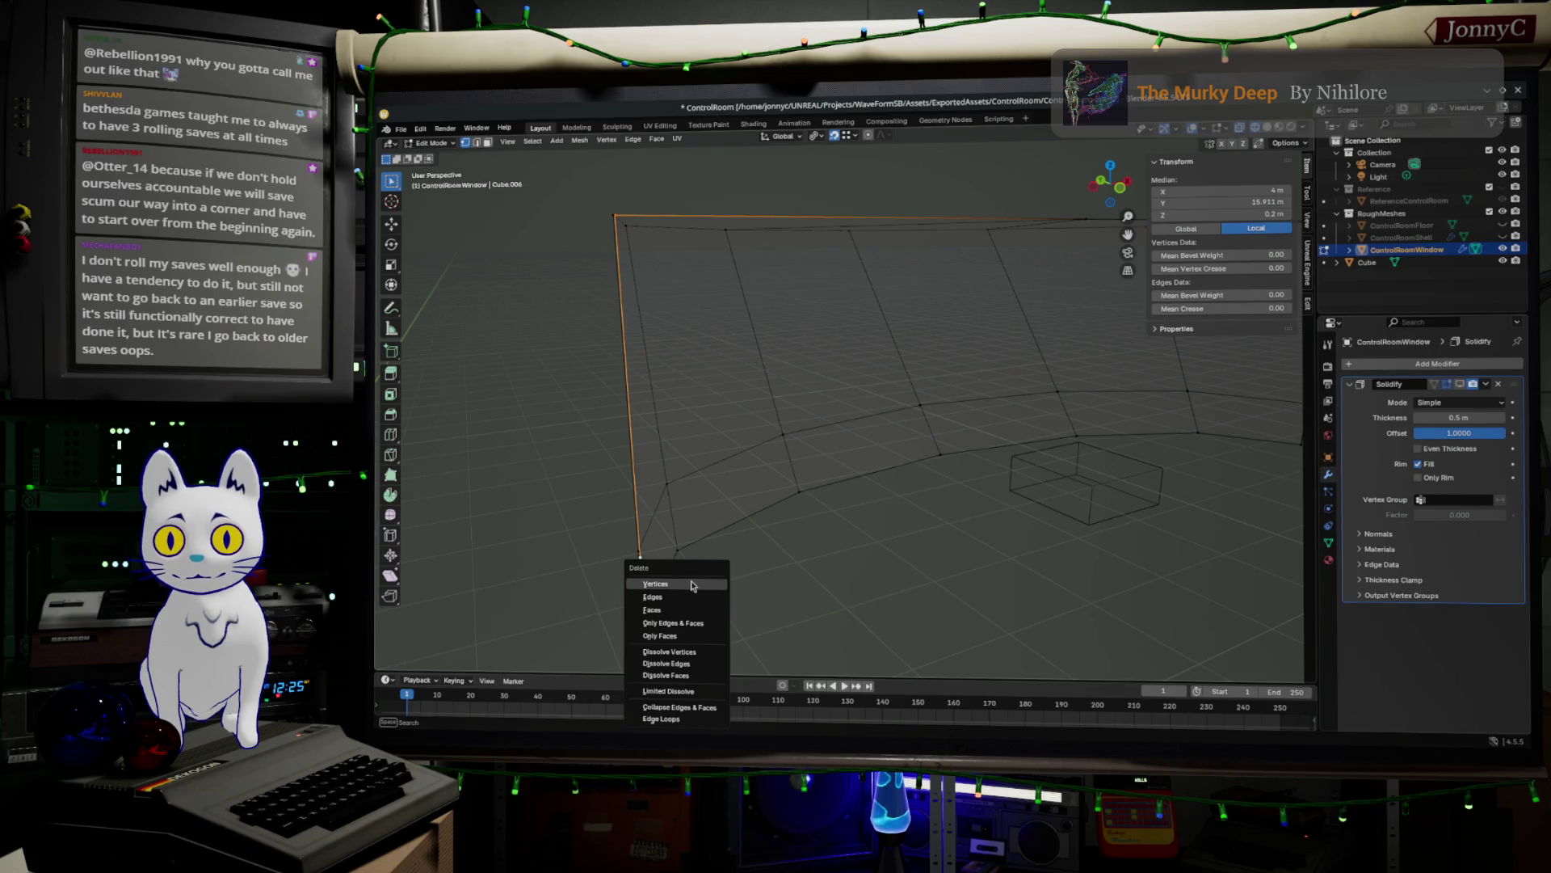
click(691, 580)
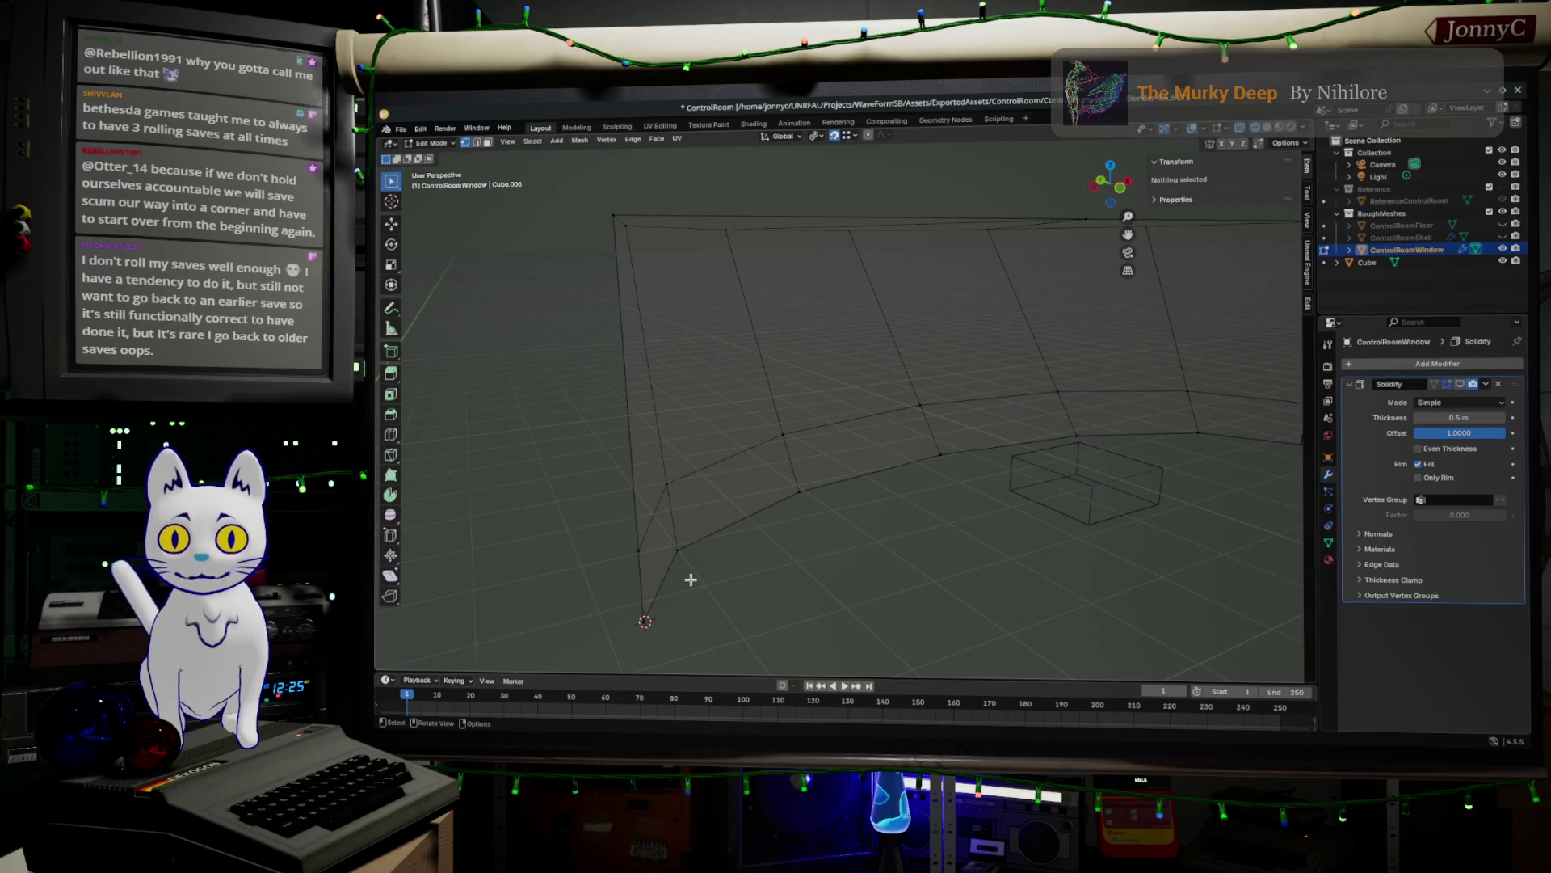
middle_drag(762, 544, 882, 502)
click(1101, 192)
scroll(971, 545, up, 1)
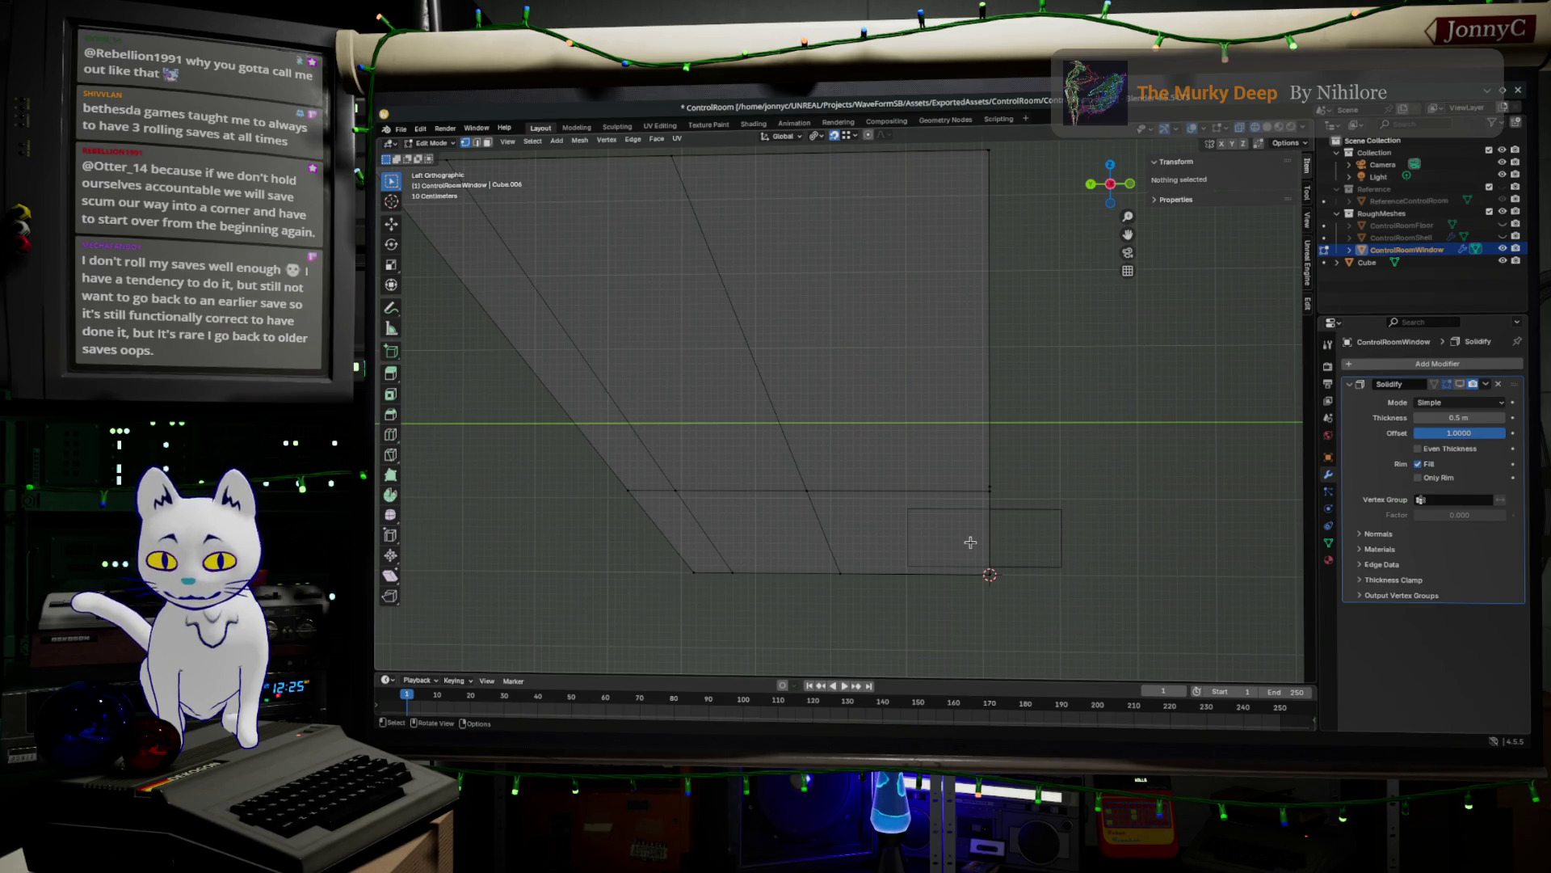
mouse_move(956, 530)
middle_down()
mouse_move(1095, 456)
mouse_move(1067, 543)
mouse_move(1022, 516)
middle_up()
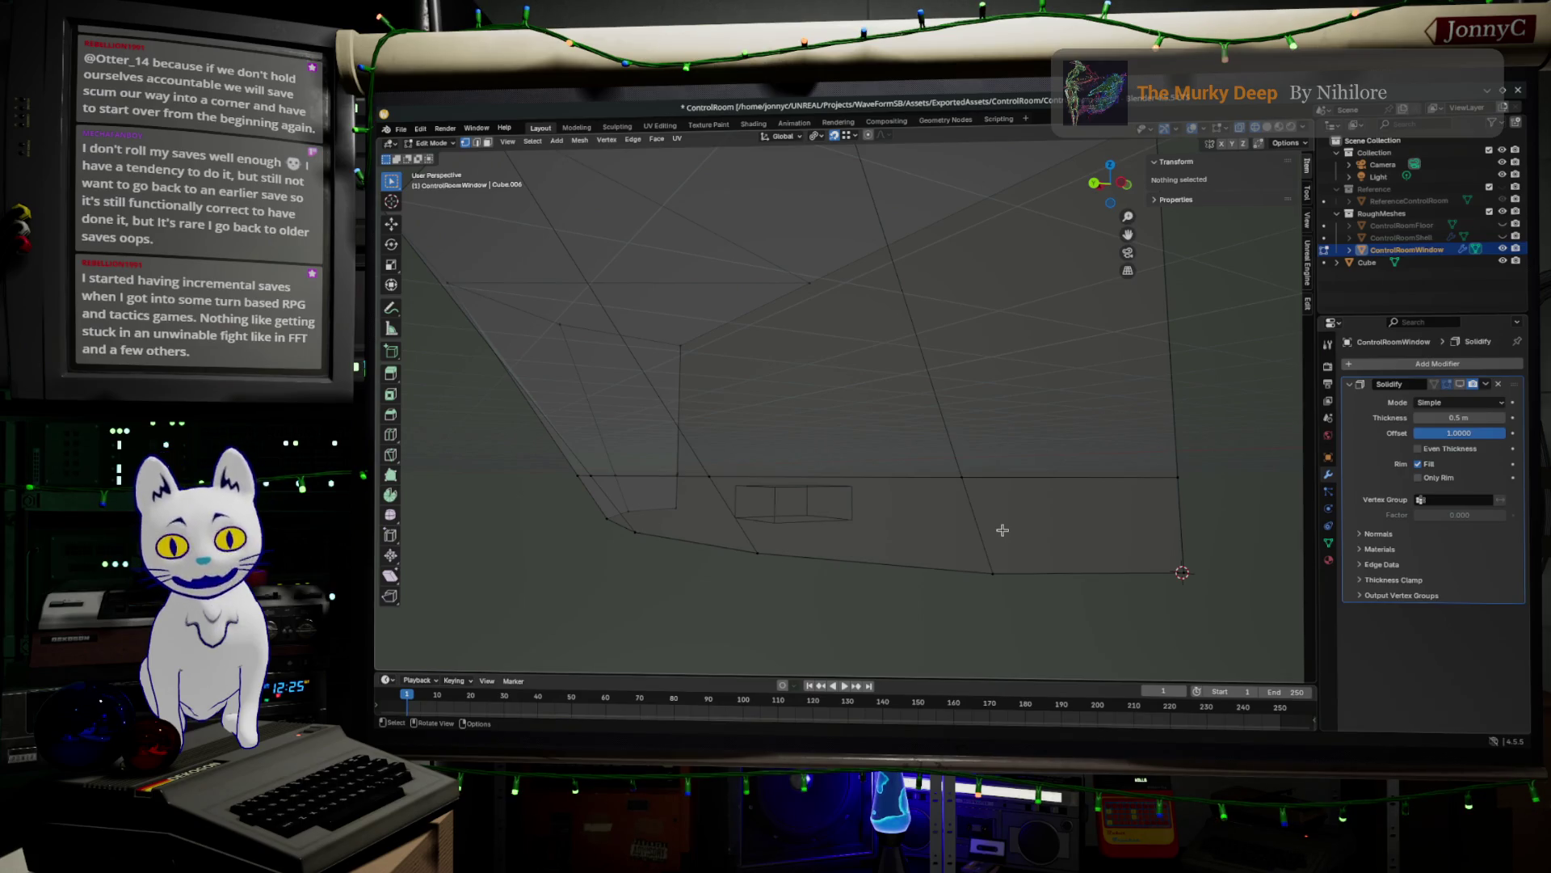
mouse_move(906, 502)
middle_down()
mouse_move(1011, 495)
mouse_move(904, 488)
mouse_move(1035, 506)
mouse_move(984, 492)
mouse_move(1031, 501)
mouse_move(1015, 506)
middle_up()
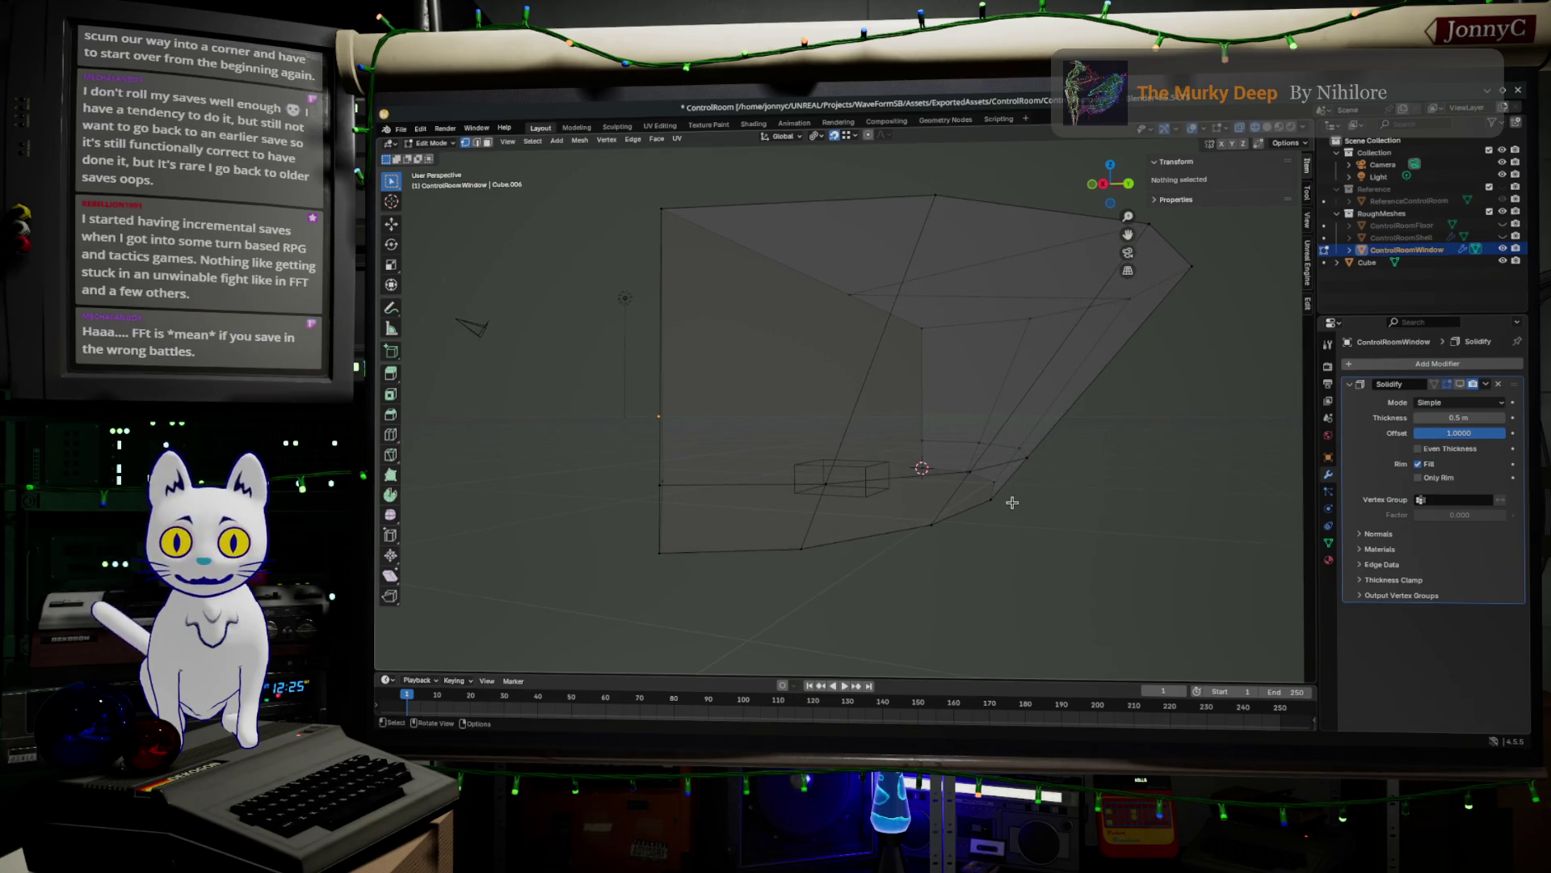
scroll(873, 499, up, 2)
mouse_move(874, 499)
middle_down()
mouse_move(973, 429)
mouse_move(924, 431)
mouse_move(779, 361)
middle_up()
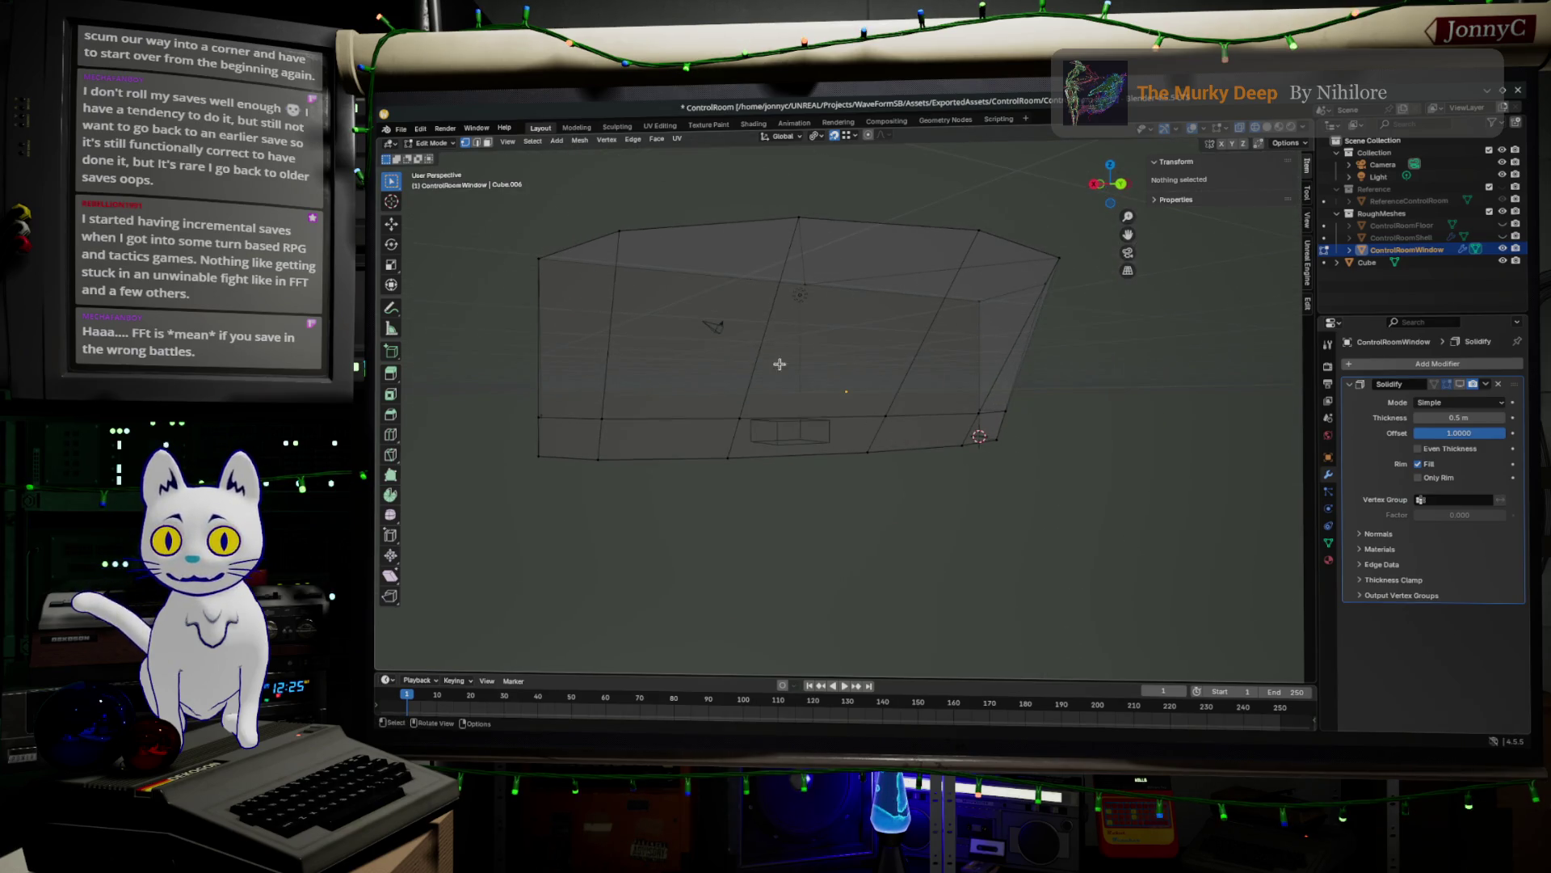
click(487, 142)
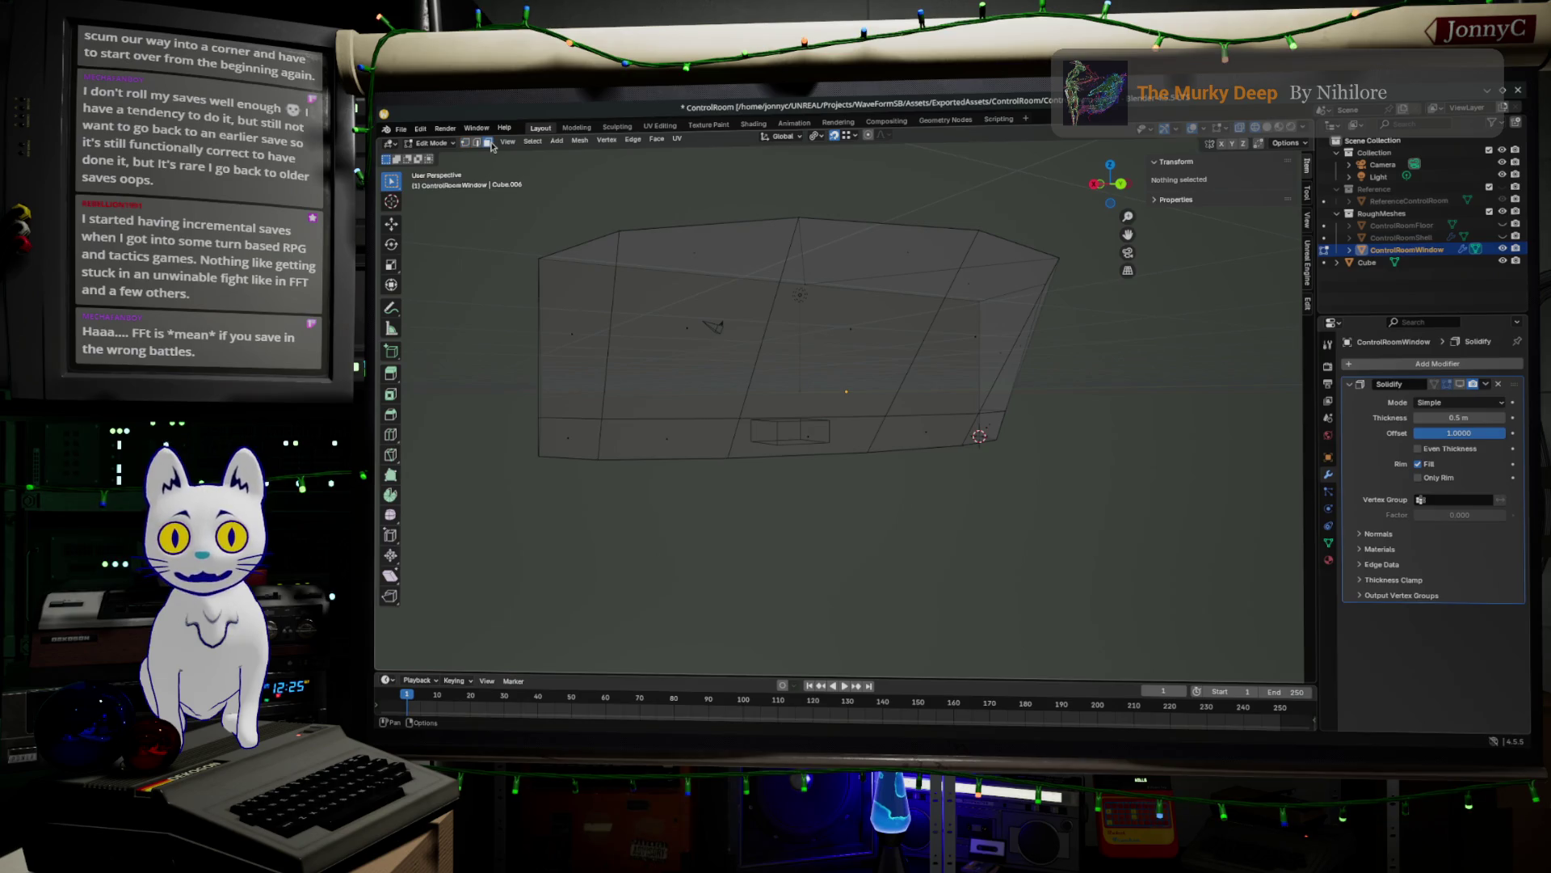
- Select the front window faces from the leftmost pane around to the side strip
click(573, 348)
ctrl+click(659, 346)
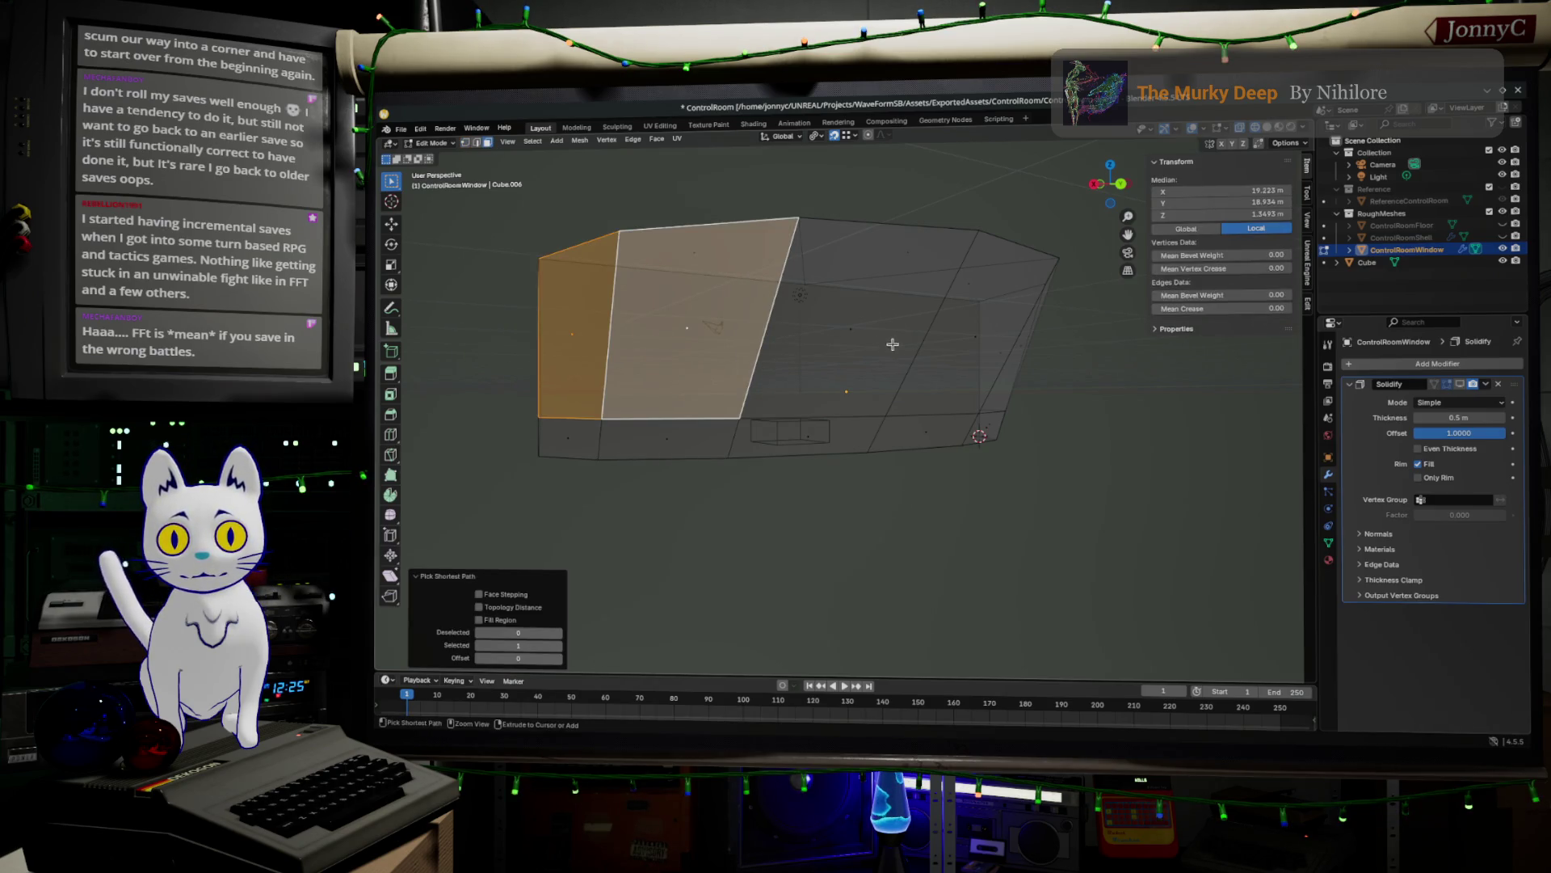
ctrl+click(935, 345)
ctrl+click(1028, 357)
key(ctrl+z)
middle_drag(1029, 356, 927, 358)
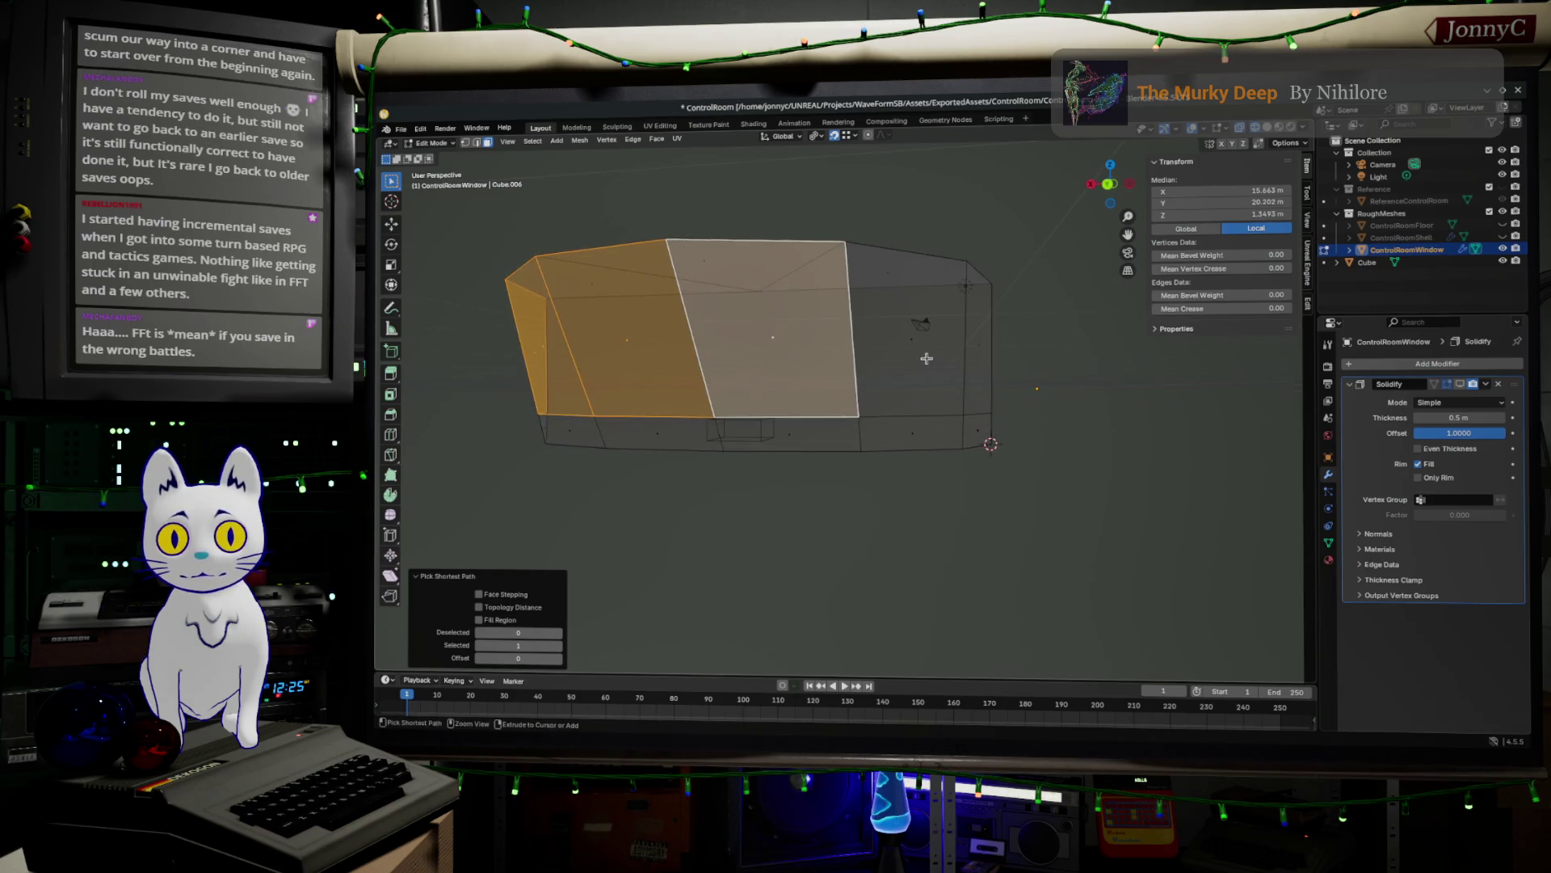
ctrl+click(927, 358)
ctrl+click(988, 349)
- Add the bottom strip faces, from the bottom-right corner to the leftmost one
ctrl+click(973, 428)
ctrl+click(897, 433)
ctrl+click(817, 439)
key(ctrl+z)
middle_drag(817, 439, 764, 464)
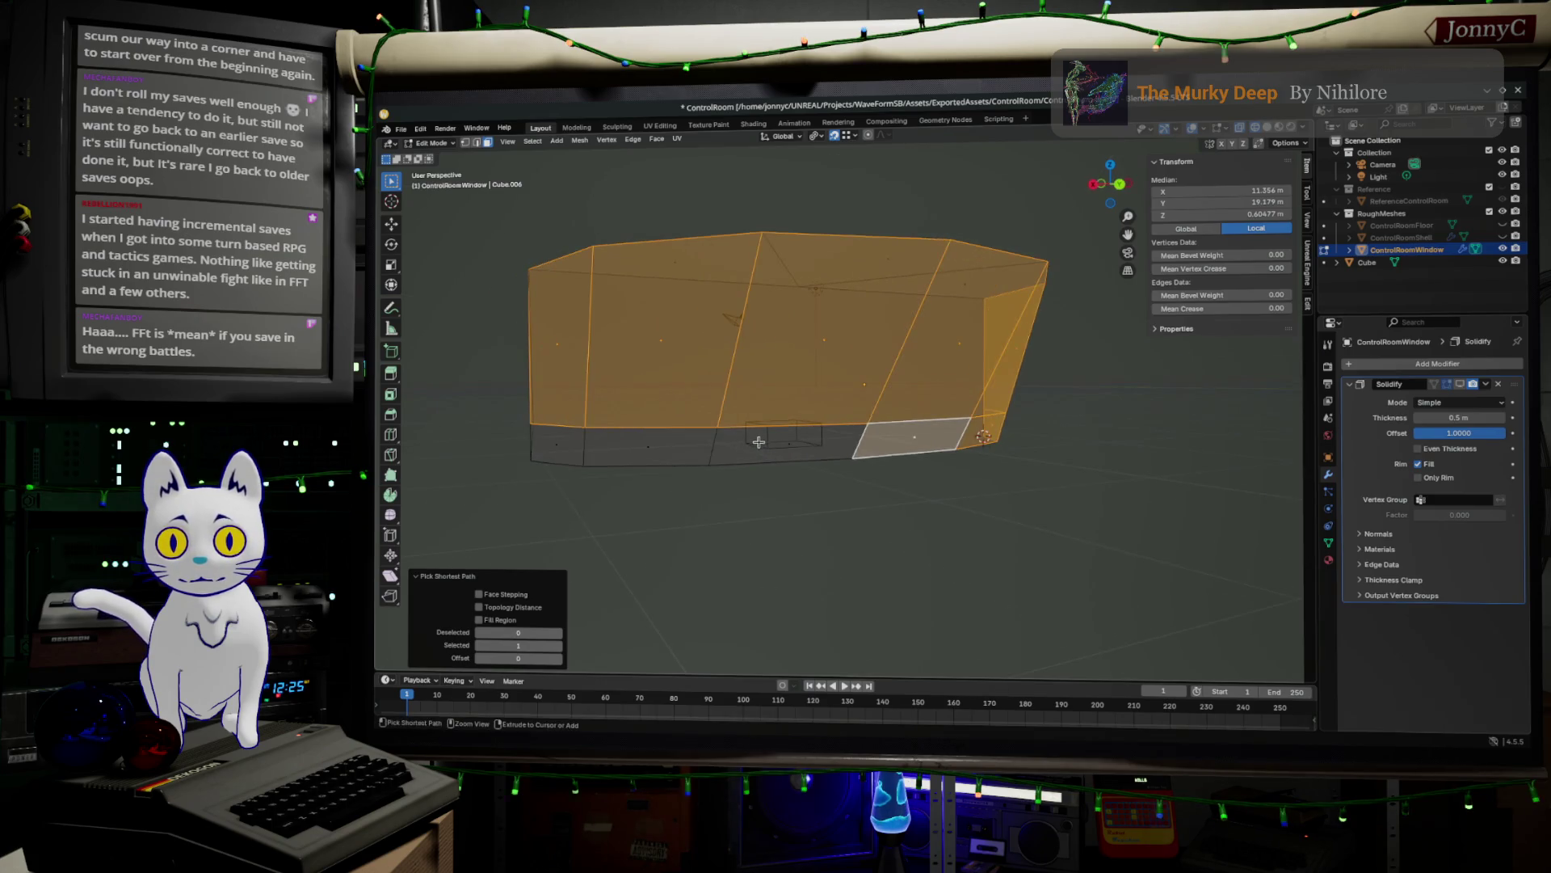
ctrl+click(760, 443)
ctrl+click(664, 450)
ctrl+click(557, 445)
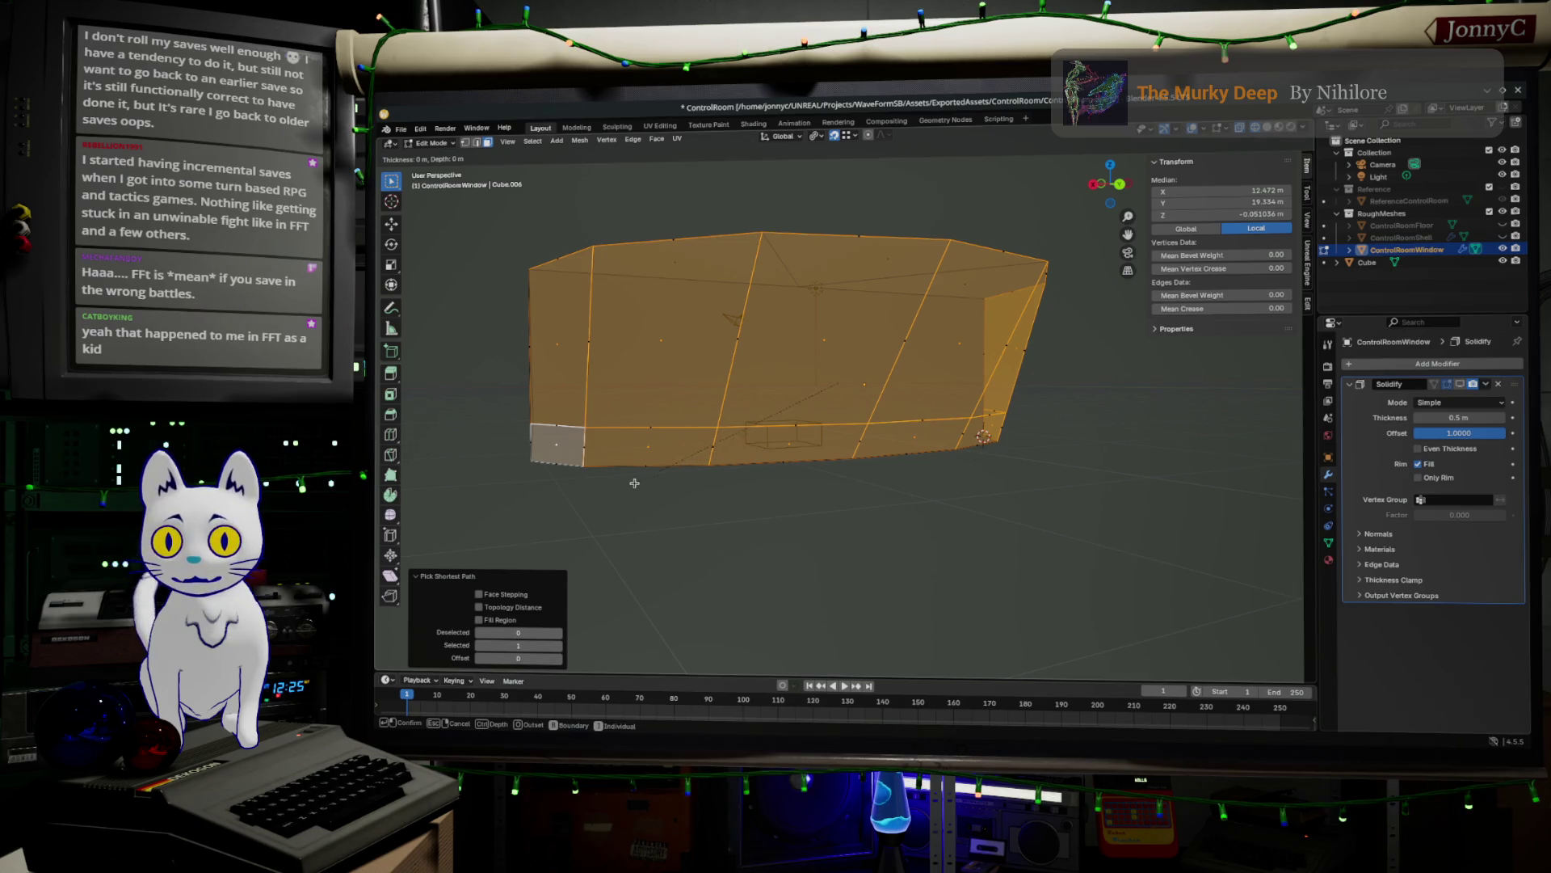
- Inset the selected faces individually with a 0.1 m thickness
key(i)
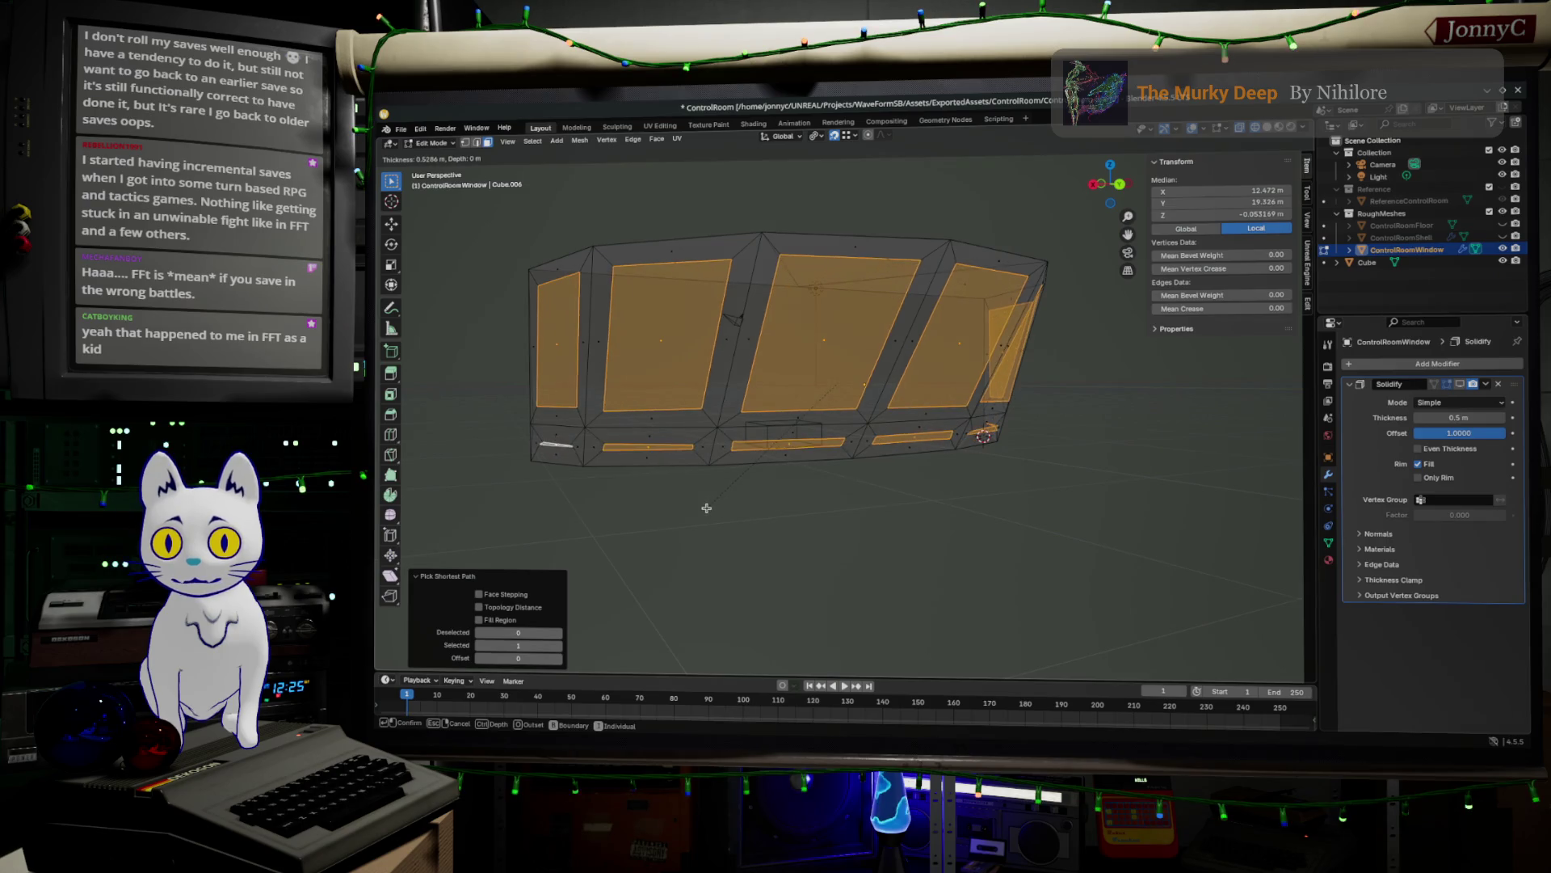
click(706, 509)
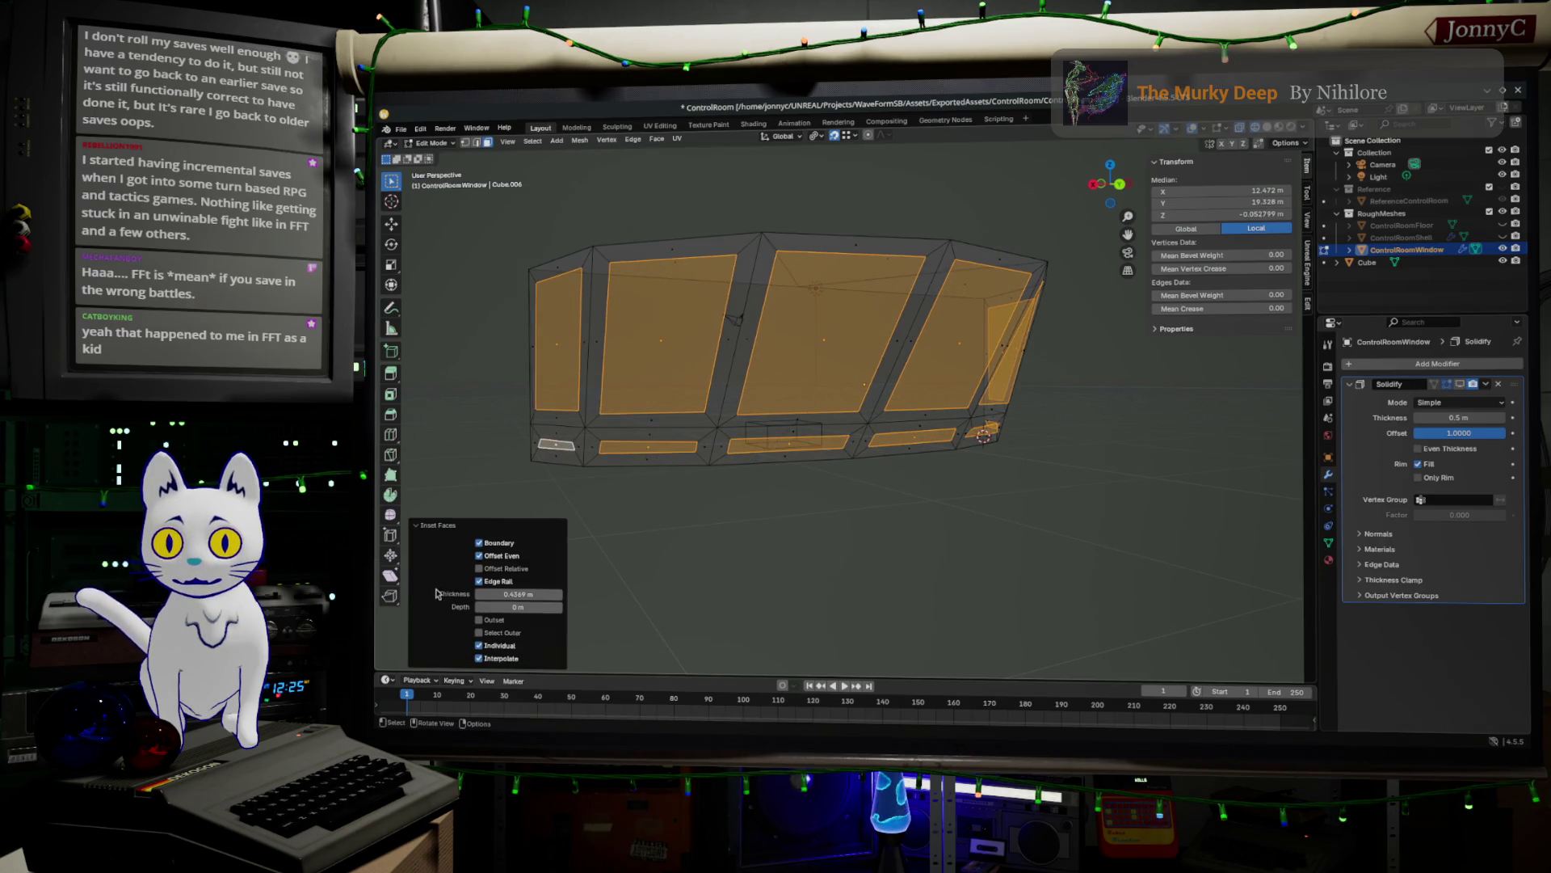
click(496, 594)
drag(485, 594, 528, 595)
text(1)
key(Return)
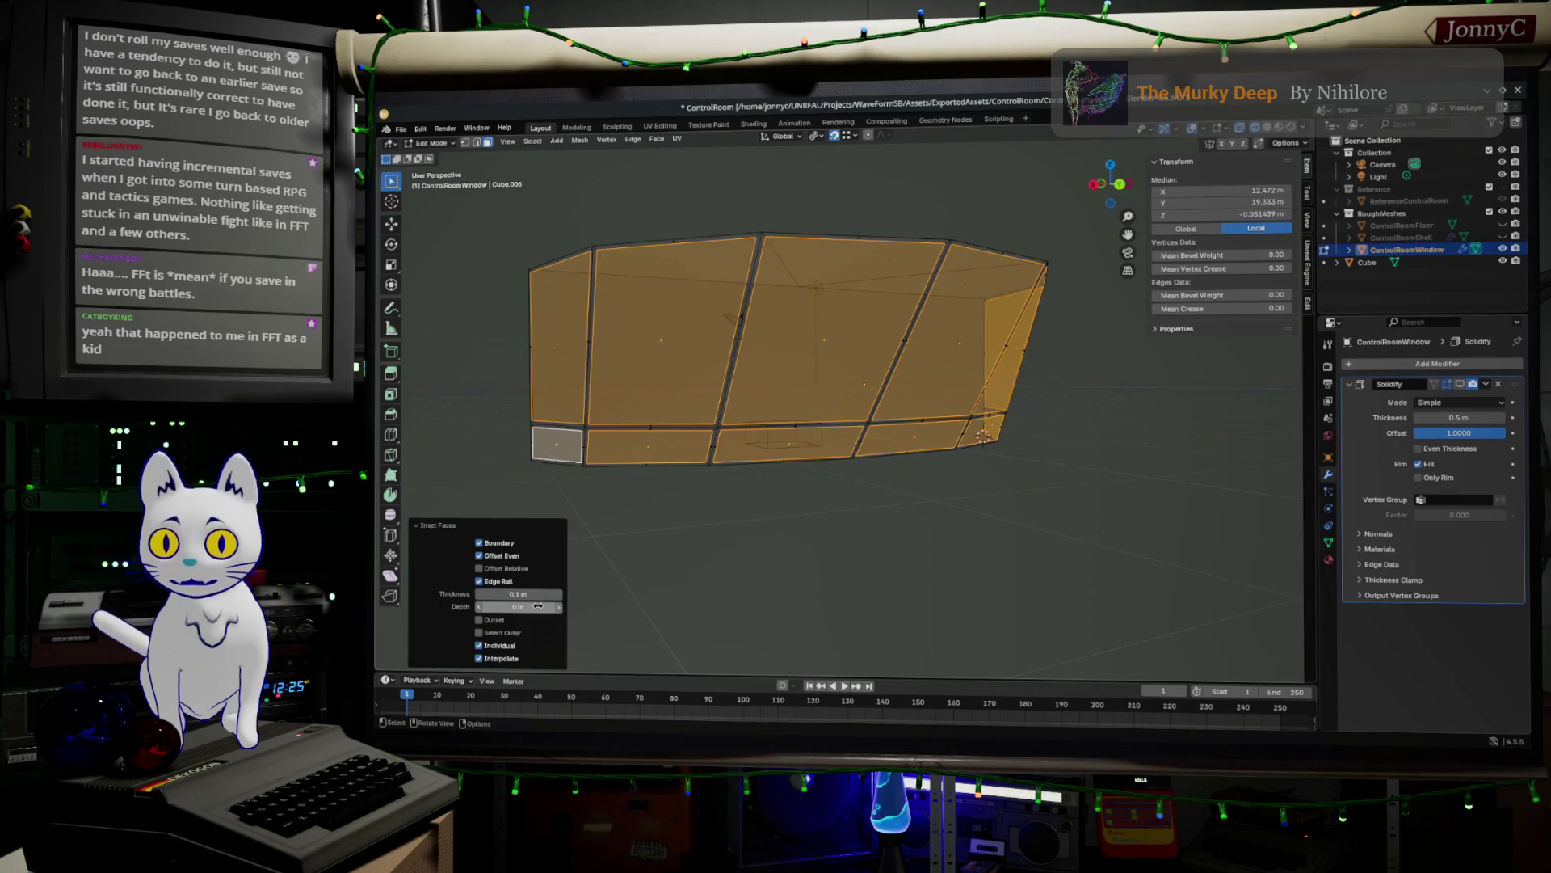
scroll(638, 432, up, 4)
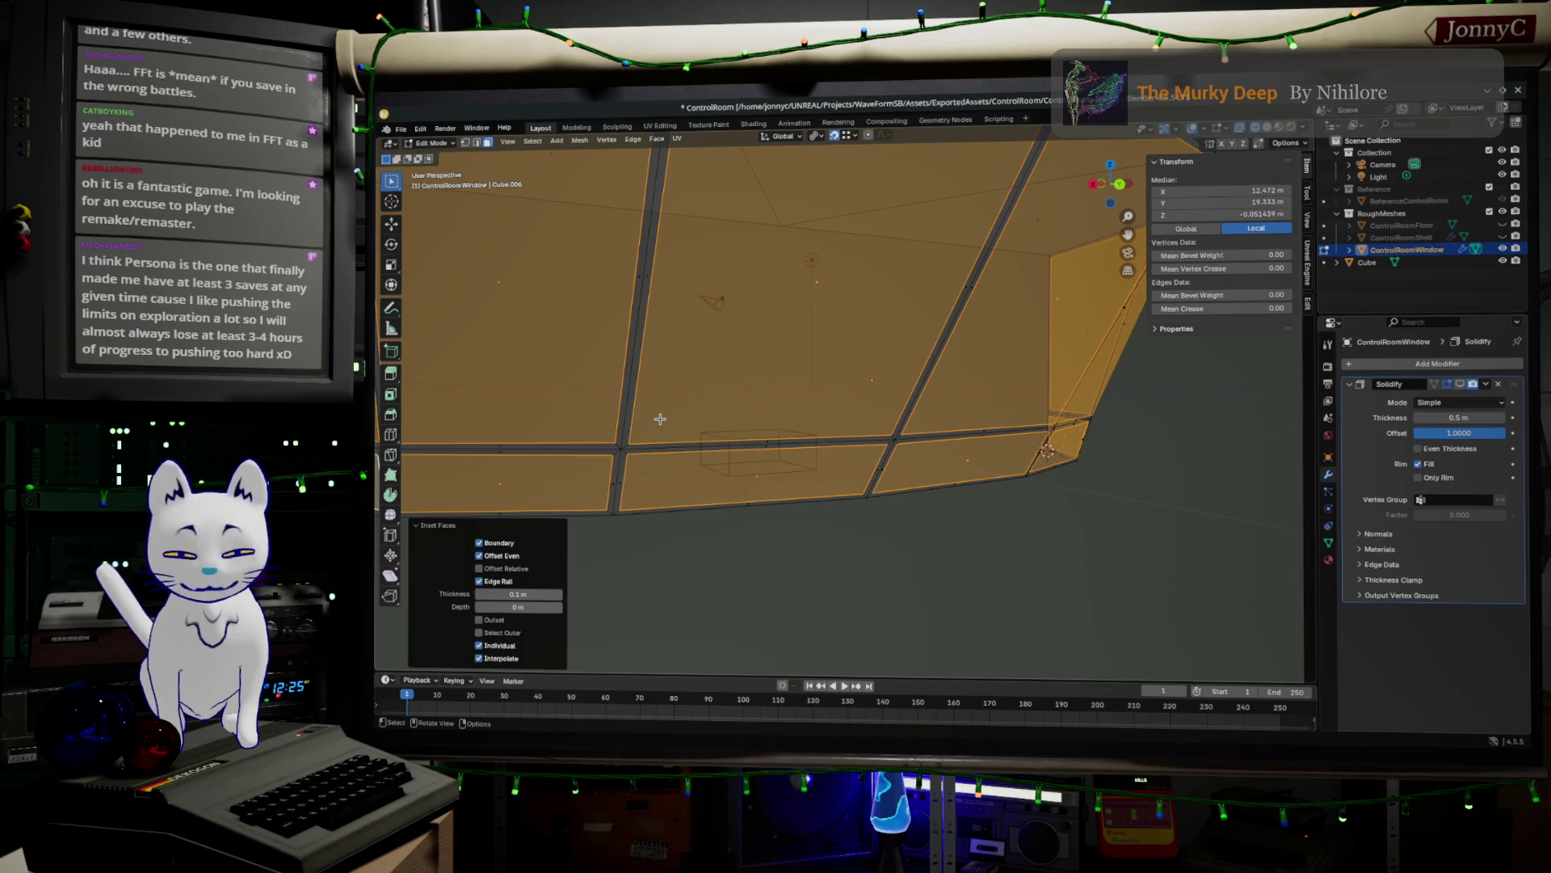
mouse_move(675, 433)
middle_down()
mouse_move(717, 429)
mouse_move(734, 404)
mouse_move(723, 457)
middle_up()
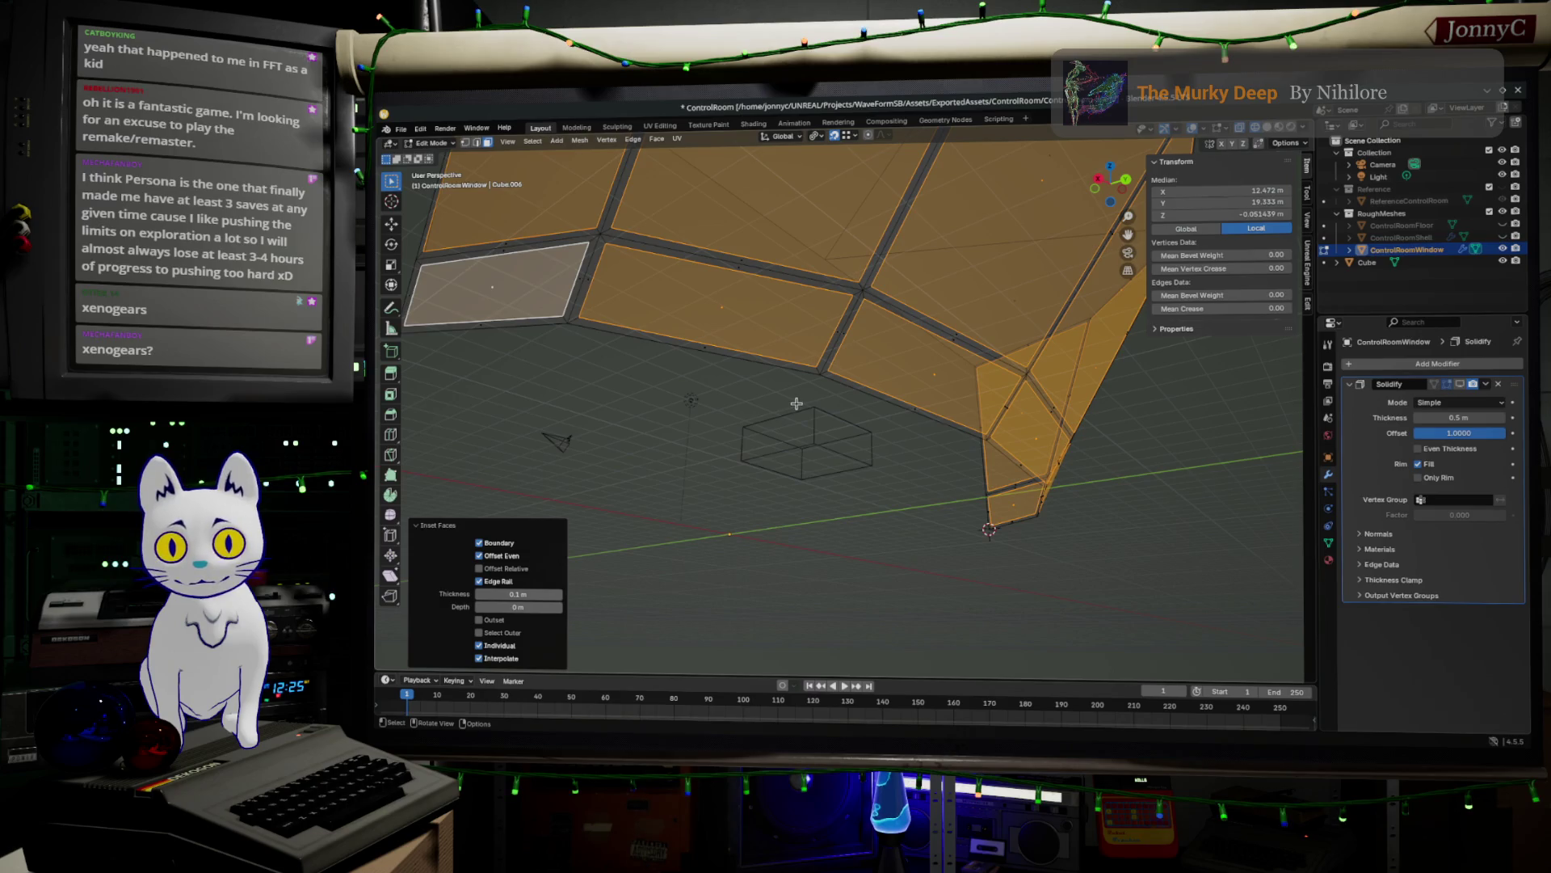
click(513, 333)
mouse_move(780, 383)
middle_down()
mouse_move(762, 364)
mouse_move(786, 352)
middle_up()
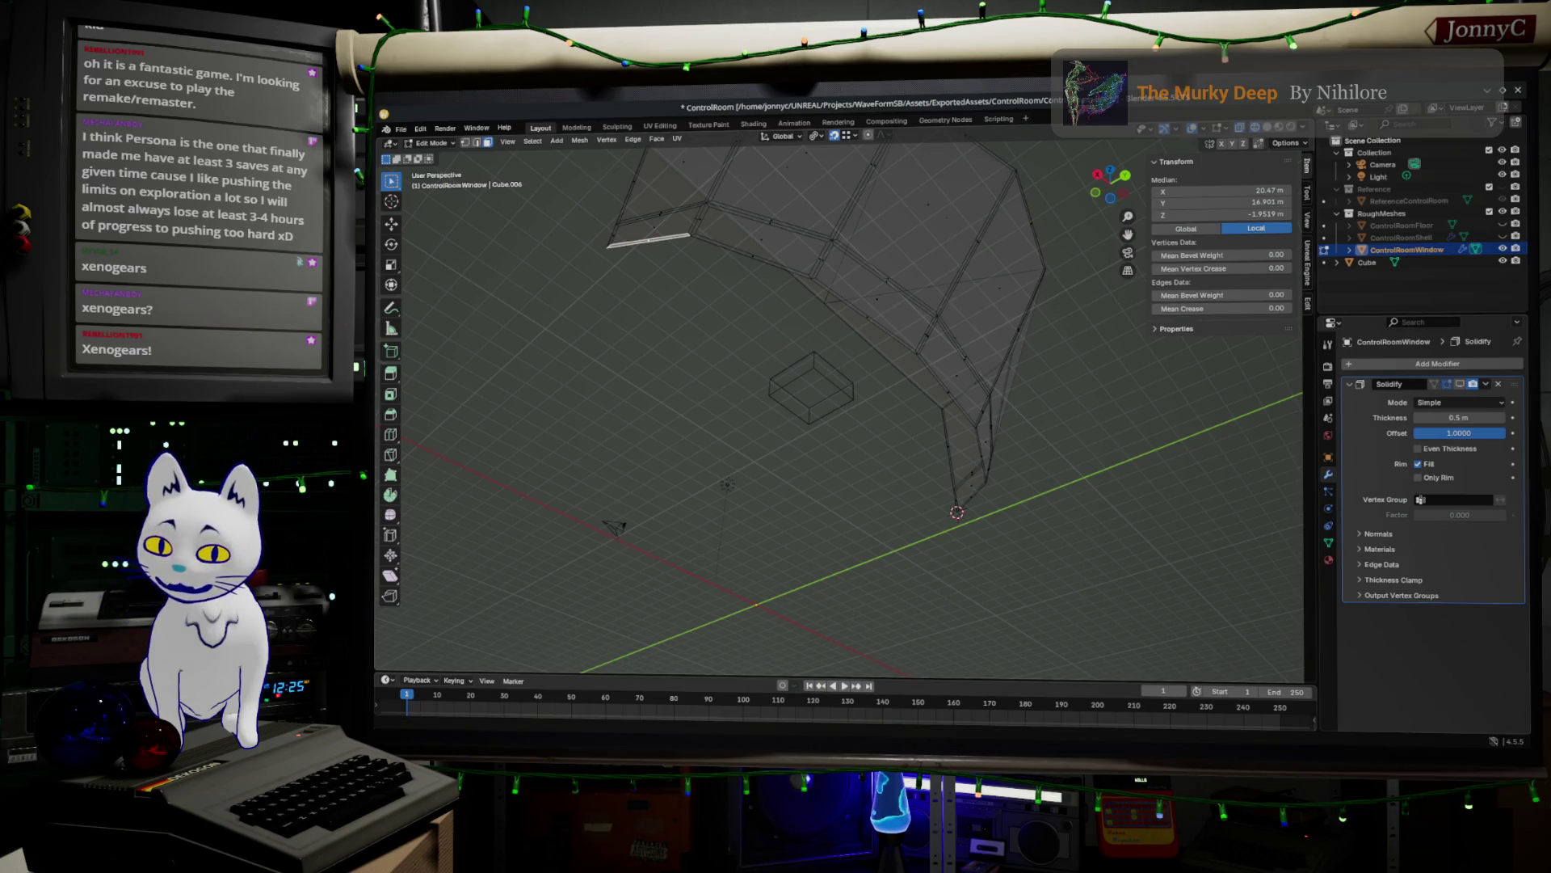
key(alt+Tab)
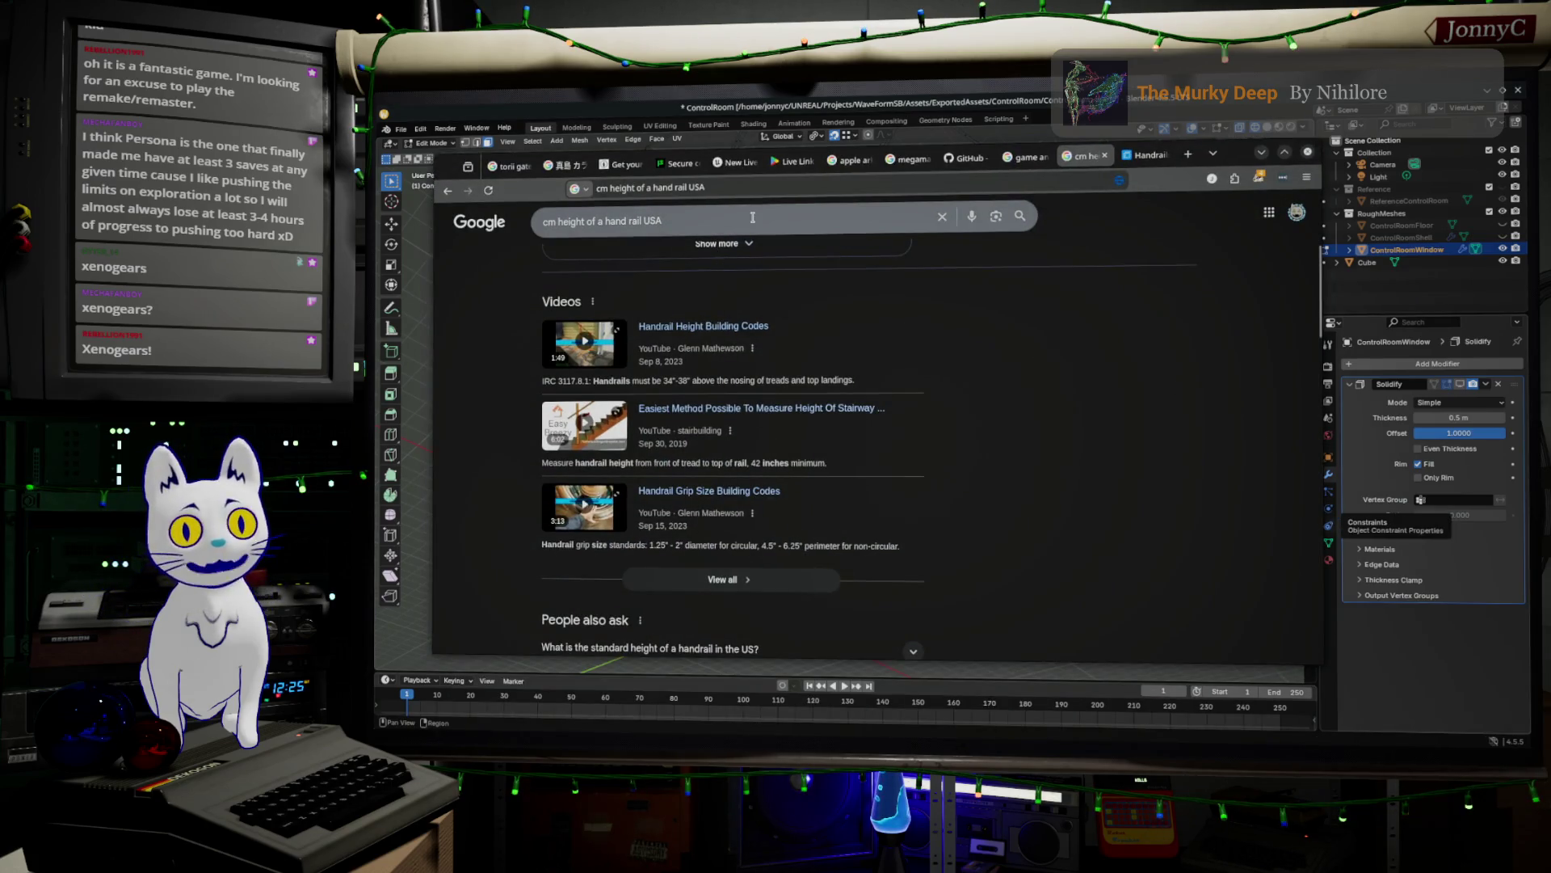
- Replace the Google query with 'xenogears' via the autocomplete suggestion and search
click(755, 216)
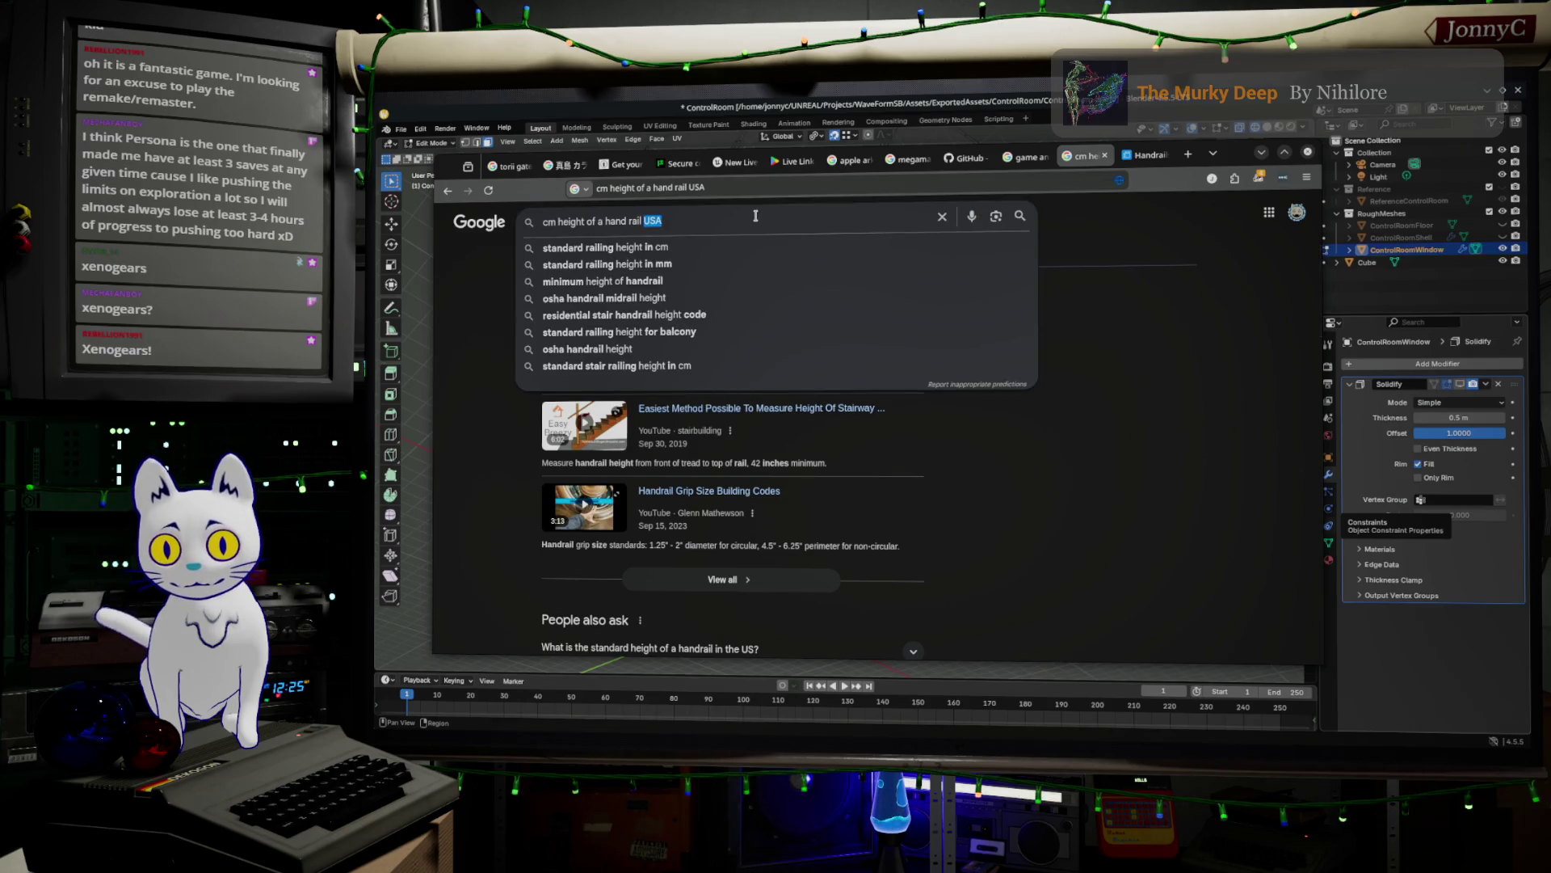
key(ctrl+a)
text(x)
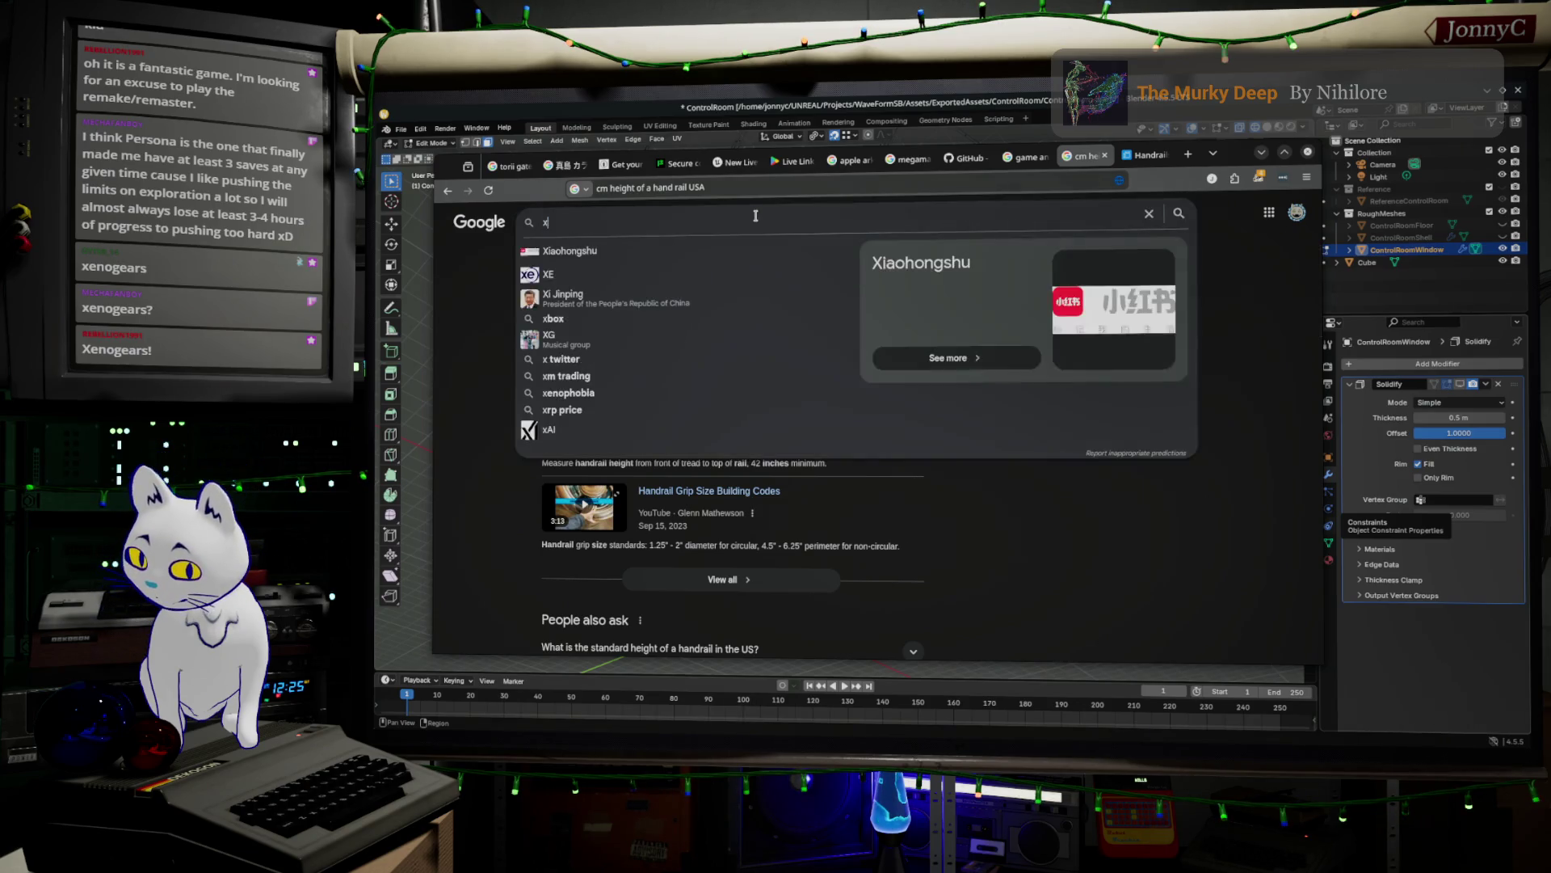
text(eno gelar)
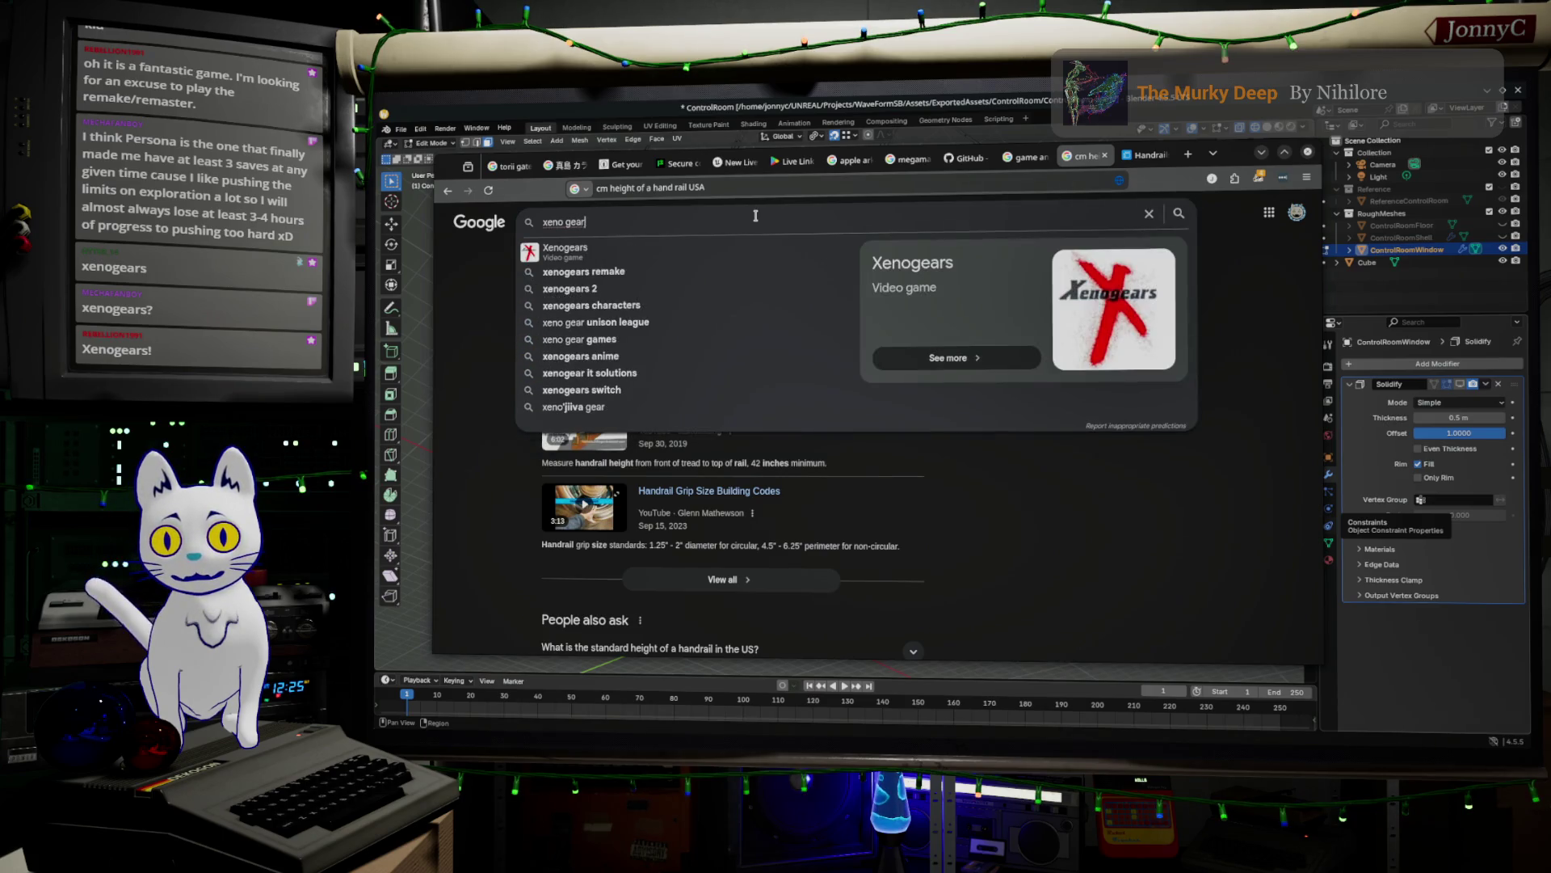
key(Down)
key(Return)
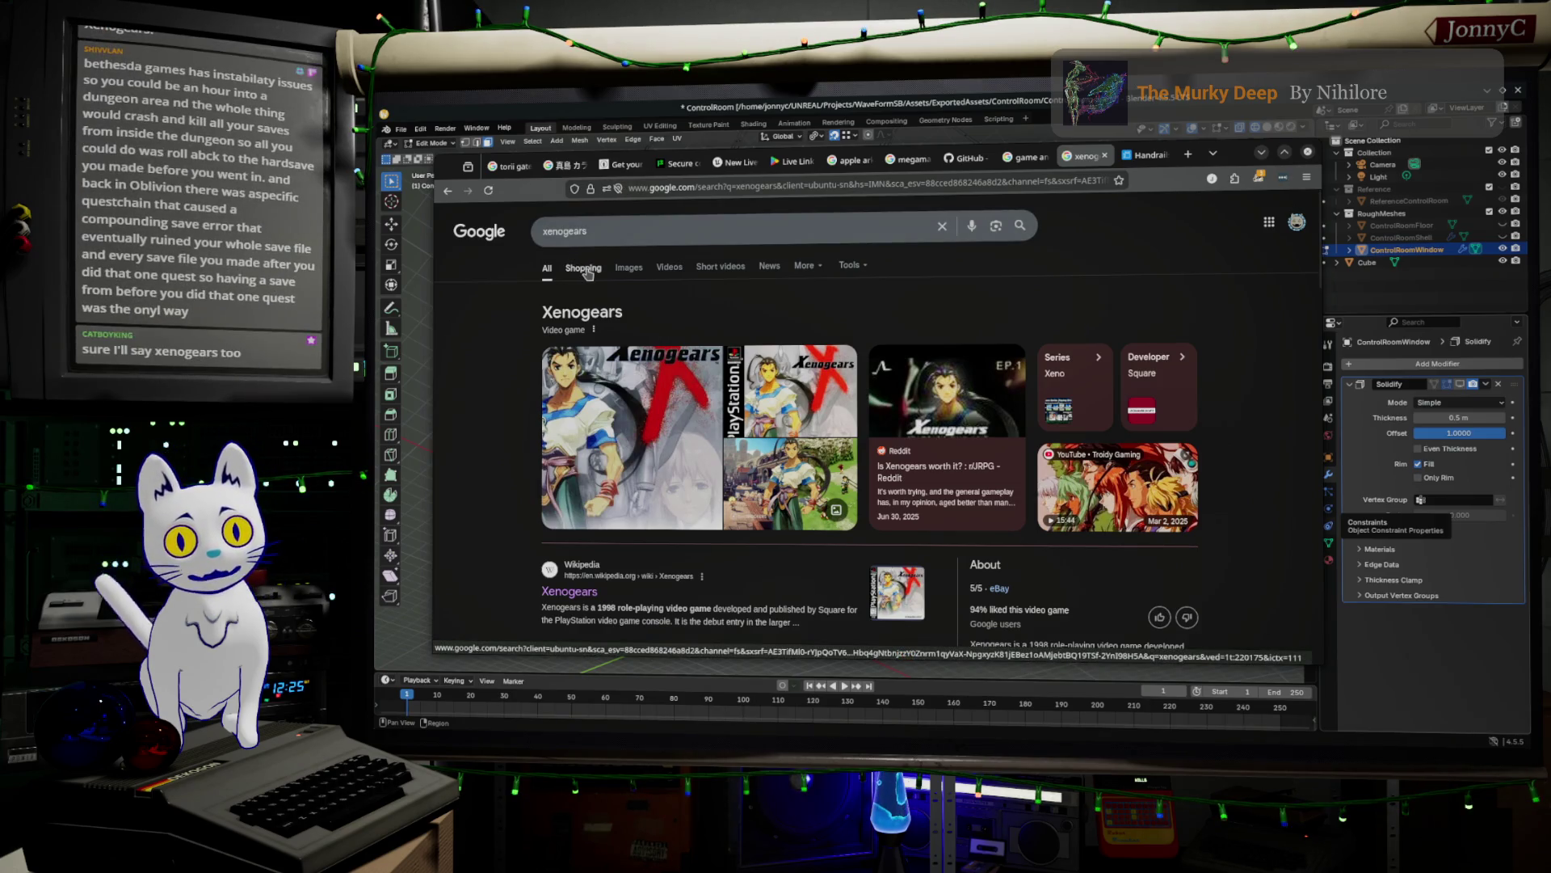
- View Xenogears image results, preview the Wackoid review screenshot, and scroll the grid
click(633, 269)
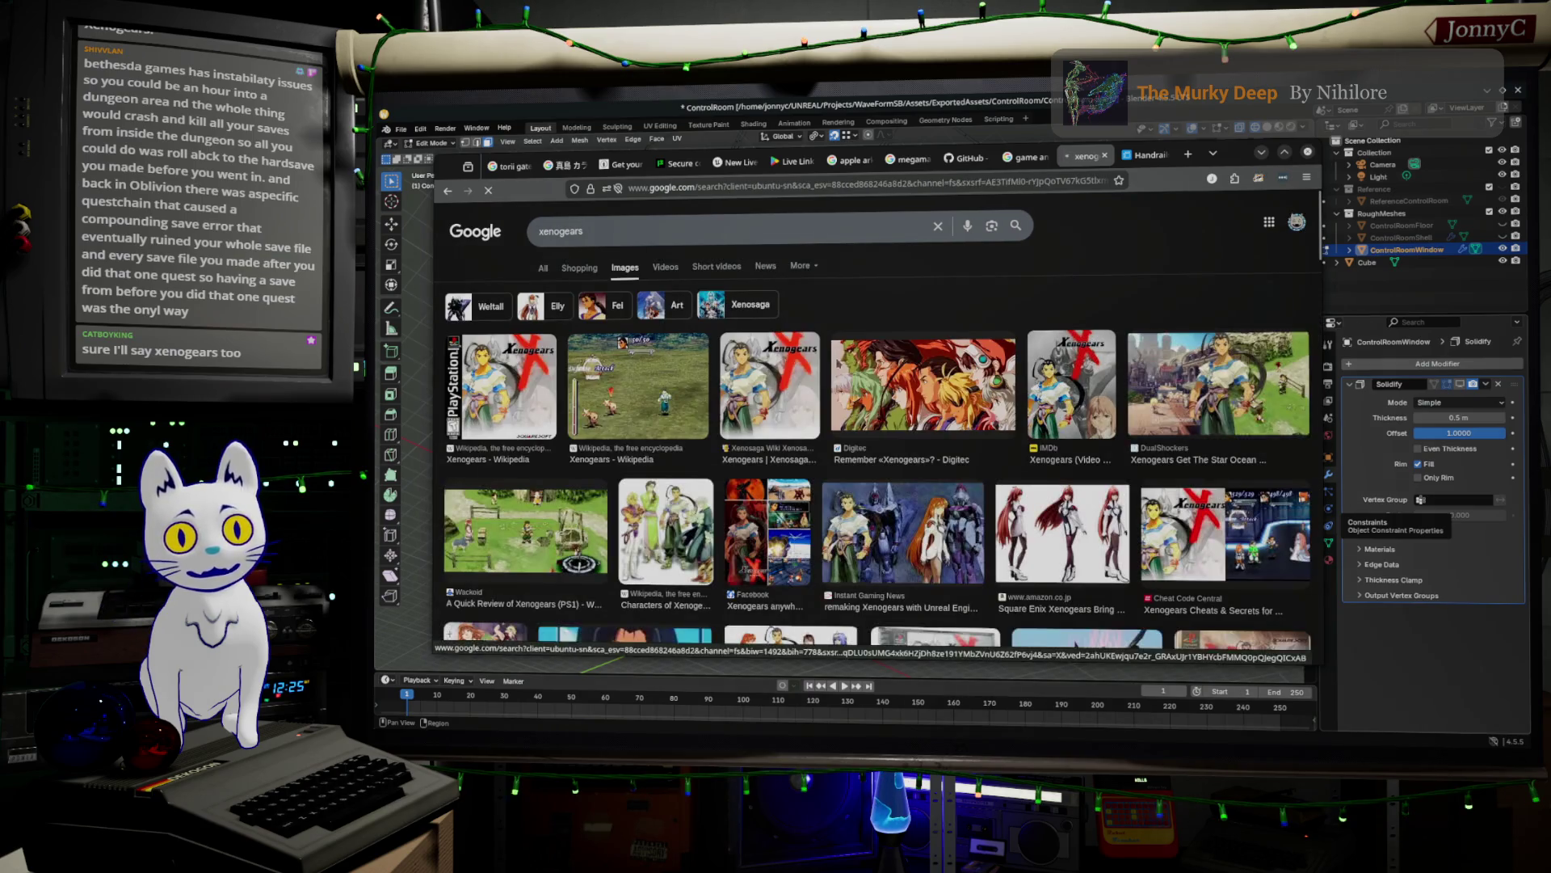
scroll(900, 439, down, 3)
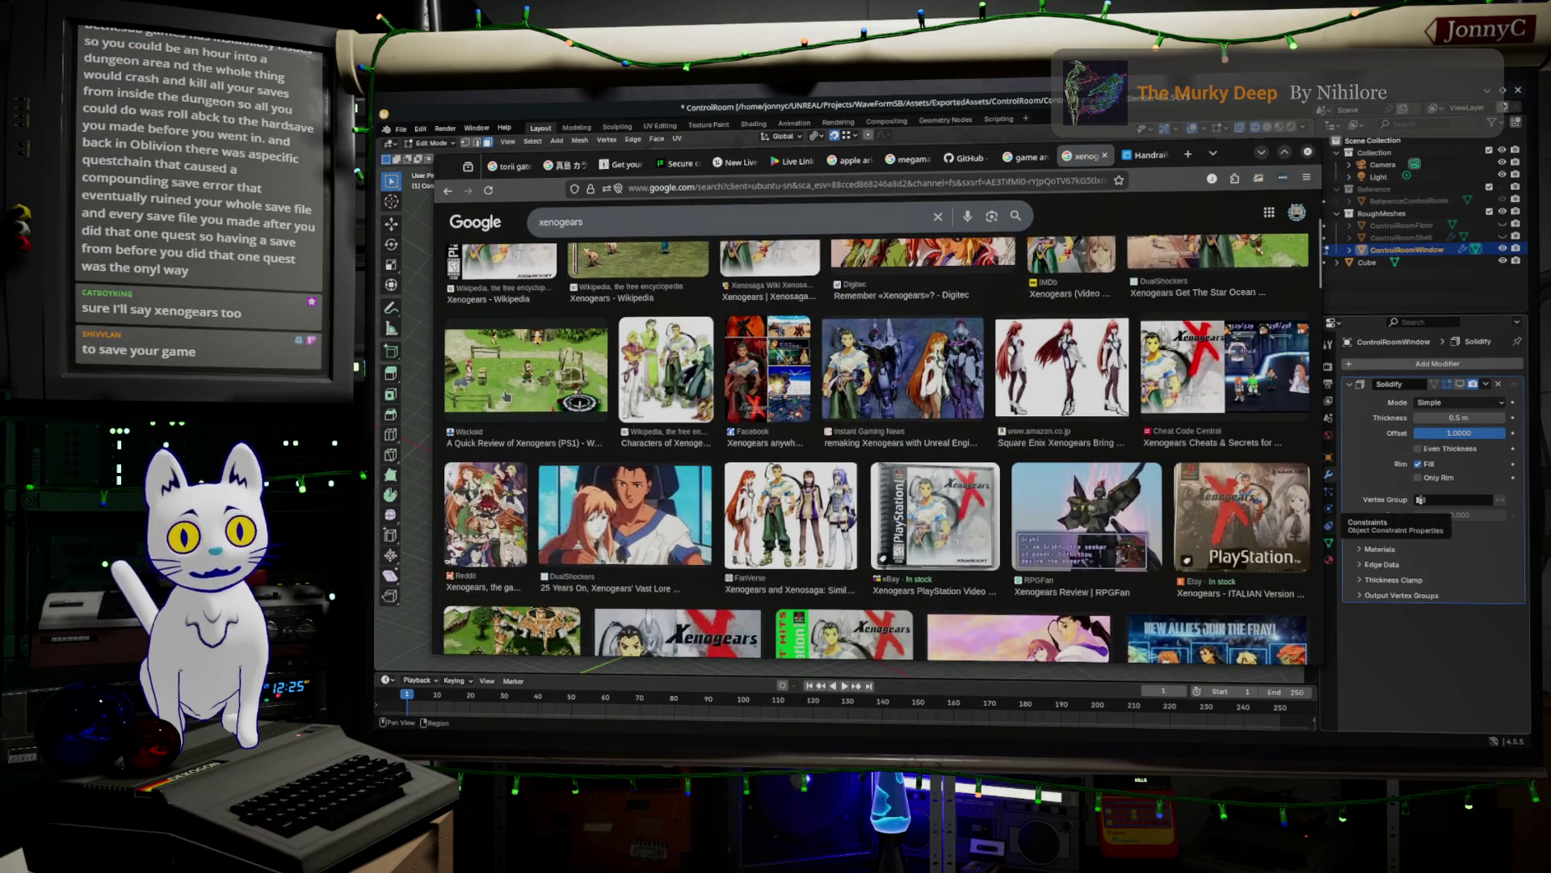
click(507, 396)
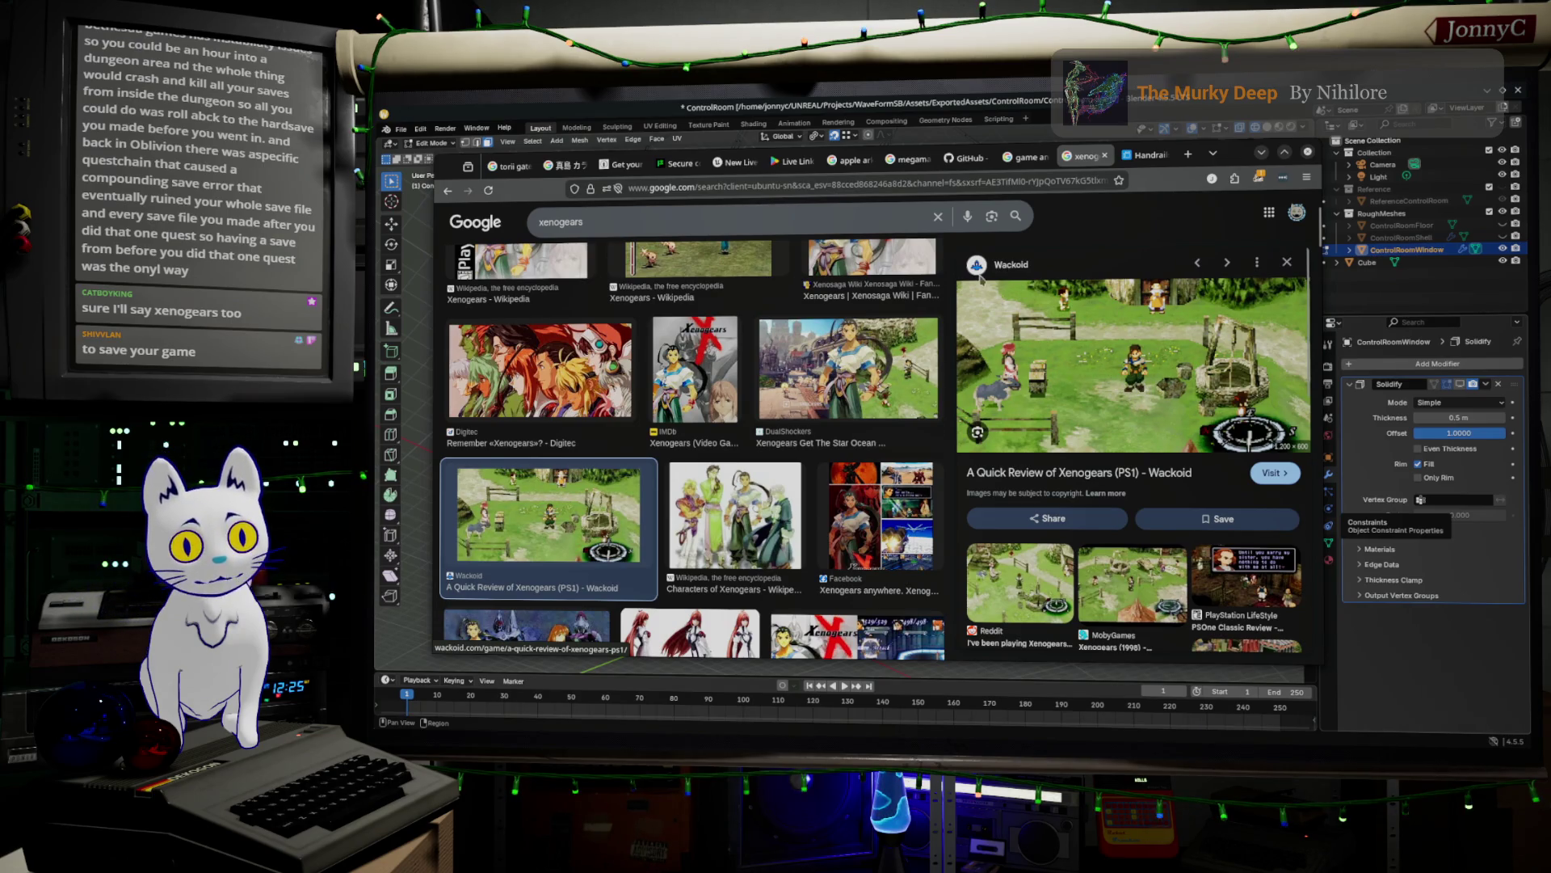
scroll(657, 504, down, 6)
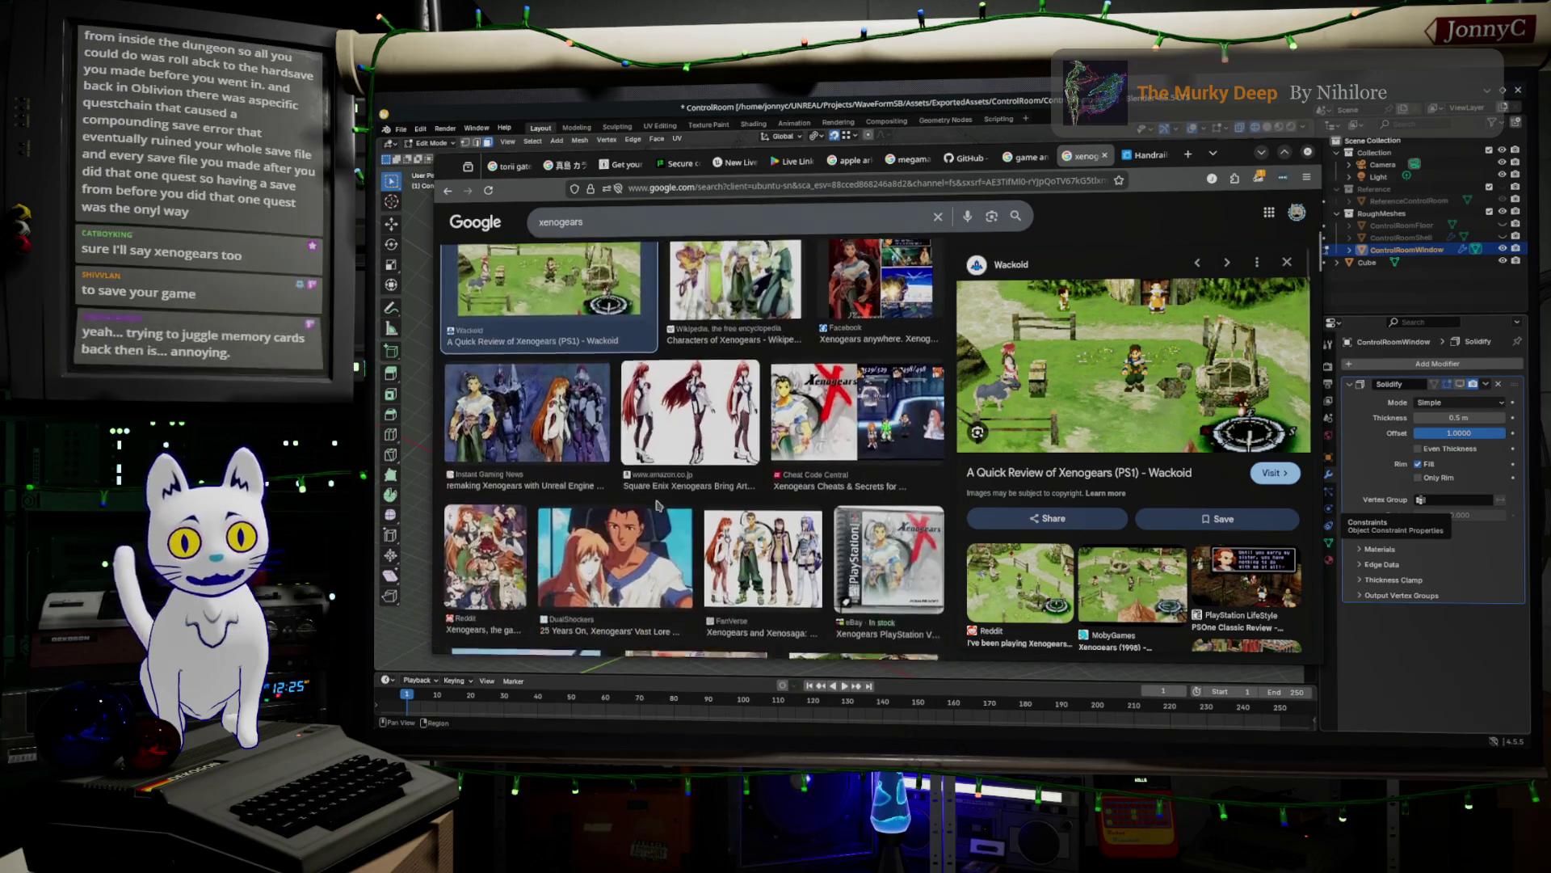
scroll(657, 504, down, 3)
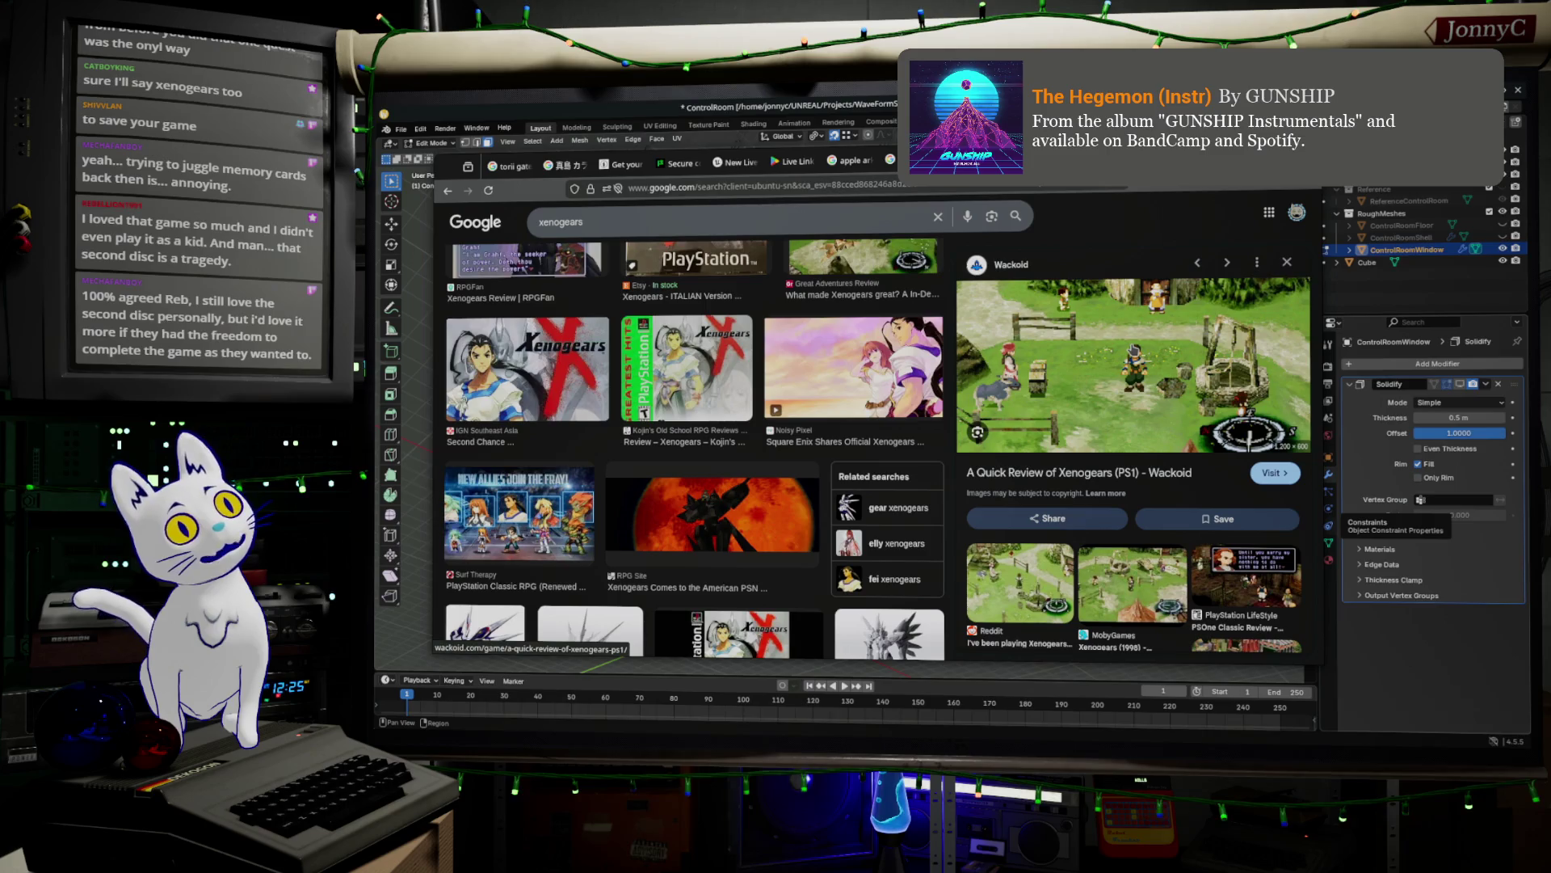
key(alt+Tab)
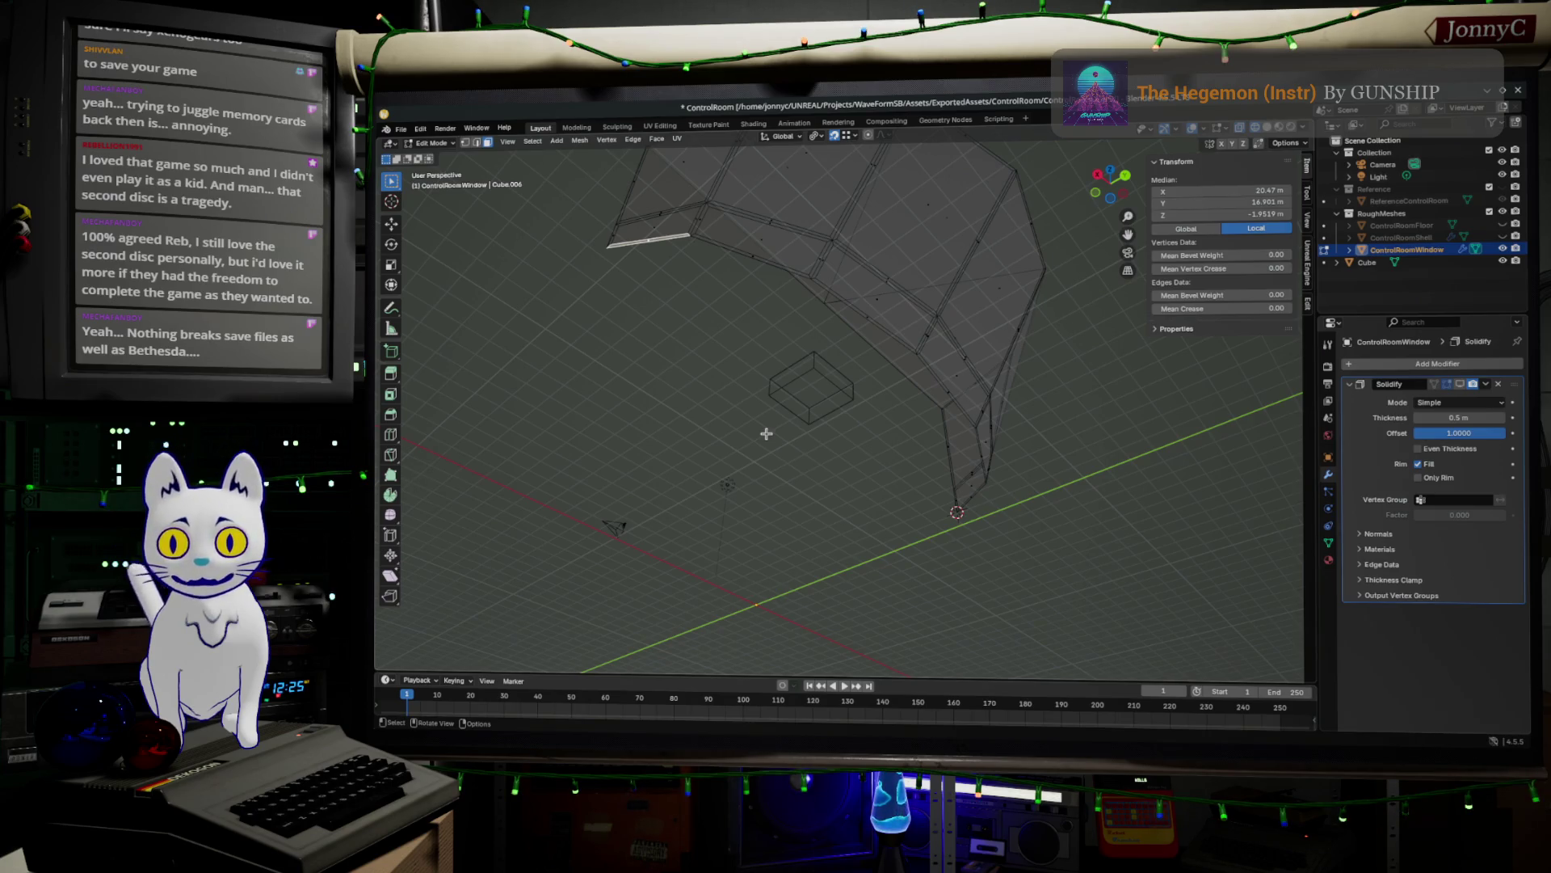
- Orbit and zoom toward the window's lower frame edges, picking edges, then deselect all
mouse_move(783, 423)
middle_down()
mouse_move(810, 433)
mouse_move(859, 526)
mouse_move(831, 381)
mouse_move(942, 409)
mouse_move(1065, 406)
middle_up()
scroll(879, 384, up, 2)
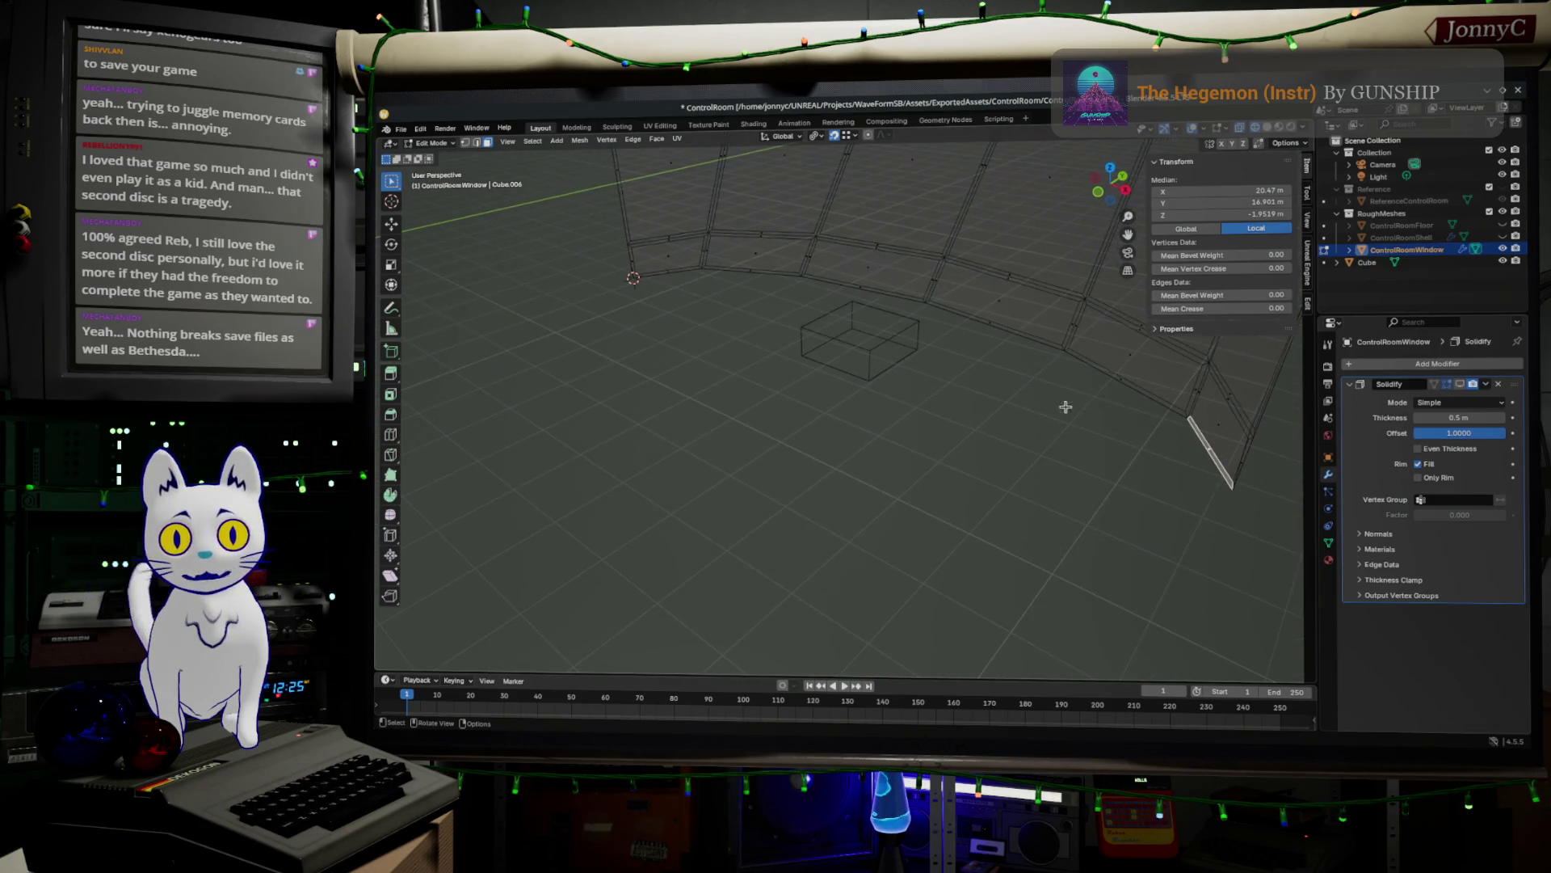
click(1119, 395)
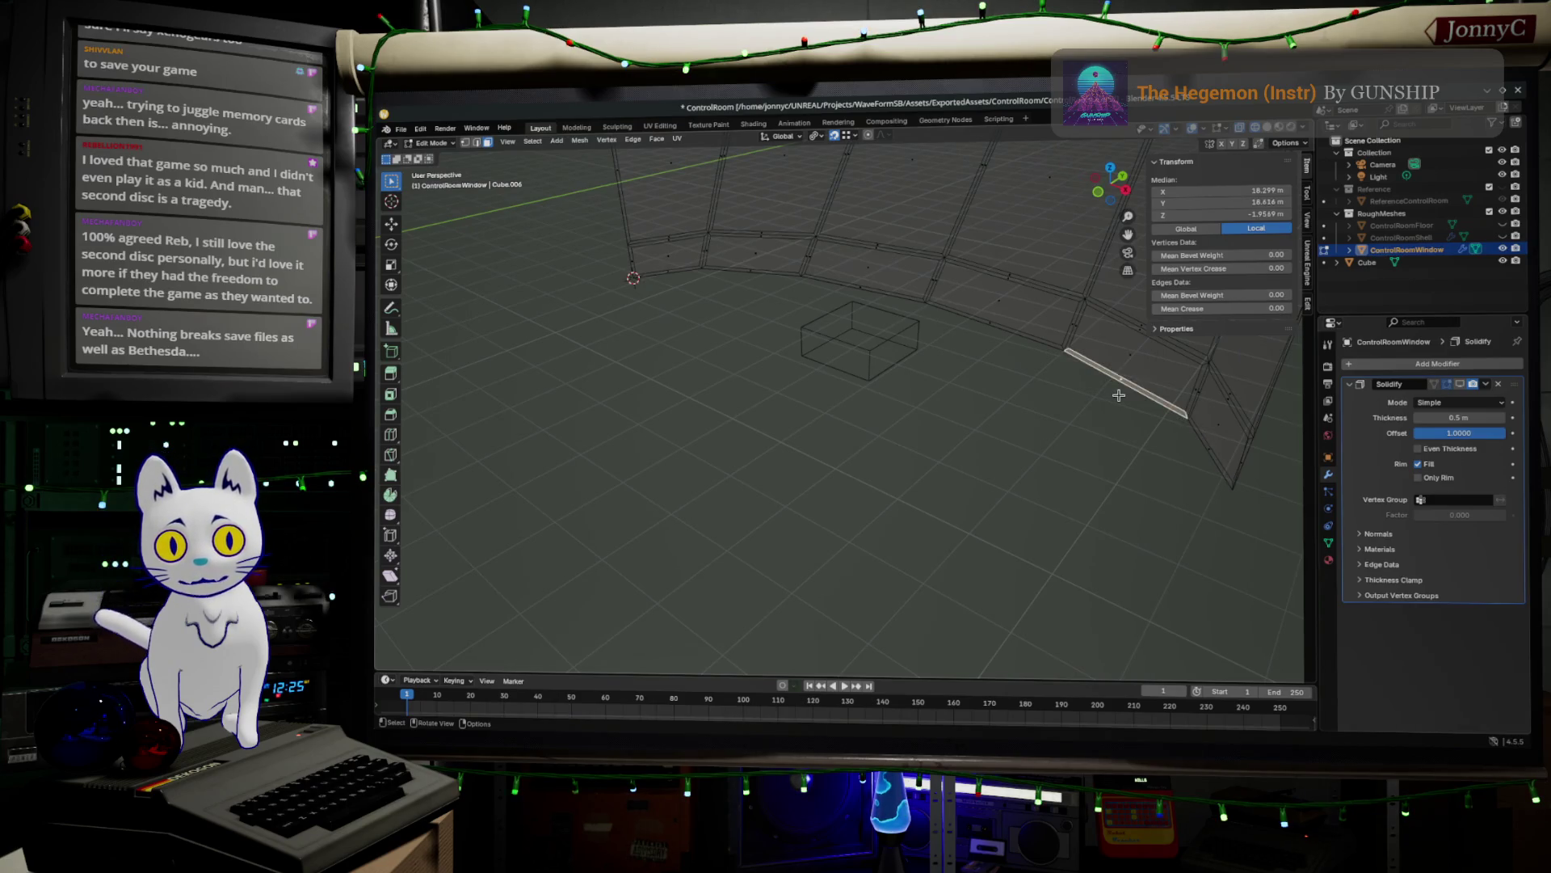
click(1170, 471)
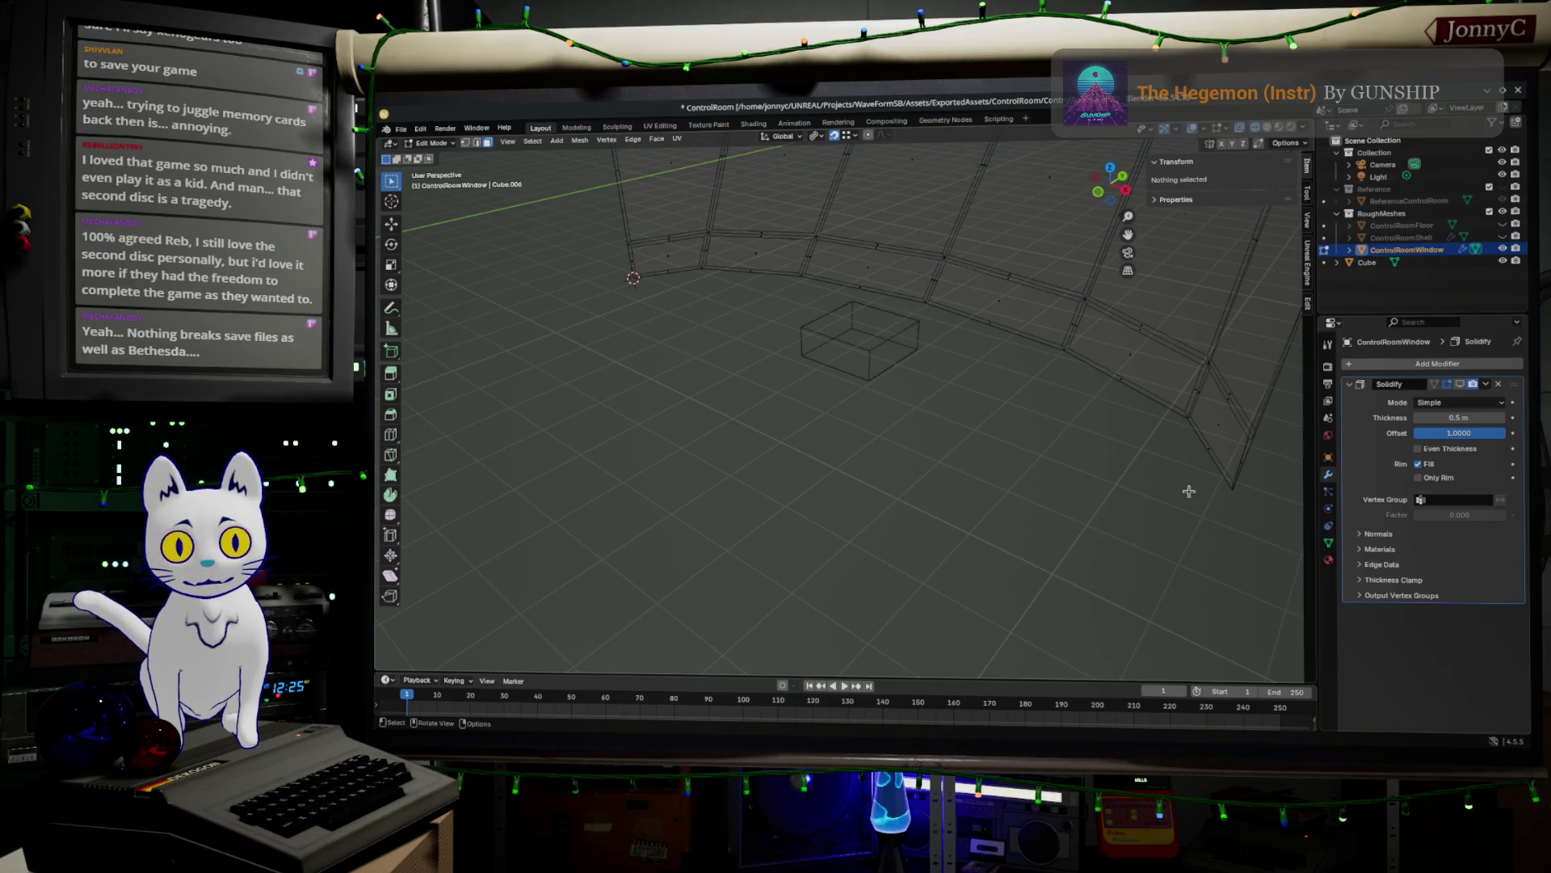
click(1092, 374)
key(alt+a)
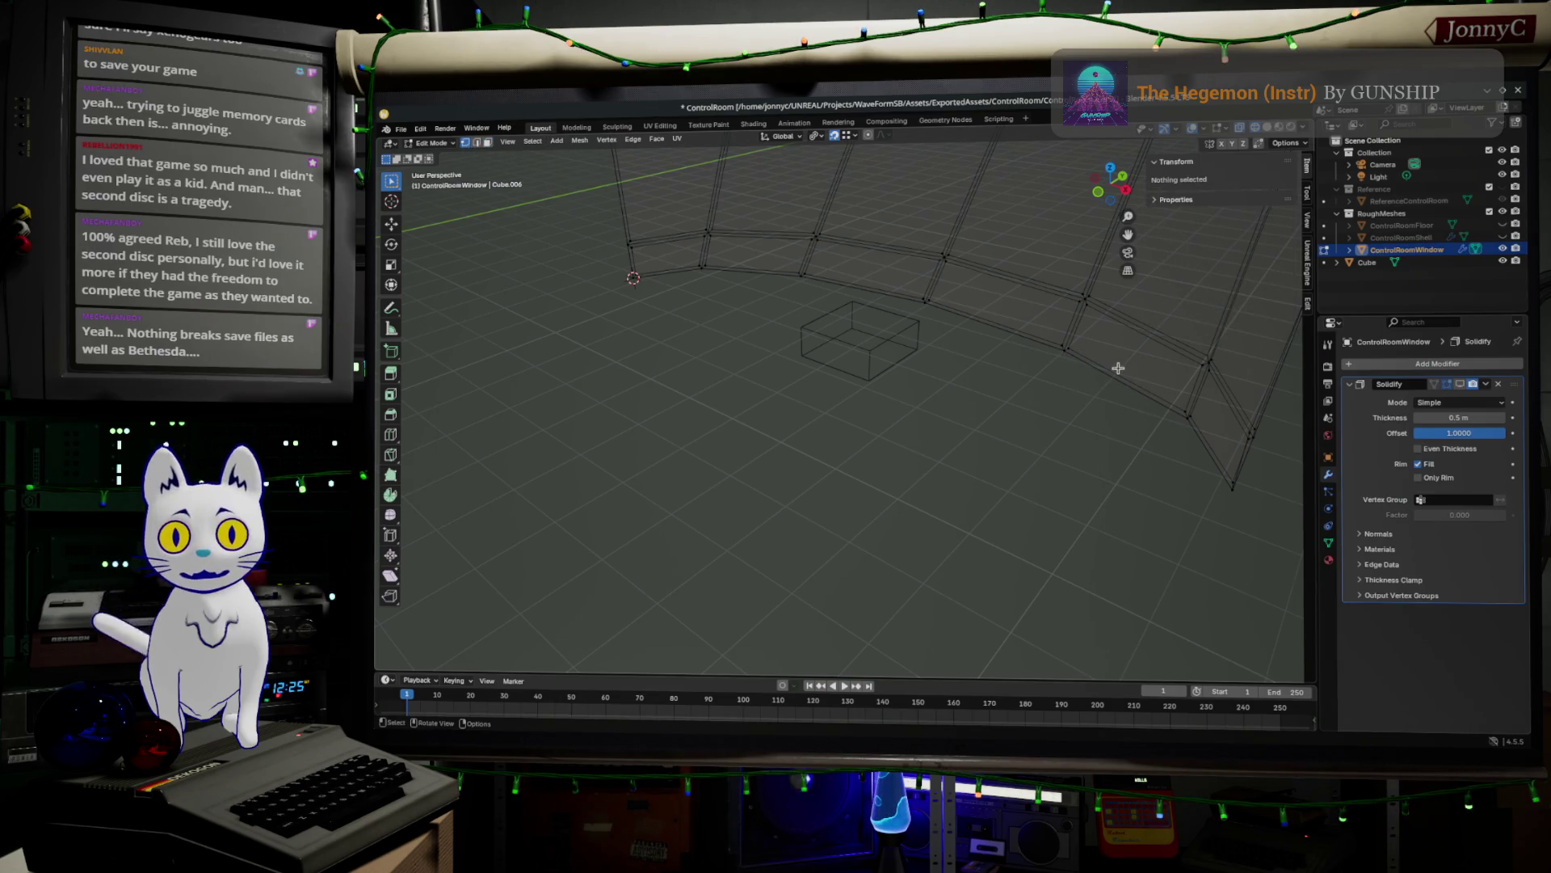
- Rotate two lower-loop vertices about X and move them along Y, extending two new edges
click(1061, 353)
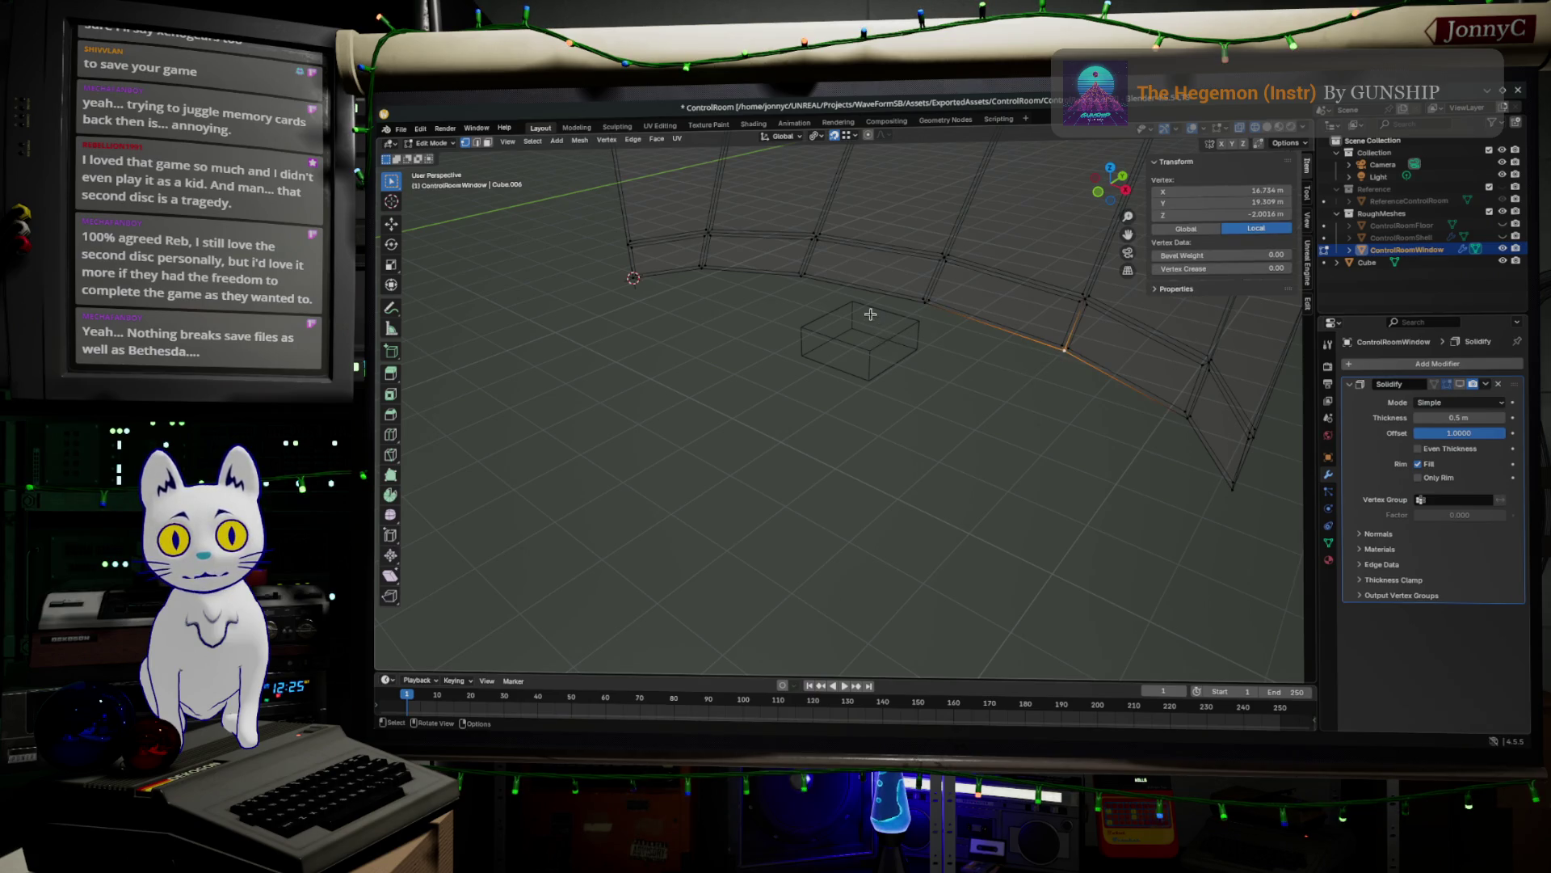
shift+click(800, 277)
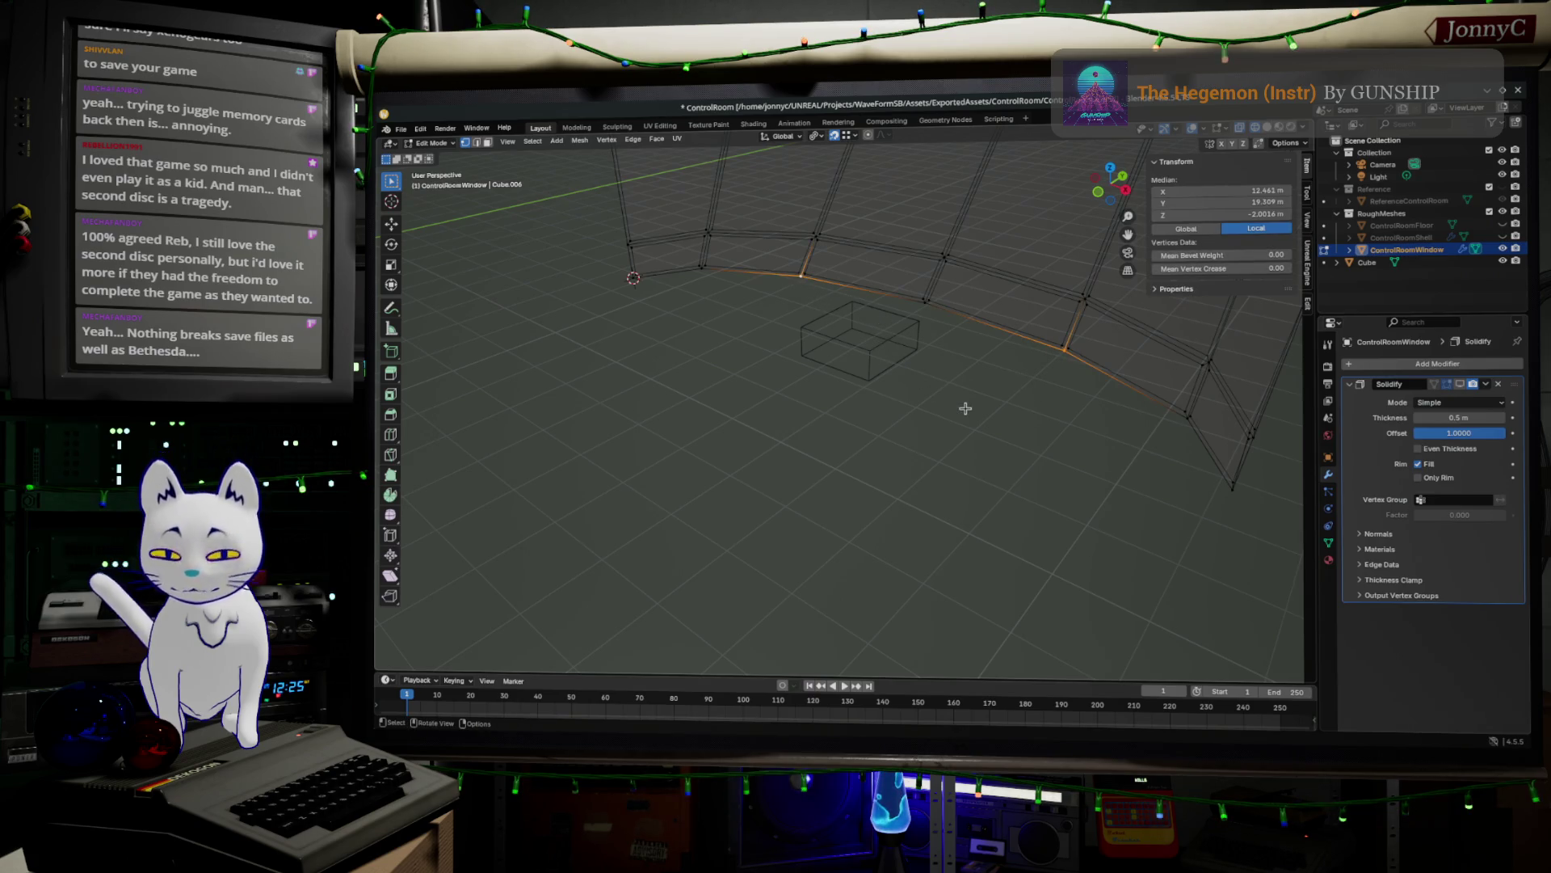
key(r)
key(x)
click(880, 448)
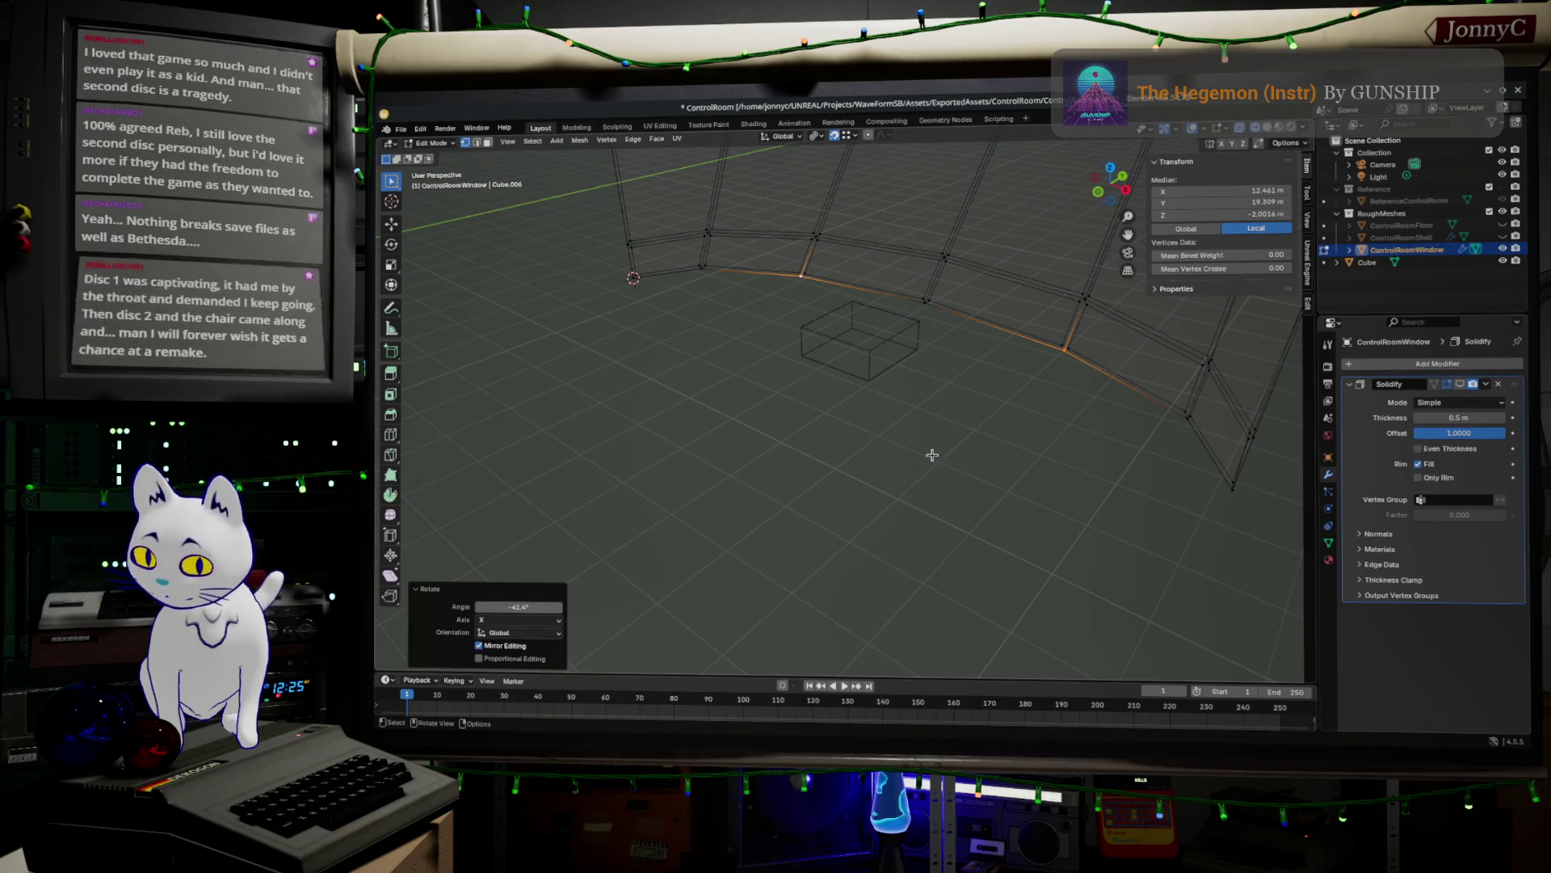
key(g)
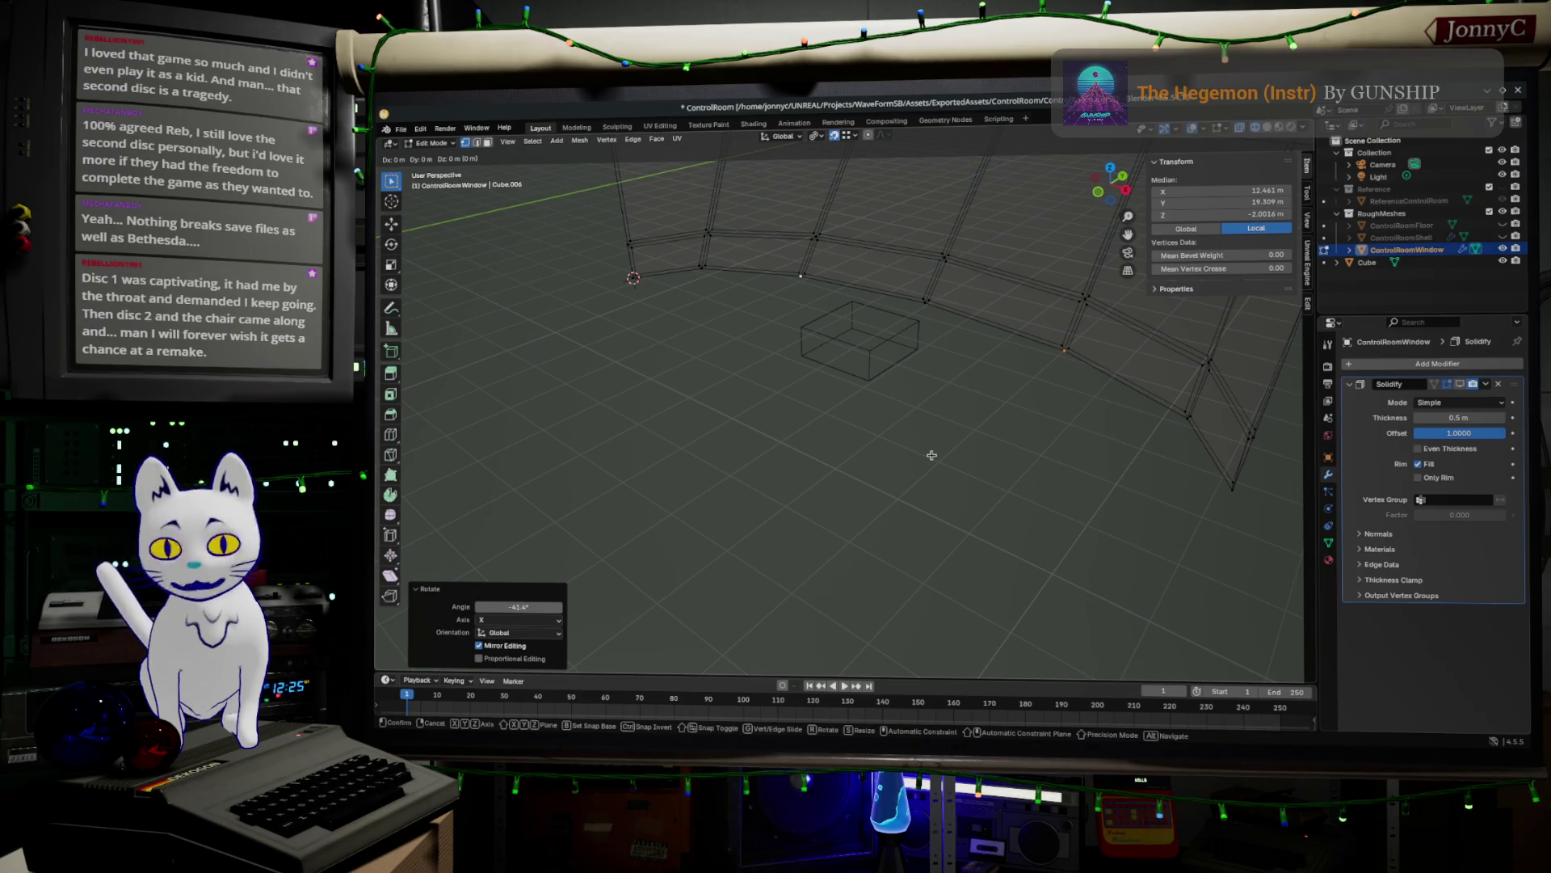
key(y)
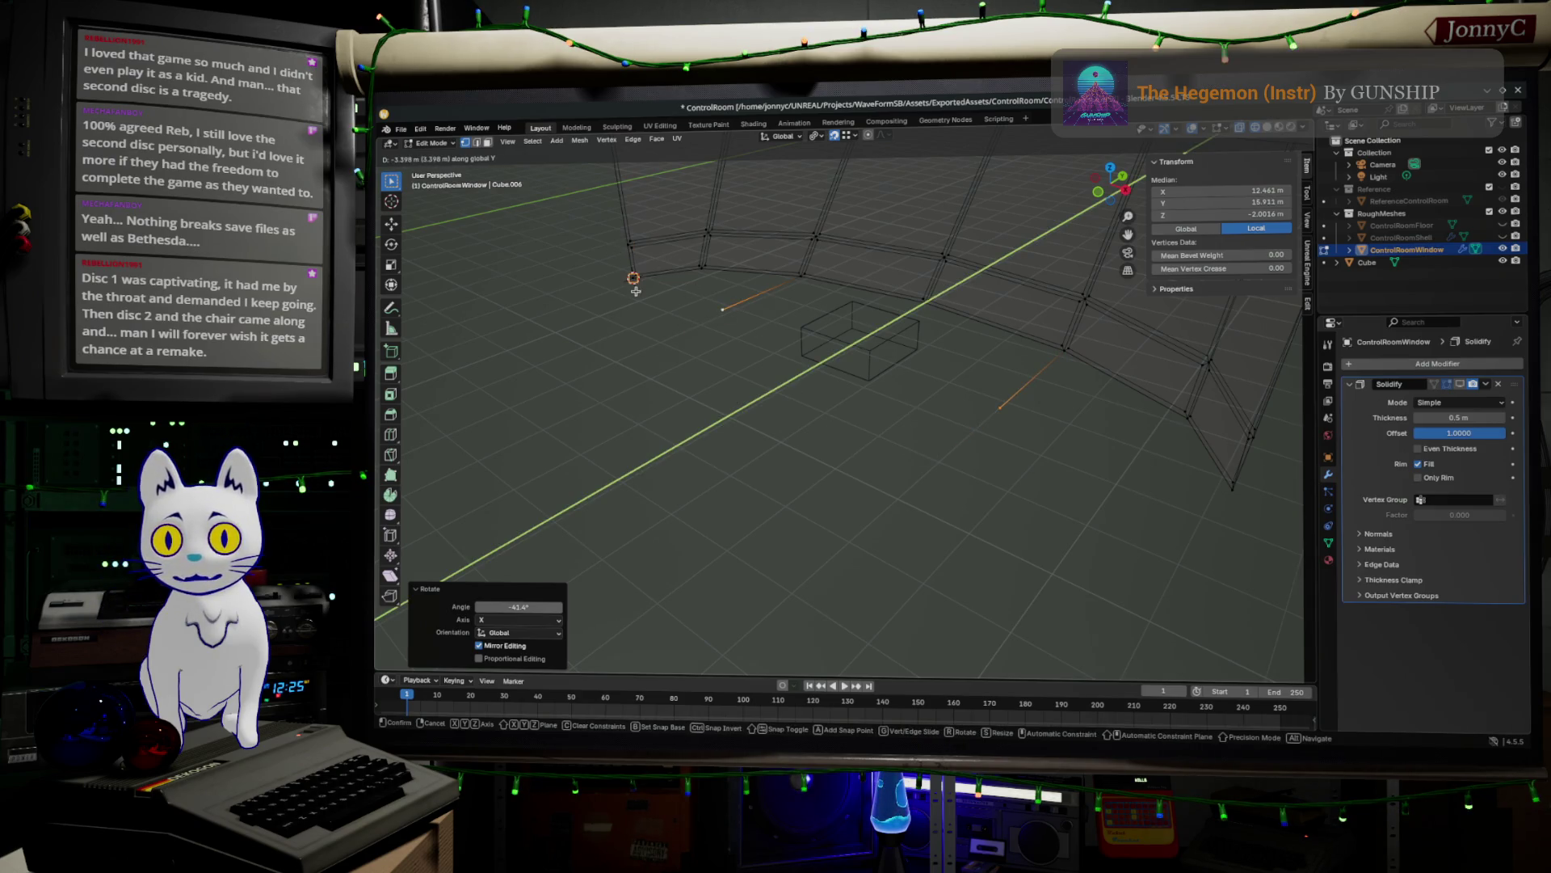
click(804, 376)
middle_drag(804, 375, 864, 388)
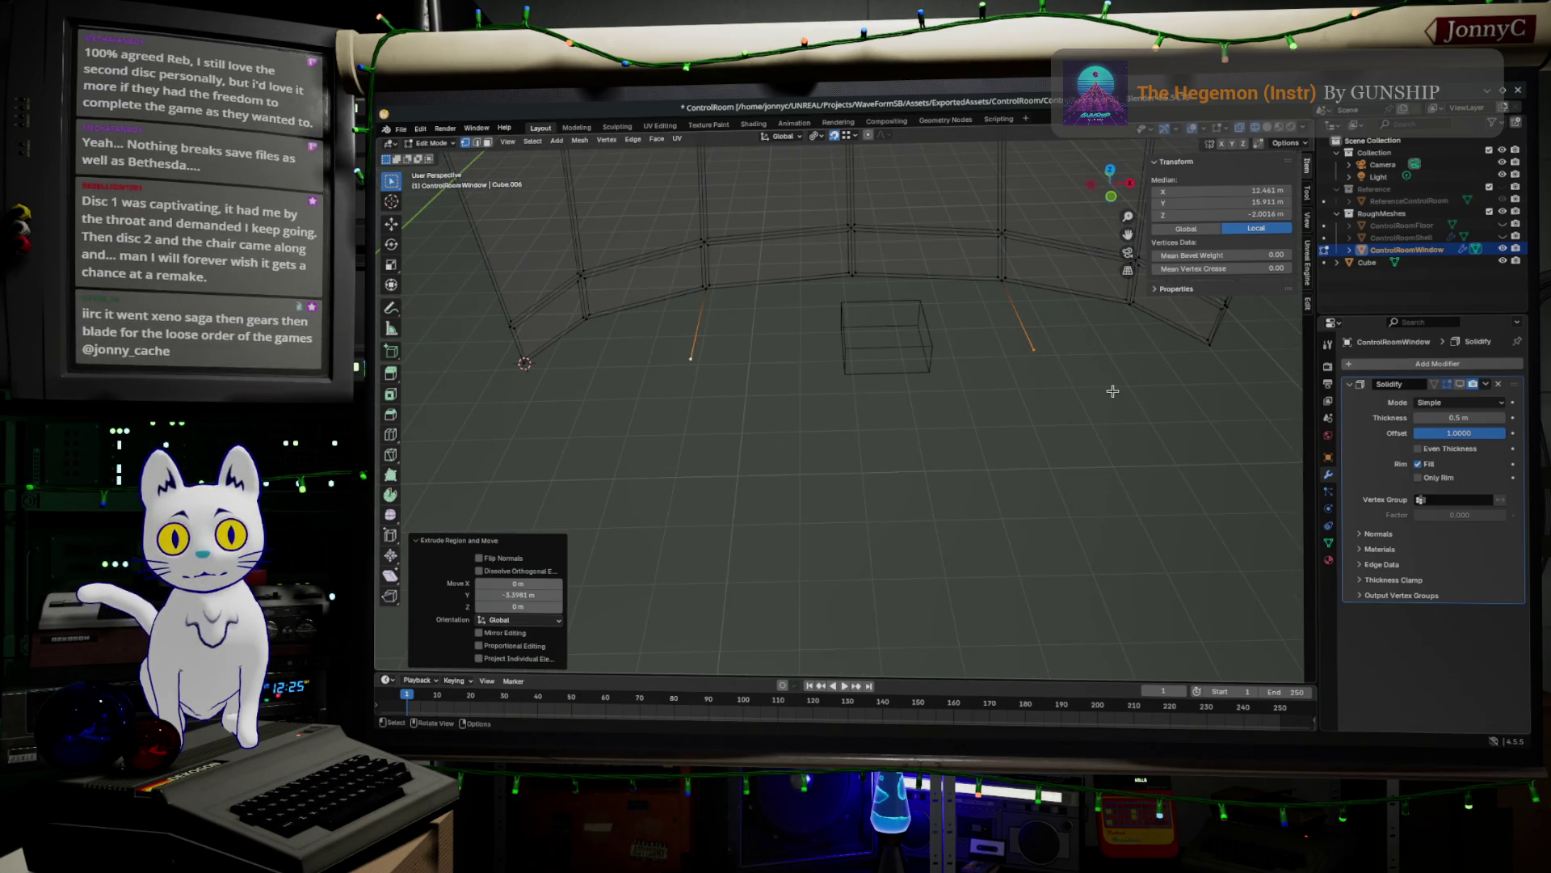
- Box-select the two new vertical edges and scale them
mouse_move(1000, 359)
middle_down()
mouse_move(987, 401)
mouse_move(953, 400)
mouse_move(1036, 416)
middle_up()
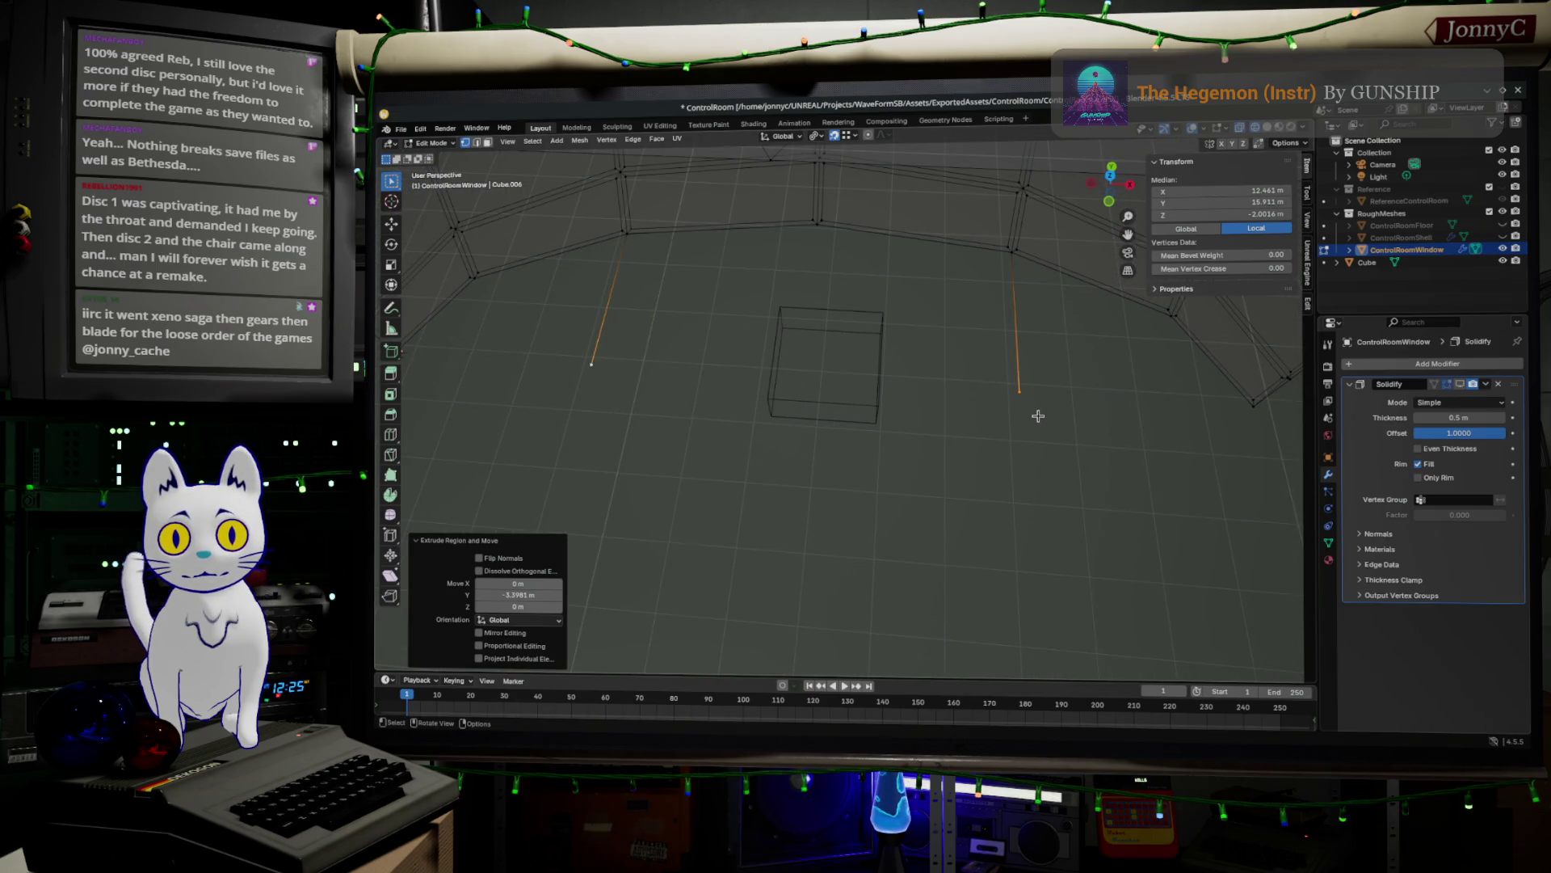
key(s)
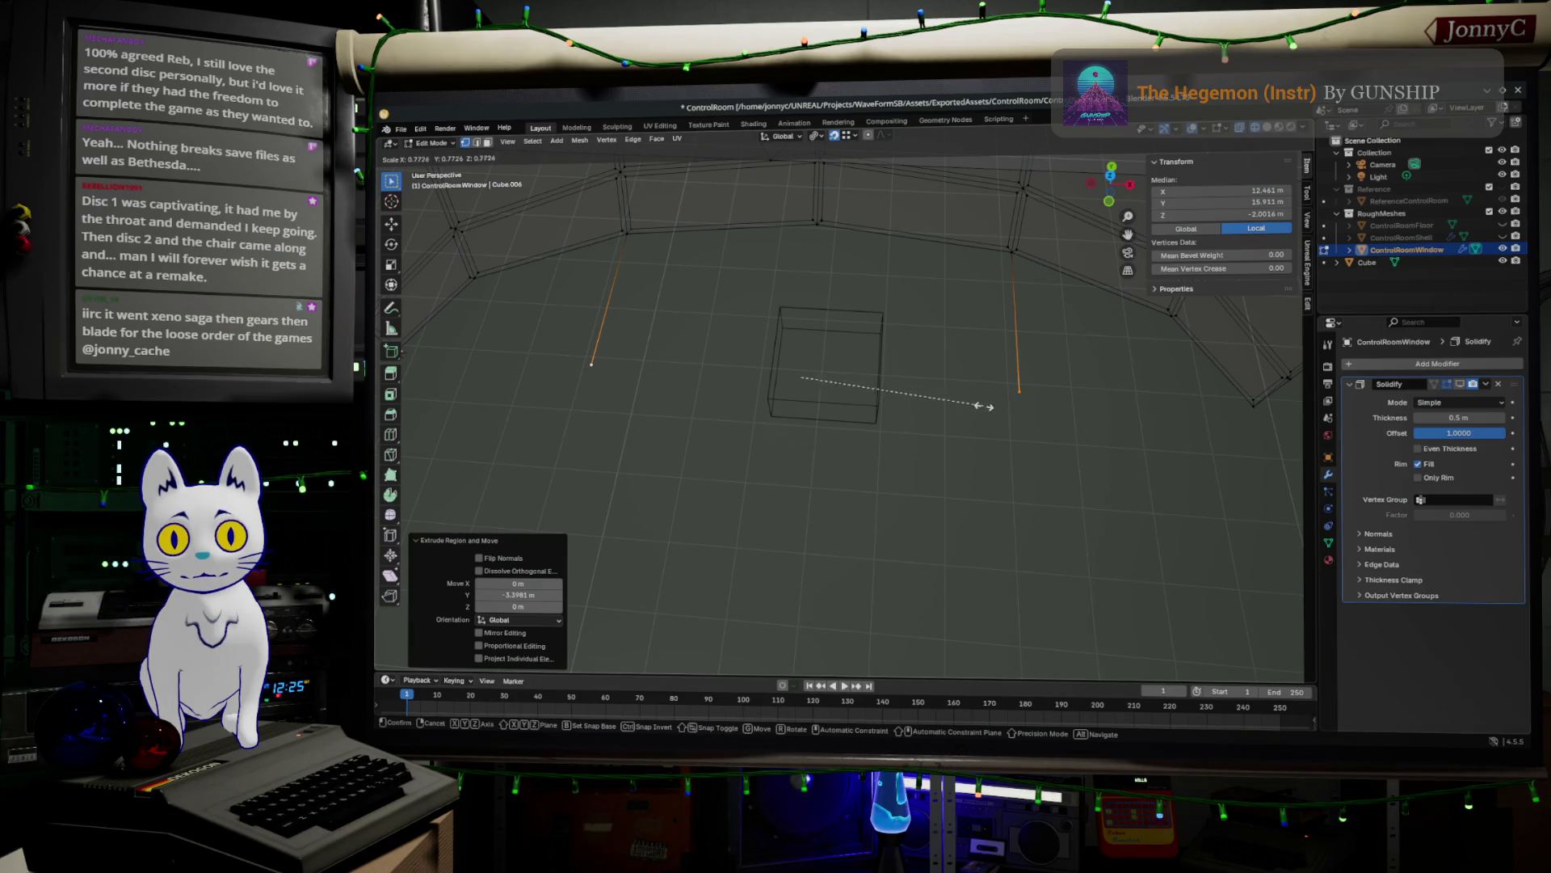
right_click(877, 418)
right_click(1042, 424)
click(1045, 332)
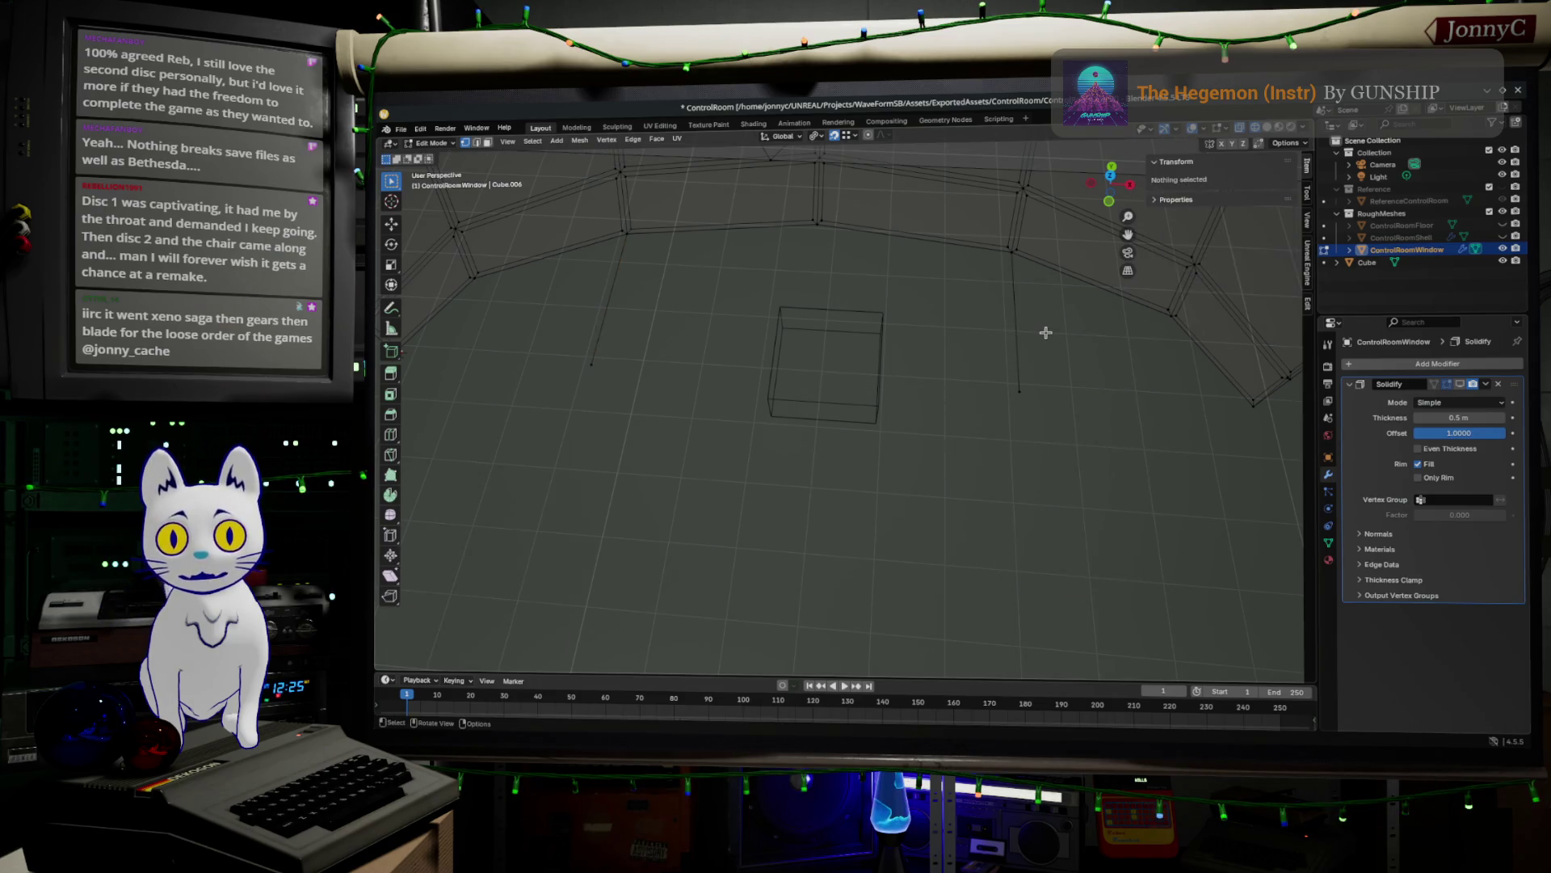
mouse_move(1052, 417)
mouse_down()
mouse_move(521, 380)
mouse_move(521, 334)
mouse_up()
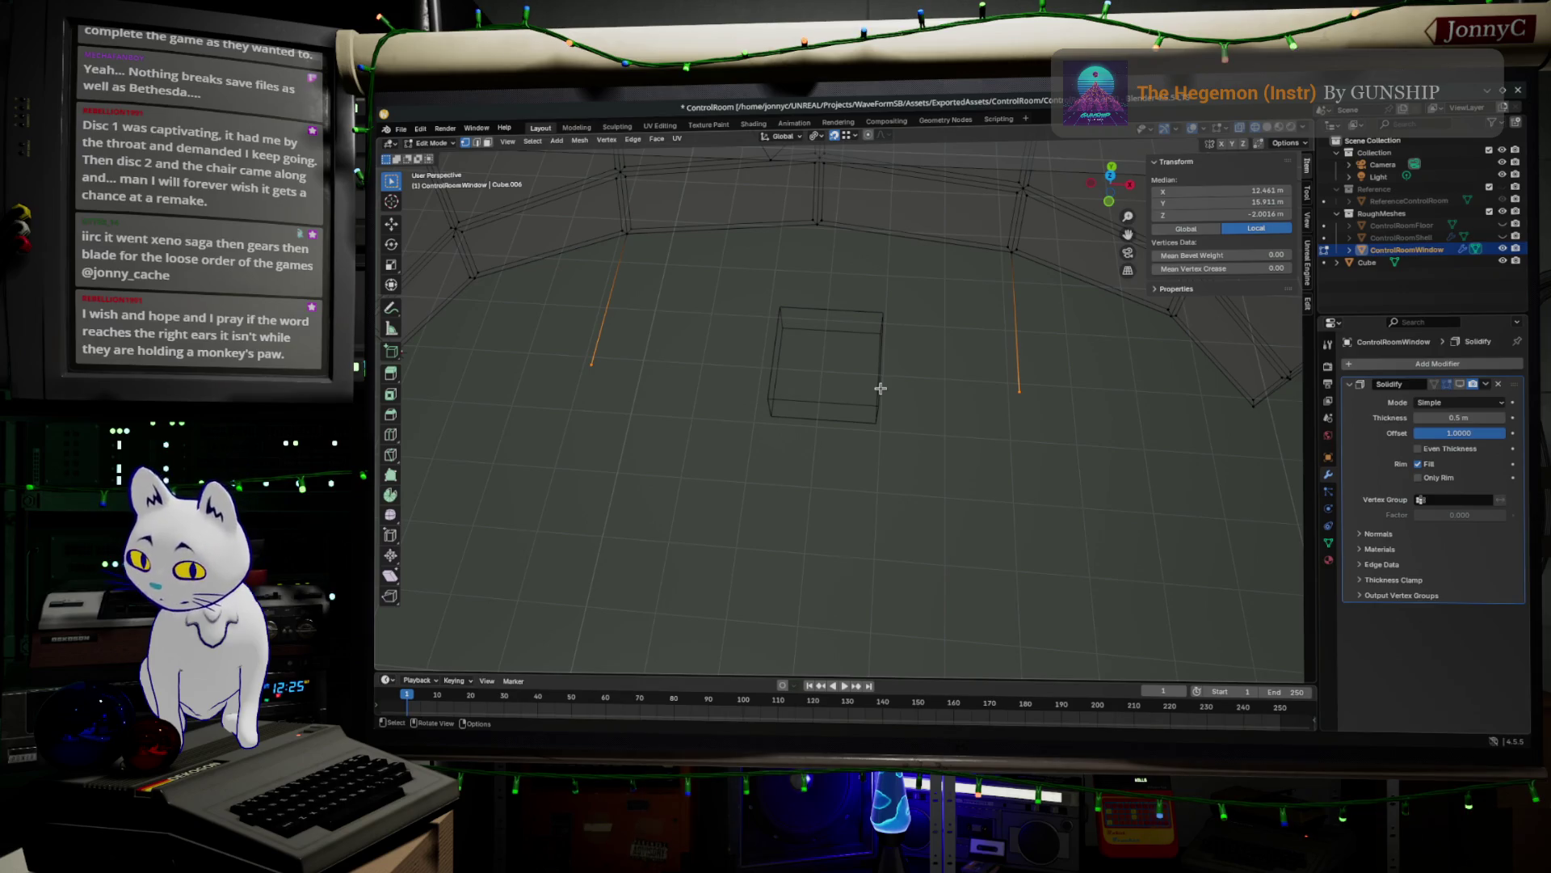
key(s)
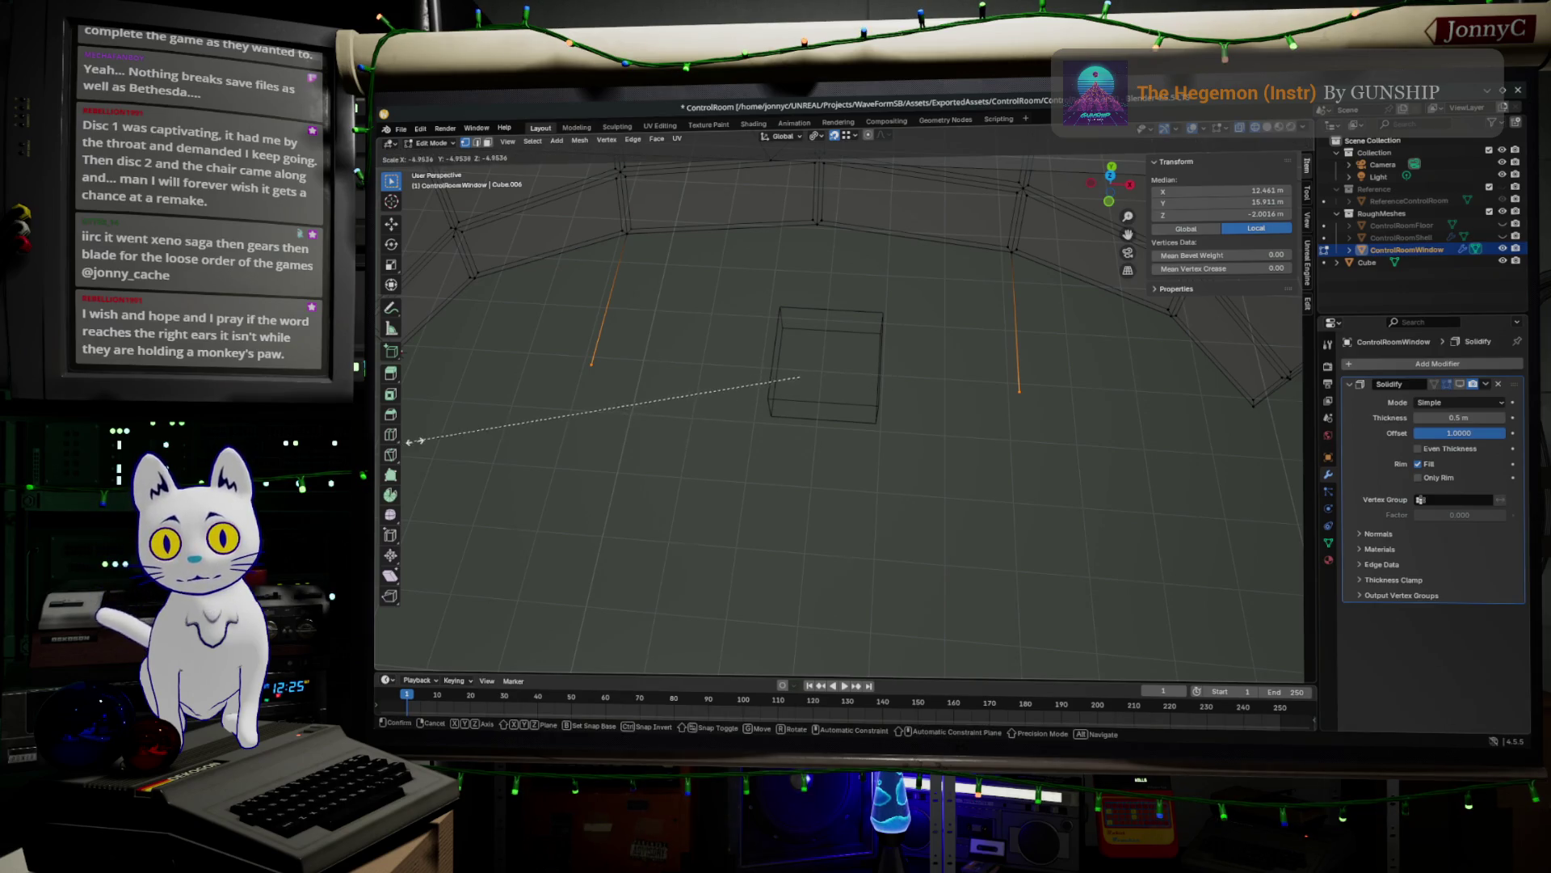
click(710, 415)
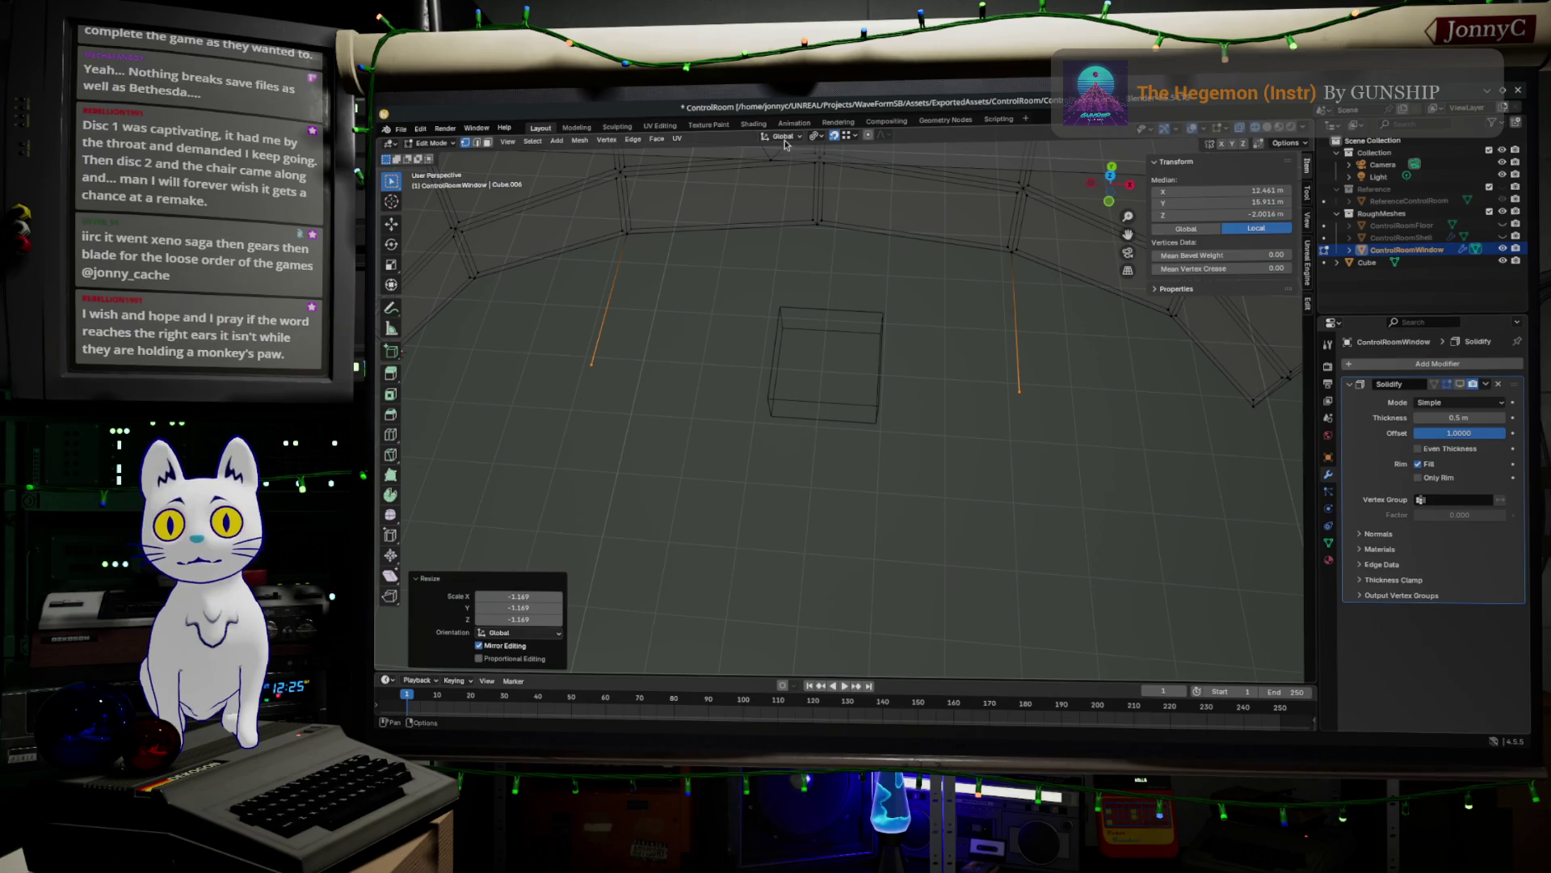
- Set the pivot to Bounding Box Center and scale the edges to 0.847, then 0.809
click(817, 139)
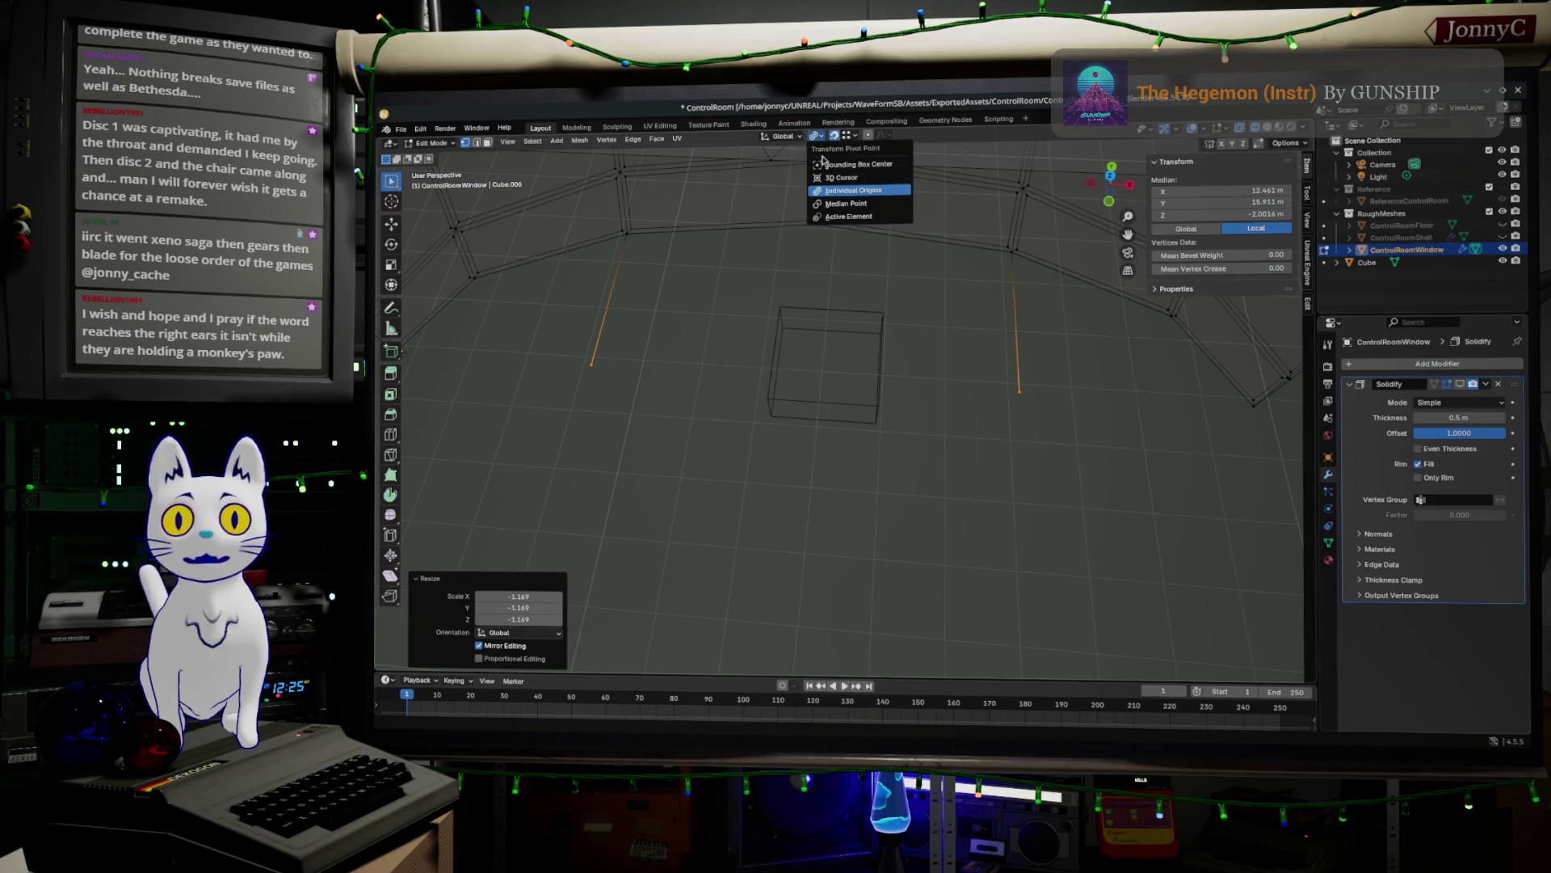
click(882, 165)
key(s)
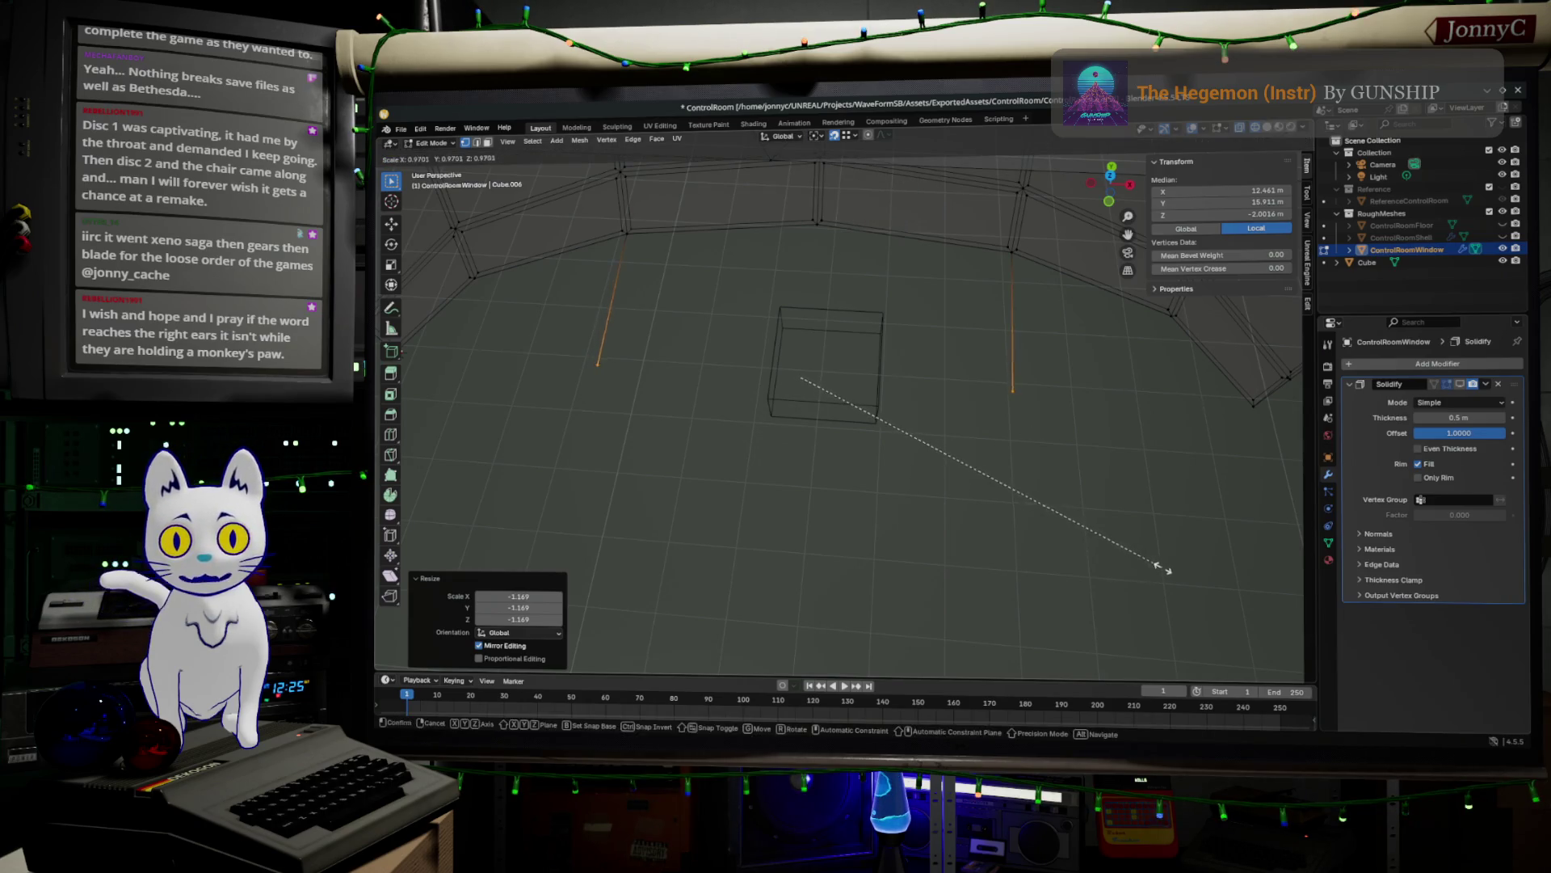
click(1105, 561)
mouse_move(1105, 560)
middle_down()
mouse_move(1066, 534)
mouse_move(1119, 485)
mouse_move(1142, 517)
mouse_move(1130, 535)
middle_up()
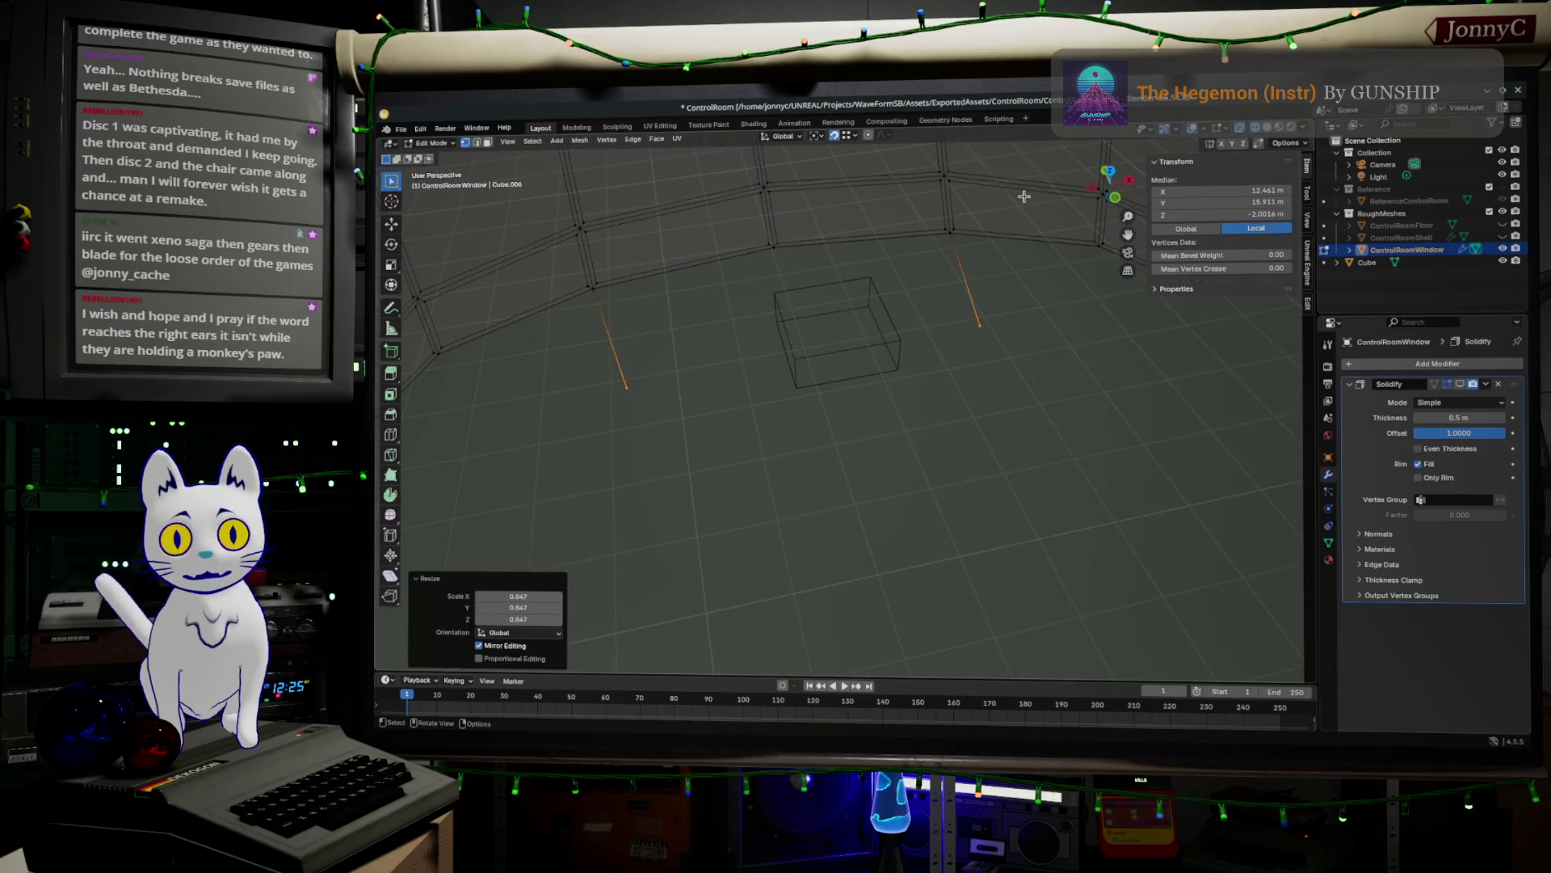
mouse_move(875, 240)
middle_down()
mouse_move(727, 329)
mouse_move(523, 242)
mouse_move(766, 302)
middle_up()
middle_drag(1035, 415, 1008, 420)
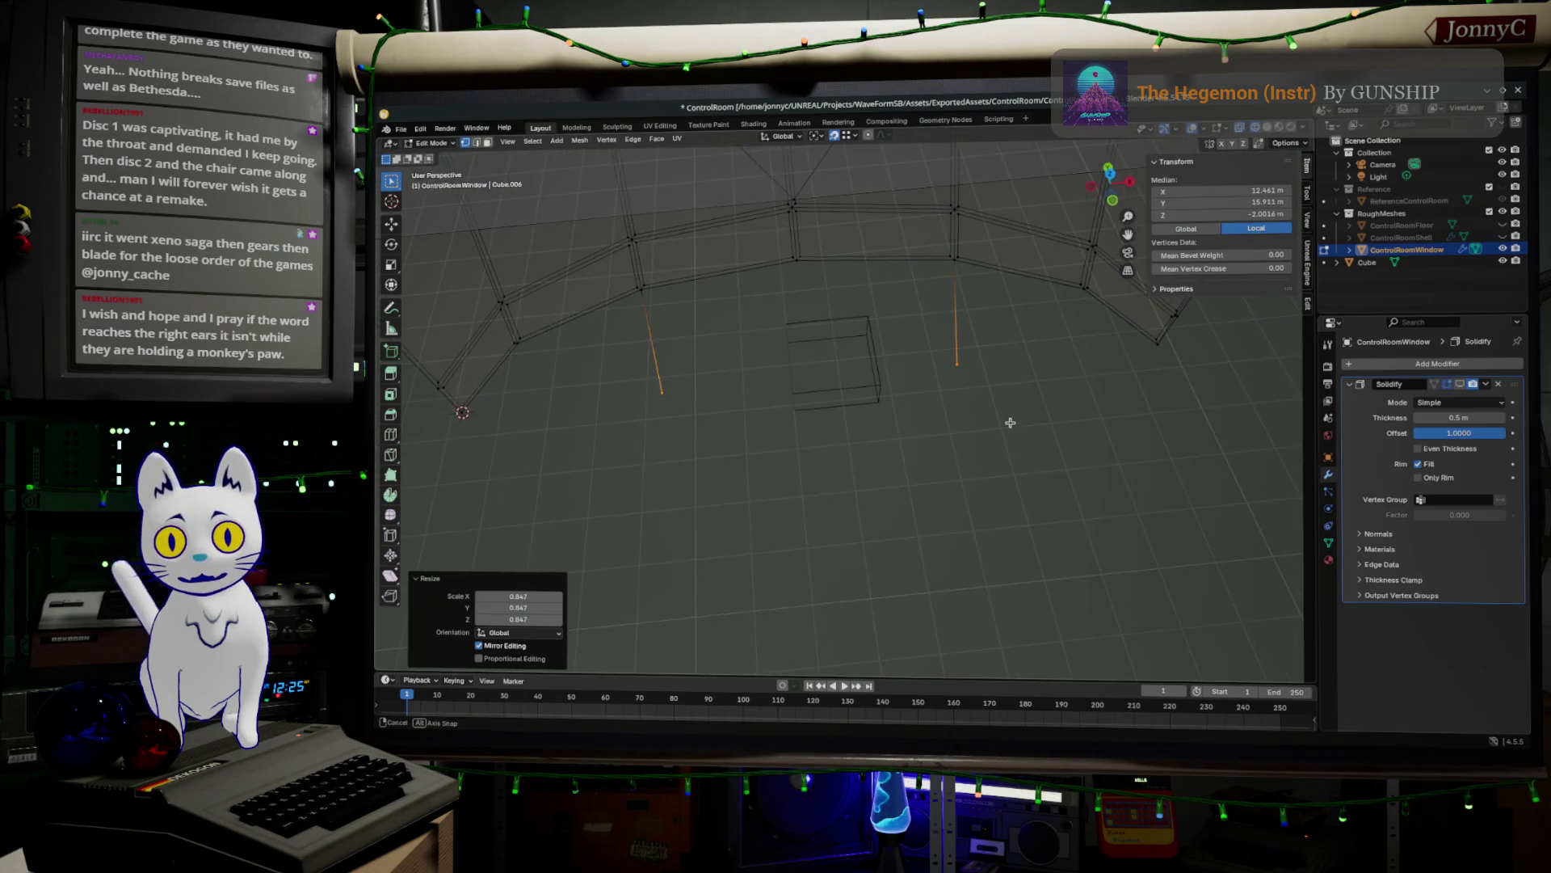
key(s)
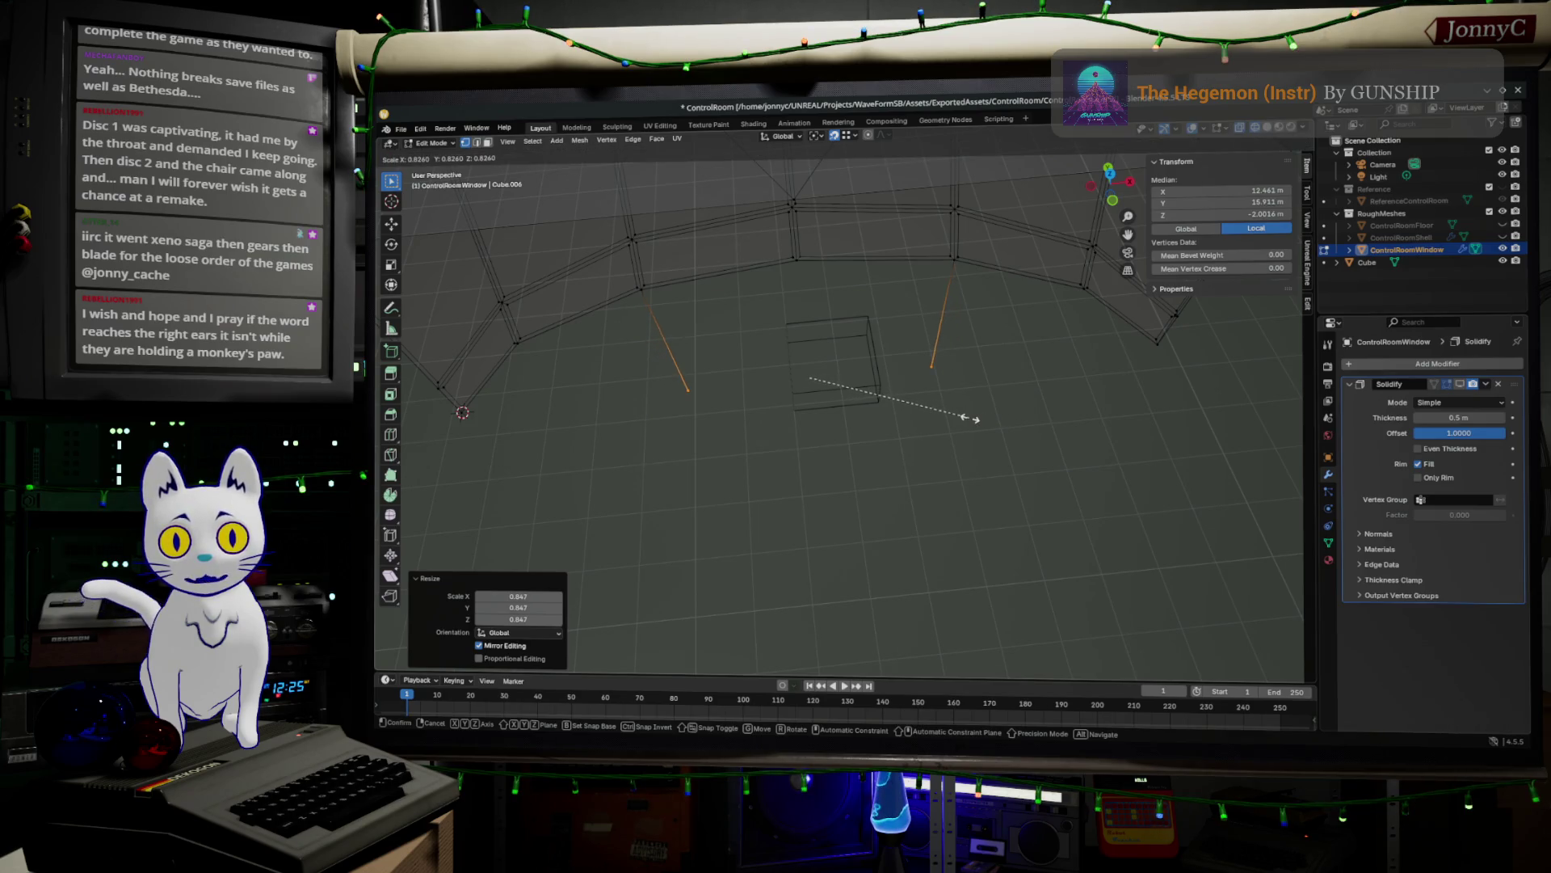
click(966, 417)
mouse_move(998, 415)
middle_down()
mouse_move(981, 416)
mouse_move(1007, 377)
mouse_move(994, 336)
mouse_move(980, 560)
mouse_move(973, 516)
mouse_move(1001, 569)
mouse_move(983, 439)
mouse_move(1011, 433)
mouse_move(948, 423)
mouse_move(1043, 412)
mouse_move(882, 413)
middle_up()
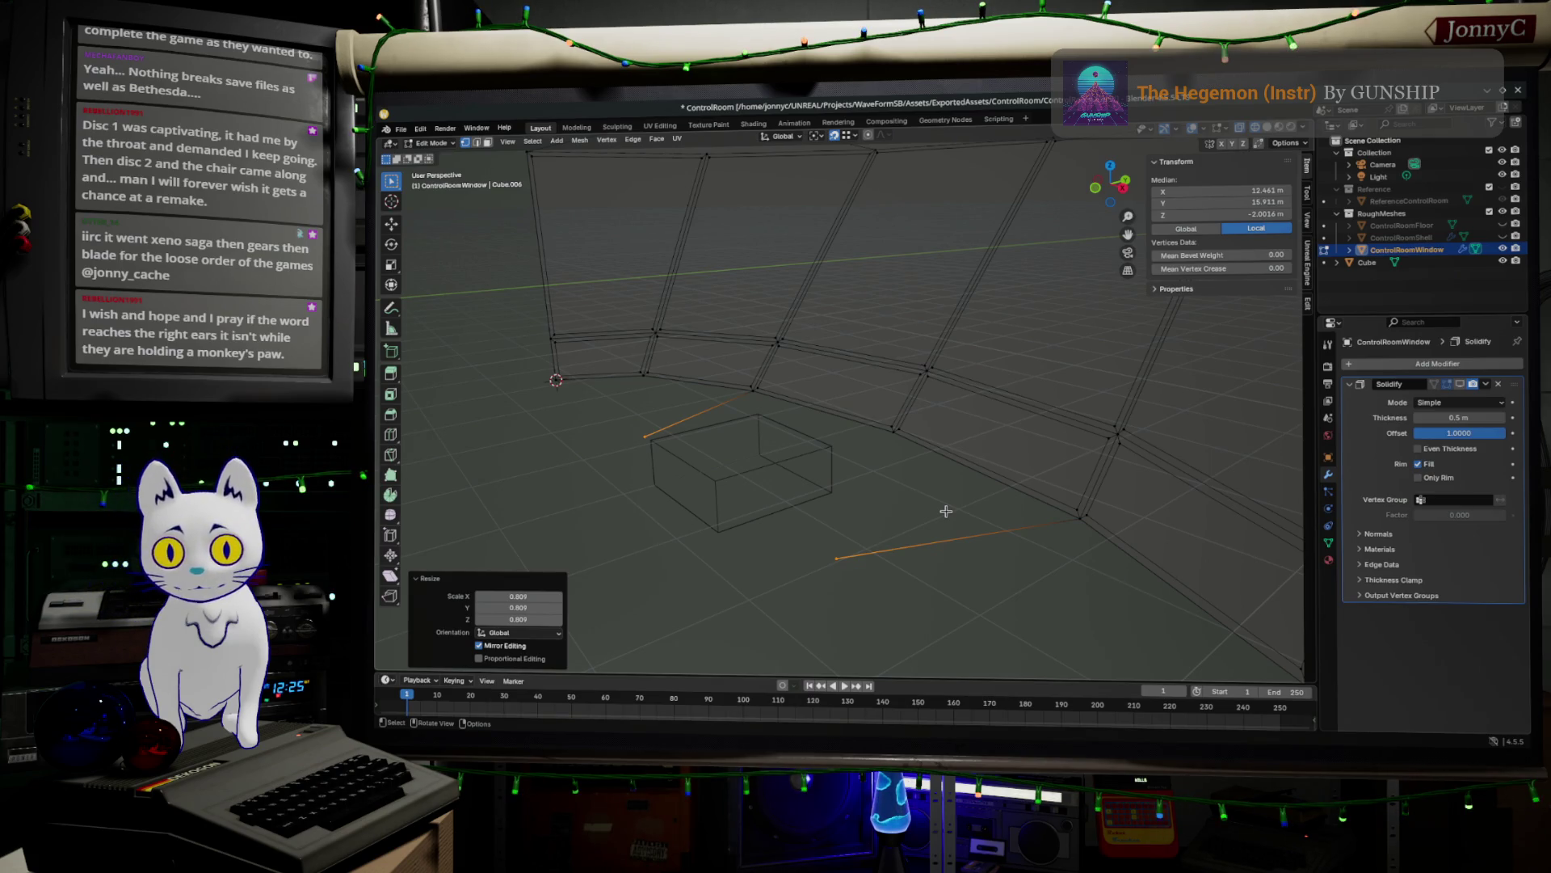
click(648, 445)
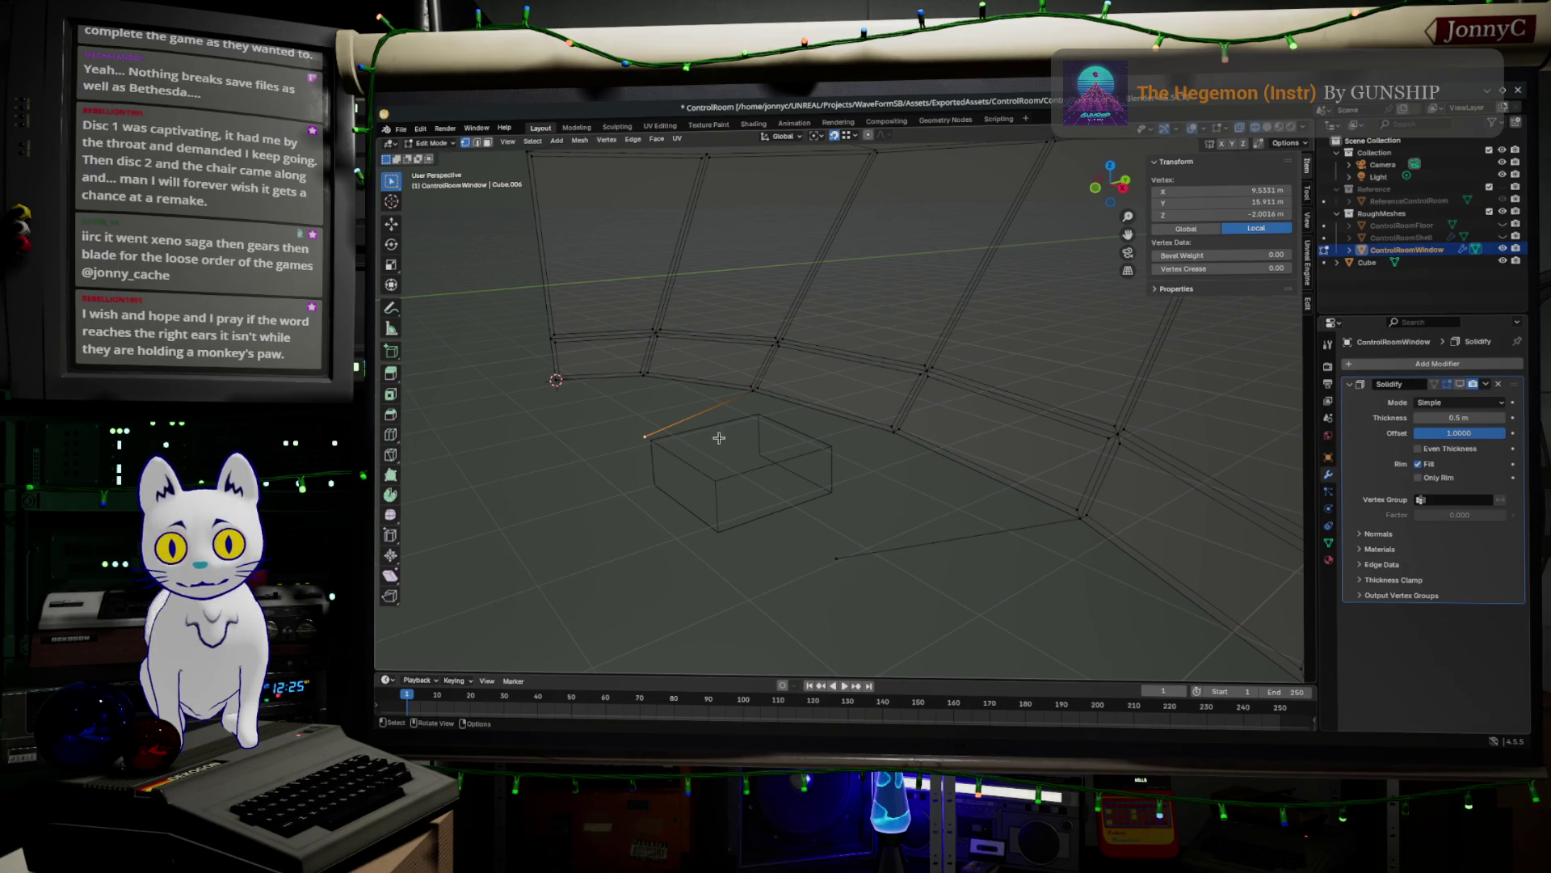
- Select the lower frame edge path, extrude it in place and scale it
ctrl+click(852, 553)
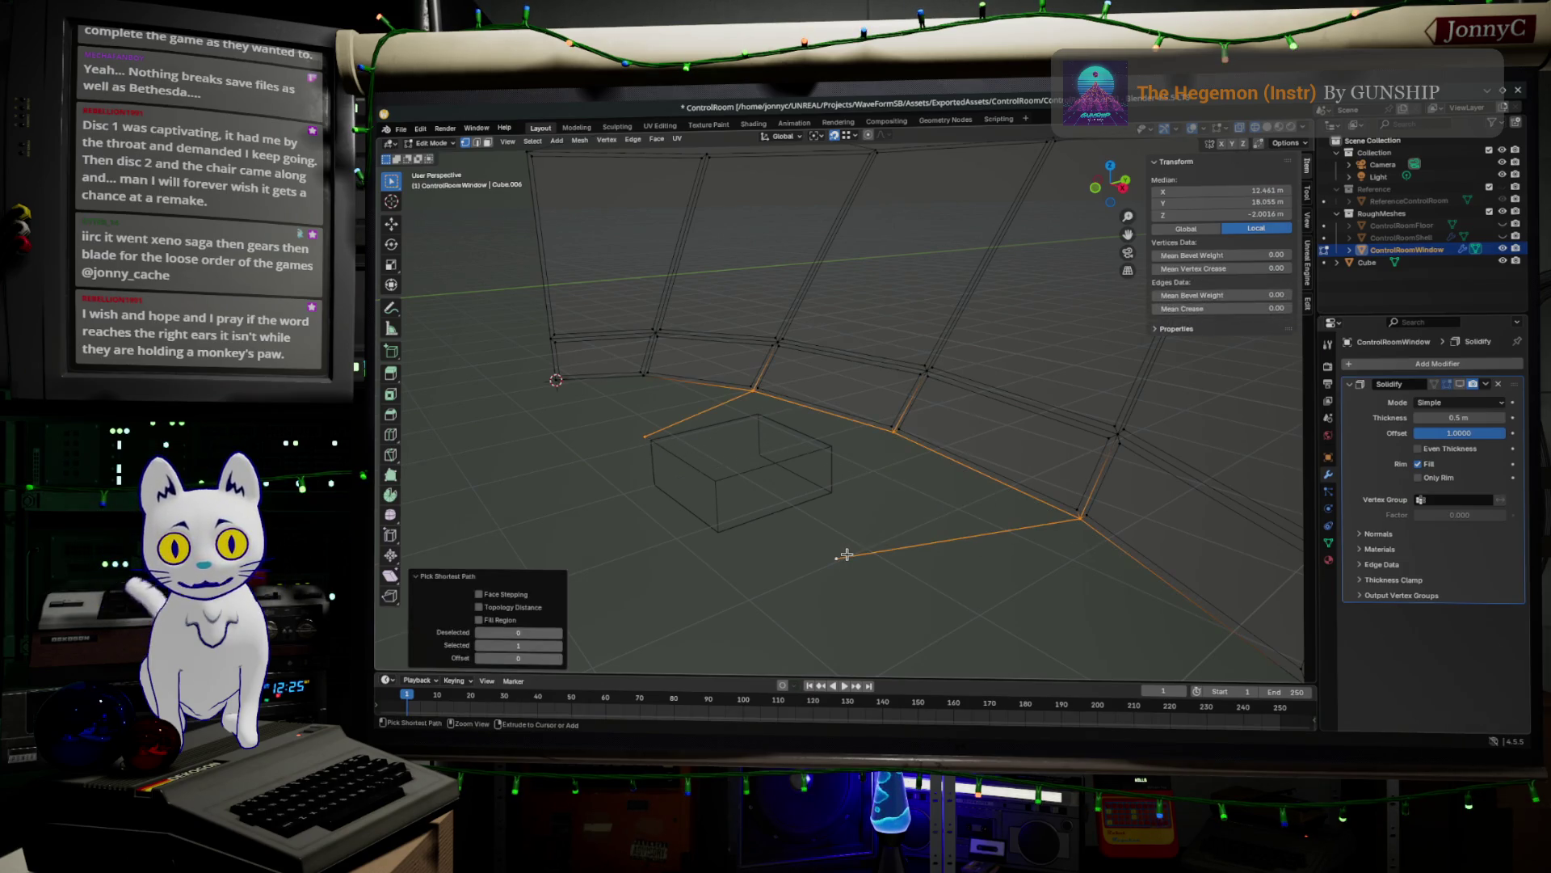
middle_drag(935, 565, 1015, 603)
key(e)
right_click(1013, 601)
key(s)
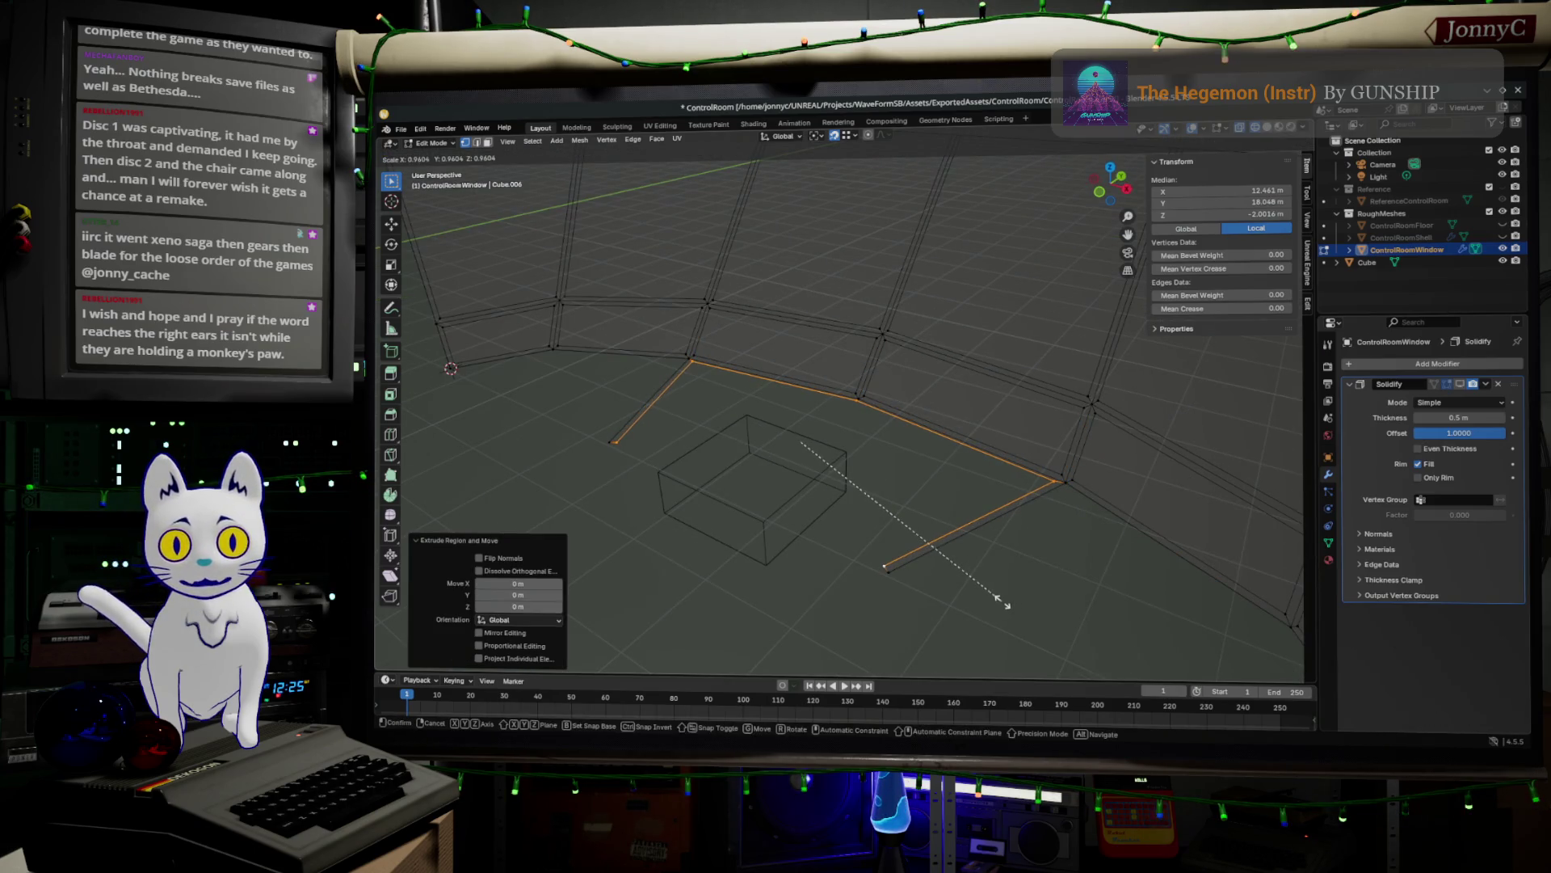
click(1003, 600)
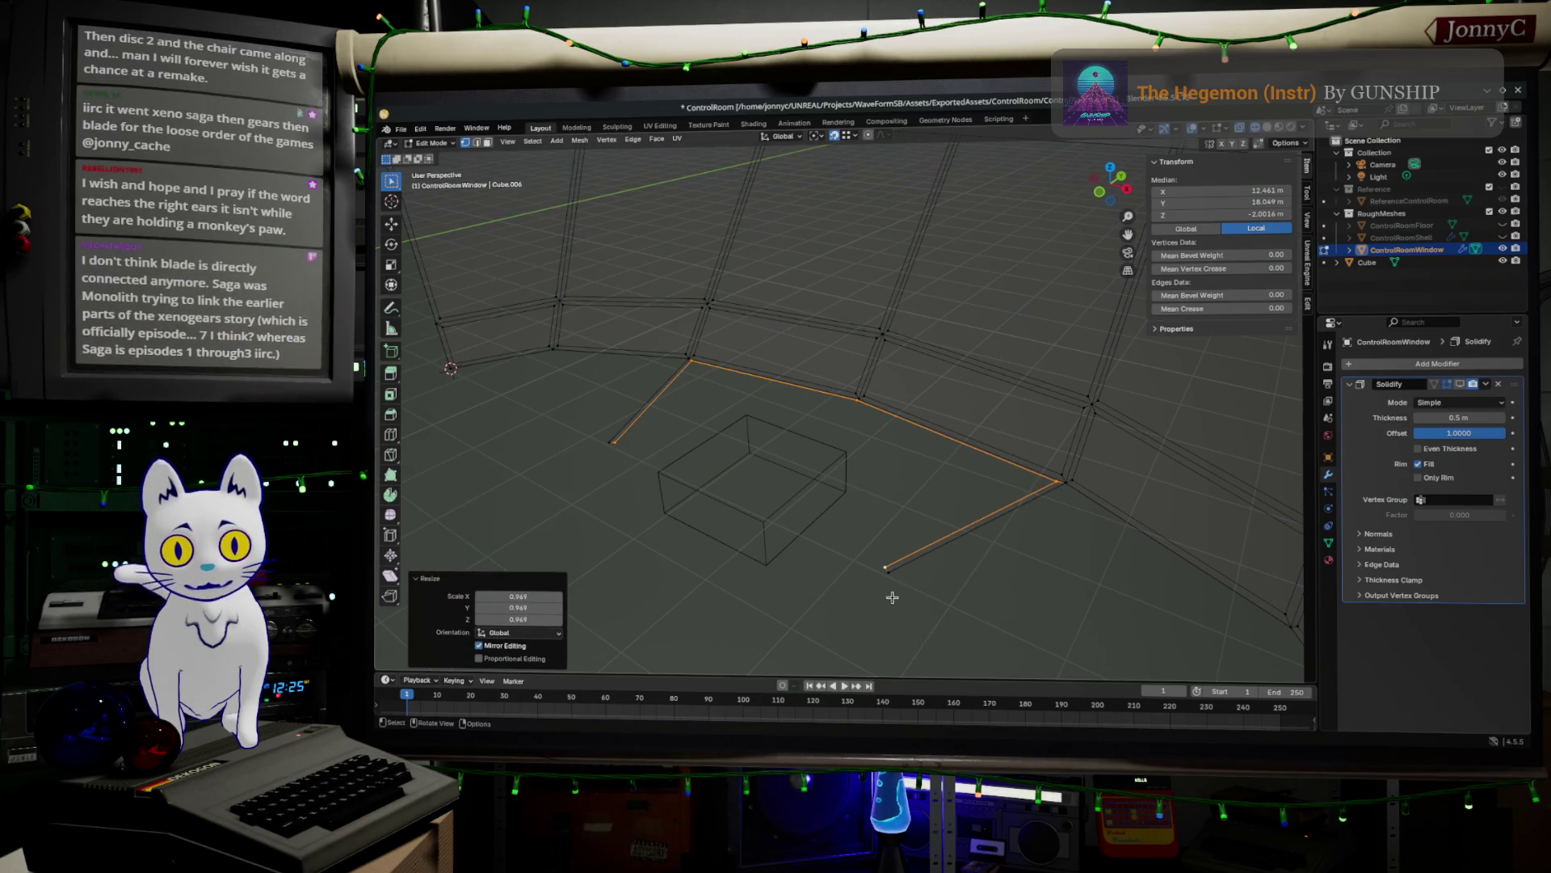
- Select another lower edge path, extrude it in place and scale it to 0.958
click(897, 583)
mouse_move(897, 584)
middle_down()
mouse_move(953, 606)
mouse_move(980, 596)
mouse_move(918, 547)
mouse_move(950, 563)
middle_up()
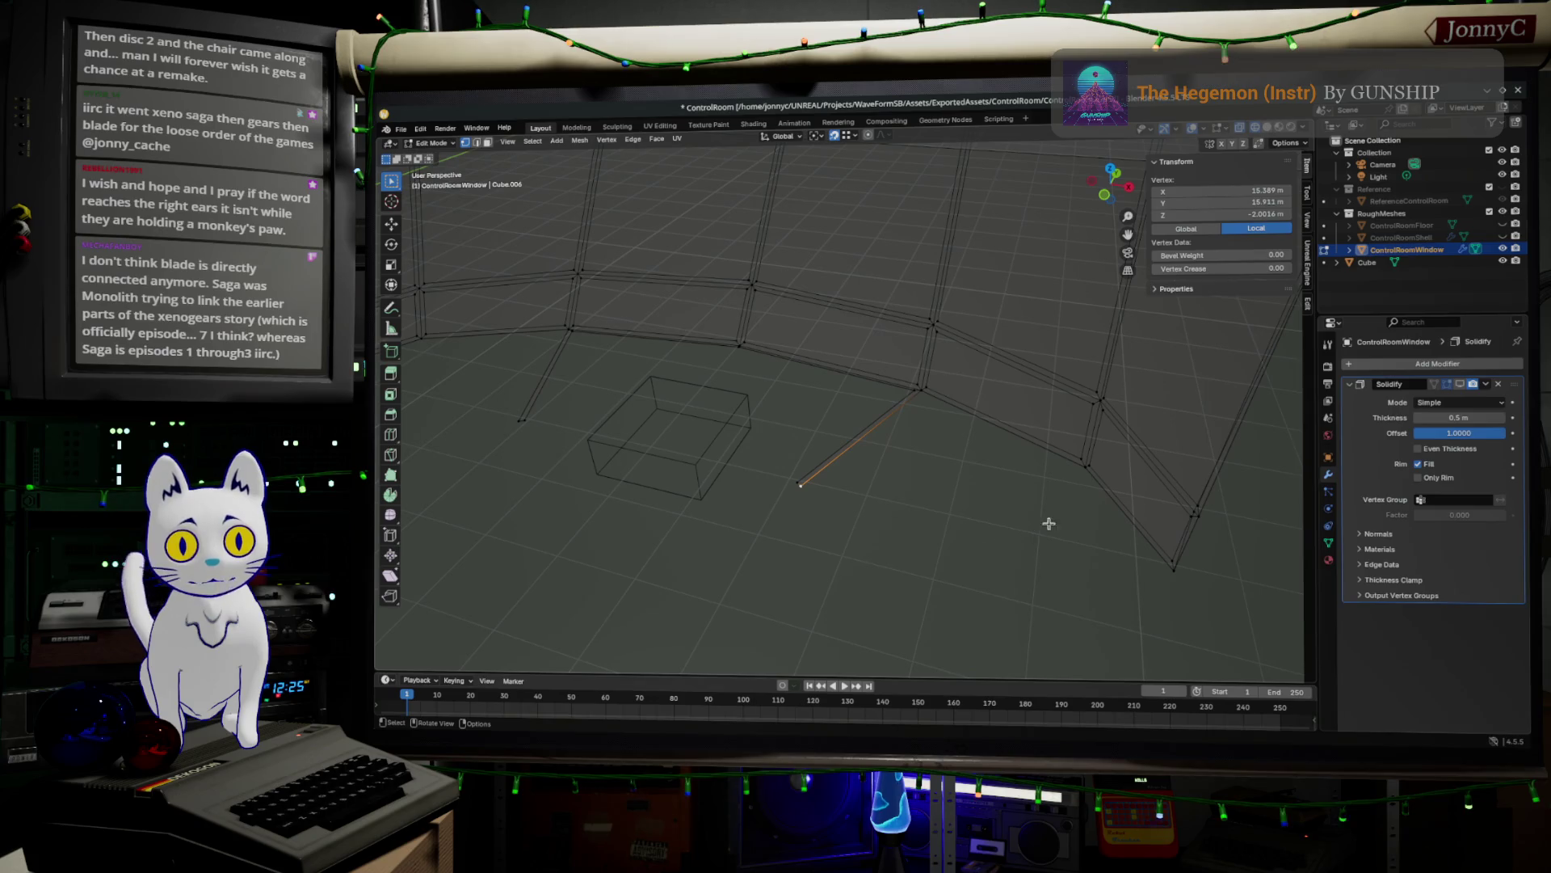
ctrl+click(1164, 568)
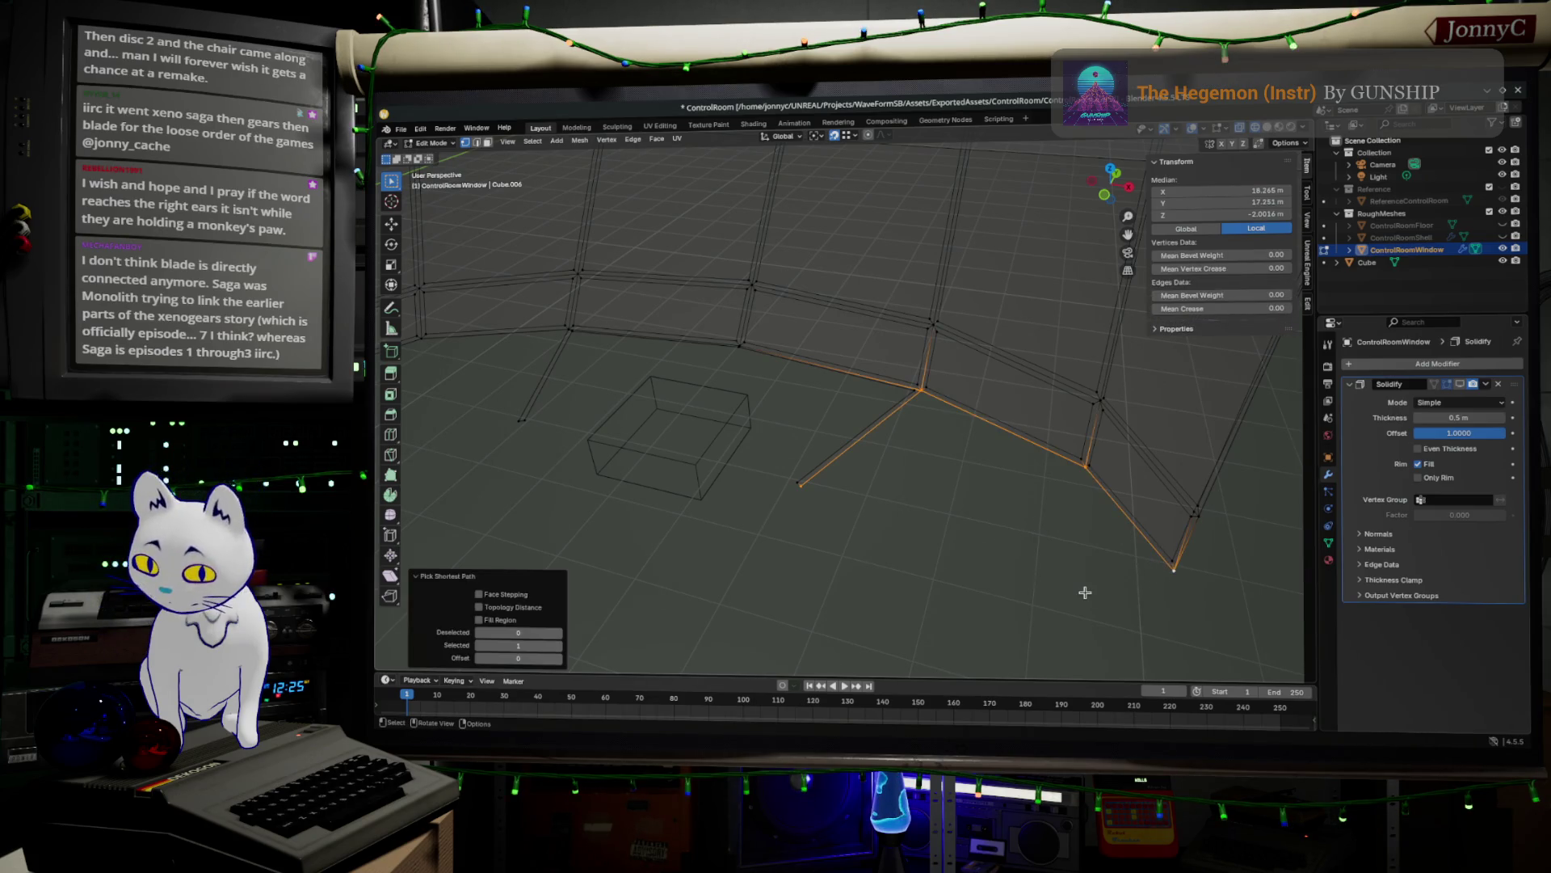
key(e)
key(Escape)
key(s)
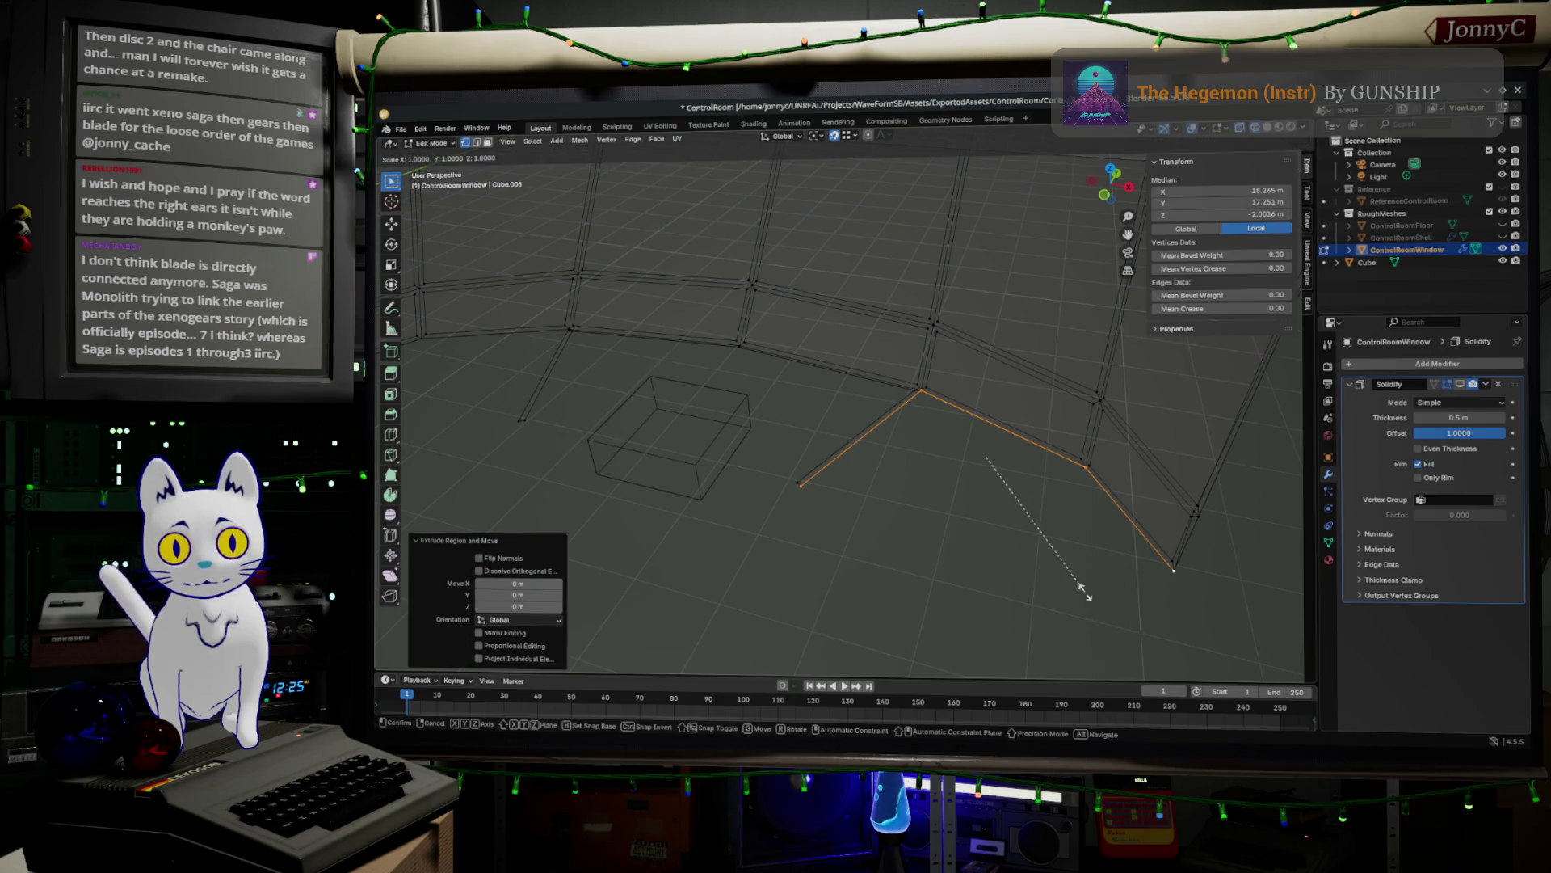
click(1054, 562)
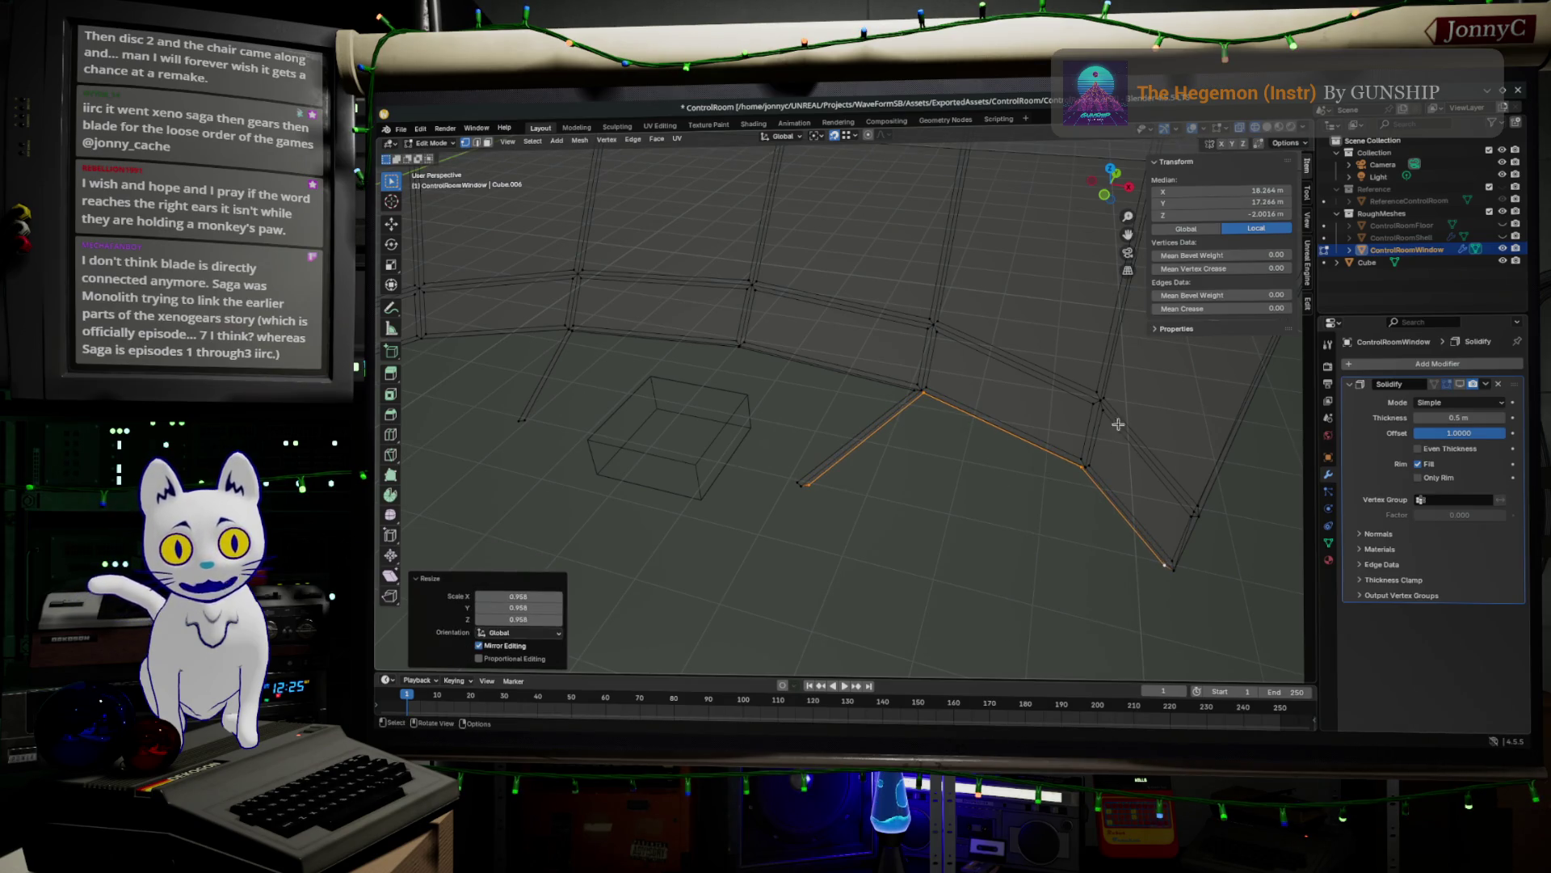
- From the top view, move the extruded edges slightly, then return to perspective
click(1112, 170)
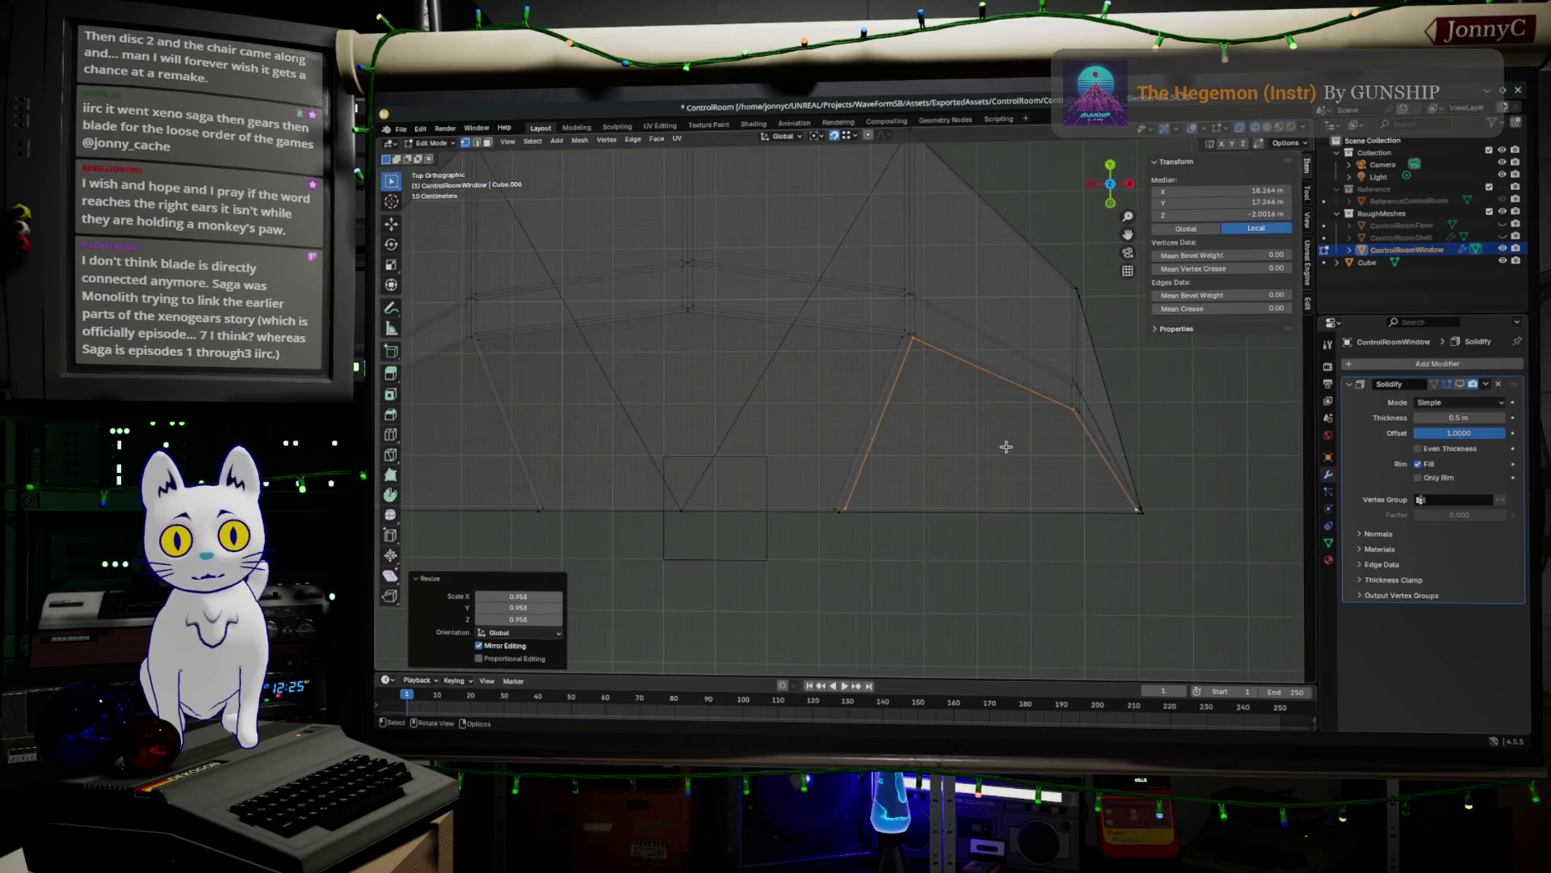
key(g)
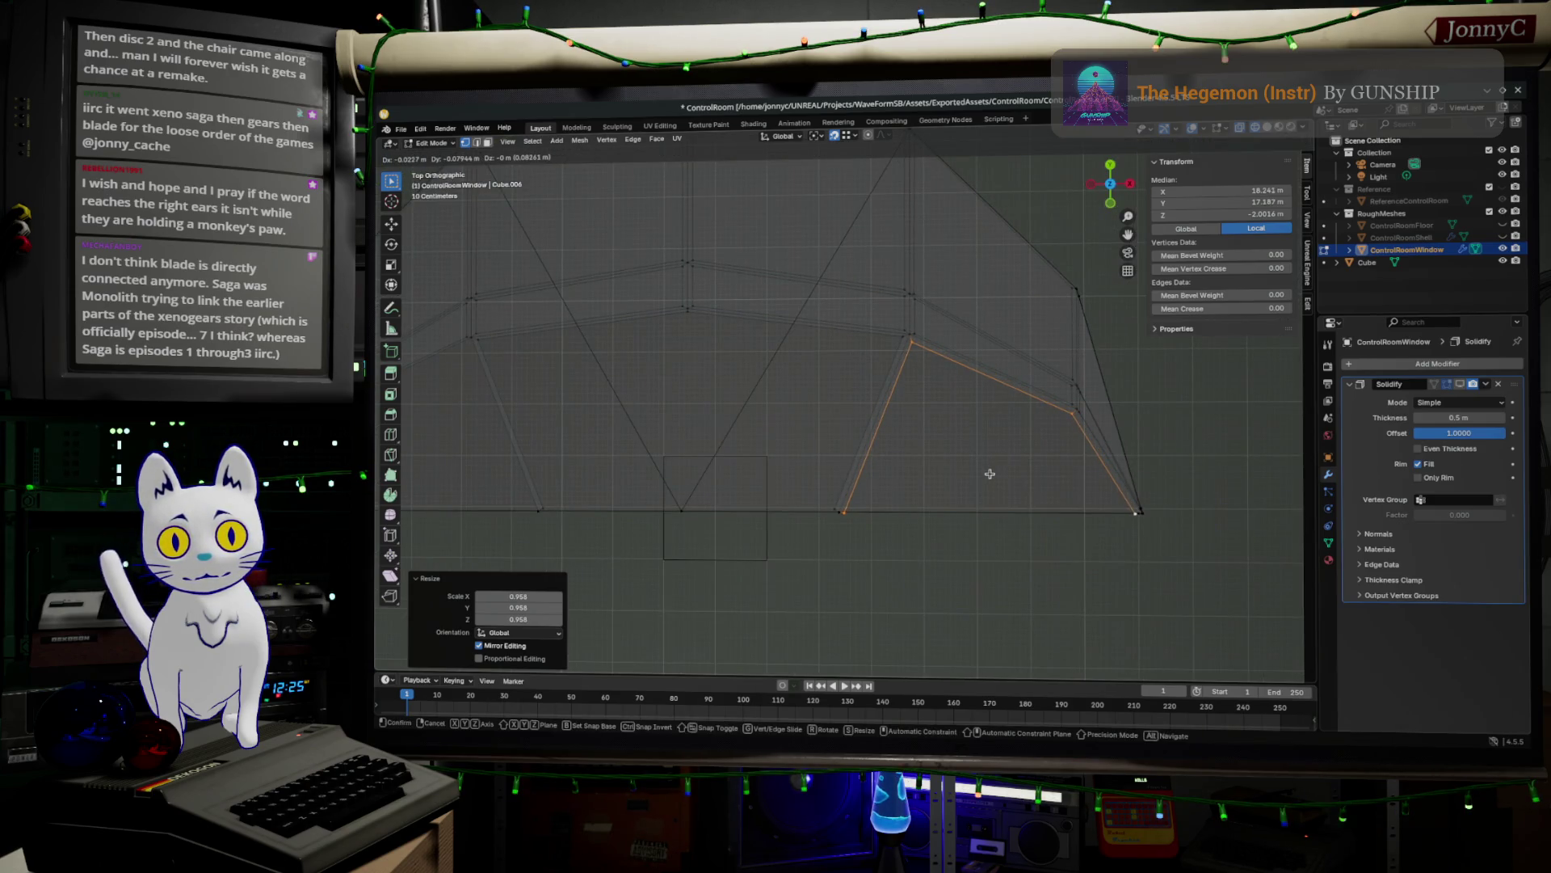
click(990, 474)
shift+middle_drag(827, 526, 1265, 470)
scroll(921, 382, up, 2)
middle_drag(920, 382, 1032, 492)
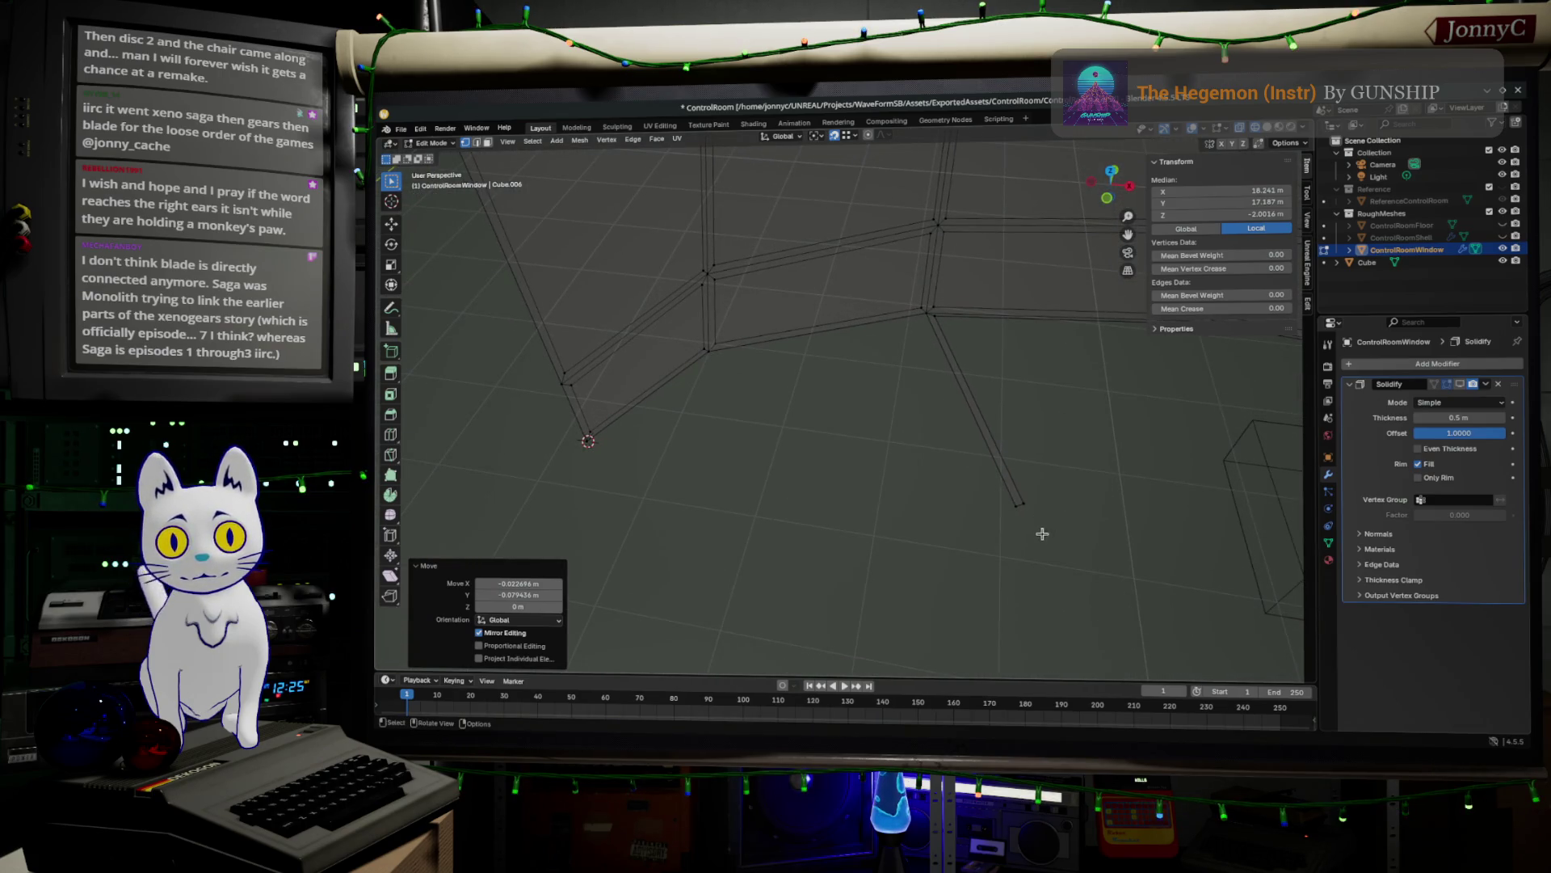
- Select the edge path between the two posts, extrude it in place and scale to 0.963
click(1010, 516)
ctrl+click(711, 354)
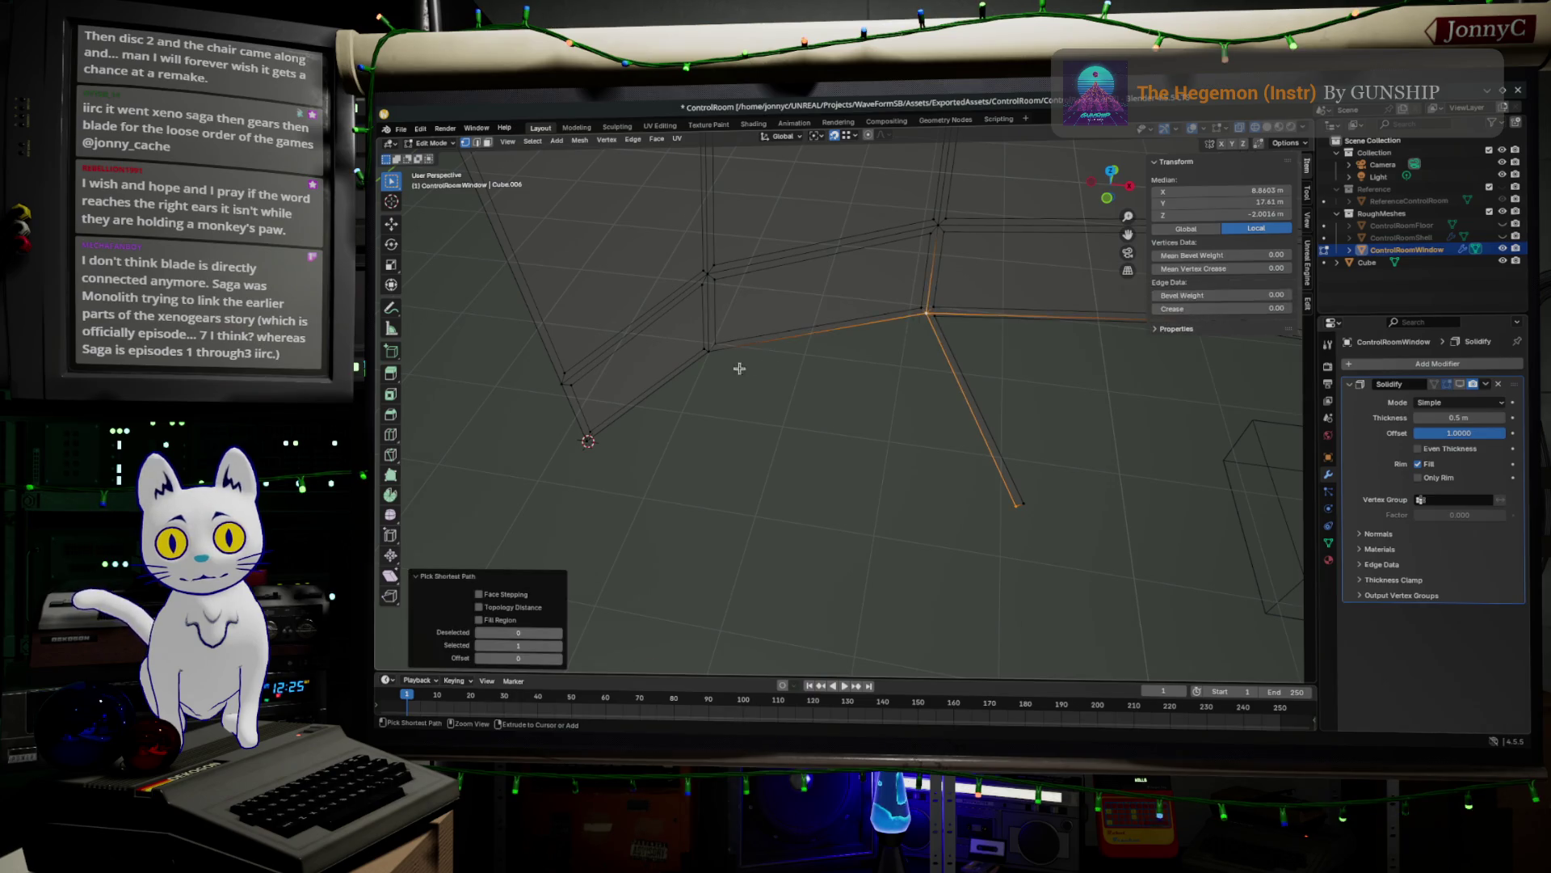
ctrl+click(587, 436)
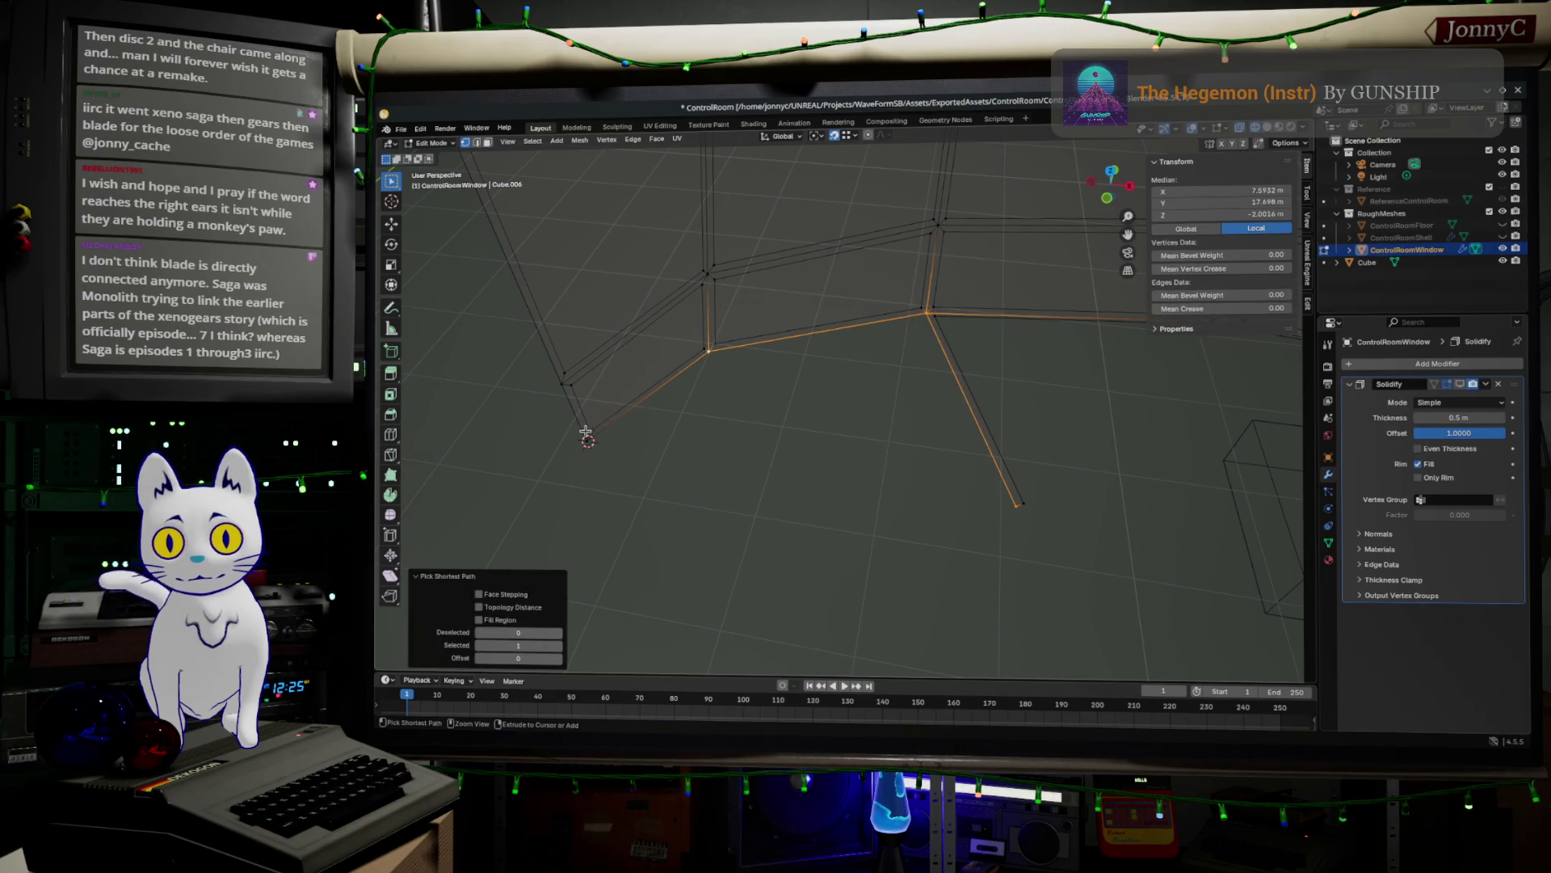
key(e)
right_click(769, 502)
key(s)
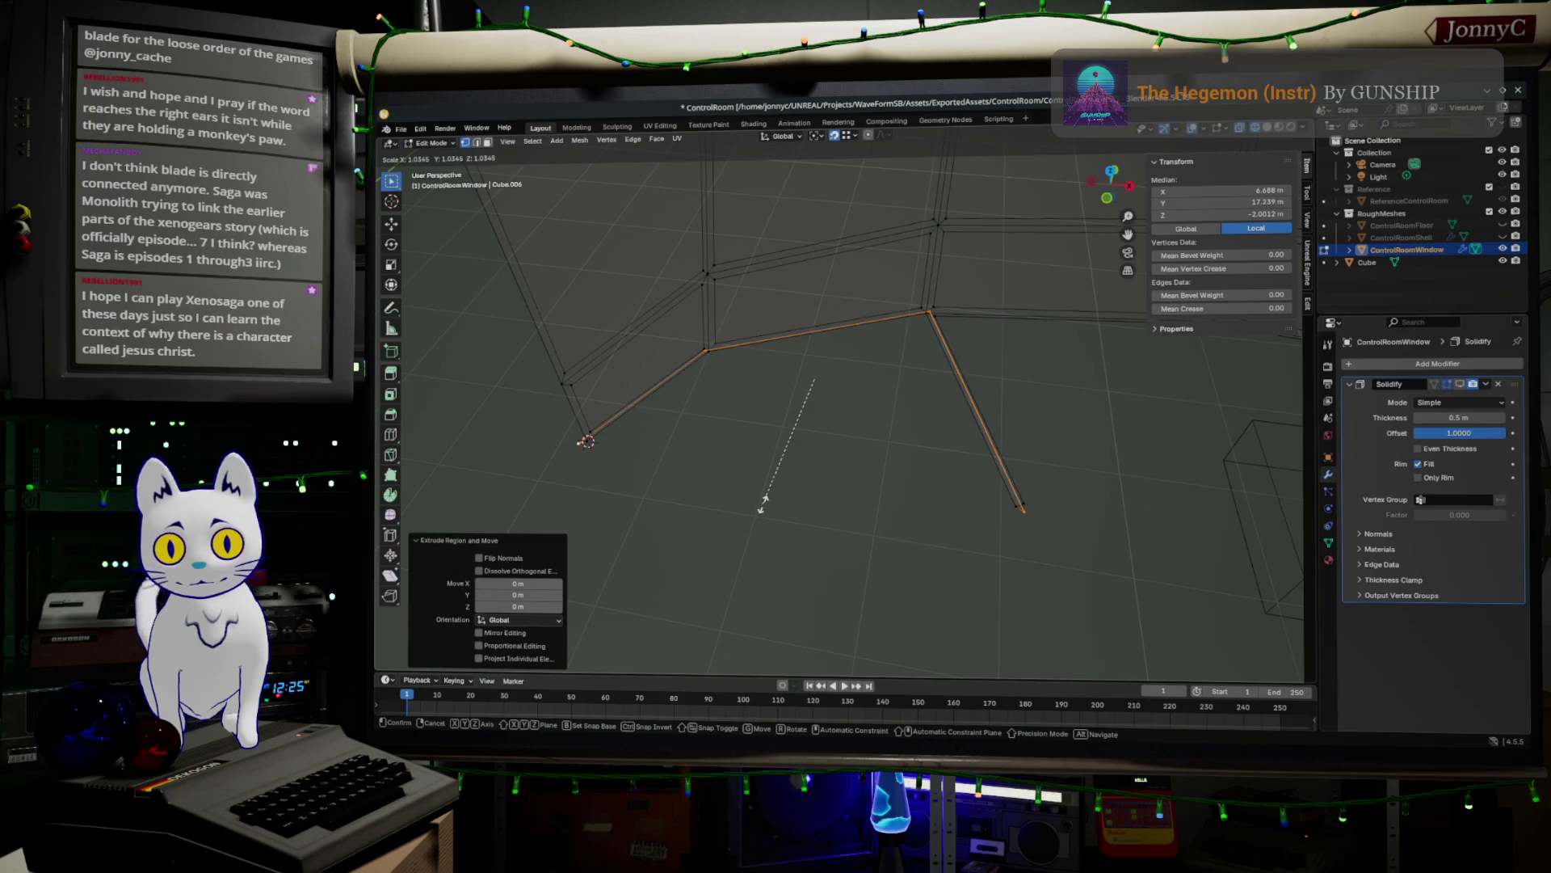
click(776, 498)
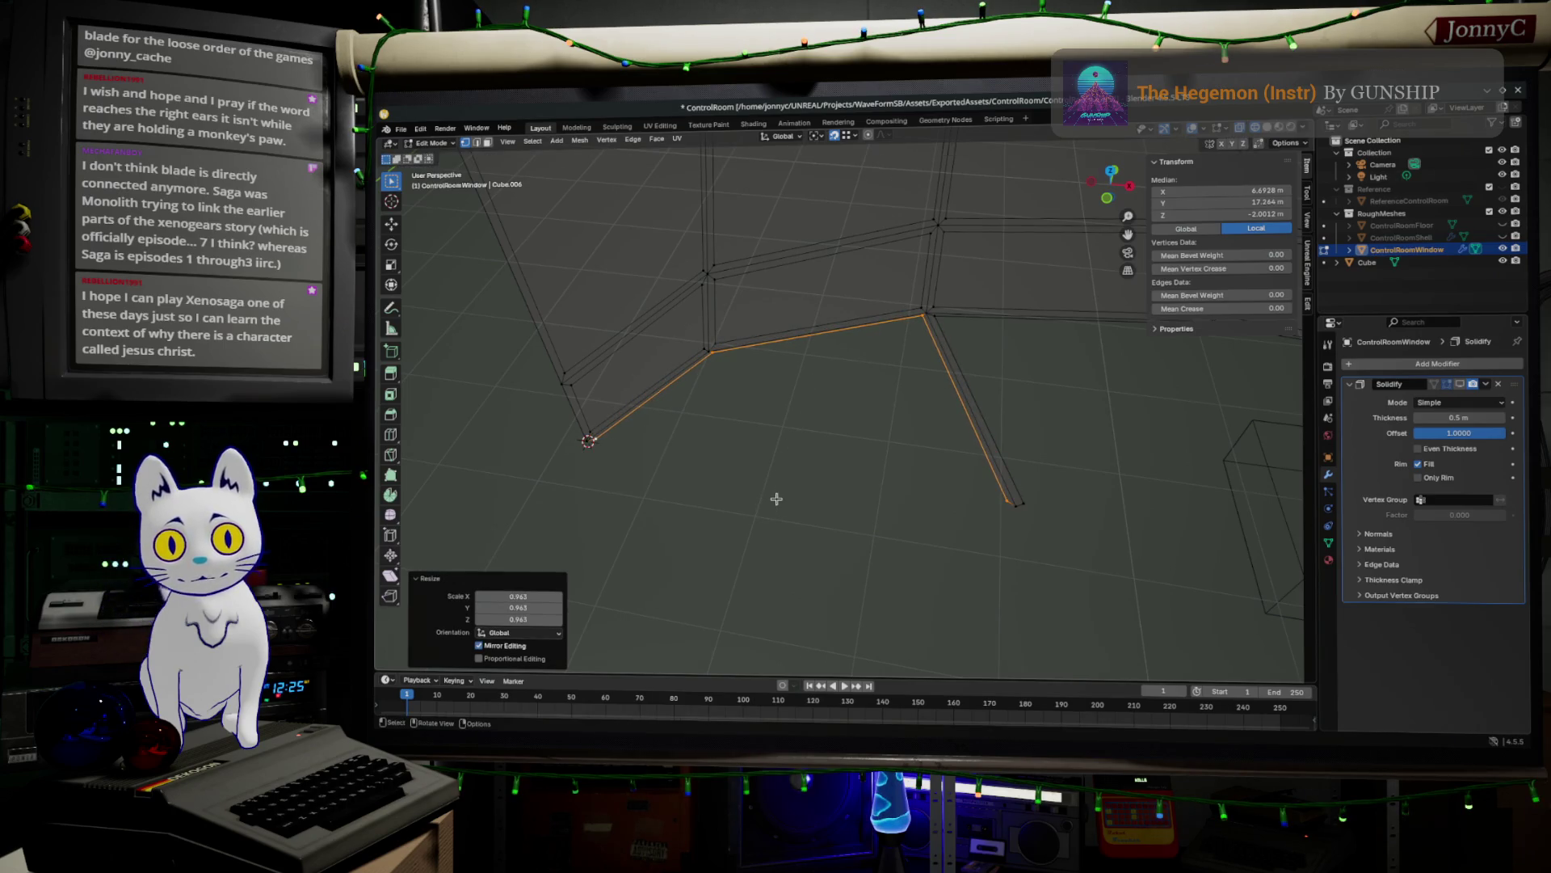
- Move the selected lower edges about -0.079 m along Y from the top view and inspect
click(1107, 176)
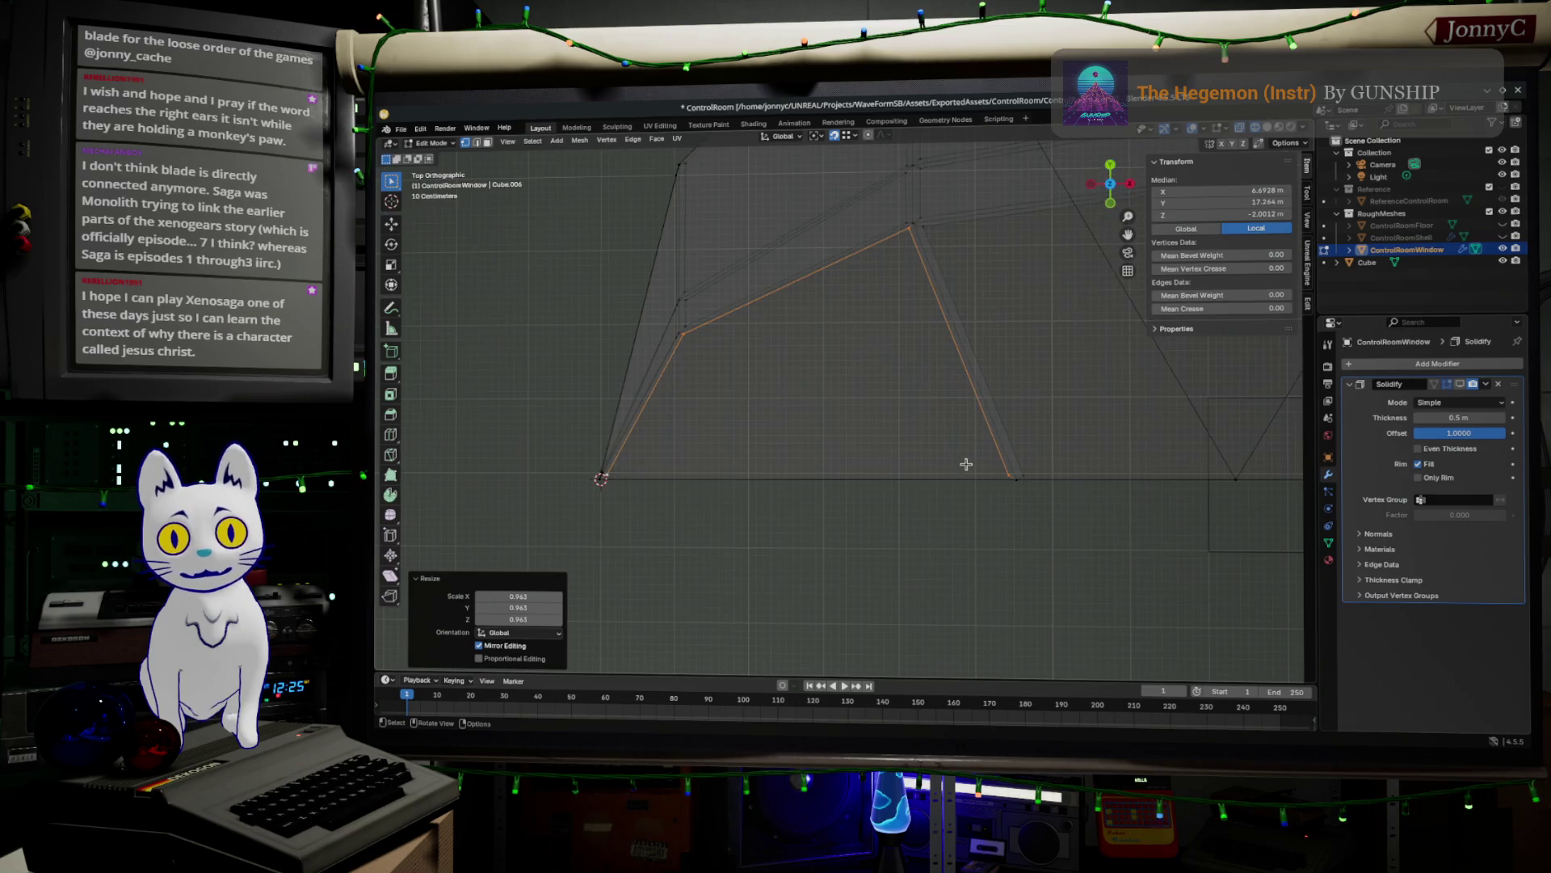
key(g)
key(y)
click(966, 471)
mouse_move(967, 469)
middle_down()
mouse_move(1067, 520)
mouse_move(1156, 422)
mouse_move(614, 453)
middle_up()
middle_drag(1133, 492, 1073, 524)
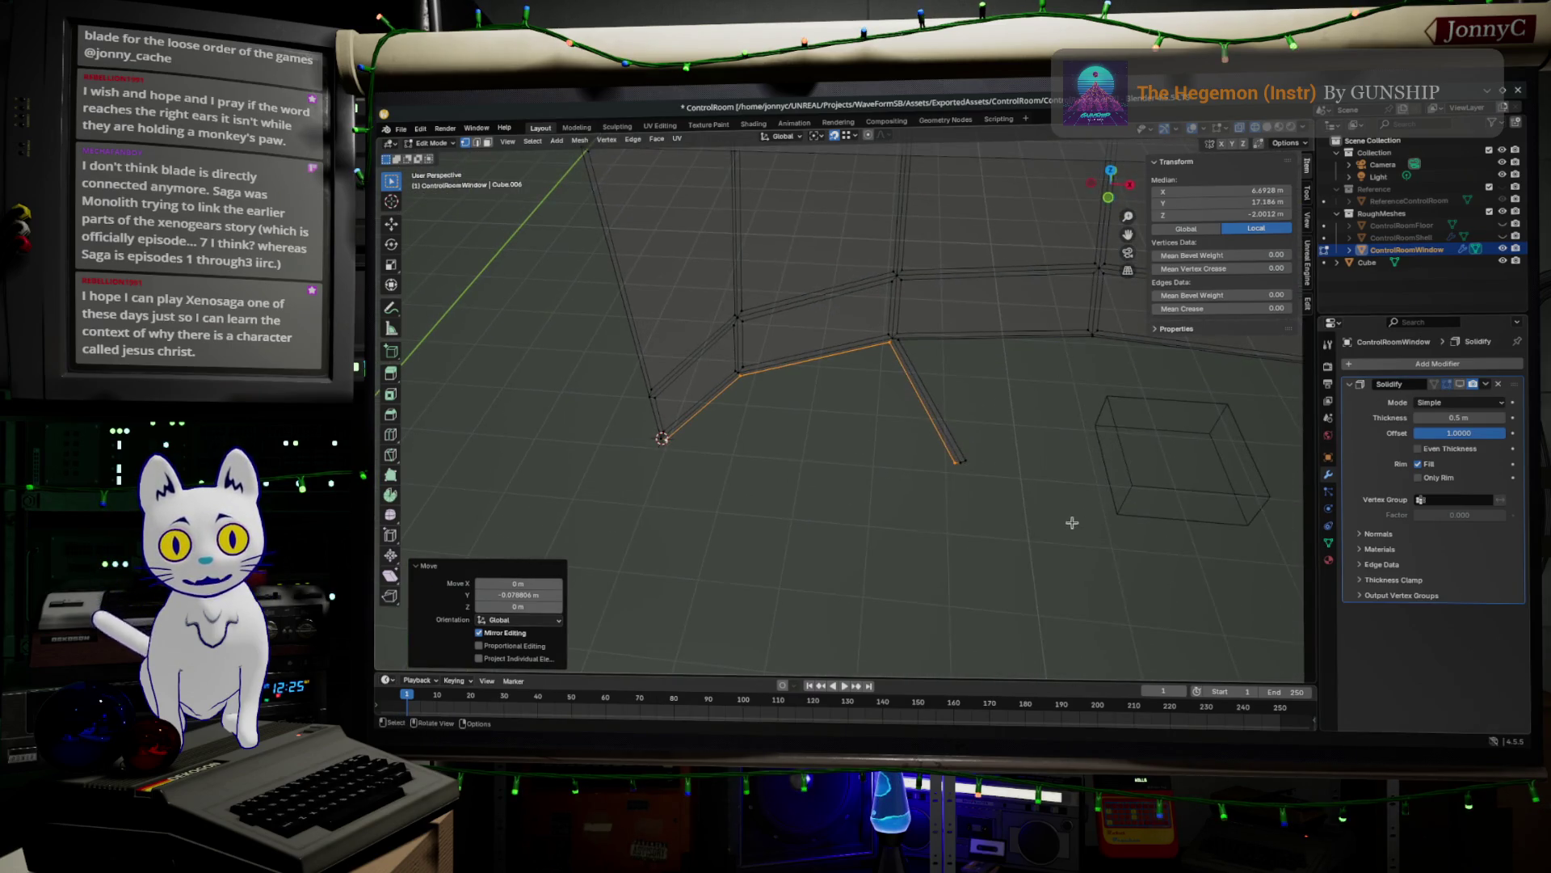
middle_drag(894, 489, 979, 487)
mouse_move(1109, 517)
middle_down()
mouse_move(1050, 505)
mouse_move(1147, 490)
mouse_move(1181, 466)
middle_up()
- Select the two horizontal lower edges and set the pivot point to Individual Origins
middle_drag(887, 465, 944, 455)
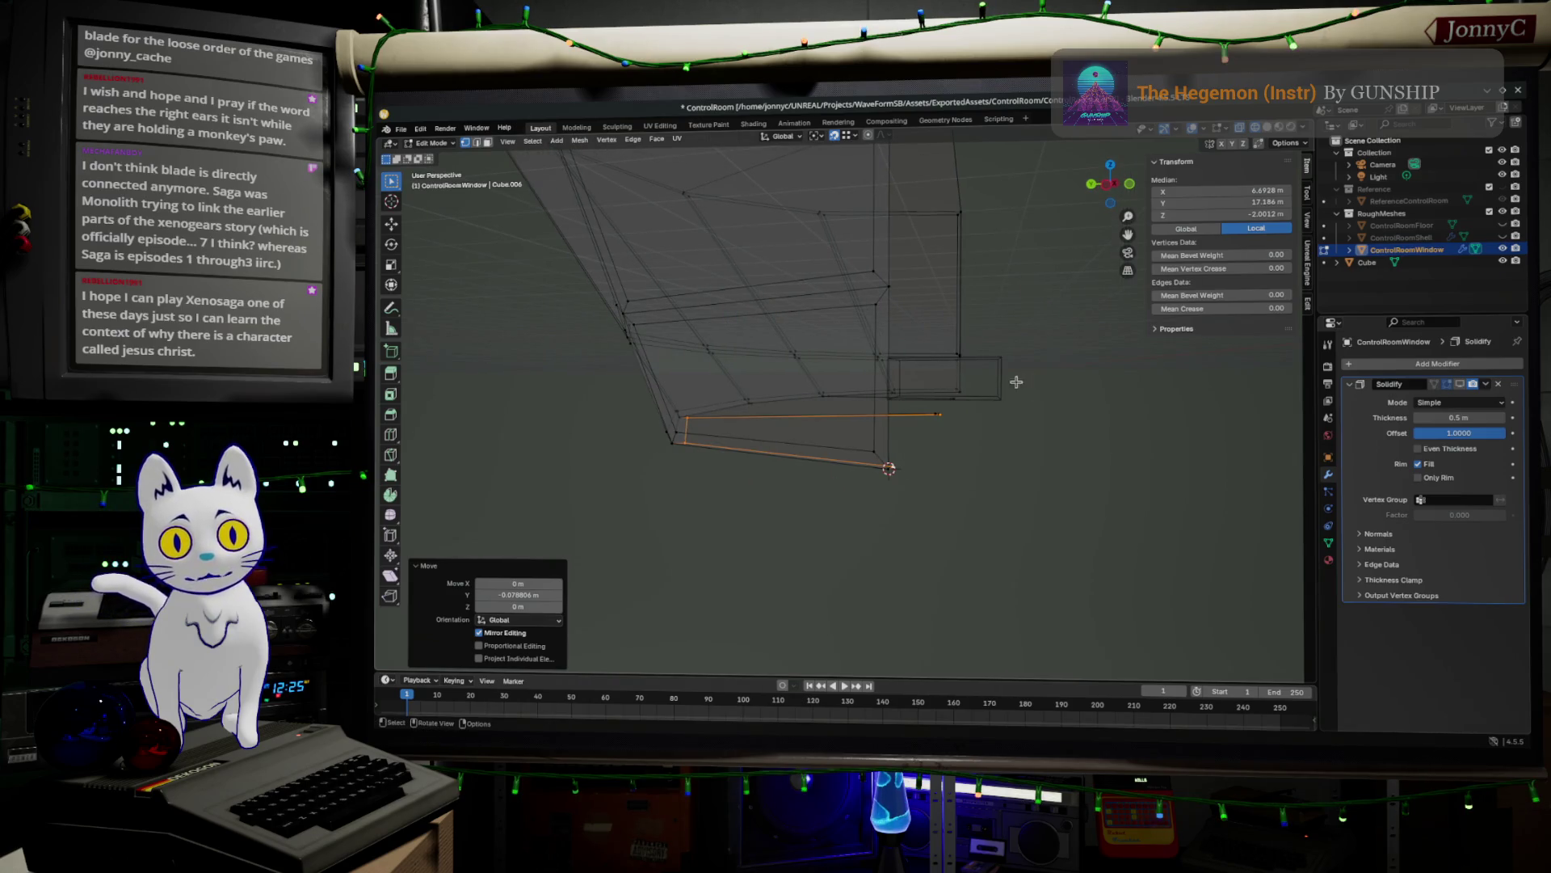
middle_drag(982, 487, 961, 508)
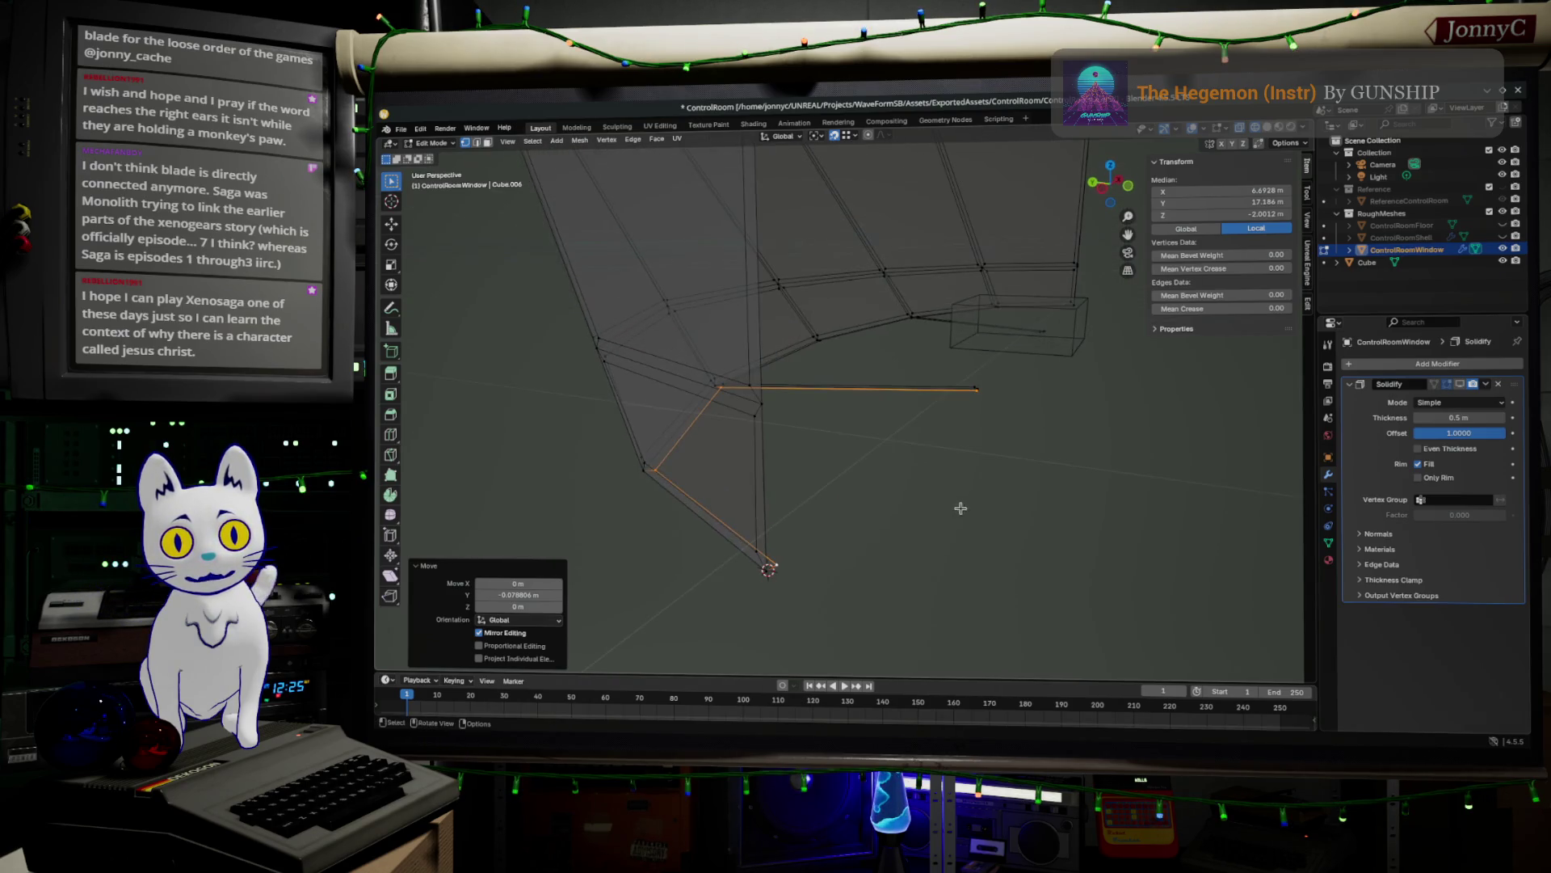
click(978, 389)
shift+click(1044, 330)
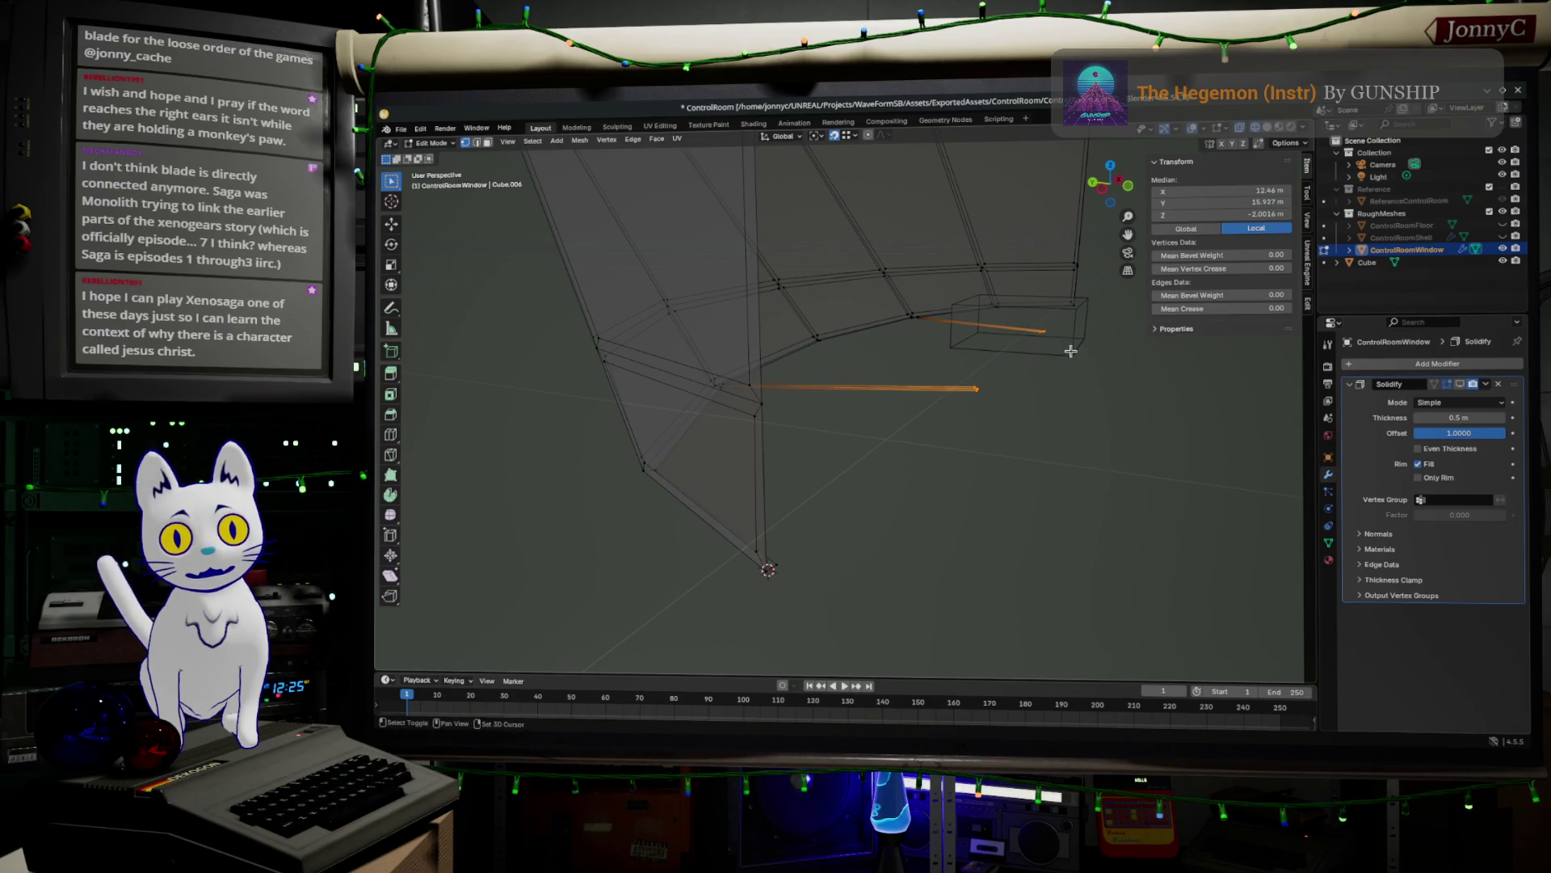
click(815, 139)
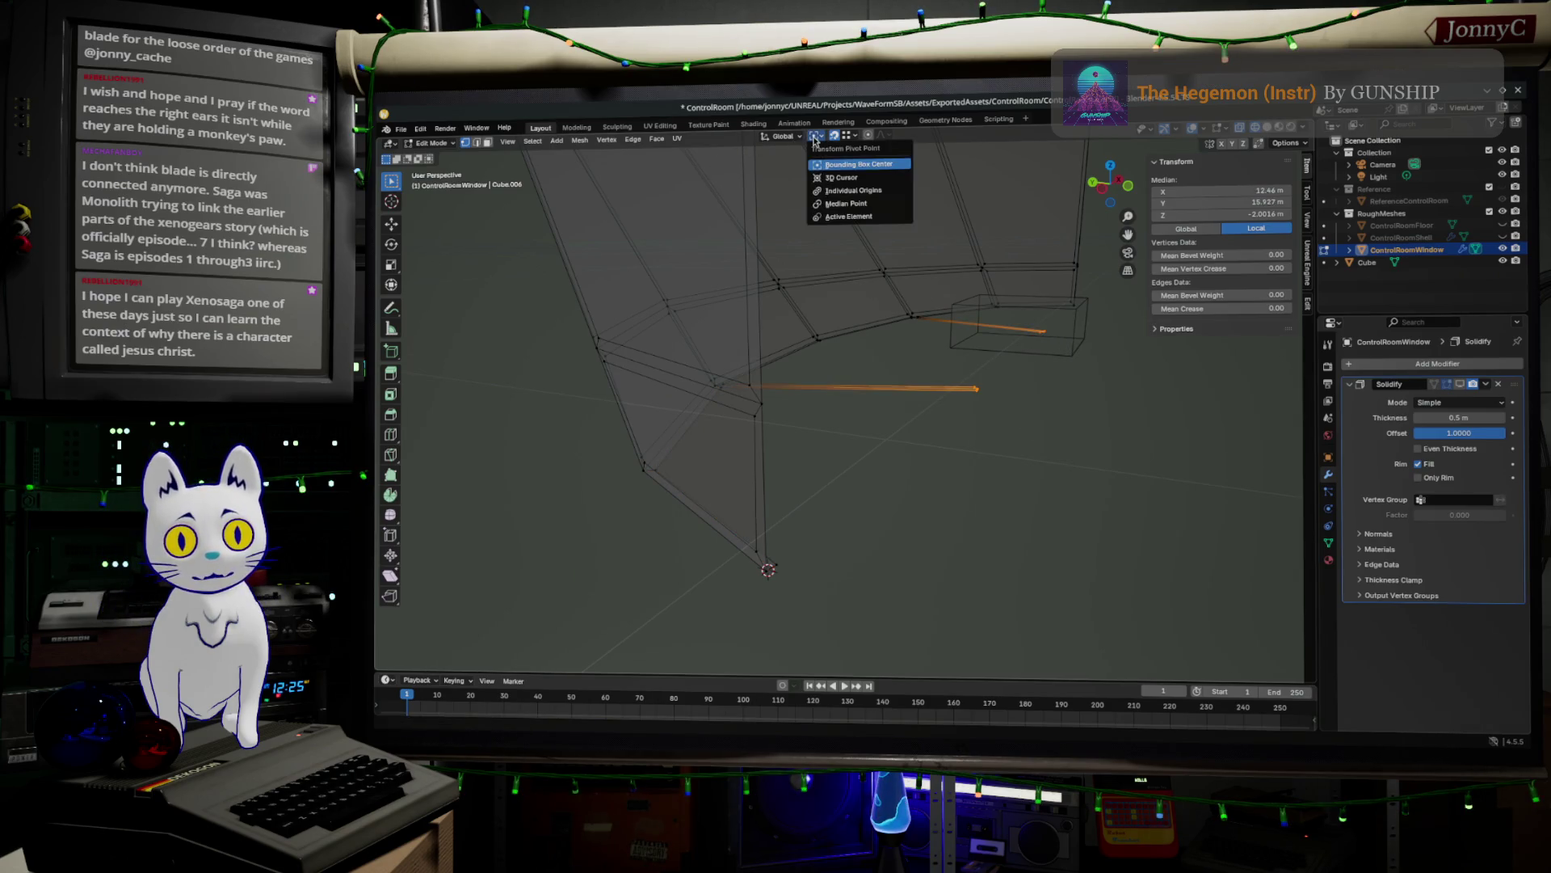
click(814, 139)
click(816, 139)
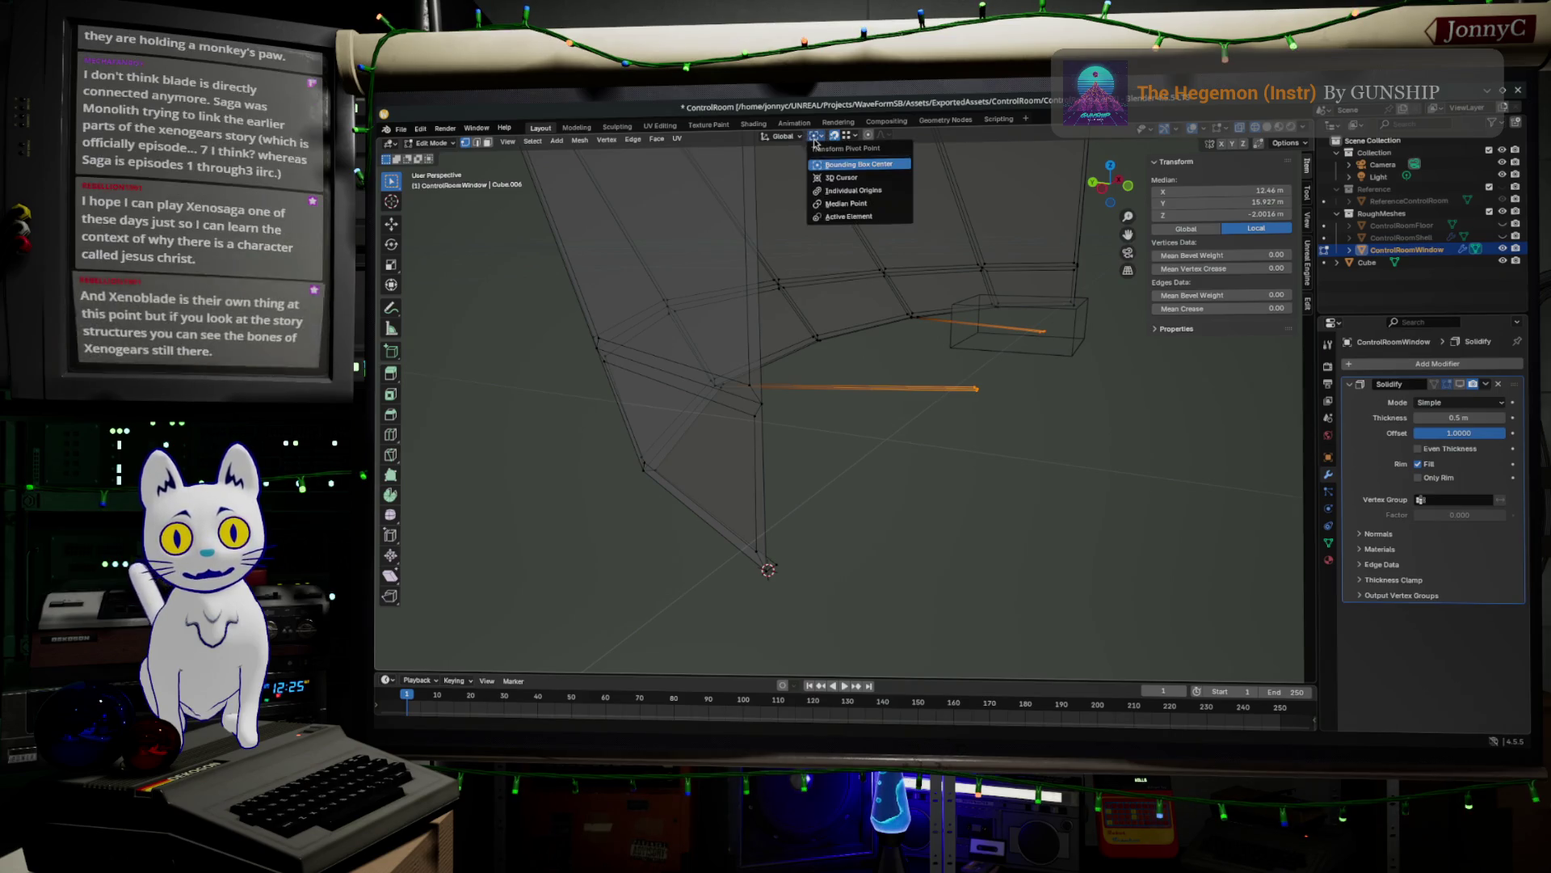
click(839, 190)
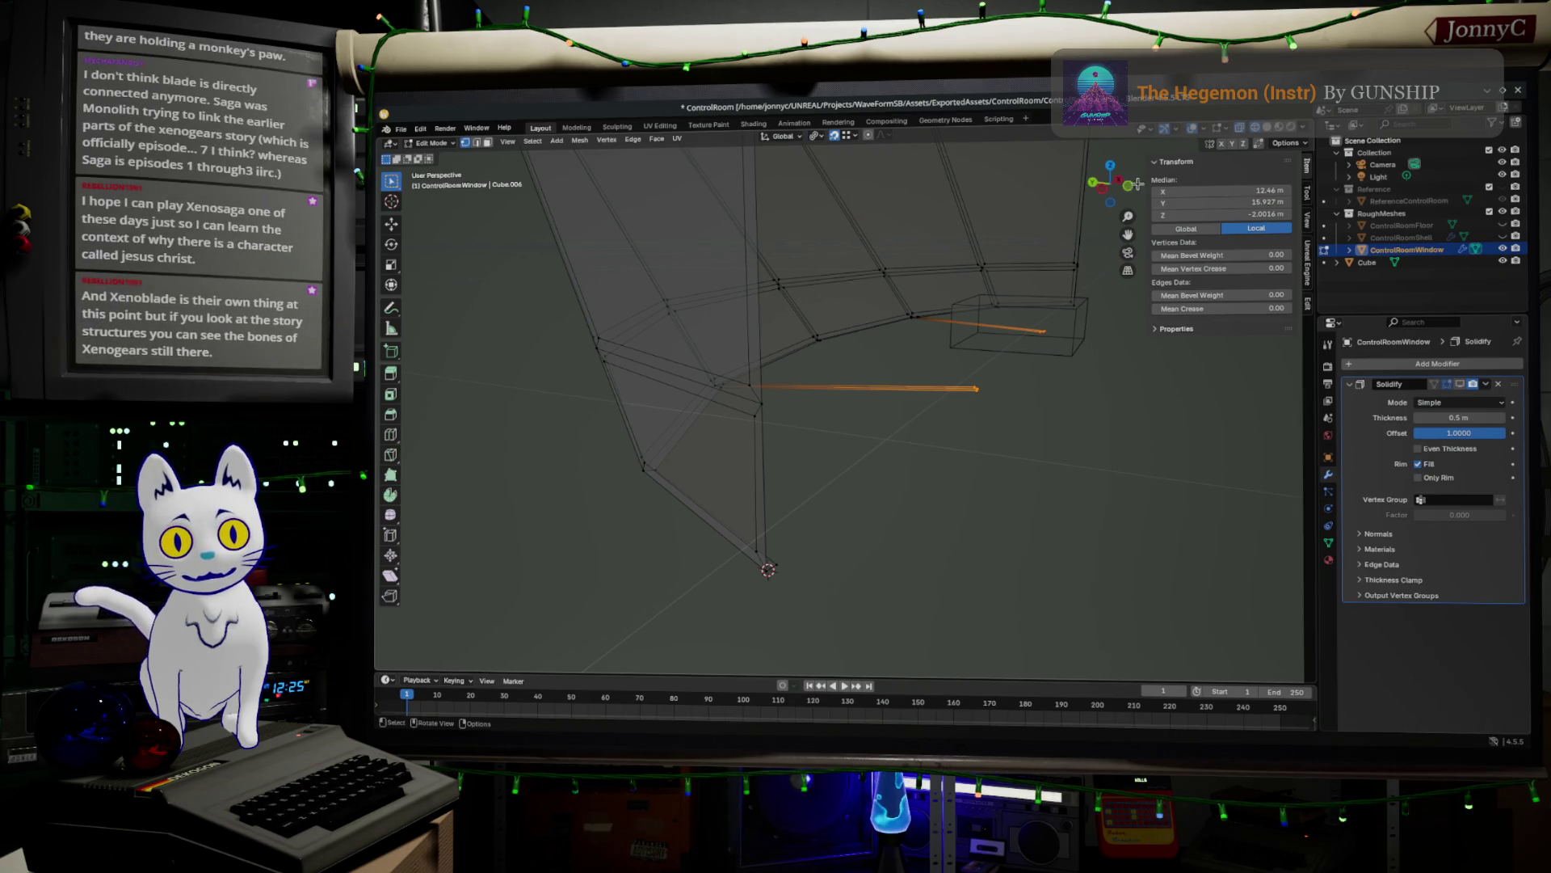
- From the left view, try moving the edges along X, then undo it
click(1107, 193)
scroll(1028, 460, up, 5)
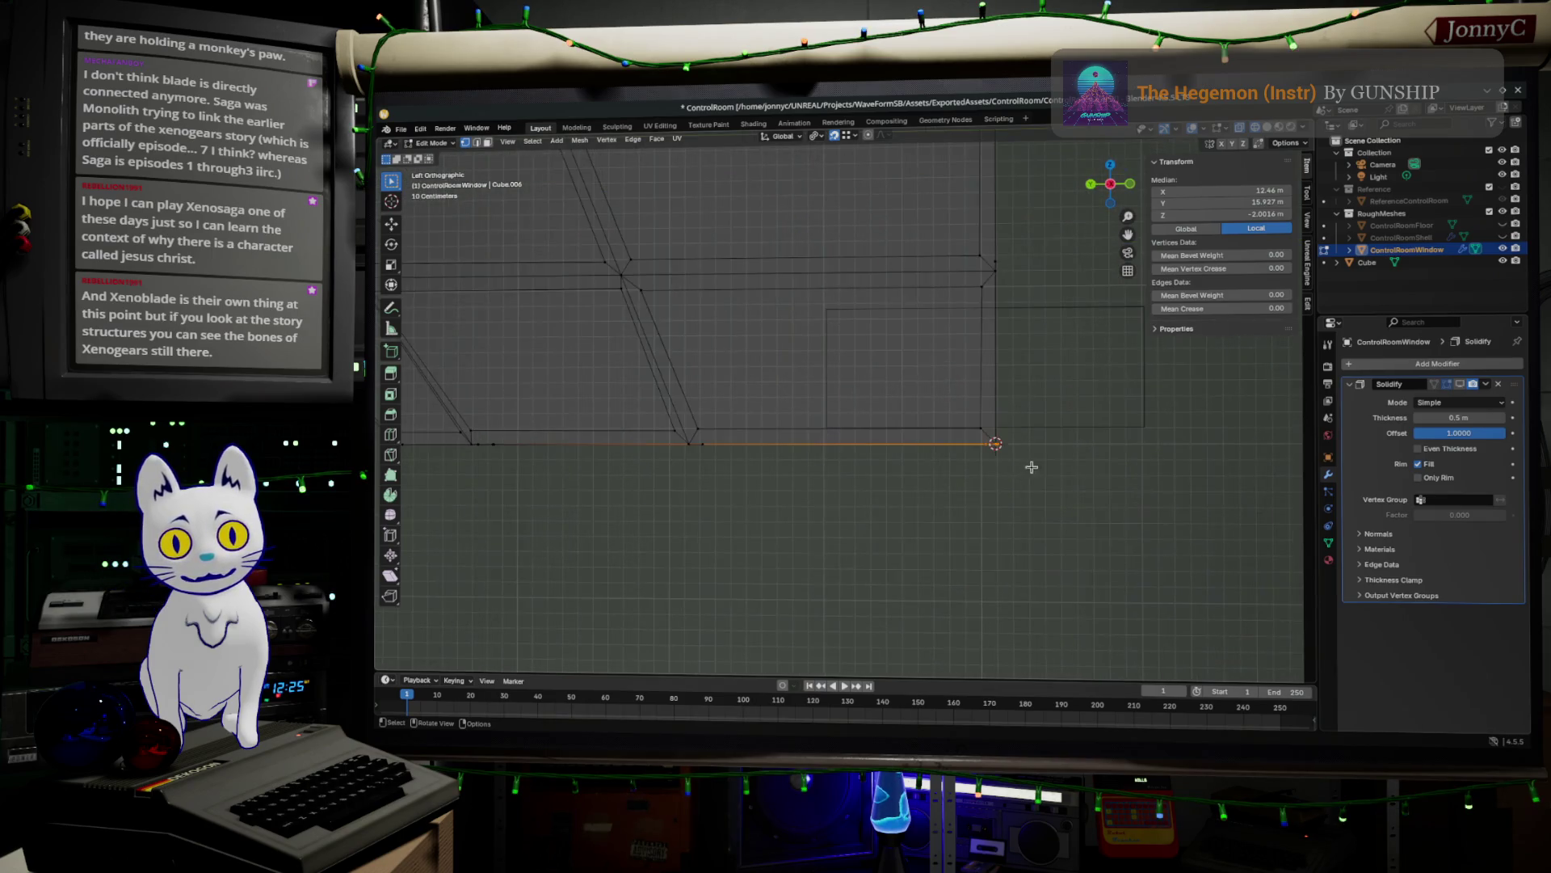
scroll(870, 448, up, 1)
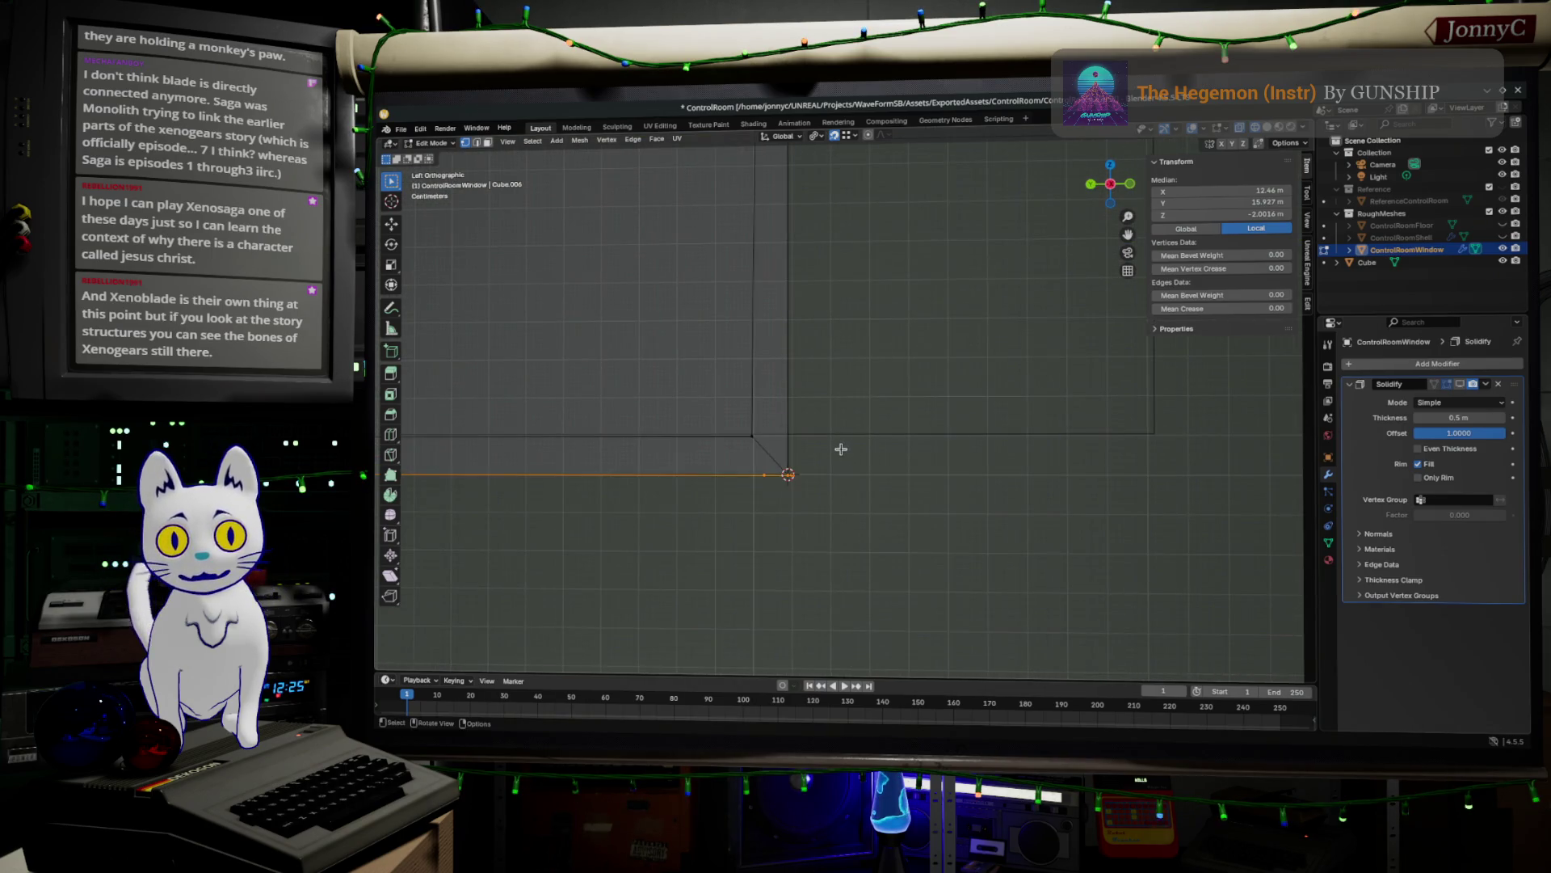
key(g)
key(x)
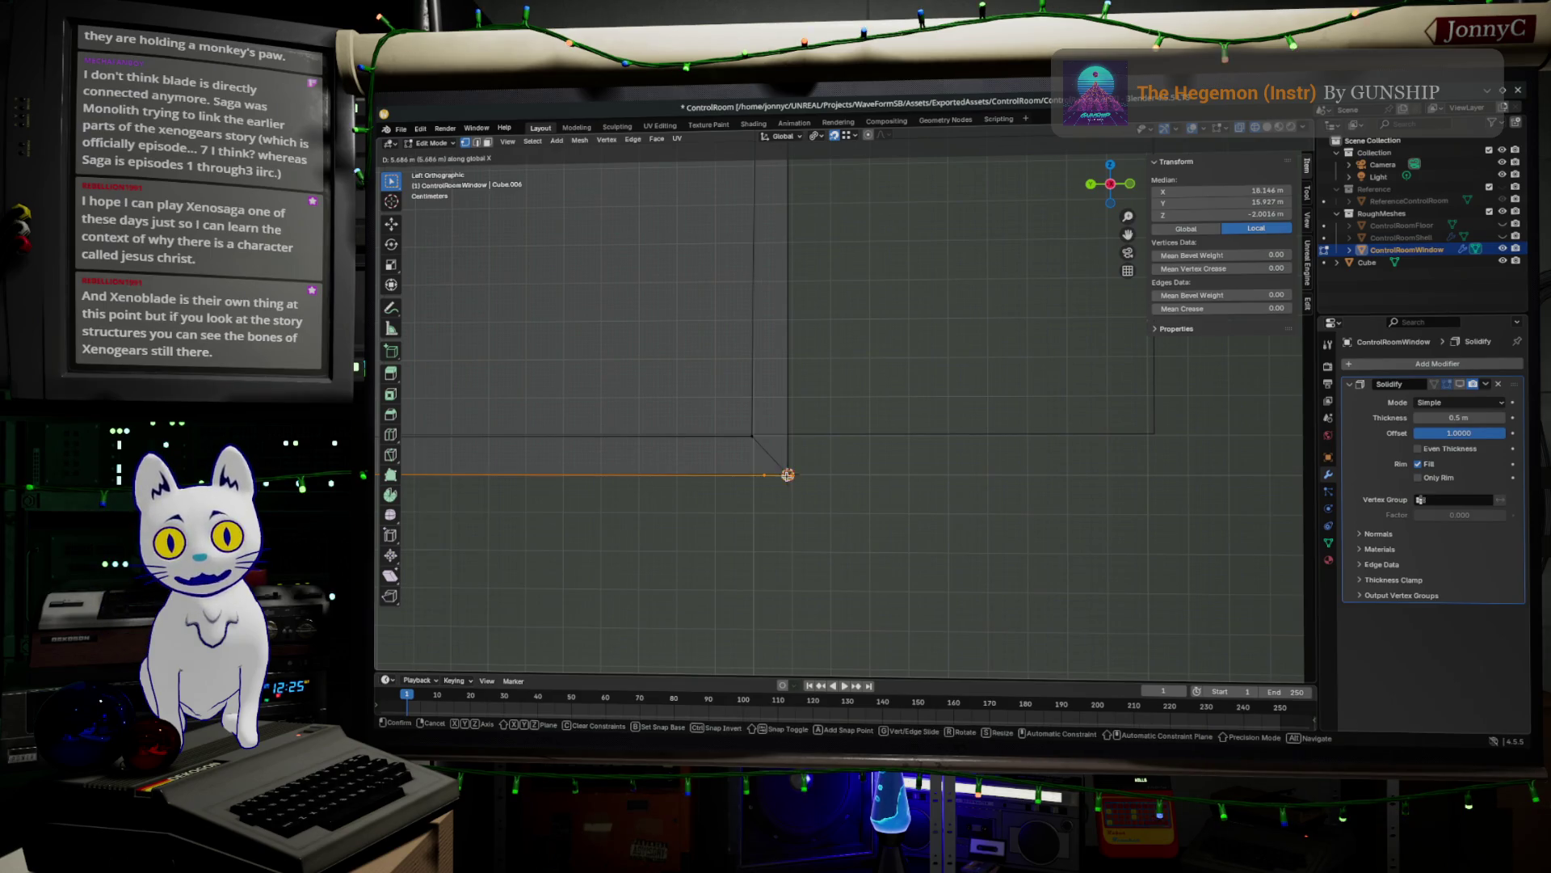
click(787, 482)
mouse_move(914, 496)
middle_down()
mouse_move(880, 512)
mouse_move(1003, 470)
mouse_move(972, 484)
mouse_move(1026, 506)
mouse_move(684, 397)
mouse_move(769, 395)
mouse_move(705, 365)
middle_up()
key(ctrl+z)
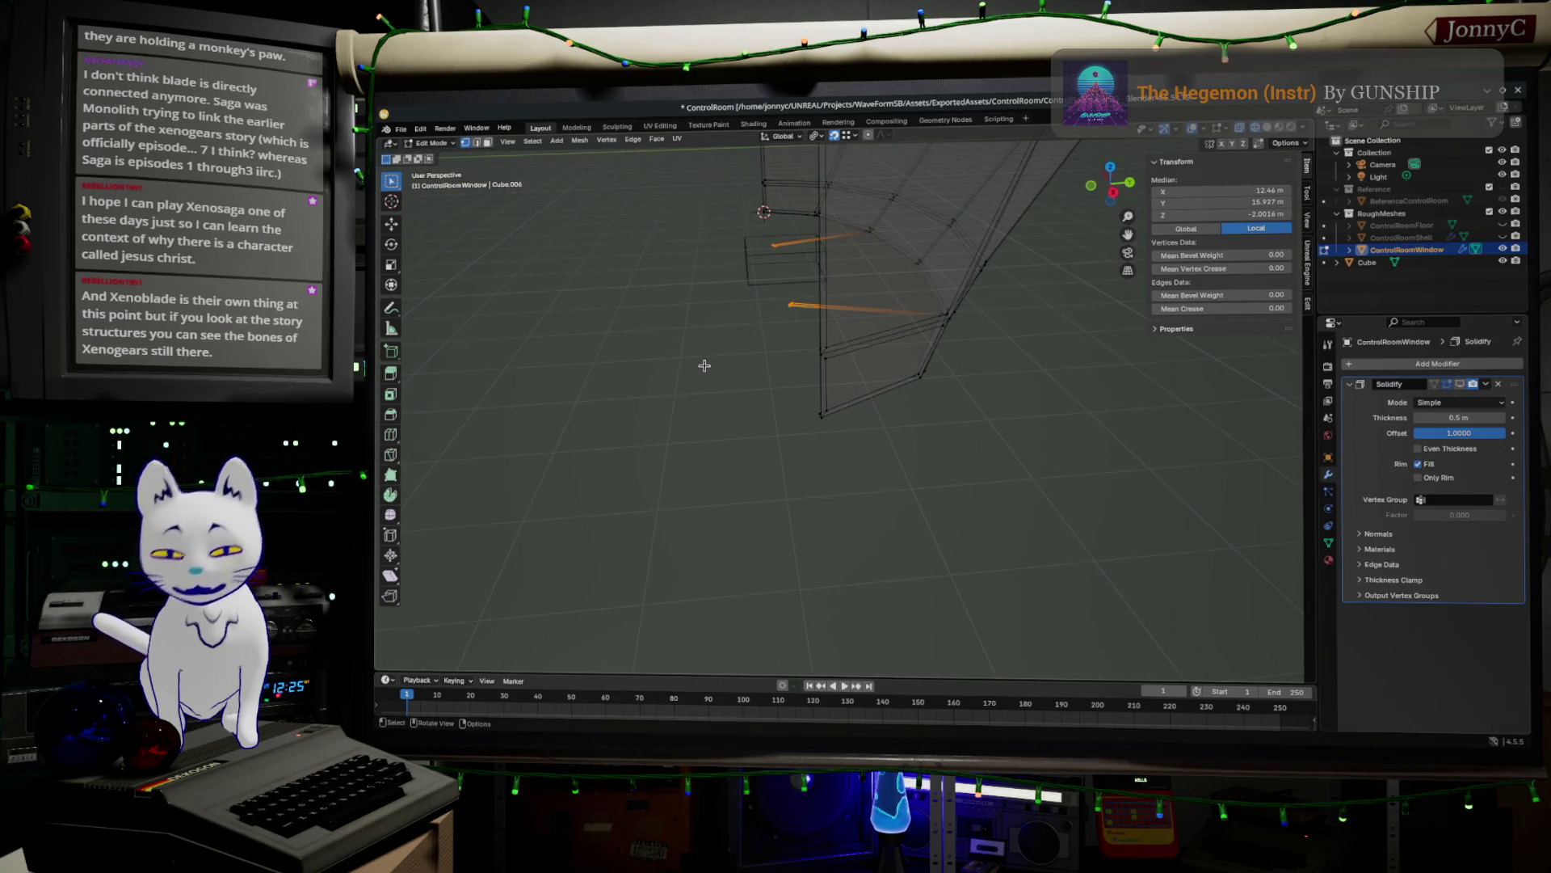
- Move the selected edges about -0.033 m along Y
key(g)
key(y)
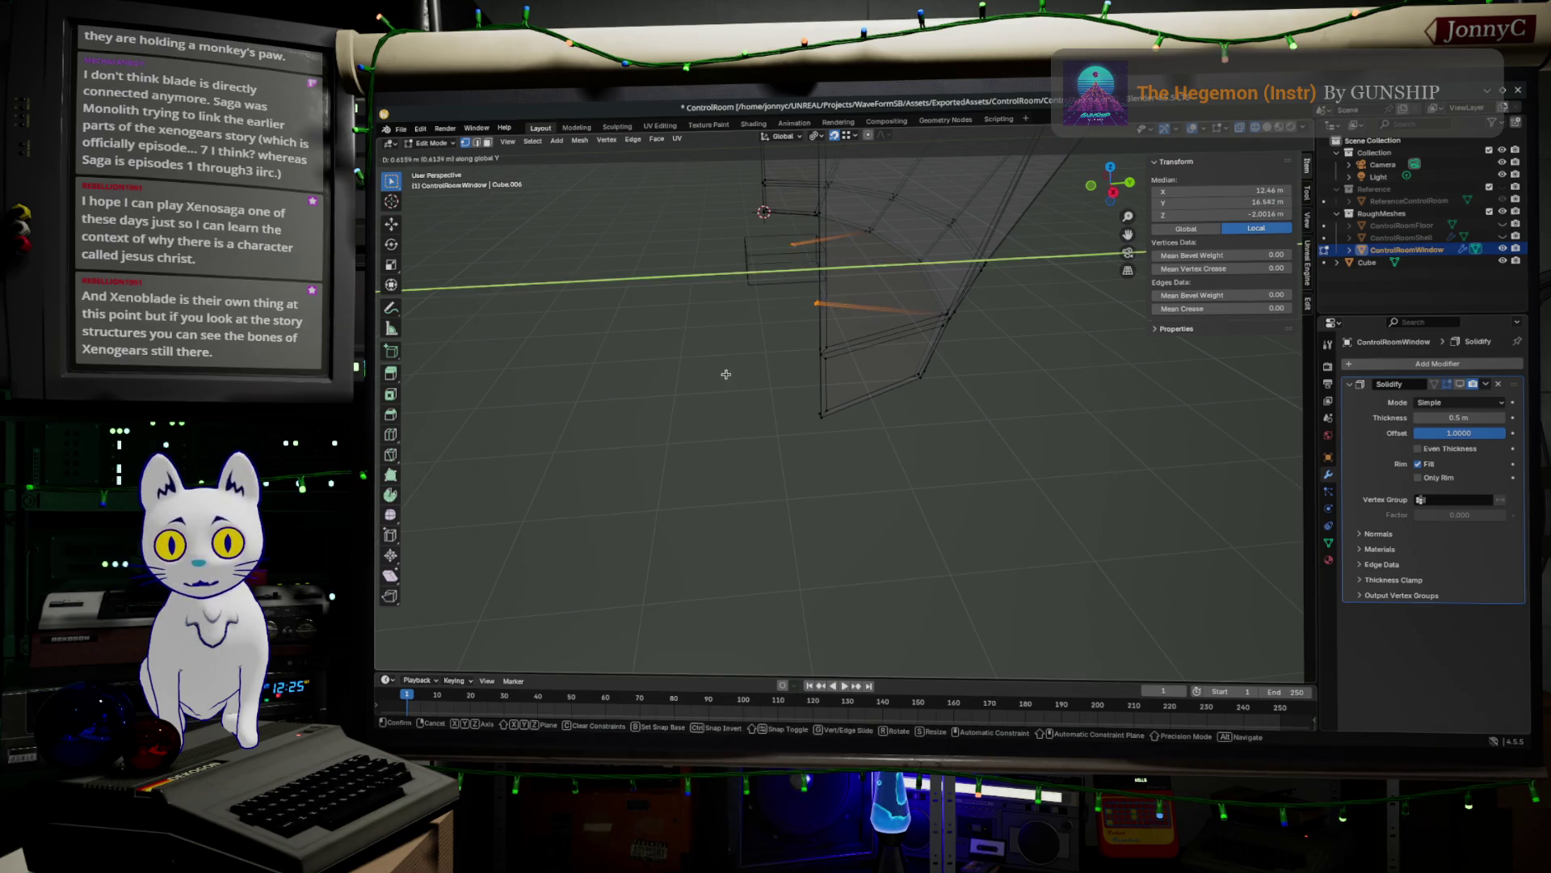
click(816, 418)
mouse_move(796, 416)
middle_down()
mouse_move(783, 381)
mouse_move(842, 418)
mouse_move(865, 412)
mouse_move(807, 405)
mouse_move(798, 445)
mouse_move(768, 453)
middle_up()
shift+middle_drag(769, 452, 813, 458)
- Flatten the post edges by scaling along Y, then shift them along Y
key(s)
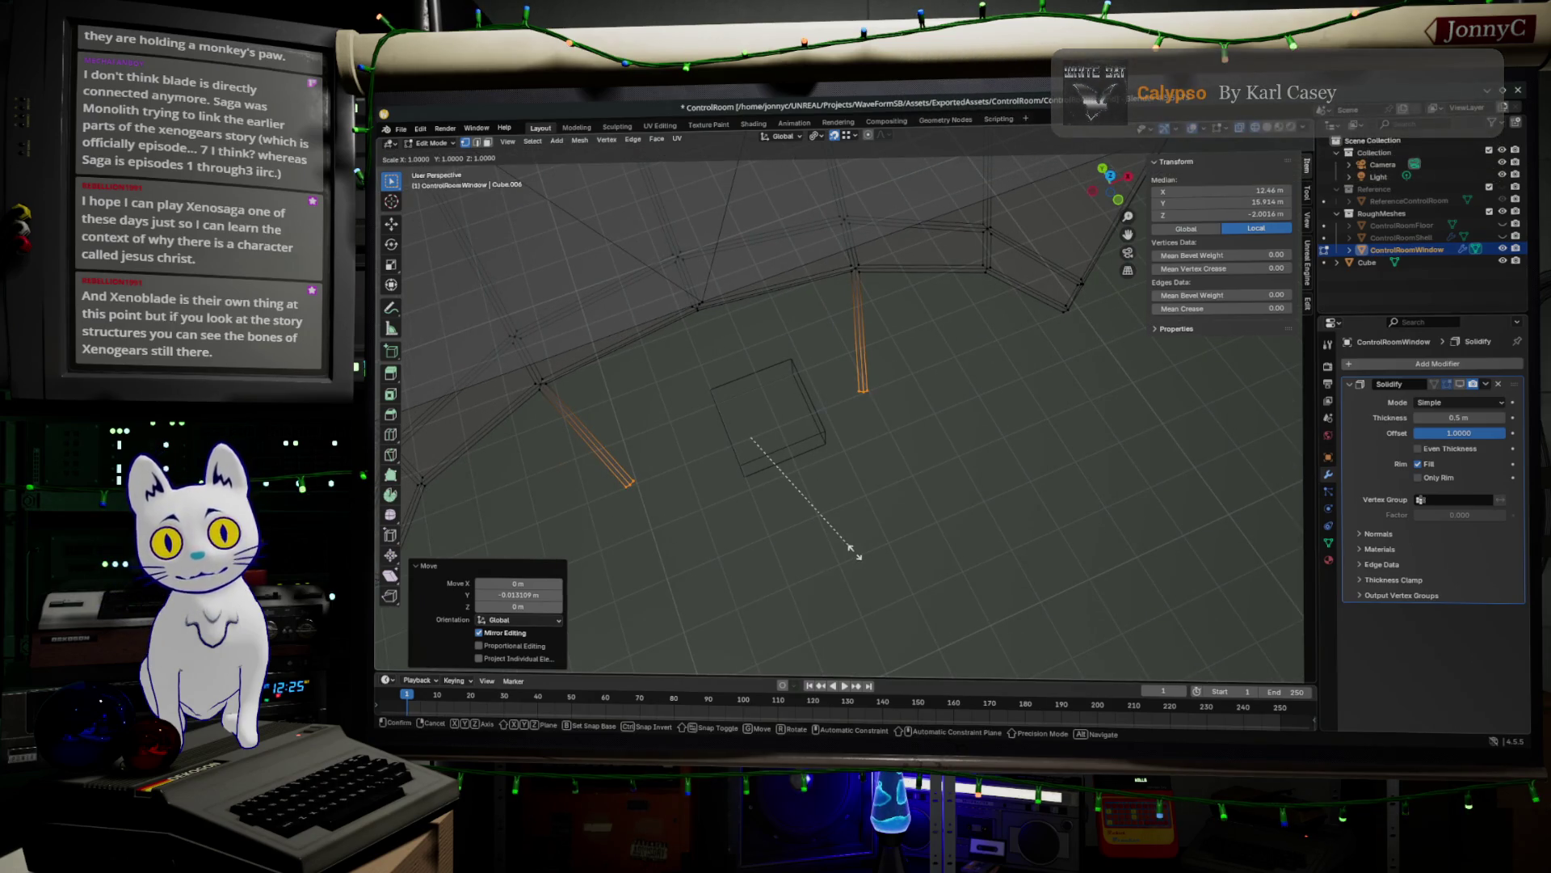
key(x)
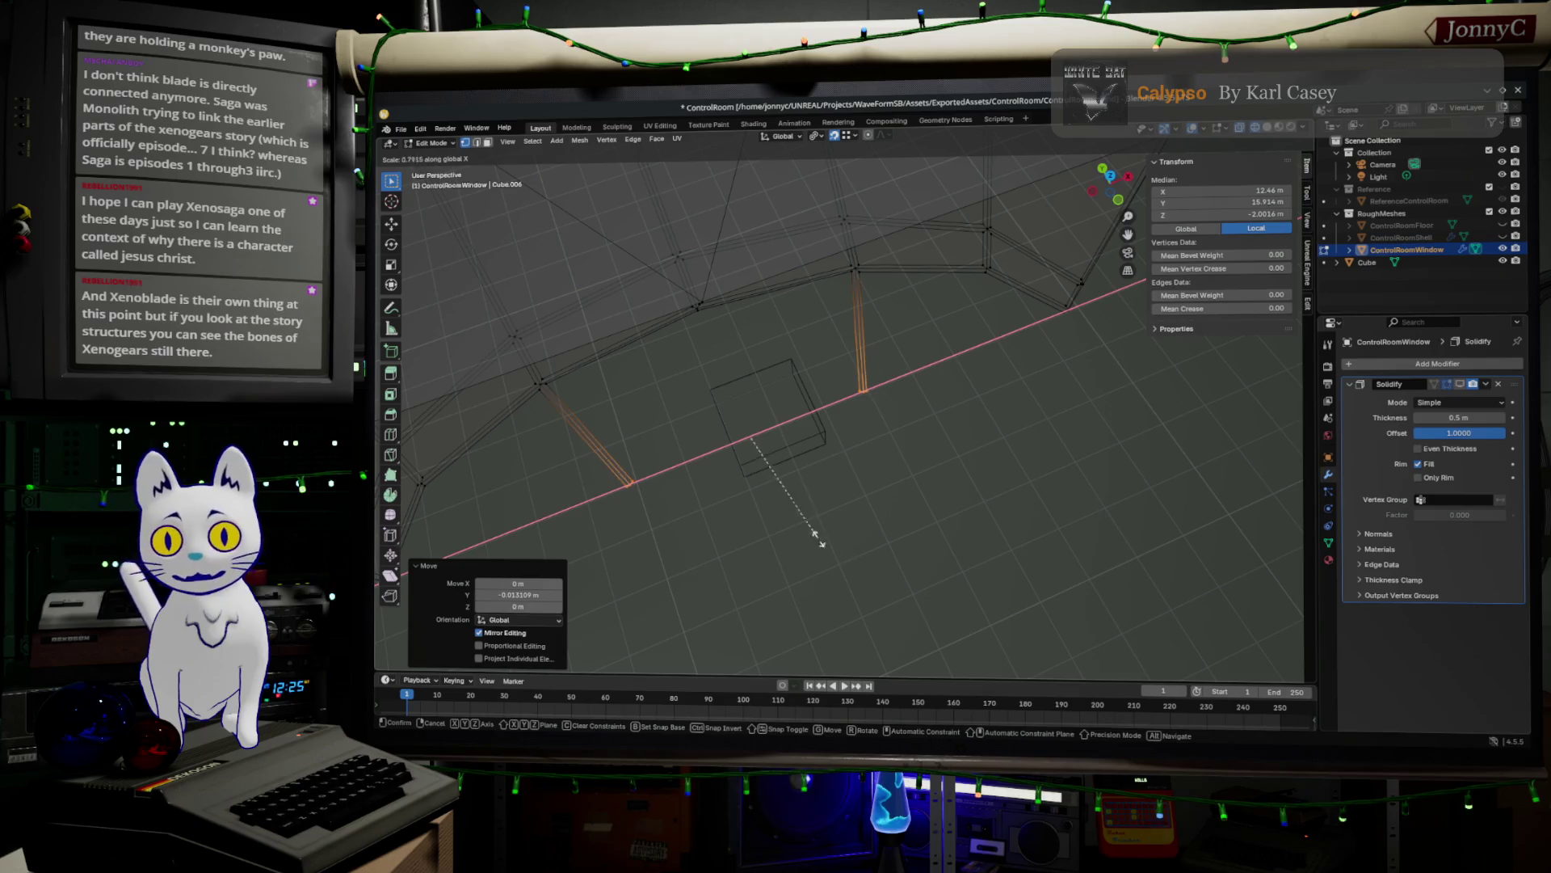
key(y)
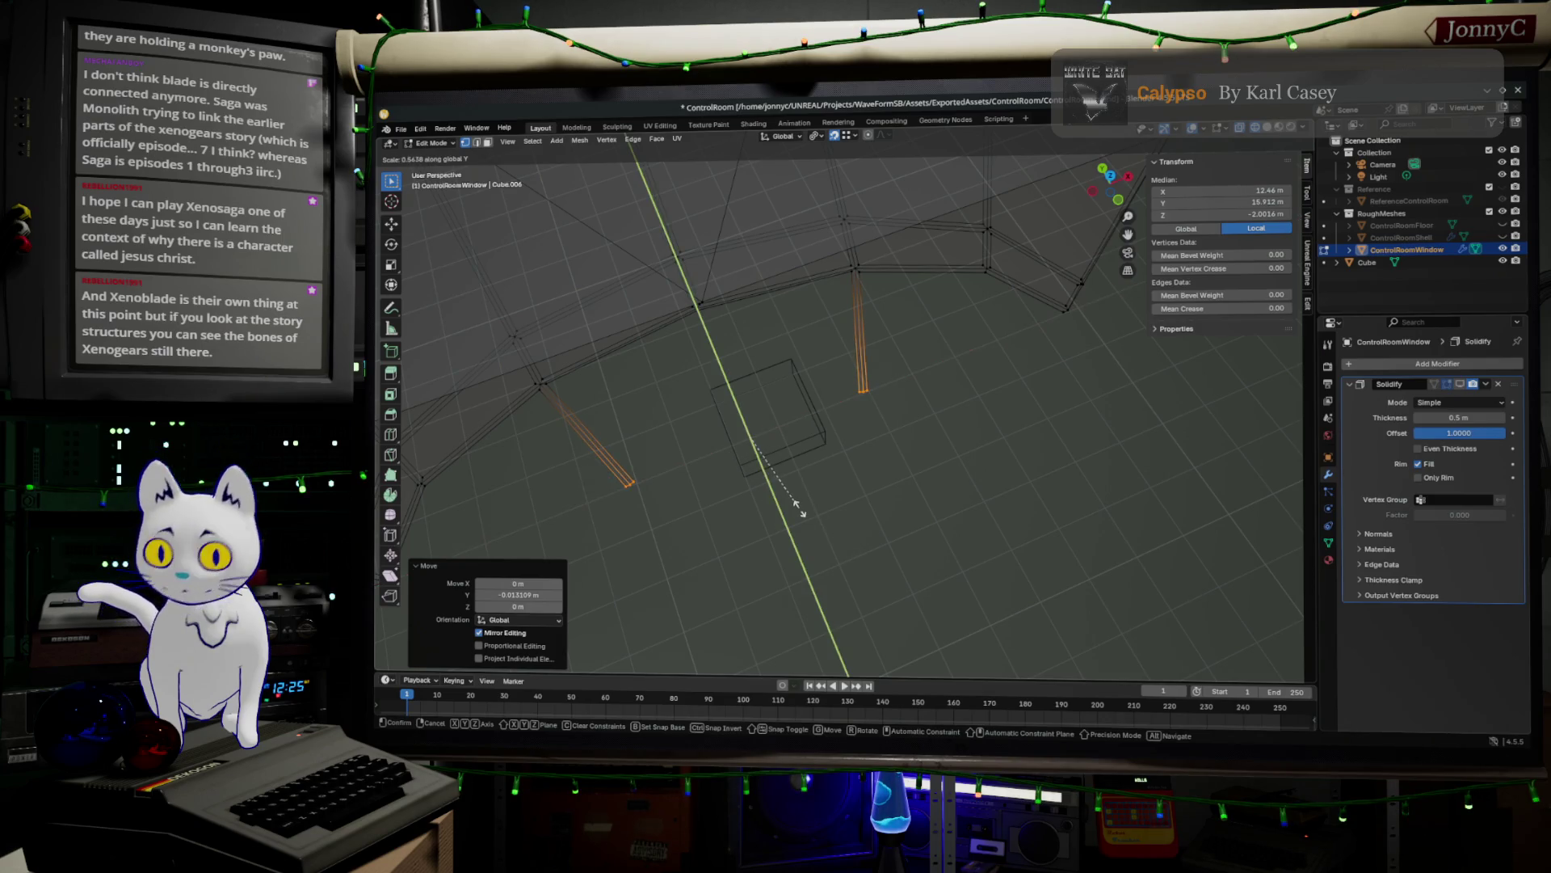
click(744, 435)
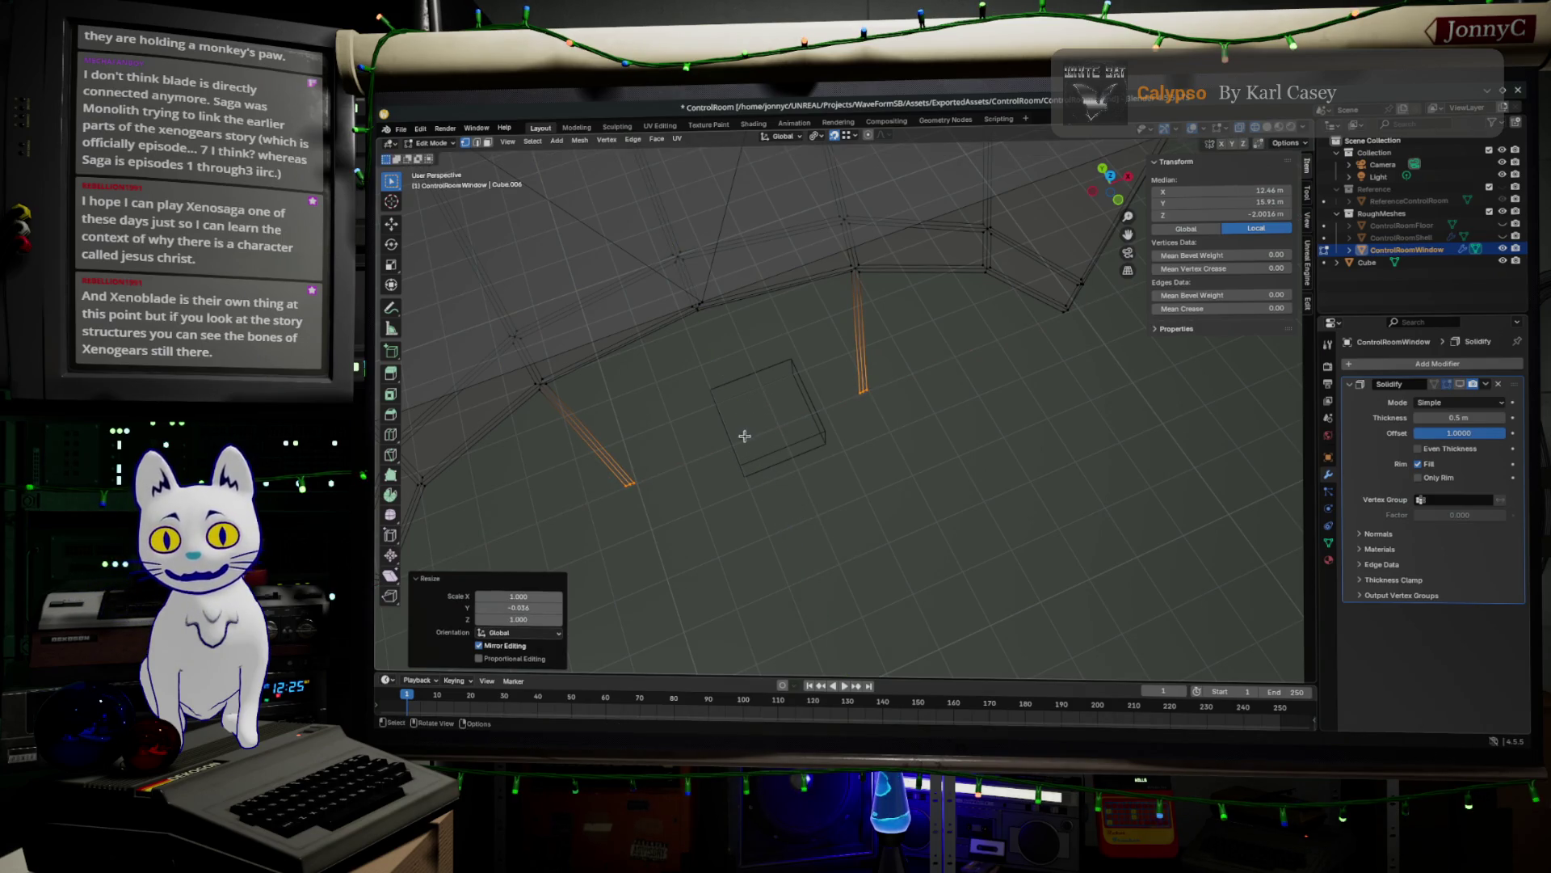
key(g)
key(y)
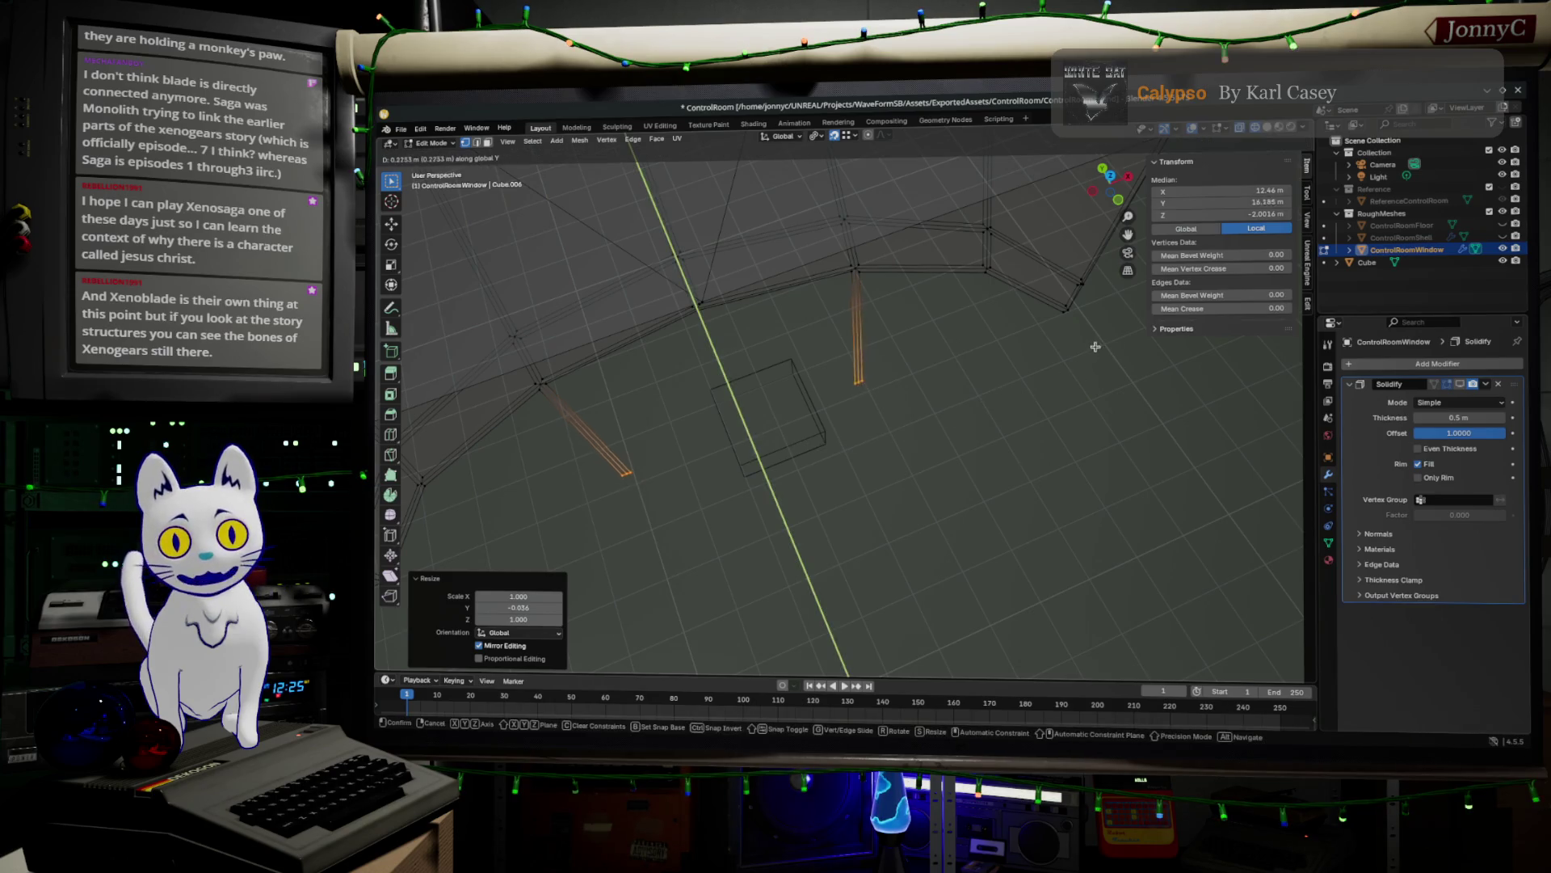
click(1061, 316)
- Connect a post's bottom vertex to the frame corner vertex with a new edge
key(alt+a)
mouse_move(1062, 315)
middle_down()
mouse_move(1056, 422)
mouse_move(918, 440)
mouse_move(1000, 461)
middle_up()
scroll(647, 367, up, 3)
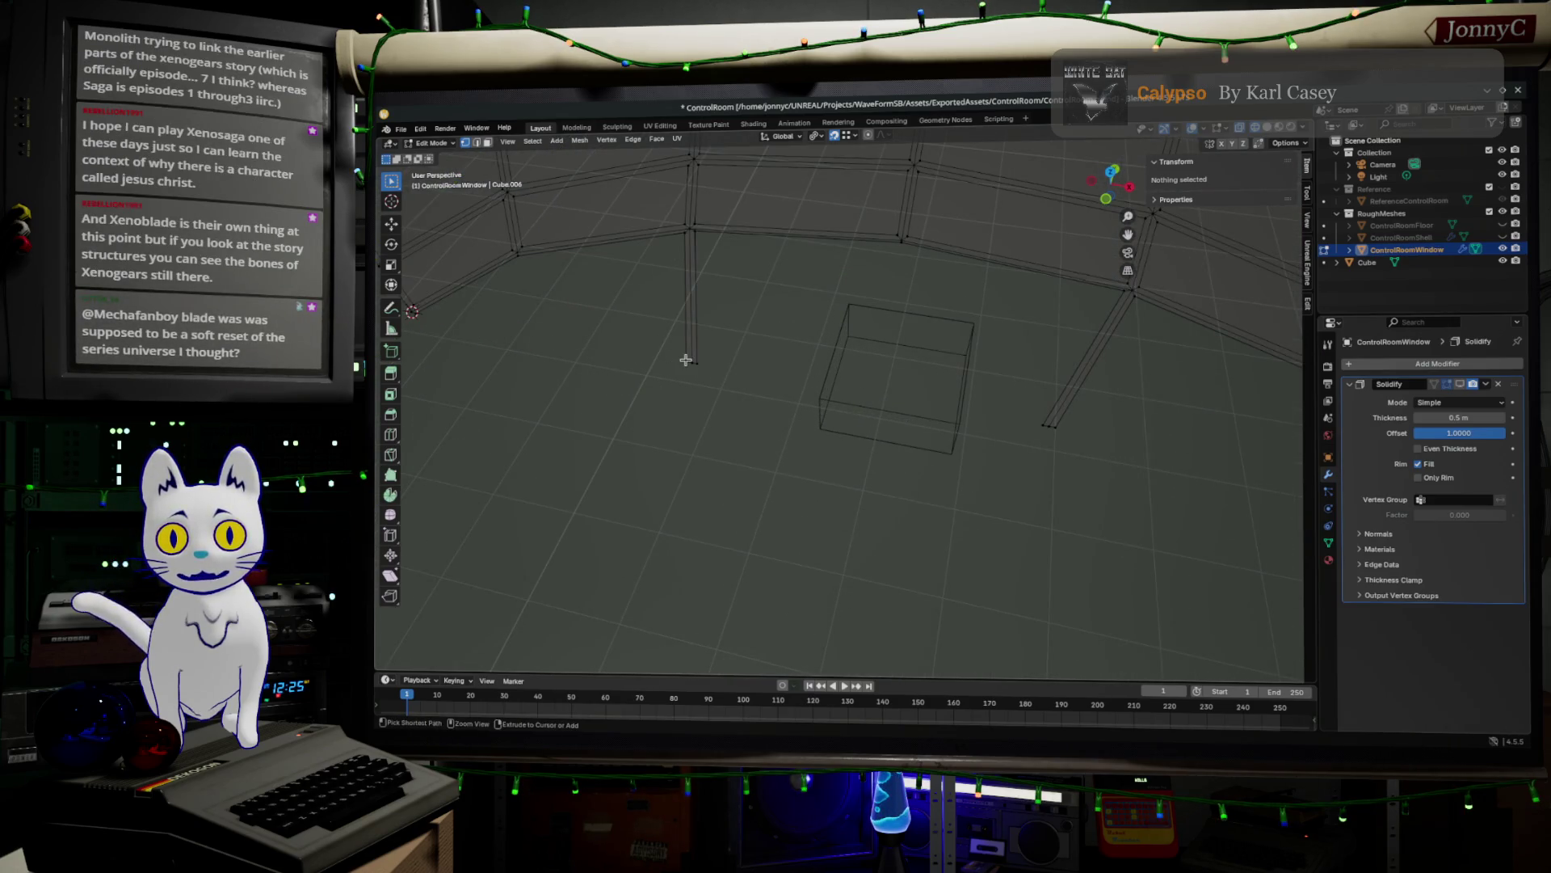
ctrl+click(688, 361)
mouse_move(731, 429)
middle_down()
mouse_move(700, 415)
mouse_move(869, 426)
mouse_move(654, 359)
middle_up()
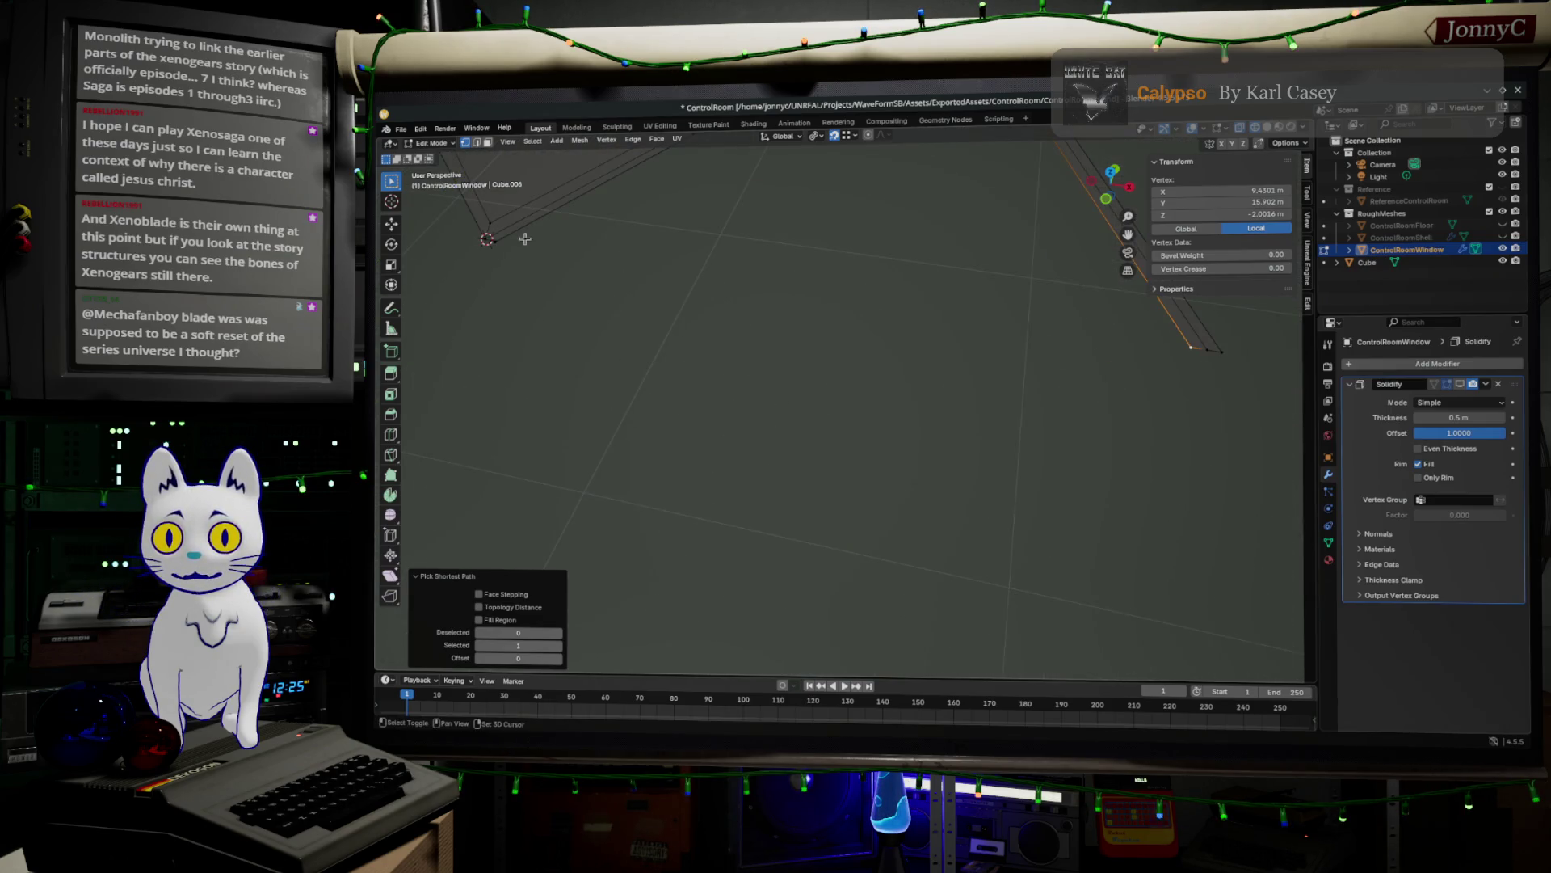
shift+click(488, 239)
middle_drag(560, 266, 589, 277)
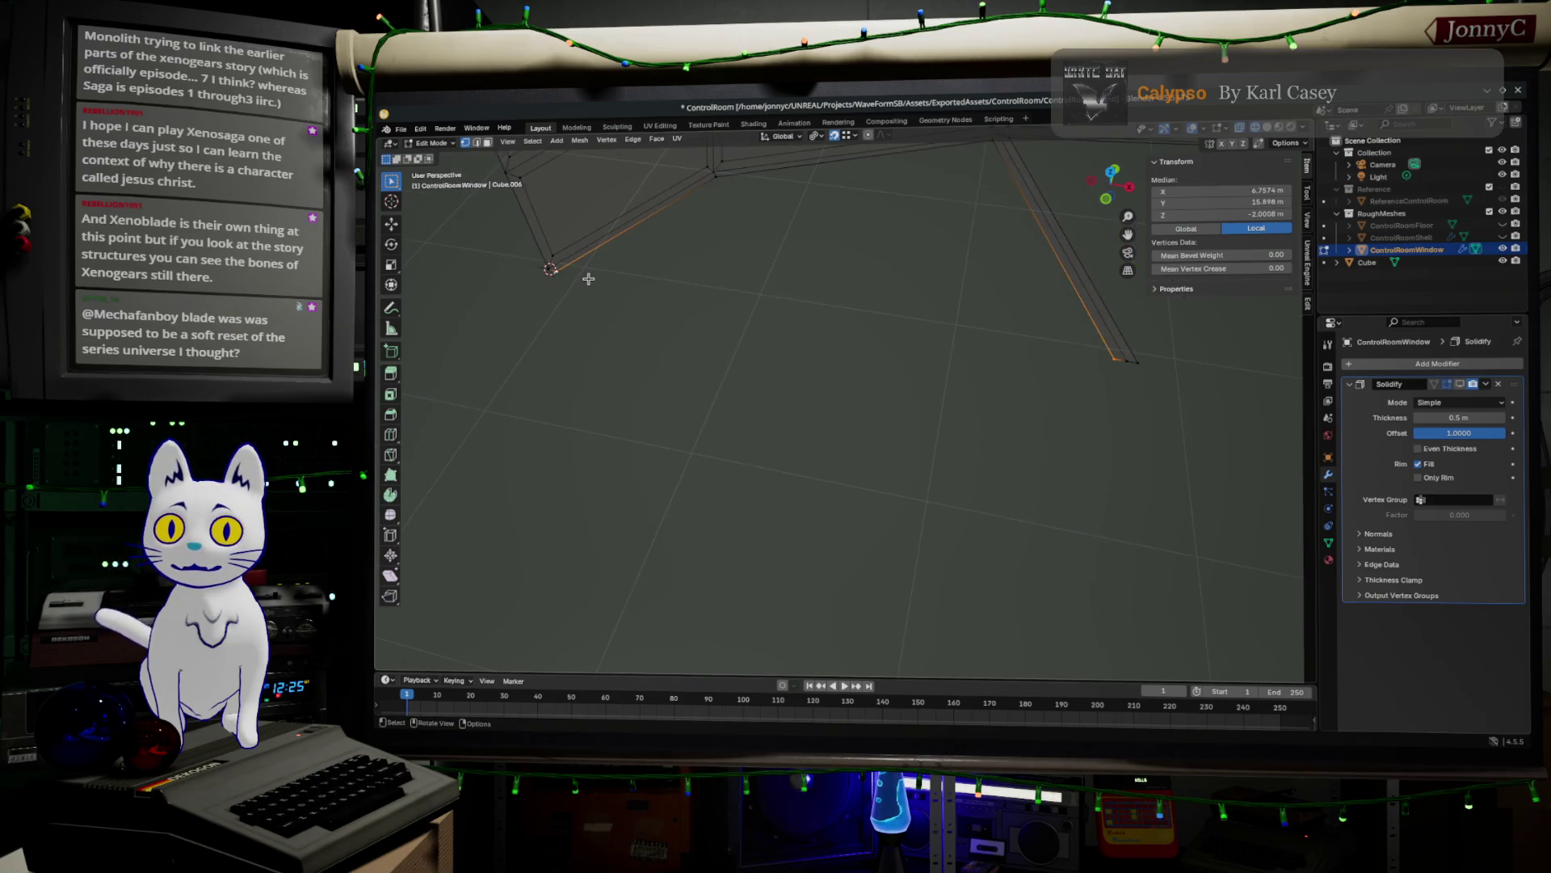
mouse_move(727, 332)
middle_down()
mouse_move(817, 281)
mouse_move(841, 301)
mouse_move(816, 311)
middle_up()
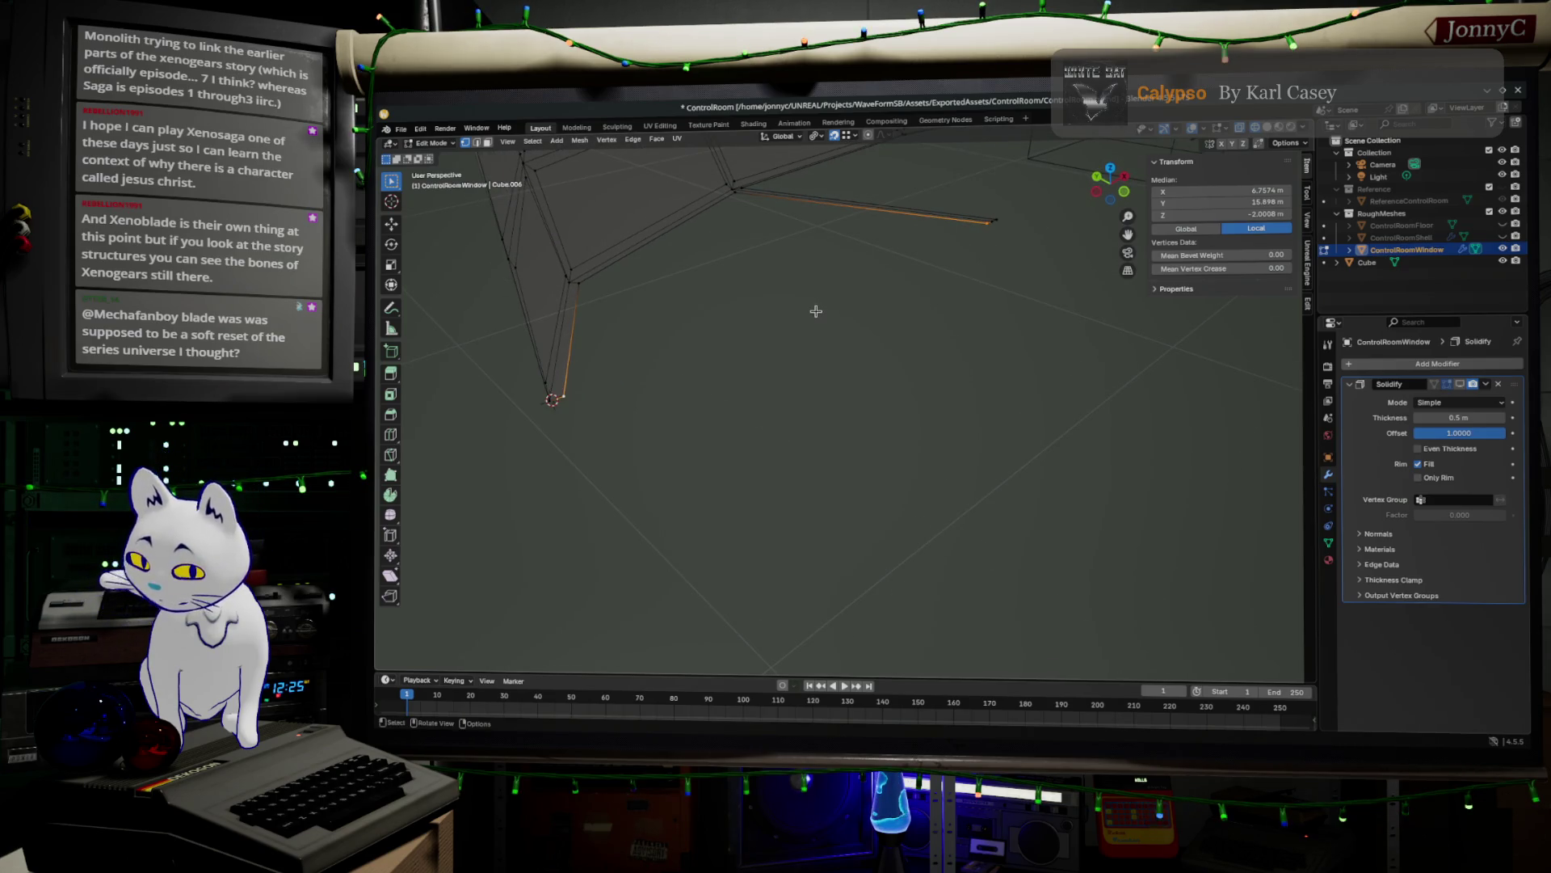
key(f)
- Select the lower edge's end vertex together with the next frame vertex
mouse_move(919, 323)
middle_down()
mouse_move(952, 336)
mouse_move(610, 447)
middle_up()
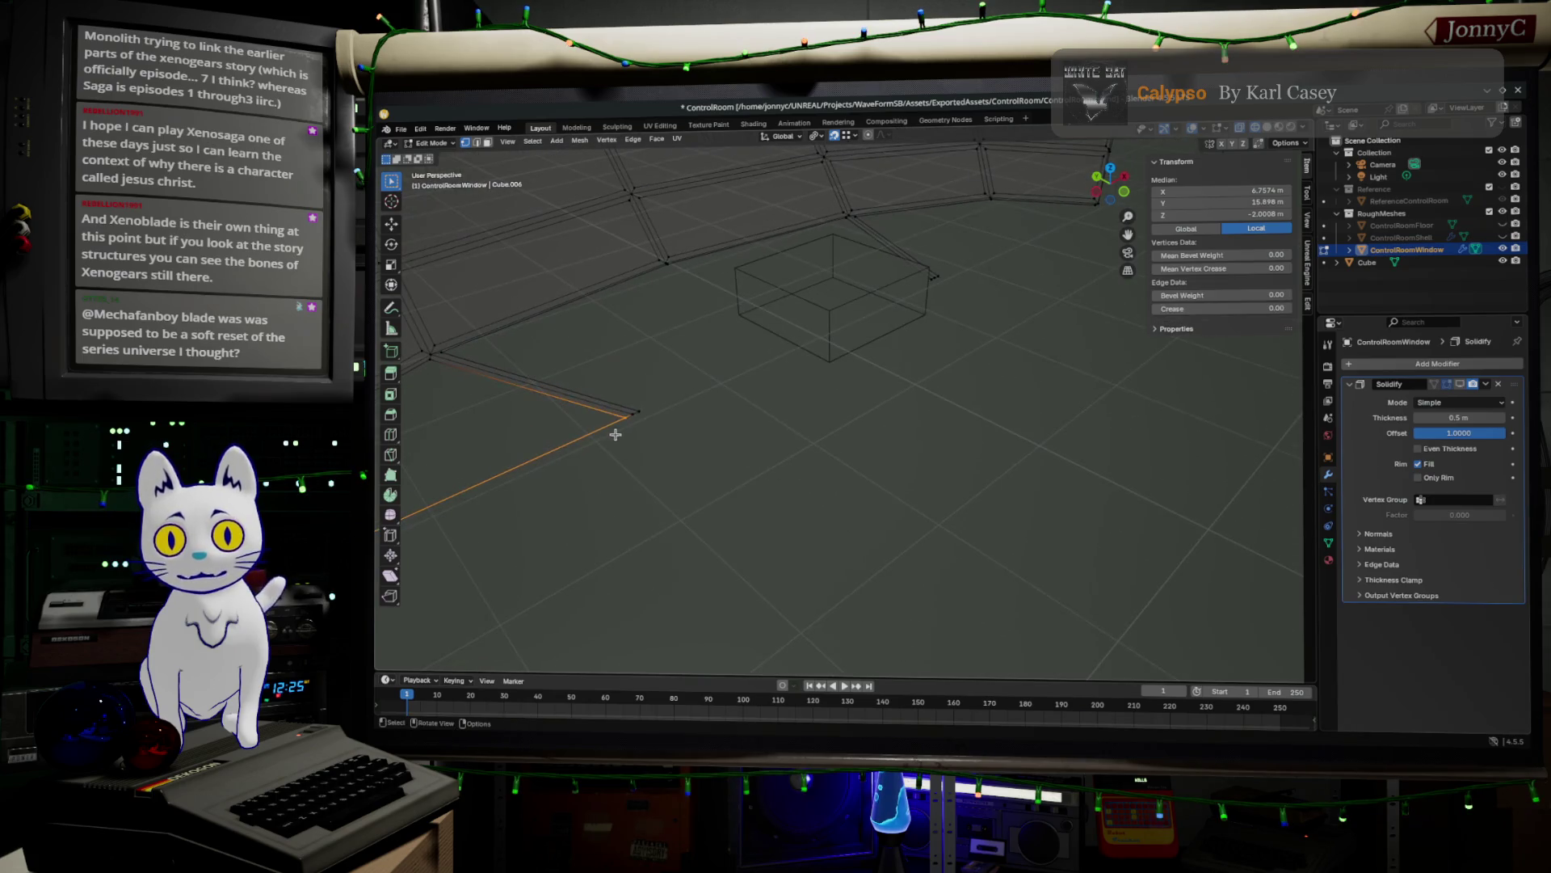
click(642, 407)
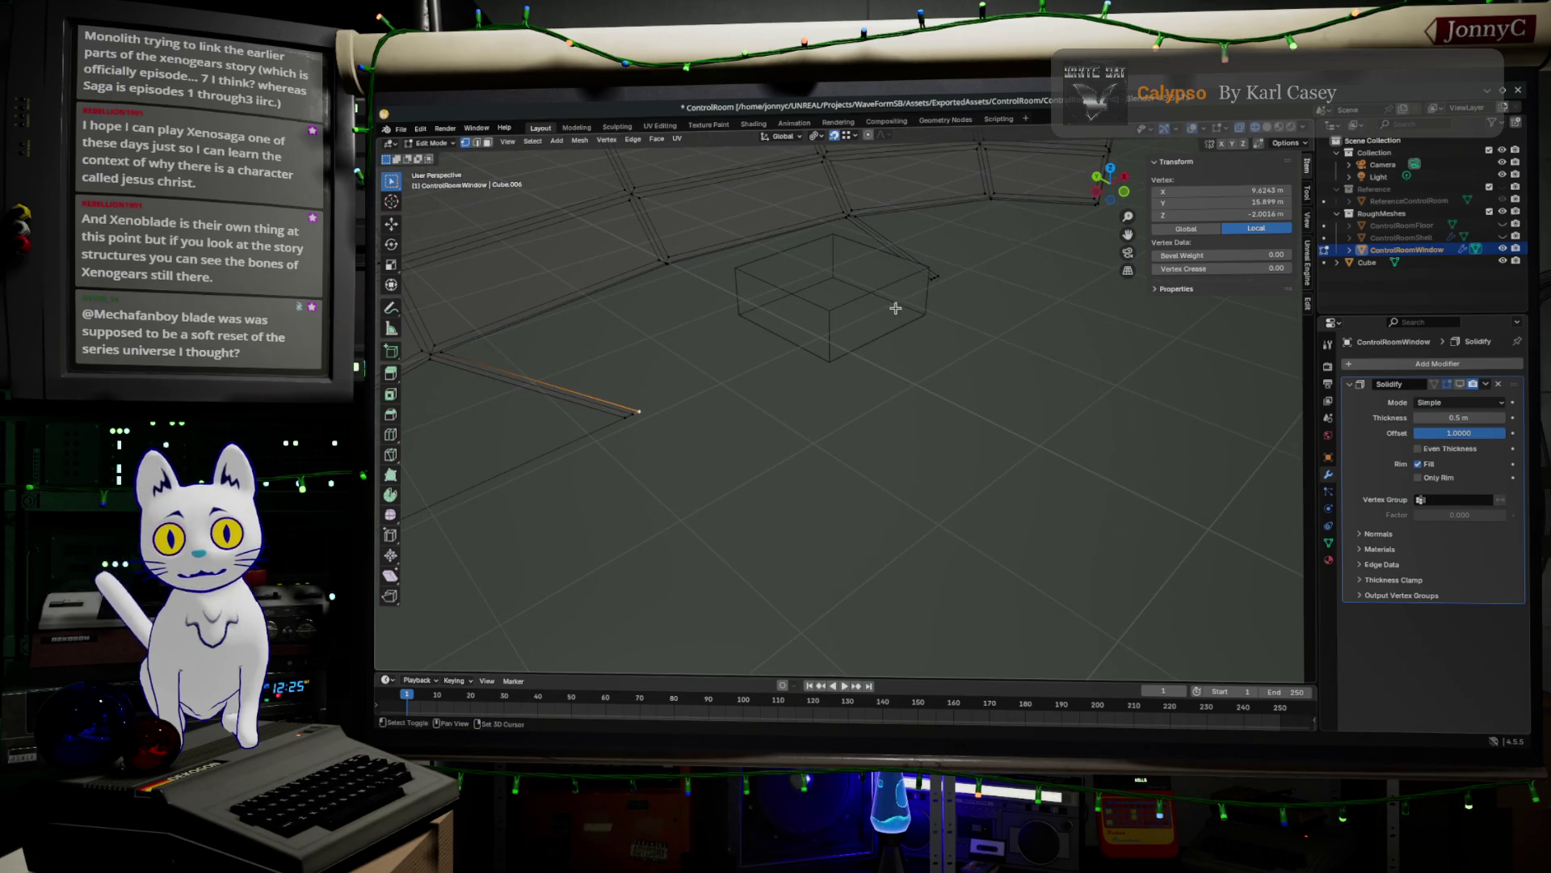
shift+click(927, 284)
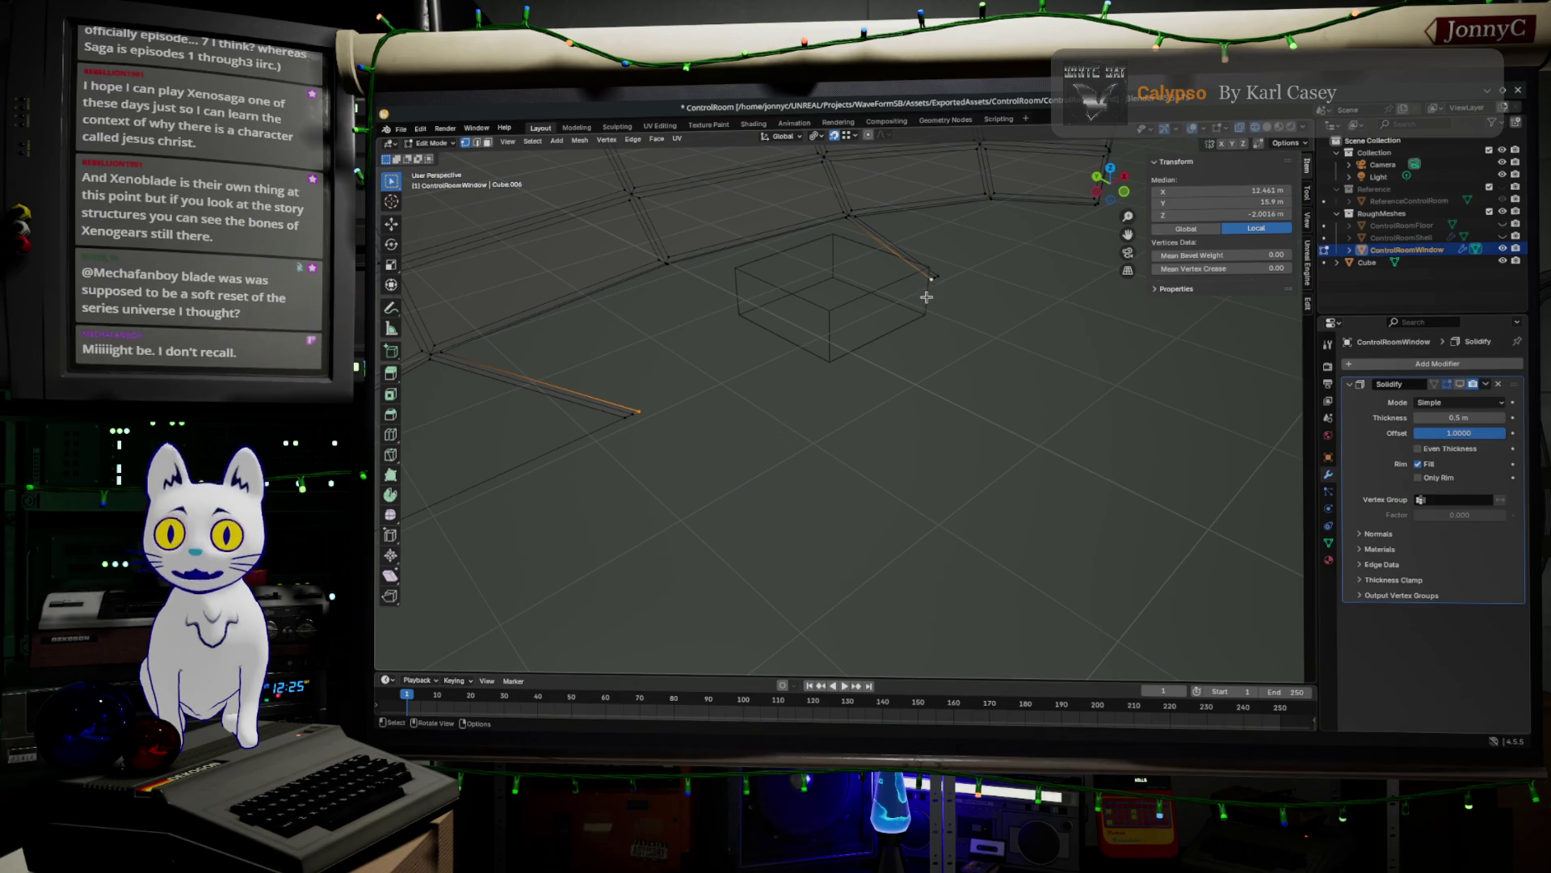
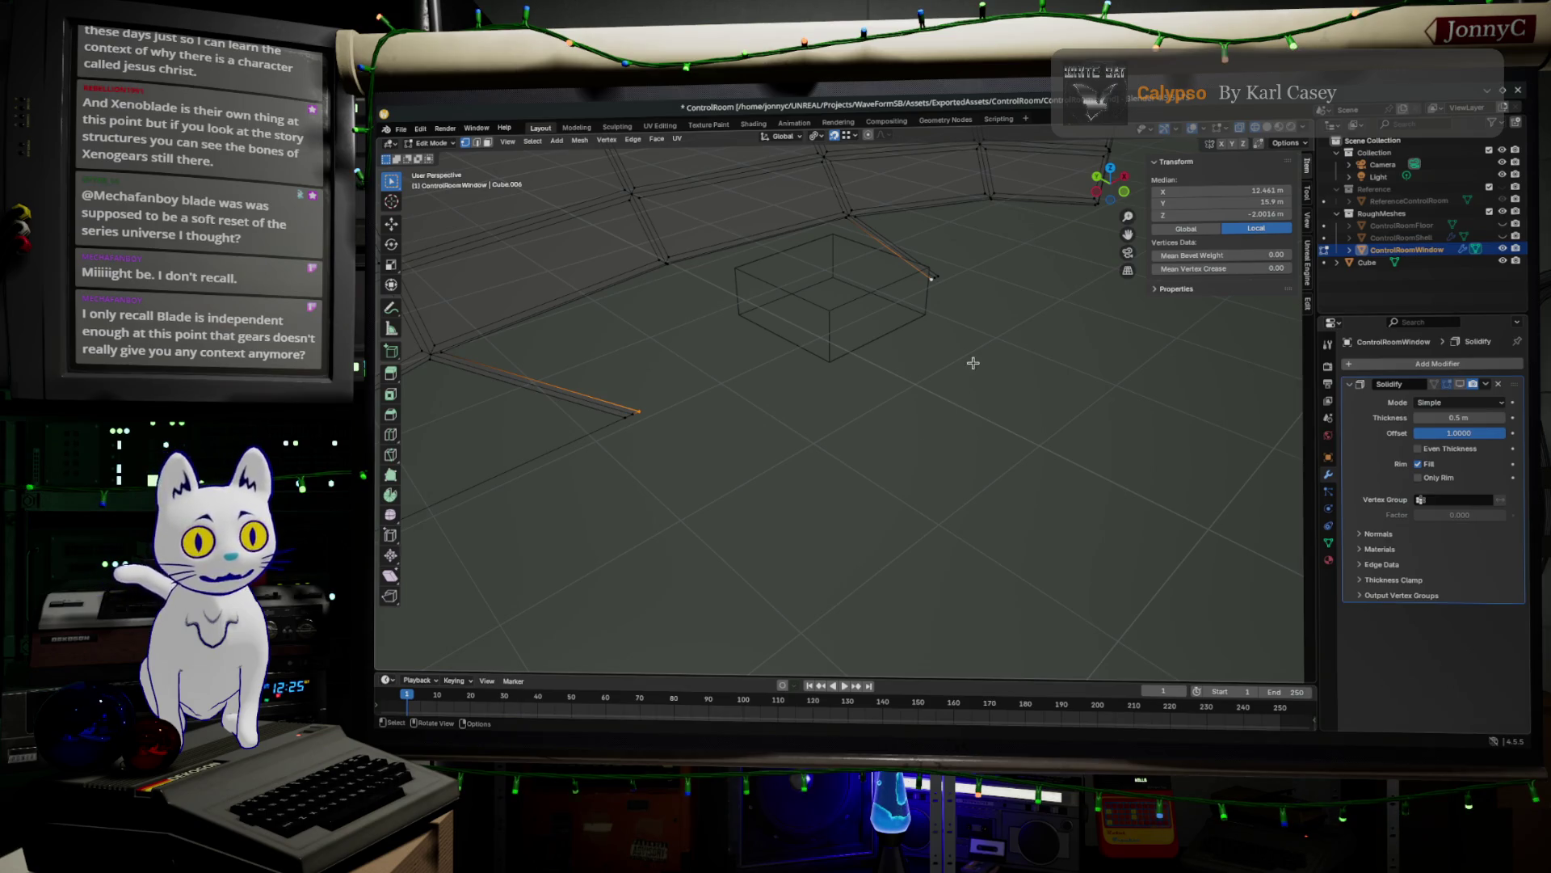
- Connect the two loose frame vertices with a new edge to close the mullion gap
key(ctrl+l)
key(alt+a)
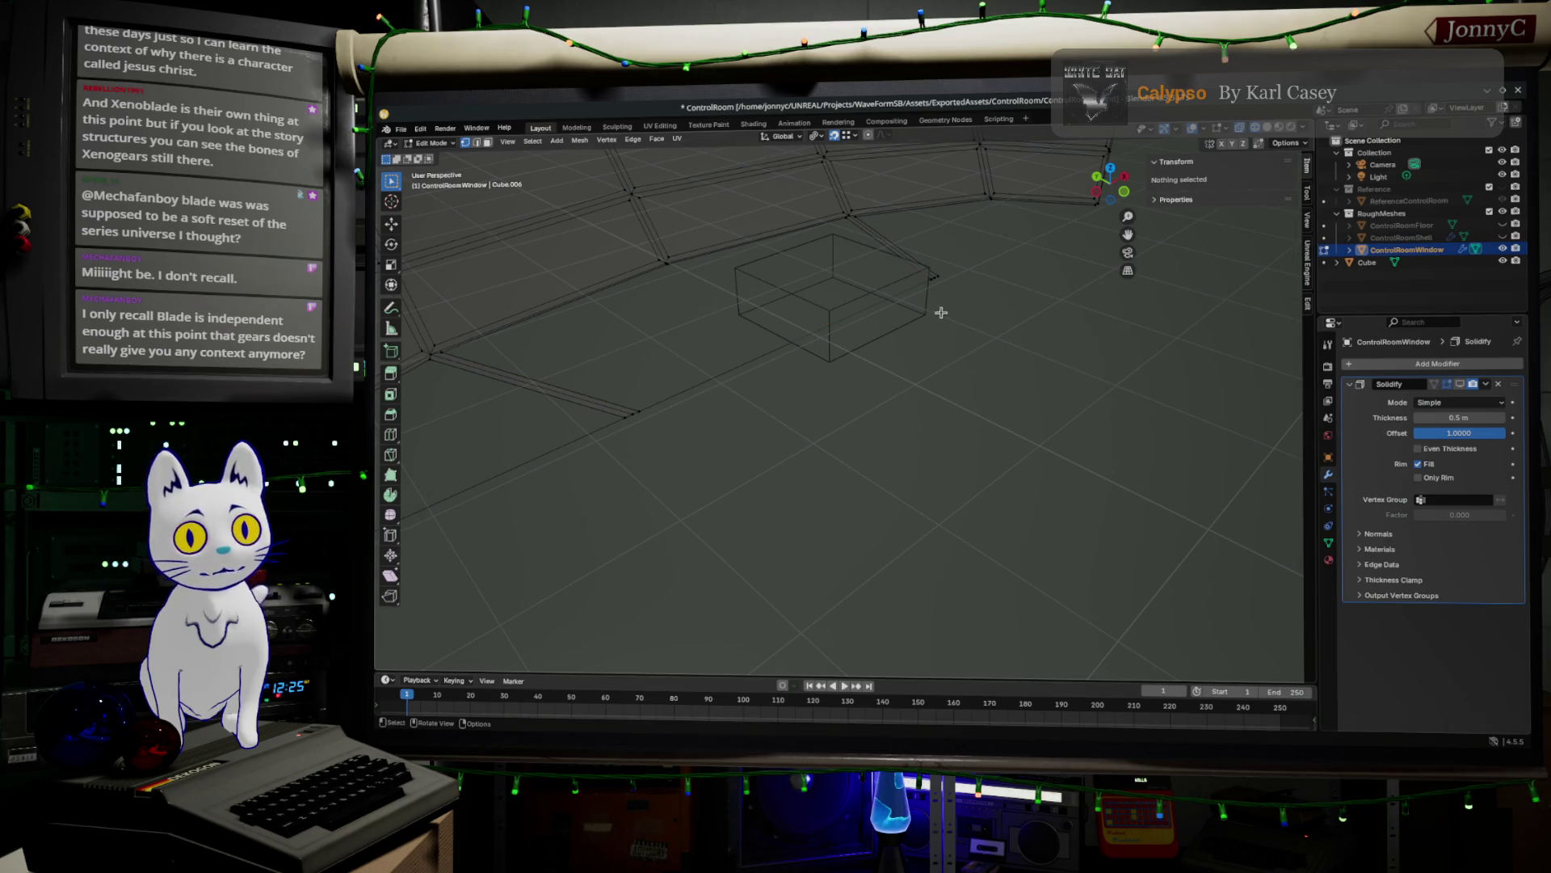
click(944, 275)
mouse_move(1067, 236)
middle_down()
mouse_move(814, 364)
mouse_move(948, 359)
middle_up()
shift+click(993, 300)
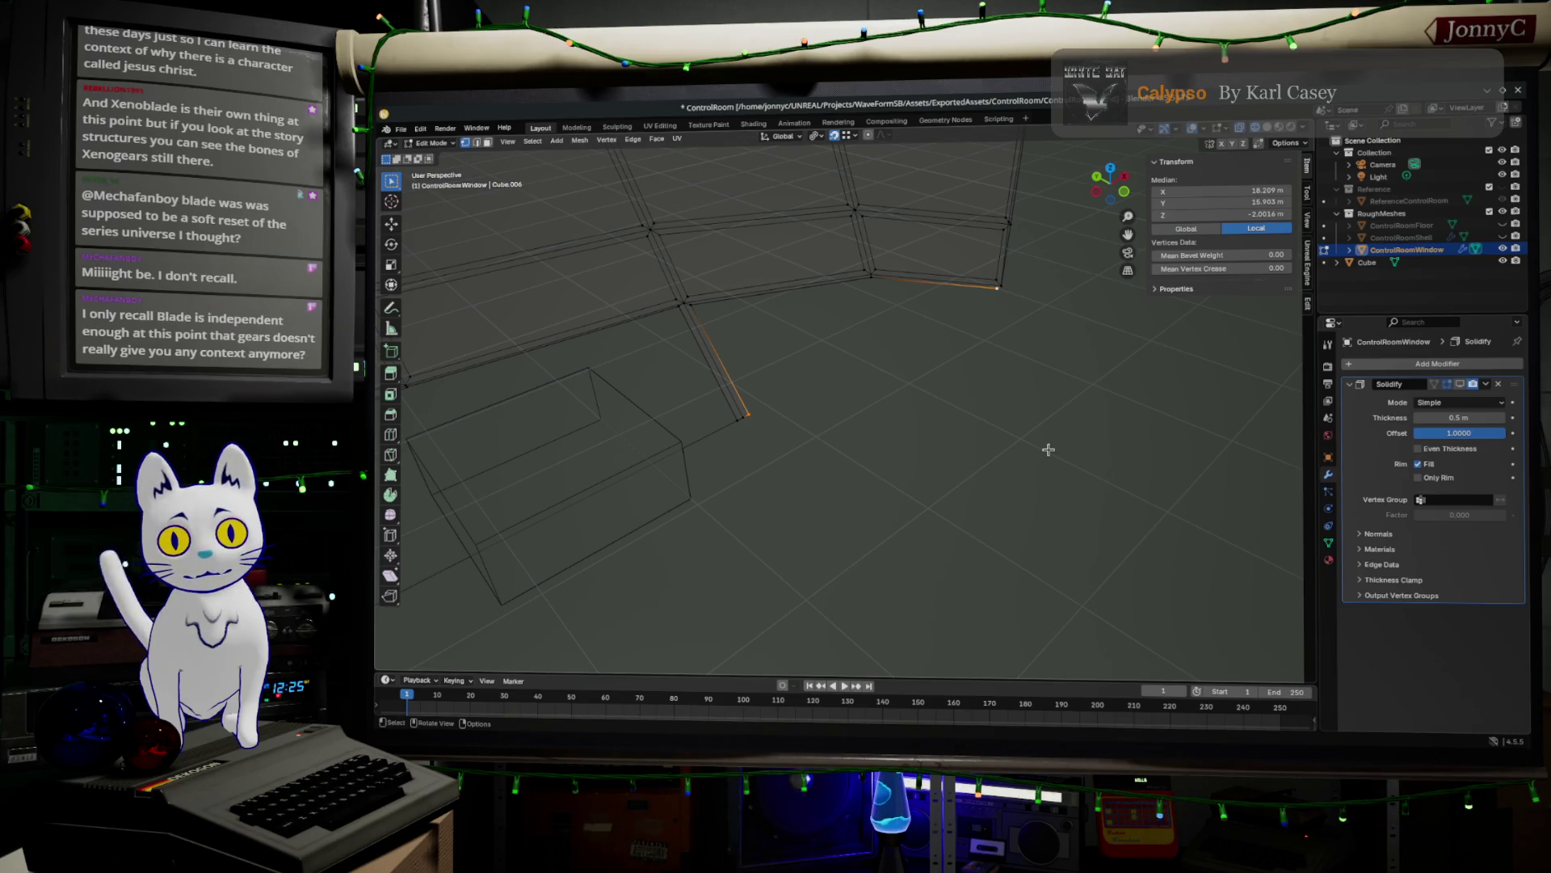
key(f)
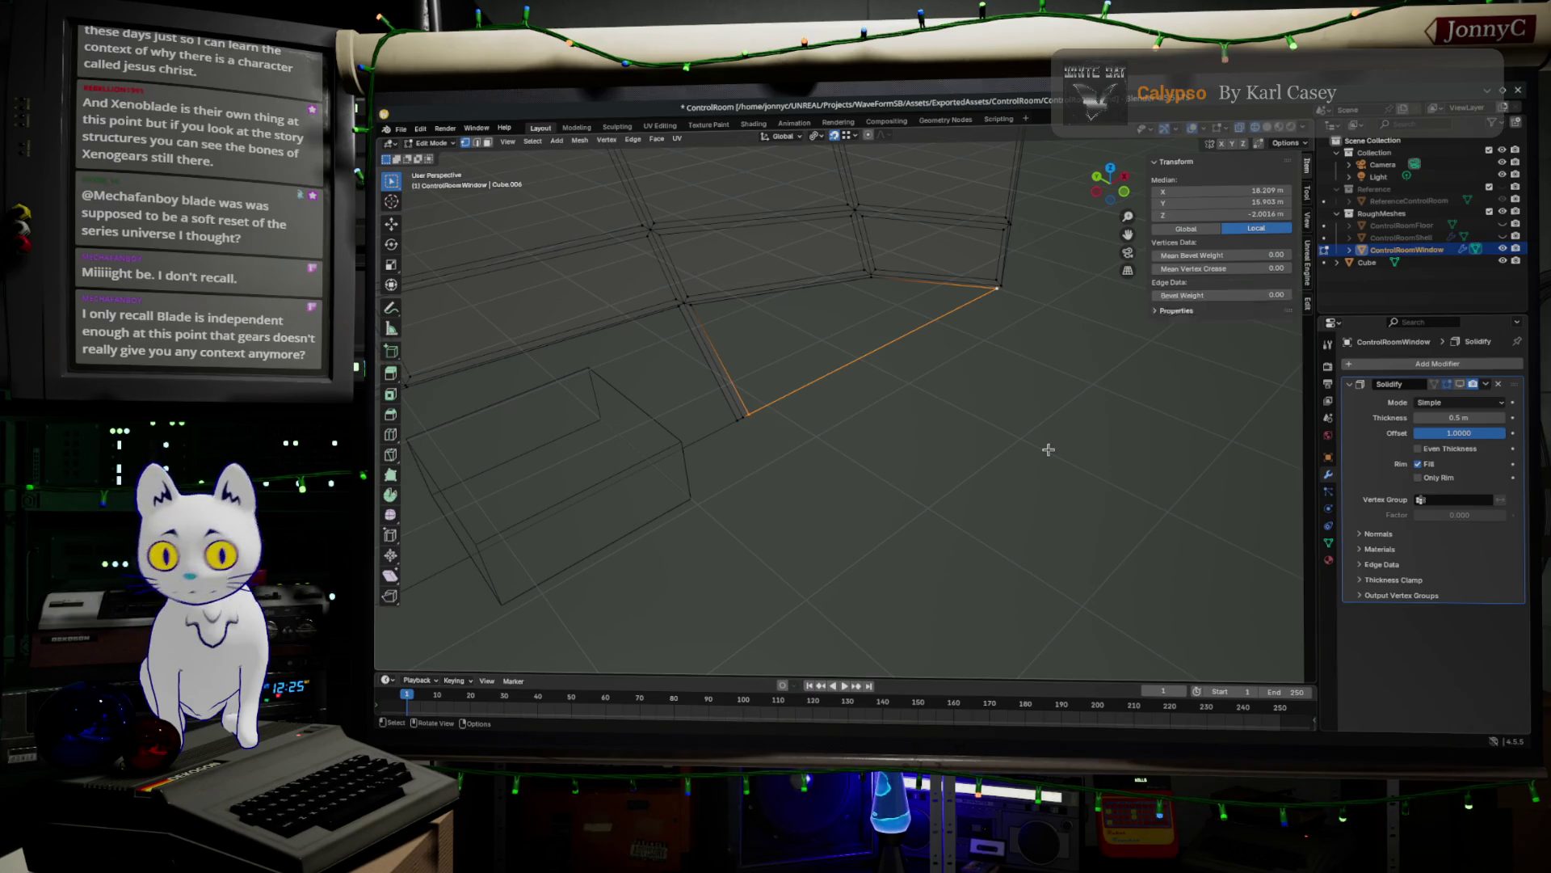
key(alt+a)
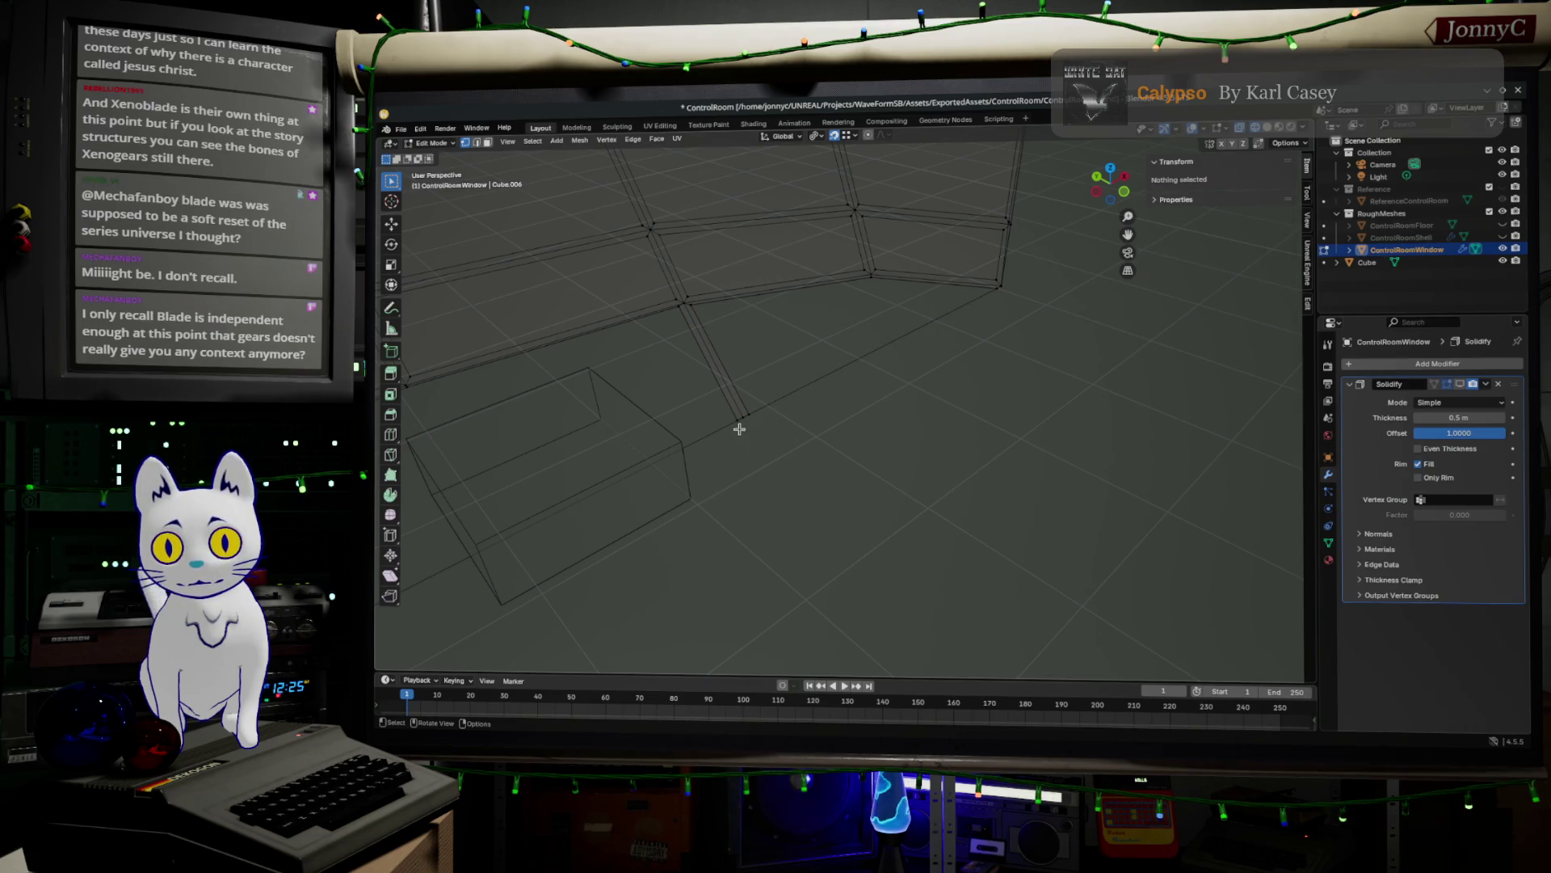
- Select the vertex at the foot of the vertical mullion edge
click(739, 423)
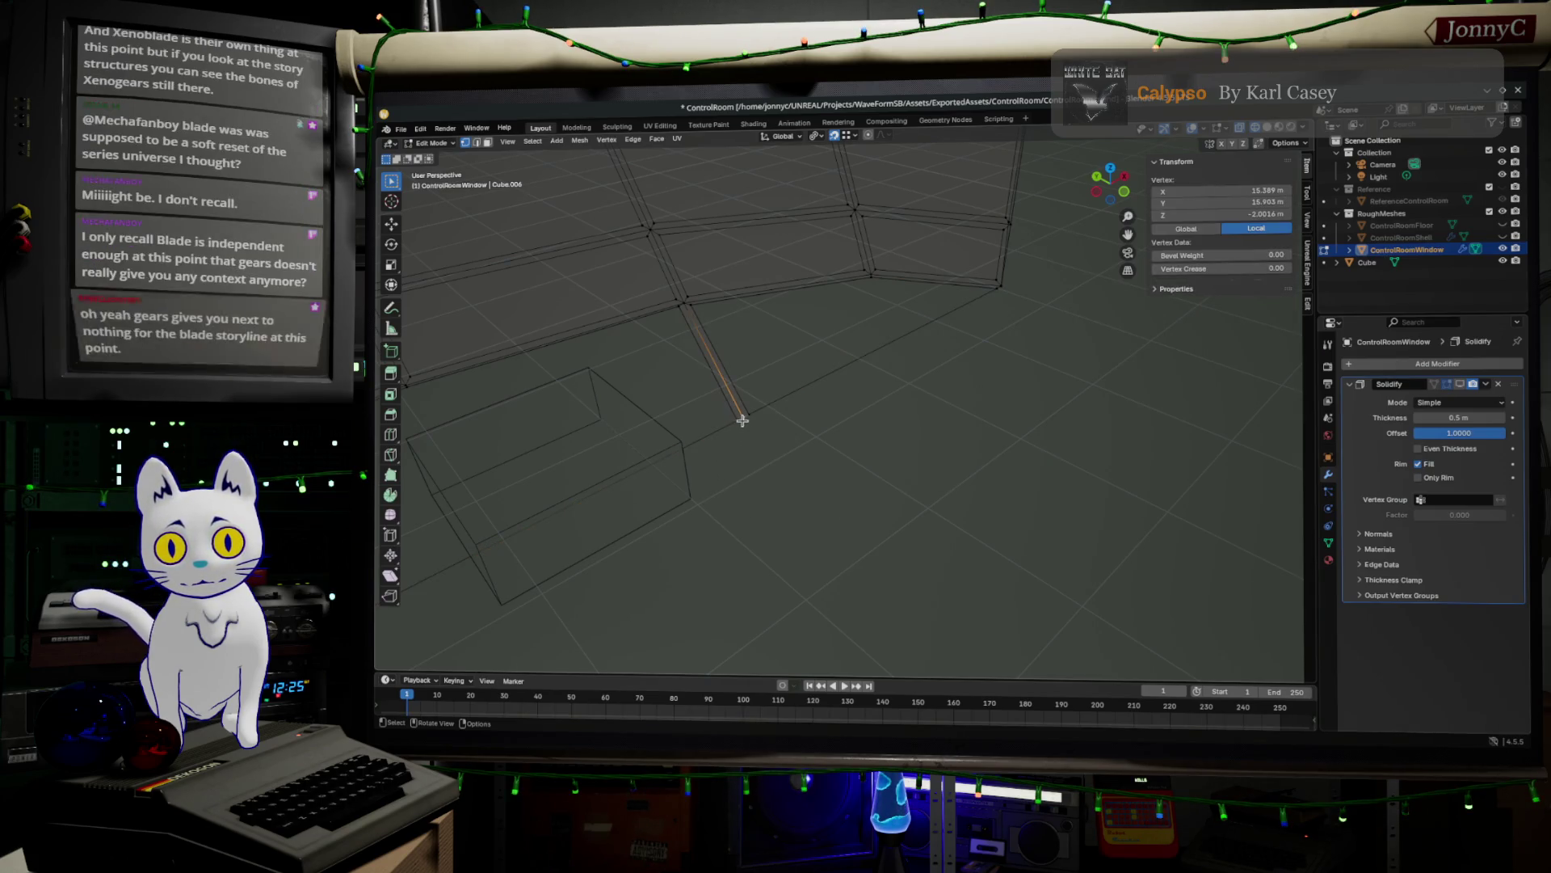
middle_drag(1050, 320, 1074, 308)
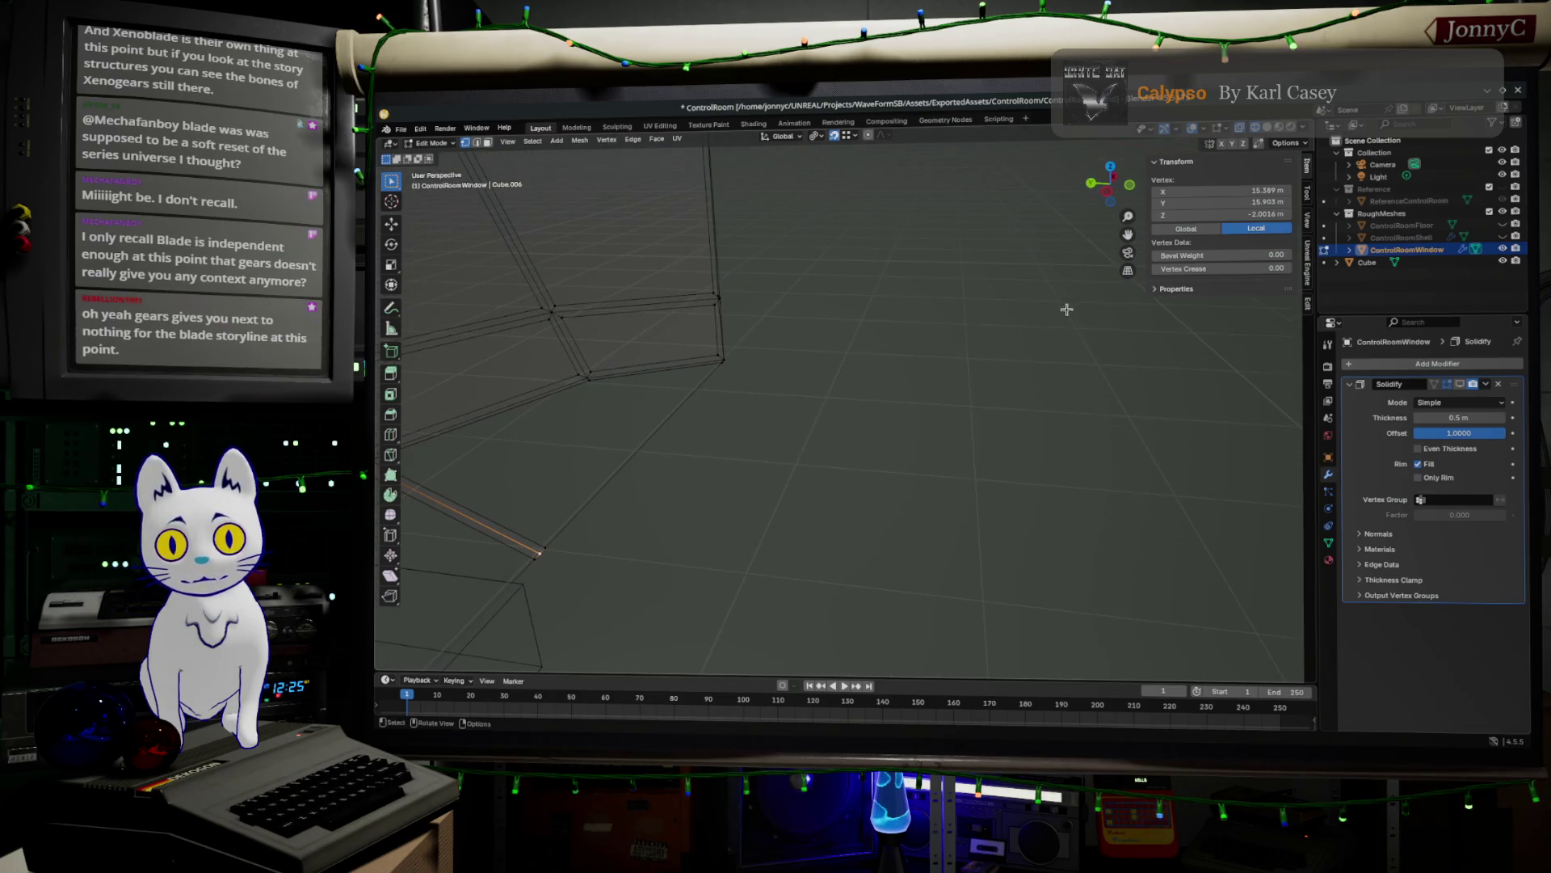
mouse_move(831, 339)
shift+middle_down()
mouse_move(984, 341)
mouse_move(468, 347)
mouse_move(485, 347)
shift+middle_up()
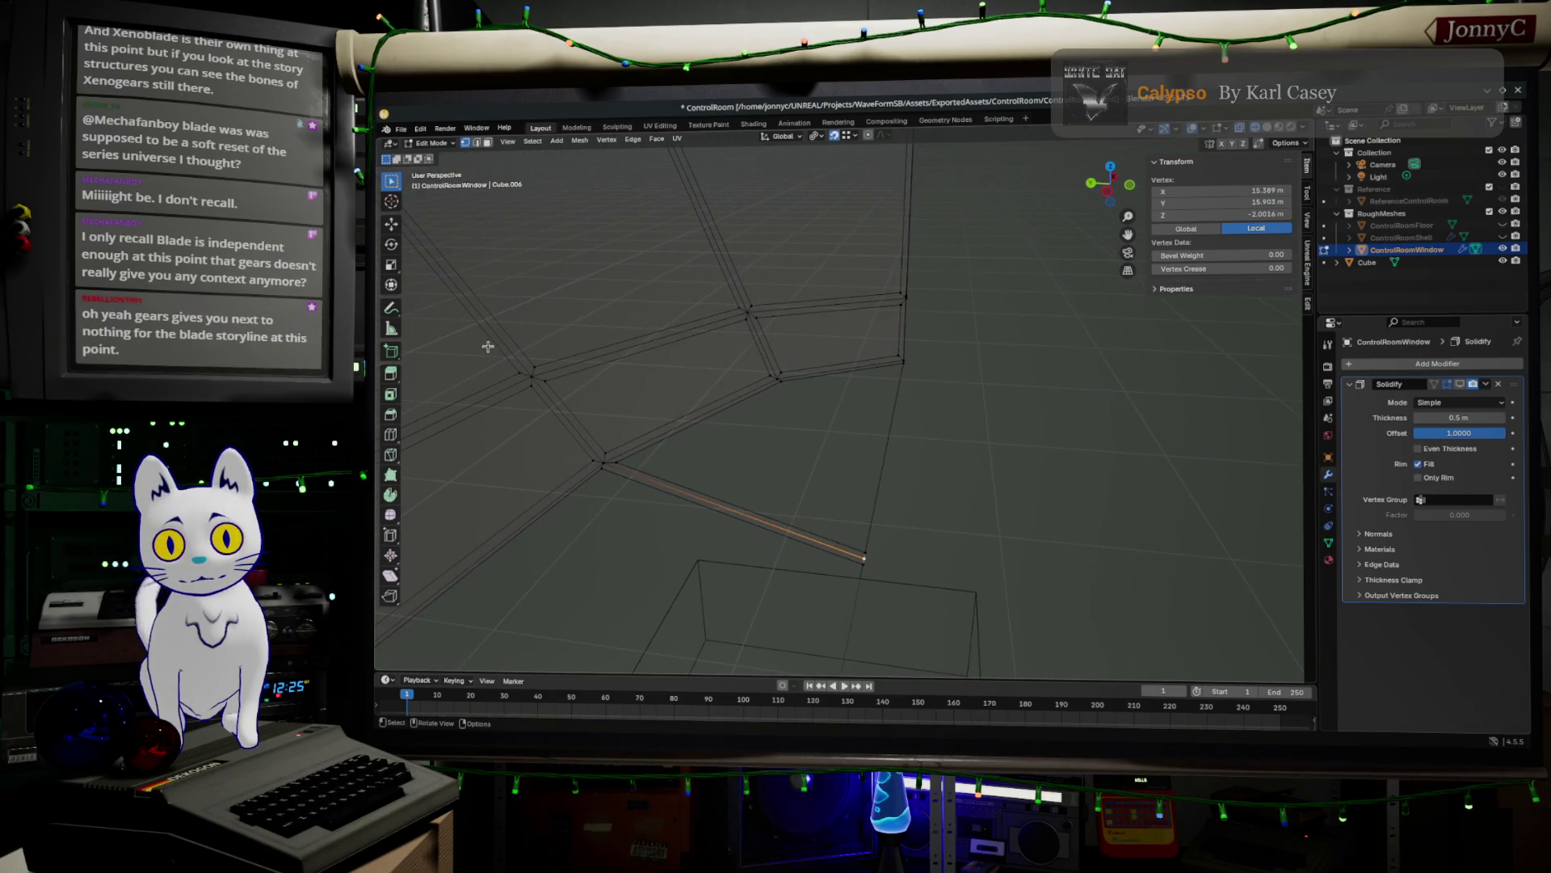
mouse_move(914, 450)
middle_down()
mouse_move(956, 463)
mouse_move(900, 488)
middle_up()
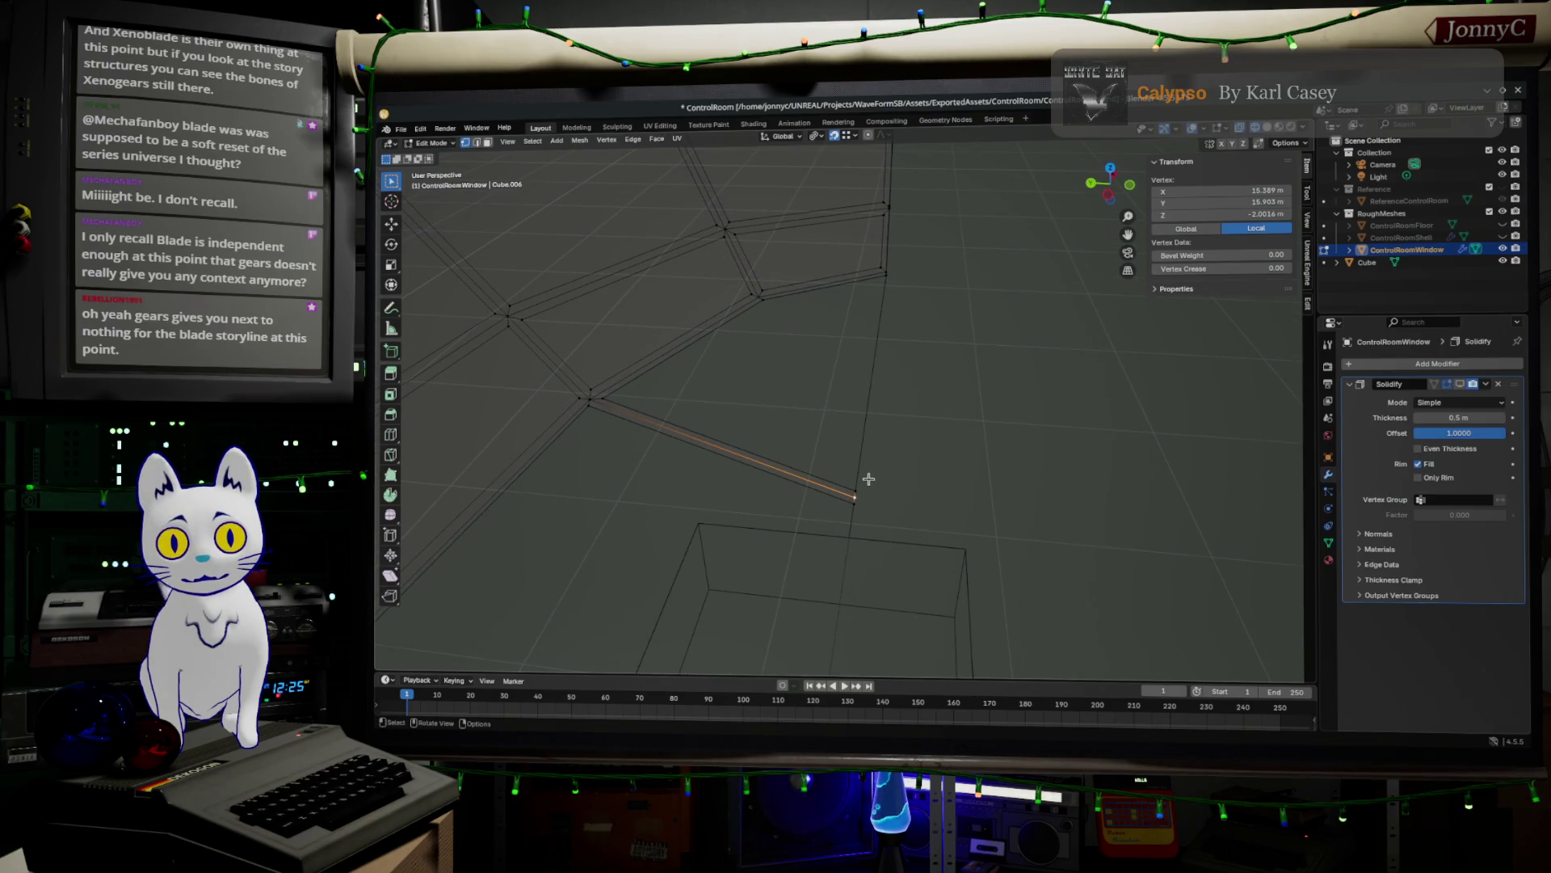
middle_drag(886, 282, 879, 277)
scroll(880, 277, up, 1)
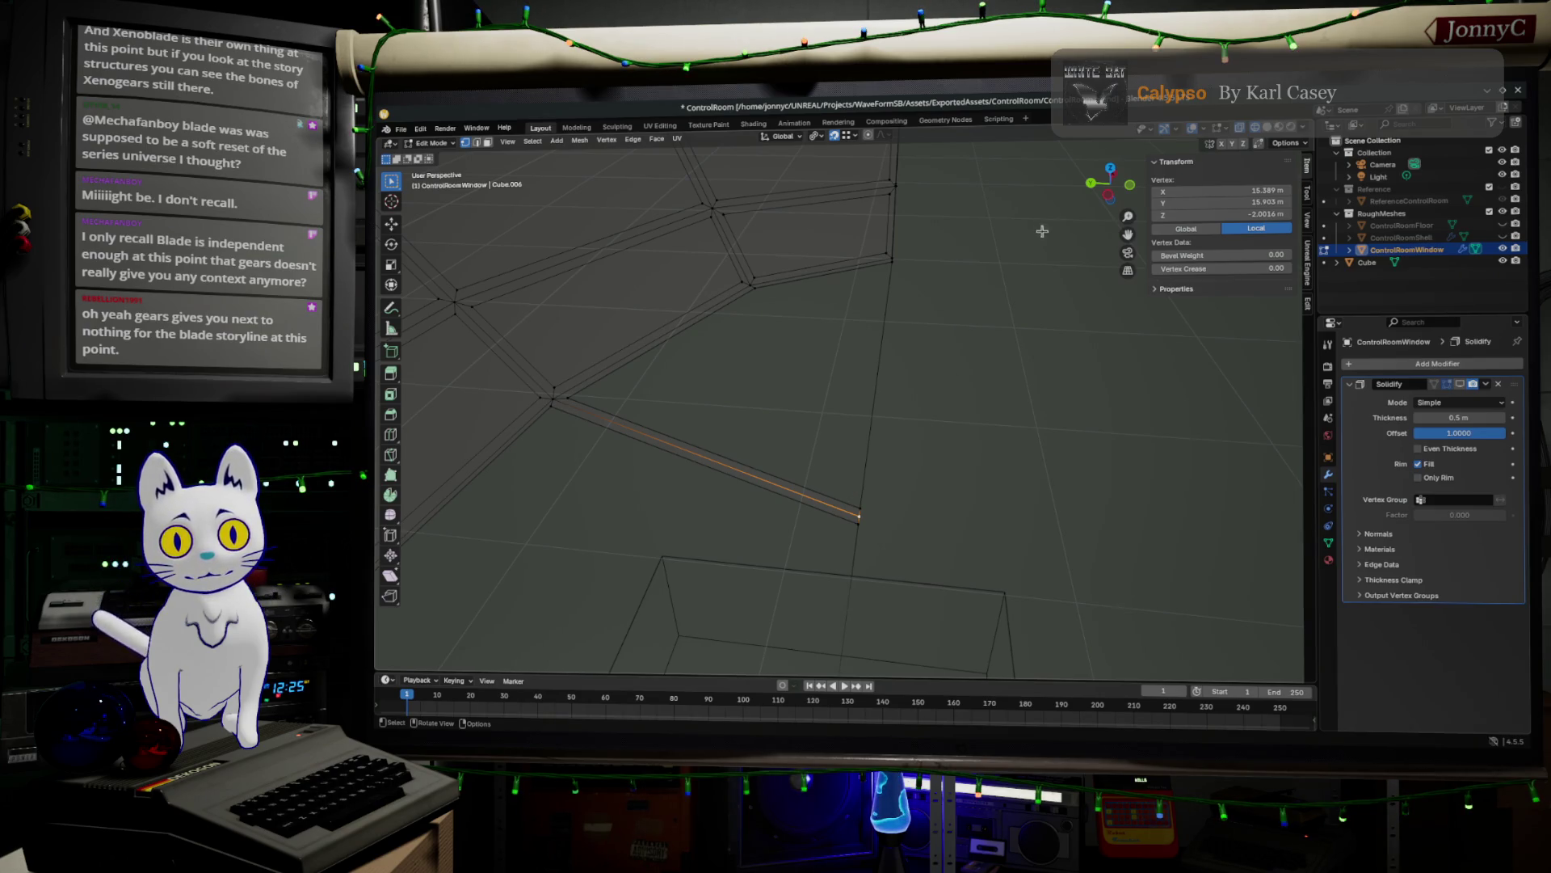
- In Top Orthographic view, move the mullion-foot vertex about 0.06 m to meet the frame base
click(1111, 170)
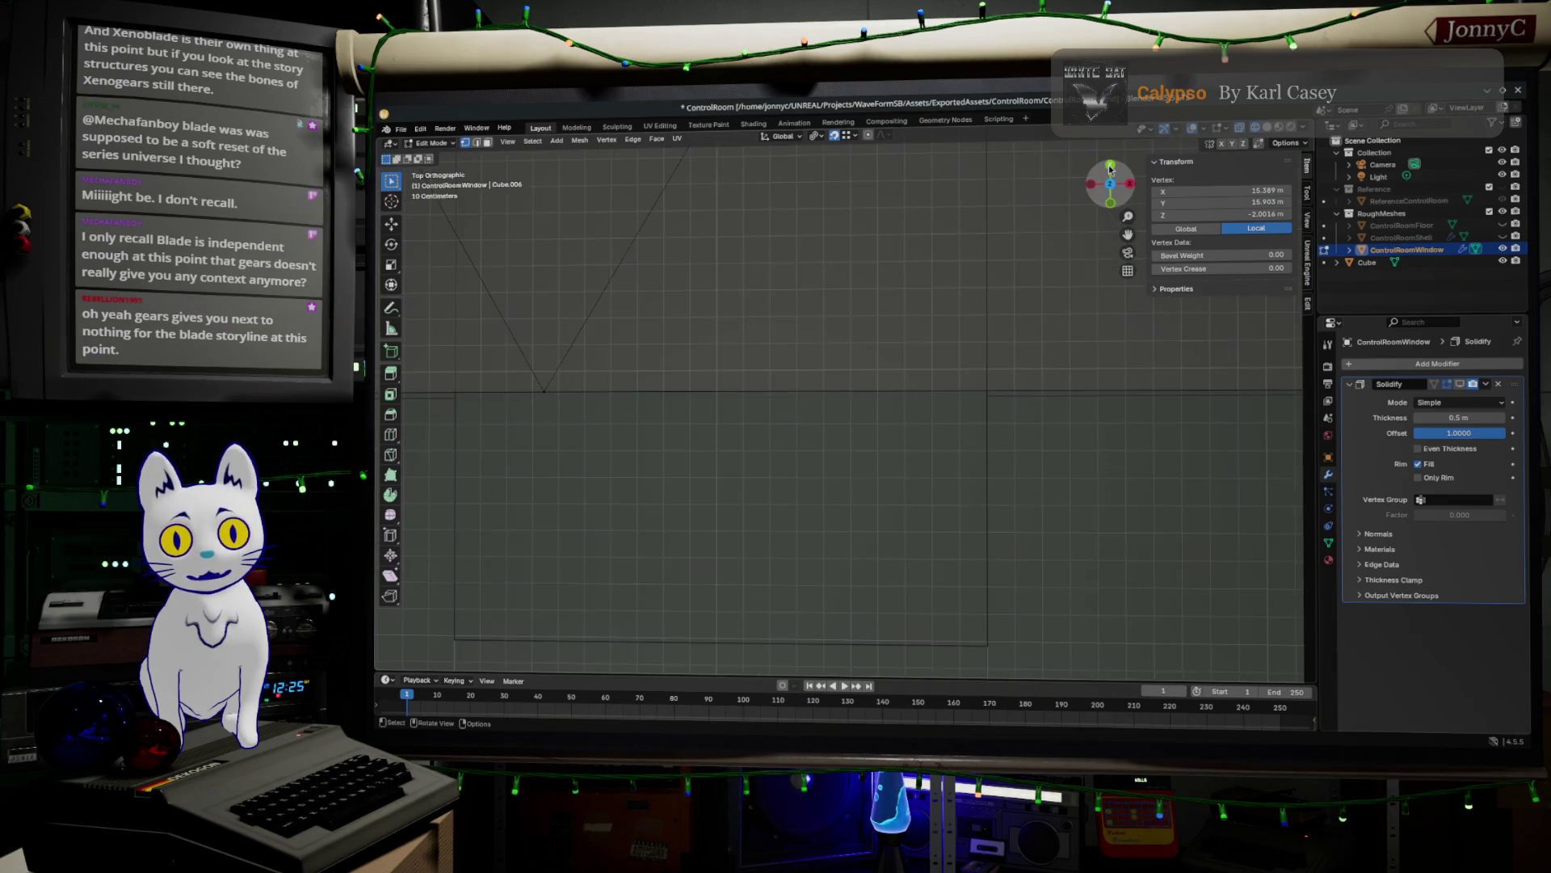
scroll(840, 572, down, 6)
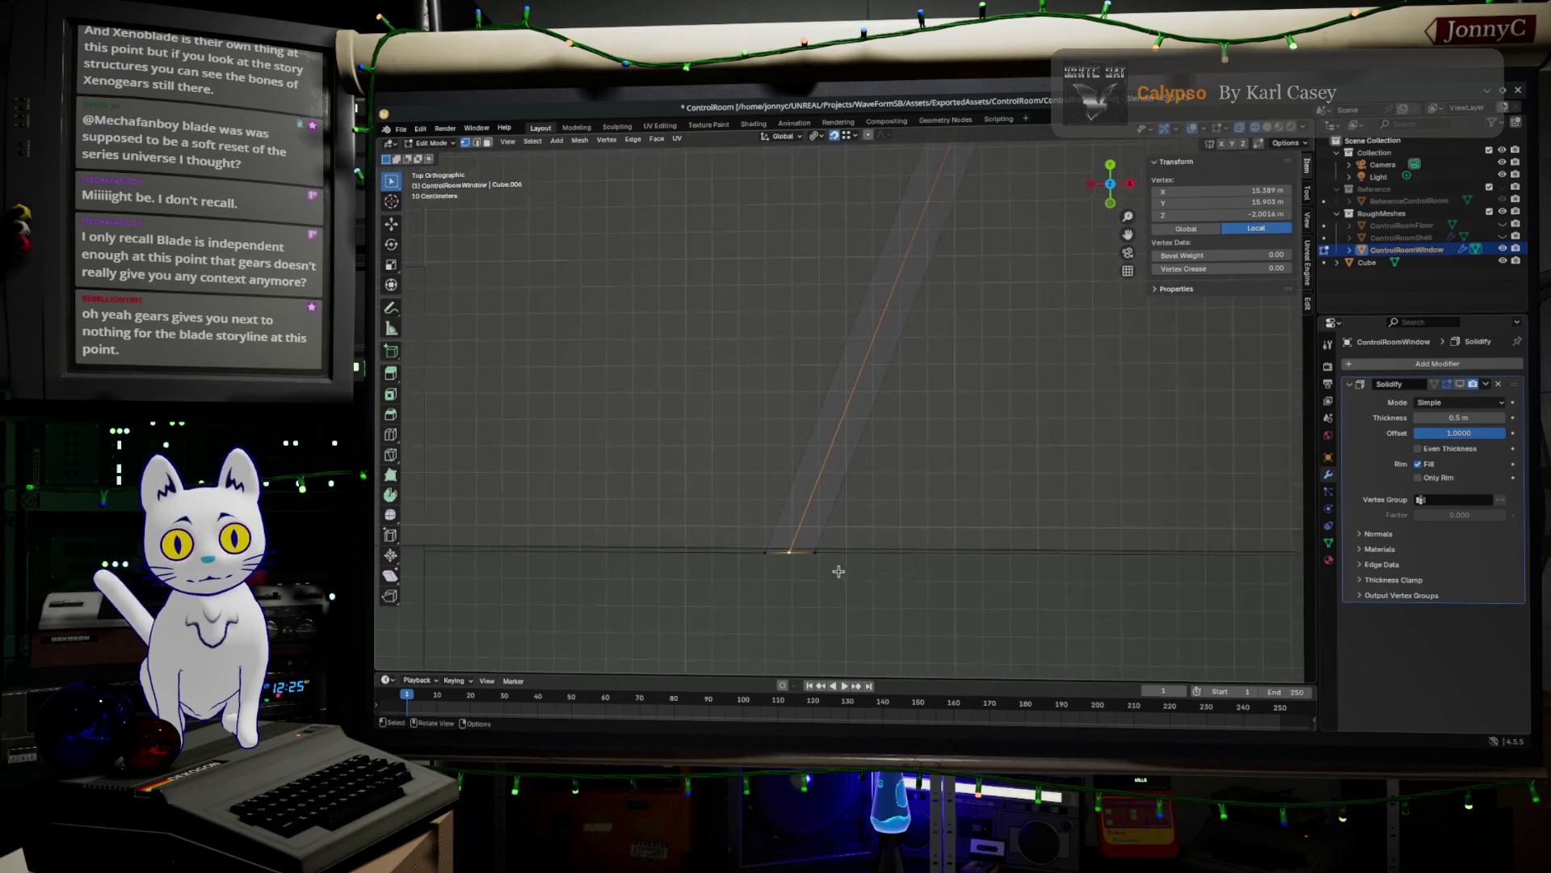
scroll(941, 541, up, 6)
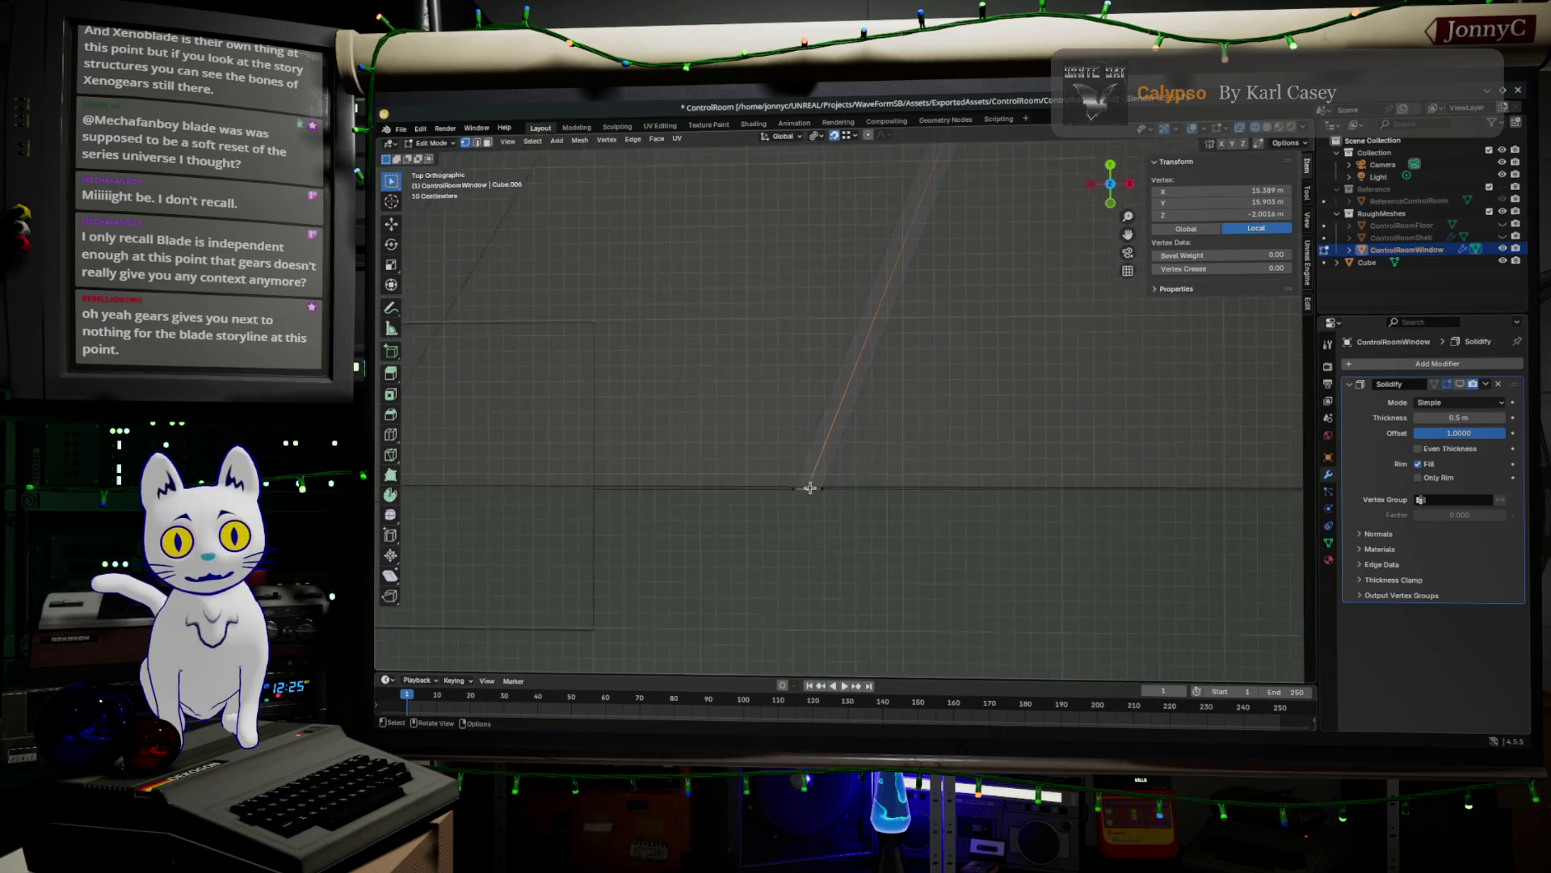
key(g)
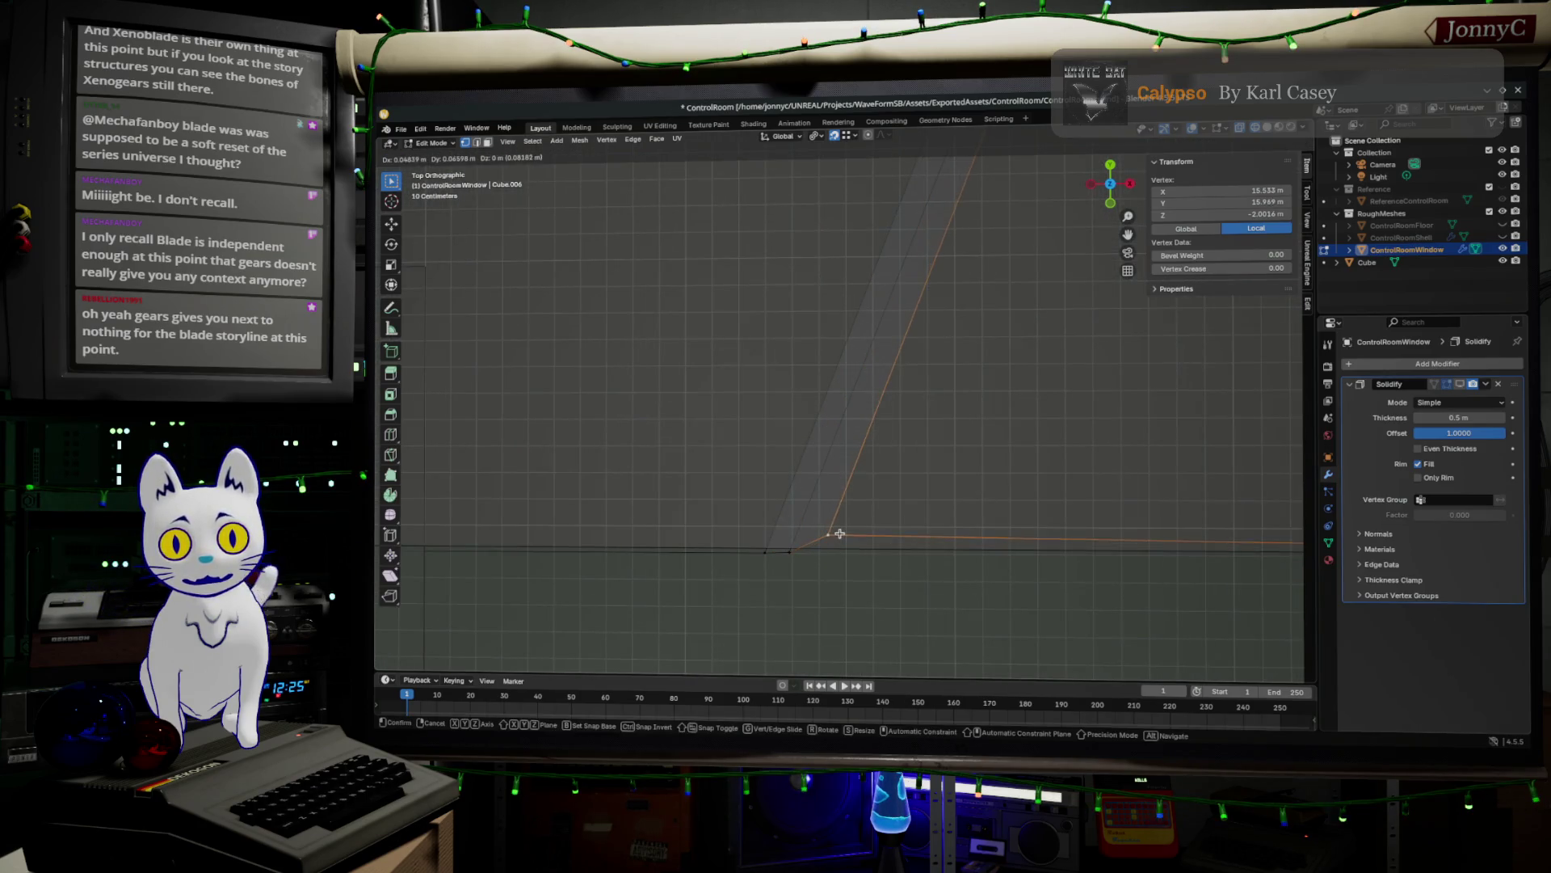
click(833, 531)
shift+middle_drag(1056, 547, 485, 533)
mouse_move(1032, 575)
middle_down()
mouse_move(1015, 533)
mouse_move(959, 616)
mouse_move(924, 627)
mouse_move(1236, 499)
middle_up()
- Vertex-slide the right bottom corner vertex a little along its frame edge
click(1214, 497)
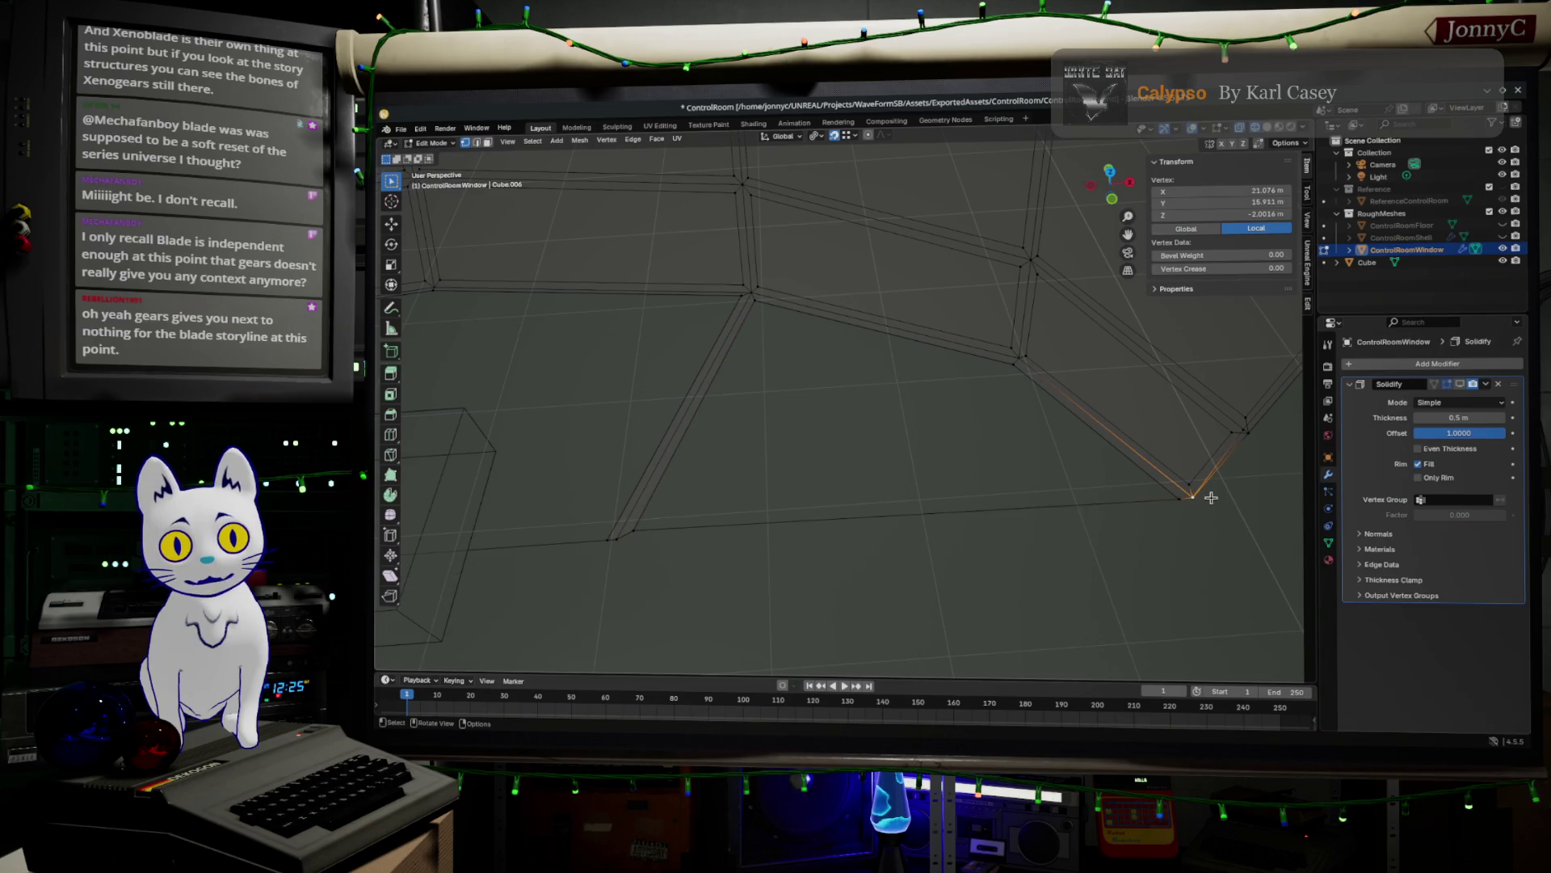
ctrl+click(616, 543)
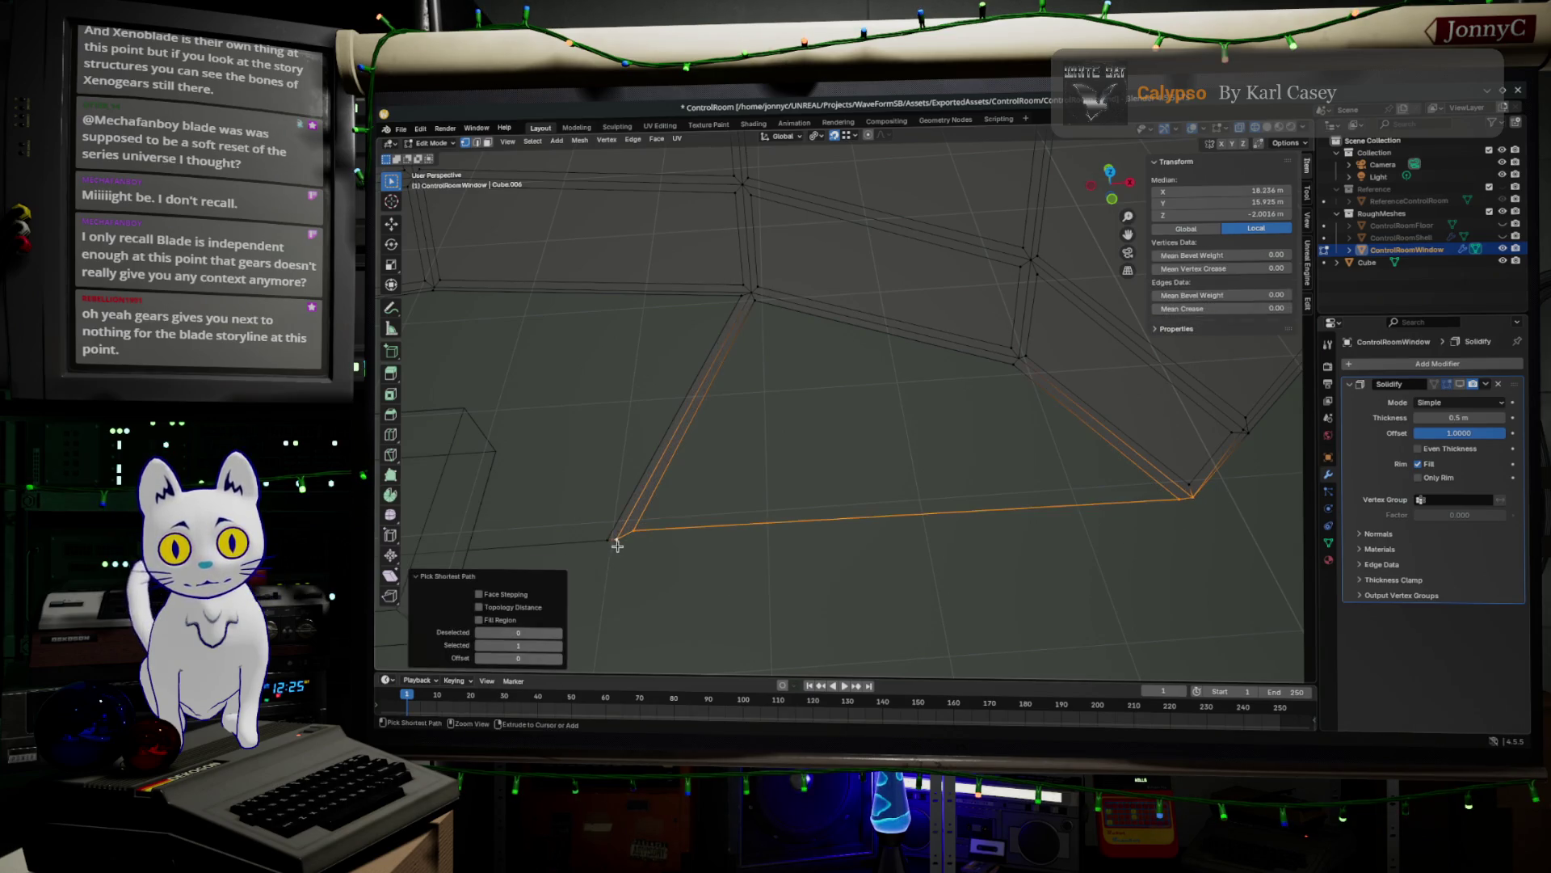
click(621, 546)
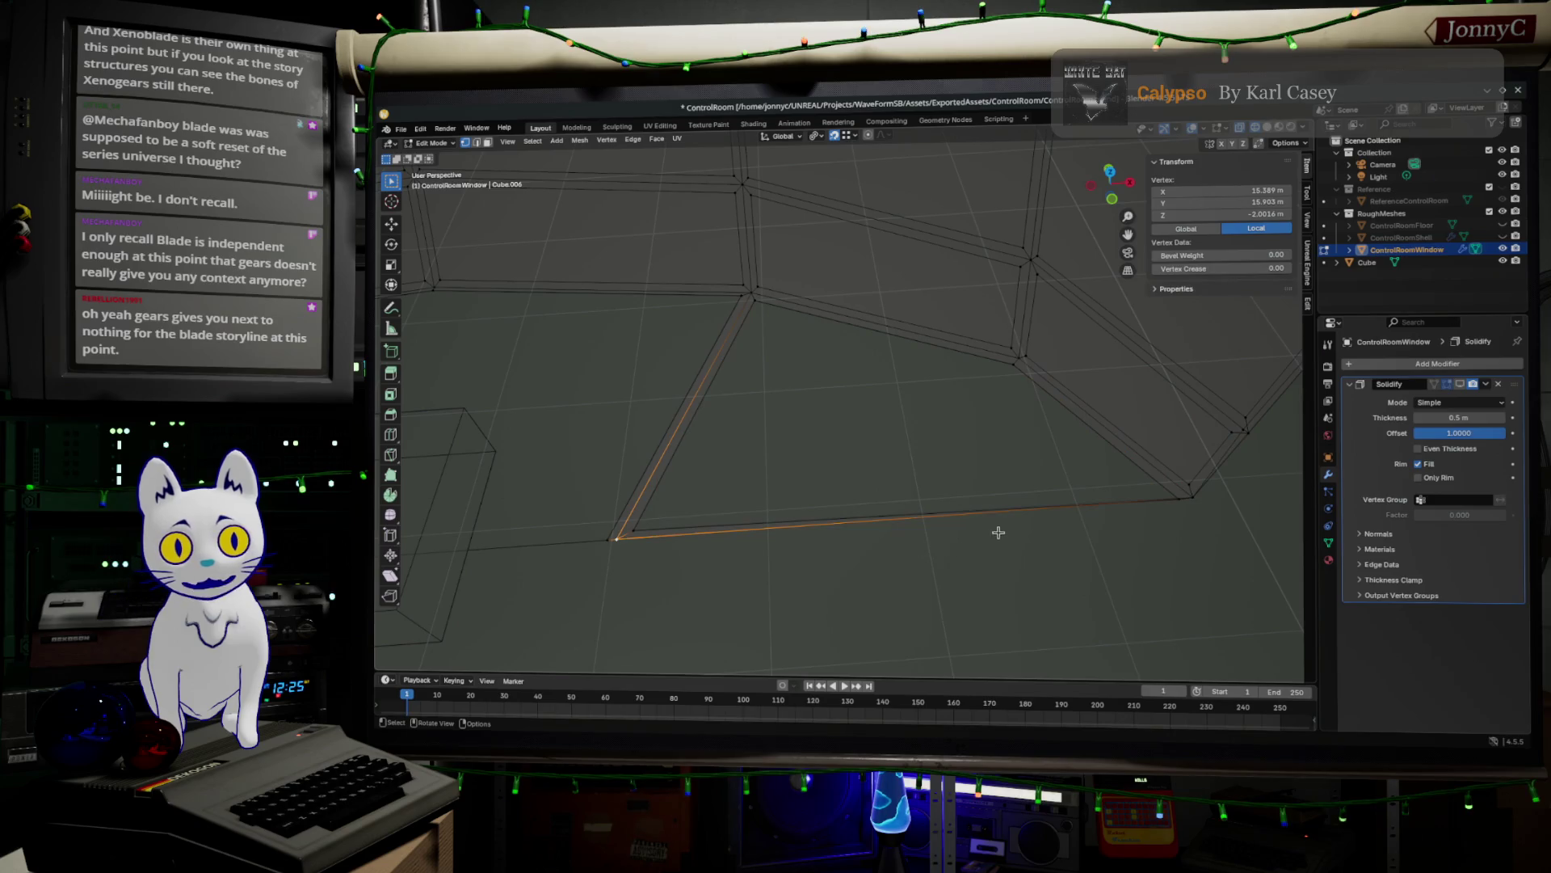
click(1185, 506)
key(shift+v)
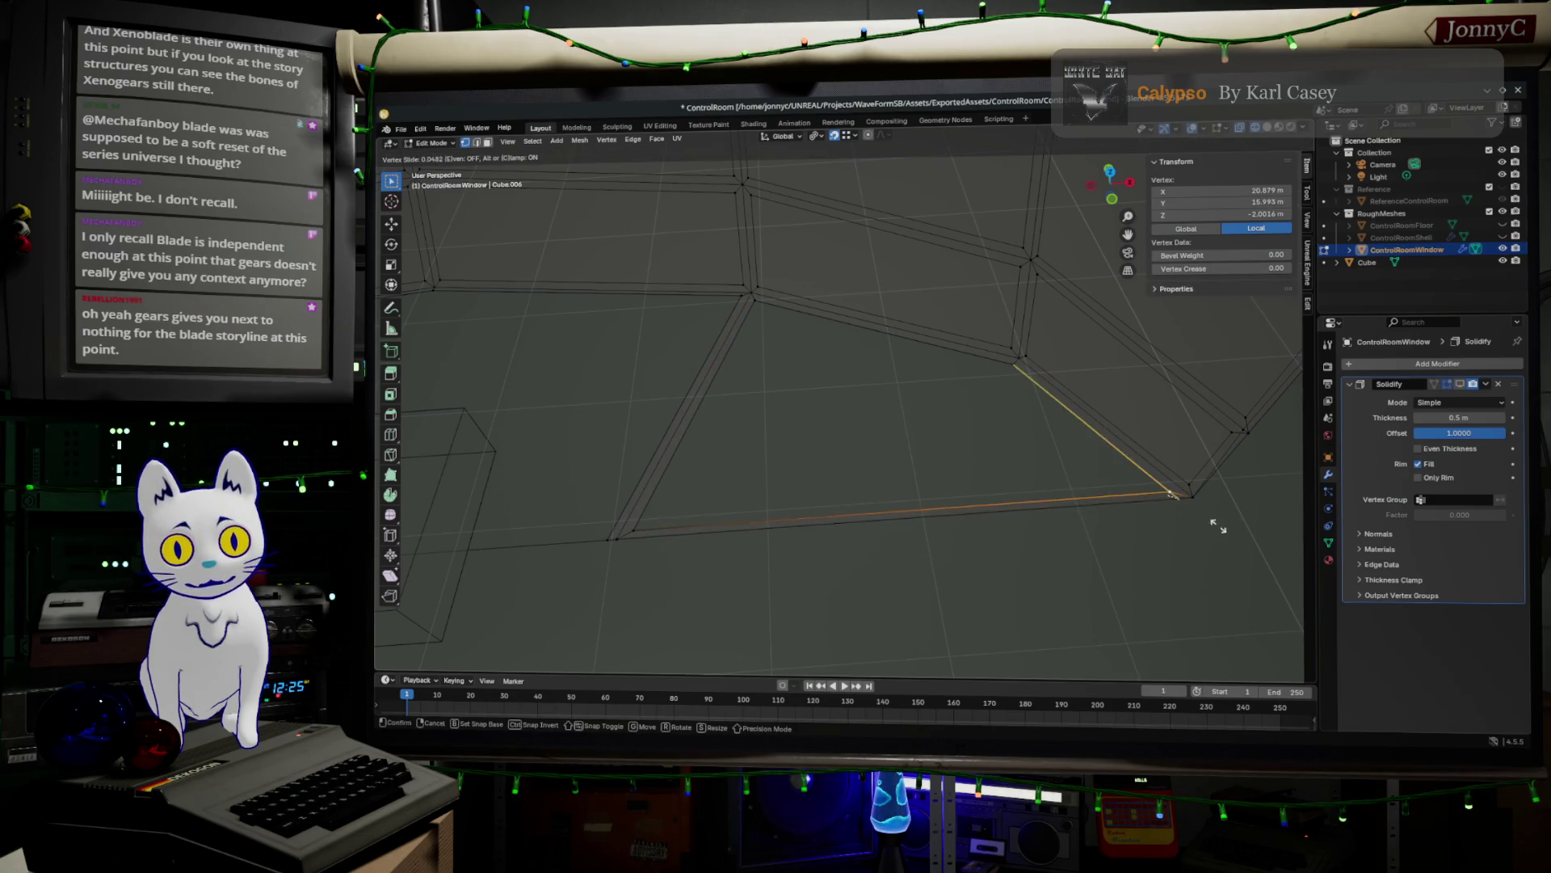
click(1216, 525)
key(alt+a)
mouse_move(1216, 525)
middle_down()
mouse_move(980, 572)
mouse_move(454, 544)
mouse_move(633, 555)
middle_up()
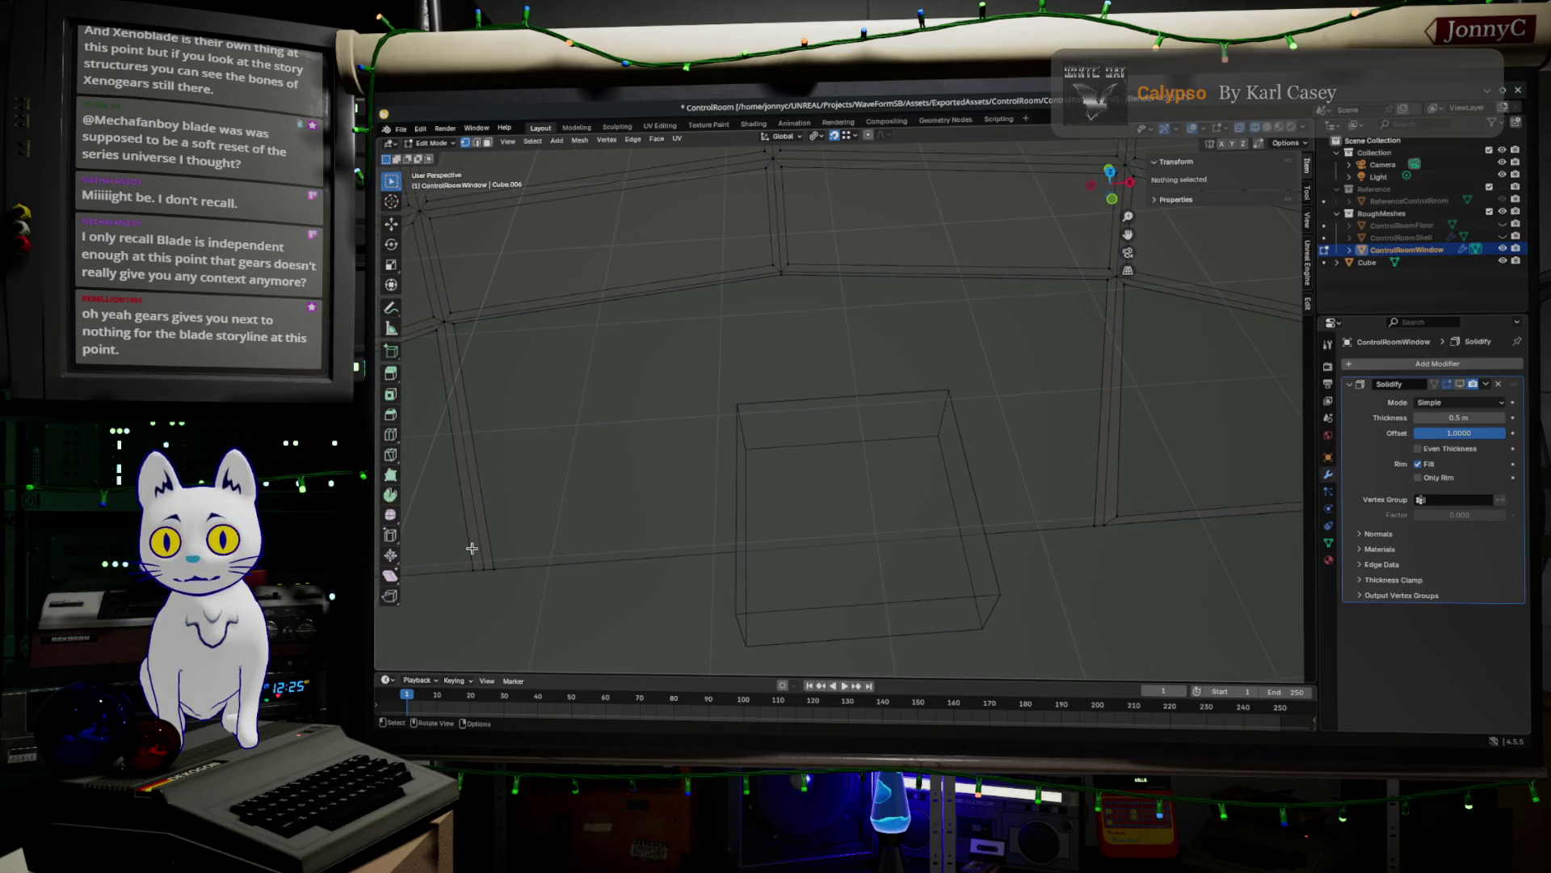
- Try sliding both bottom corner vertices together, then undo and reselect them
click(491, 568)
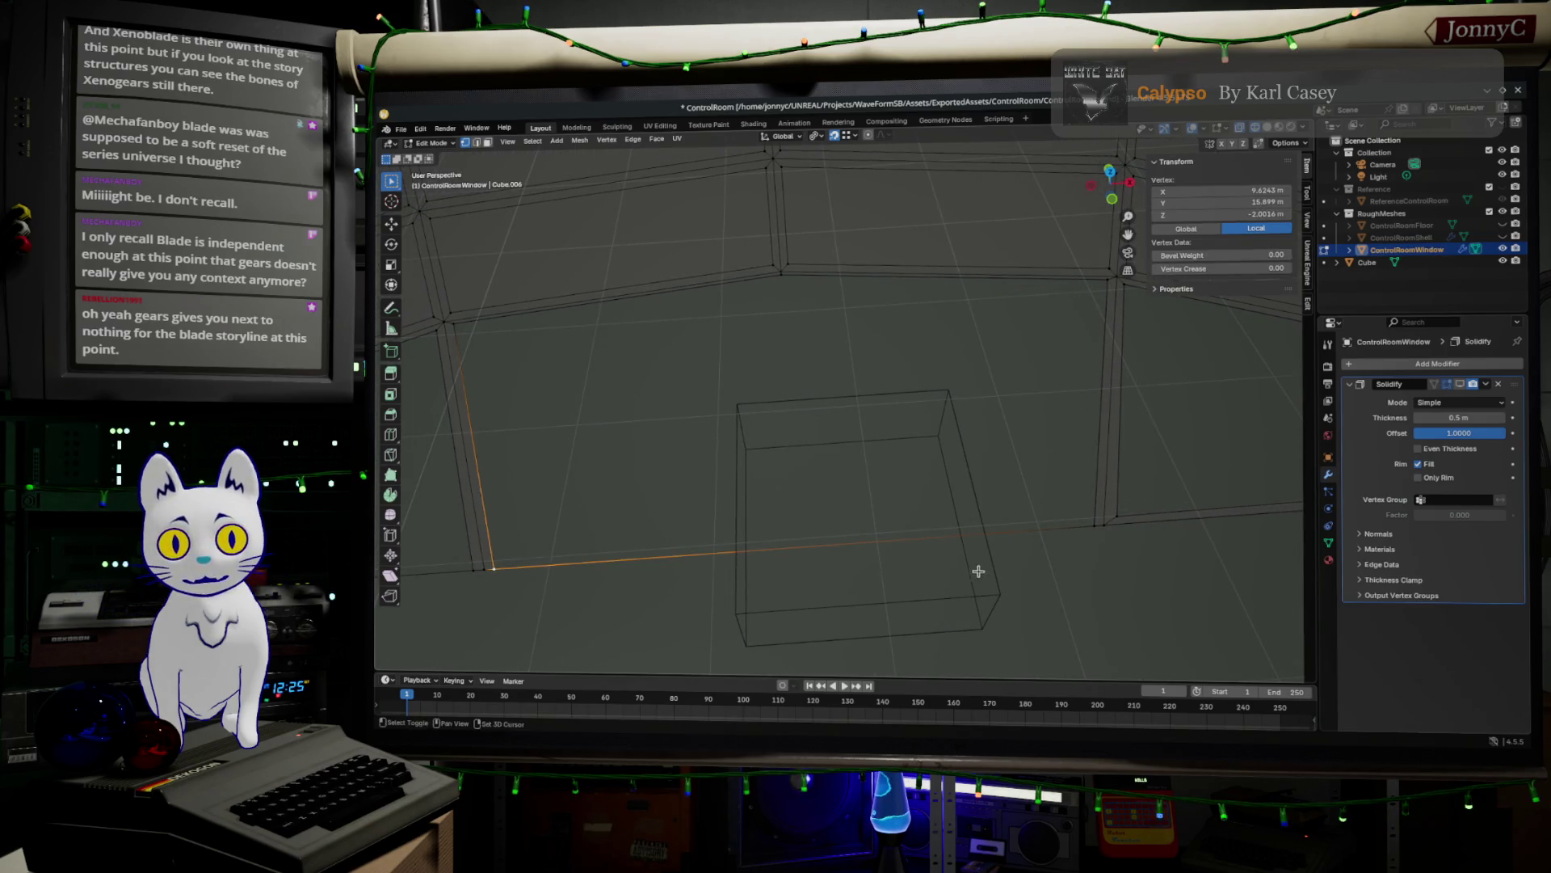
shift+click(1078, 526)
key(shift+v)
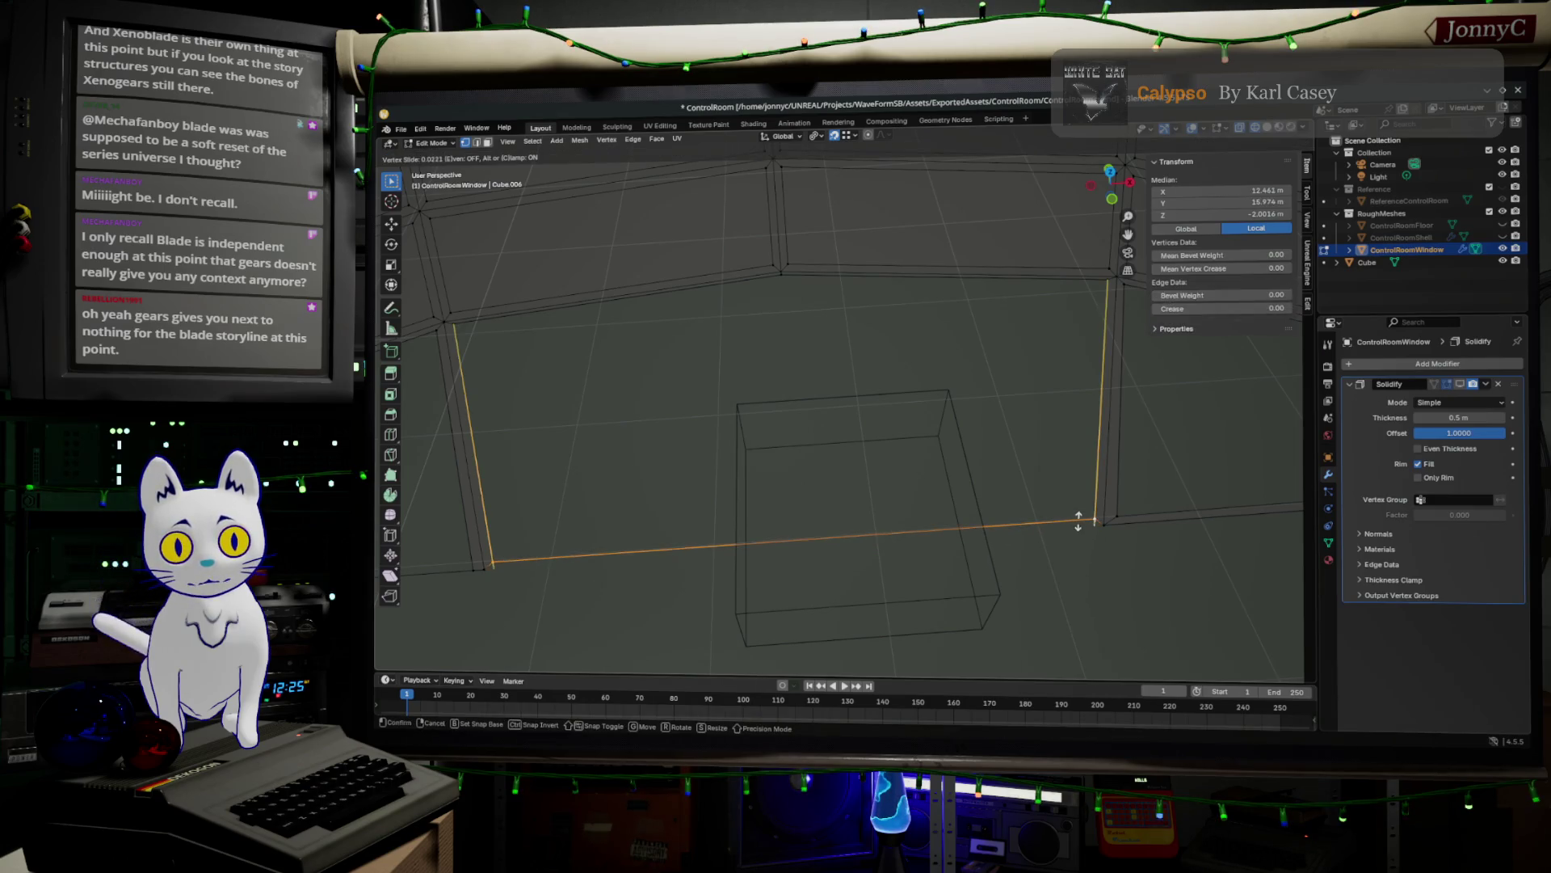
click(1078, 523)
key(ctrl+z)
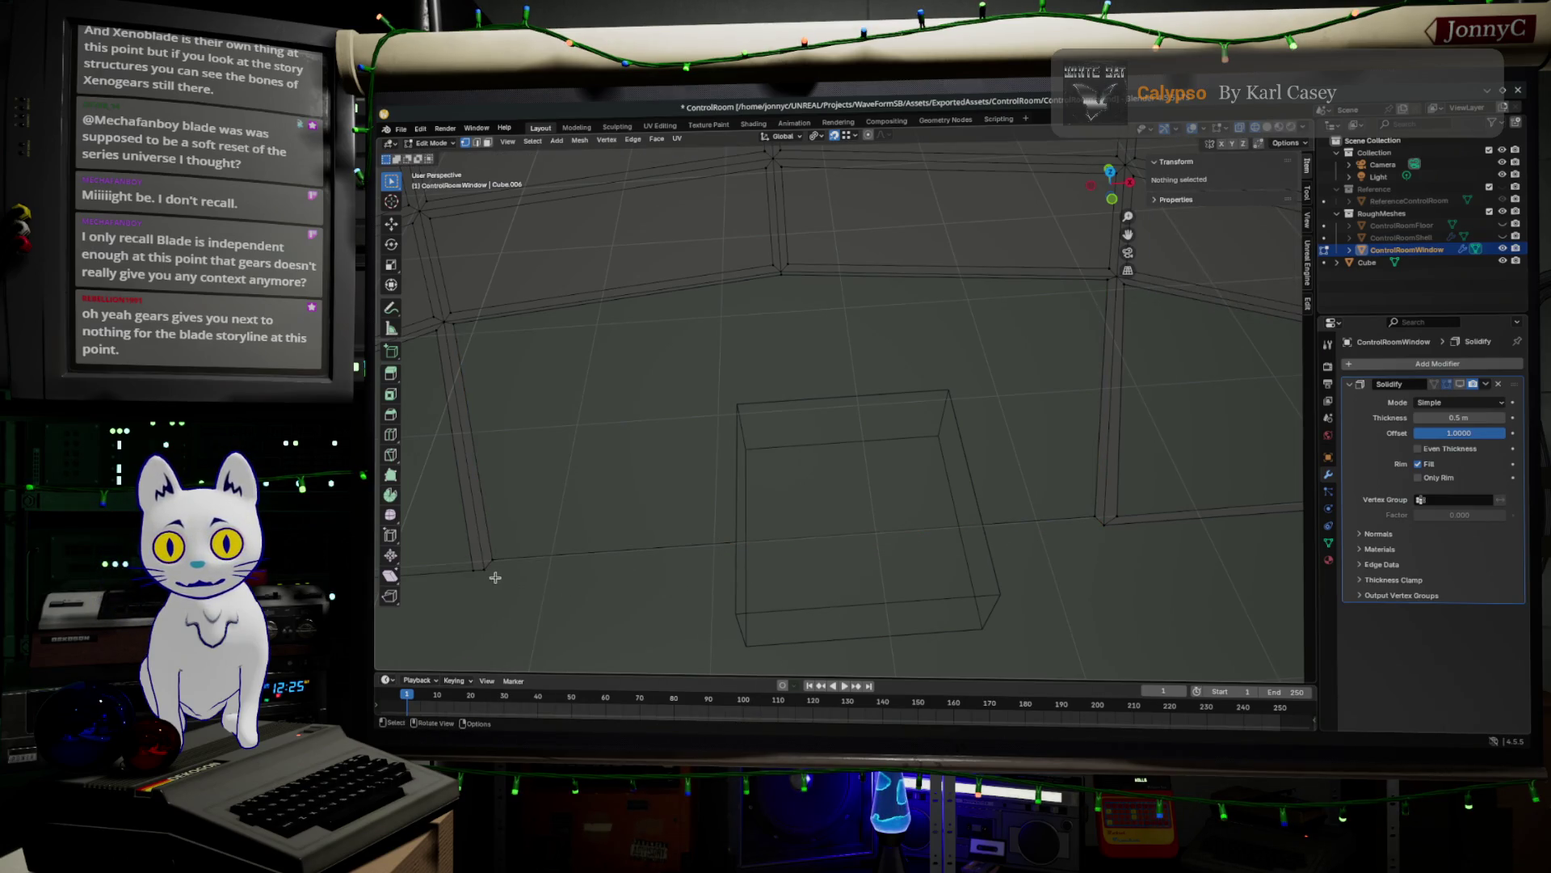
click(489, 570)
ctrl+click(1102, 523)
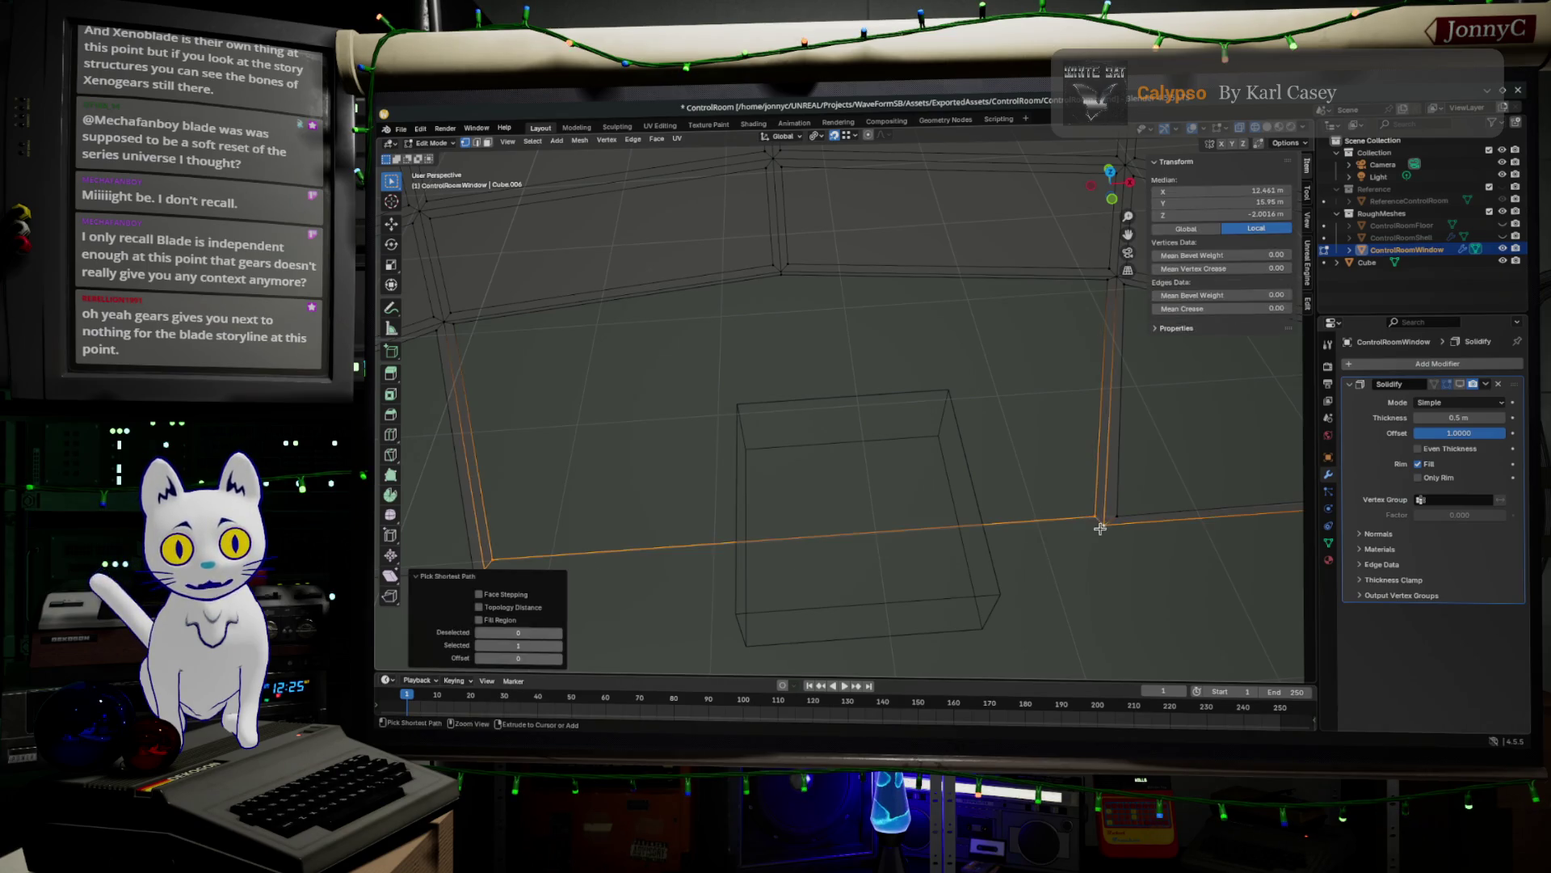
click(1103, 524)
mouse_move(834, 604)
middle_down()
mouse_move(658, 579)
mouse_move(570, 587)
middle_up()
- Slide the bottom-right and bottom-left corner vertices individually along the base edge
click(513, 593)
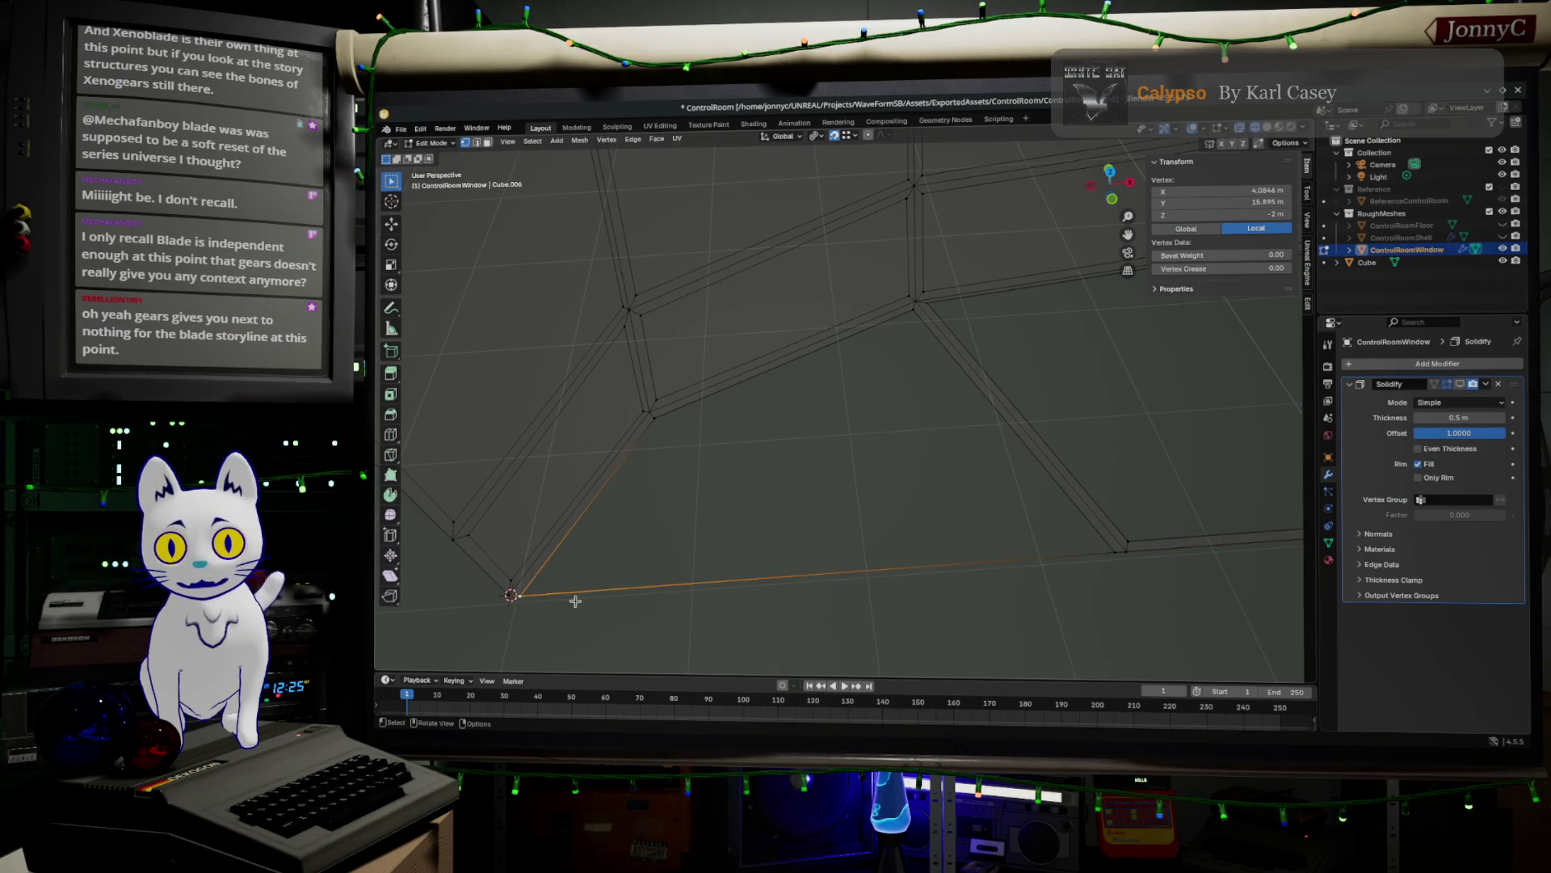
shift+click(1120, 556)
key(shift+v)
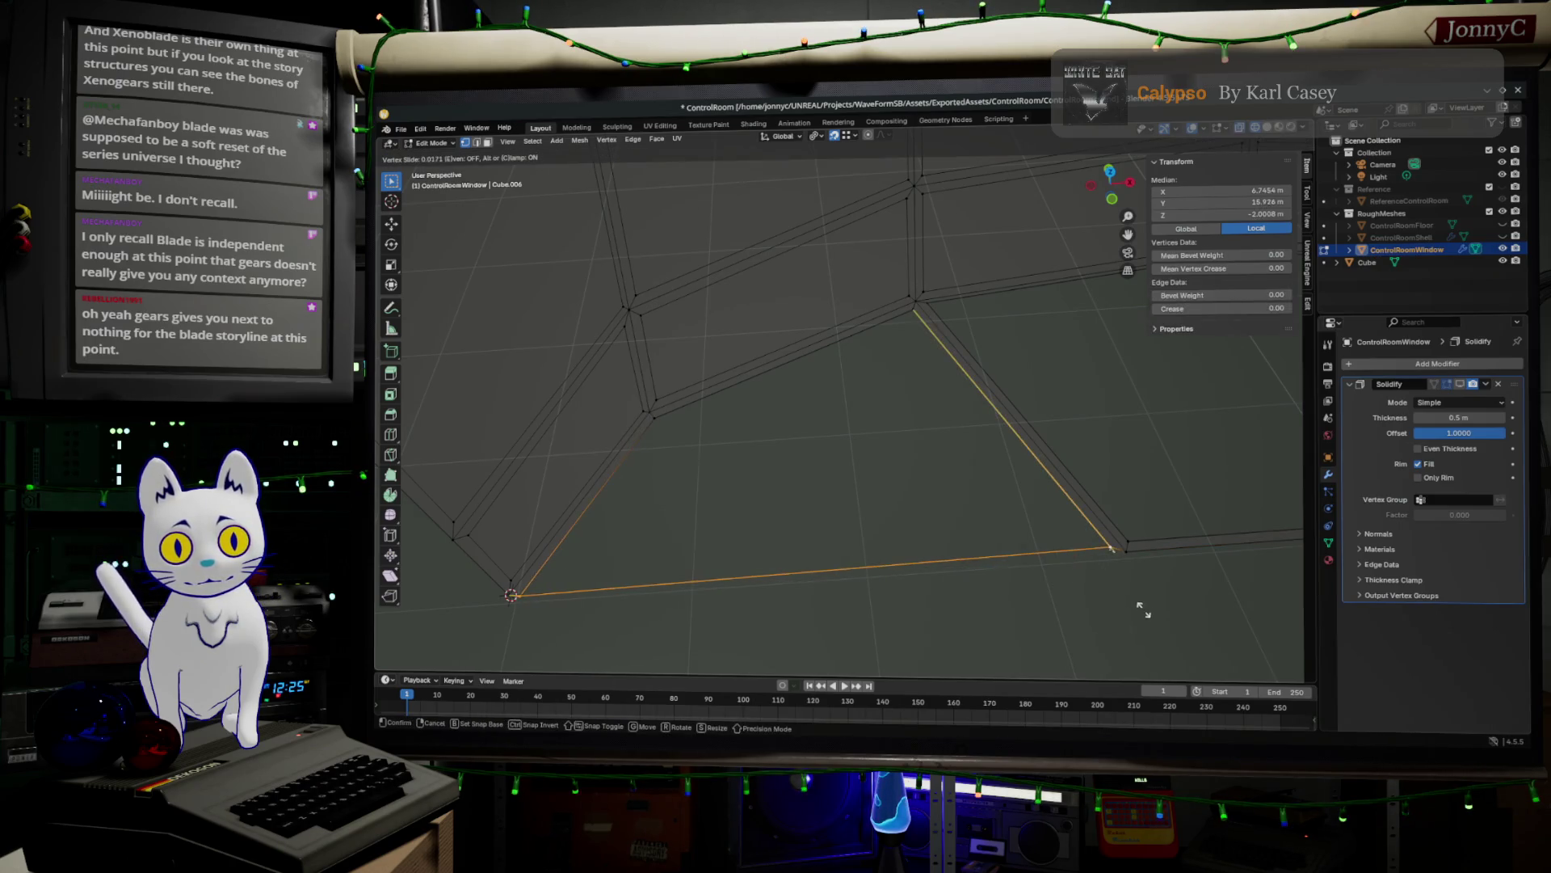
click(1132, 606)
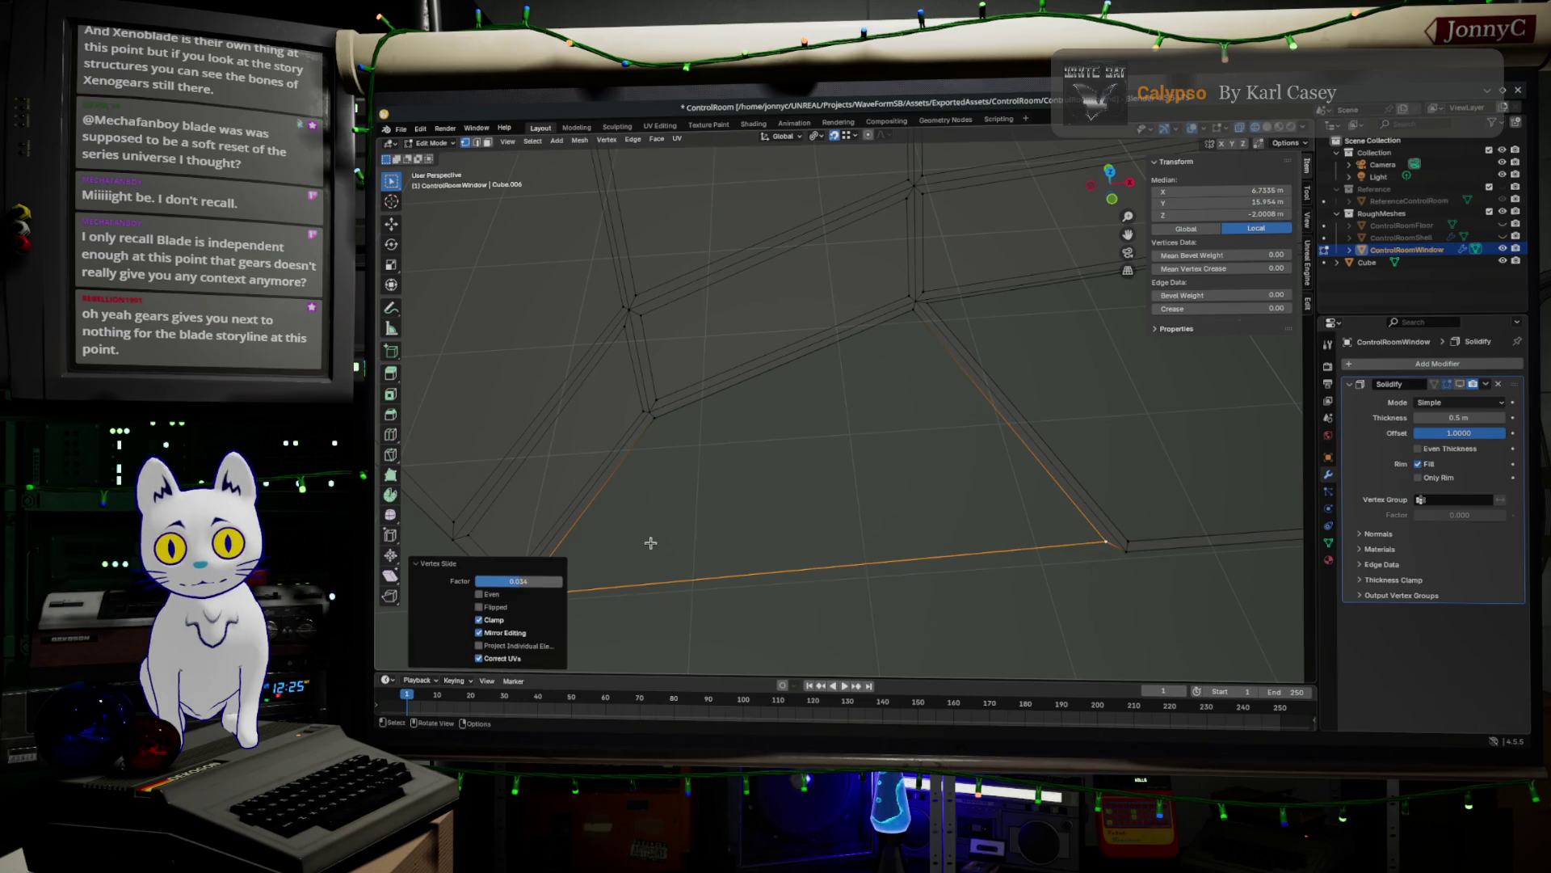
click(606, 556)
click(533, 591)
key(shift+v)
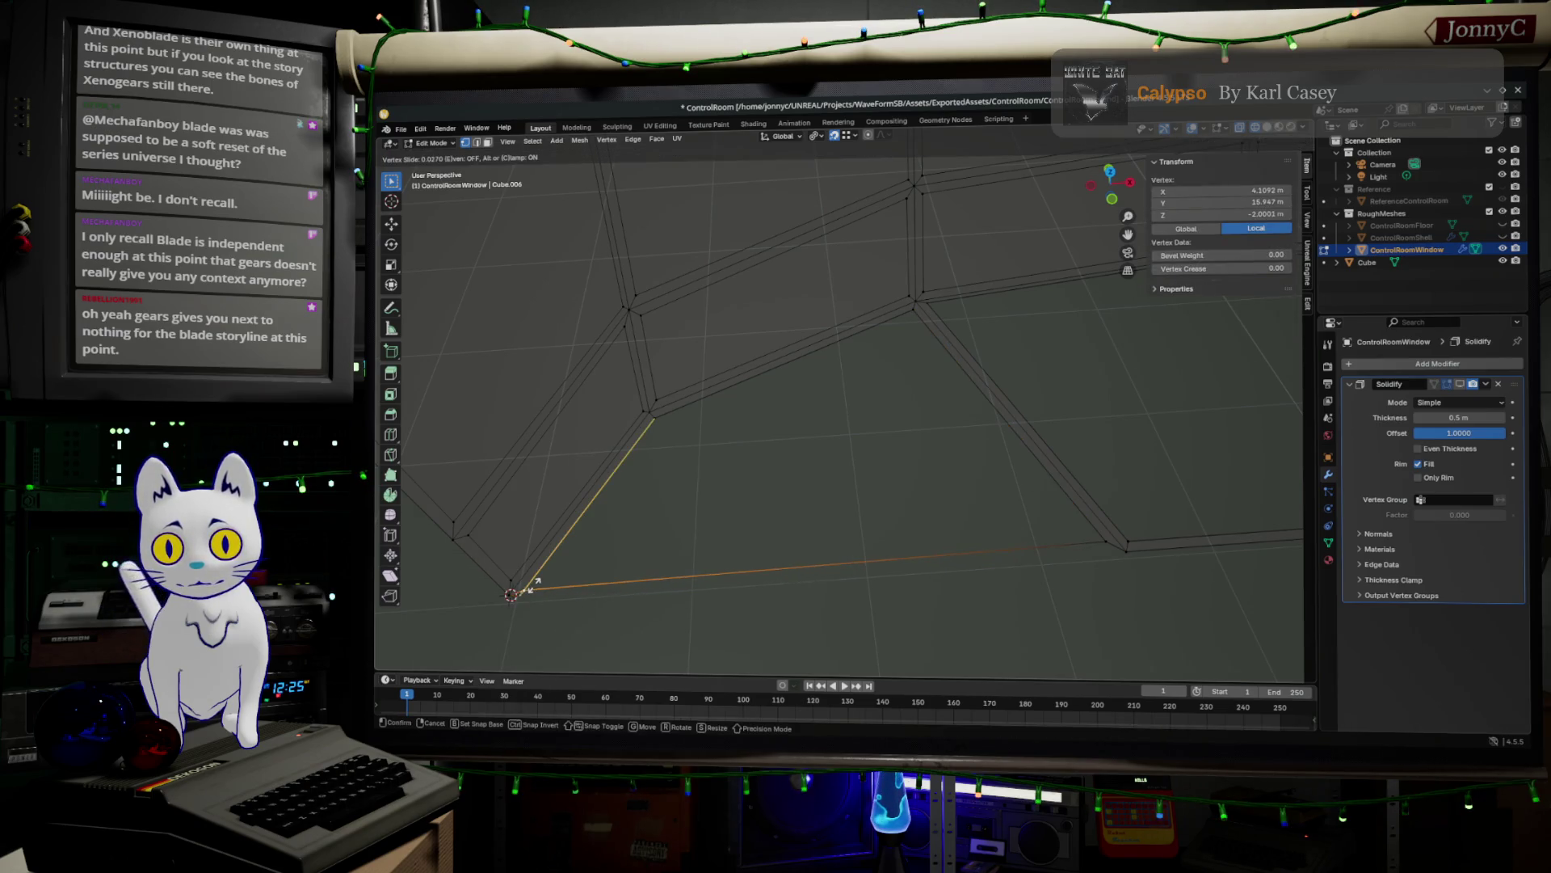
click(533, 586)
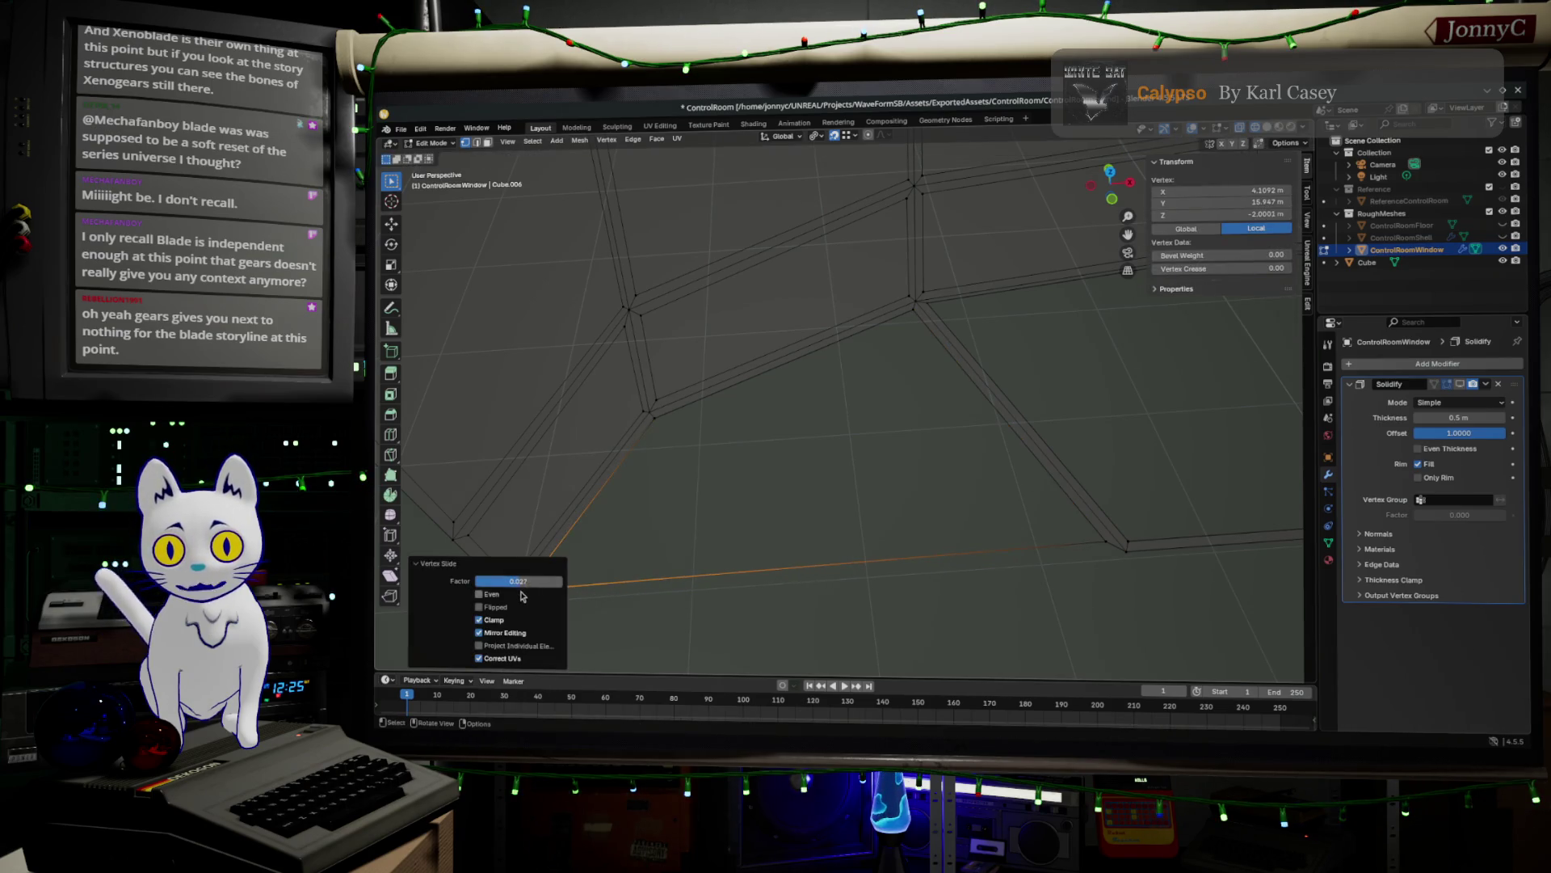
click(656, 622)
- Reselect the bottom corner vertices and return to Object Mode
click(518, 602)
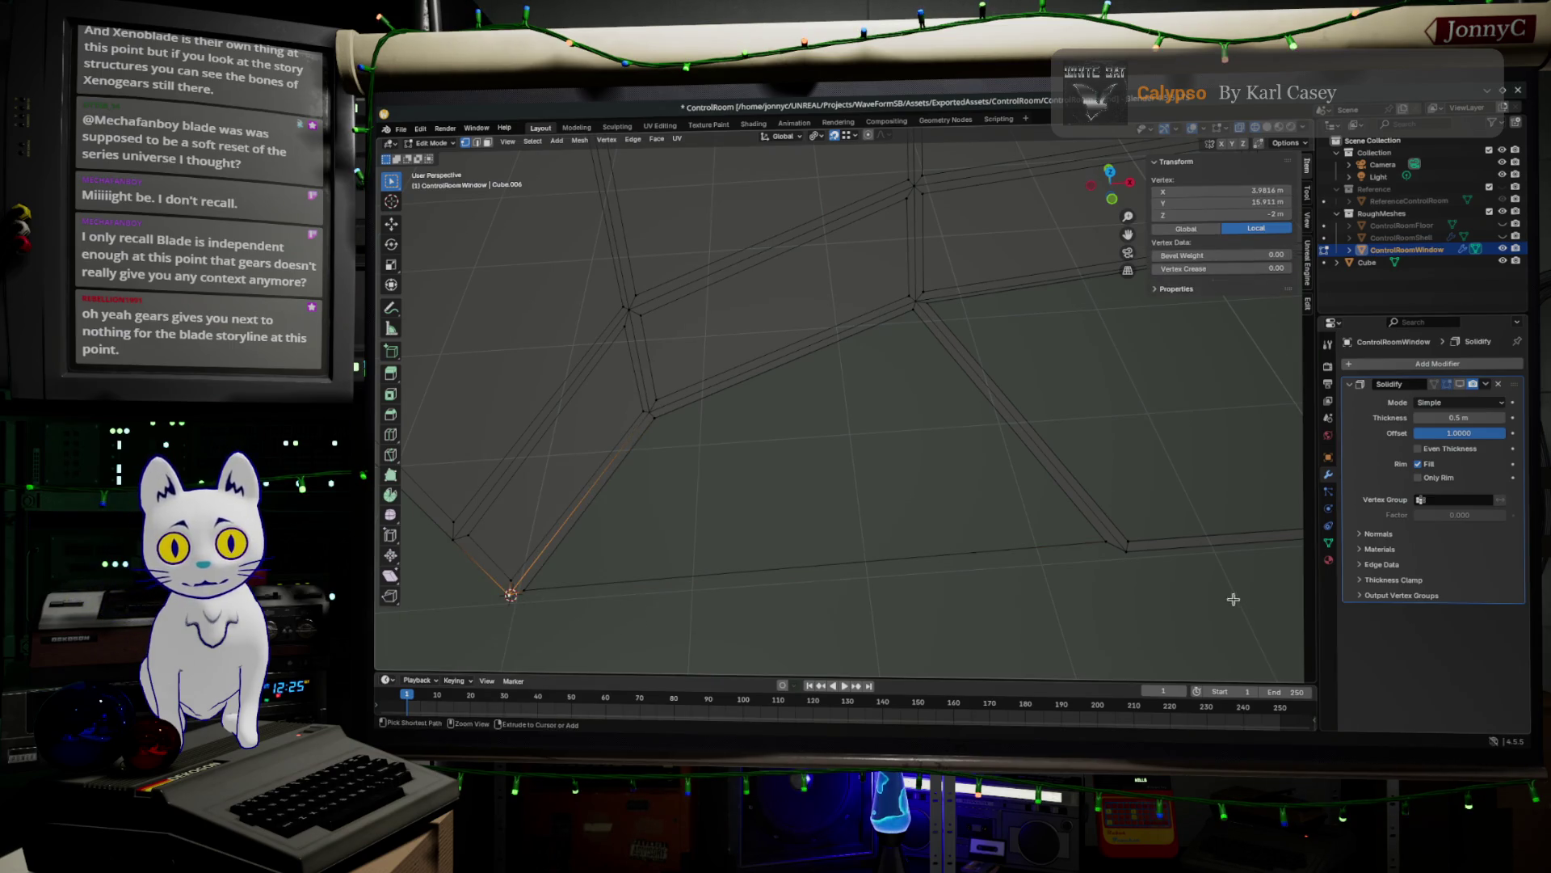
ctrl+click(1125, 559)
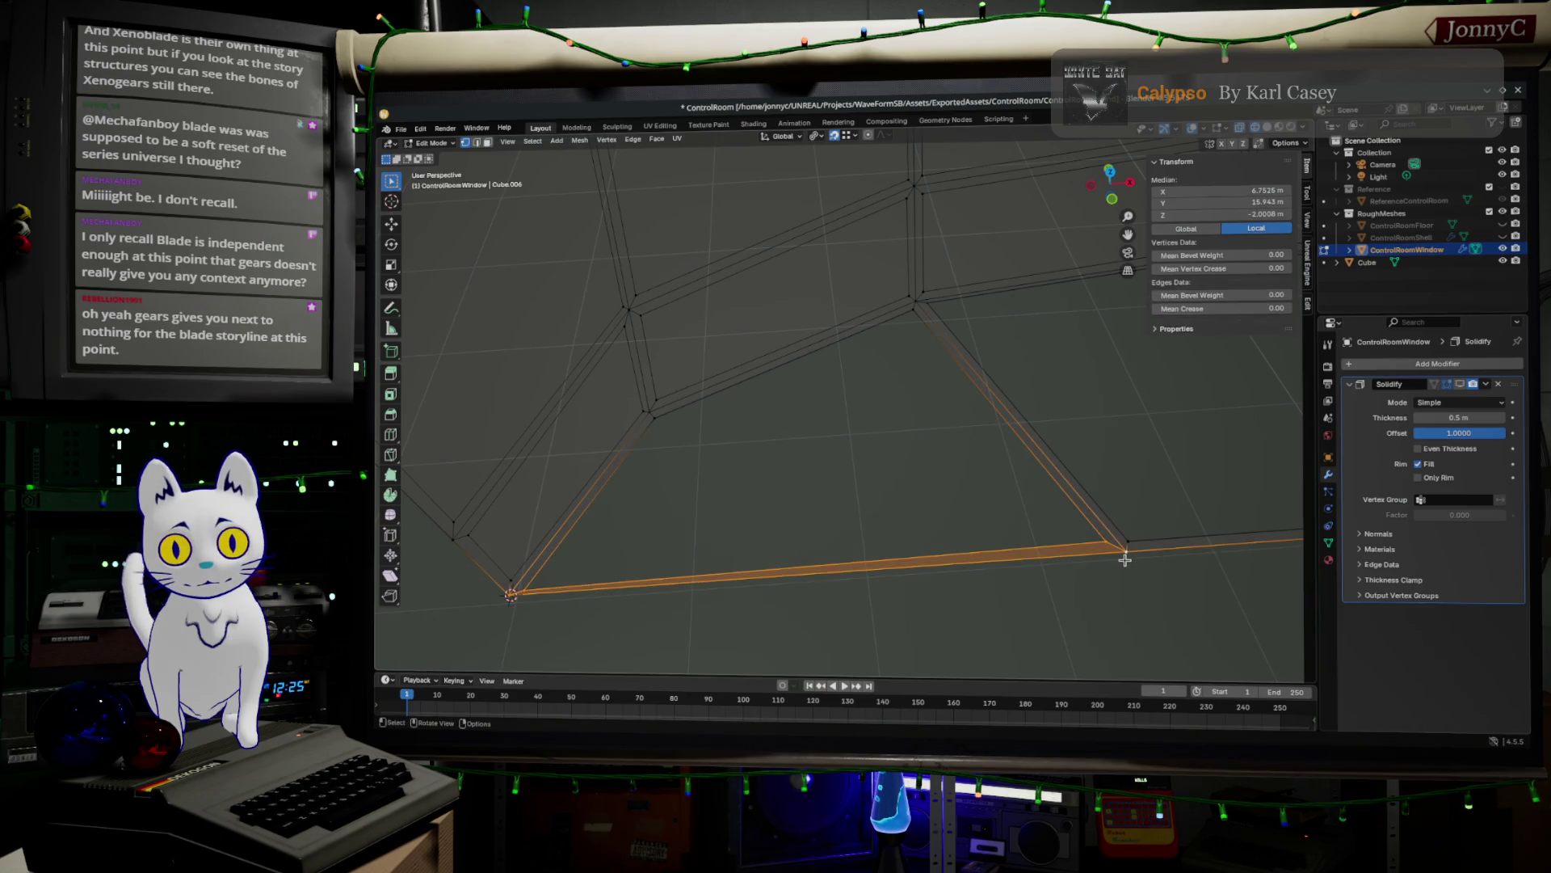
click(1125, 556)
mouse_move(1212, 623)
middle_down()
mouse_move(1129, 572)
mouse_move(1181, 565)
mouse_move(890, 497)
mouse_move(921, 447)
mouse_move(953, 460)
mouse_move(905, 475)
mouse_move(821, 443)
mouse_move(924, 482)
mouse_move(897, 488)
mouse_move(929, 520)
middle_up()
key(Tab)
key(Tab)
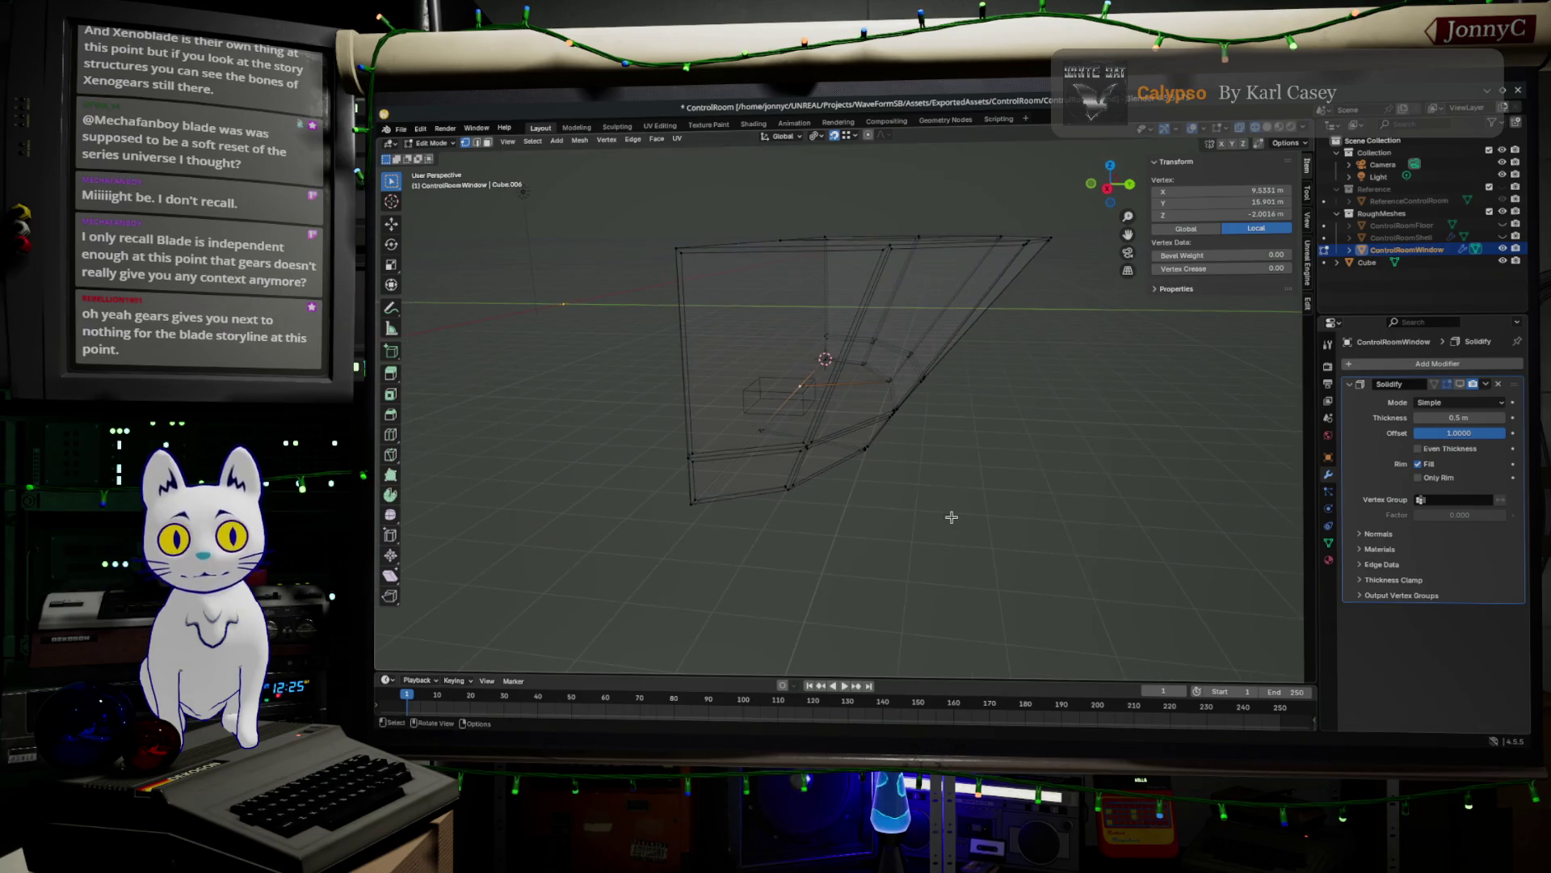
- Display the Solidify modifier in Edit Mode and cut its Thickness from 0.5 m to 0.1 m
click(1460, 384)
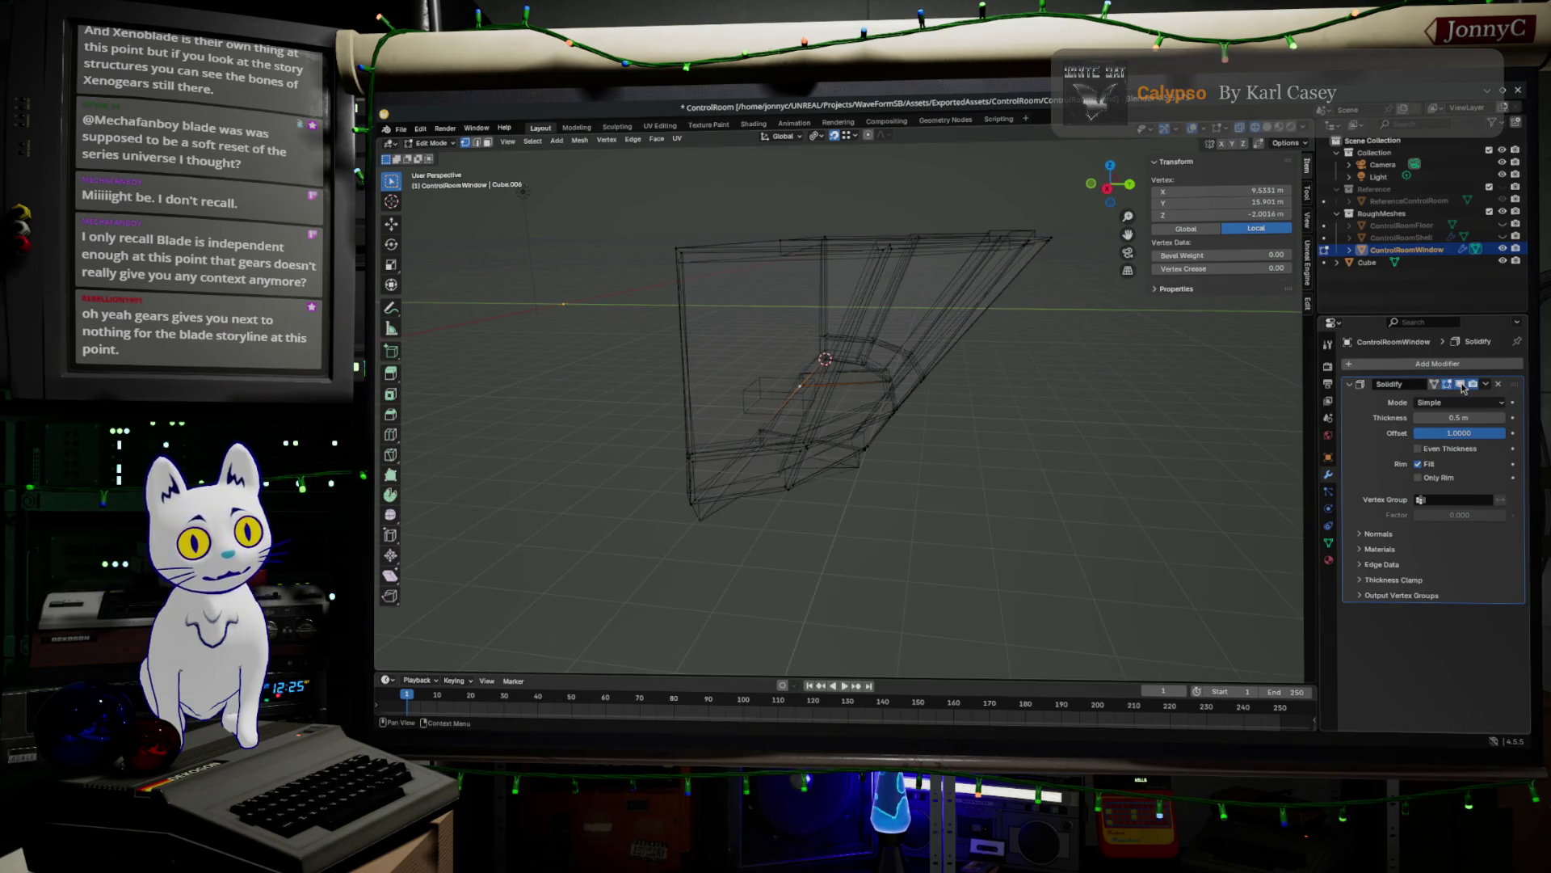
mouse_move(1178, 506)
middle_down()
mouse_move(876, 458)
mouse_move(888, 444)
middle_up()
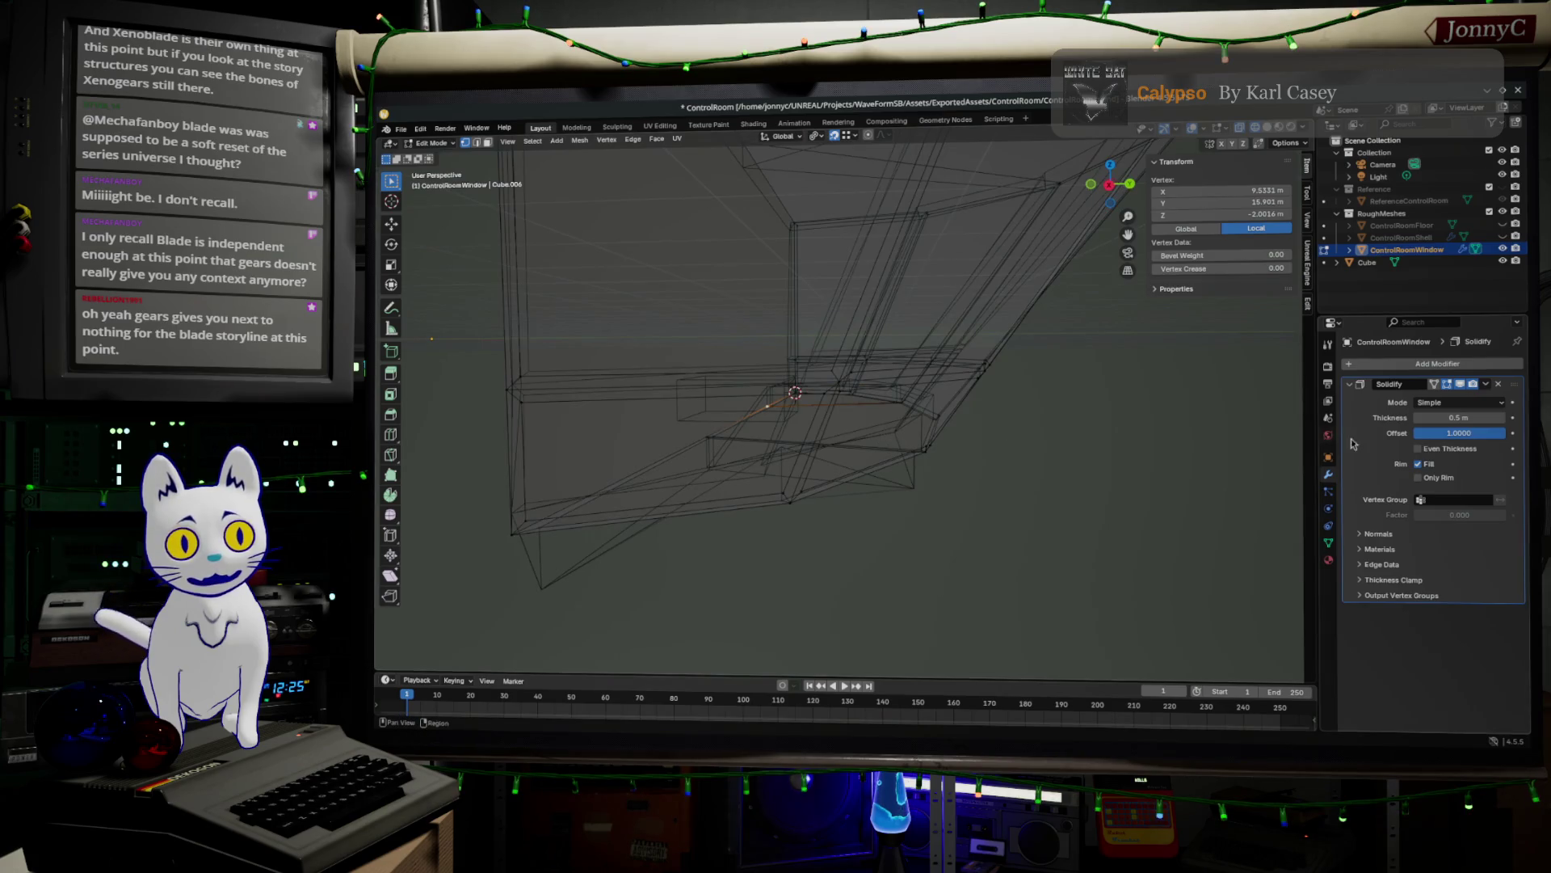
drag(1473, 419, 1447, 414)
click(1447, 415)
click(1448, 416)
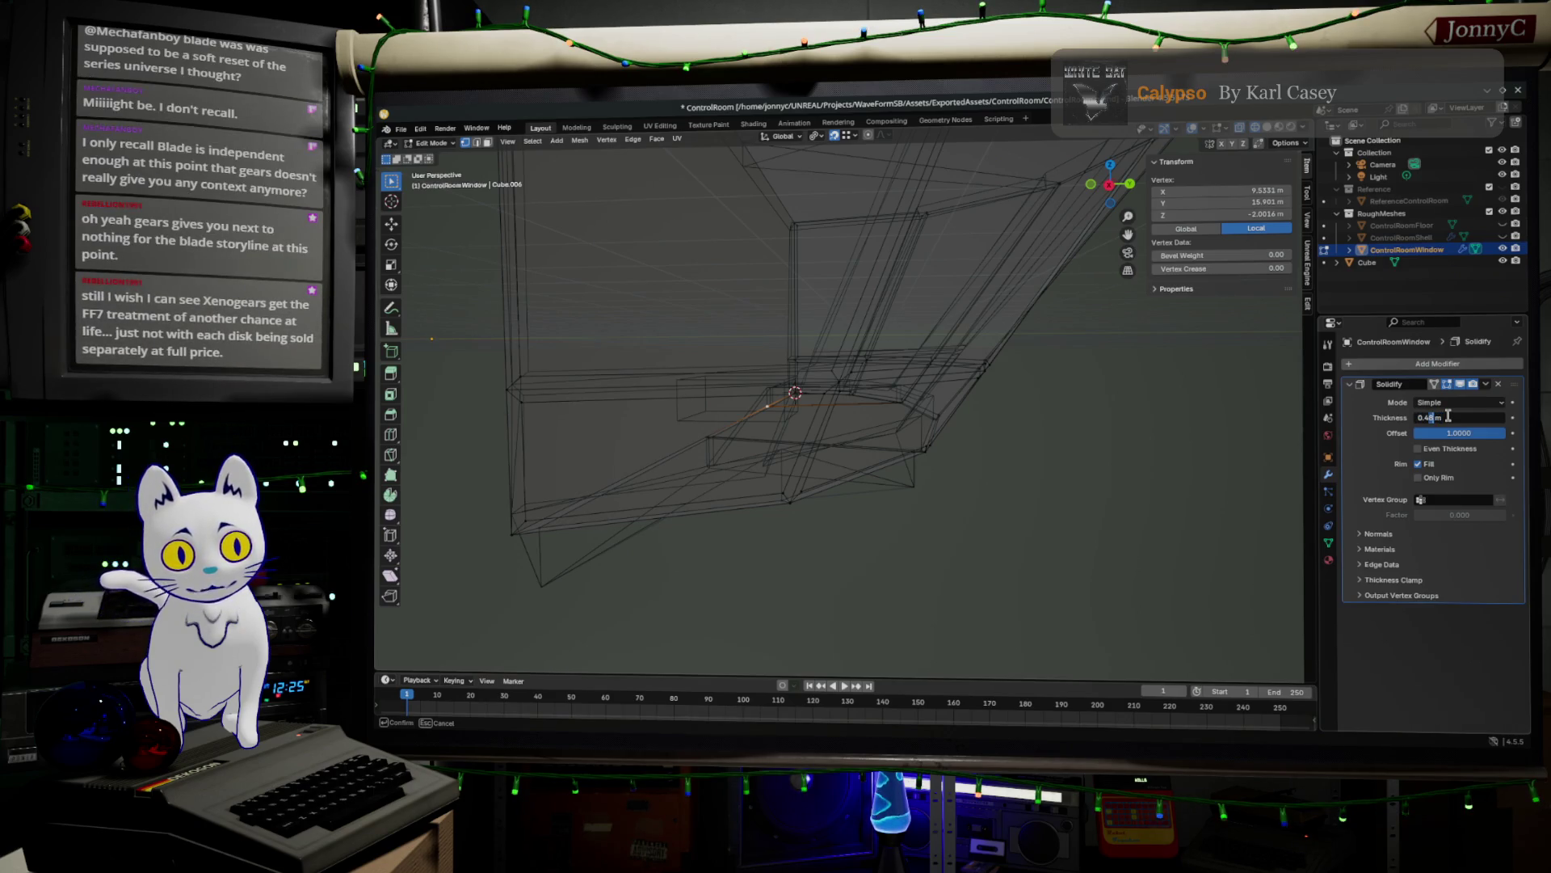
text(.1)
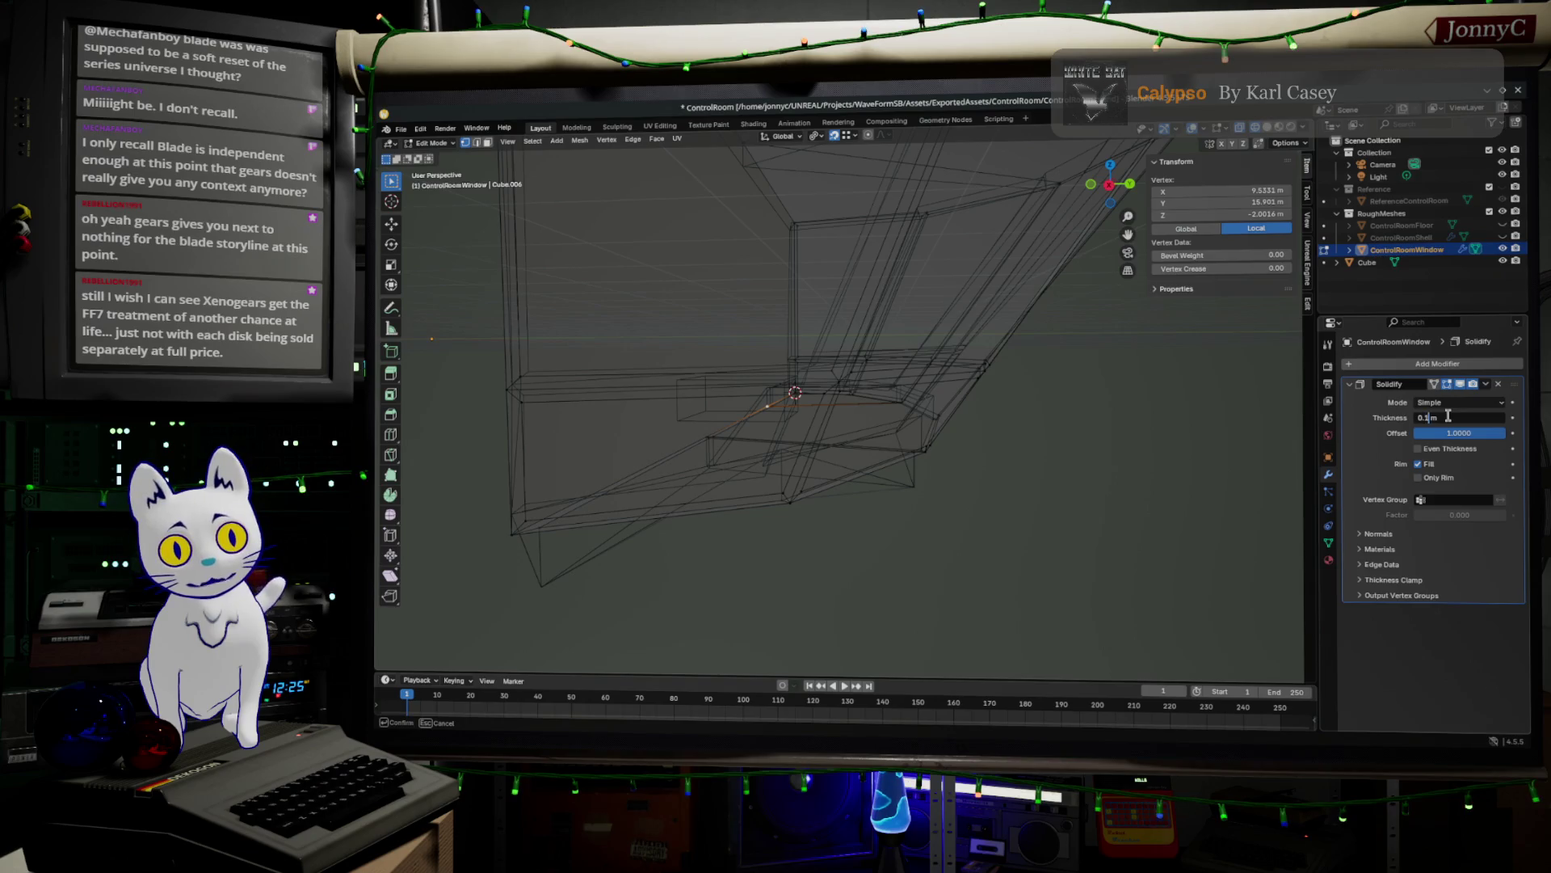
key(Return)
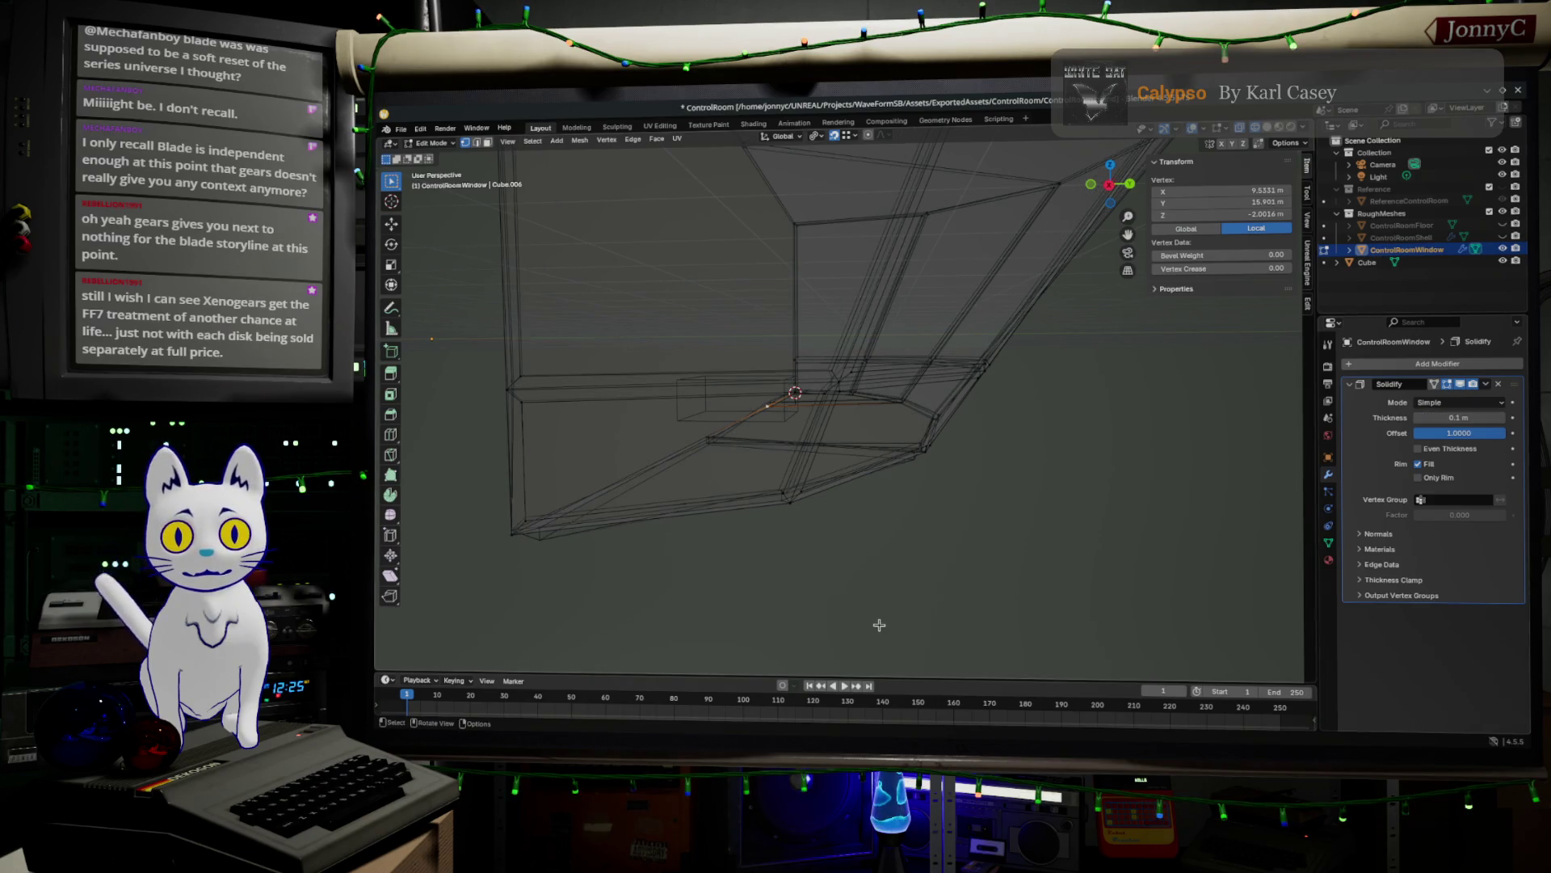
key(a)
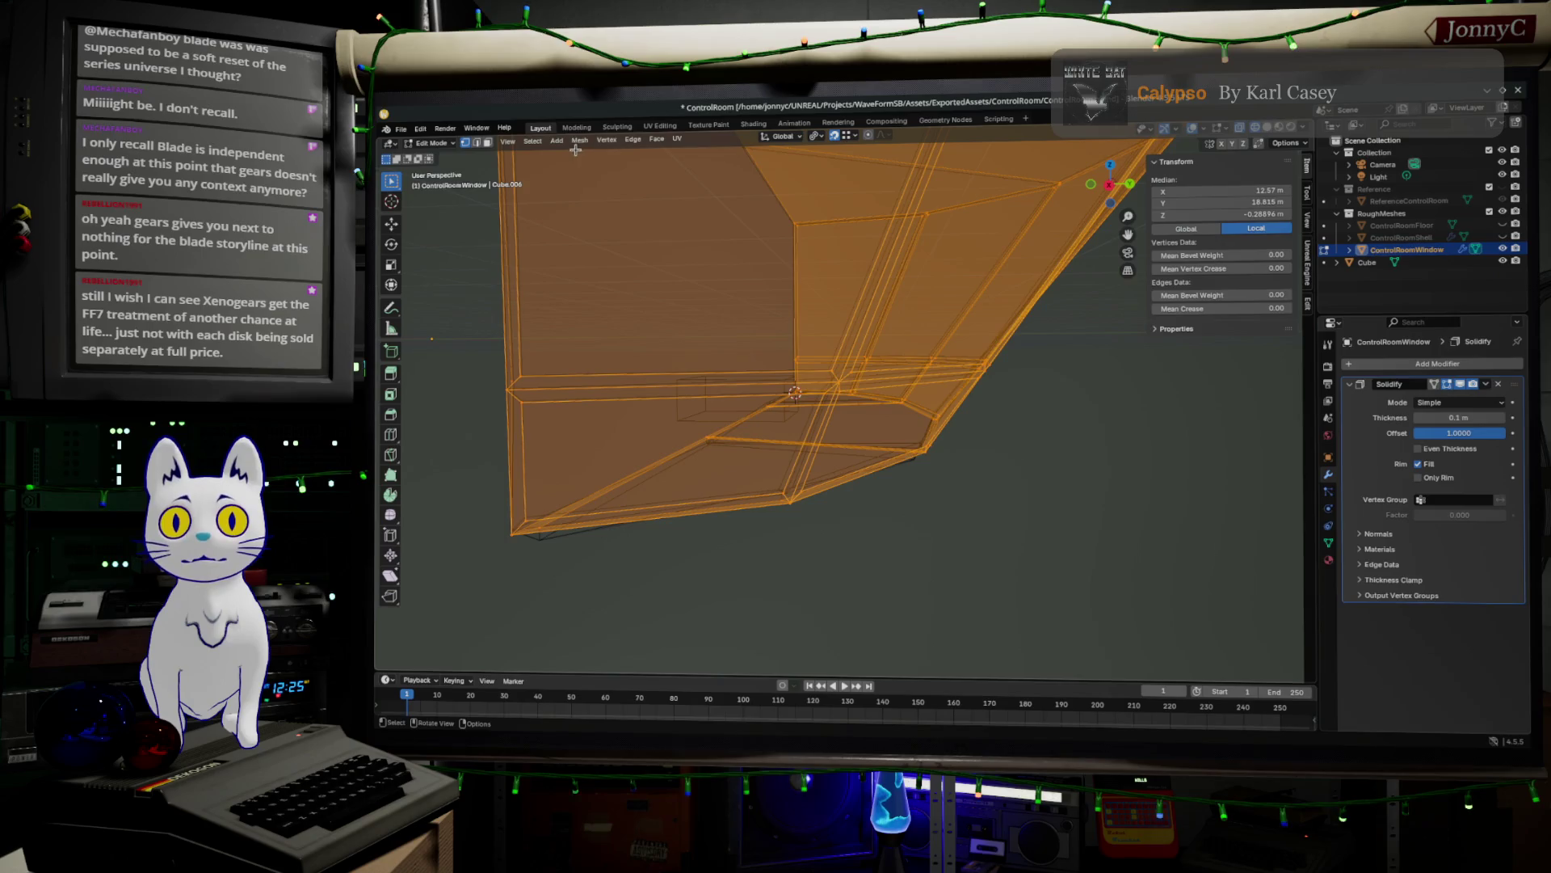
- Recalculate the window mesh's normals to face outside via Mesh > Normals
click(557, 140)
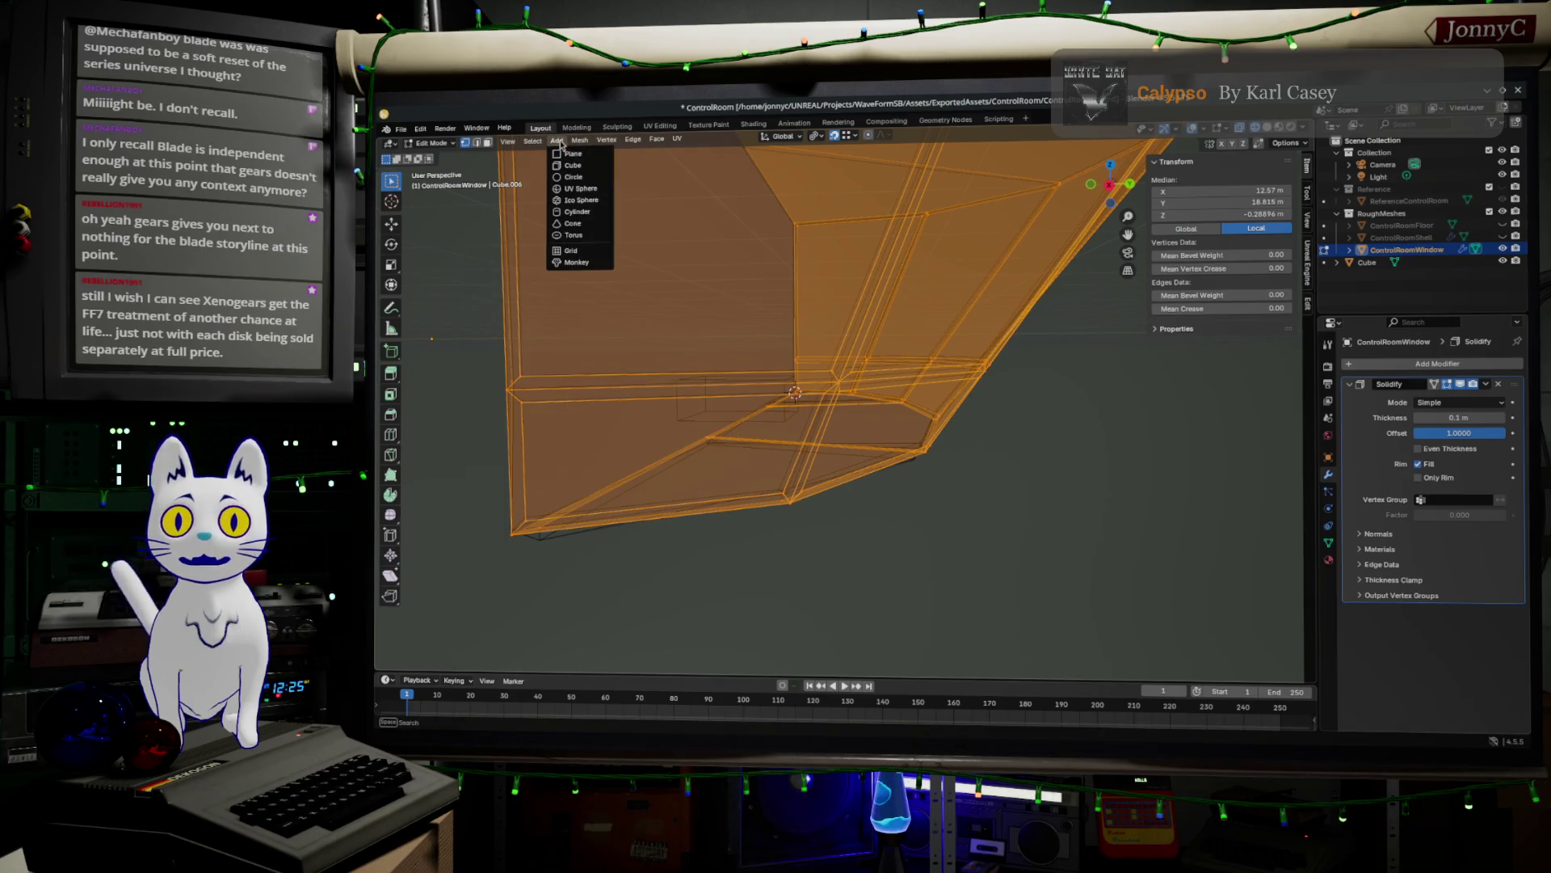
click(535, 143)
click(529, 143)
mouse_move(580, 140)
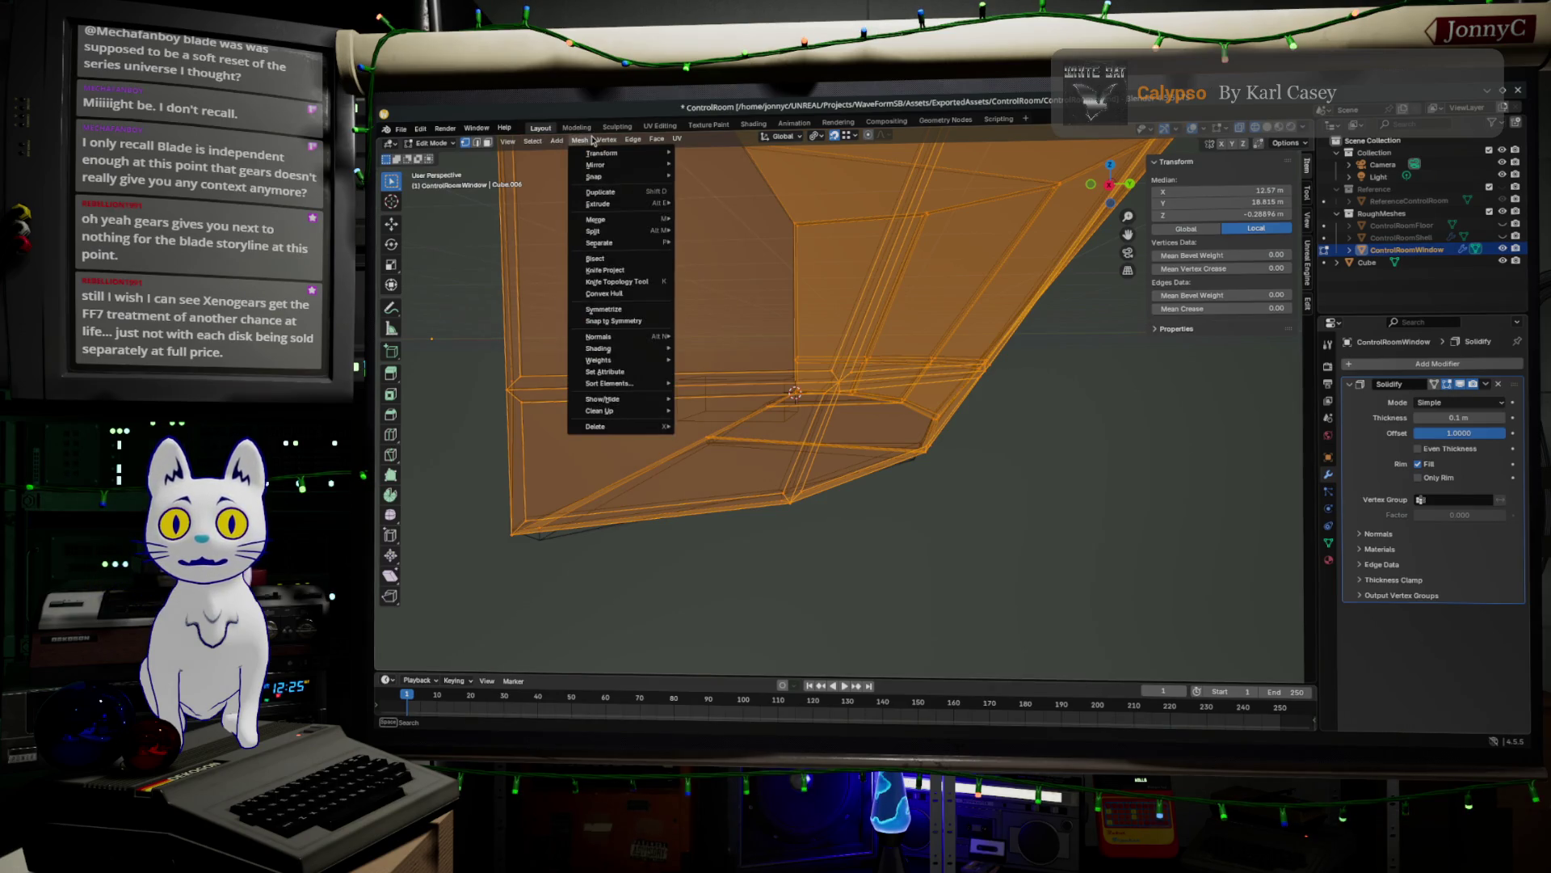
mouse_move(665, 336)
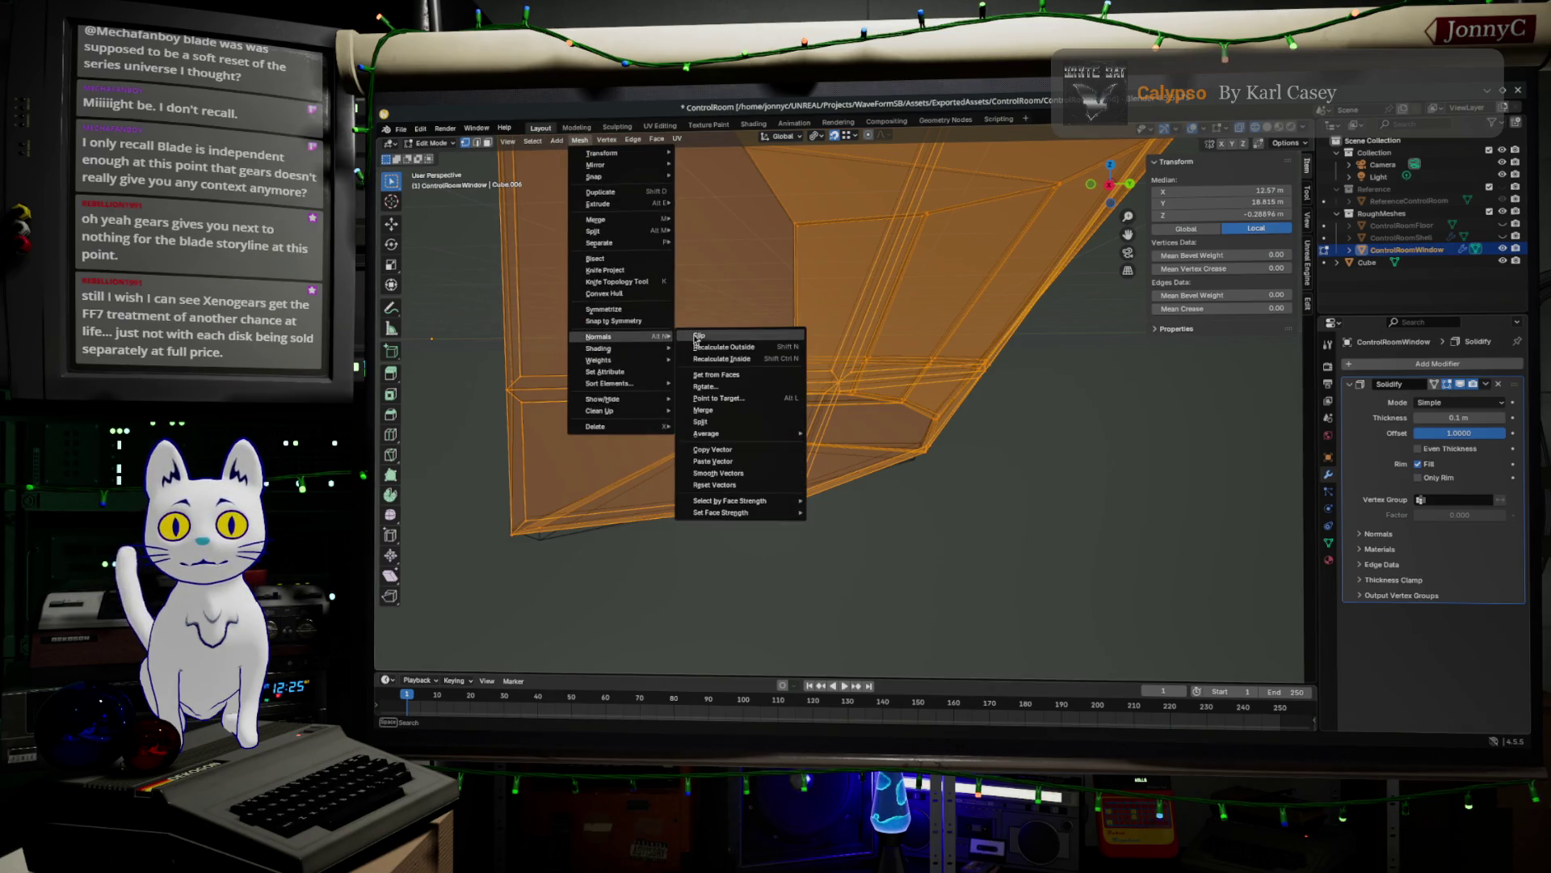
click(747, 349)
- Deselect the mesh and switch the viewport to Solid shading to inspect the frame
click(994, 501)
scroll(1030, 513, down, 3)
click(1283, 130)
mouse_move(1059, 437)
middle_down()
mouse_move(1056, 461)
mouse_move(929, 426)
mouse_move(1085, 421)
mouse_move(1001, 410)
middle_up()
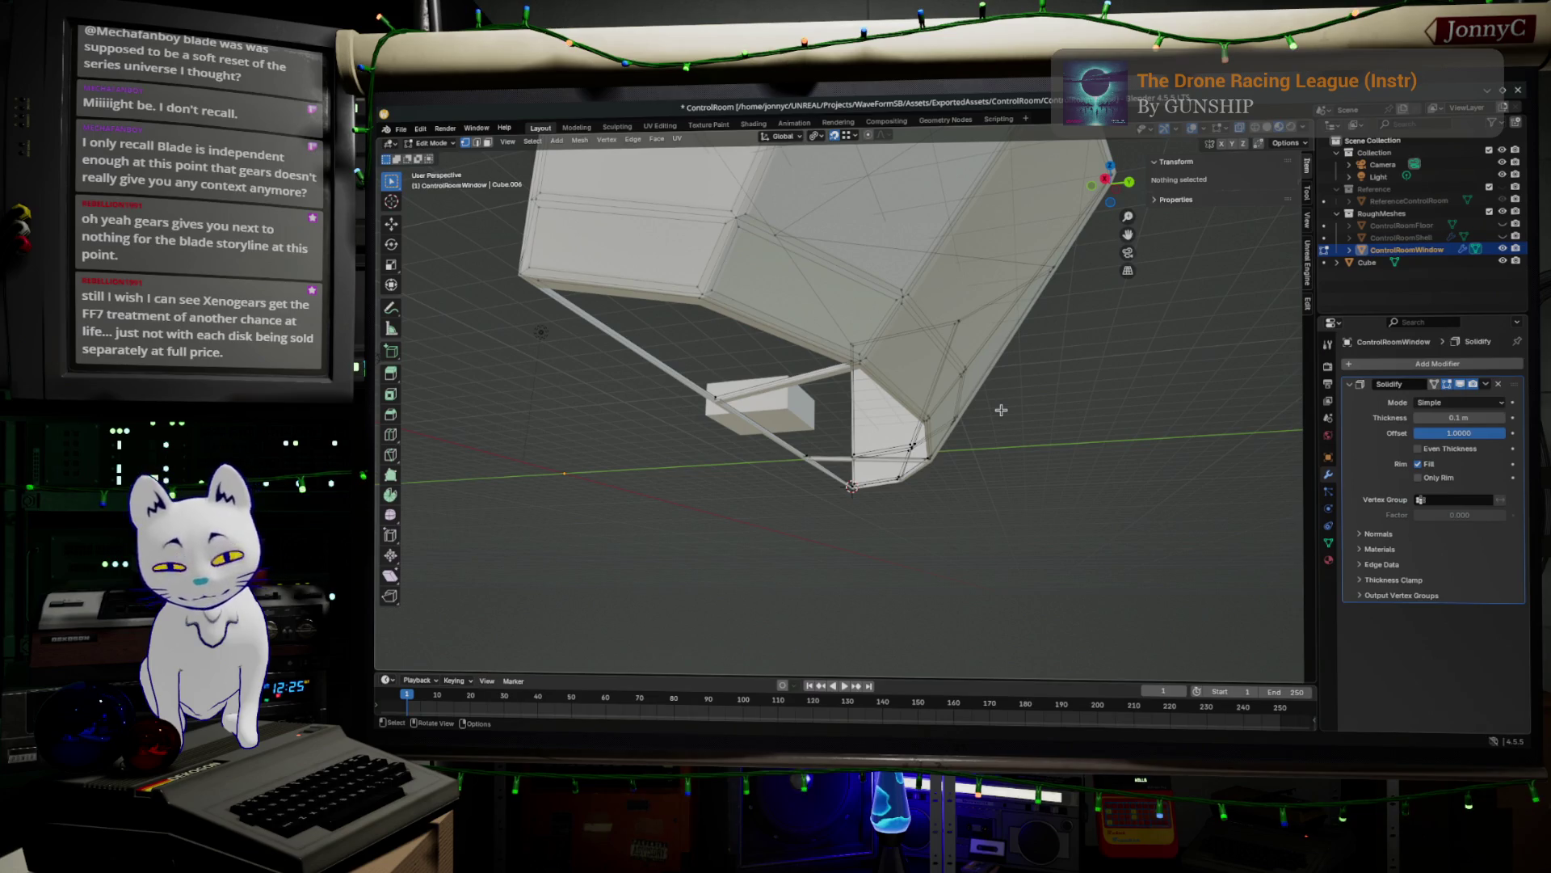
middle_drag(953, 429, 839, 380)
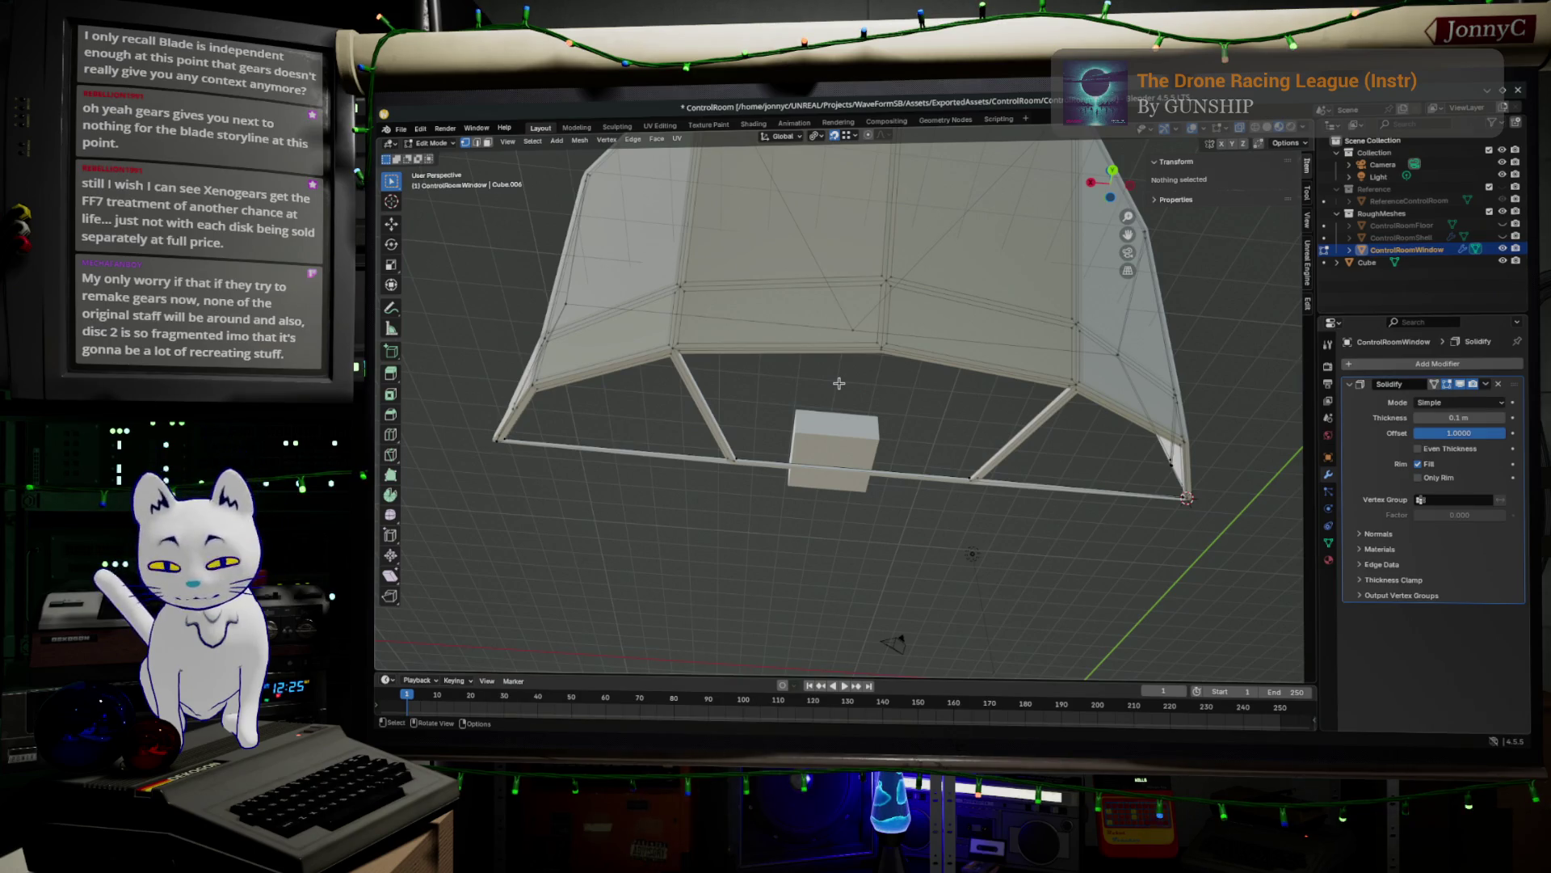
- In face select mode, pick faces on the window's lower band, then switch to Firefox
mouse_move(504, 471)
middle_down()
mouse_move(624, 466)
mouse_move(670, 485)
mouse_move(720, 560)
middle_up()
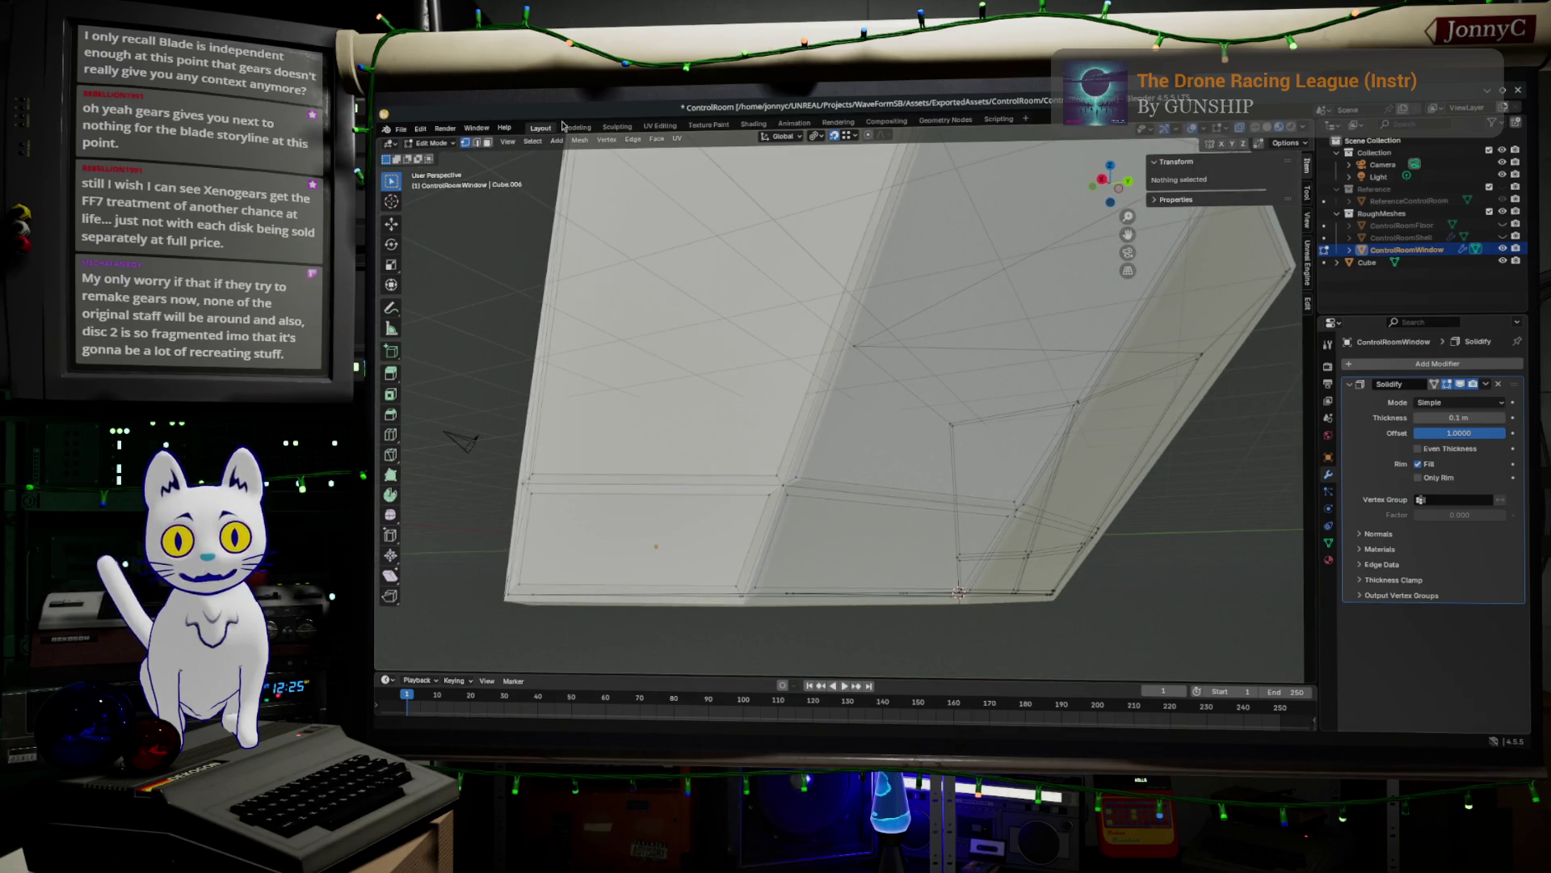
key(1)
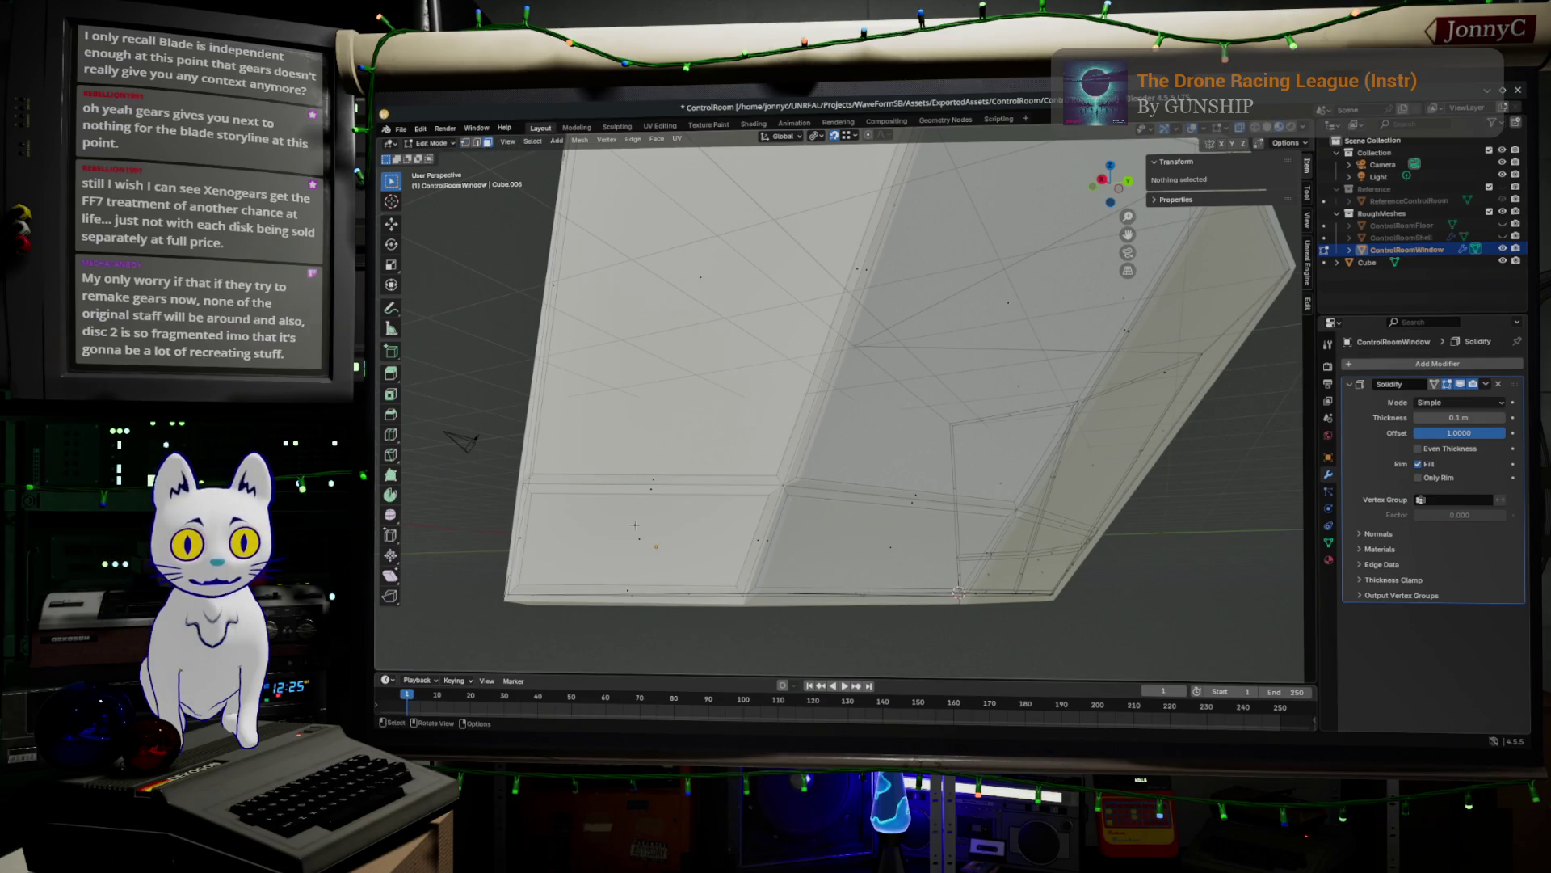
click(641, 546)
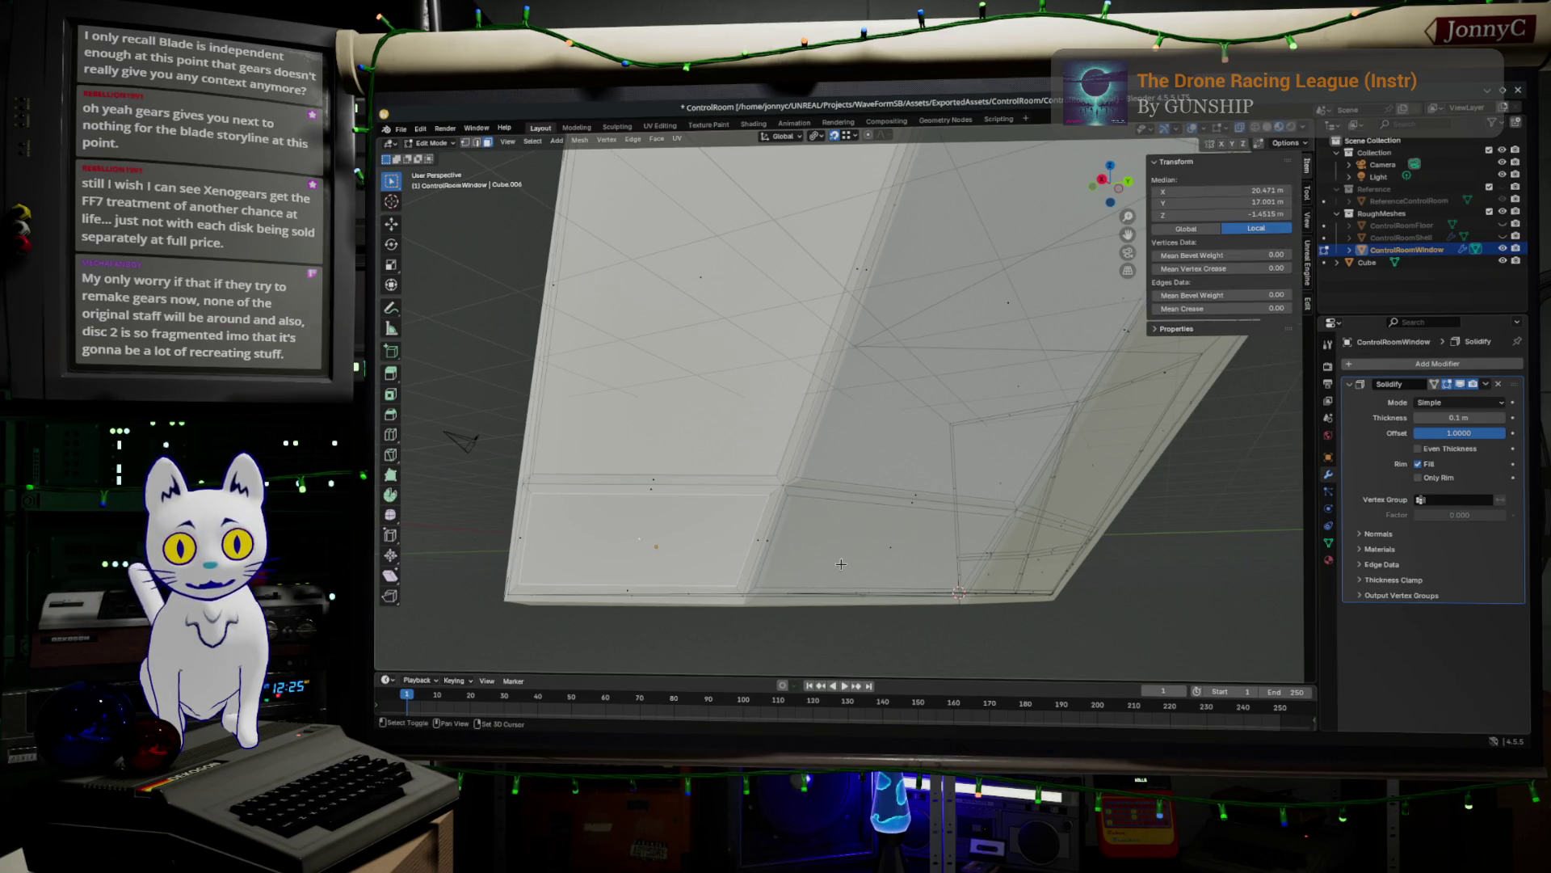
click(875, 557)
middle_drag(875, 557, 1051, 525)
click(987, 531)
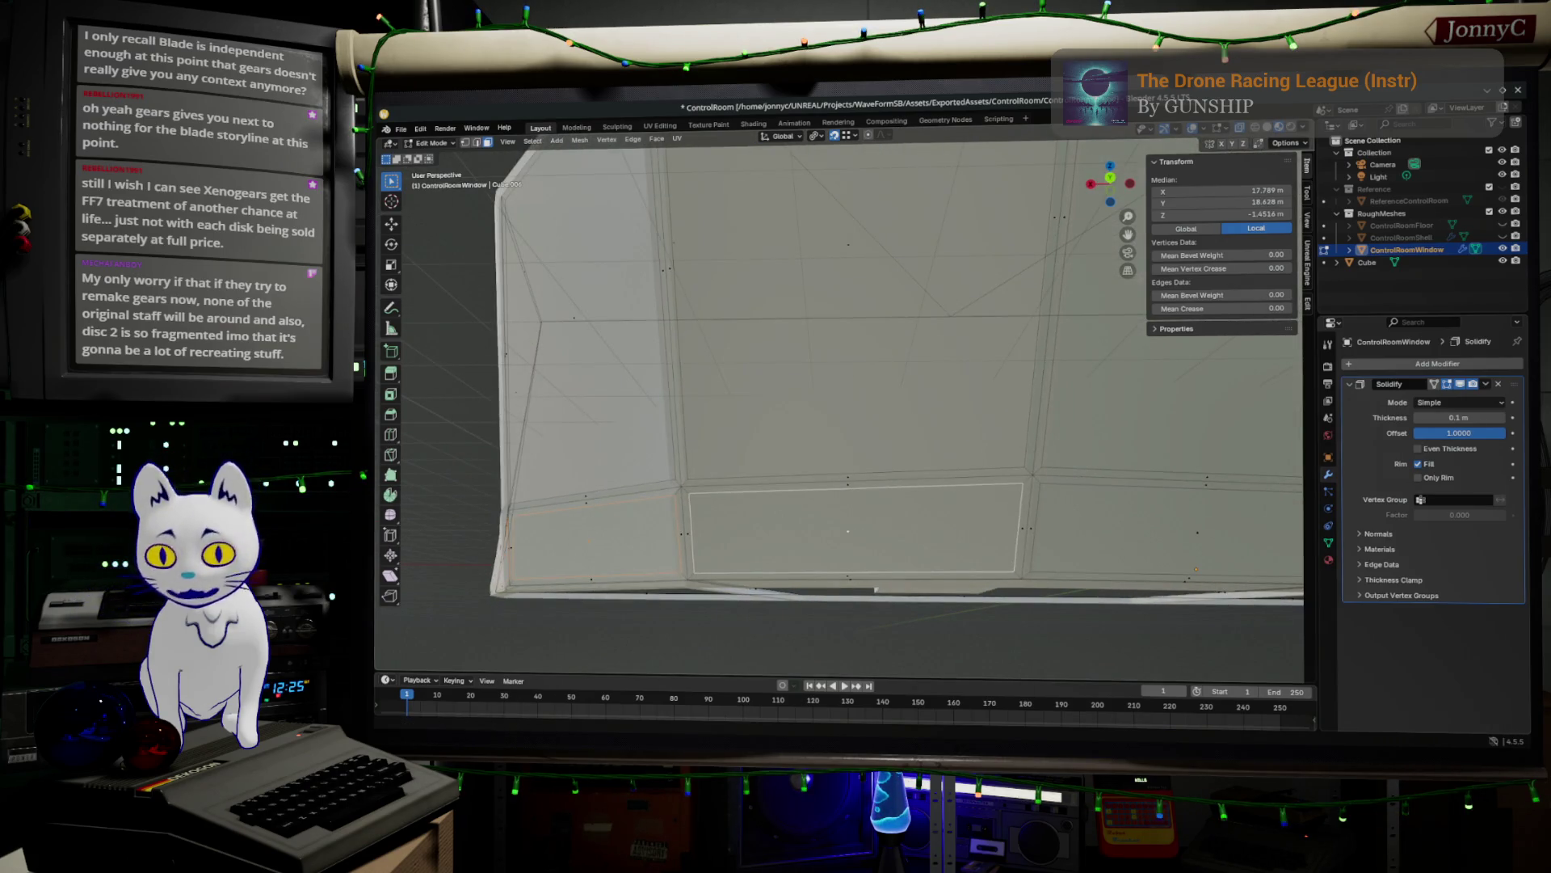
key(alt+Tab)
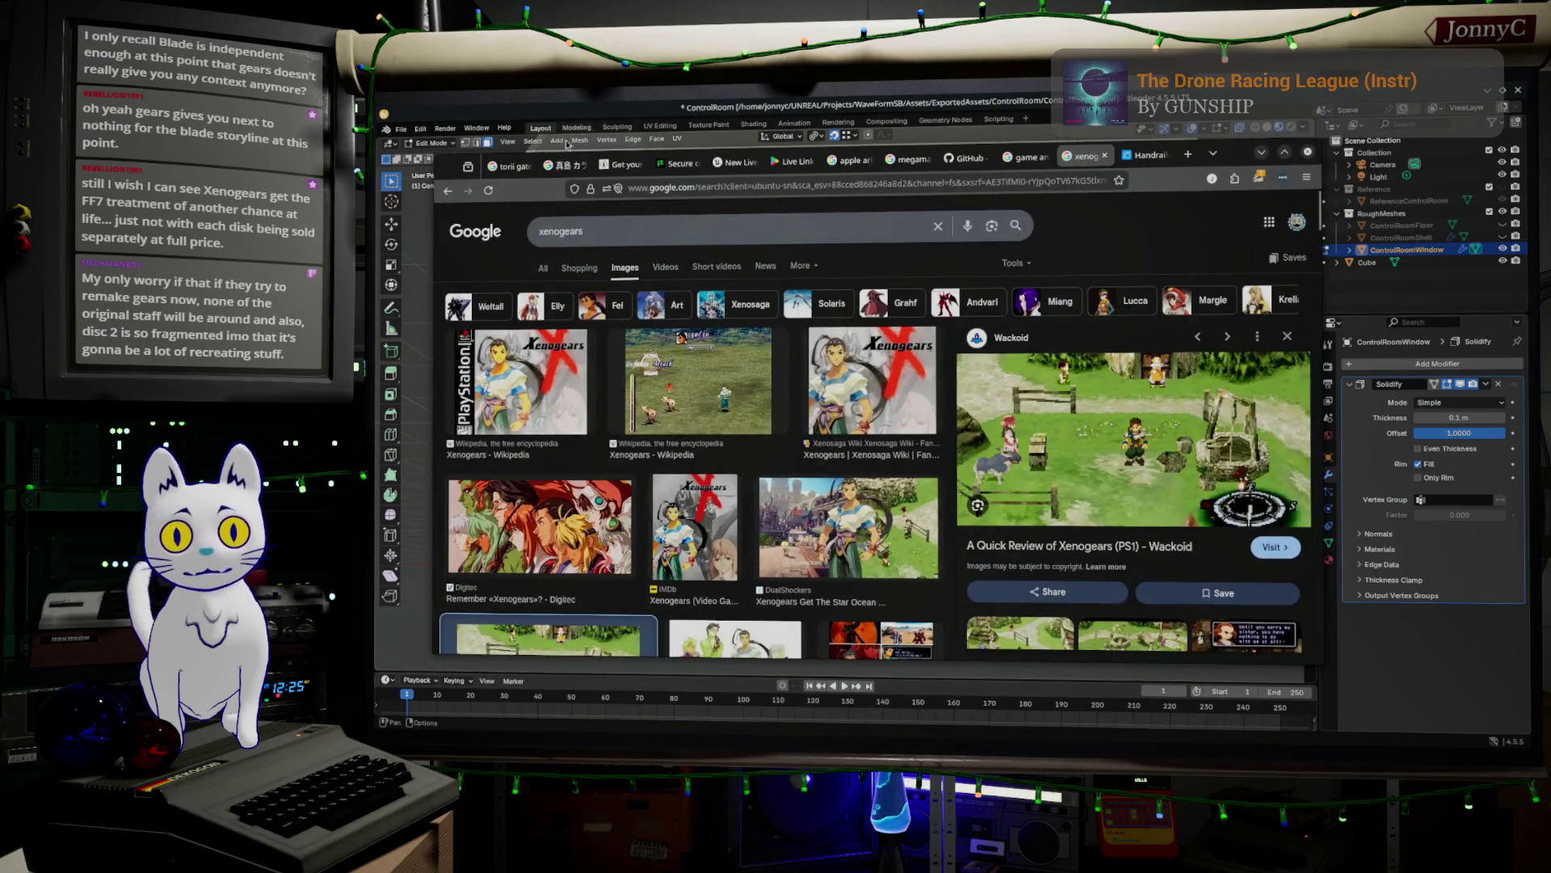
- Enter the search query 'kodelka ps1' in the Firefox address bar
click(926, 184)
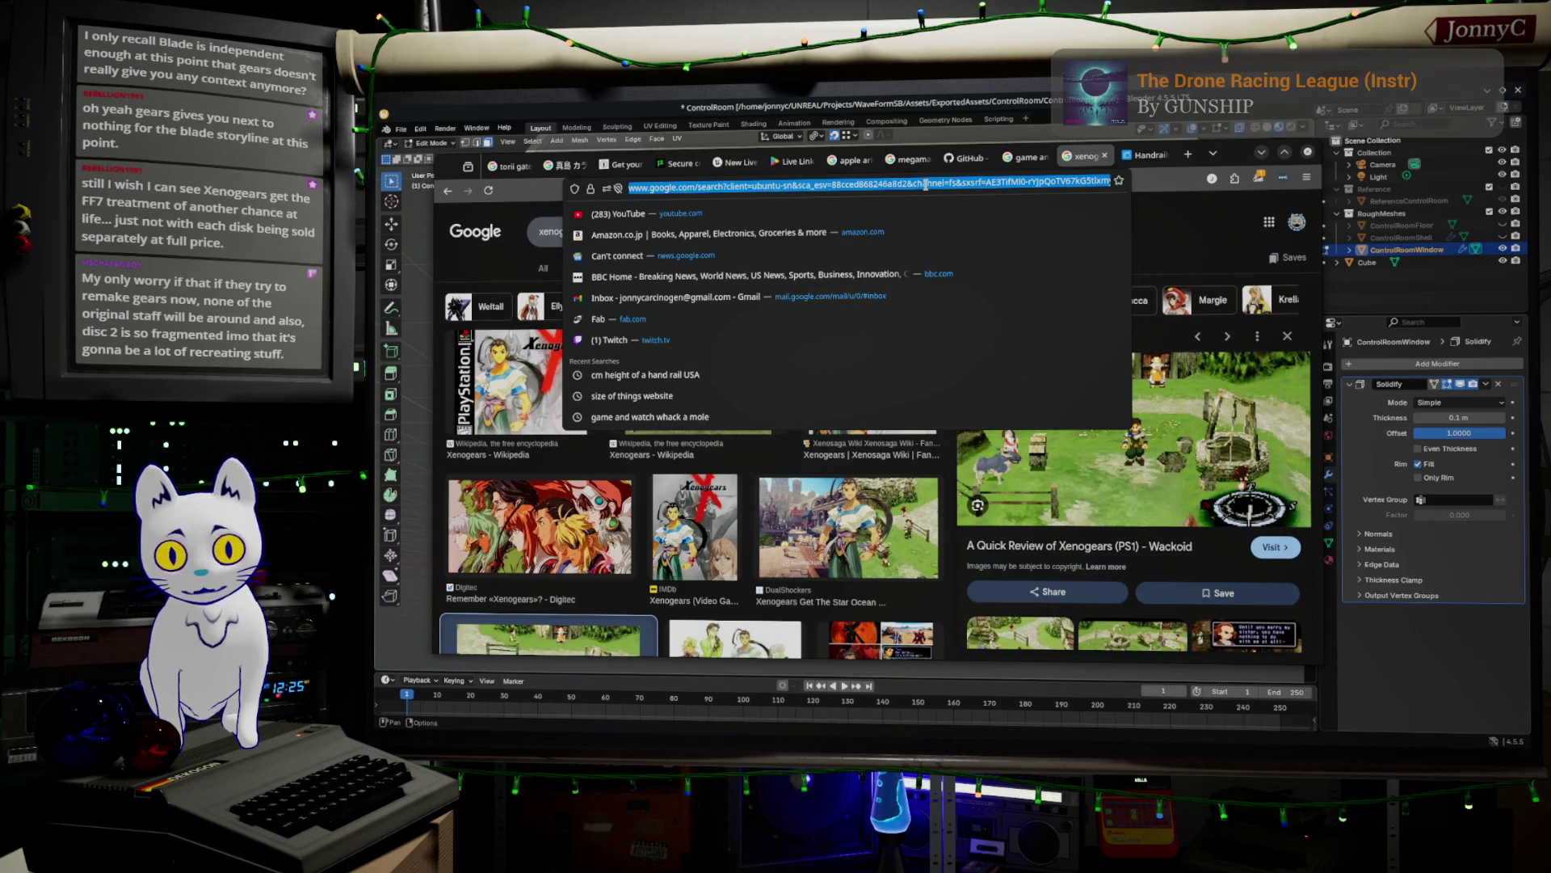
text(keep.google.com/)
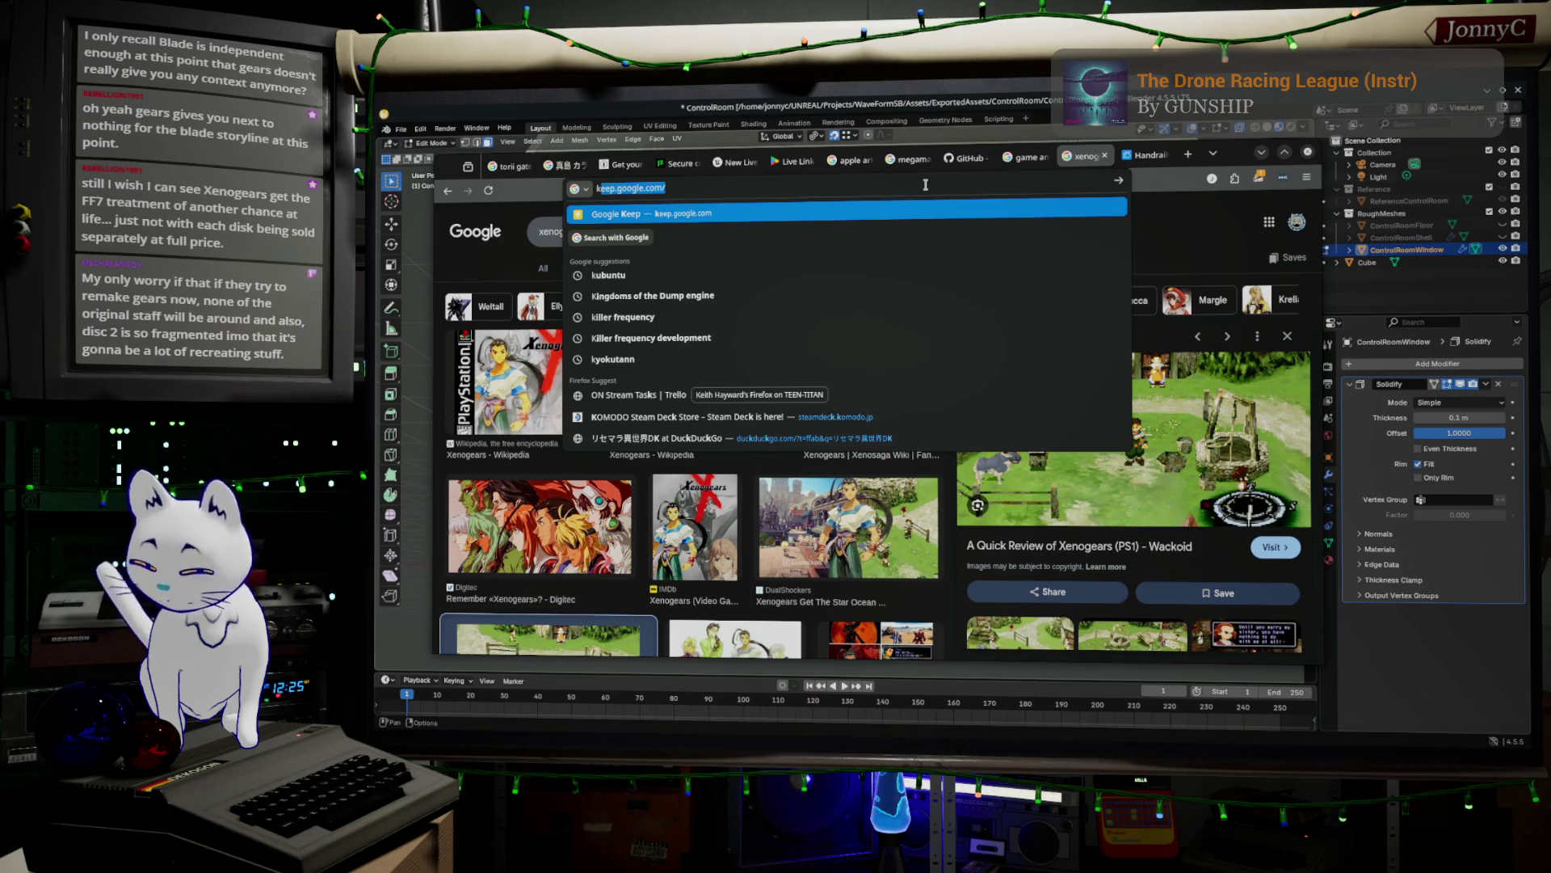
text(odelka)
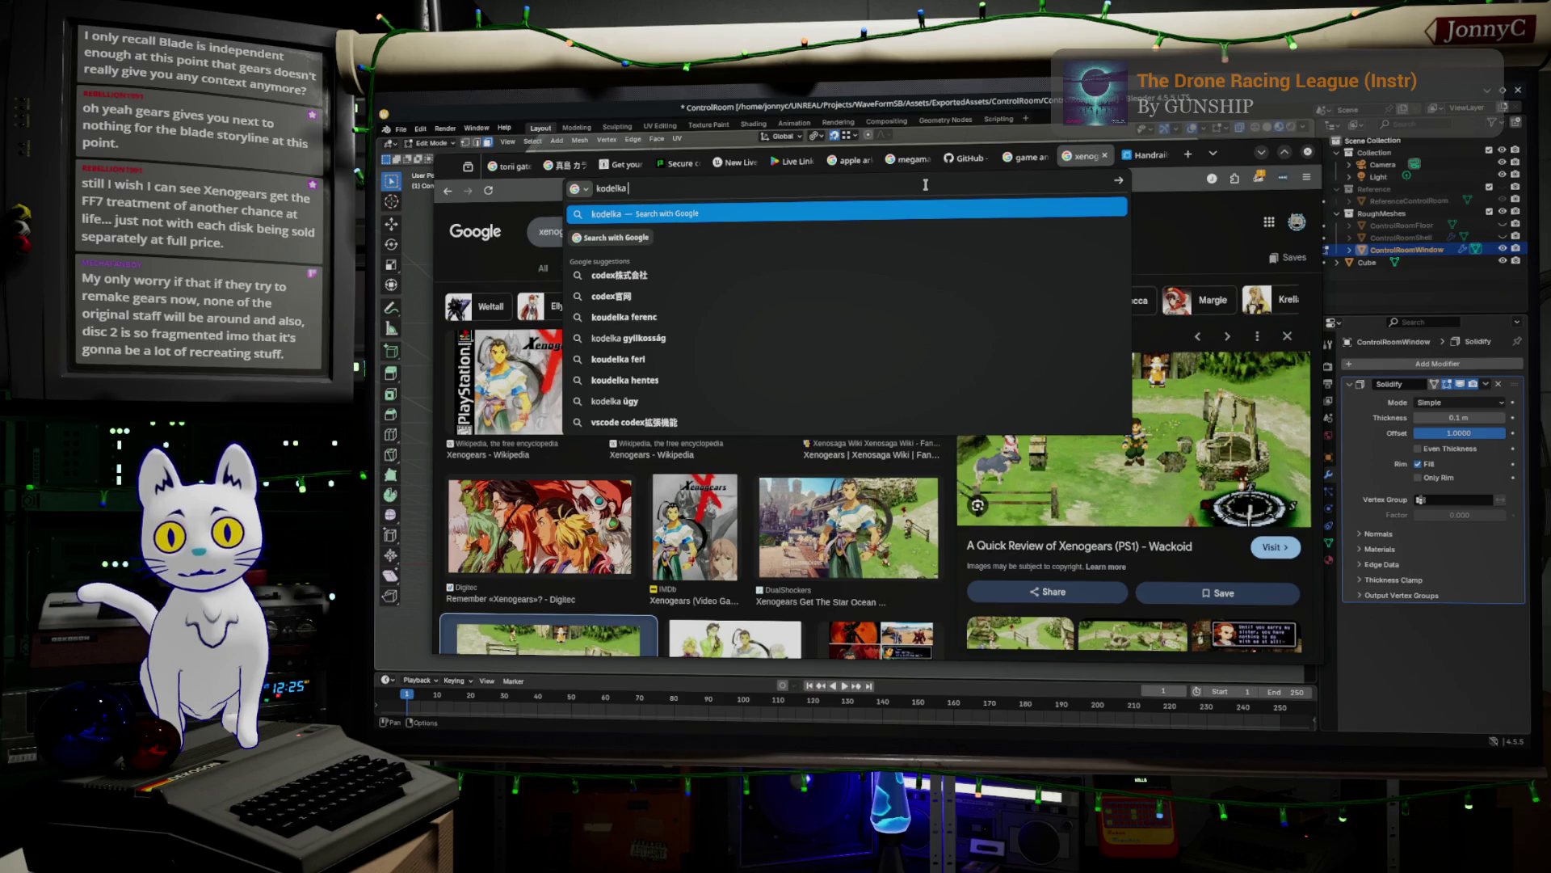
text( ps1)
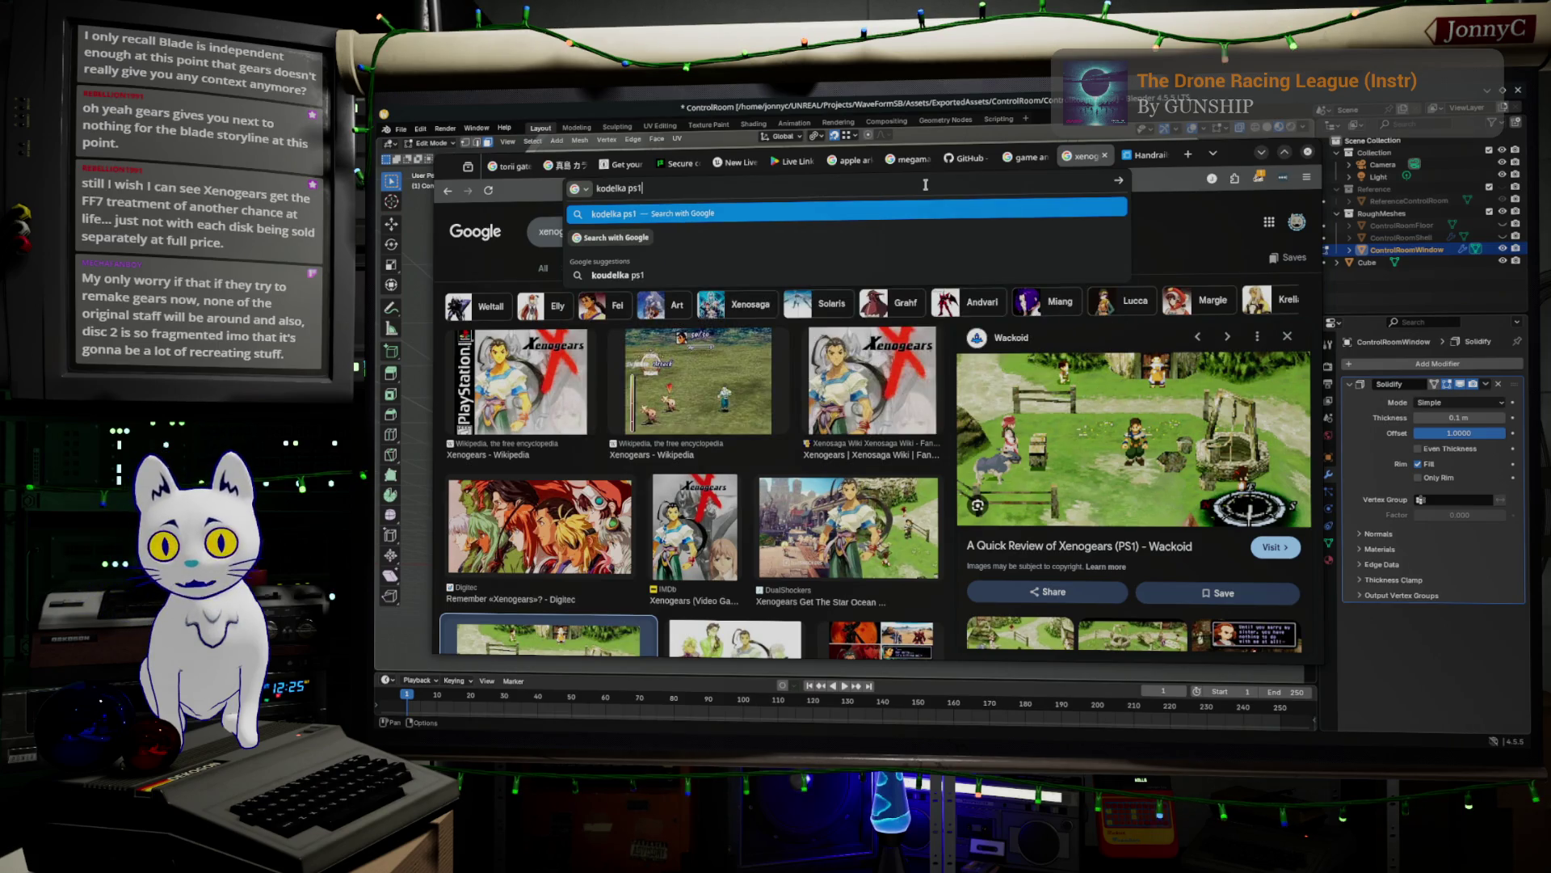
- Search Google for 'kodelka ps1', read the Koudelka results, then return to Blender
key(Return)
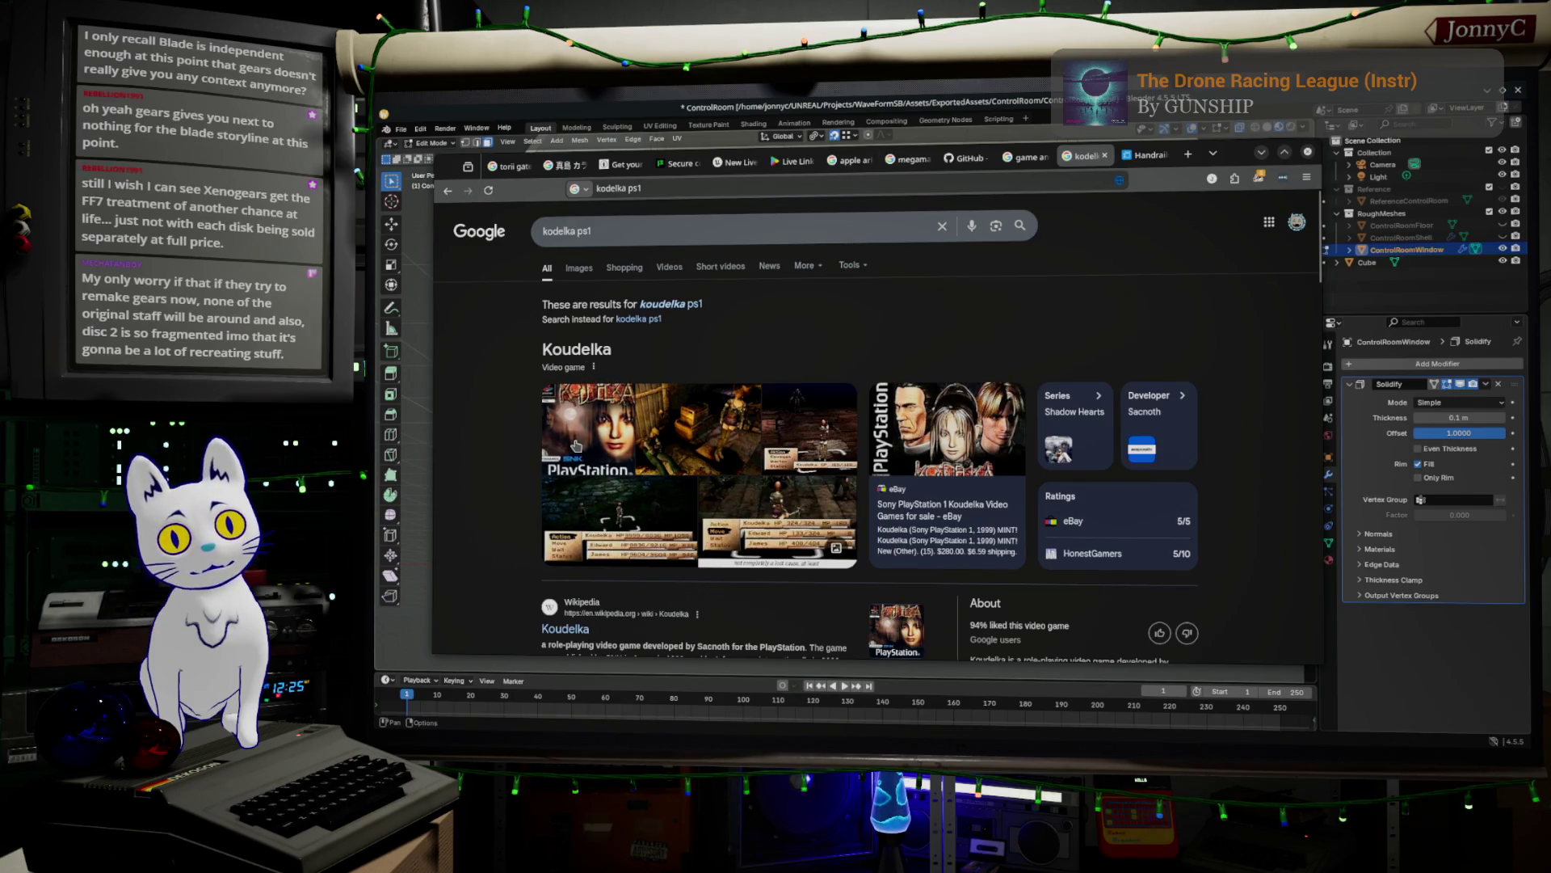
scroll(1188, 271, down, 2)
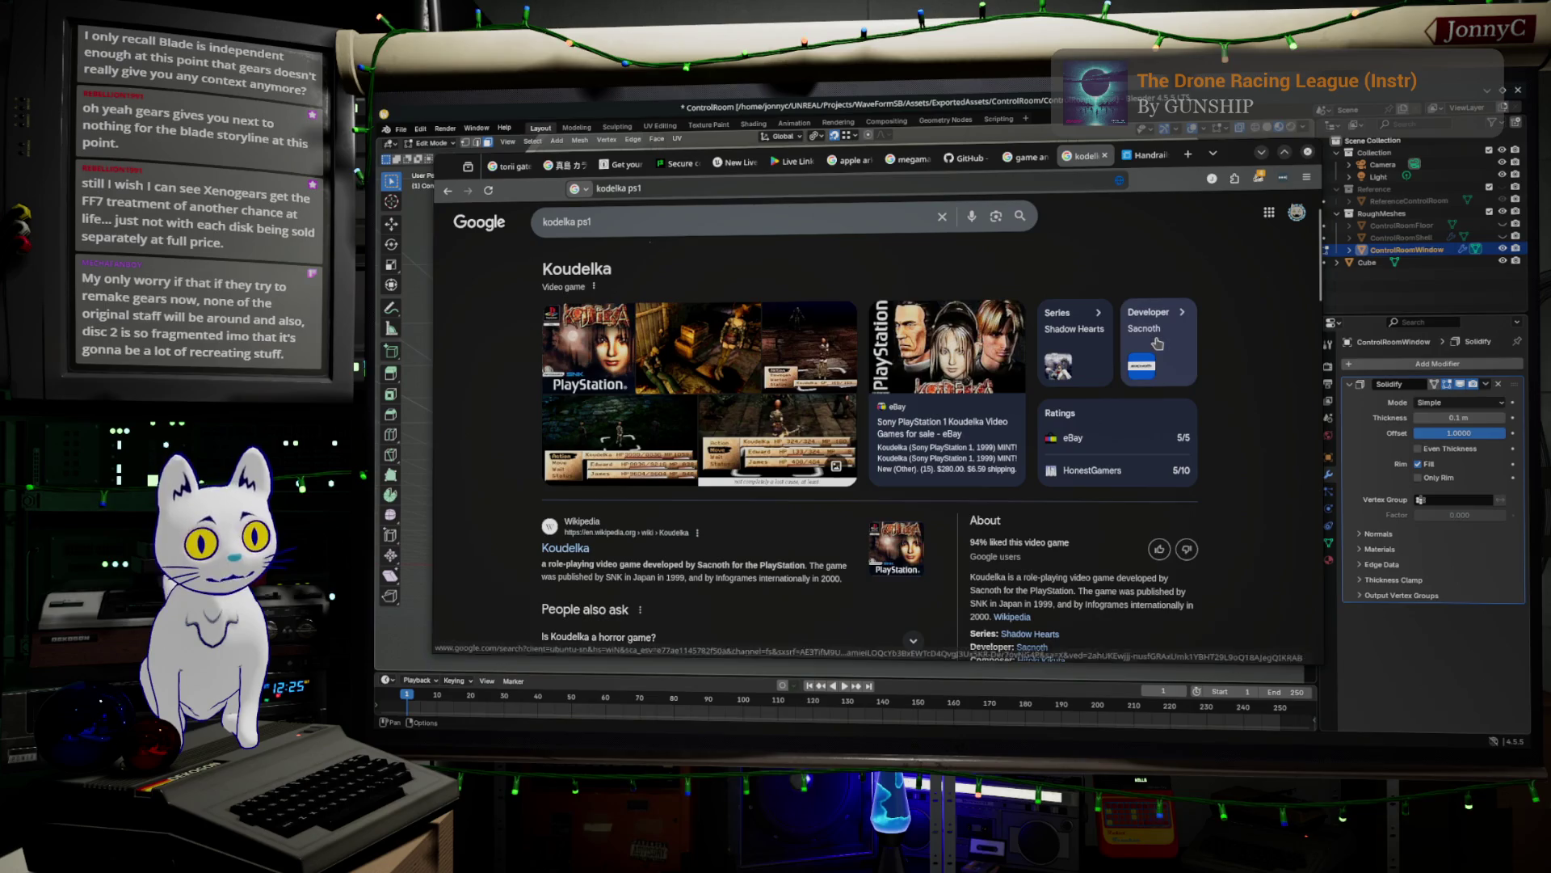
scroll(719, 483, down, 2)
scroll(718, 483, down, 2)
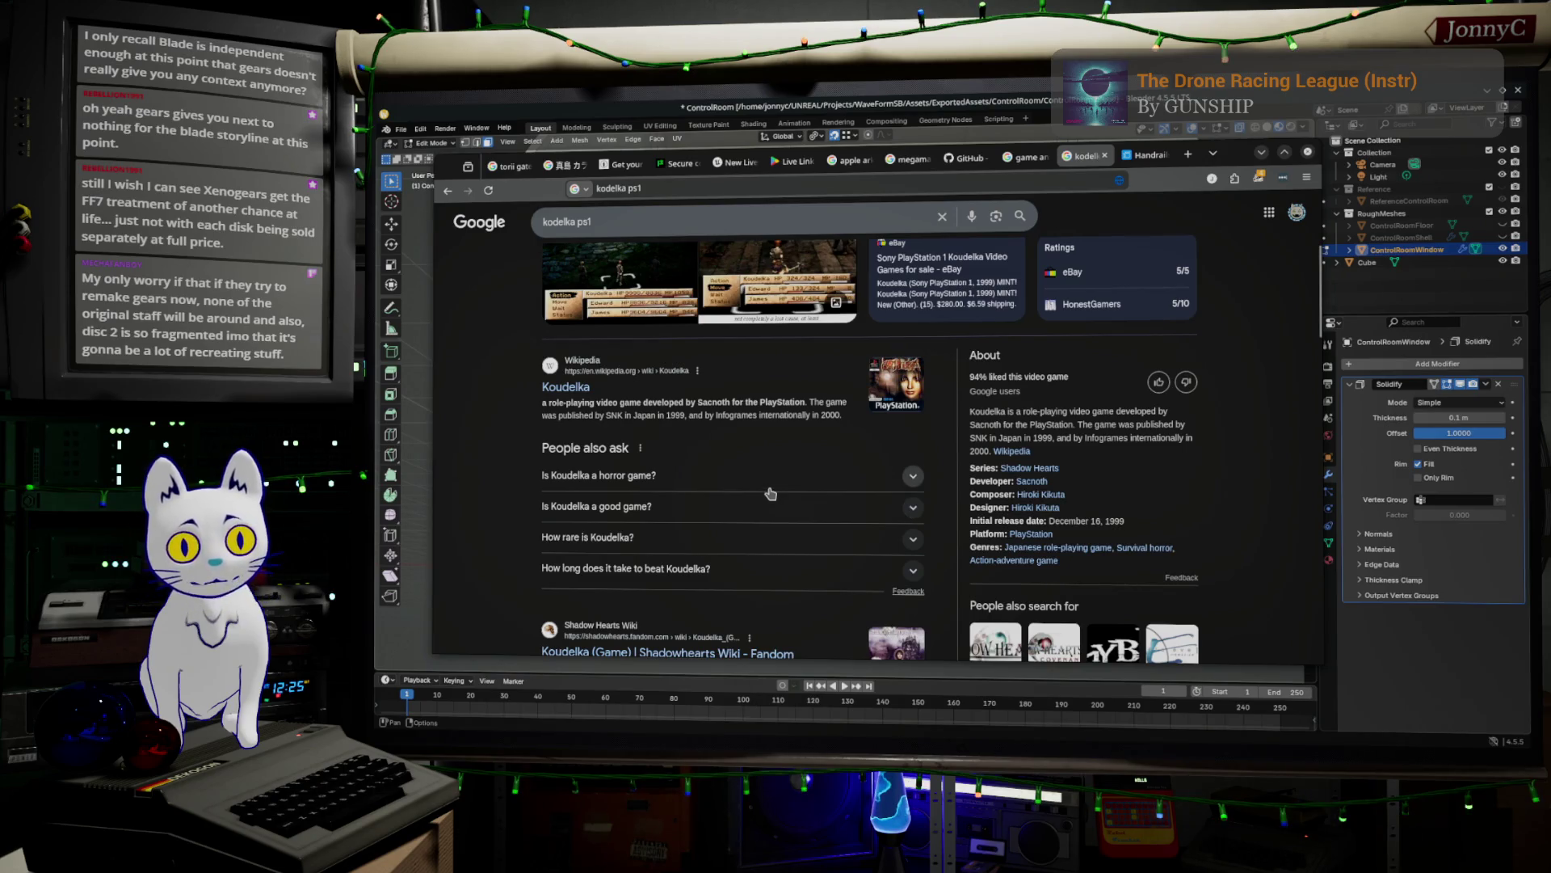
scroll(769, 494, down, 2)
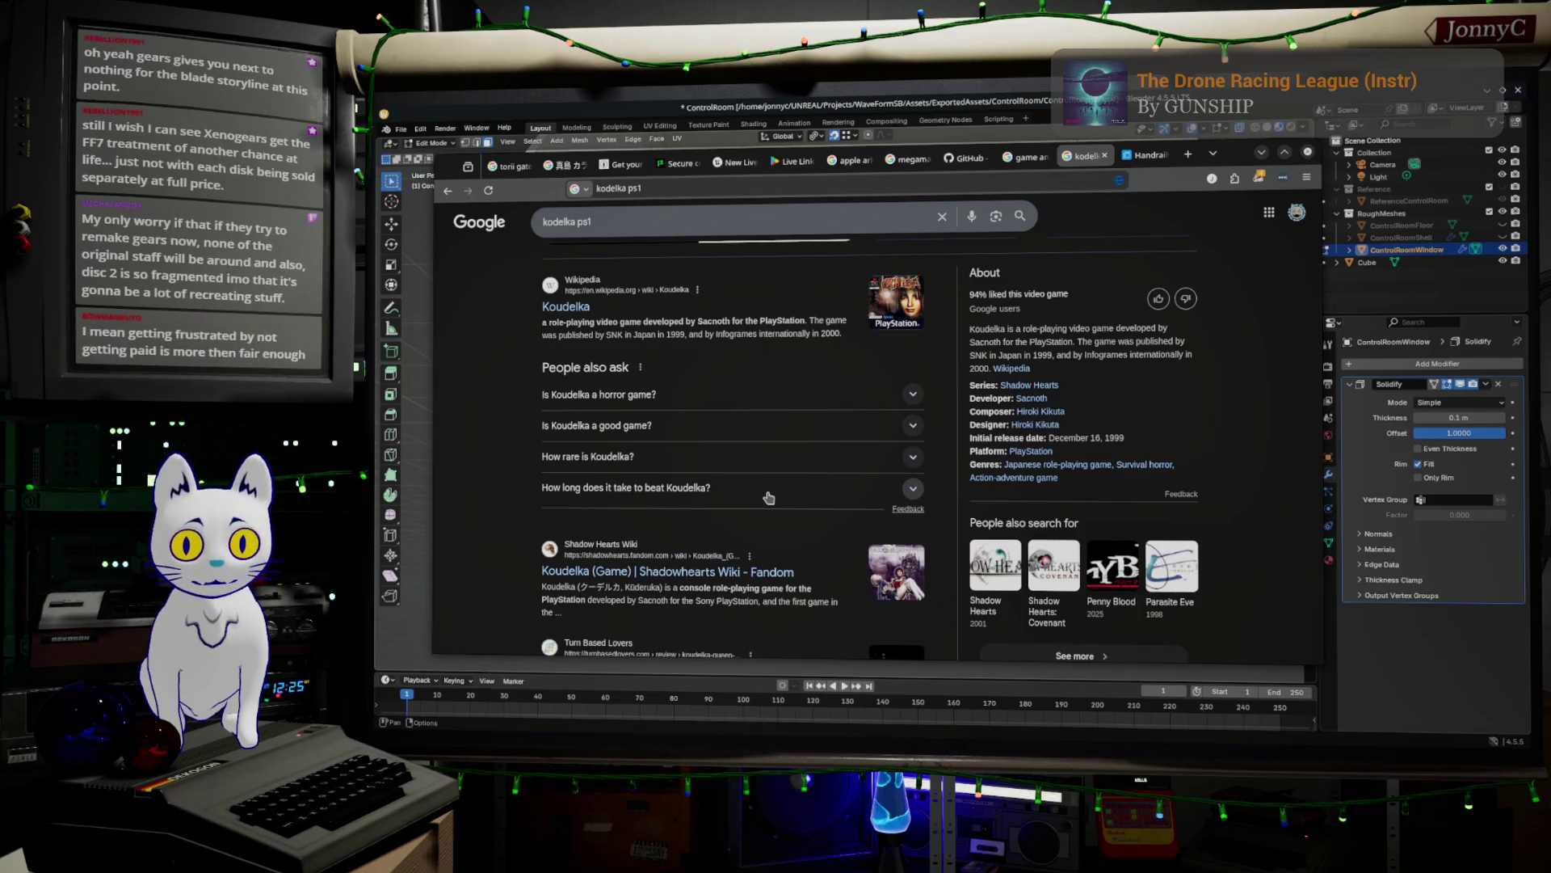
scroll(768, 496, up, 2)
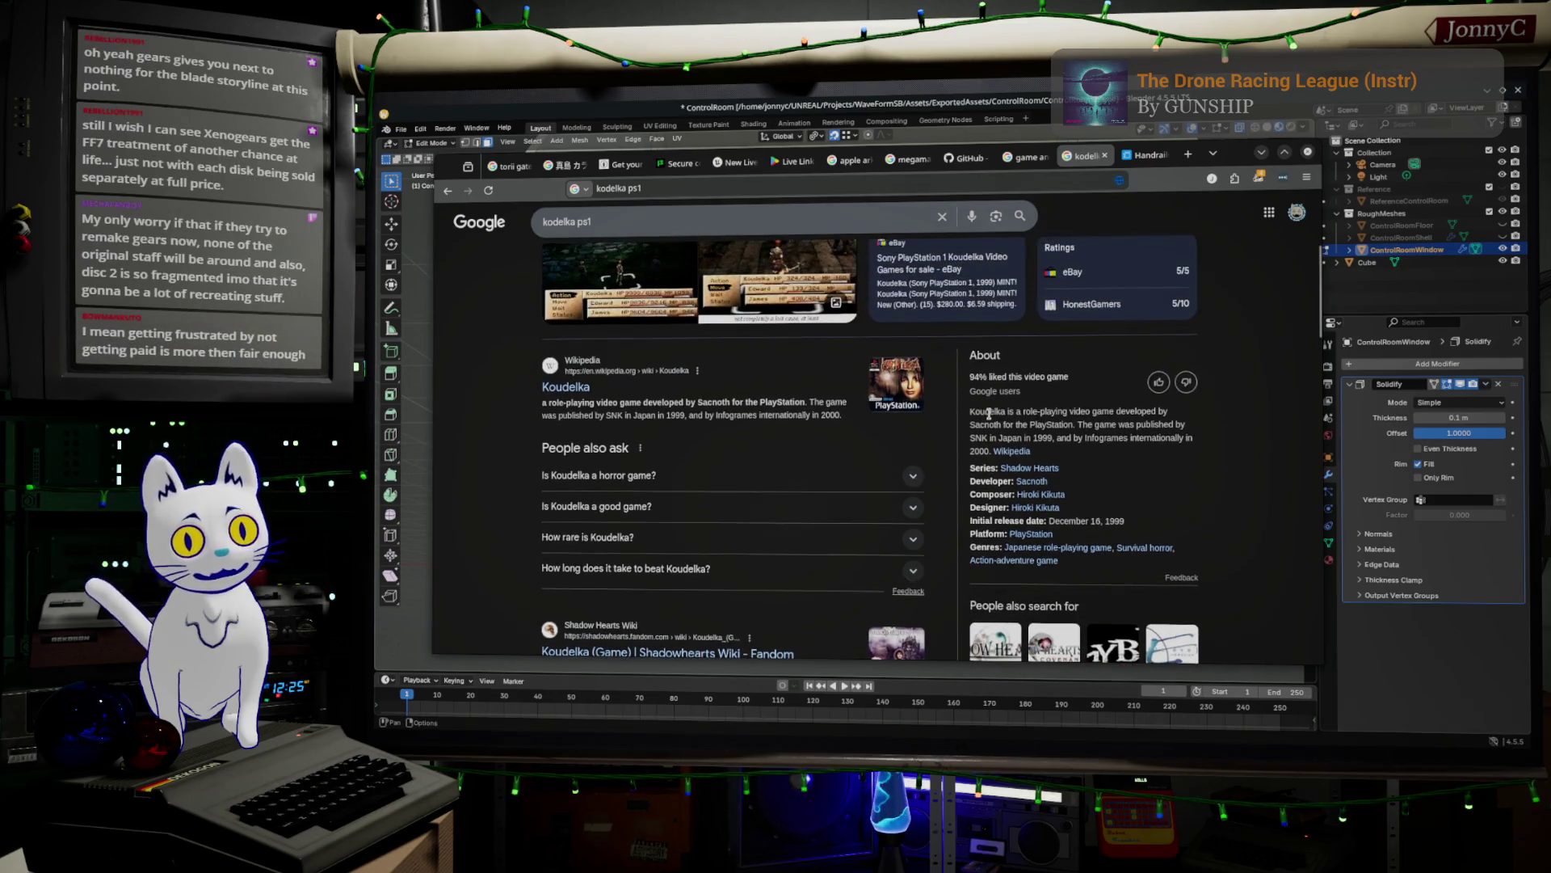
scroll(1042, 434, up, 3)
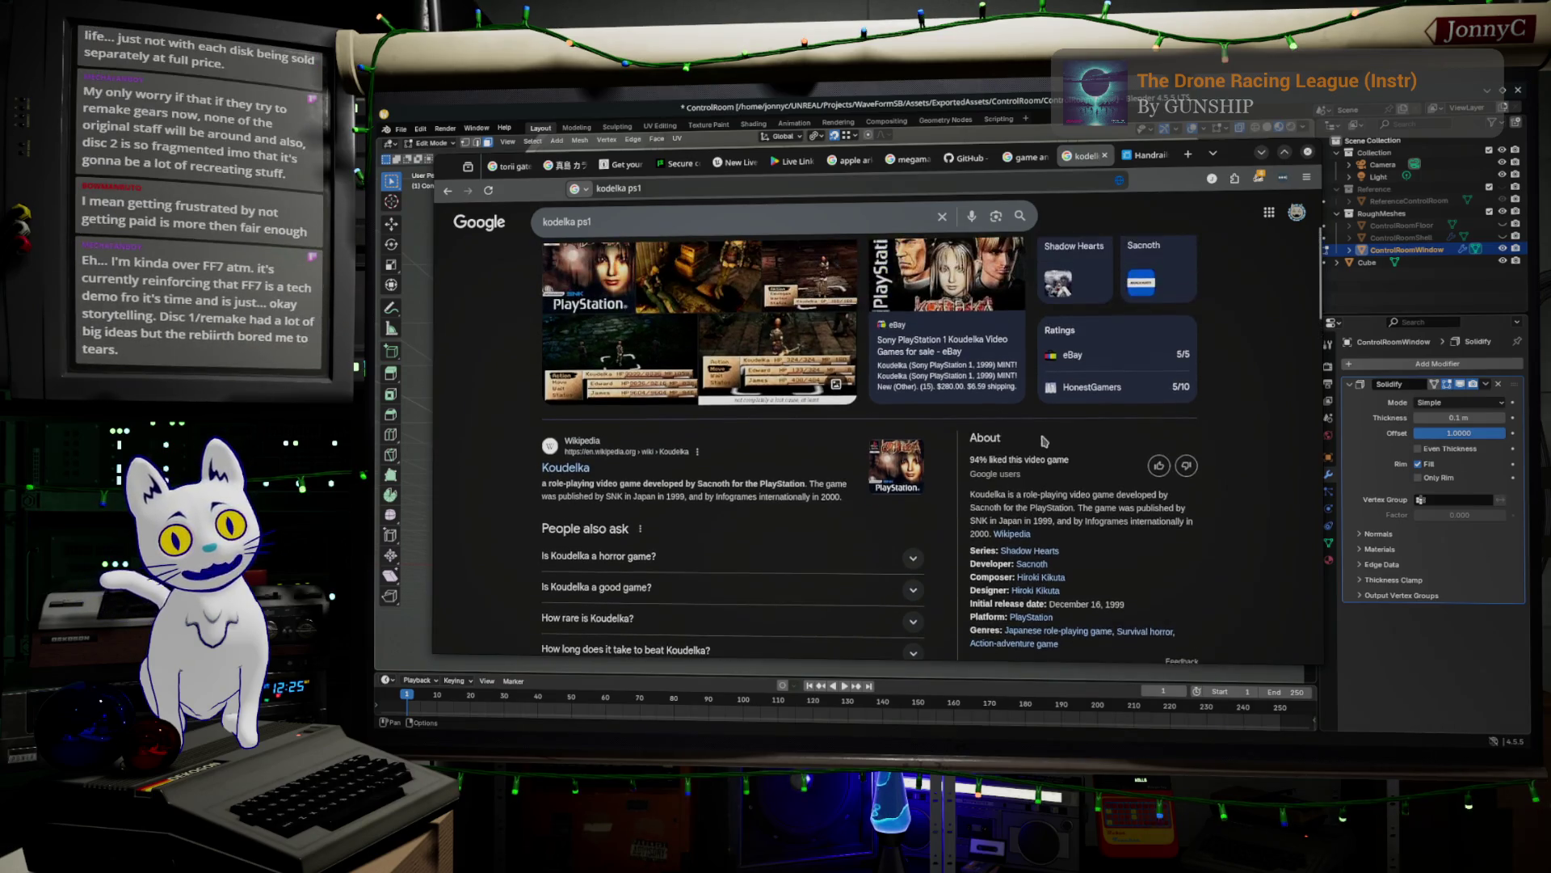
scroll(1020, 308, down, 5)
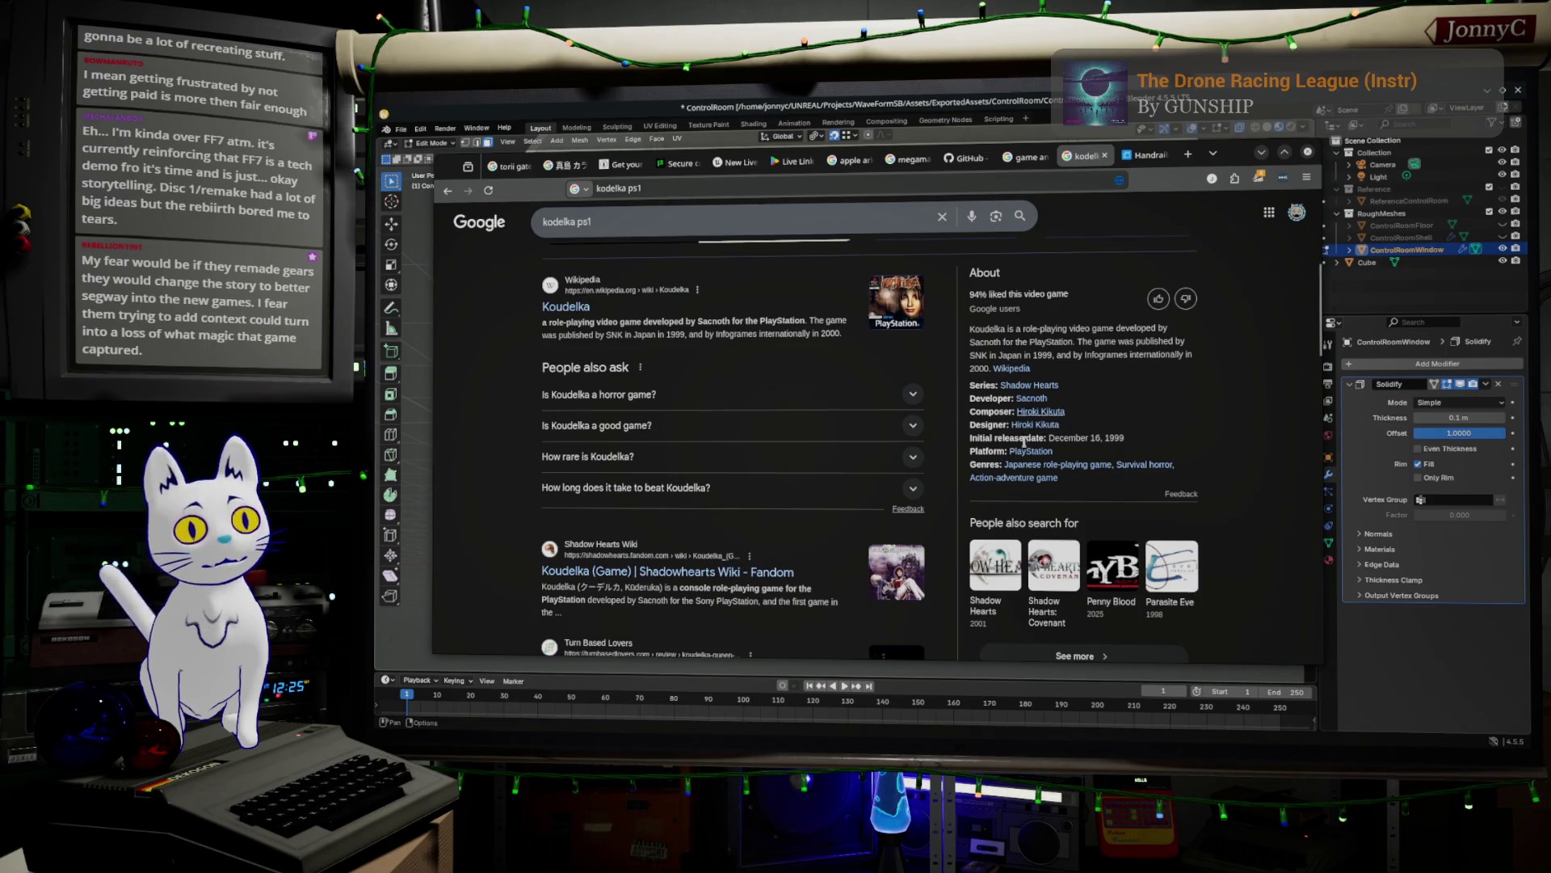
click(1260, 153)
- Select the lower right faces of the ControlRoomWindow mesh
scroll(937, 434, down, 3)
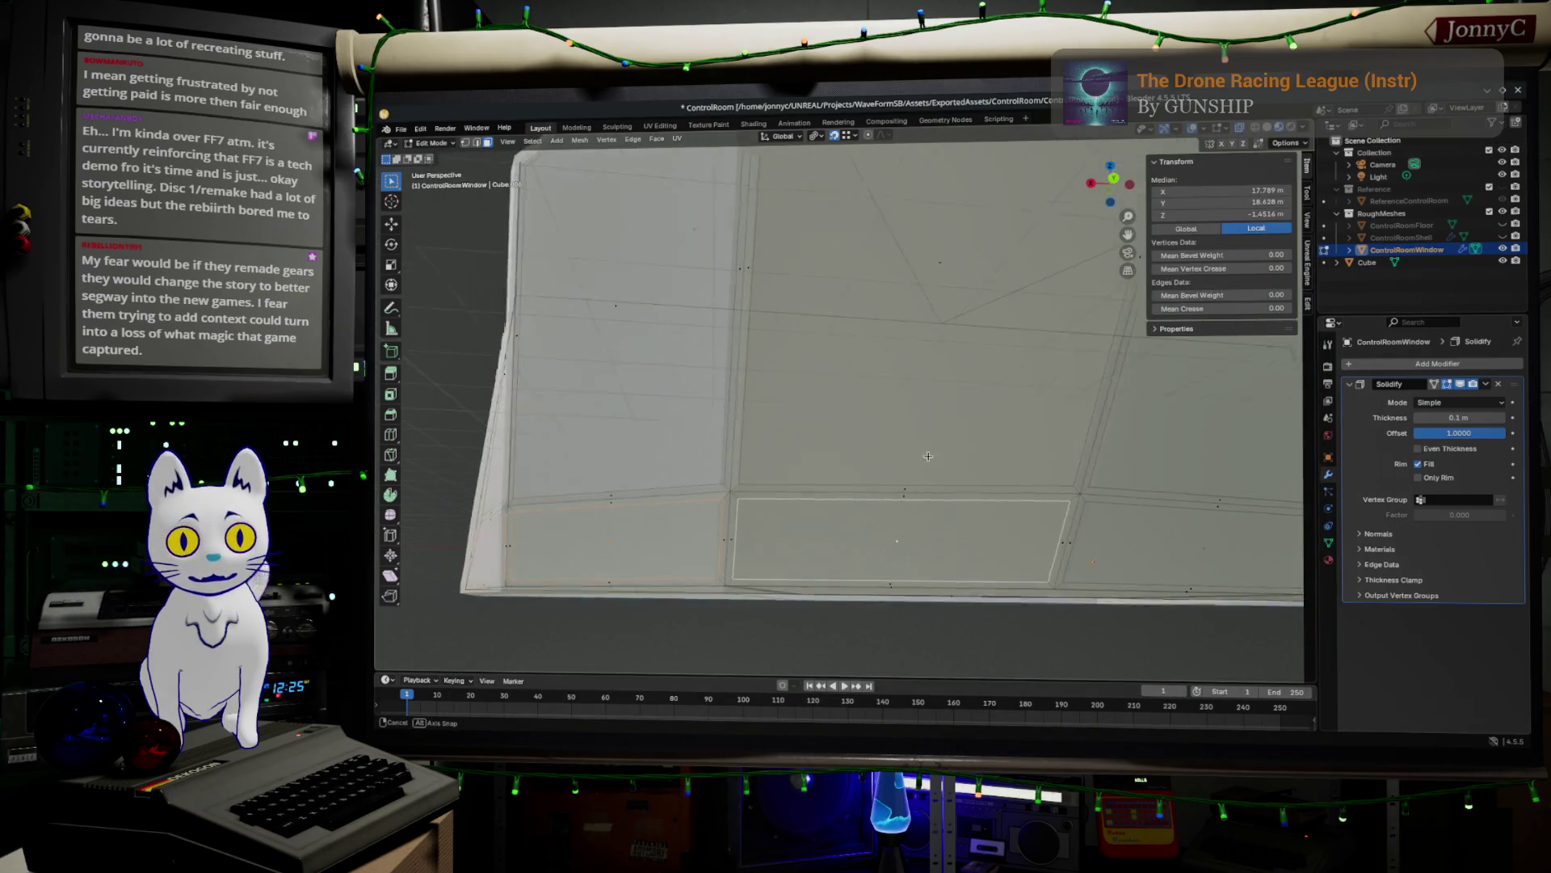
shift+click(1113, 520)
middle_drag(1113, 520, 1005, 505)
shift+click(1029, 494)
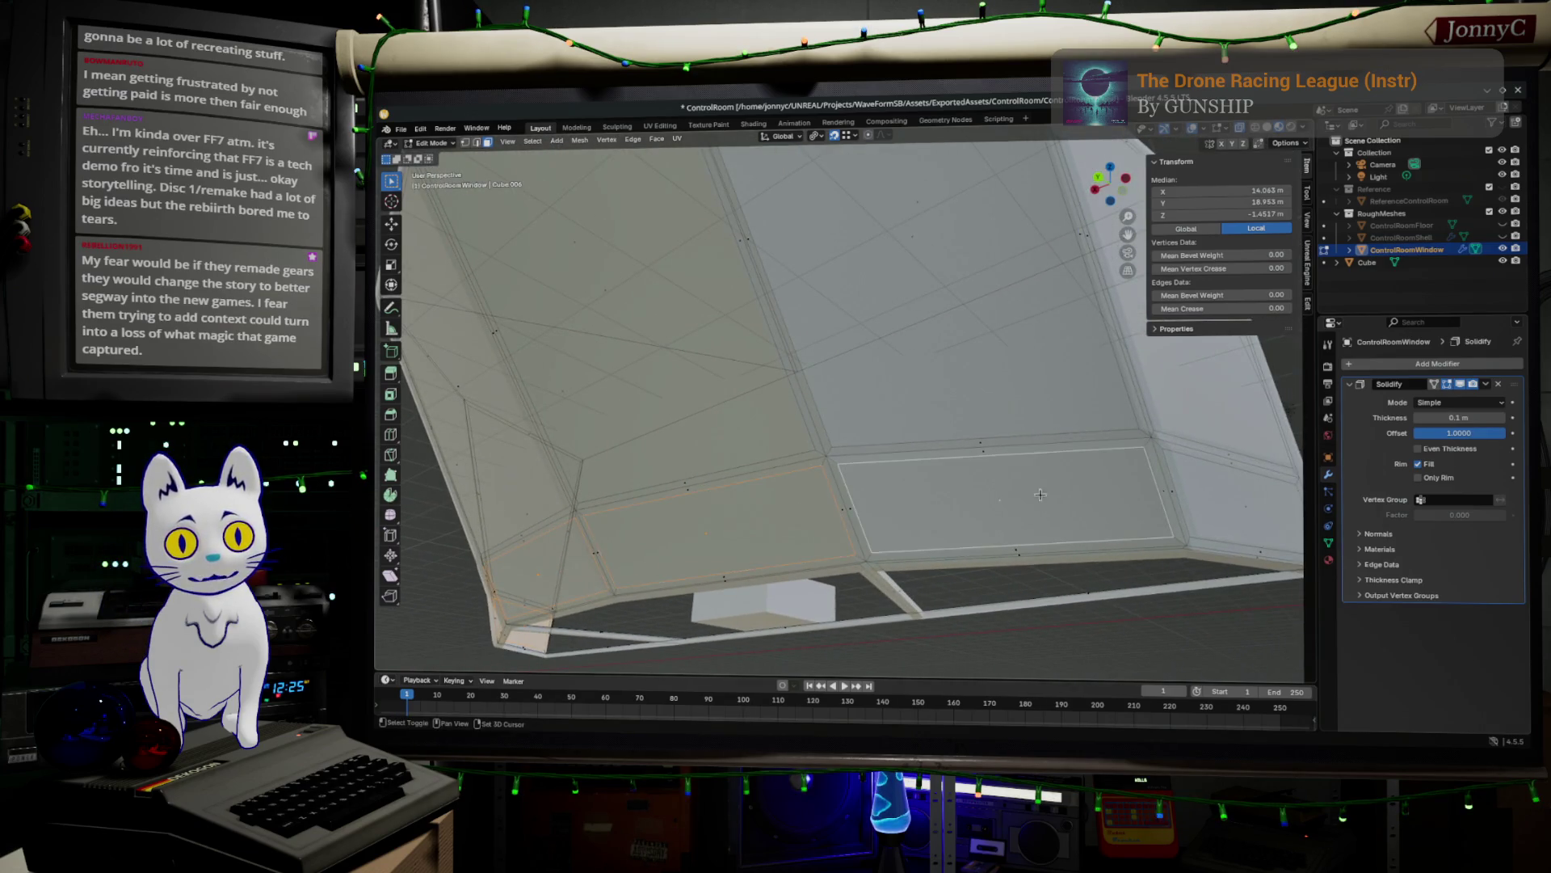
shift+click(1220, 500)
key(Home)
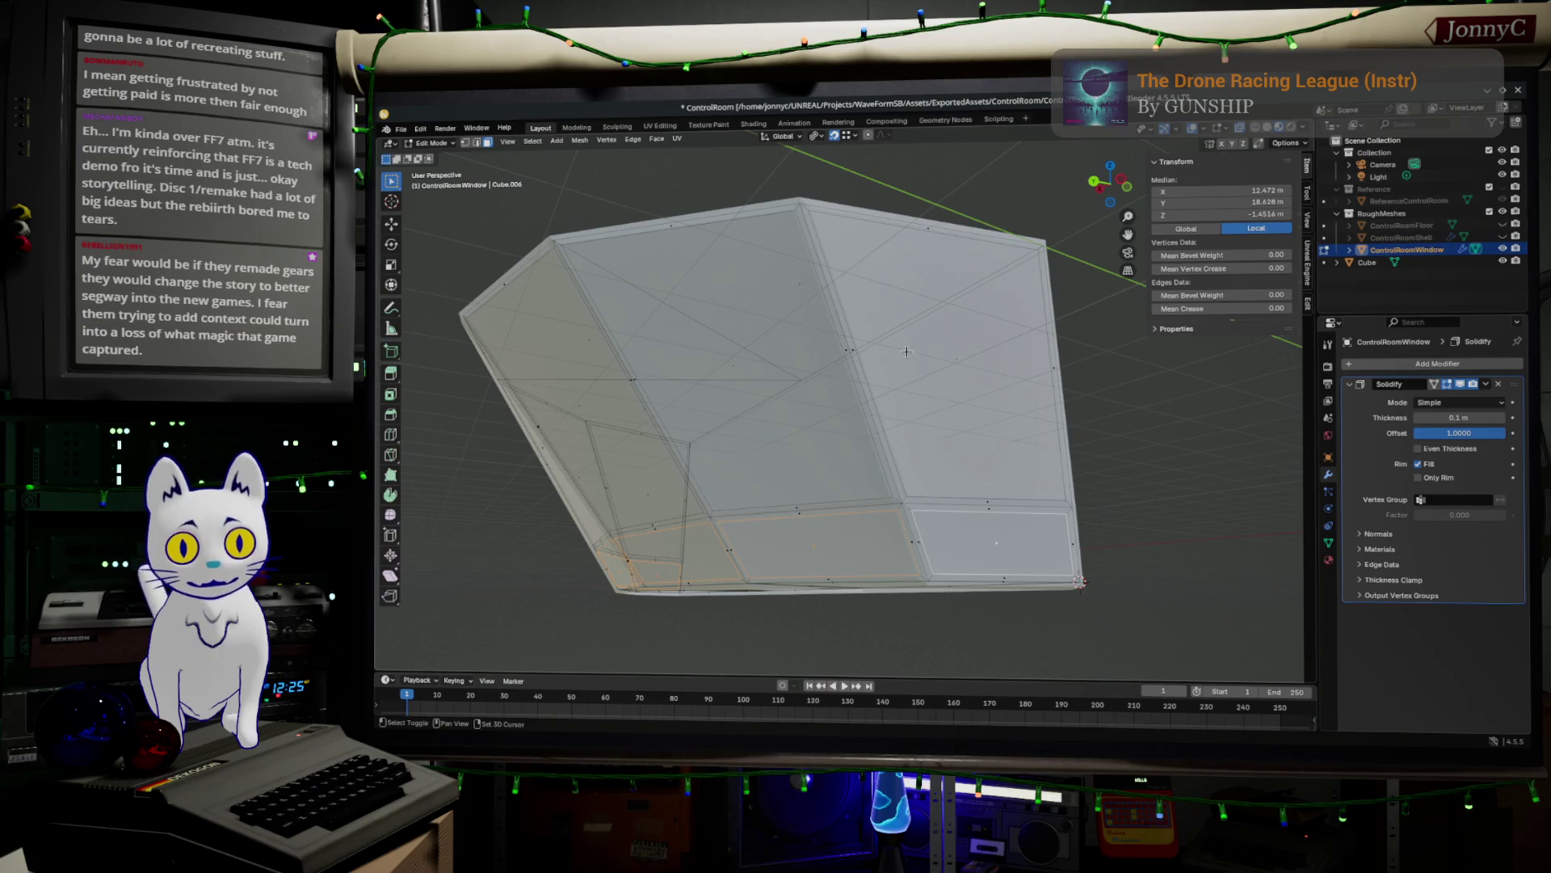
- Add the central and left window faces to the selection and bring up the Delete menu
shift+click(931, 344)
mouse_move(770, 378)
middle_down()
mouse_move(734, 405)
mouse_move(752, 444)
mouse_move(827, 479)
middle_up()
shift+click(755, 423)
shift+click(671, 412)
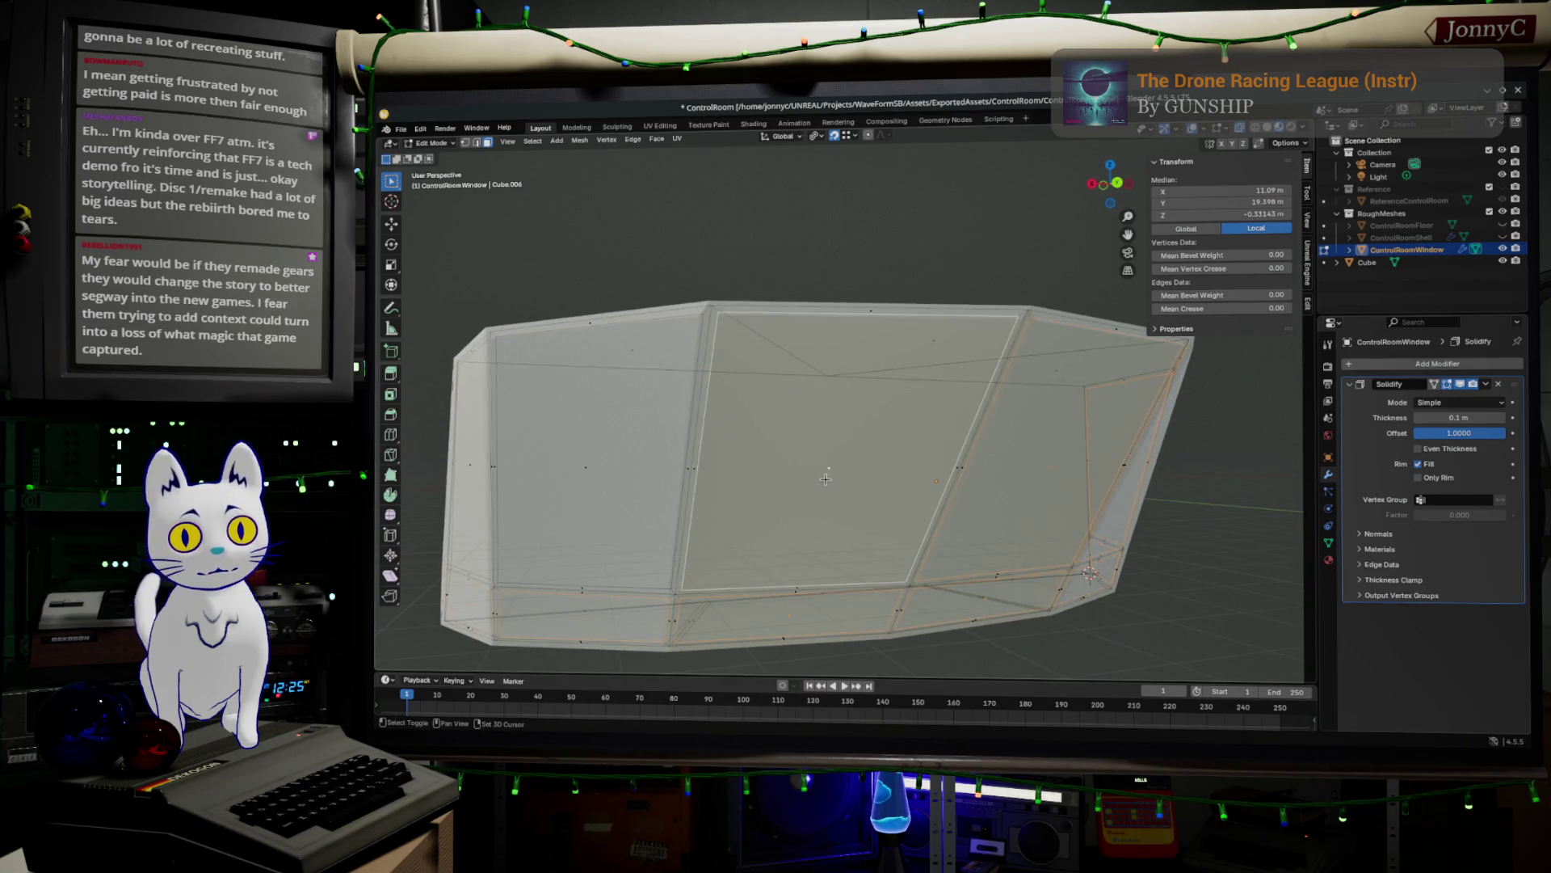
shift+click(610, 485)
middle_drag(610, 485, 594, 490)
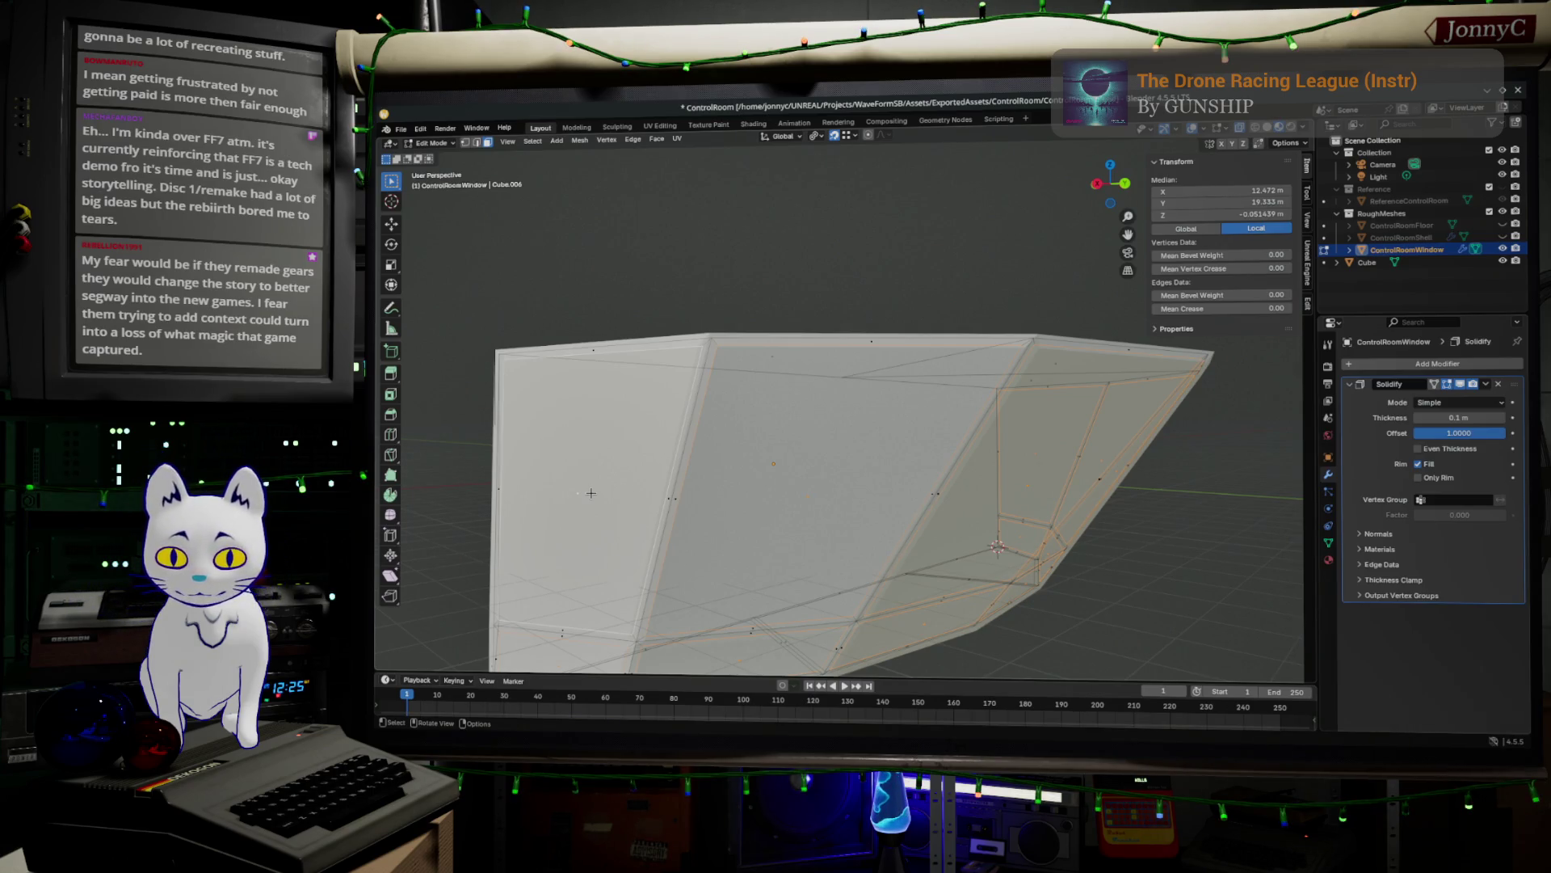
key(x)
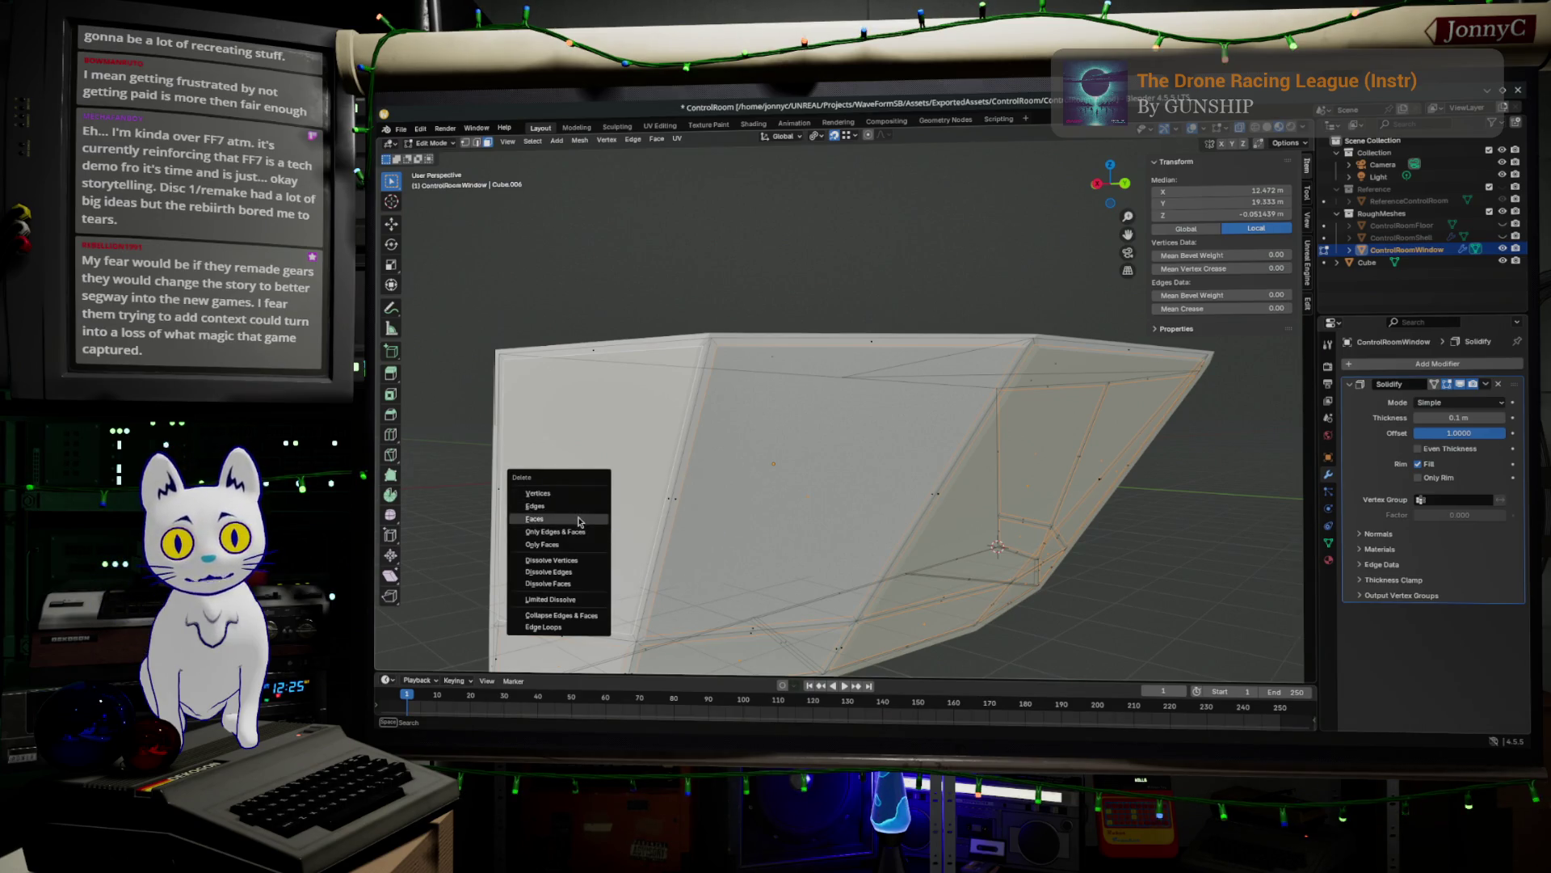
- Delete the window mesh's faces, leaving an open edge frame, and return to Object Mode
click(579, 522)
scroll(647, 525, down, 3)
mouse_move(727, 533)
middle_down()
mouse_move(929, 553)
mouse_move(864, 545)
middle_up()
click(871, 527)
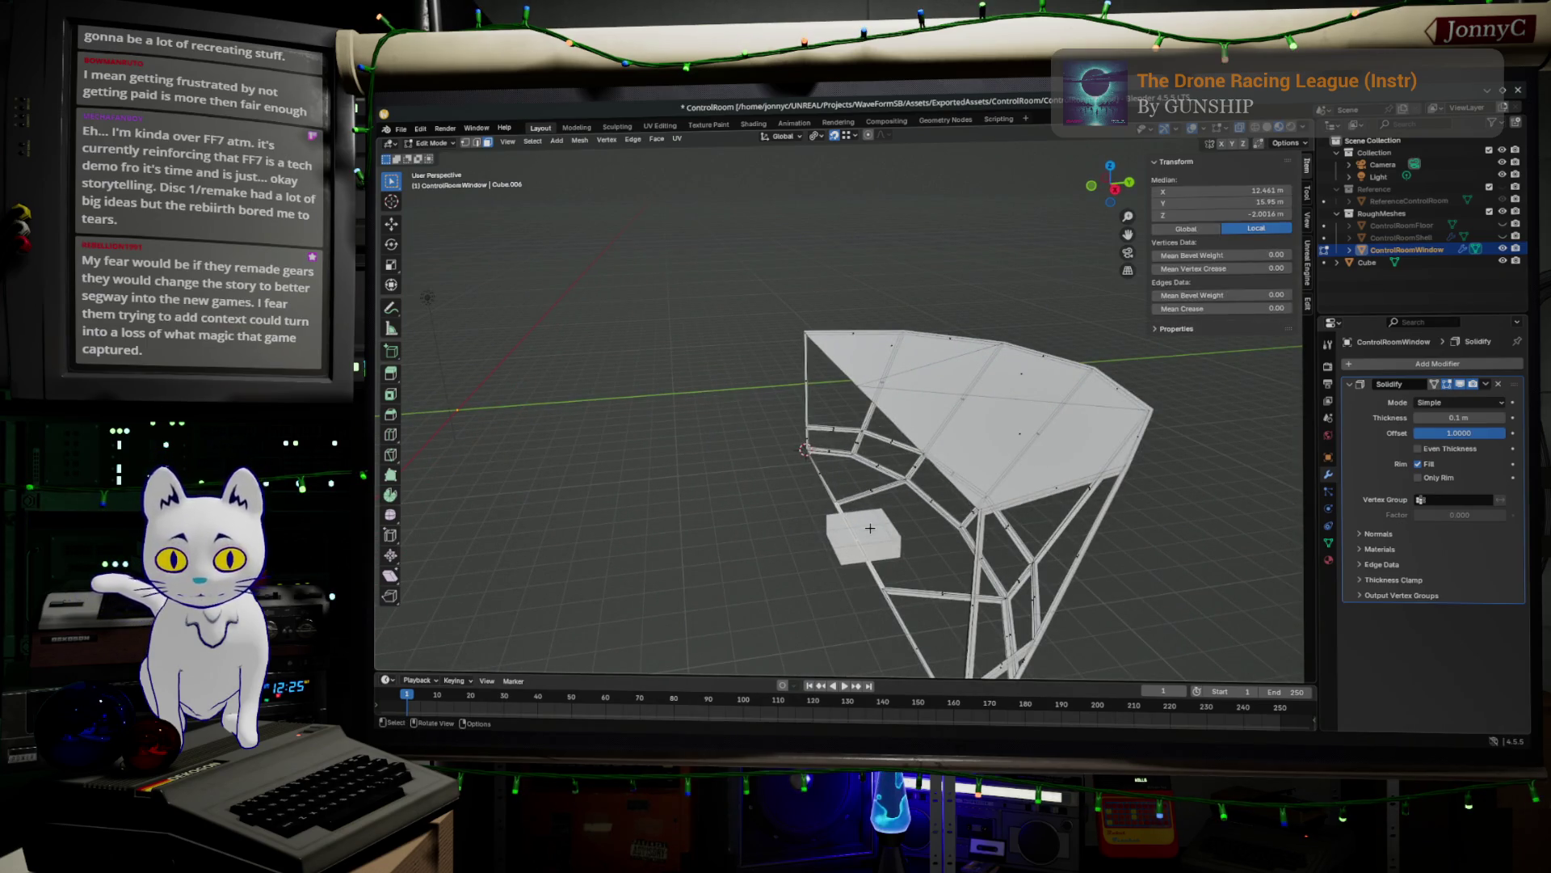
key(Tab)
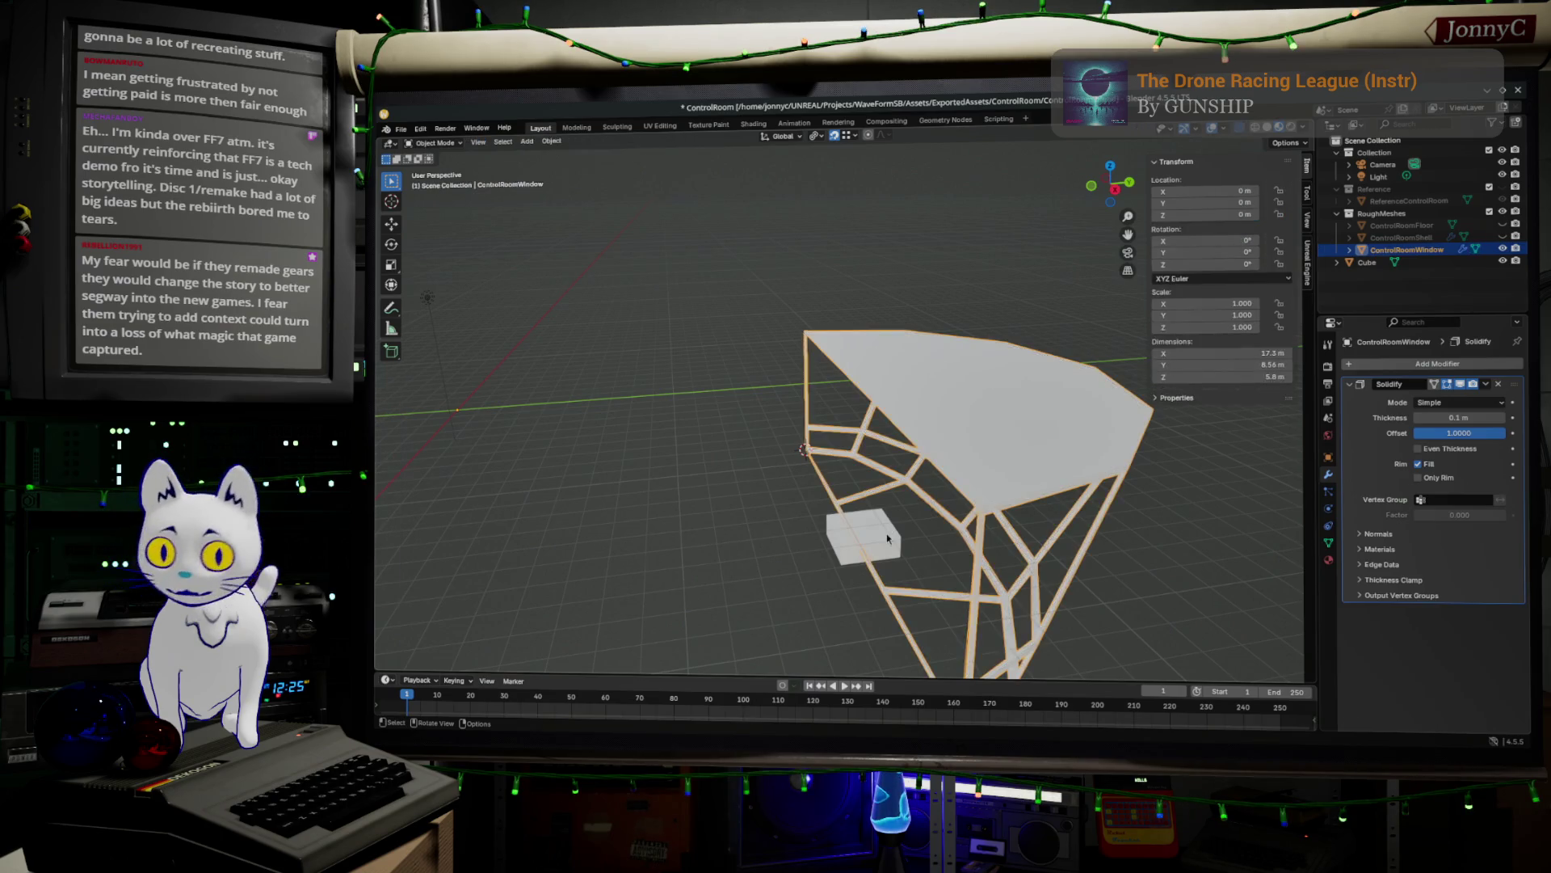
- Delete the stray Cube and select ControlRoomWindow to view its Unreal export settings
click(888, 536)
key(Delete)
middle_drag(887, 533, 953, 529)
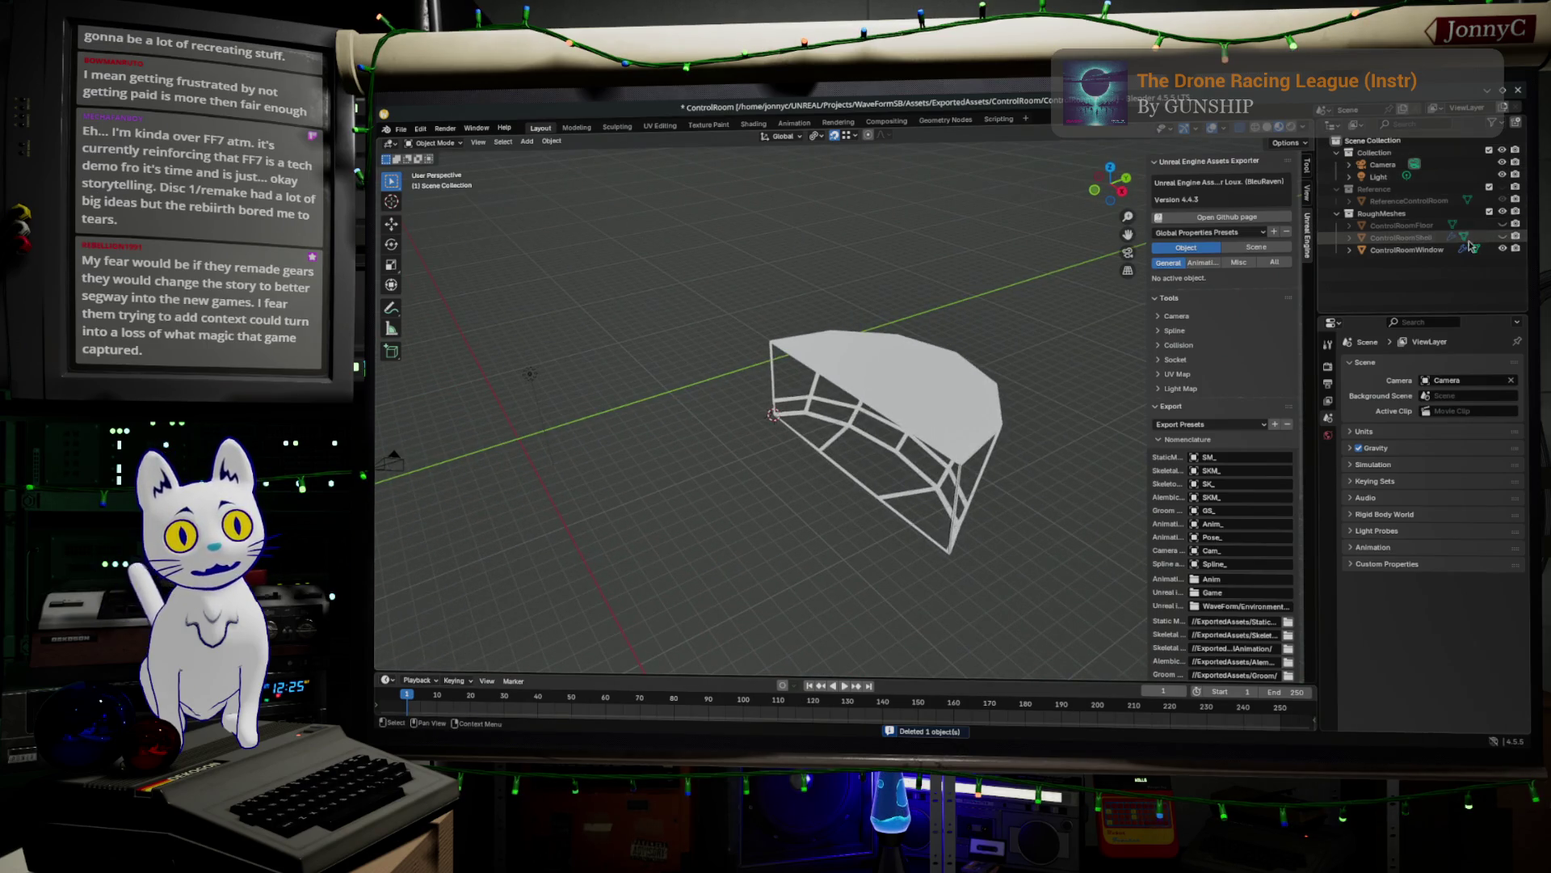
click(1406, 250)
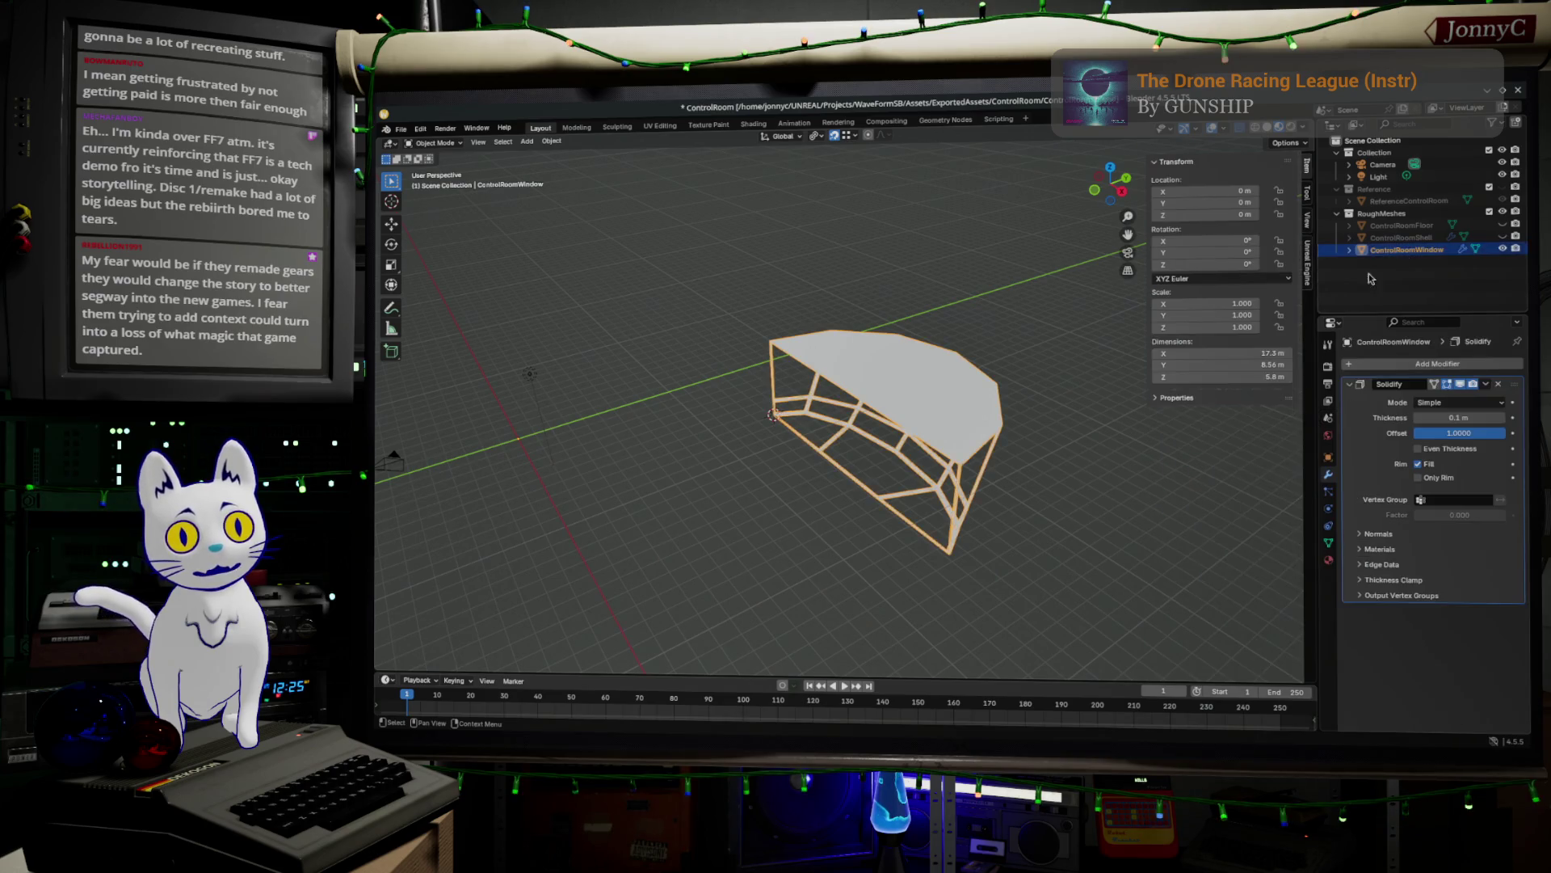
click(1309, 265)
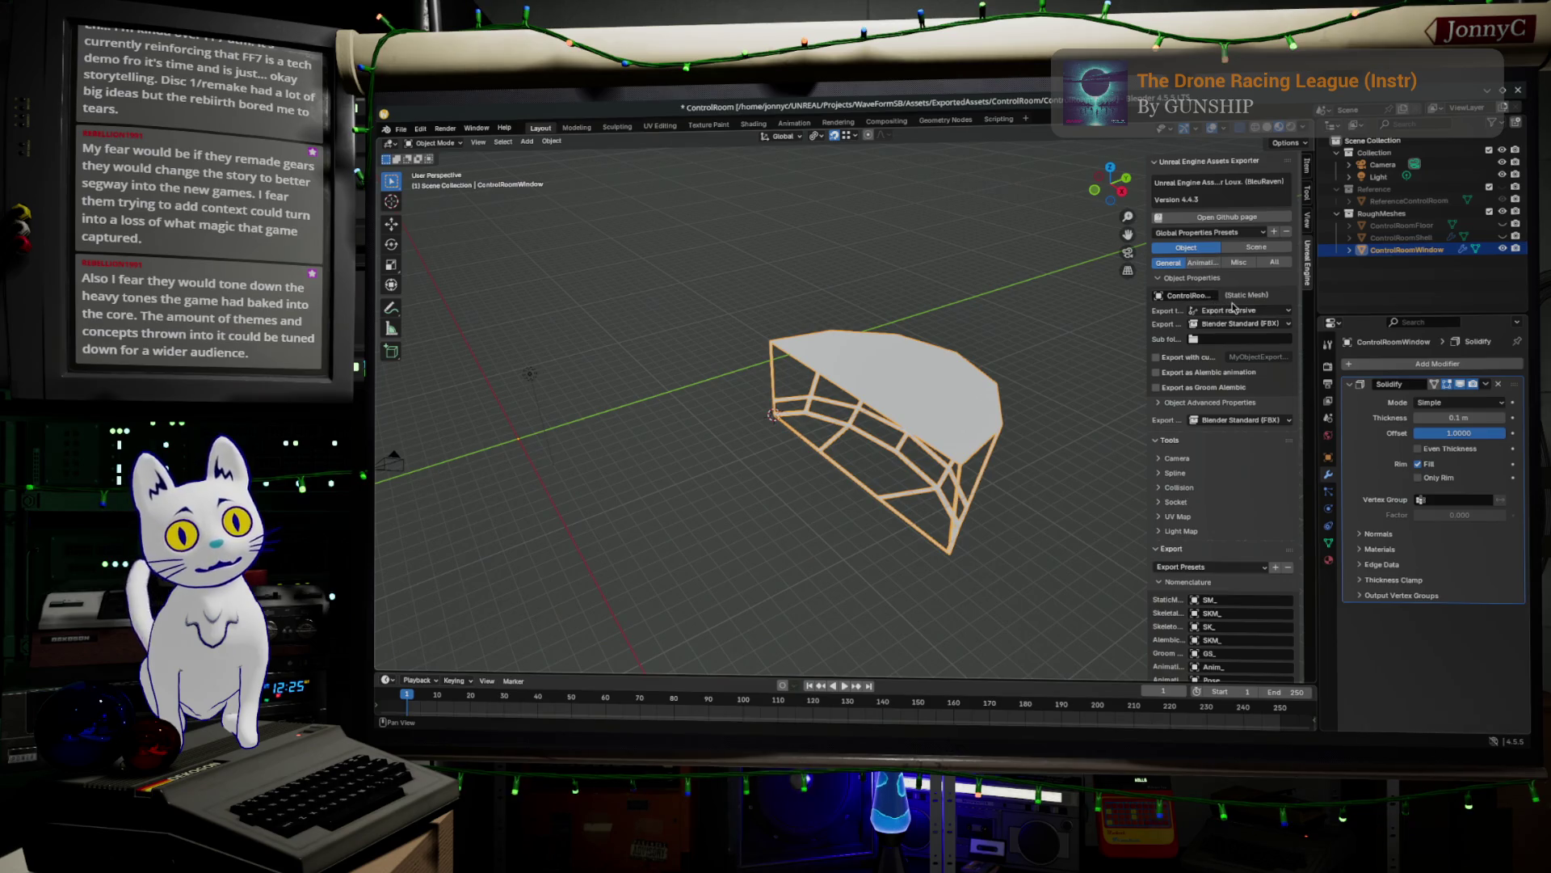
middle_drag(970, 509, 1002, 513)
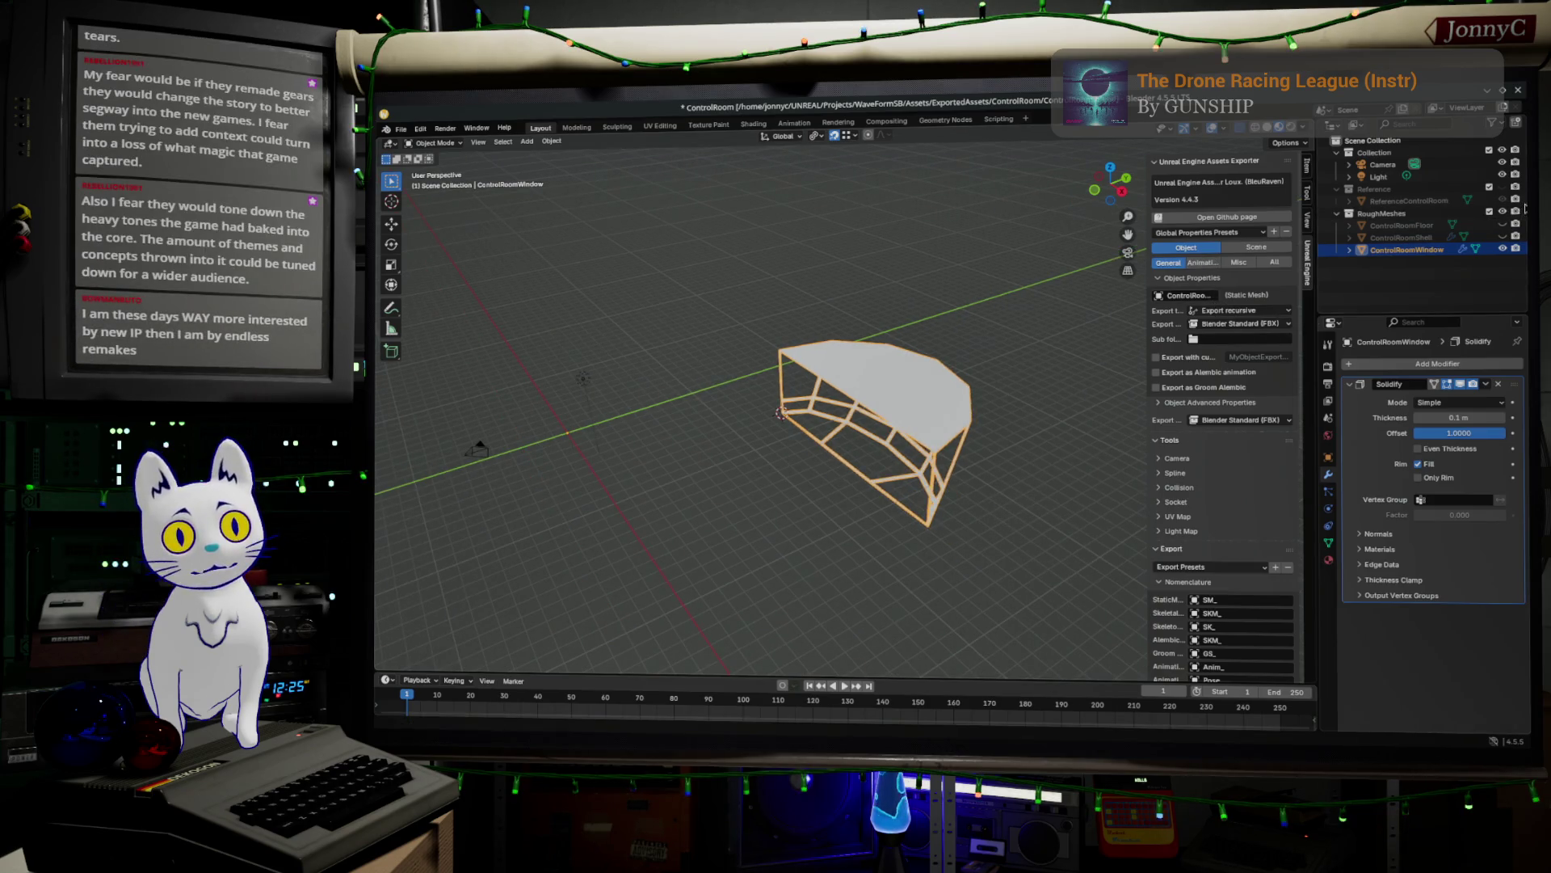
- Unhide ControlRoomShell in the Outliner and view the open frame against the room shell
click(1502, 224)
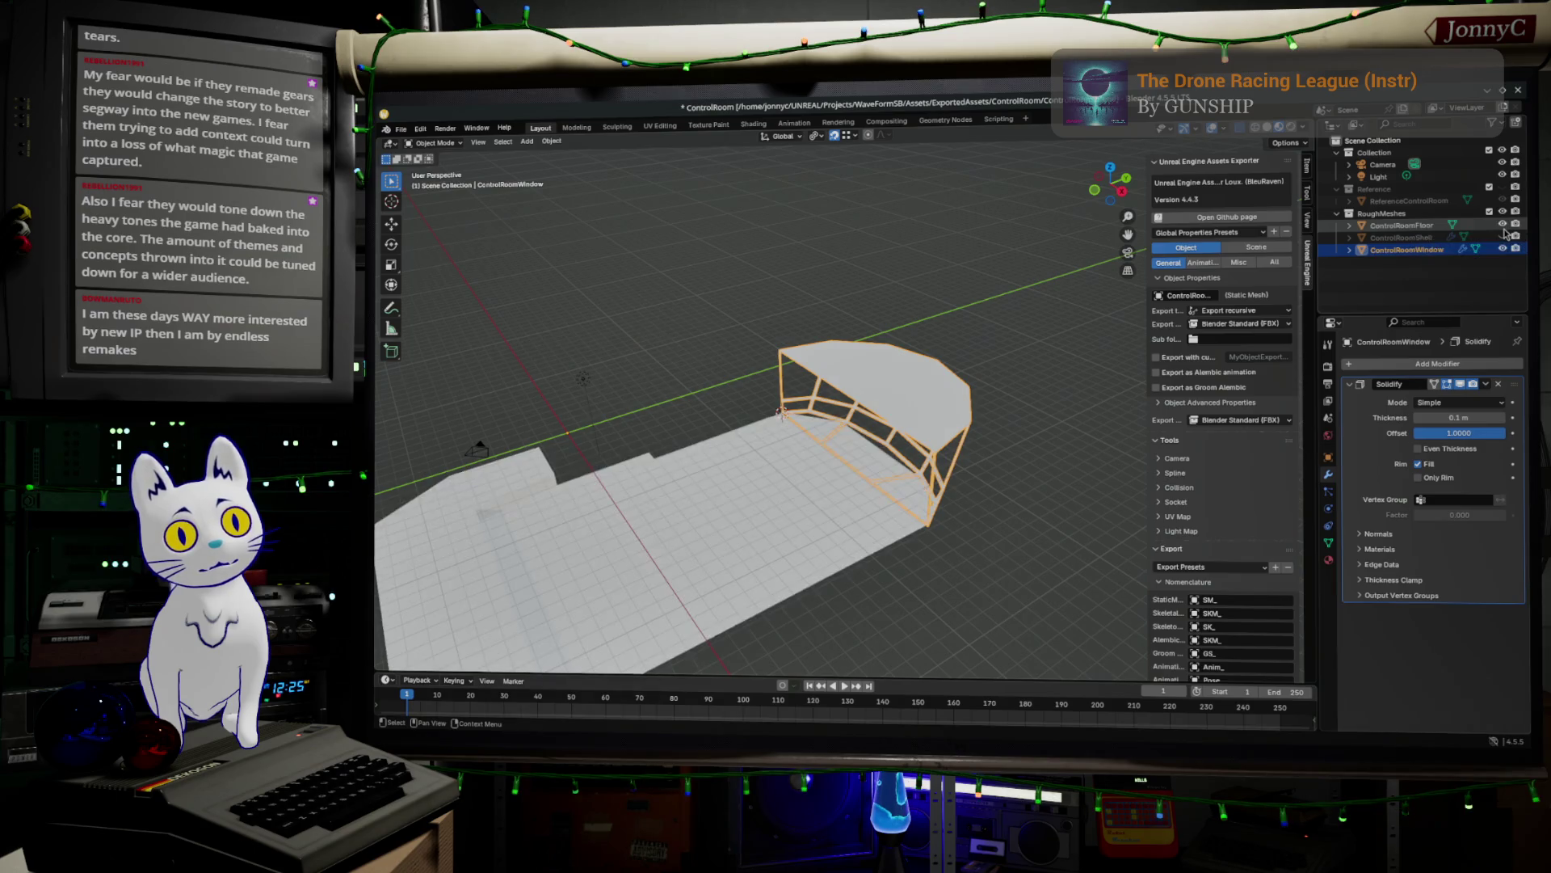
click(1502, 236)
click(1502, 225)
middle_drag(938, 453, 929, 363)
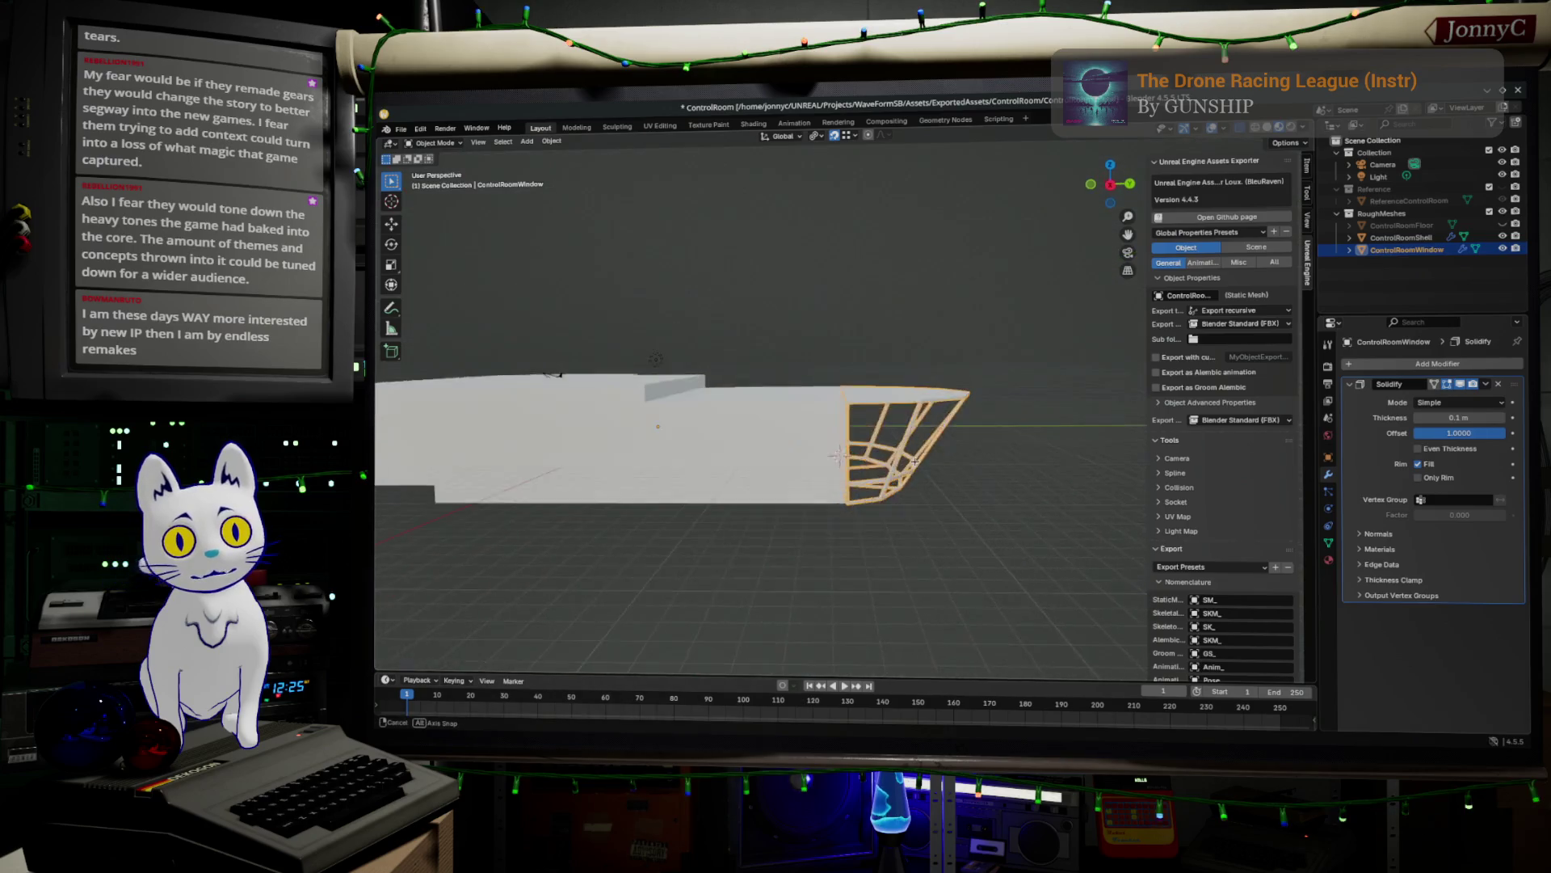
scroll(927, 355, up, 5)
scroll(1014, 331, down, 5)
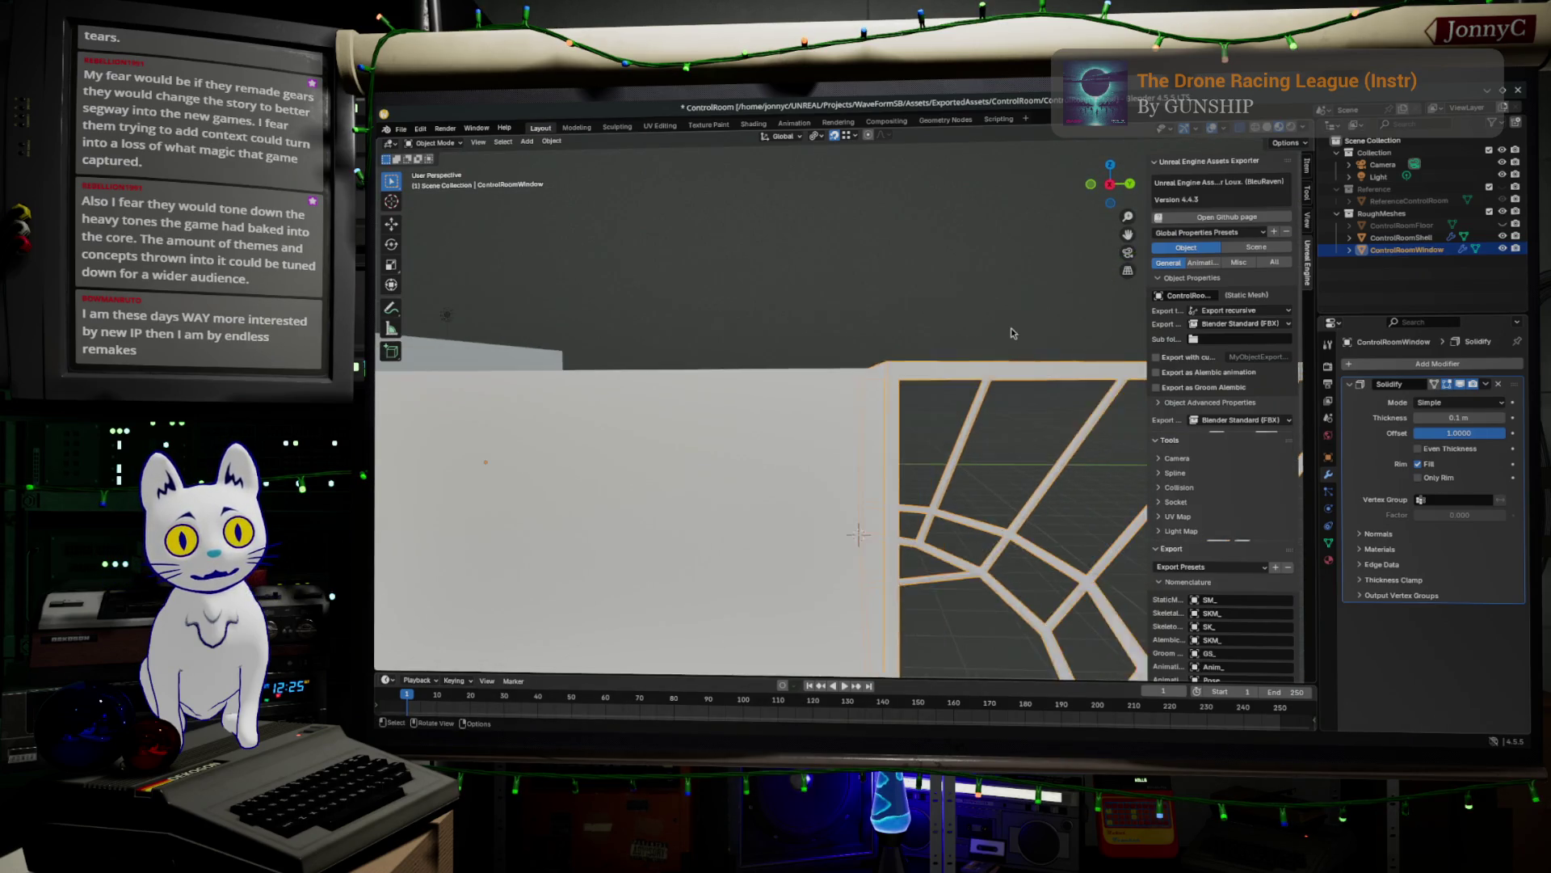
mouse_move(948, 331)
middle_down()
mouse_move(848, 328)
mouse_move(878, 320)
middle_up()
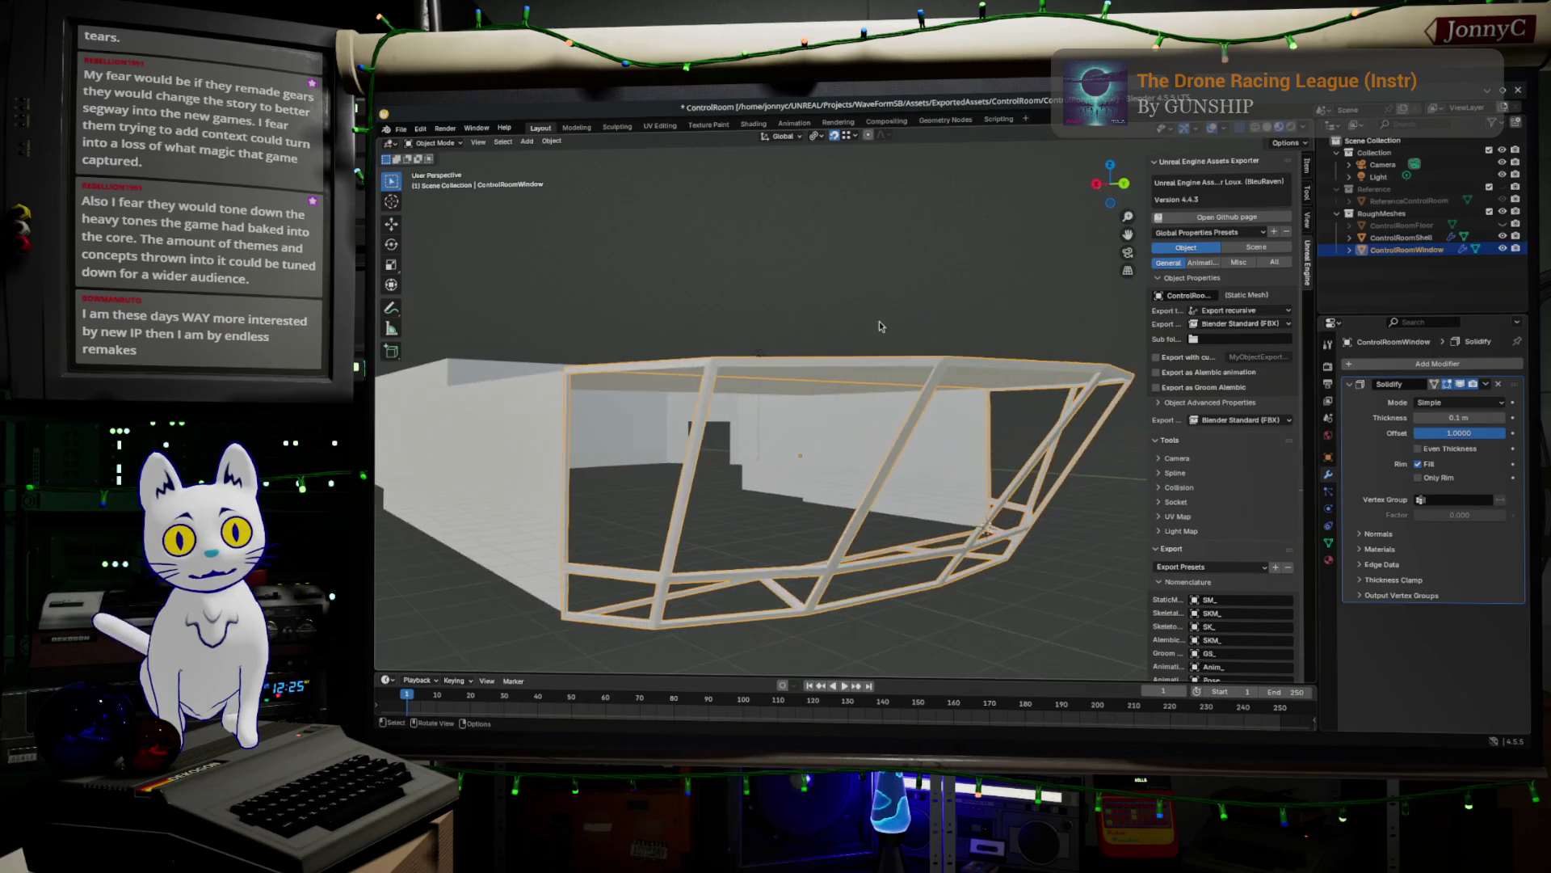
- Select ControlRoomShell and toggle its Solidify modifier's viewport display
click(467, 477)
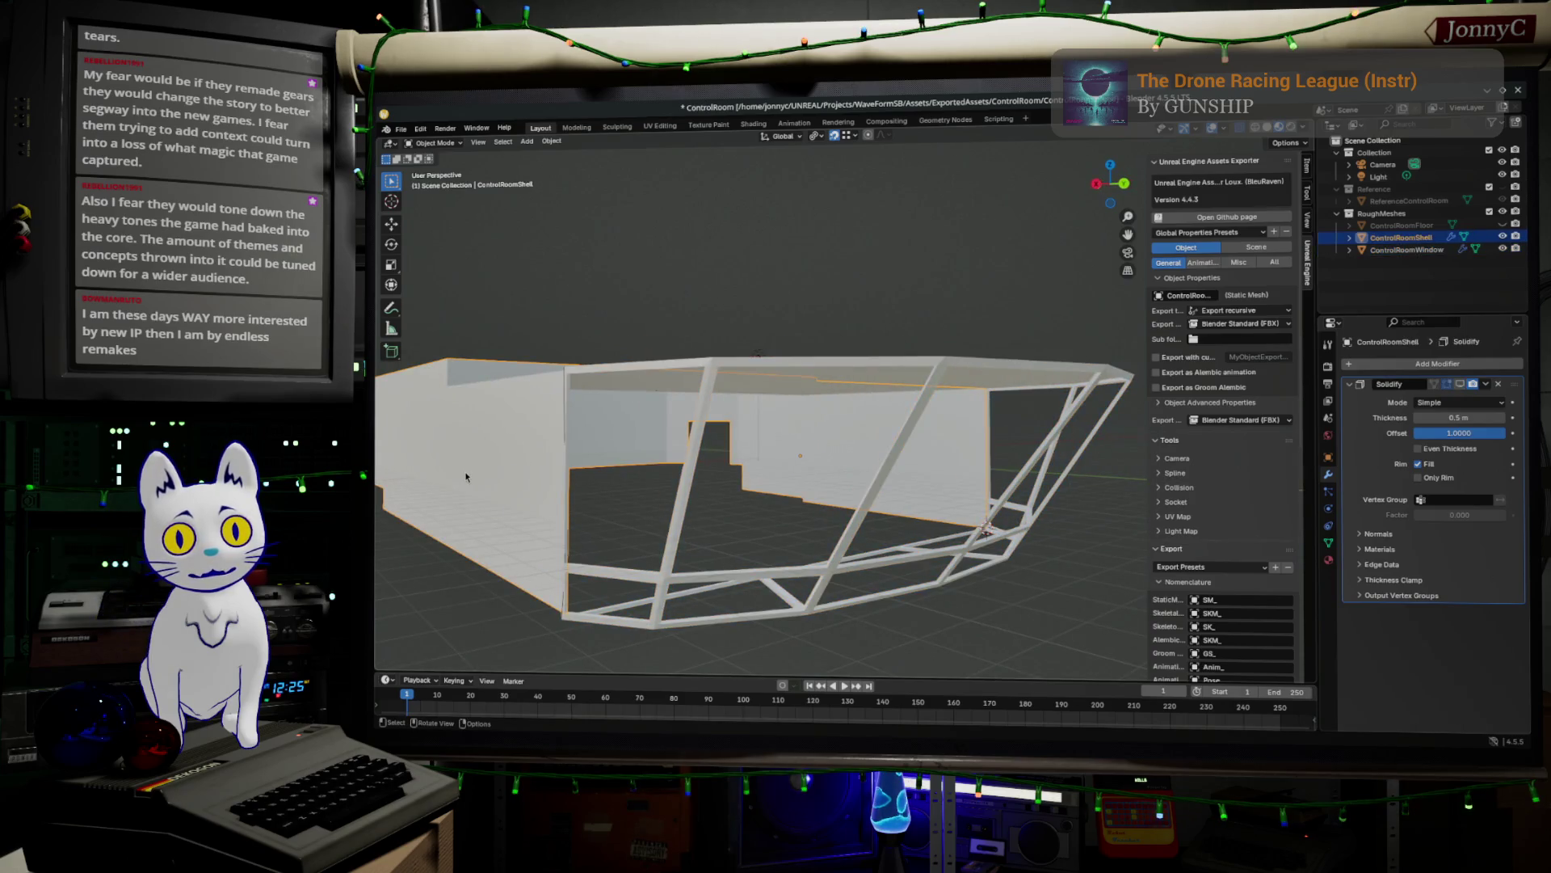
click(1460, 386)
mouse_move(929, 524)
middle_down()
mouse_move(964, 499)
mouse_move(964, 517)
mouse_move(897, 525)
middle_up()
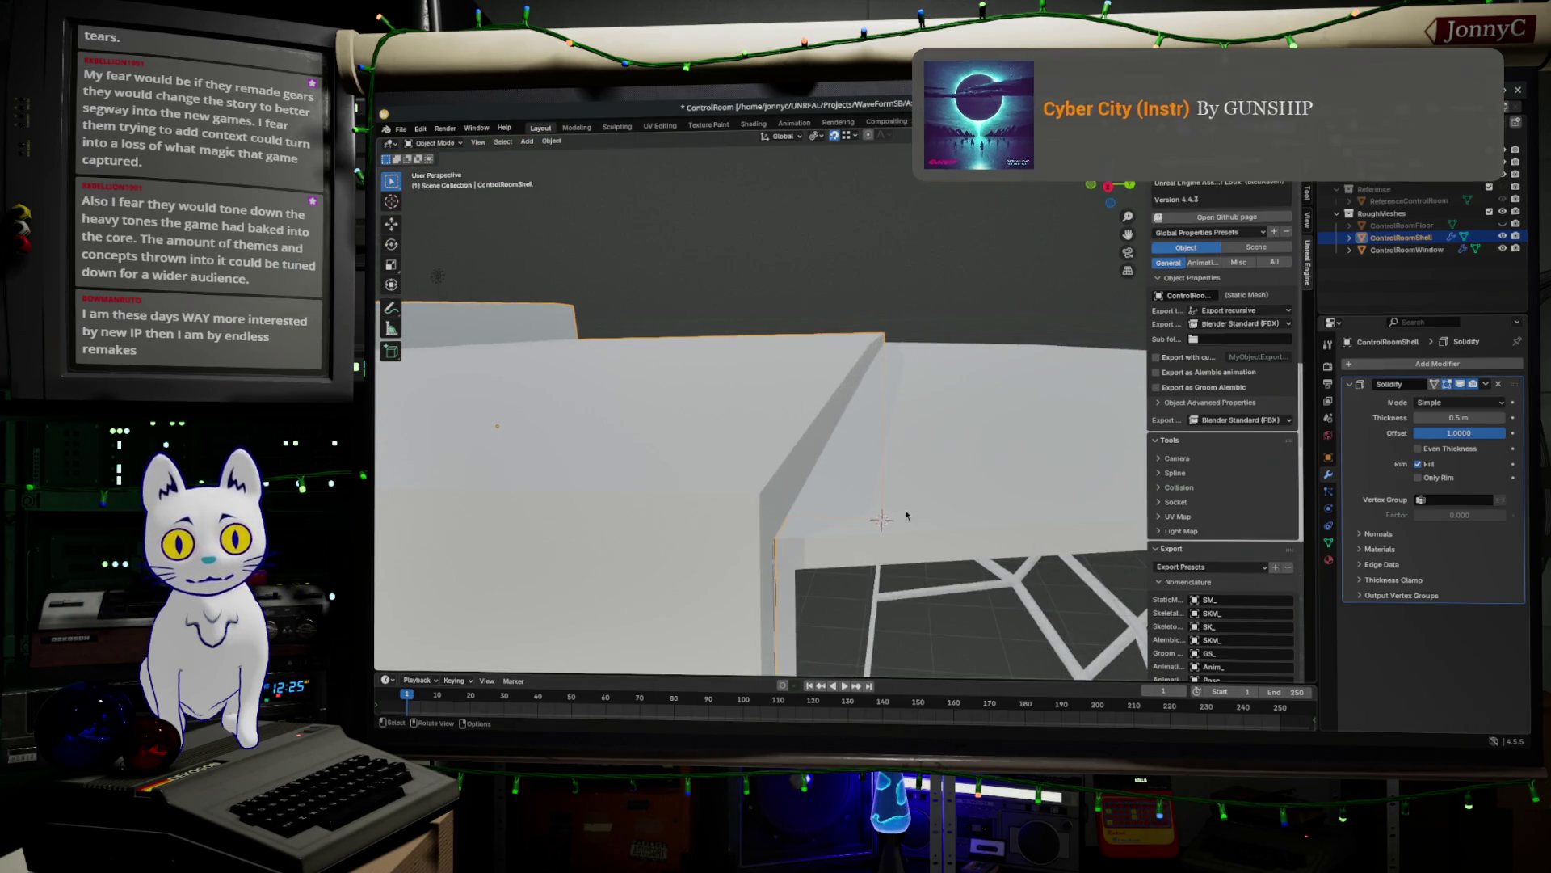
key(Tab)
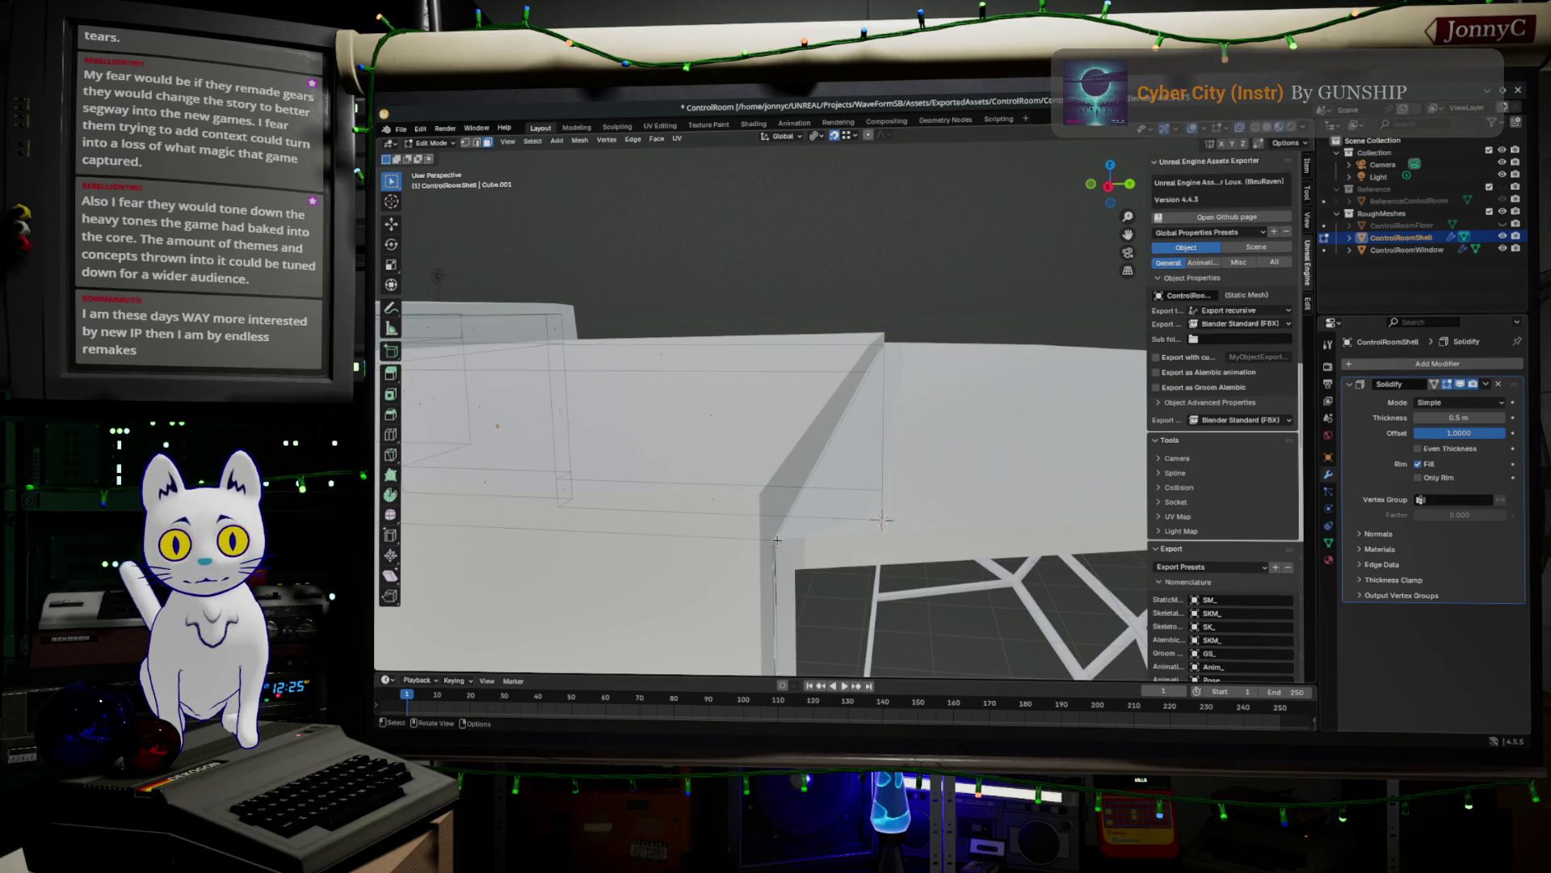
key(Tab)
- Edit the ControlRoomWindow mesh in vertex select mode, viewing the wall's inner face
click(788, 540)
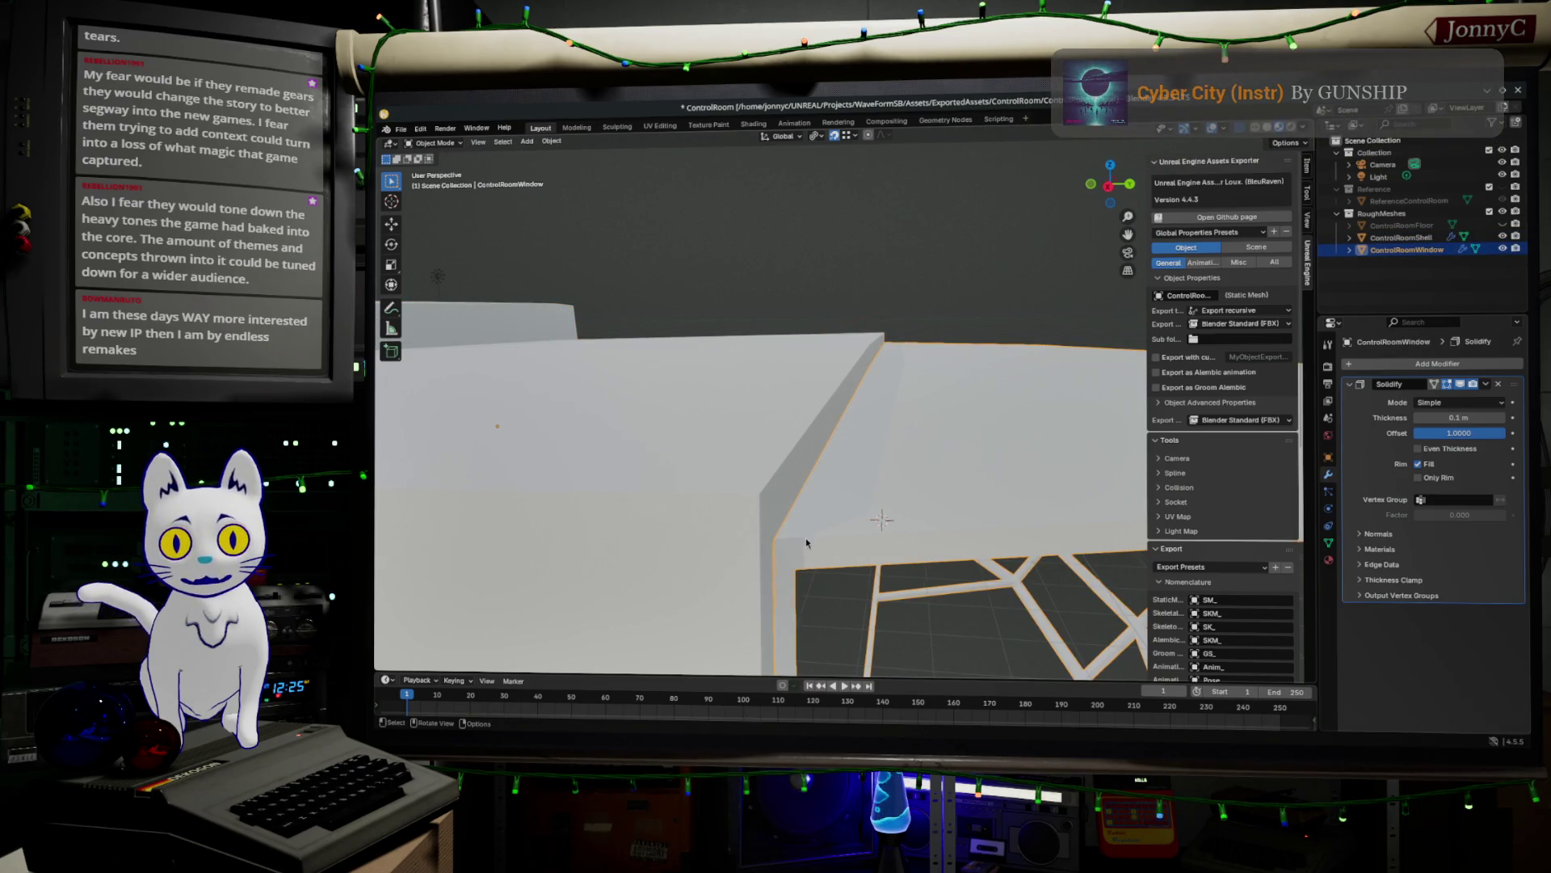
key(Tab)
middle_drag(791, 540, 647, 446)
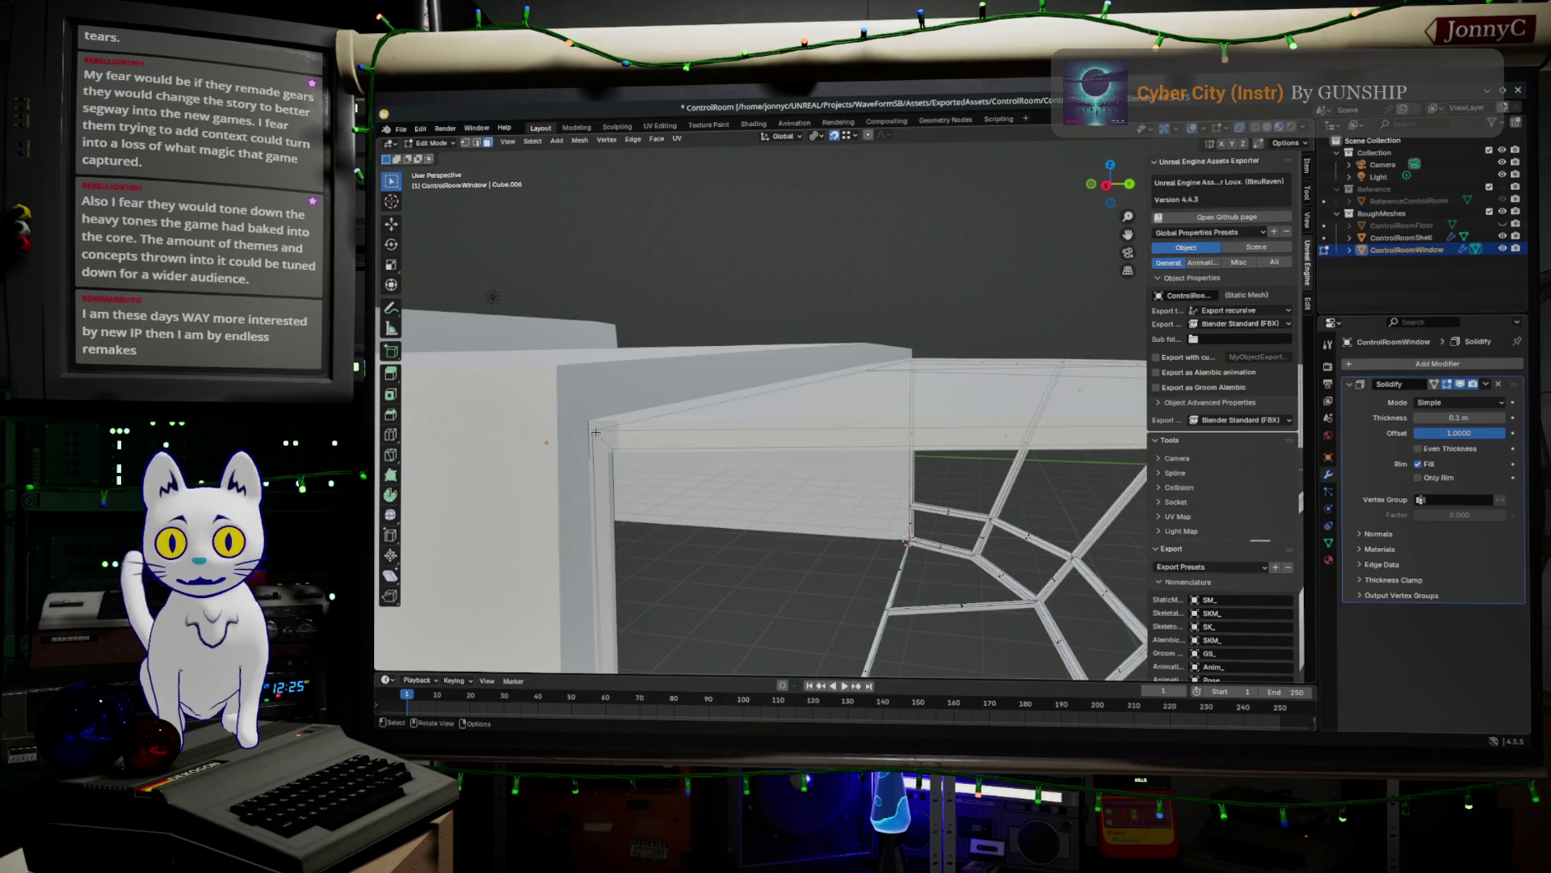
click(467, 144)
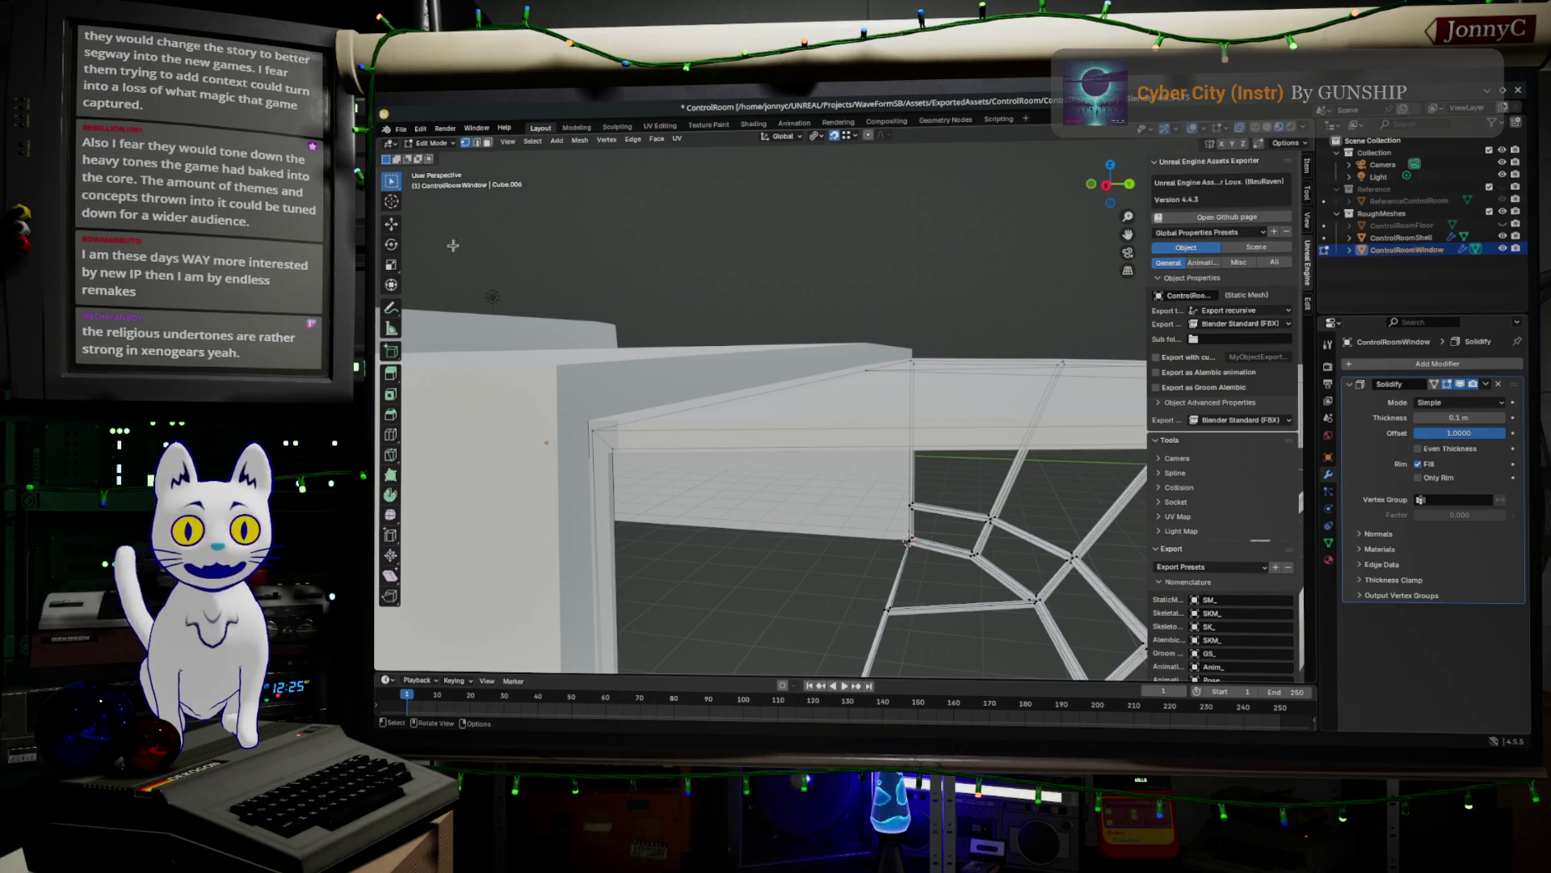
- Move the frame's vertical corner edge toward the ControlRoomShell wall
click(599, 430)
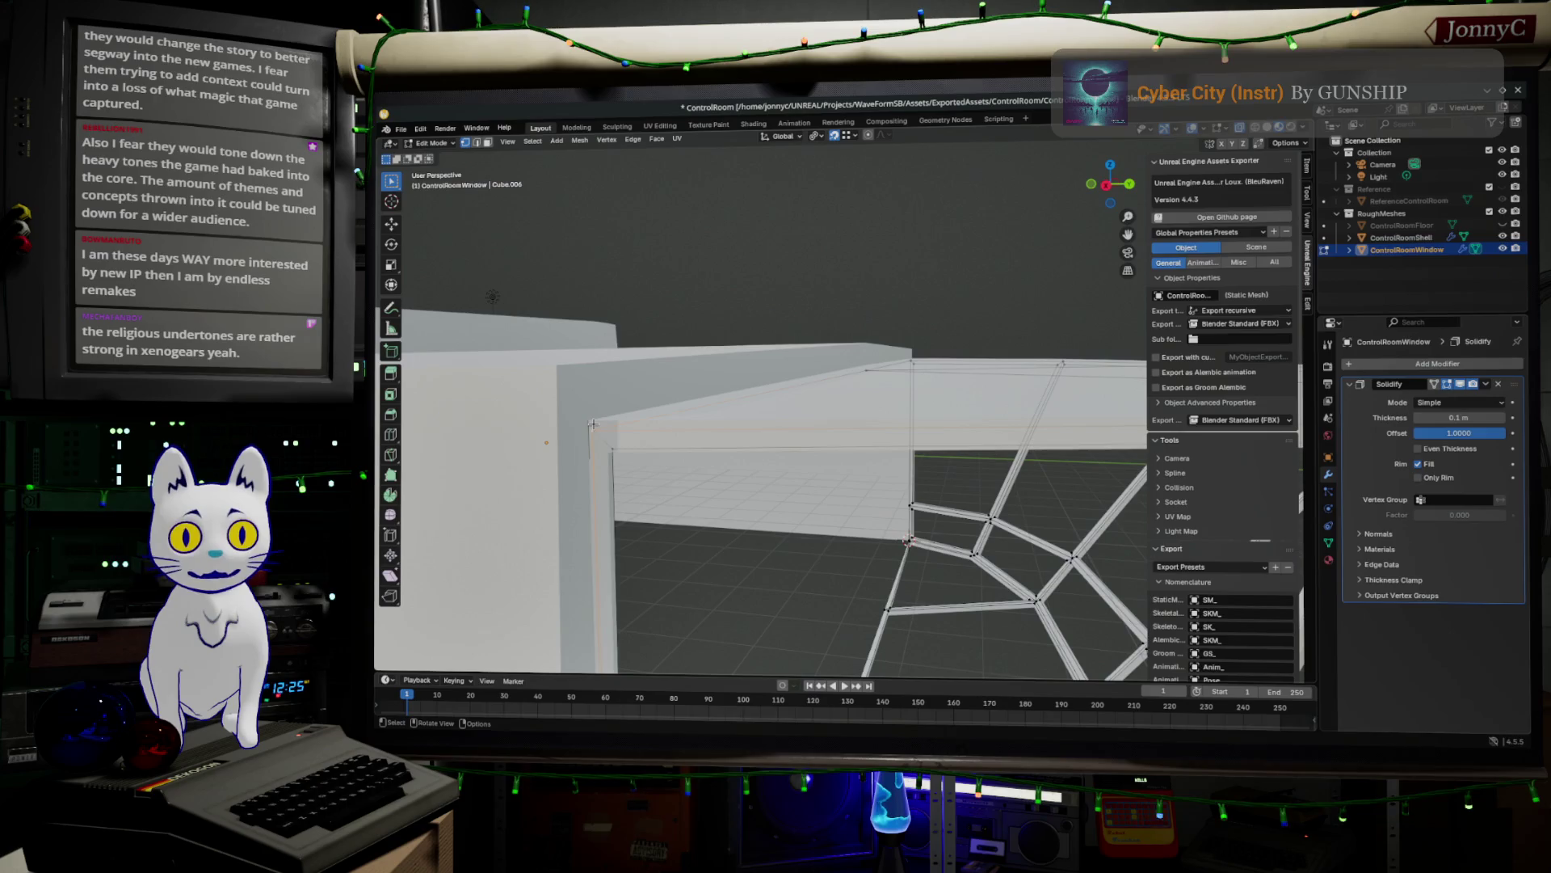
middle_drag(605, 427, 683, 305)
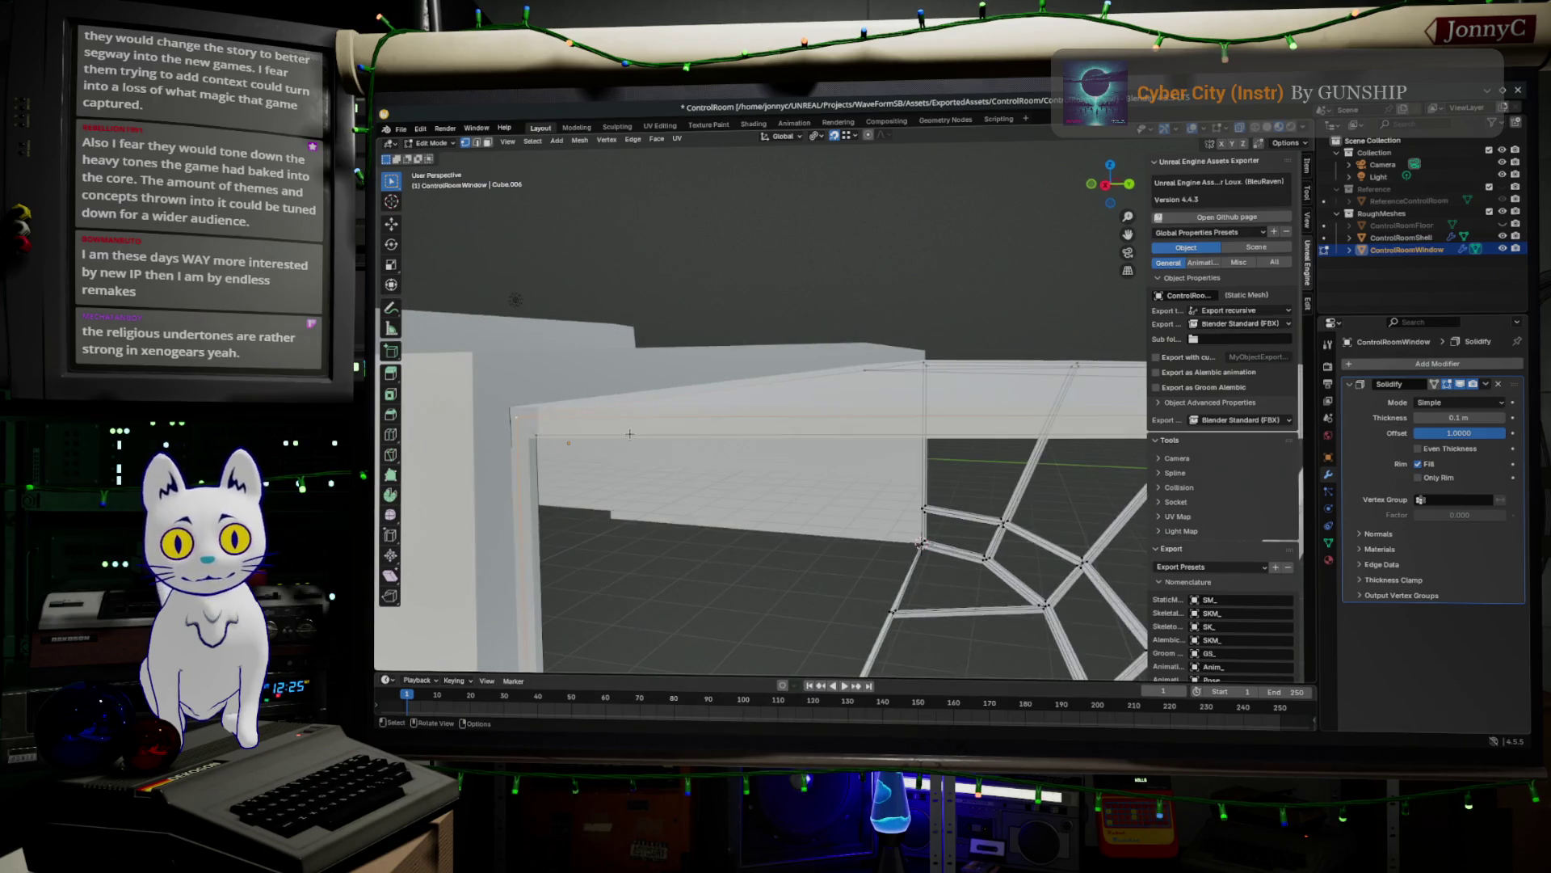
drag(514, 414, 526, 408)
mouse_move(526, 408)
middle_down()
mouse_move(607, 398)
mouse_move(649, 303)
mouse_move(805, 451)
middle_up()
scroll(825, 556, down, 2)
mouse_move(825, 556)
shift+middle_down()
mouse_move(830, 511)
mouse_move(873, 573)
mouse_move(922, 602)
mouse_move(926, 589)
shift+middle_up()
scroll(830, 511, up, 2)
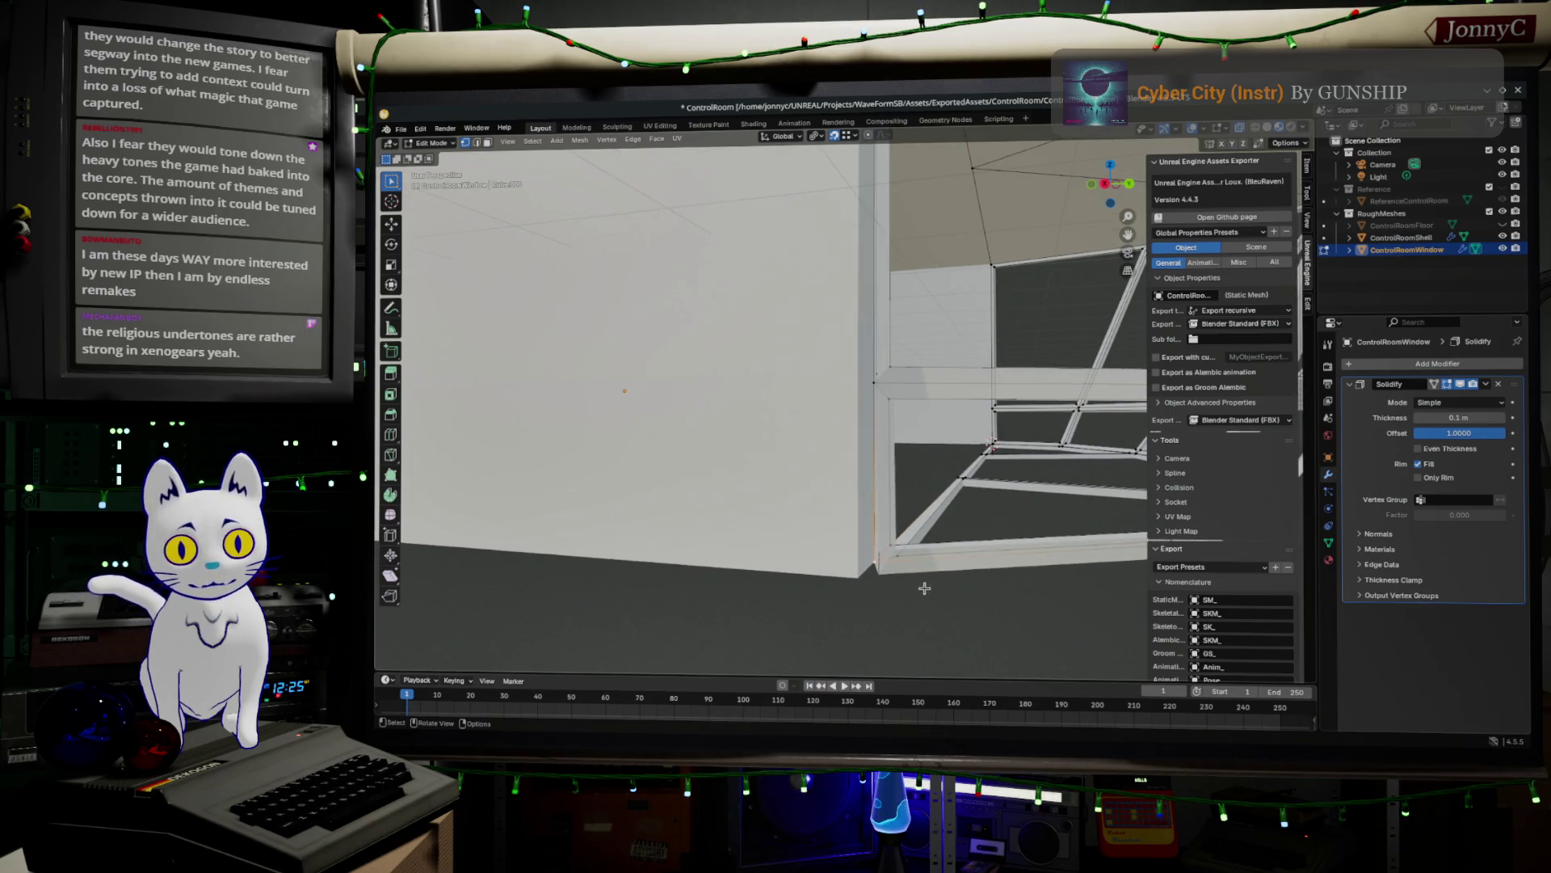
- Try two moves of the selected frame geometry, undoing both
key(g)
click(872, 563)
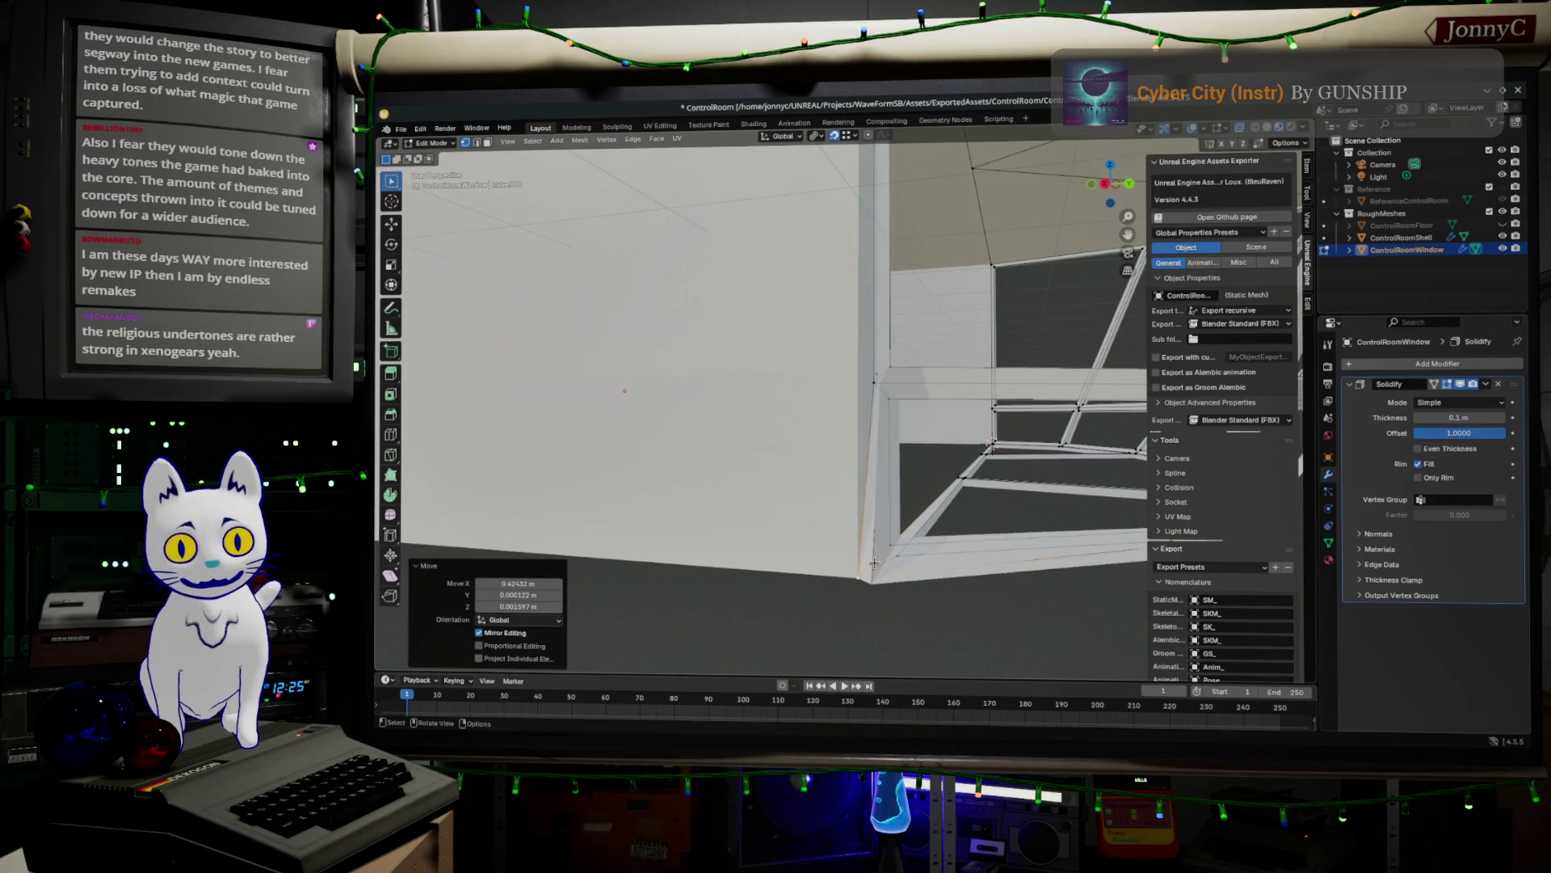
key(ctrl+z)
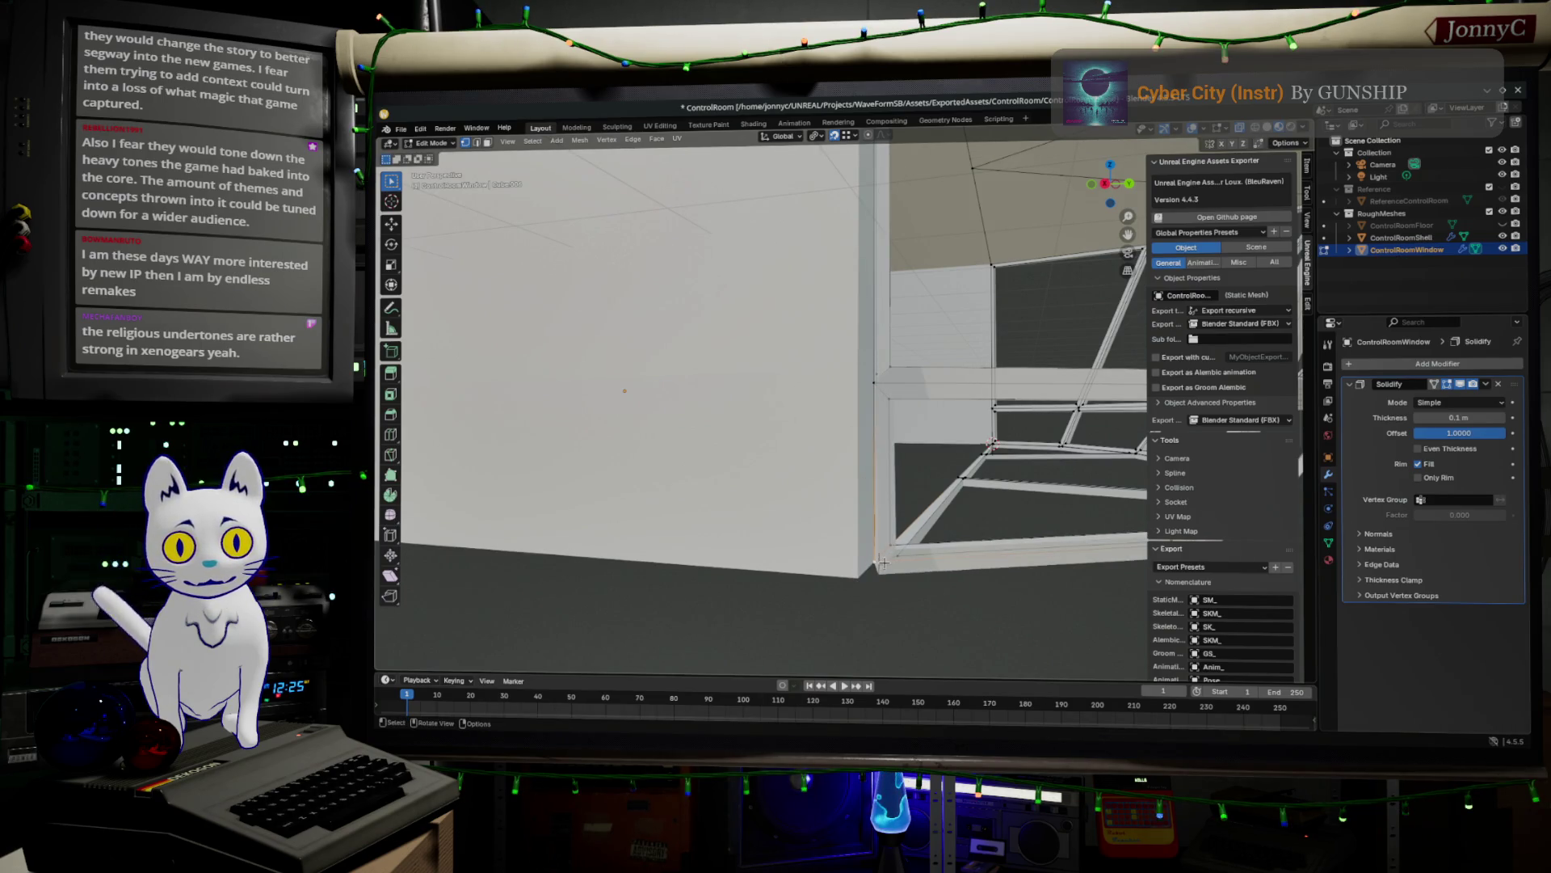
key(g)
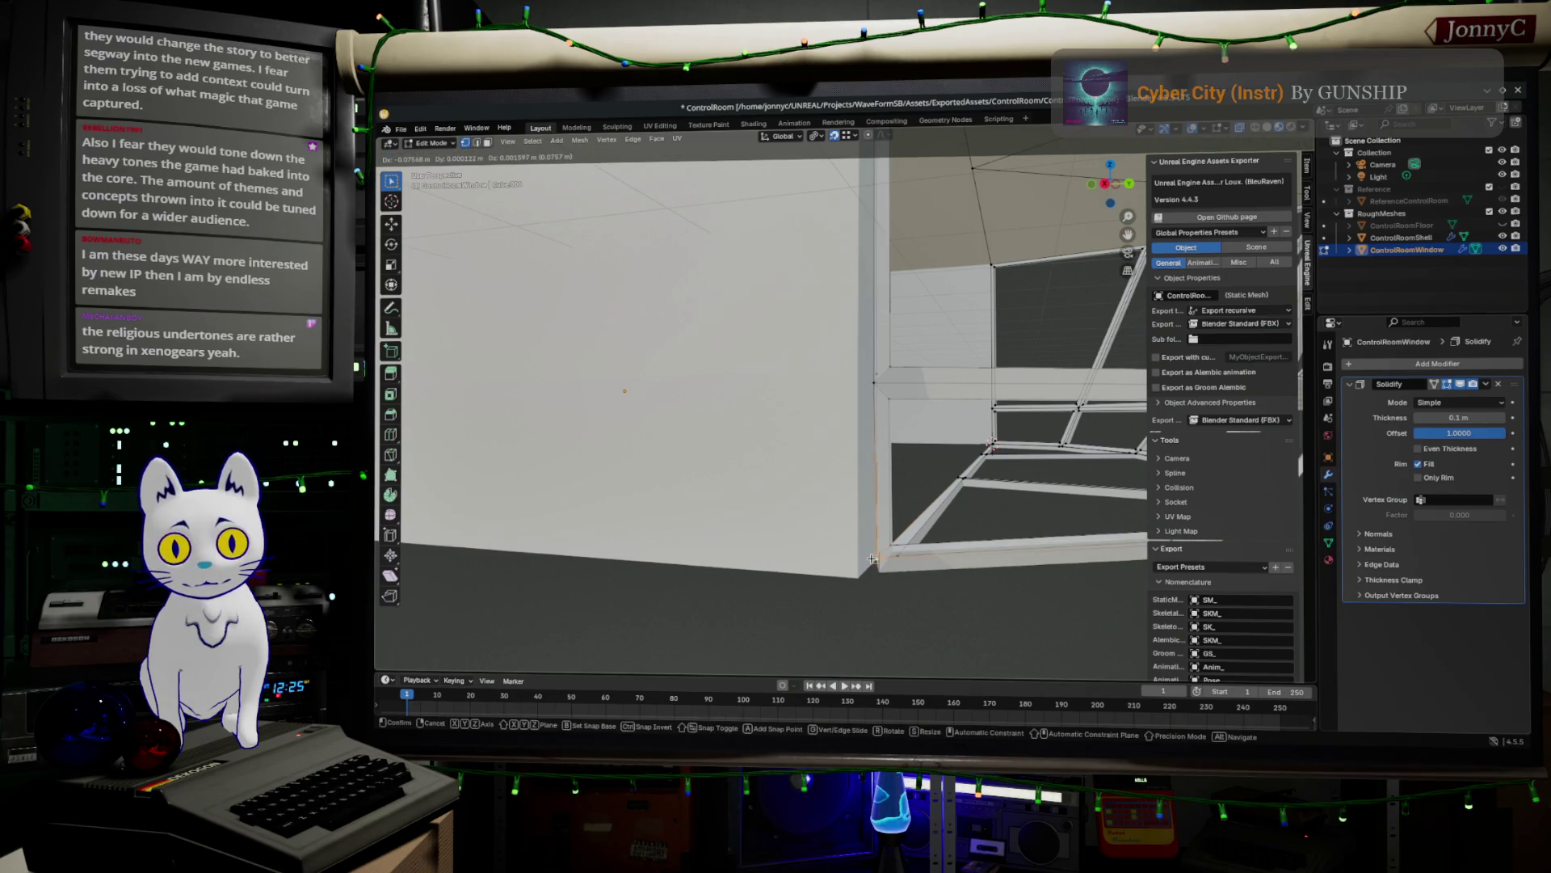
click(875, 562)
middle_drag(875, 562, 959, 541)
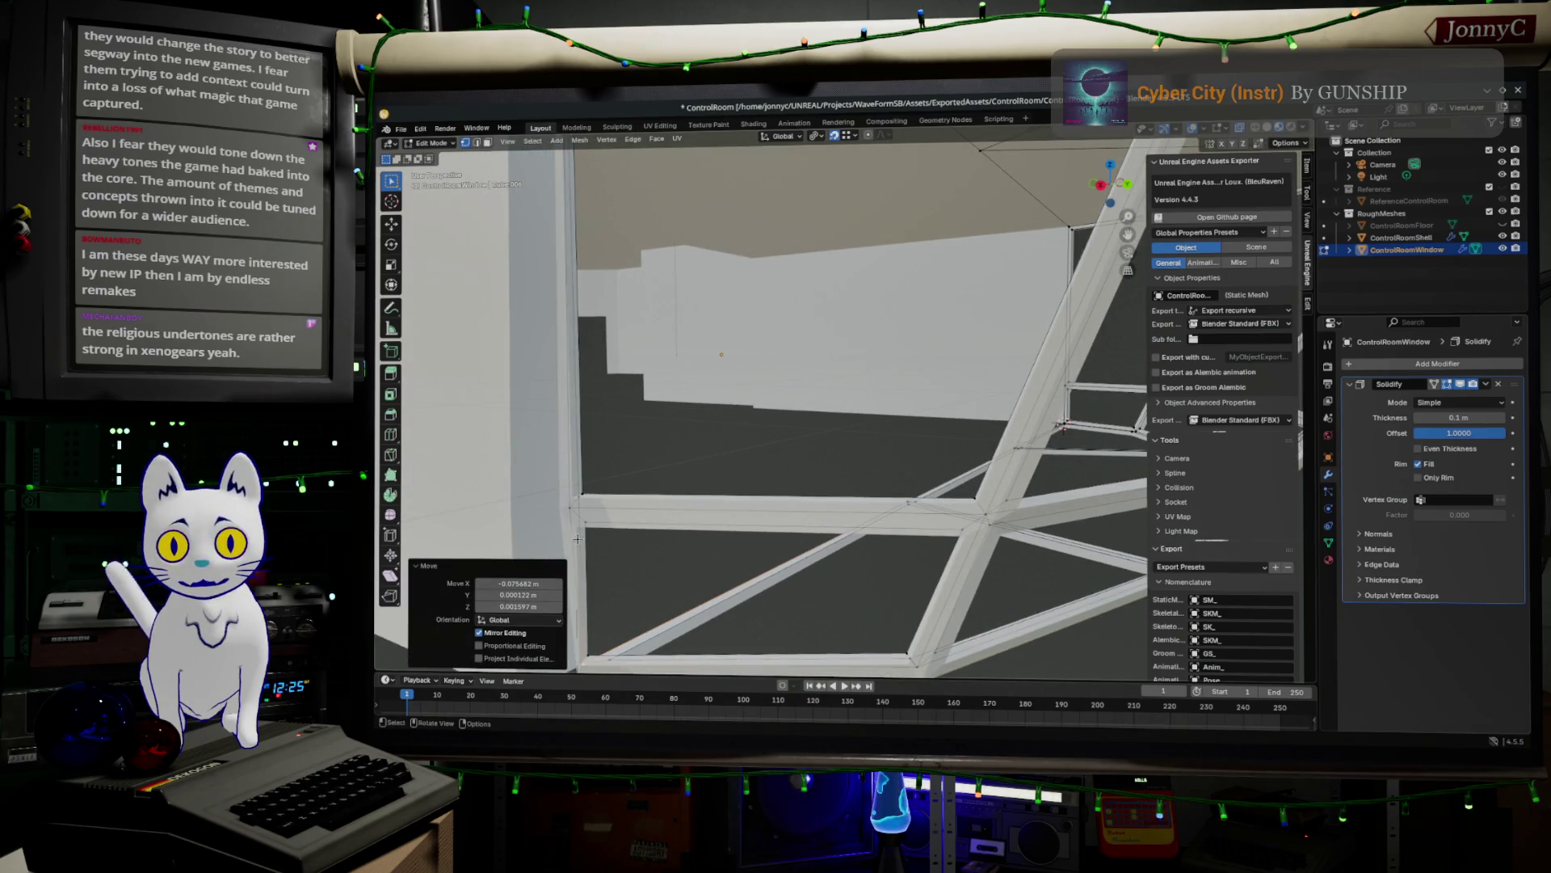
key(ctrl+z)
- Move the frame's corner vertex into the wall and return to Object Mode
shift+click(581, 498)
mouse_move(587, 519)
middle_down()
mouse_move(826, 526)
mouse_move(605, 484)
mouse_move(516, 512)
mouse_move(775, 520)
mouse_move(729, 529)
middle_up()
click(651, 516)
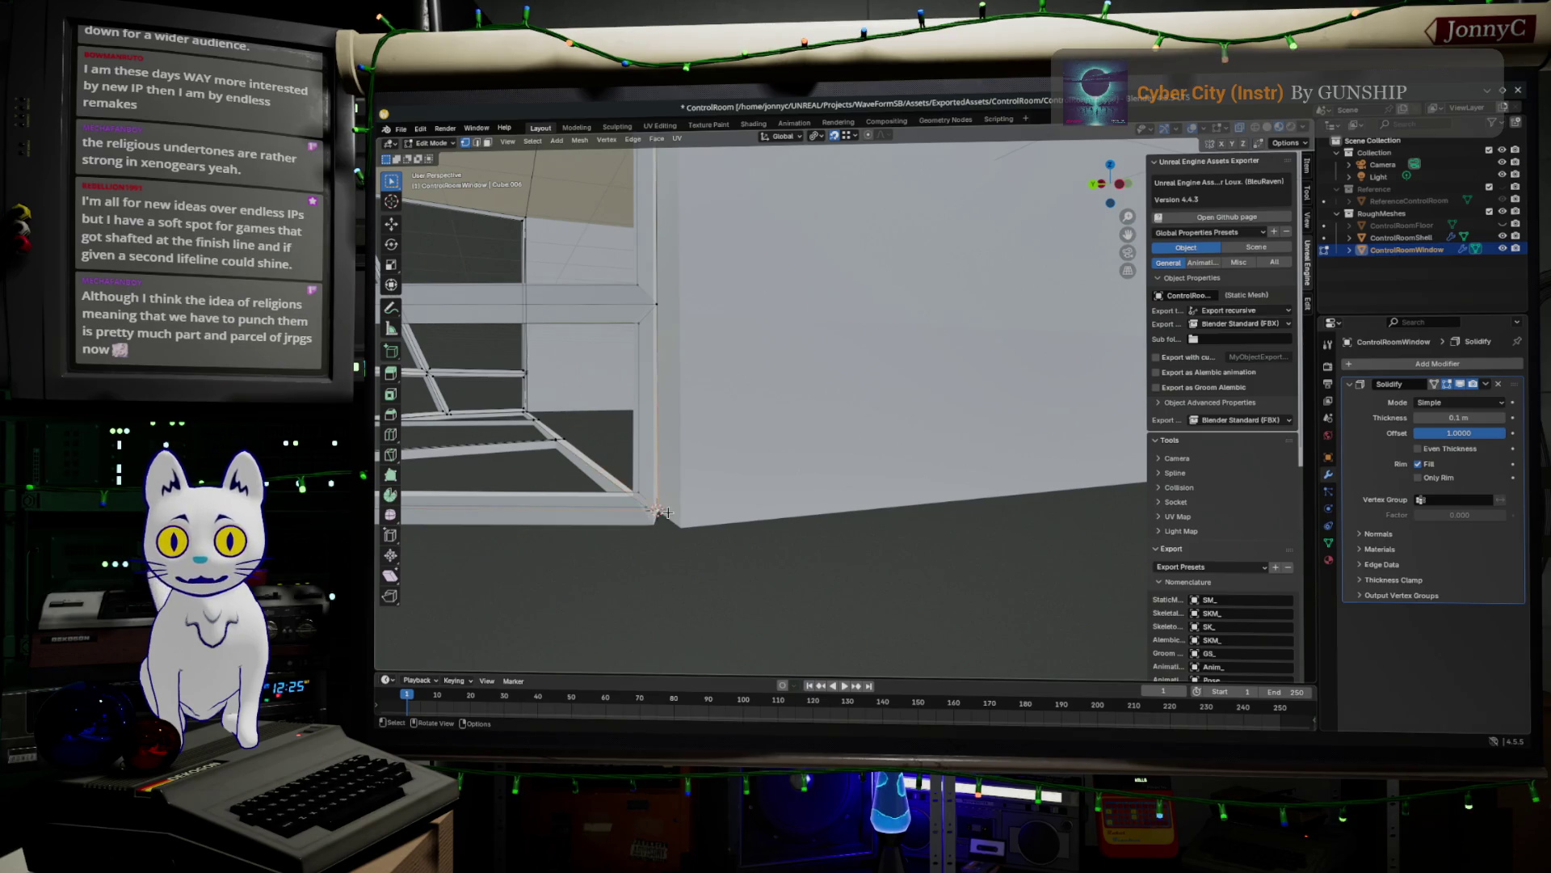
key(g)
click(671, 505)
mouse_move(671, 505)
middle_down()
mouse_move(762, 433)
mouse_move(753, 247)
mouse_move(794, 410)
mouse_move(780, 387)
mouse_move(789, 424)
mouse_move(759, 467)
mouse_move(755, 453)
mouse_move(732, 469)
mouse_move(755, 458)
mouse_move(735, 450)
mouse_move(711, 485)
middle_up()
key(Tab)
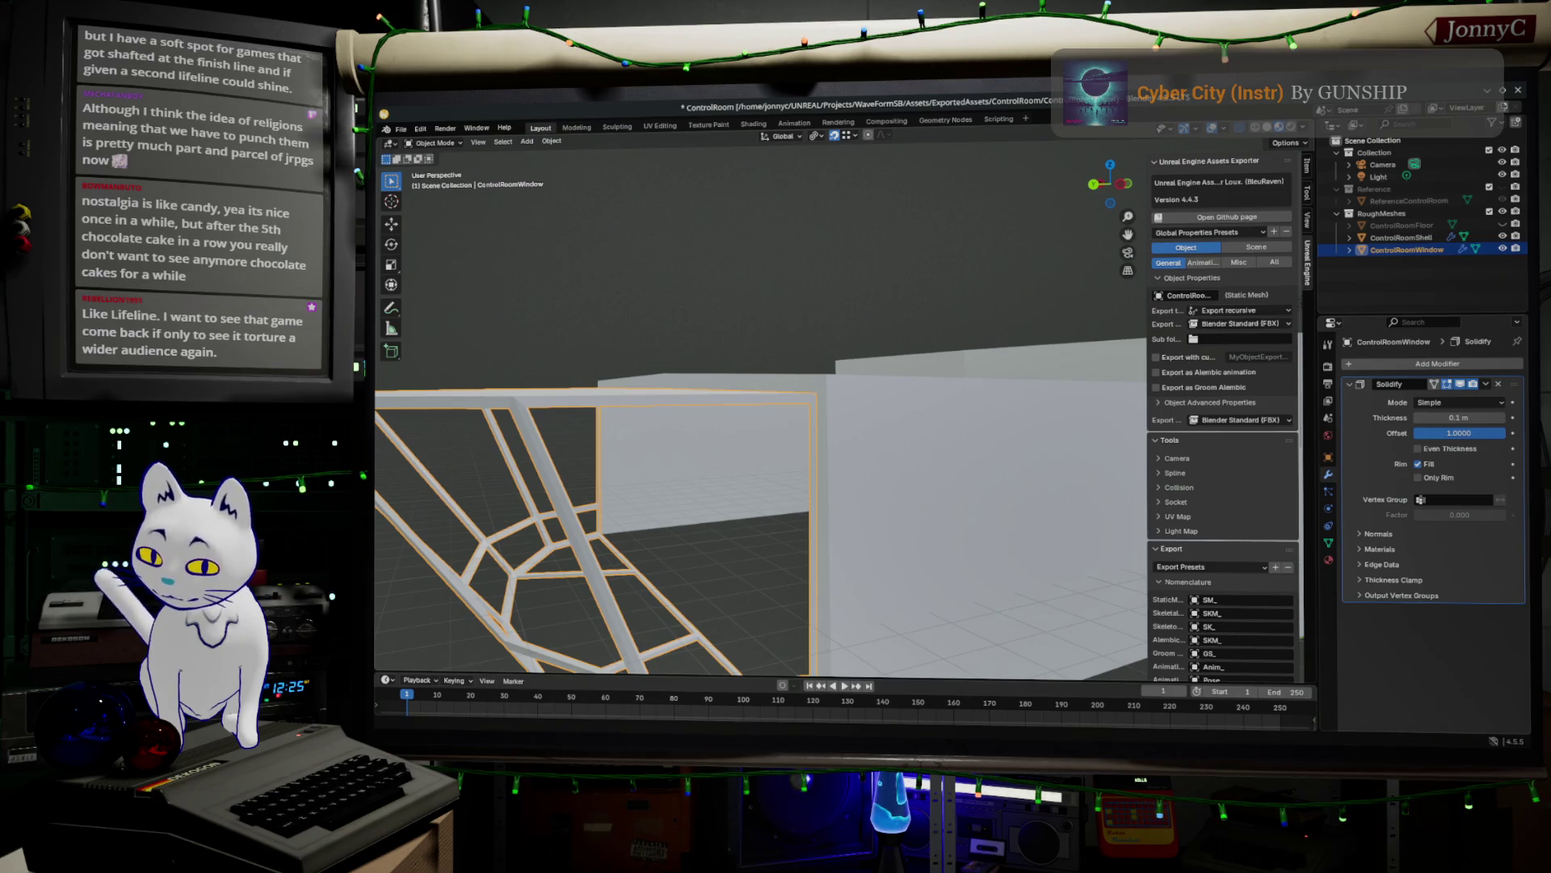
key(alt+Tab)
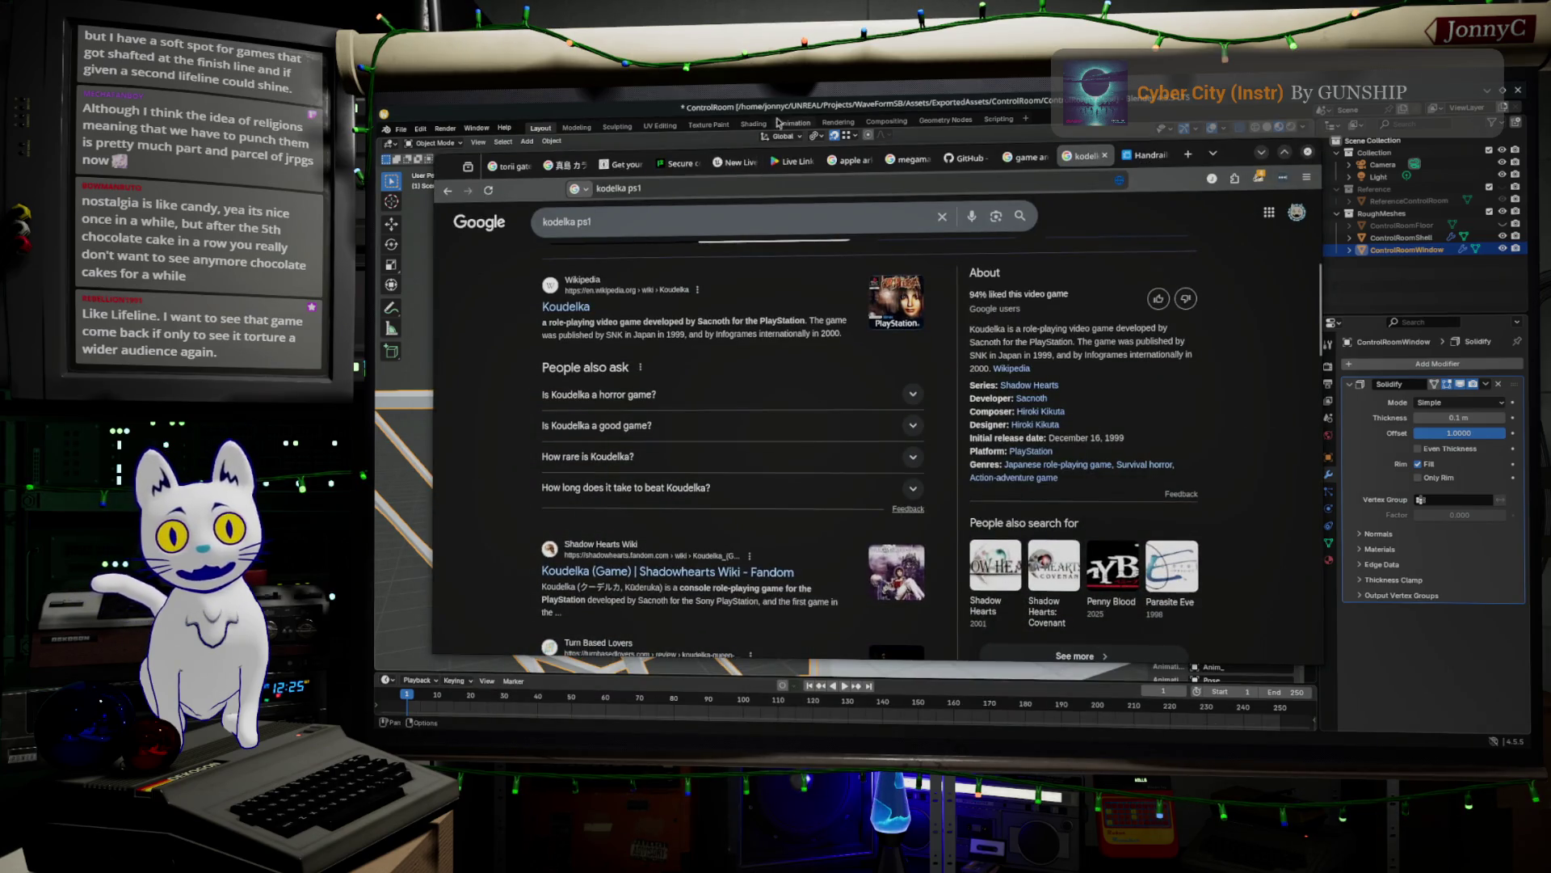
- Search Google for 'killer frequency' using the suggestion list
click(806, 211)
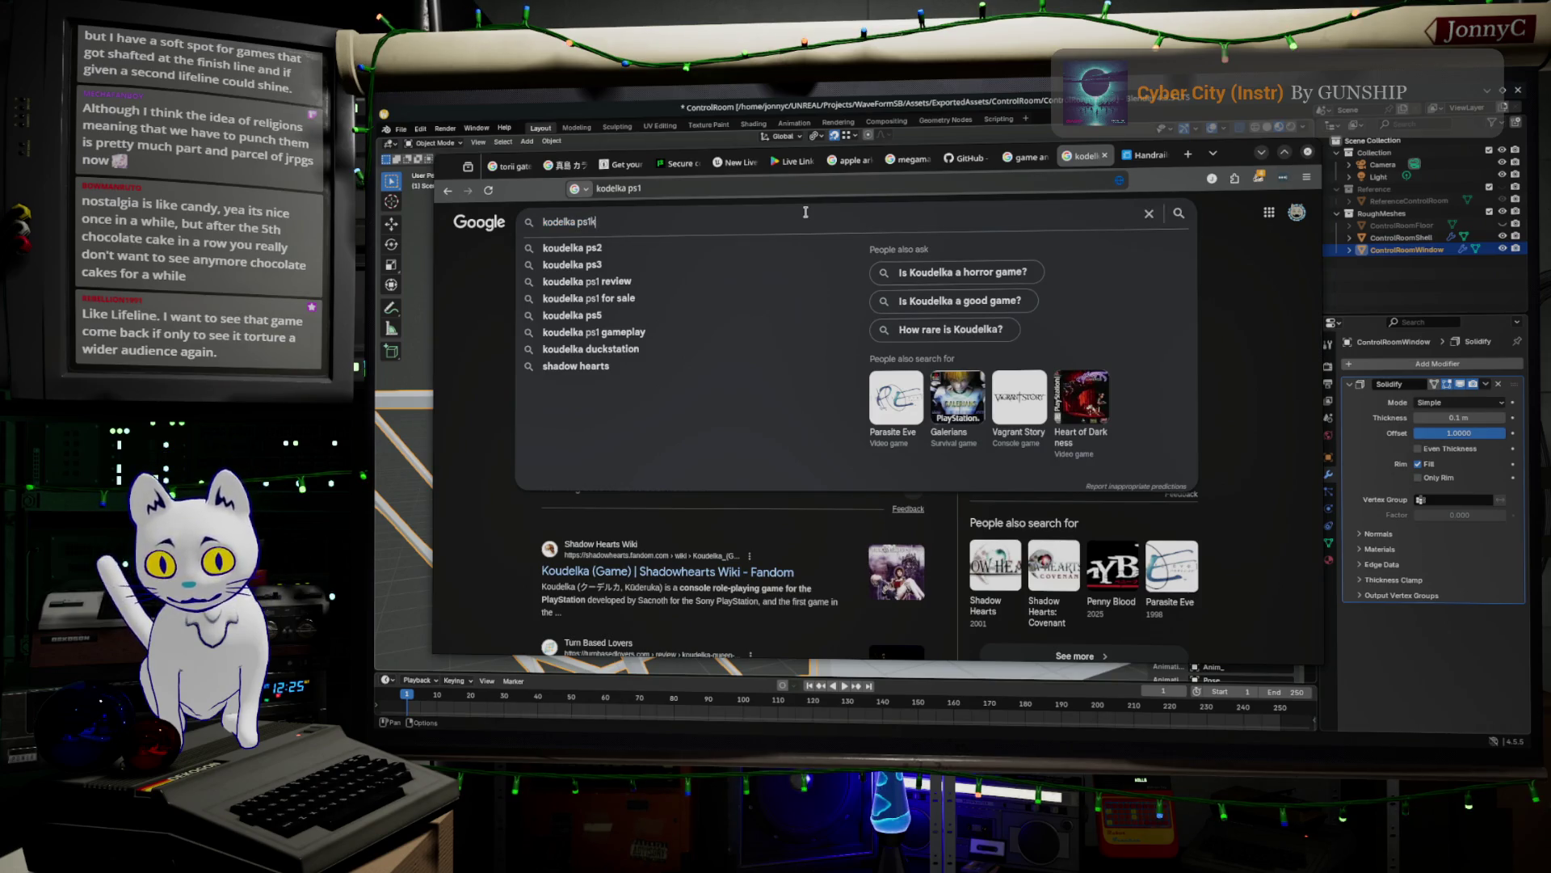
key(BackSpace)
key(BackSpace)
key(BackSpace)
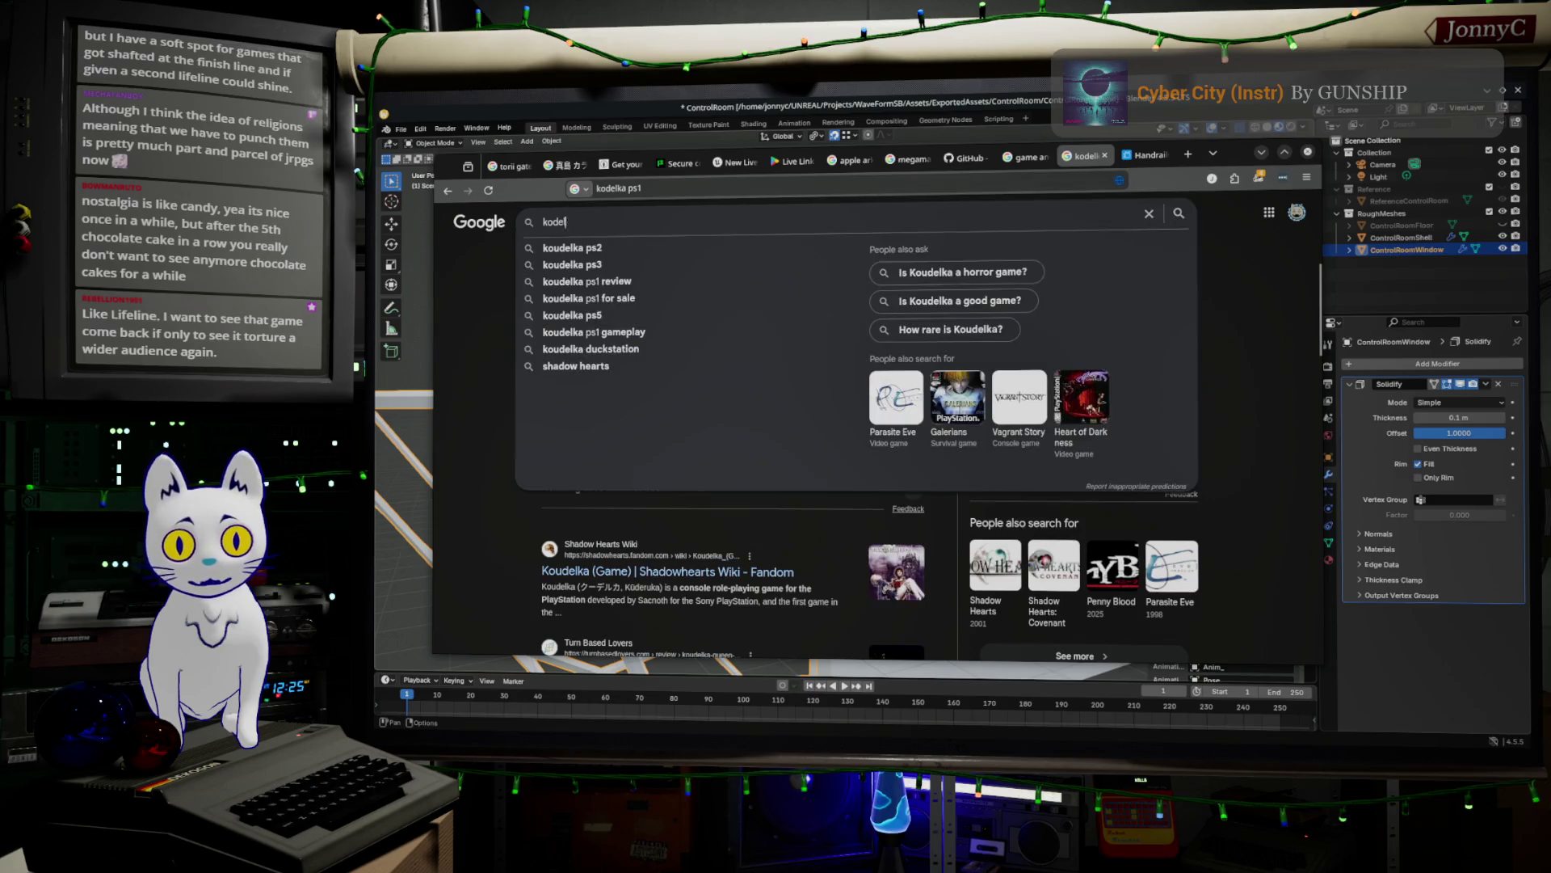
key(BackSpace)
key(BackSpace)
key(BackSpace)
text(iller )
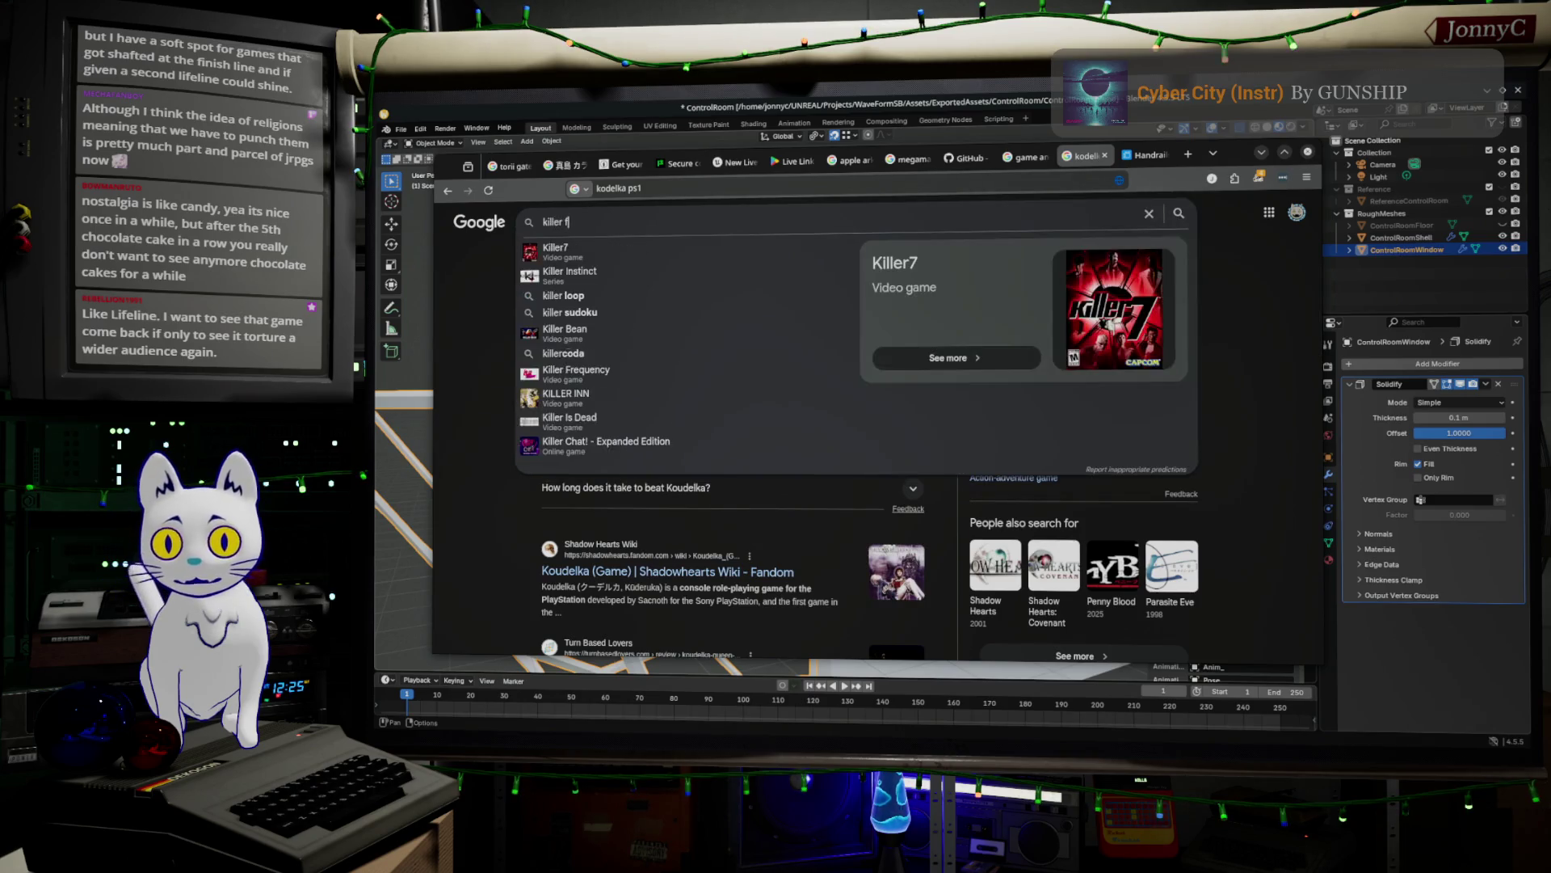
text(fre)
key(Down)
key(Return)
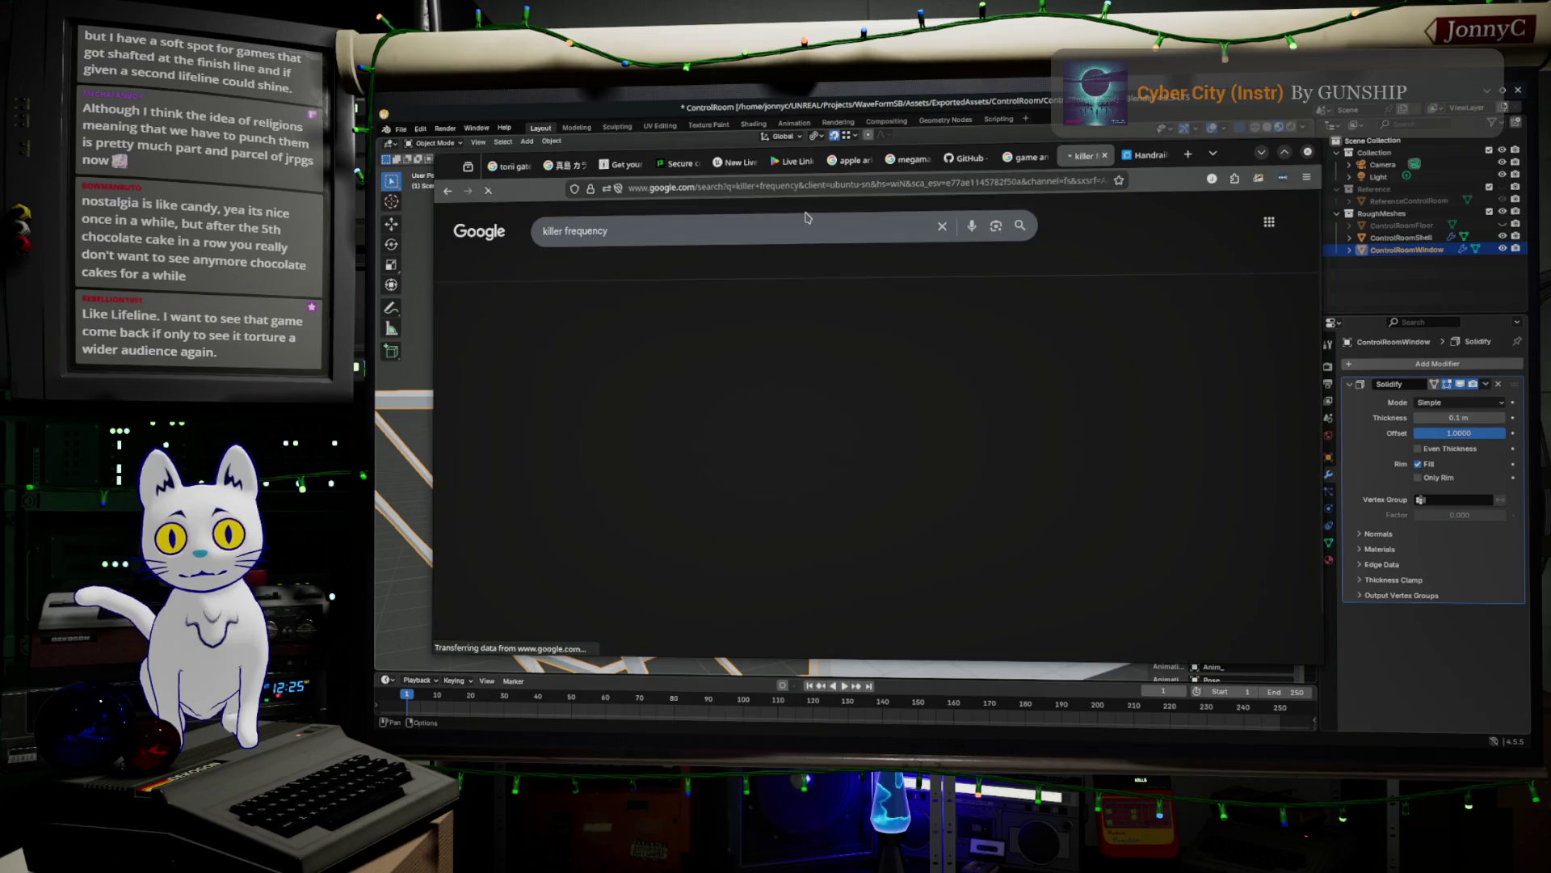
- Search for 'dispatch', skim the results, and move the browser out of Blender's way
click(828, 225)
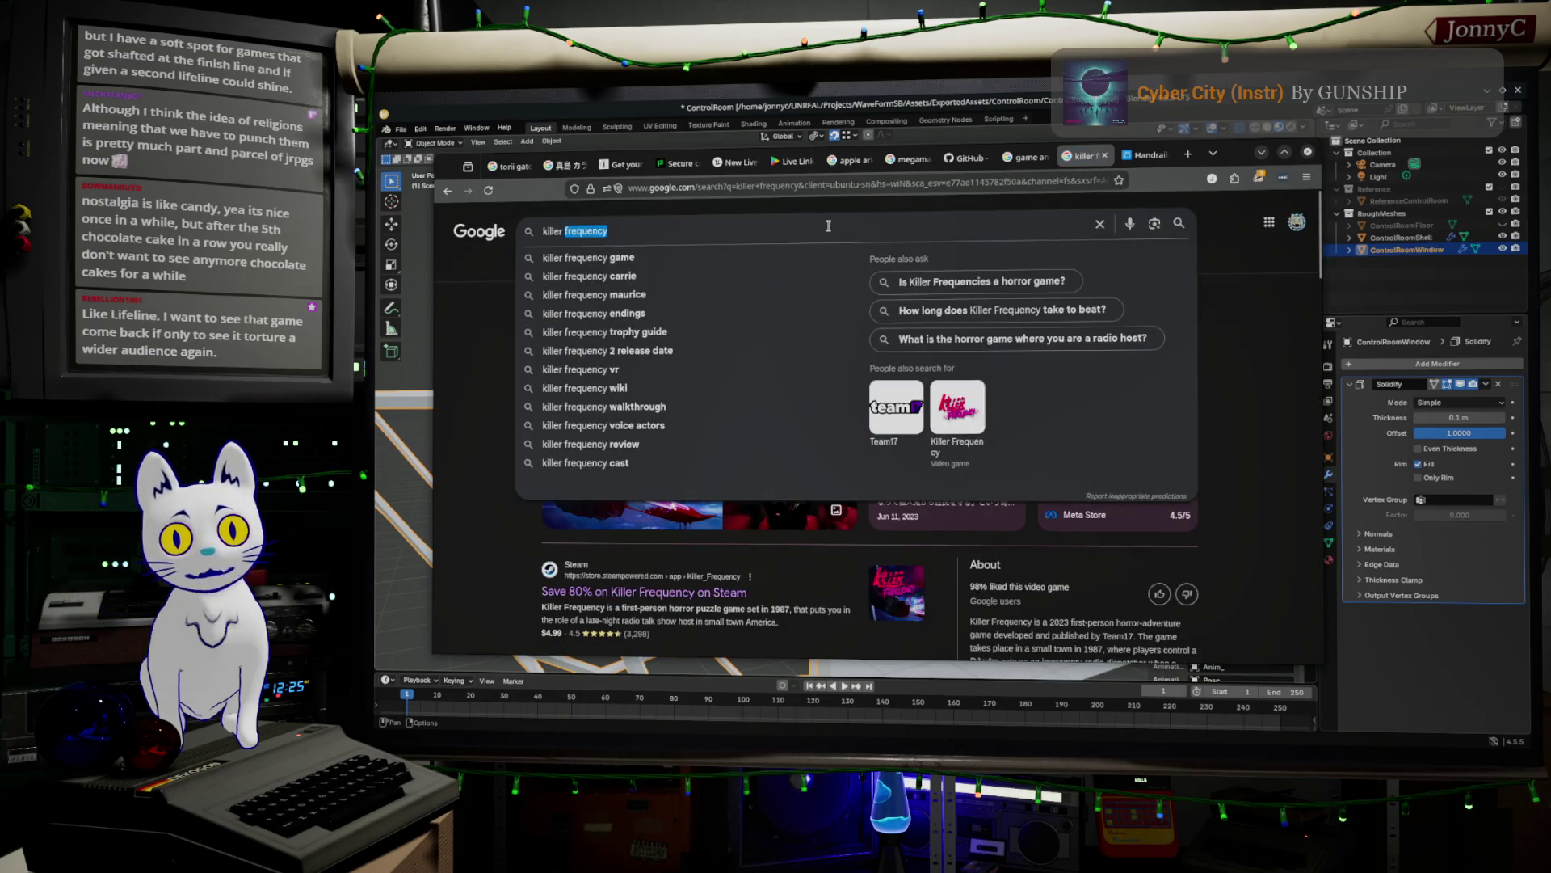
key(ctrl+a)
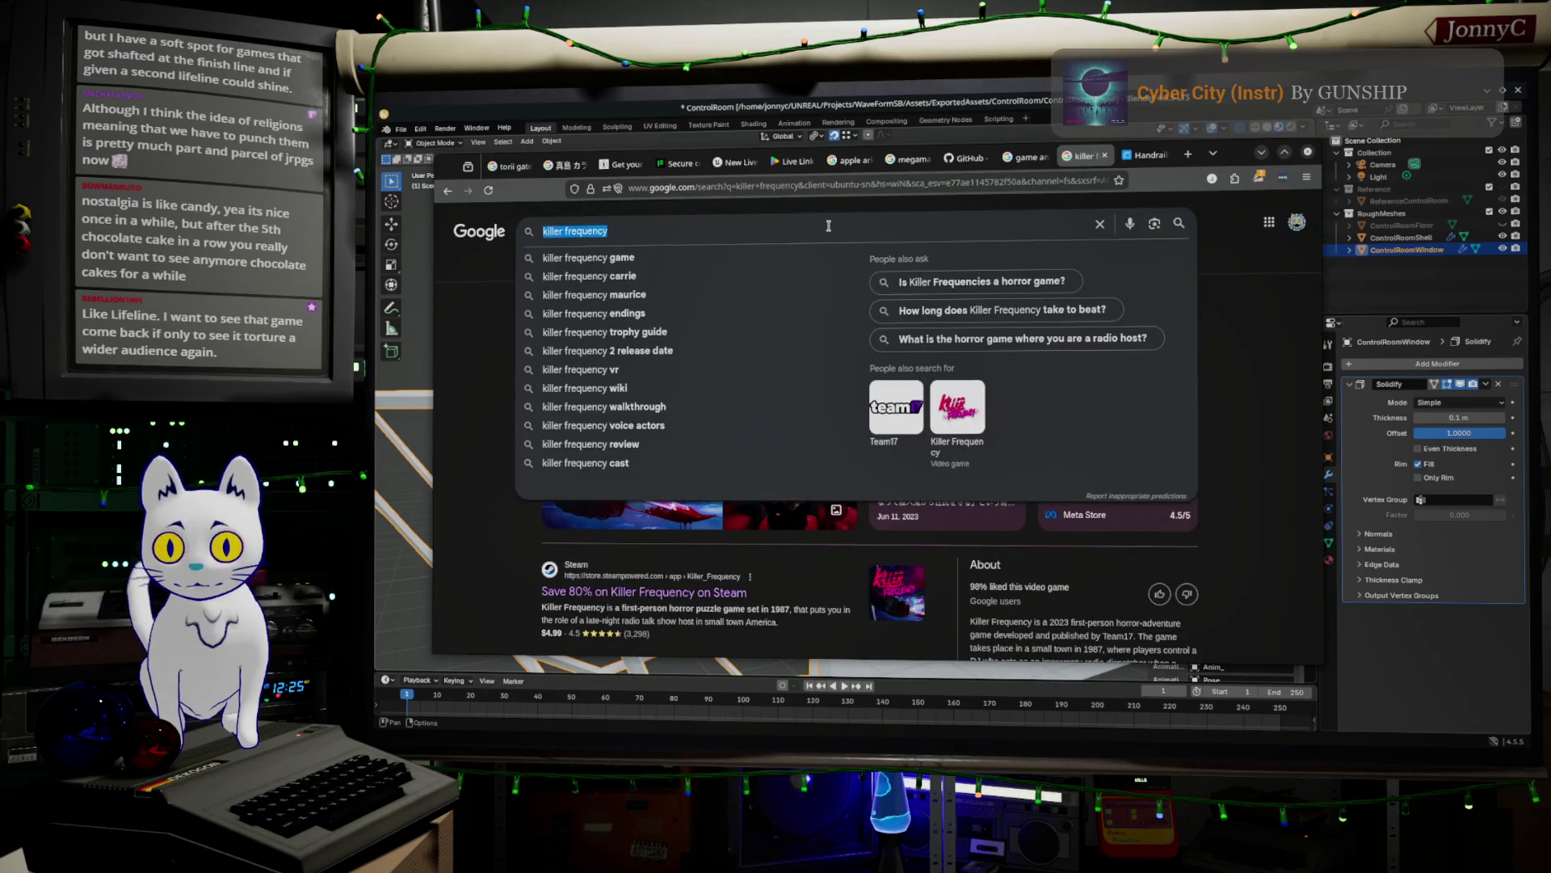
text(disp)
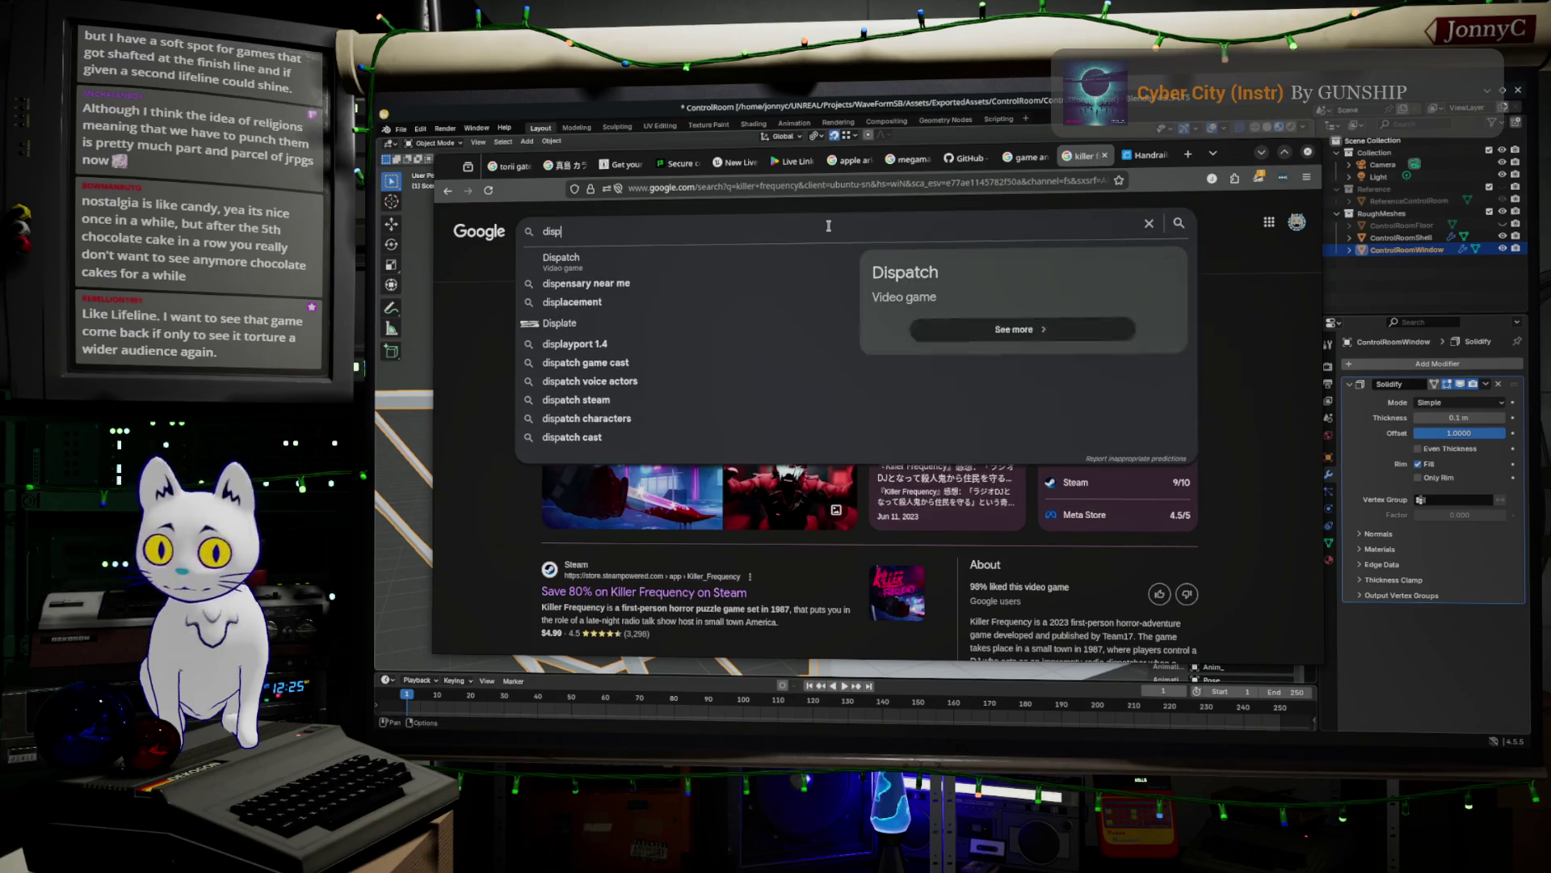
text(atch)
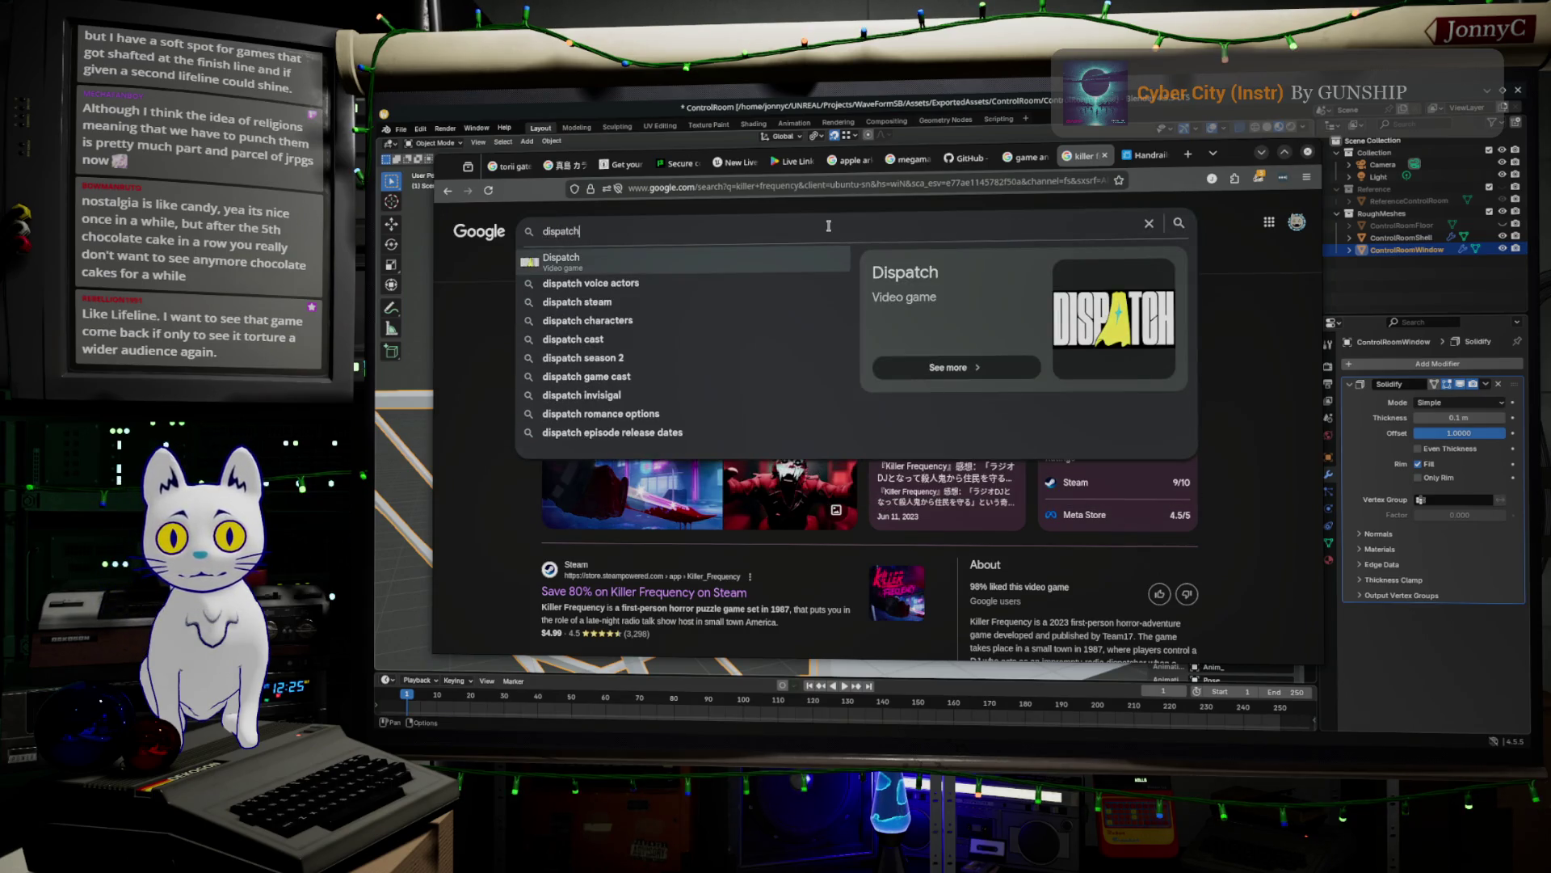
key(Return)
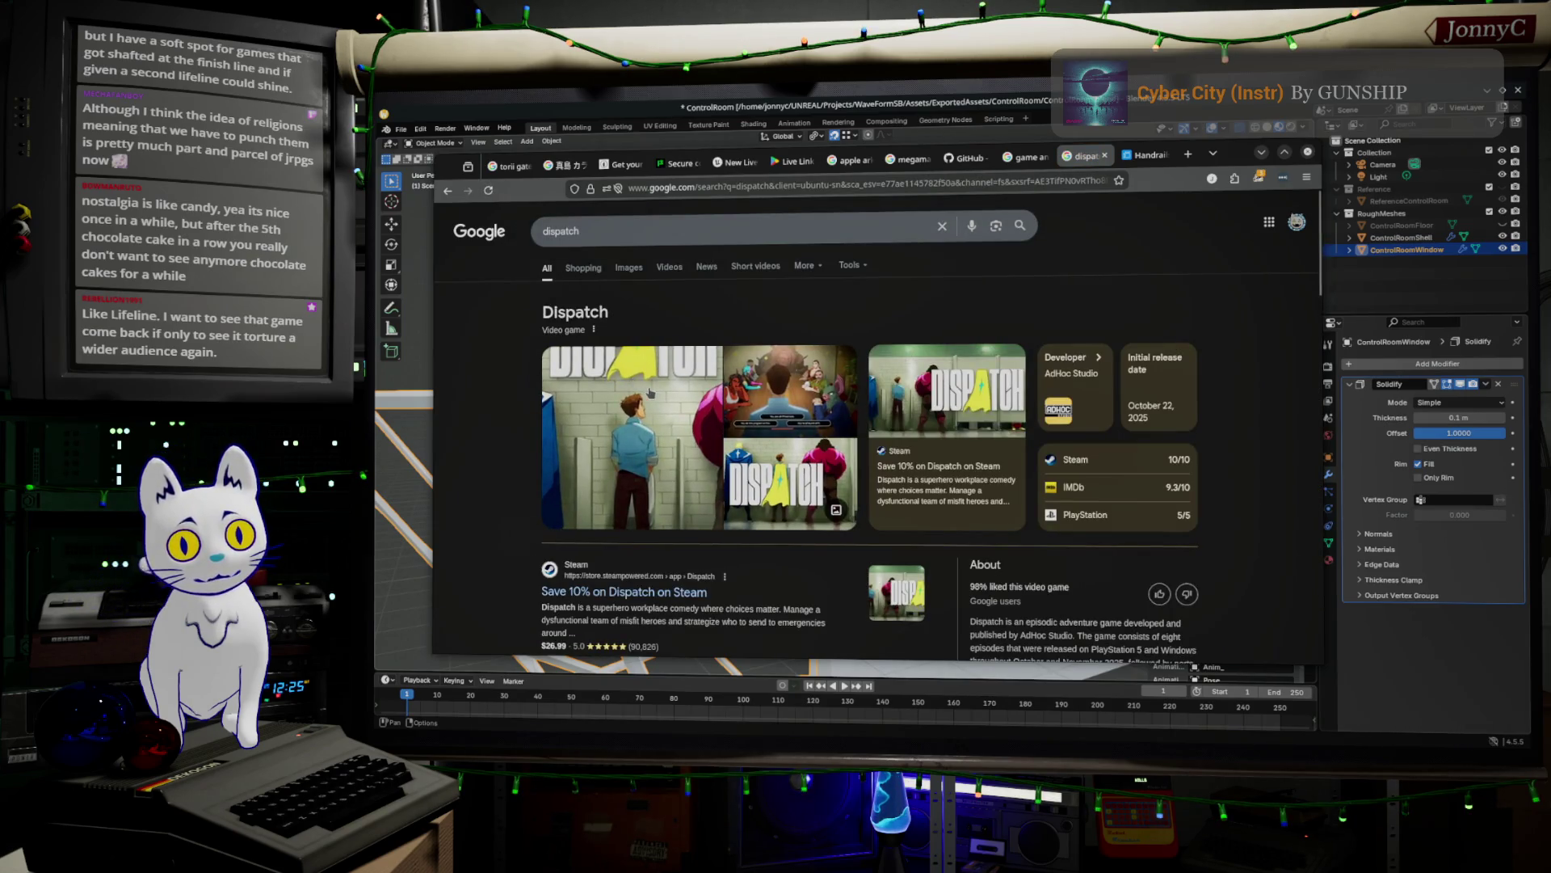
scroll(651, 392, down, 1)
scroll(650, 392, down, 6)
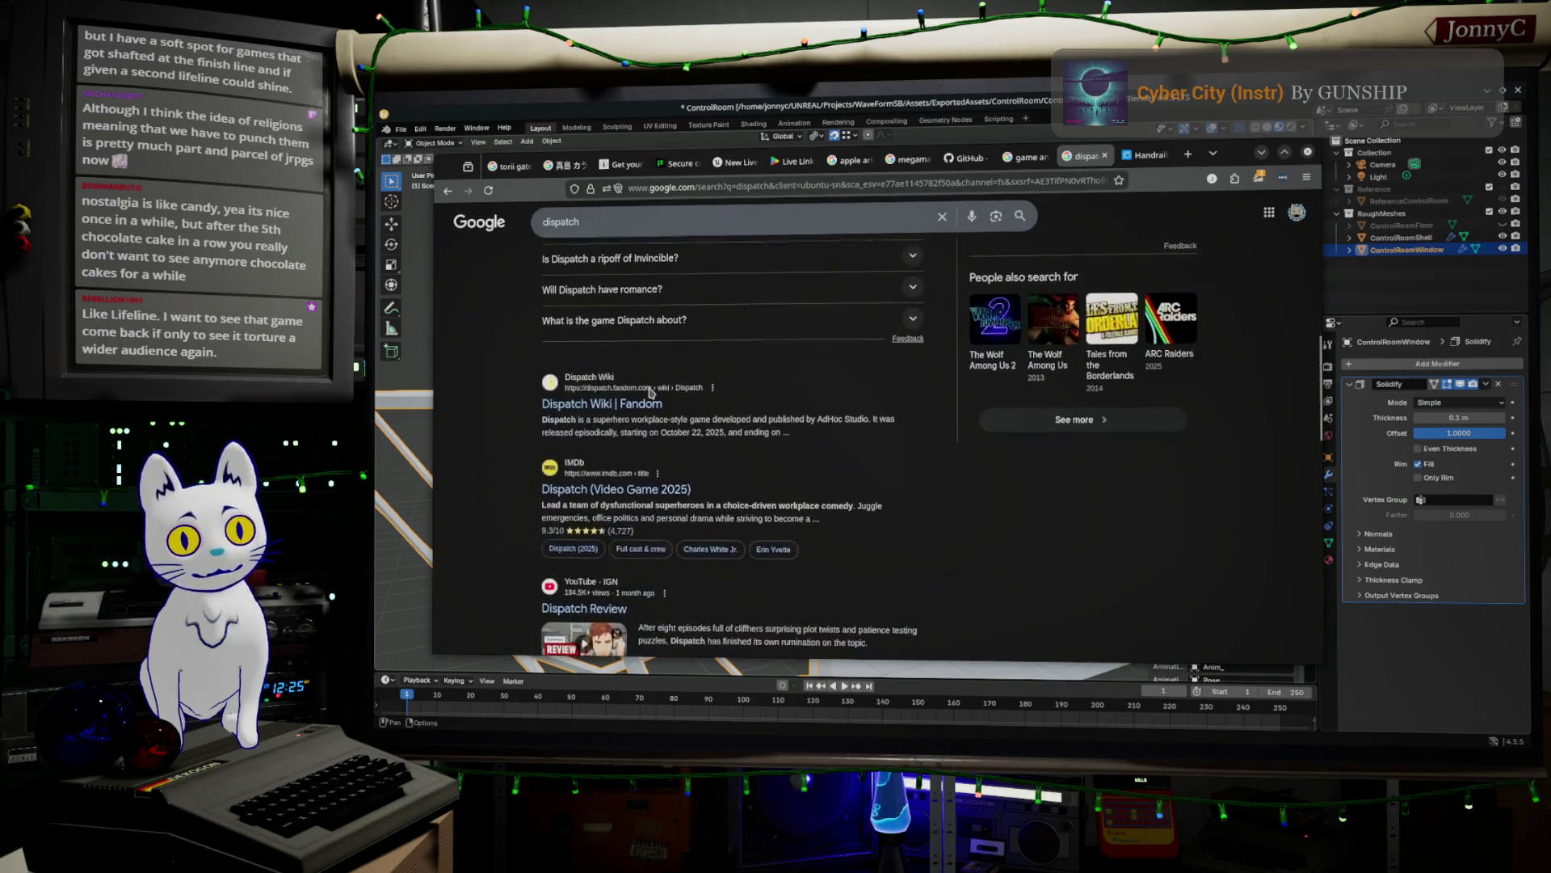
scroll(679, 370, up, 5)
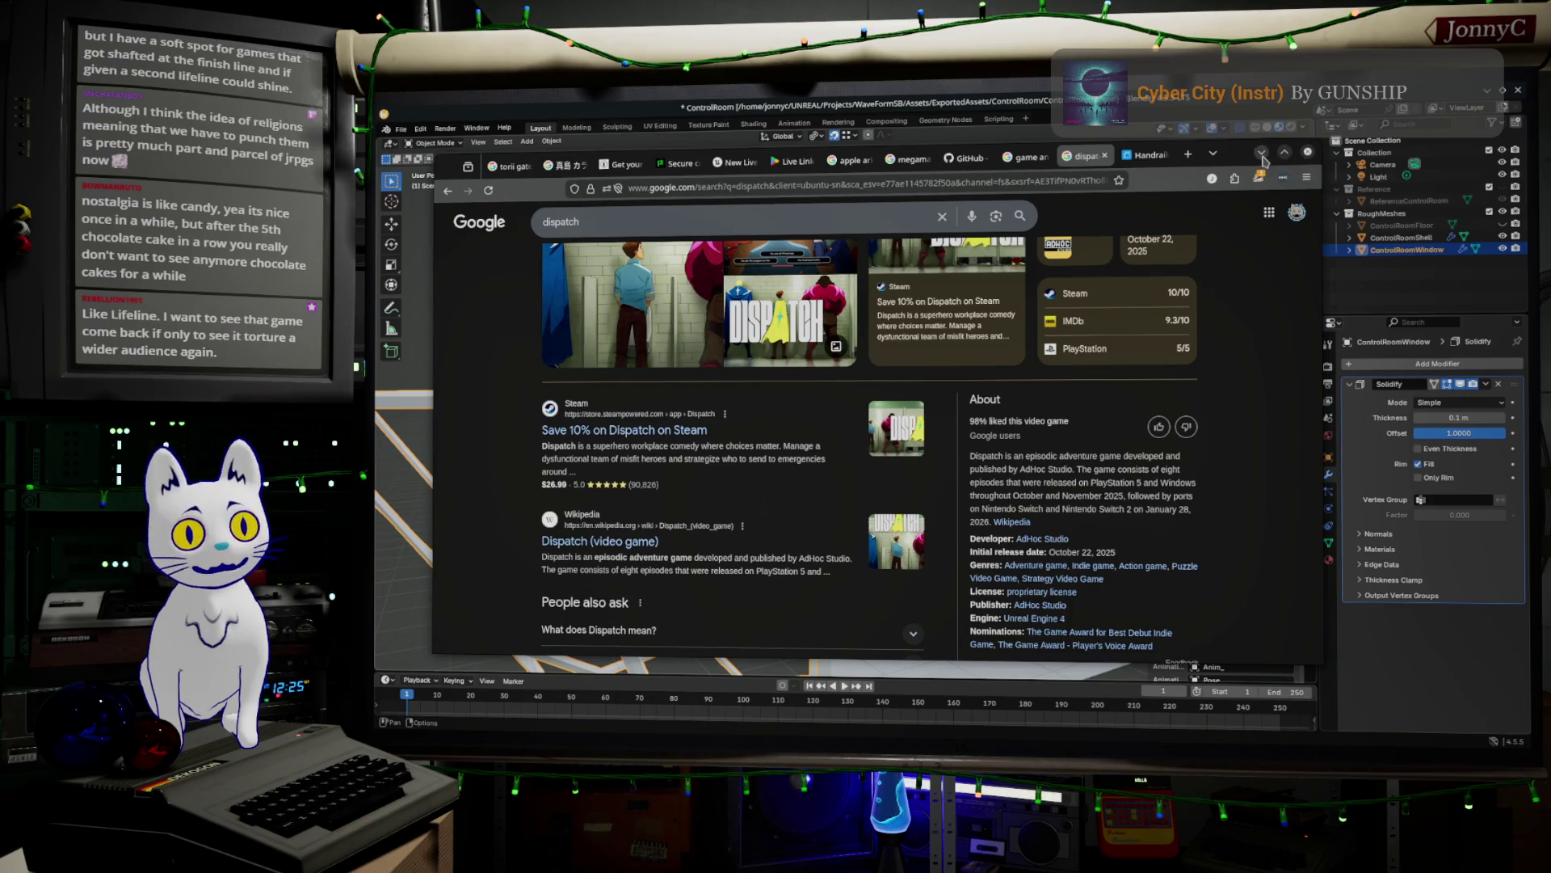
click(1261, 152)
click(1265, 161)
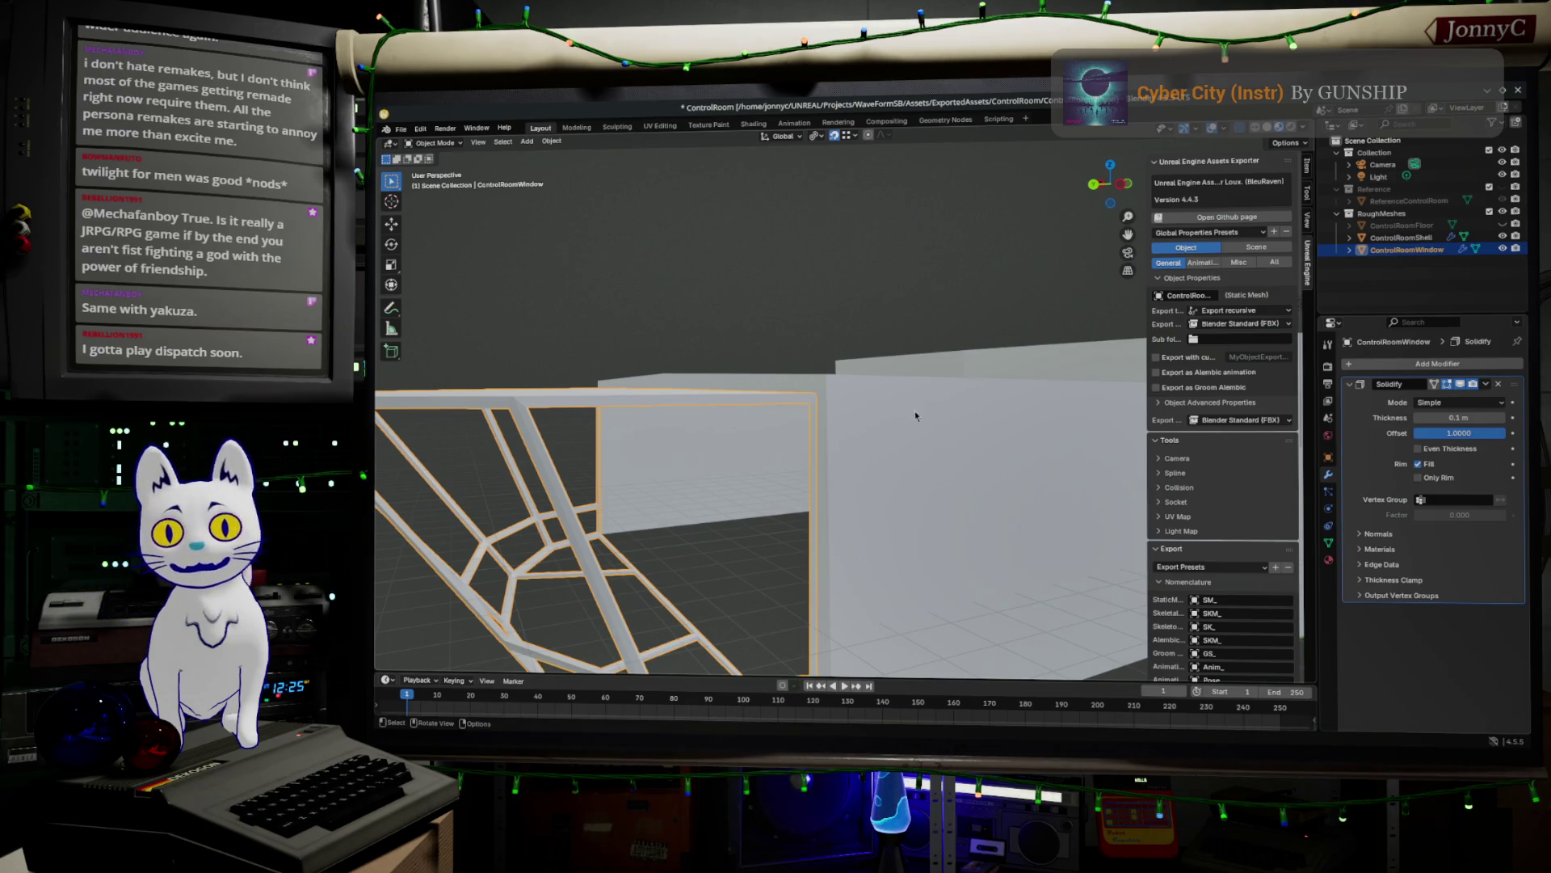
- Orbit and zoom around the ControlRoomWindow frame from below and the front to inspect its bars
scroll(918, 409, down, 3)
middle_drag(918, 409, 909, 303)
scroll(909, 303, up, 2)
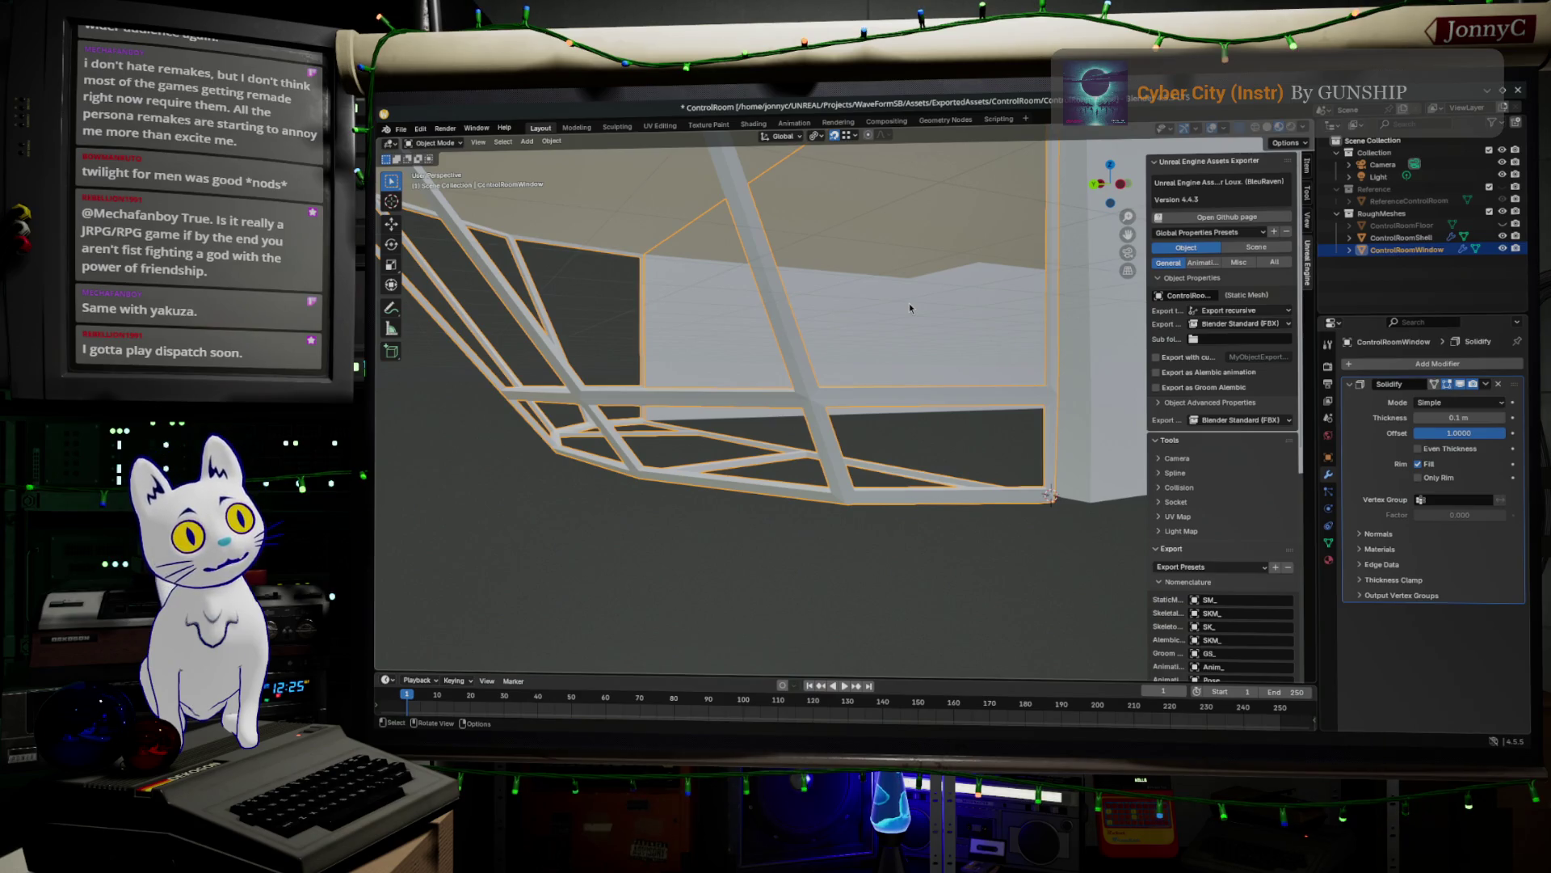
mouse_move(909, 306)
middle_down()
mouse_move(832, 360)
mouse_move(769, 360)
mouse_move(768, 329)
middle_up()
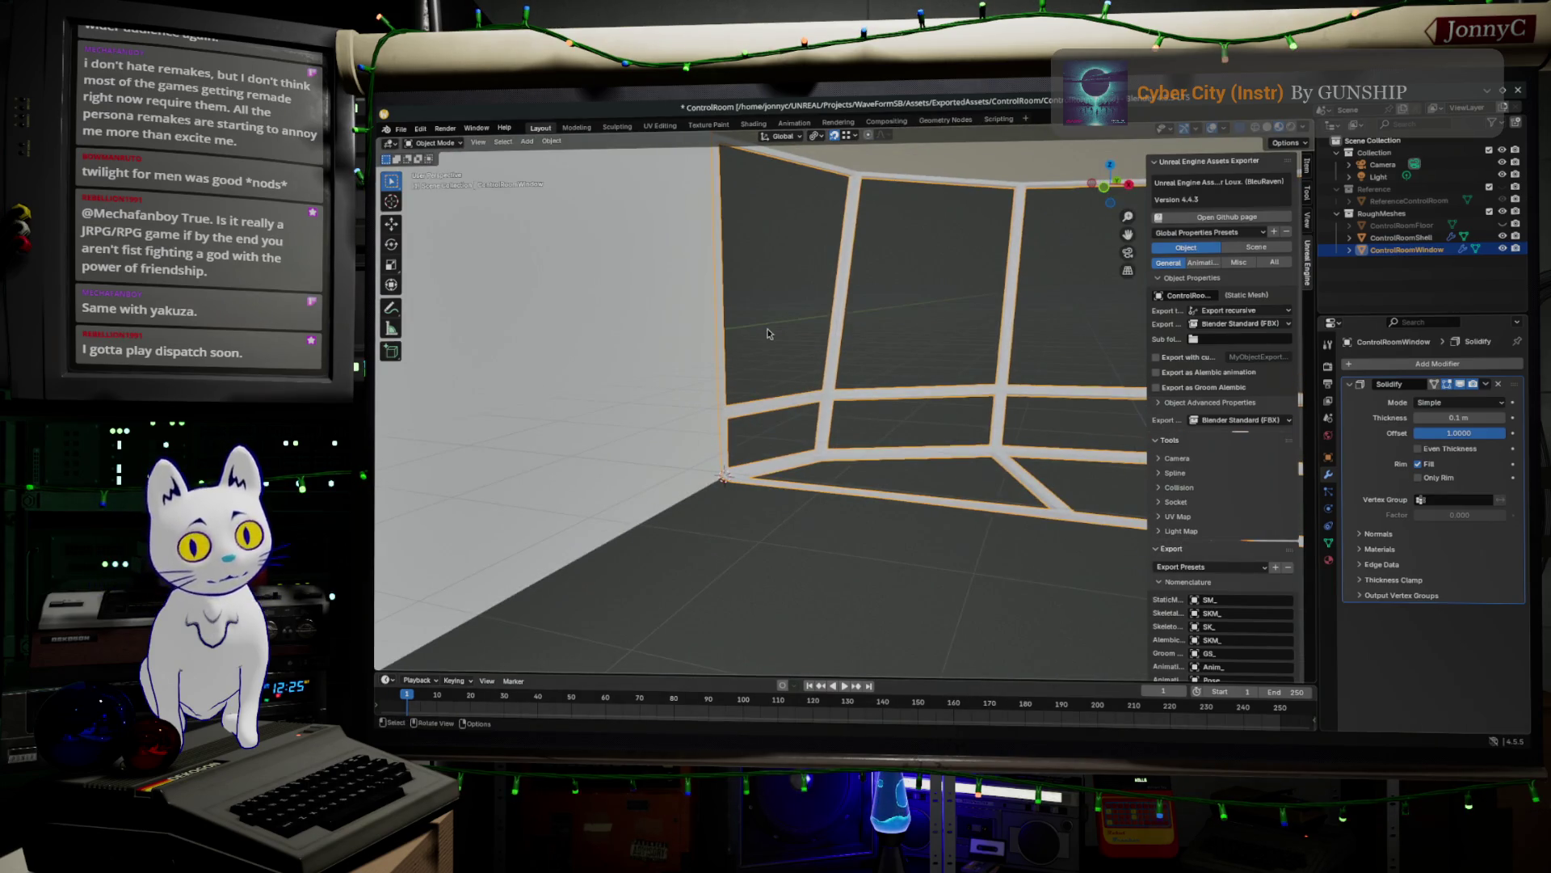
mouse_move(980, 388)
middle_down()
mouse_move(724, 356)
mouse_move(763, 389)
mouse_move(763, 344)
middle_up()
scroll(763, 389, down, 3)
scroll(798, 390, up, 2)
scroll(798, 390, down, 2)
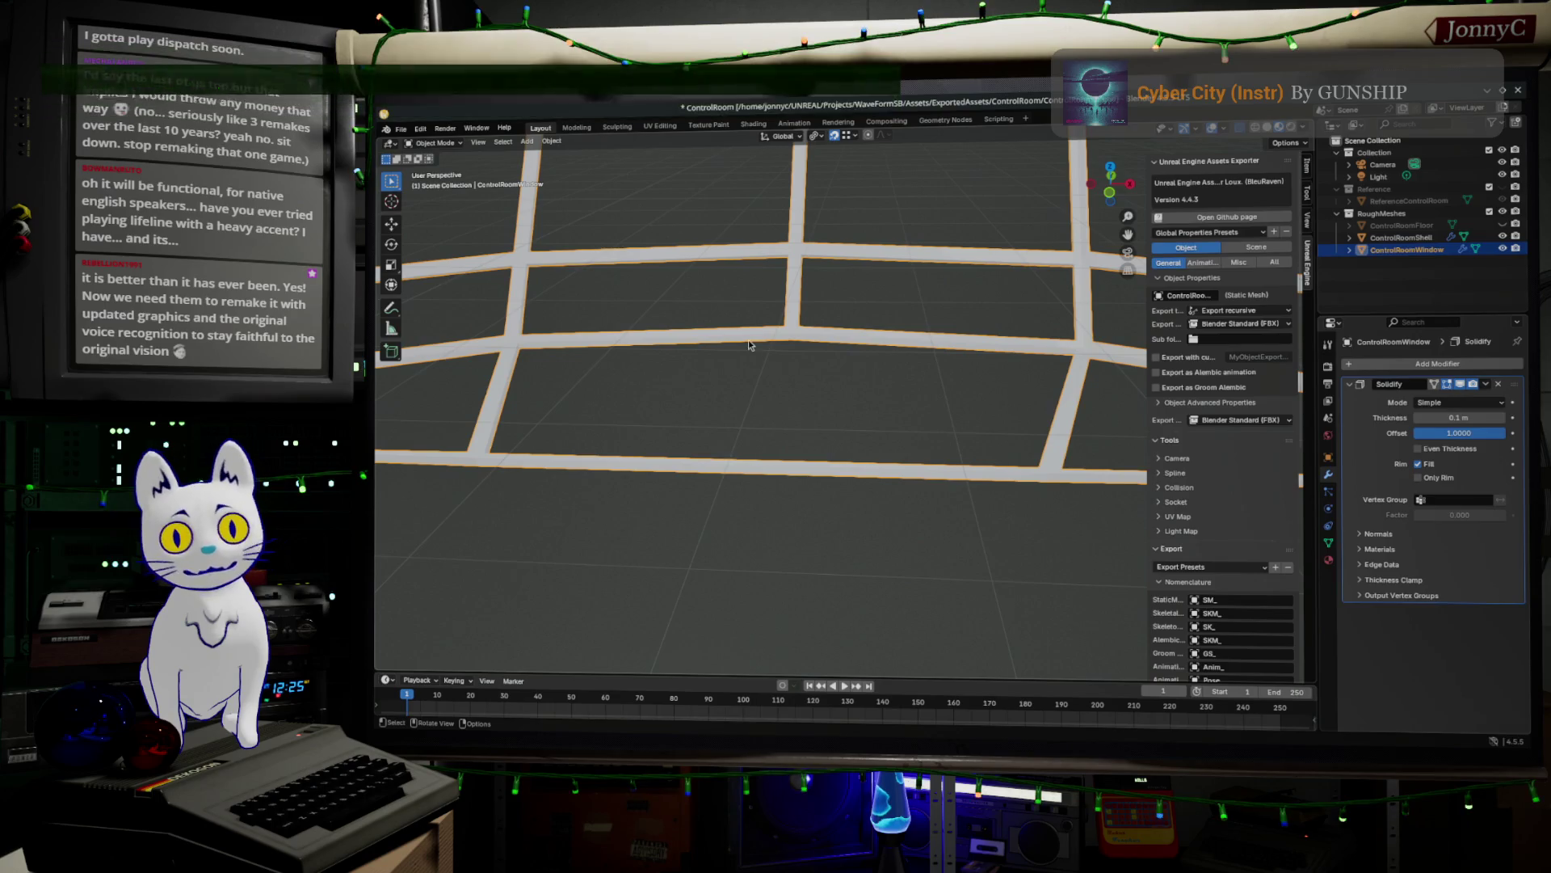
scroll(753, 368, down, 1)
mouse_move(783, 393)
middle_down()
mouse_move(884, 381)
mouse_move(685, 306)
mouse_move(875, 370)
mouse_move(874, 404)
mouse_move(749, 443)
mouse_move(775, 424)
mouse_move(757, 418)
mouse_move(836, 396)
mouse_move(789, 412)
mouse_move(795, 388)
mouse_move(856, 394)
middle_up()
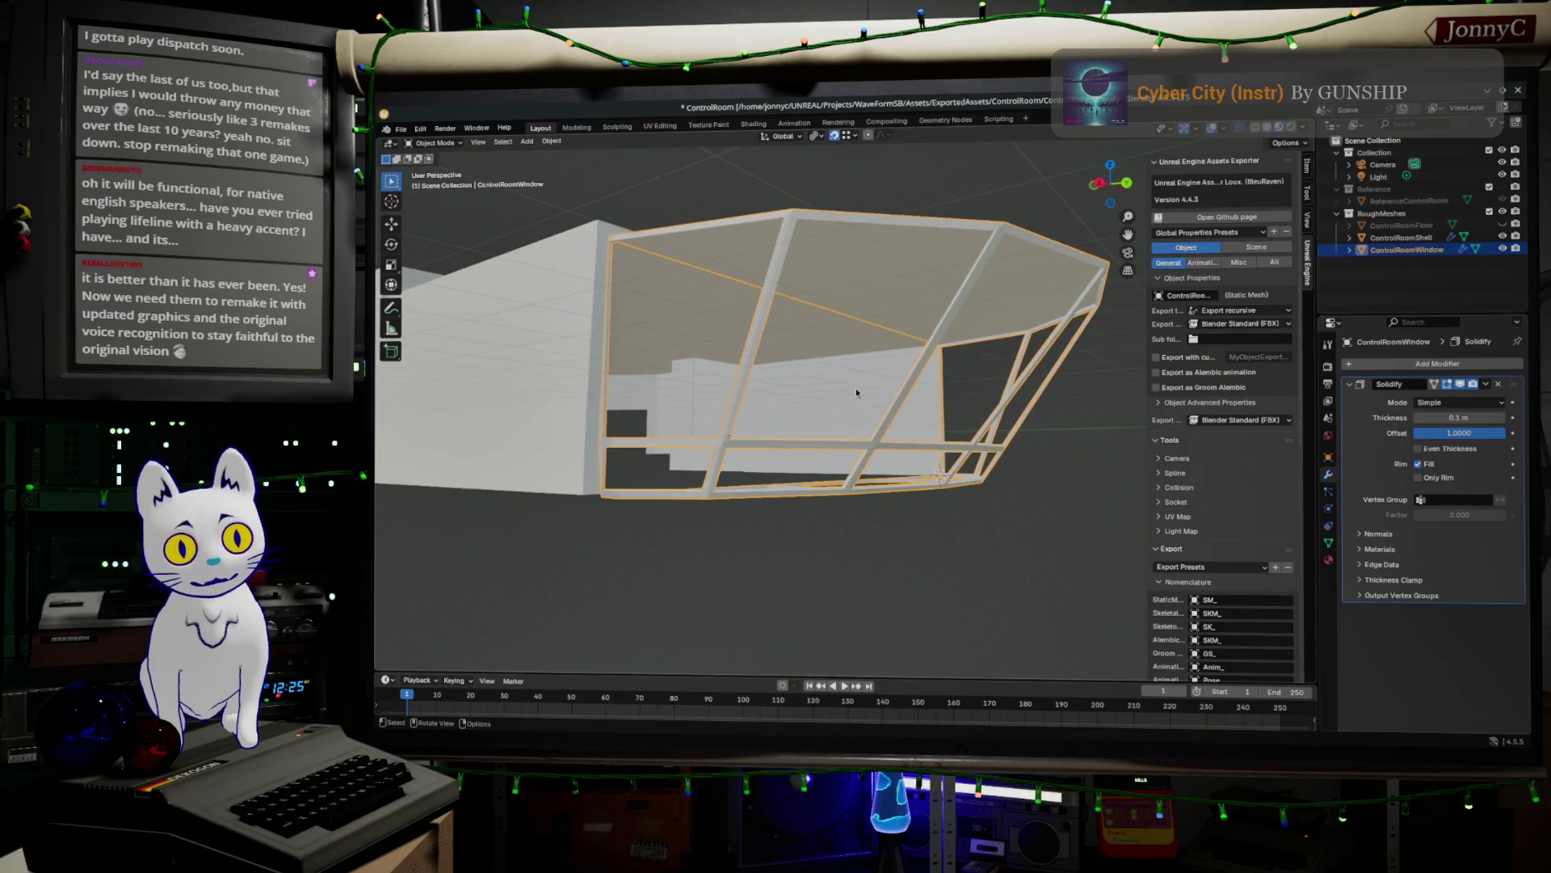
click(401, 129)
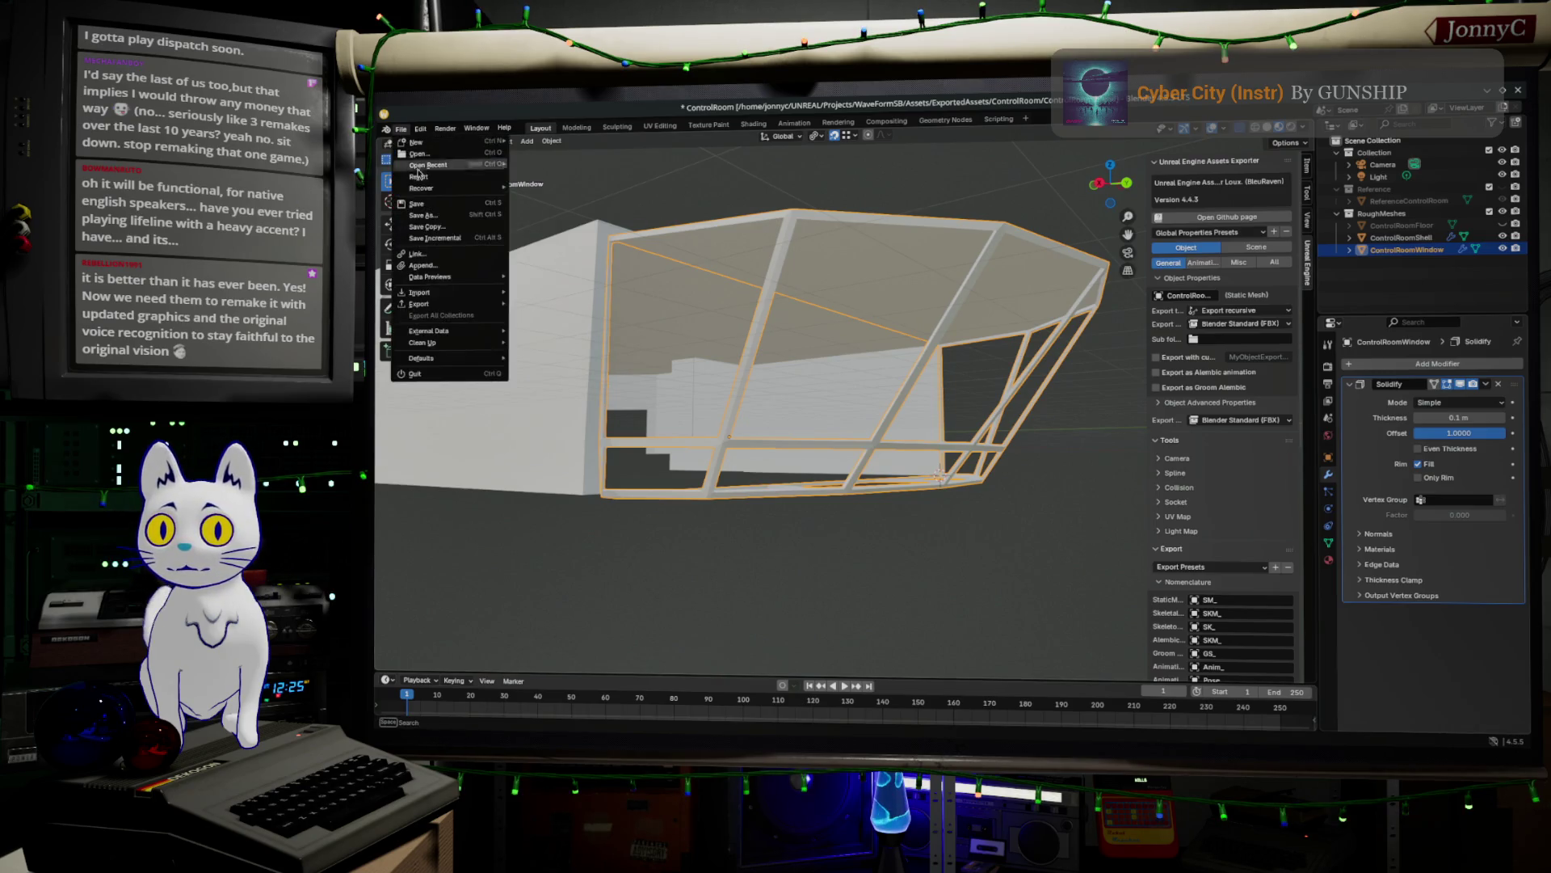
- Save ControlRoom.blend
click(417, 204)
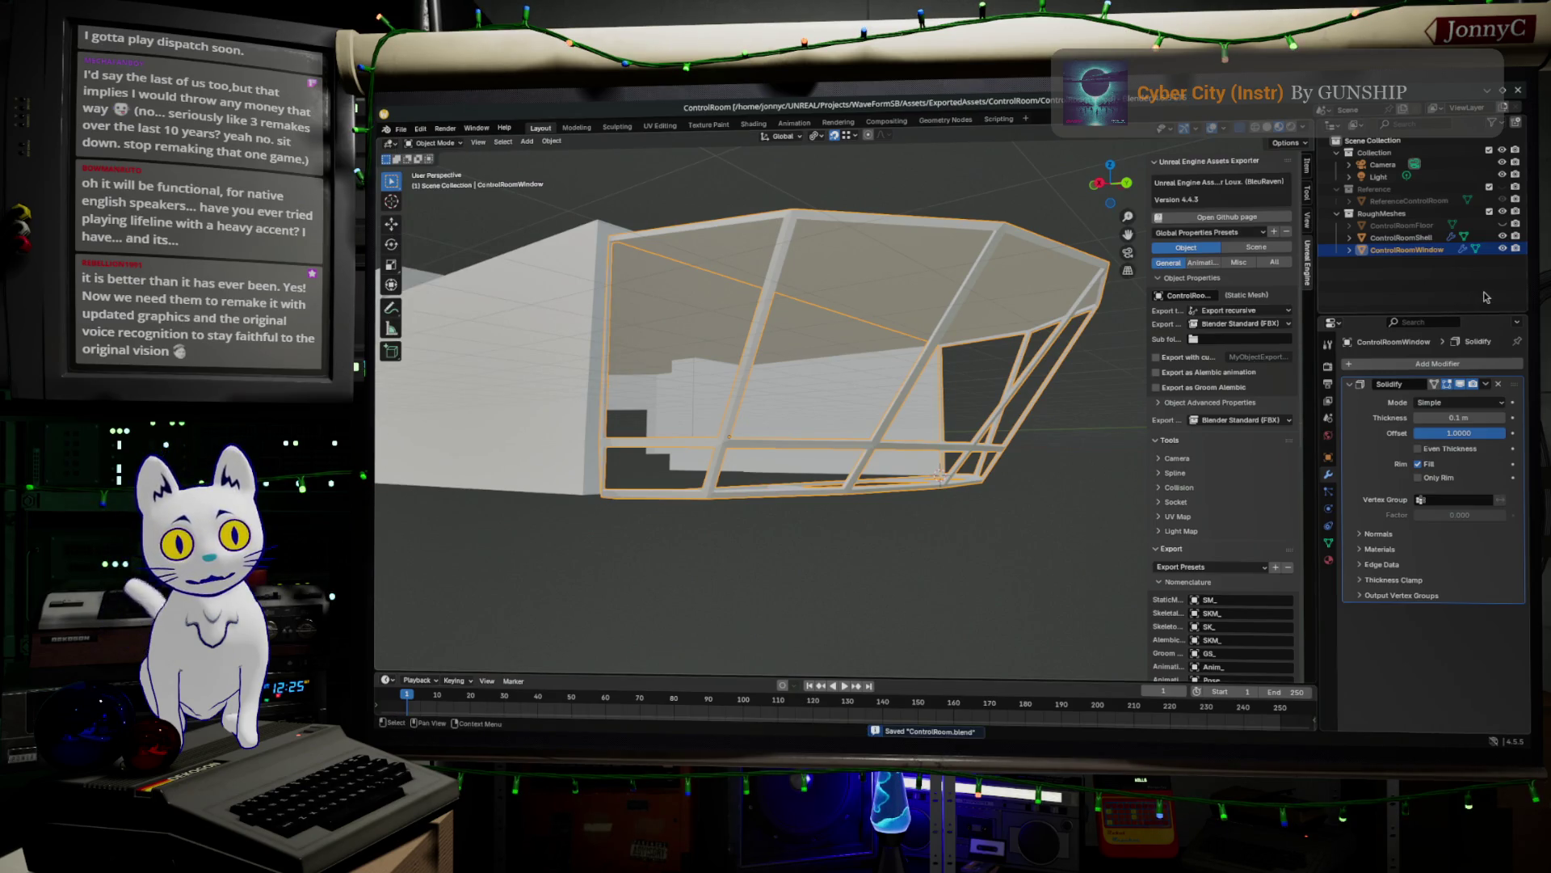
scroll(1255, 486, down, 10)
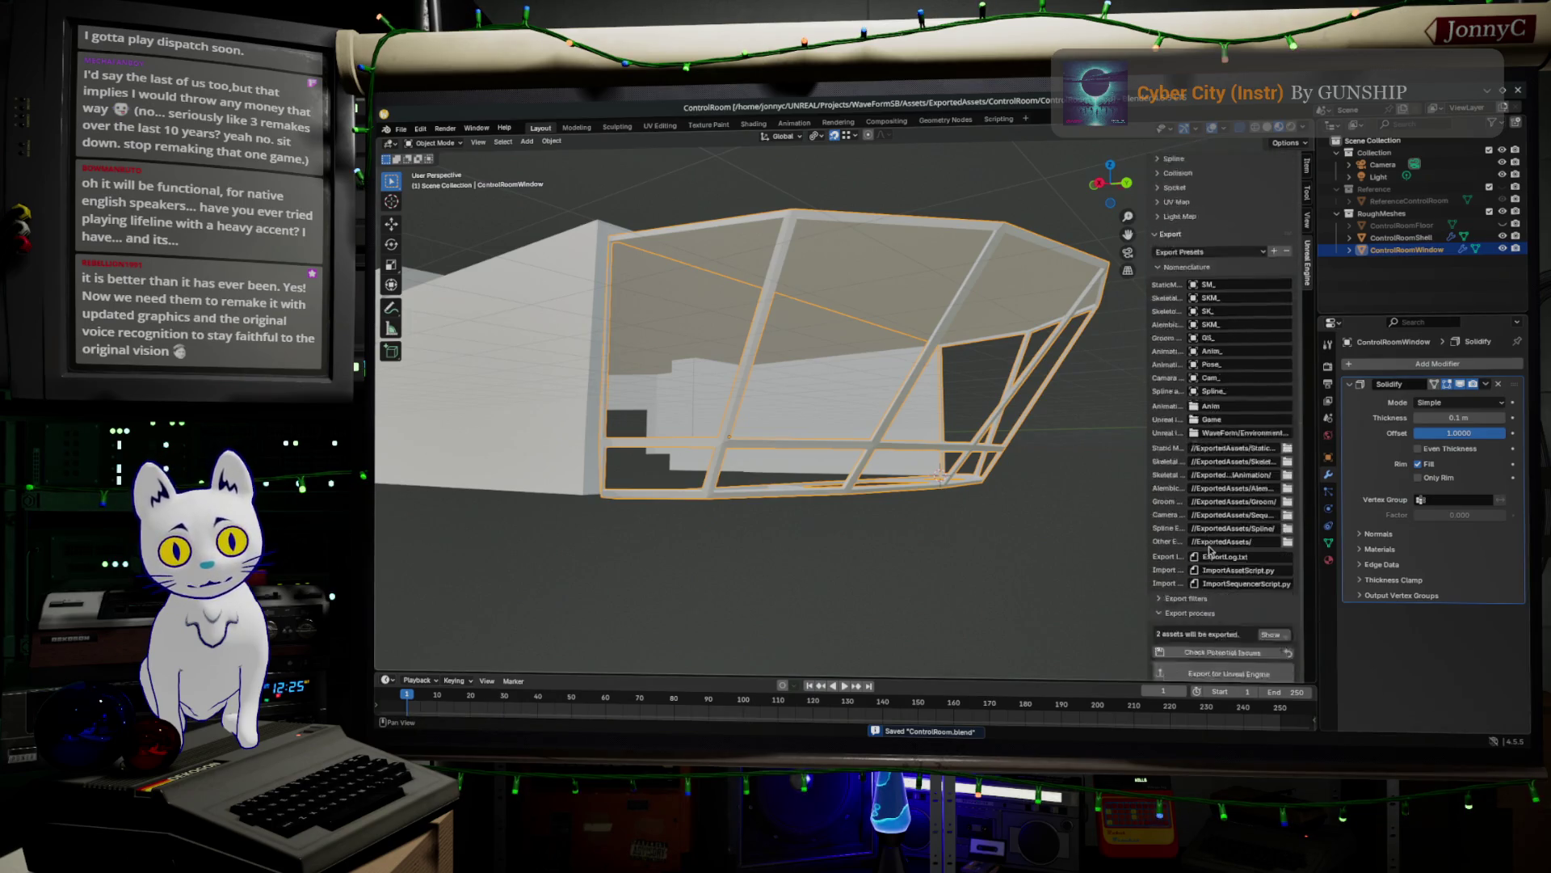
scroll(1260, 362, up, 6)
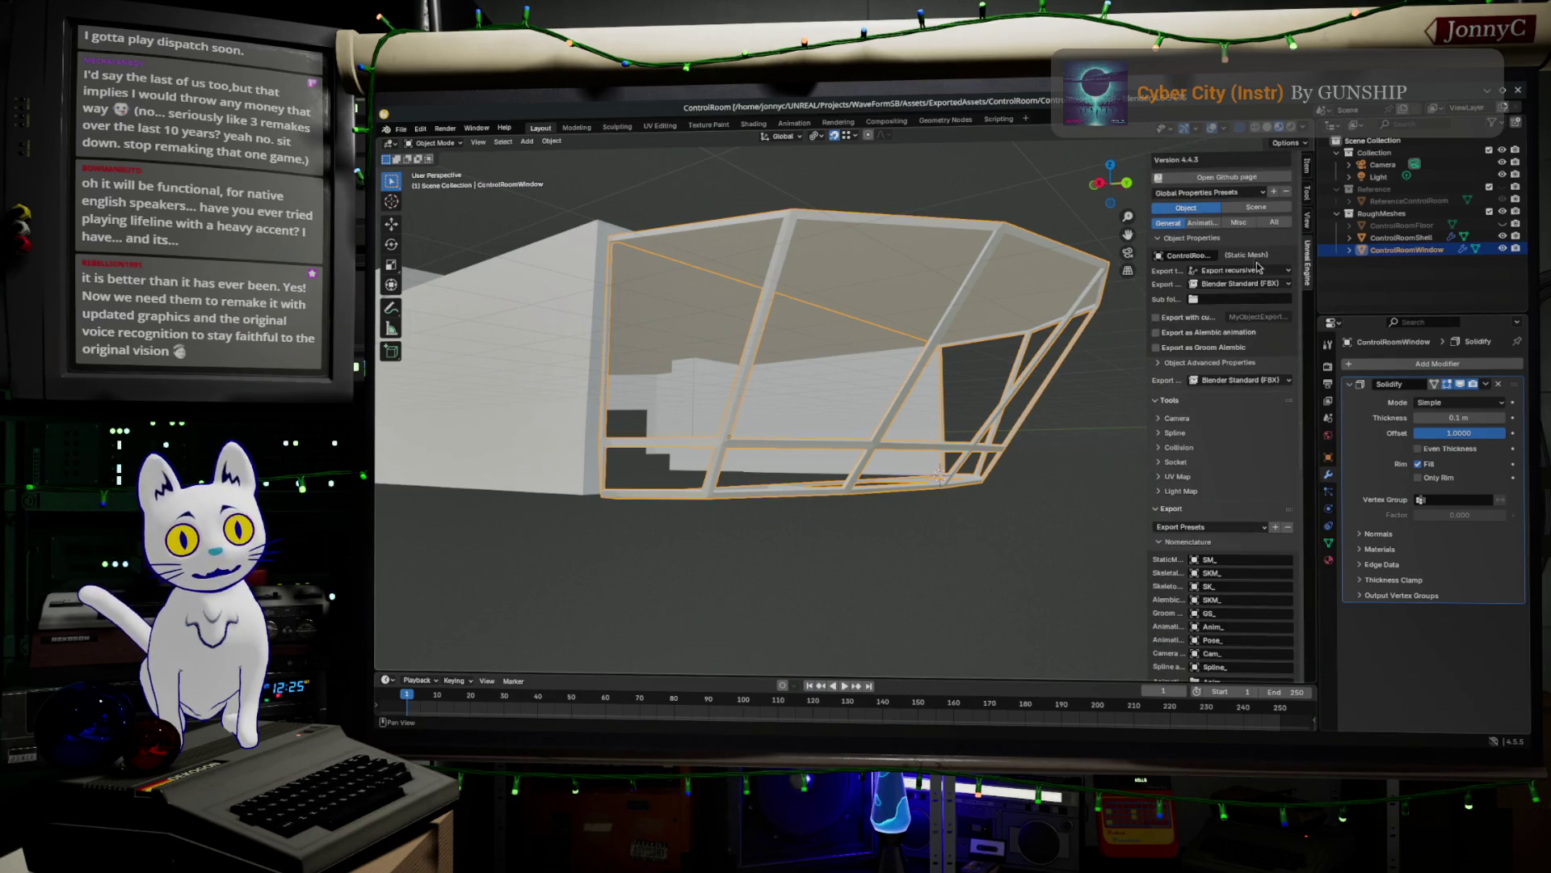
scroll(1226, 422, down, 6)
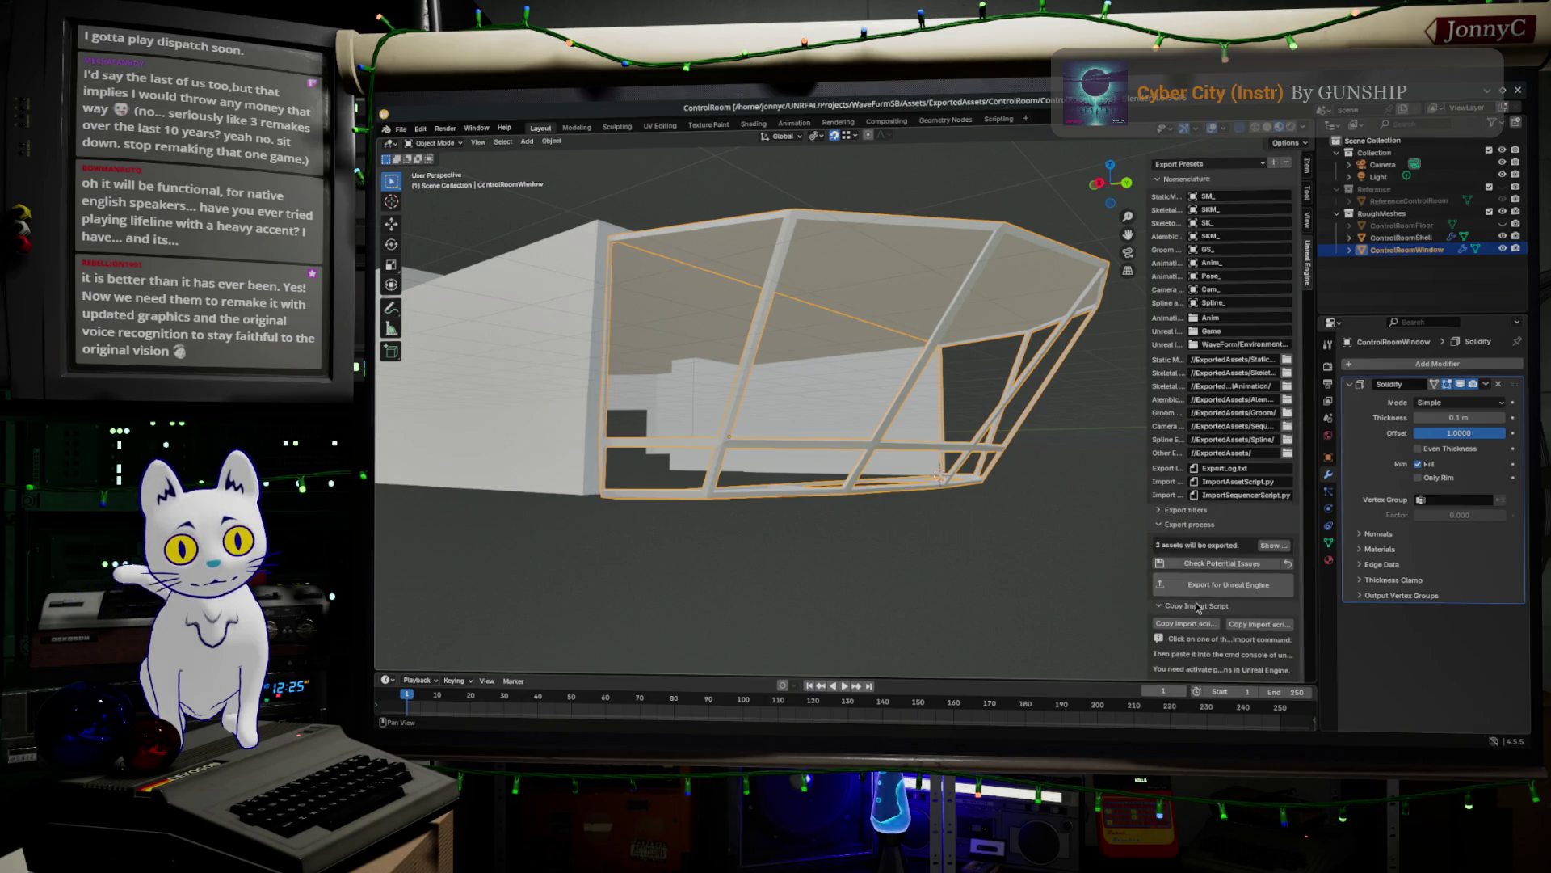
- Export both room meshes for Unreal Engine and copy the ImportAssetScript.py command
click(1209, 593)
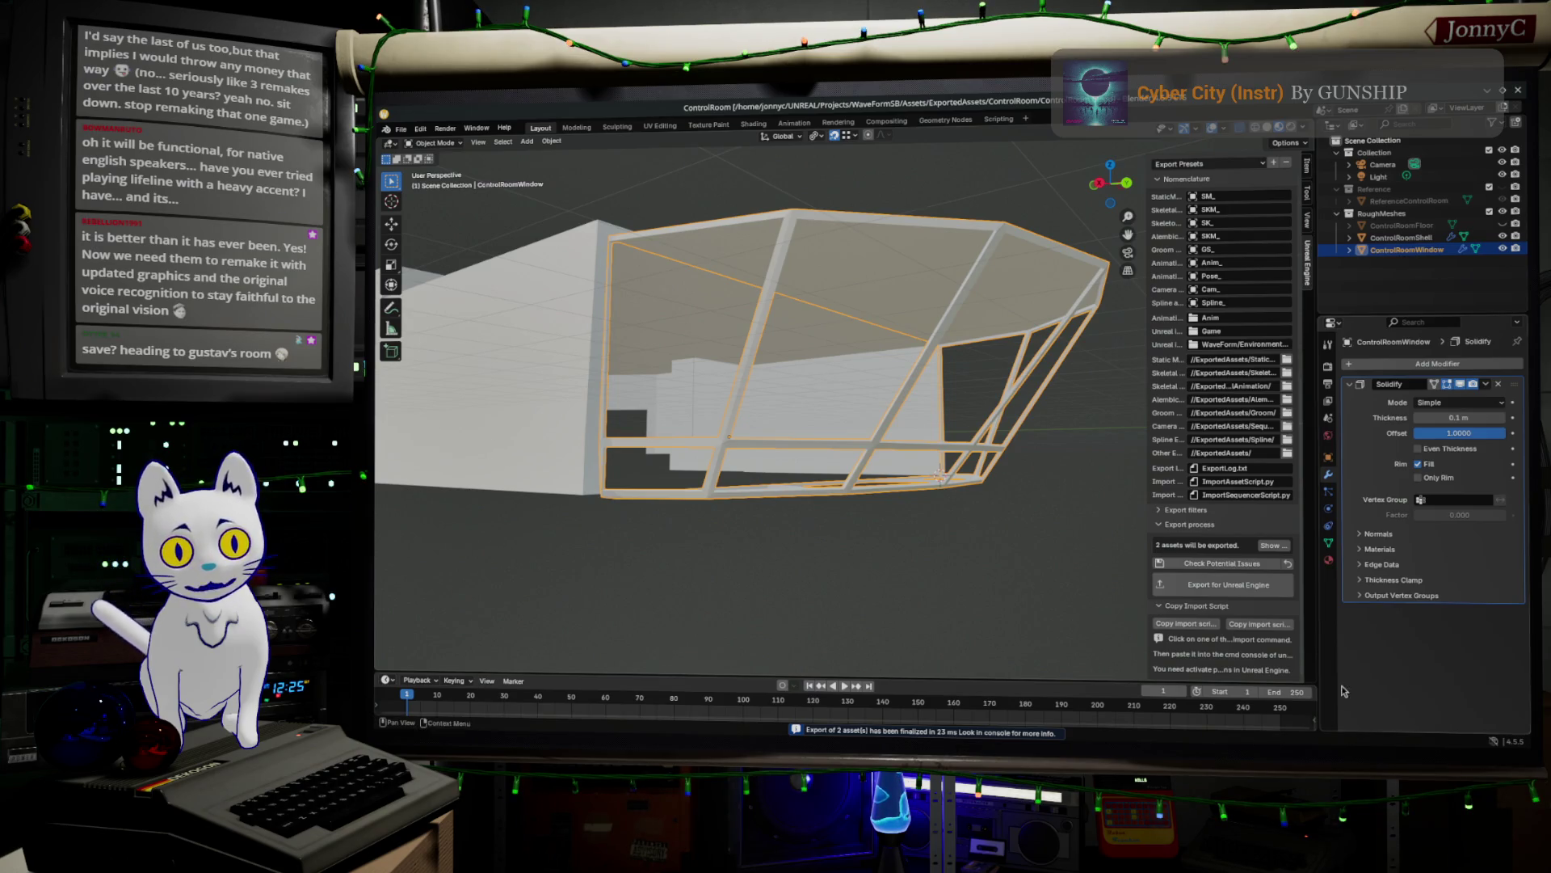
click(1177, 626)
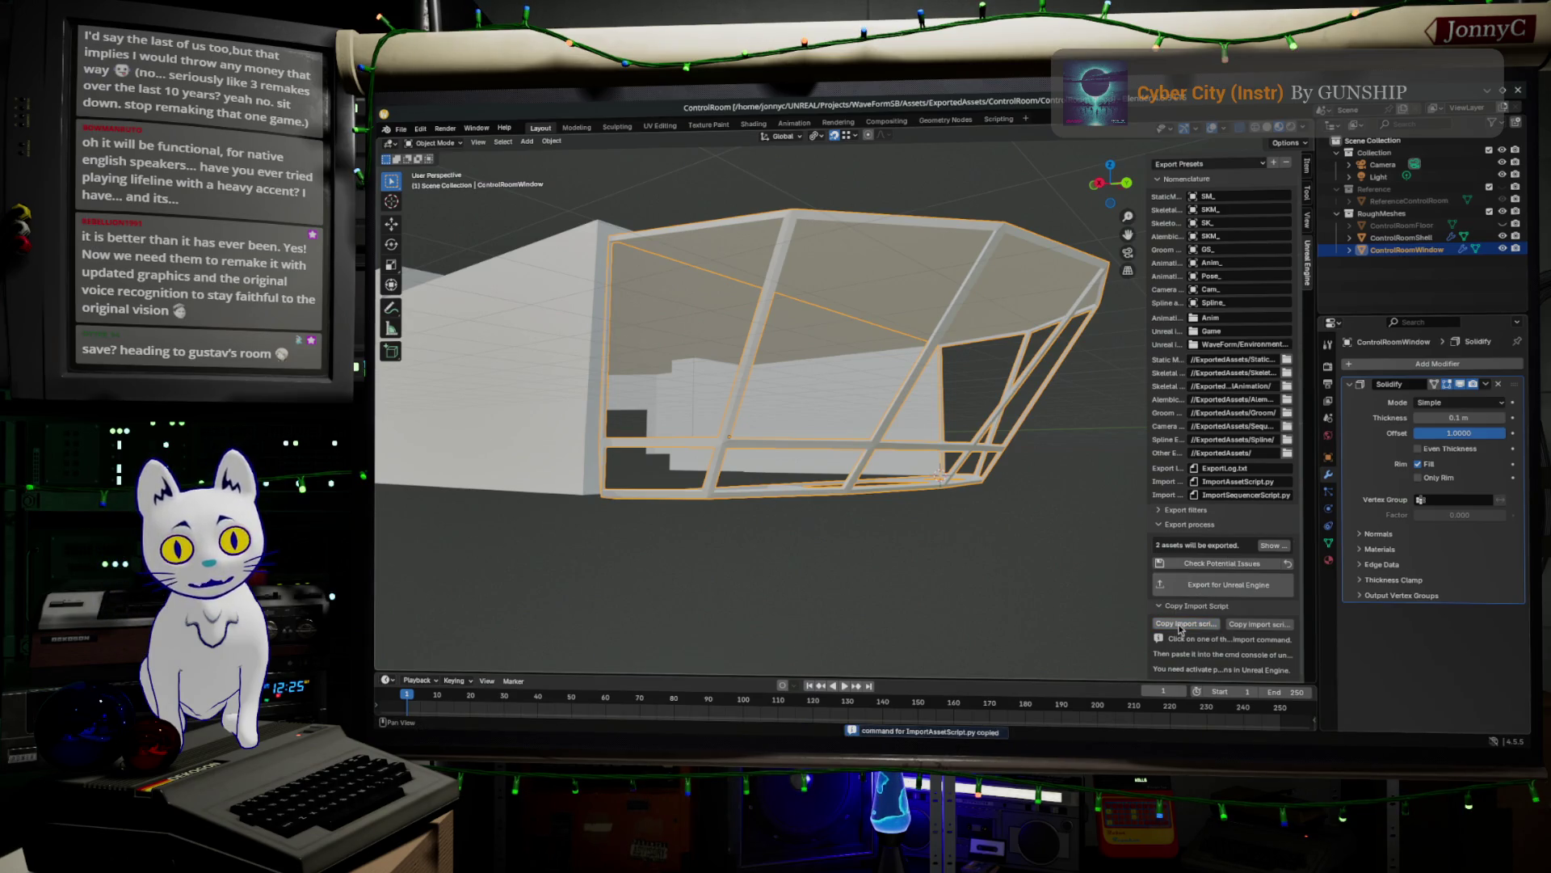
key(alt+Tab)
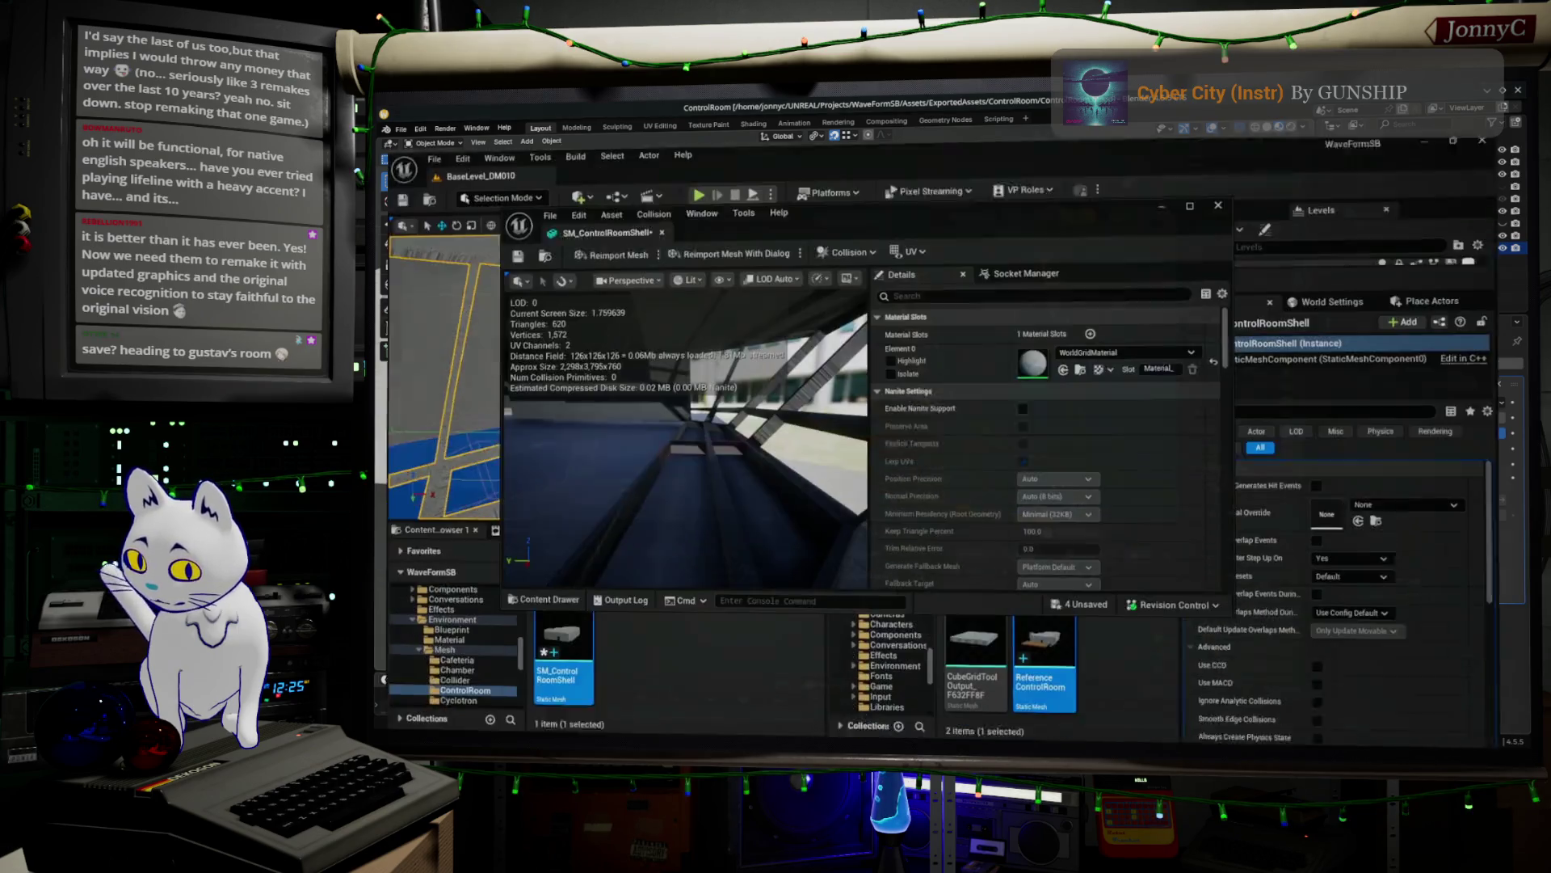
- Run the pasted import command in Unreal's console, then minimize the SM_ControlRoomShell mesh editor
click(683, 721)
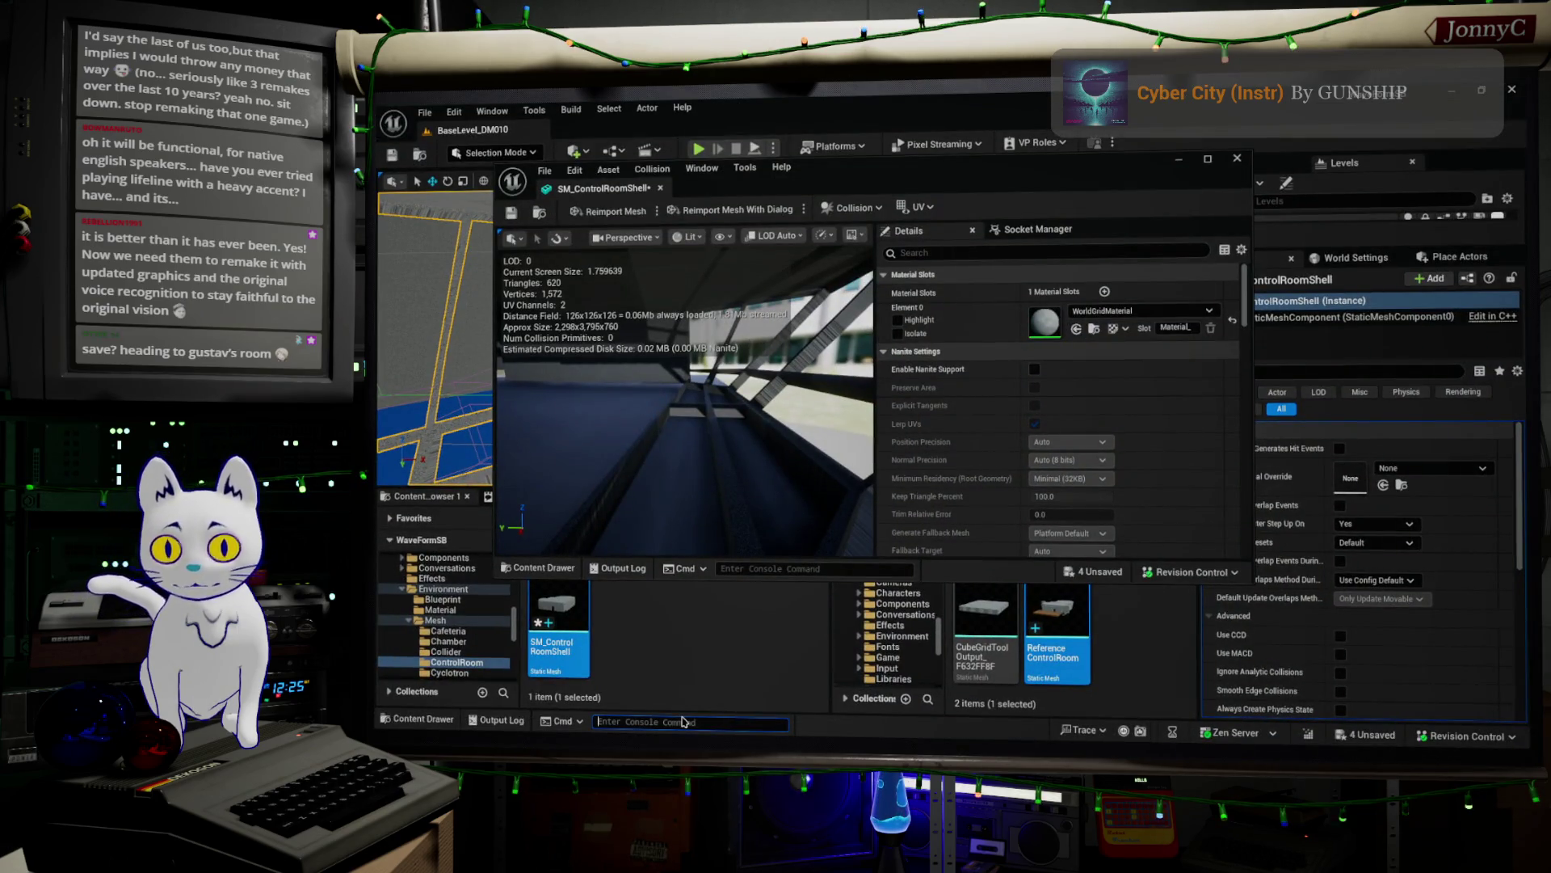
key(ctrl+v)
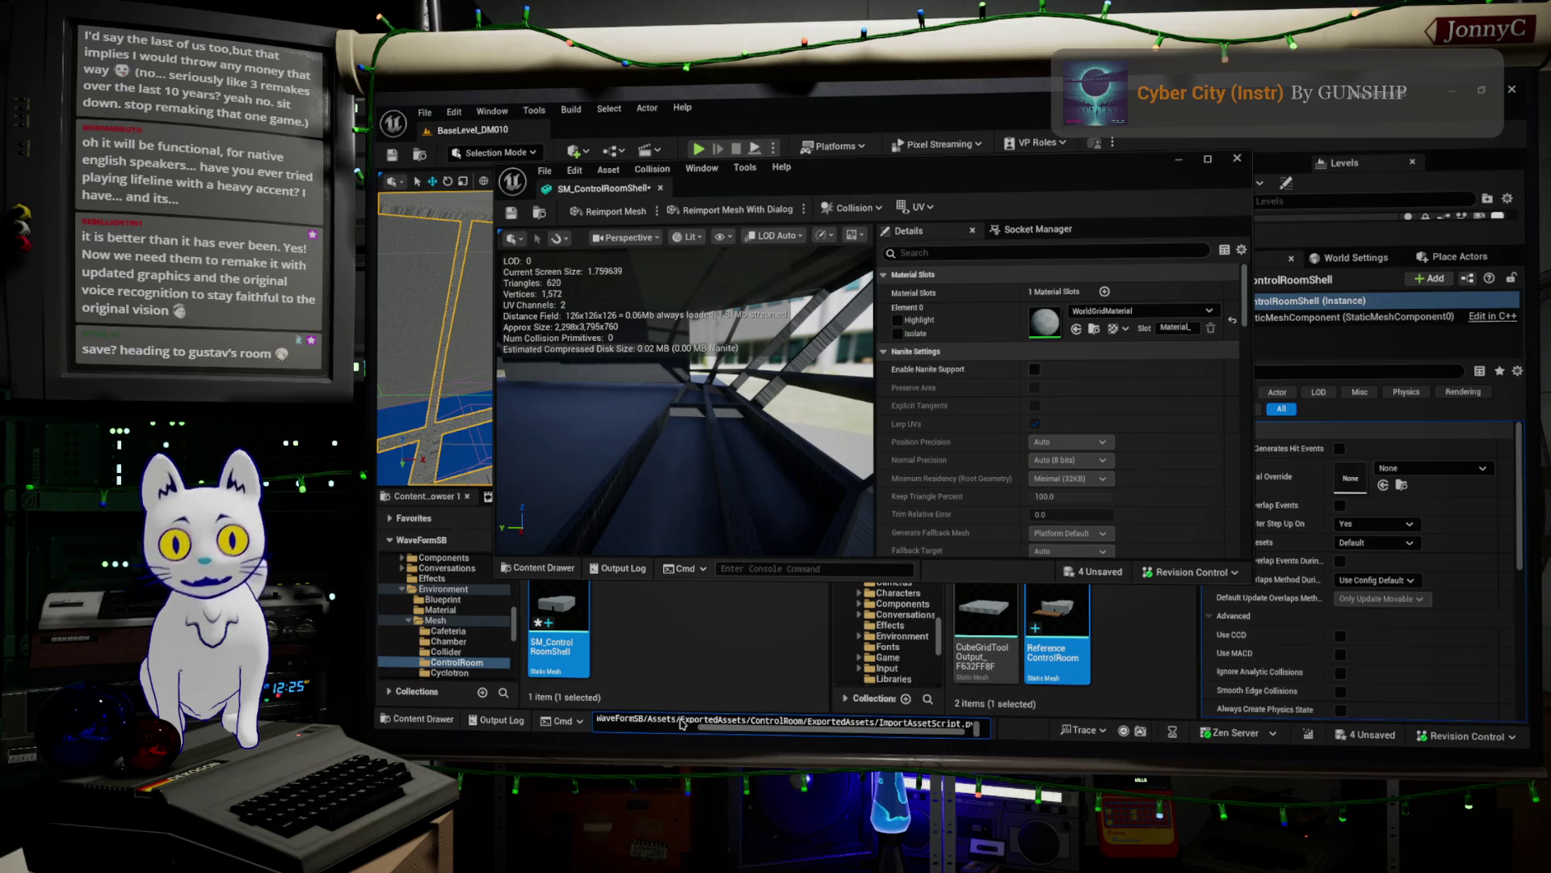
key(Return)
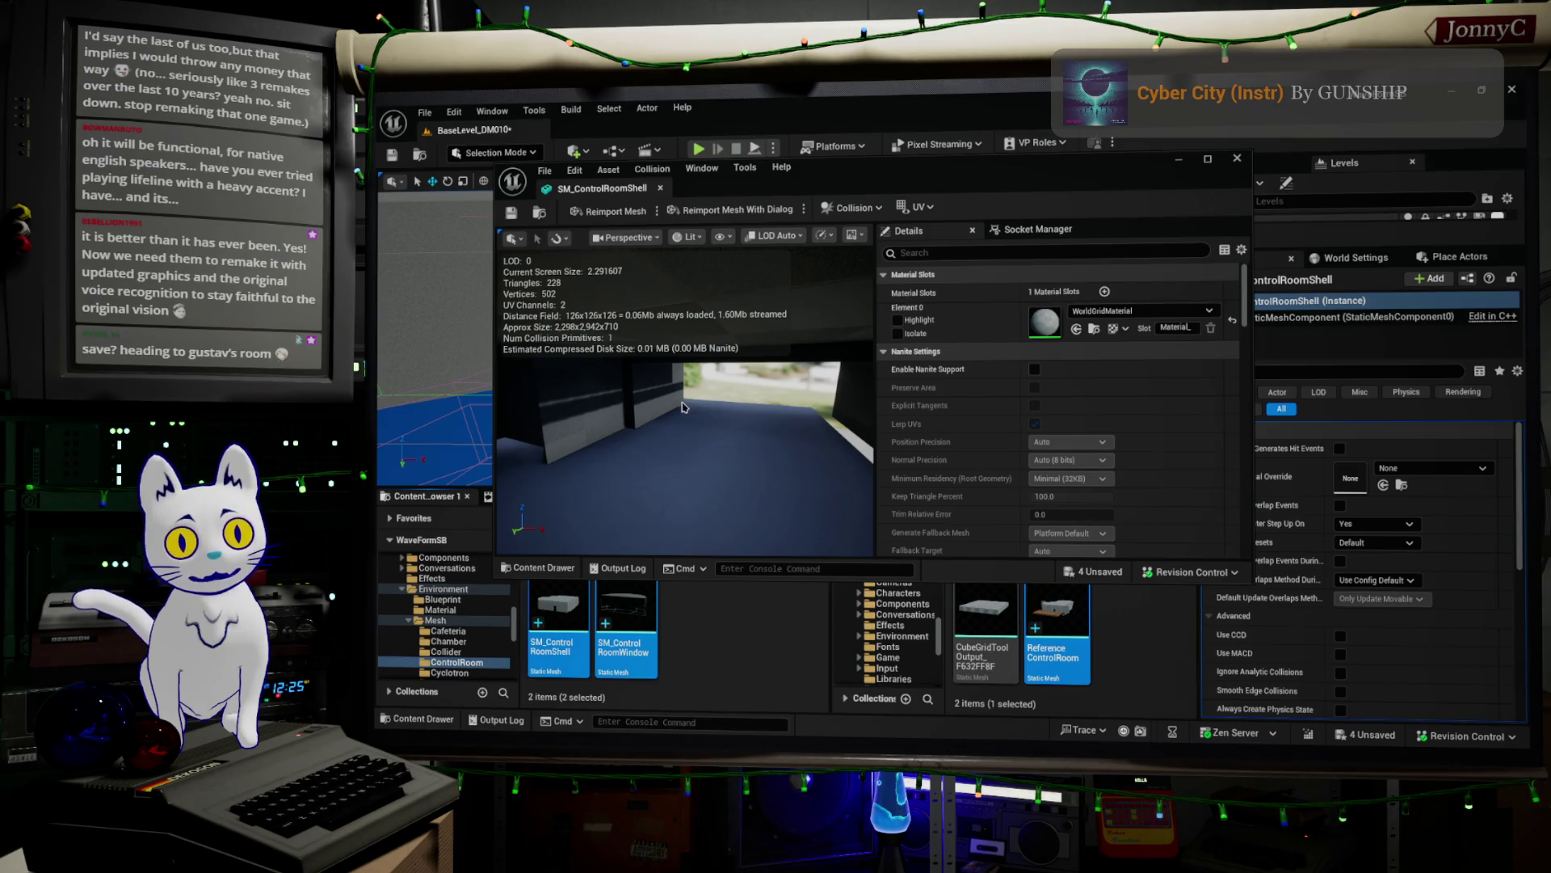
click(1178, 160)
drag(856, 113, 848, 107)
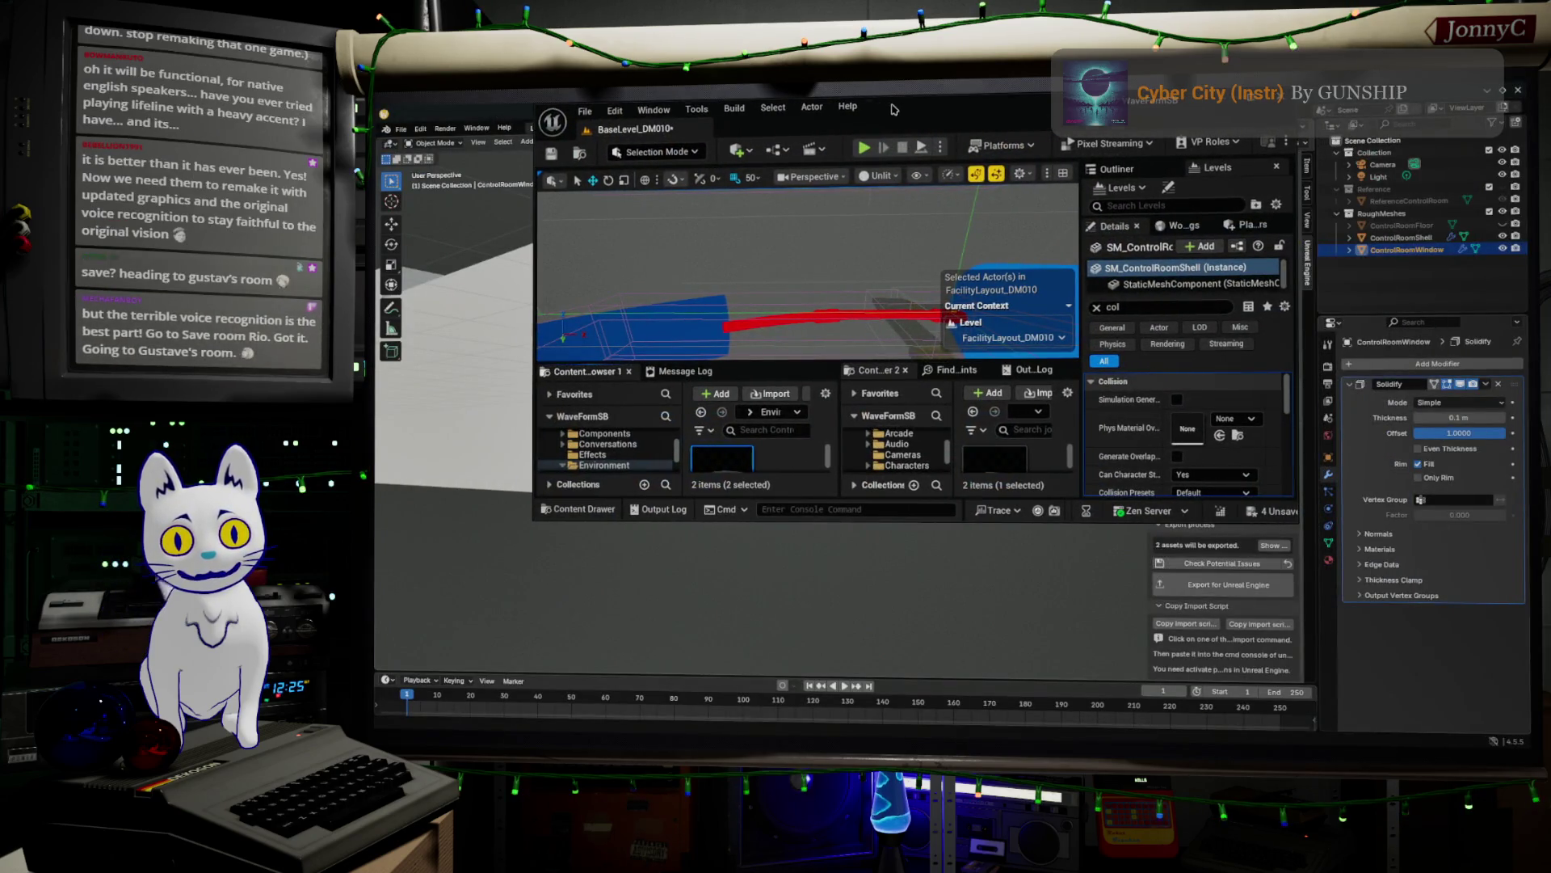
- Place SM_ControlRoomWindow into the level and slide it beside the room shell
double_click(892, 108)
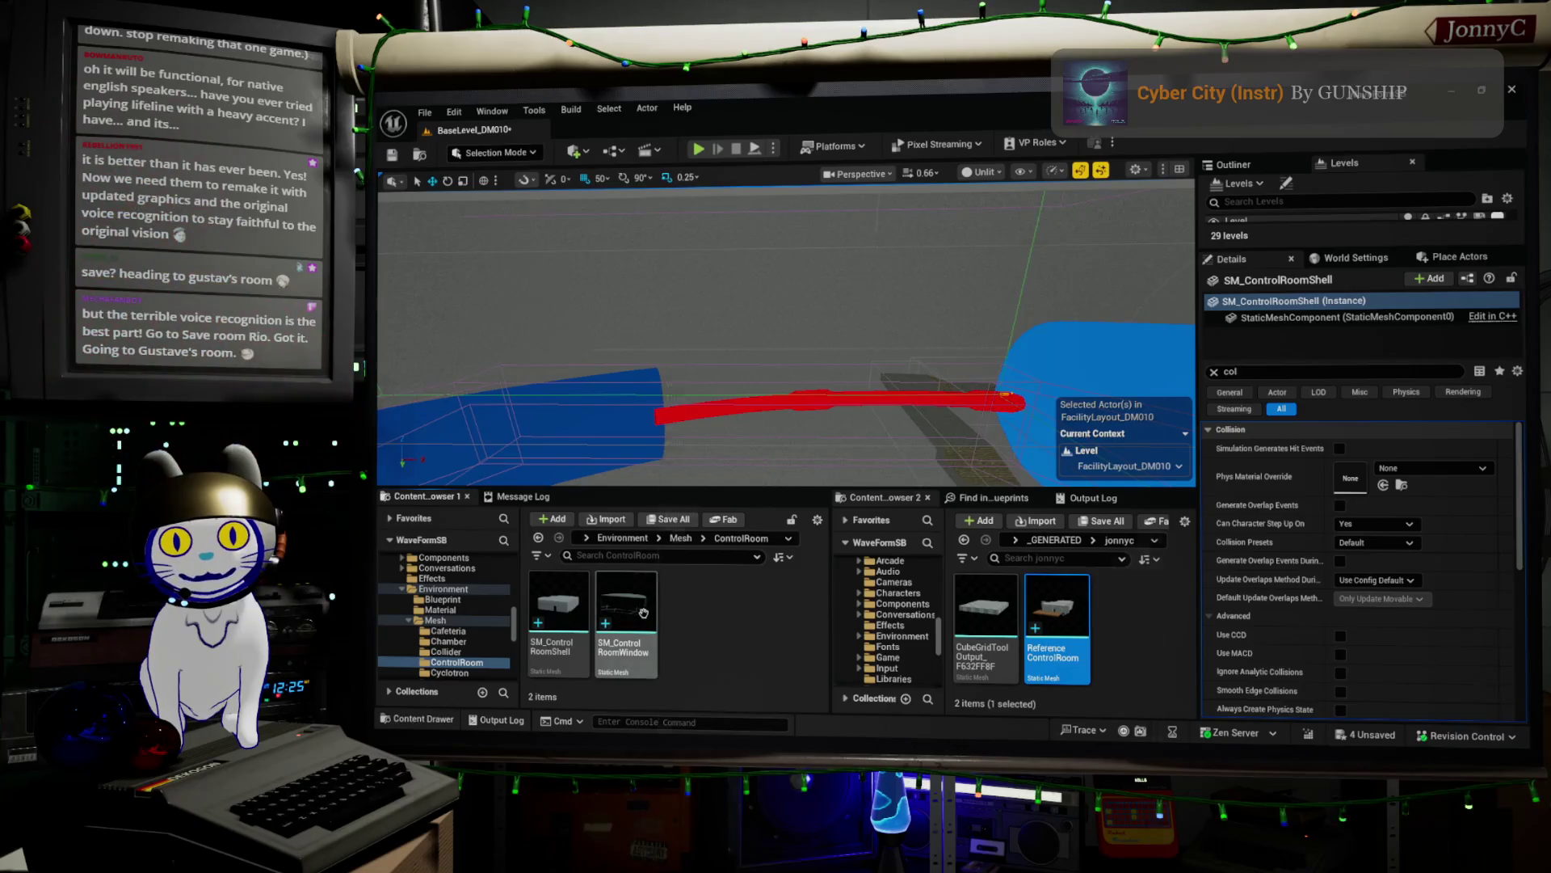
mouse_move(626, 614)
mouse_down()
mouse_move(731, 428)
mouse_move(767, 401)
mouse_up()
mouse_move(986, 349)
right_down()
mouse_move(941, 412)
mouse_move(1191, 425)
right_up()
drag(773, 298, 1056, 315)
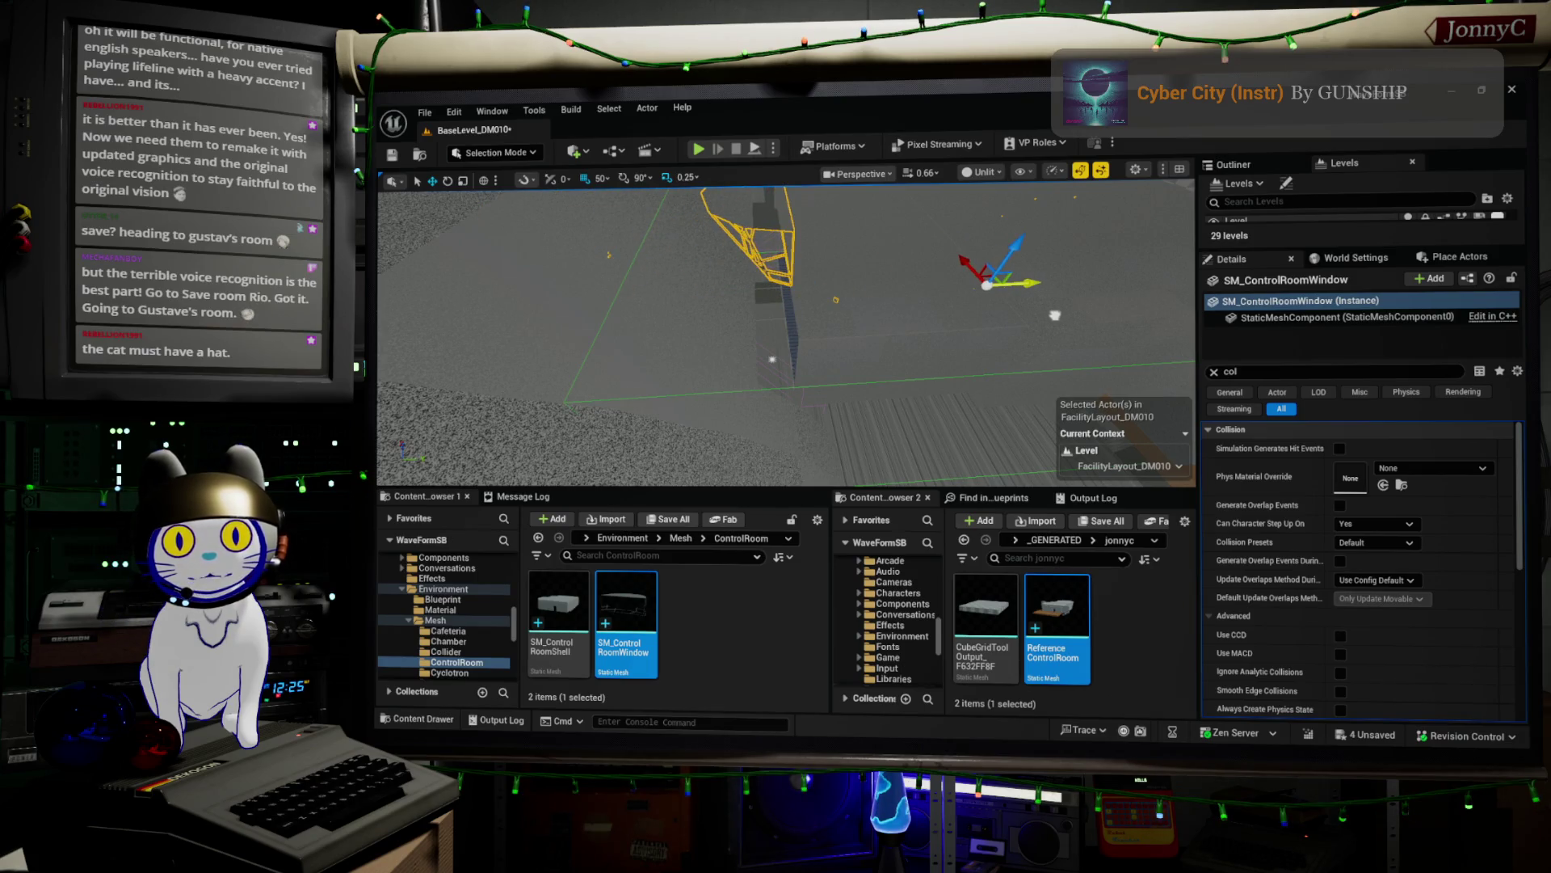
- Select SM_ControlRoomShell, clear the Details filter, and bring up its Transform options
click(955, 298)
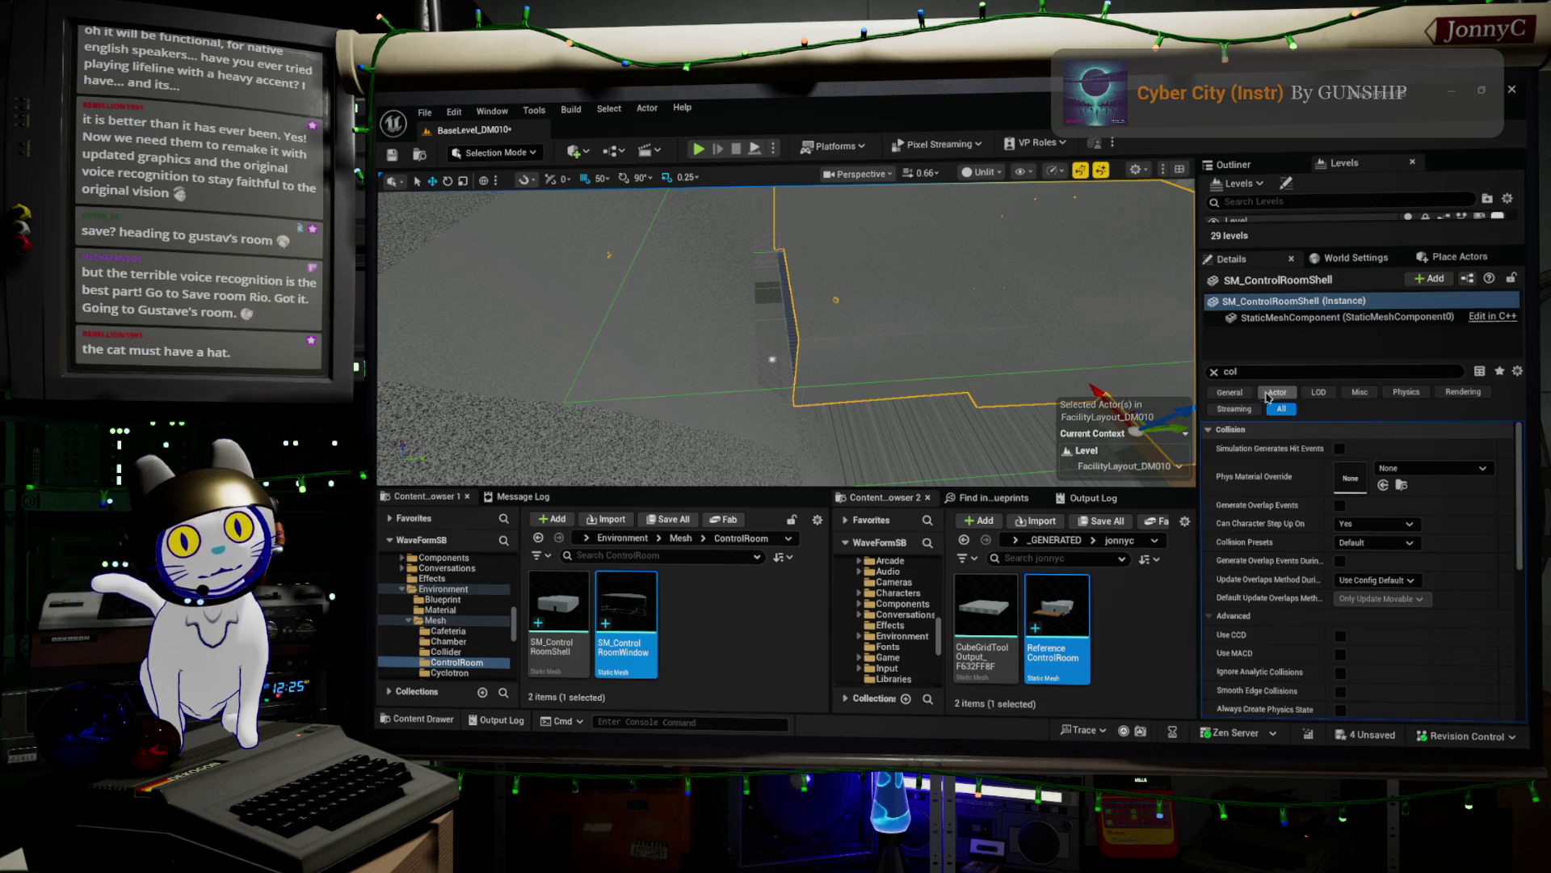
click(1214, 373)
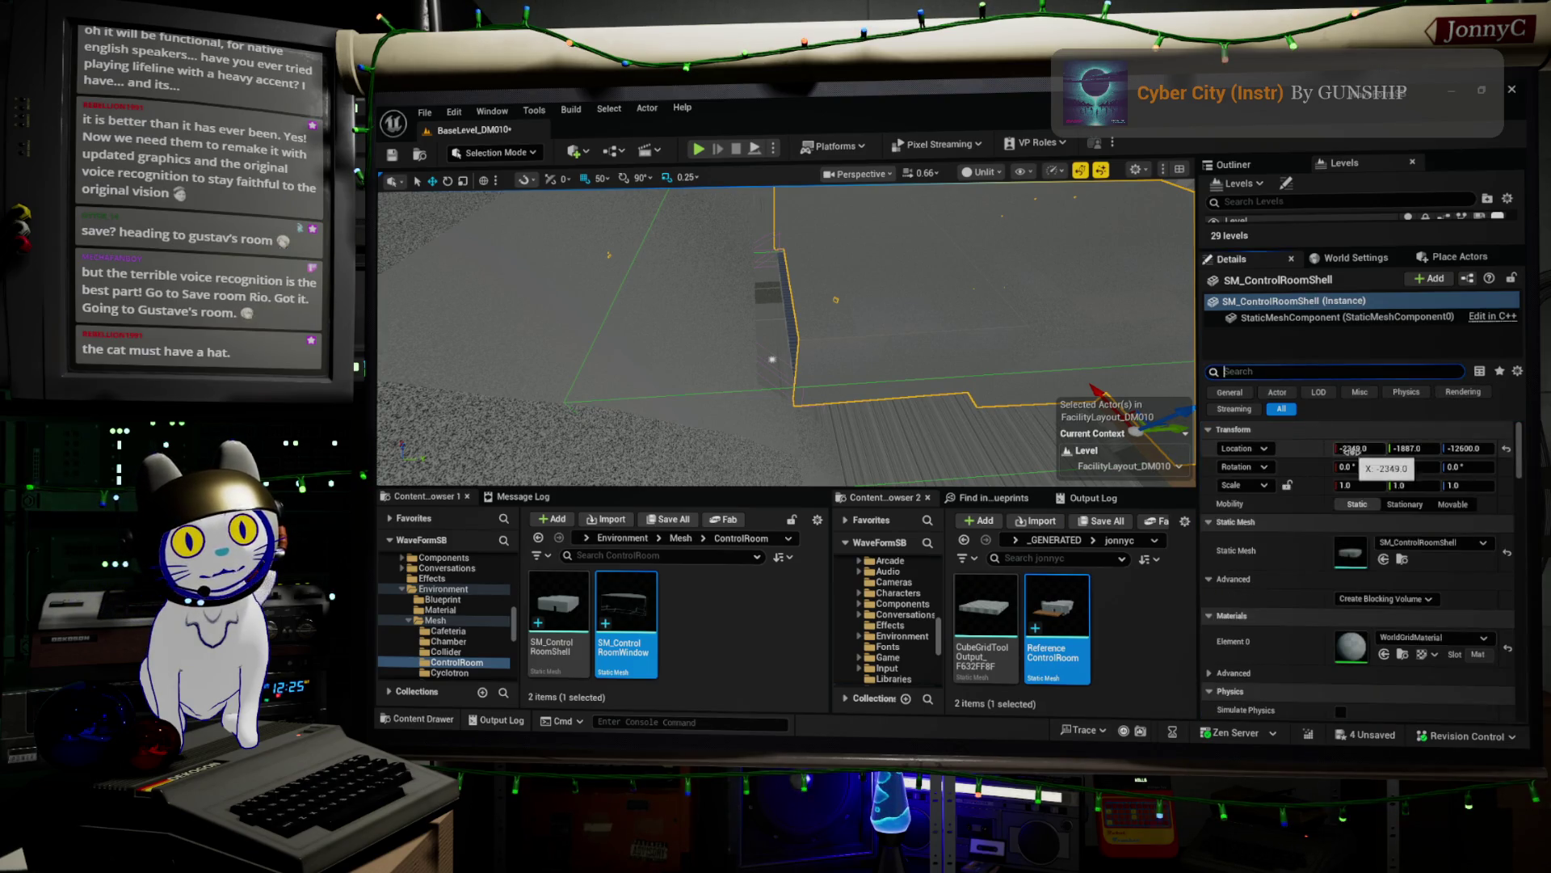
right_click(1299, 439)
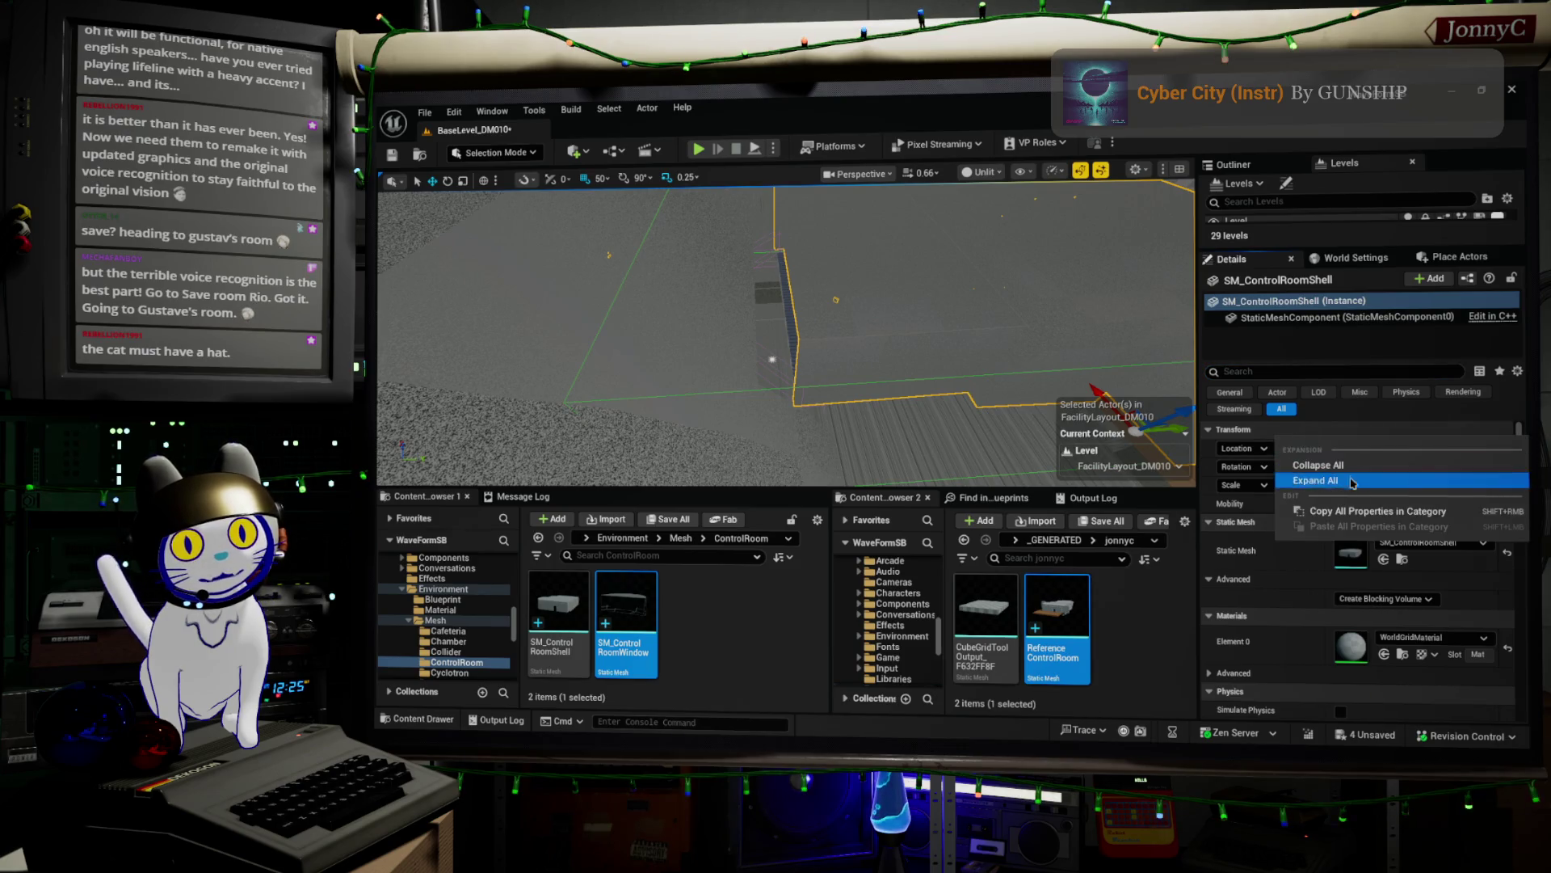